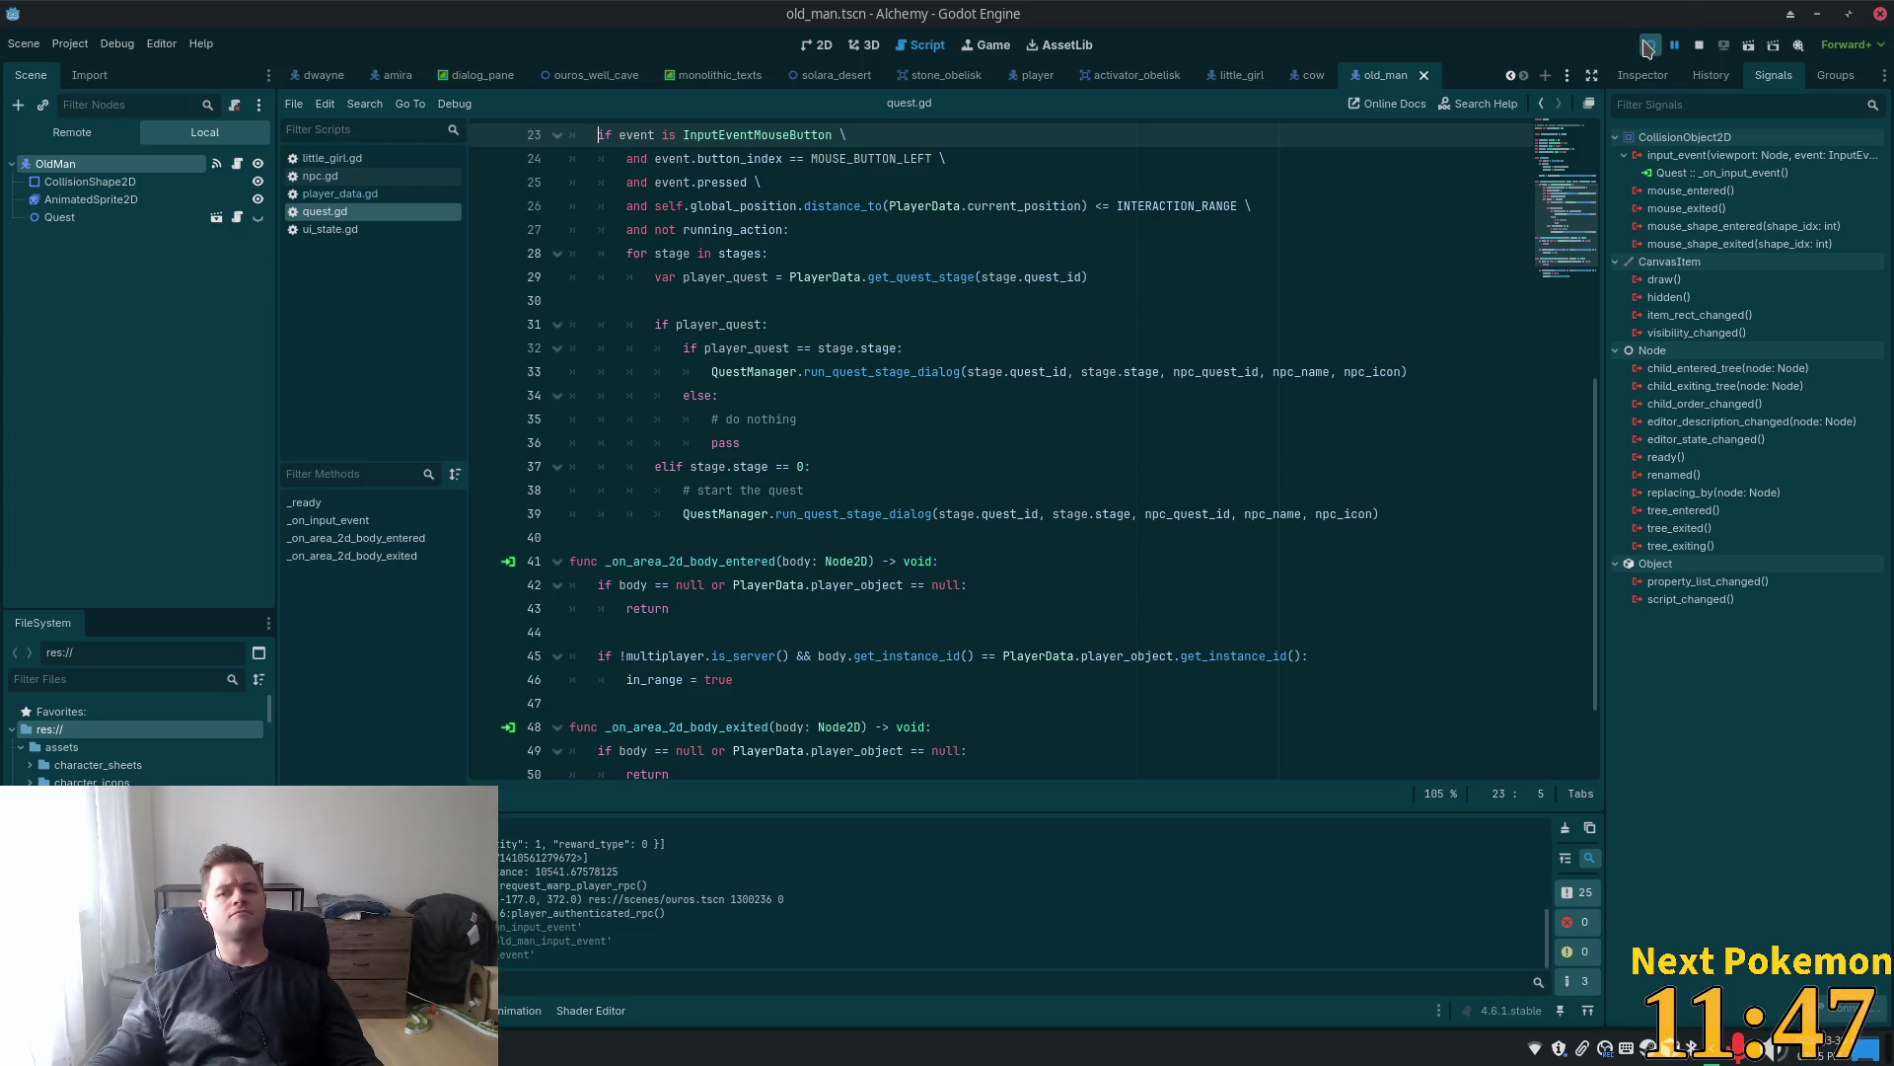
# Start the Alchemy project in a debug window with the player standing beside the Old Man
pyautogui.click(1633, 50)
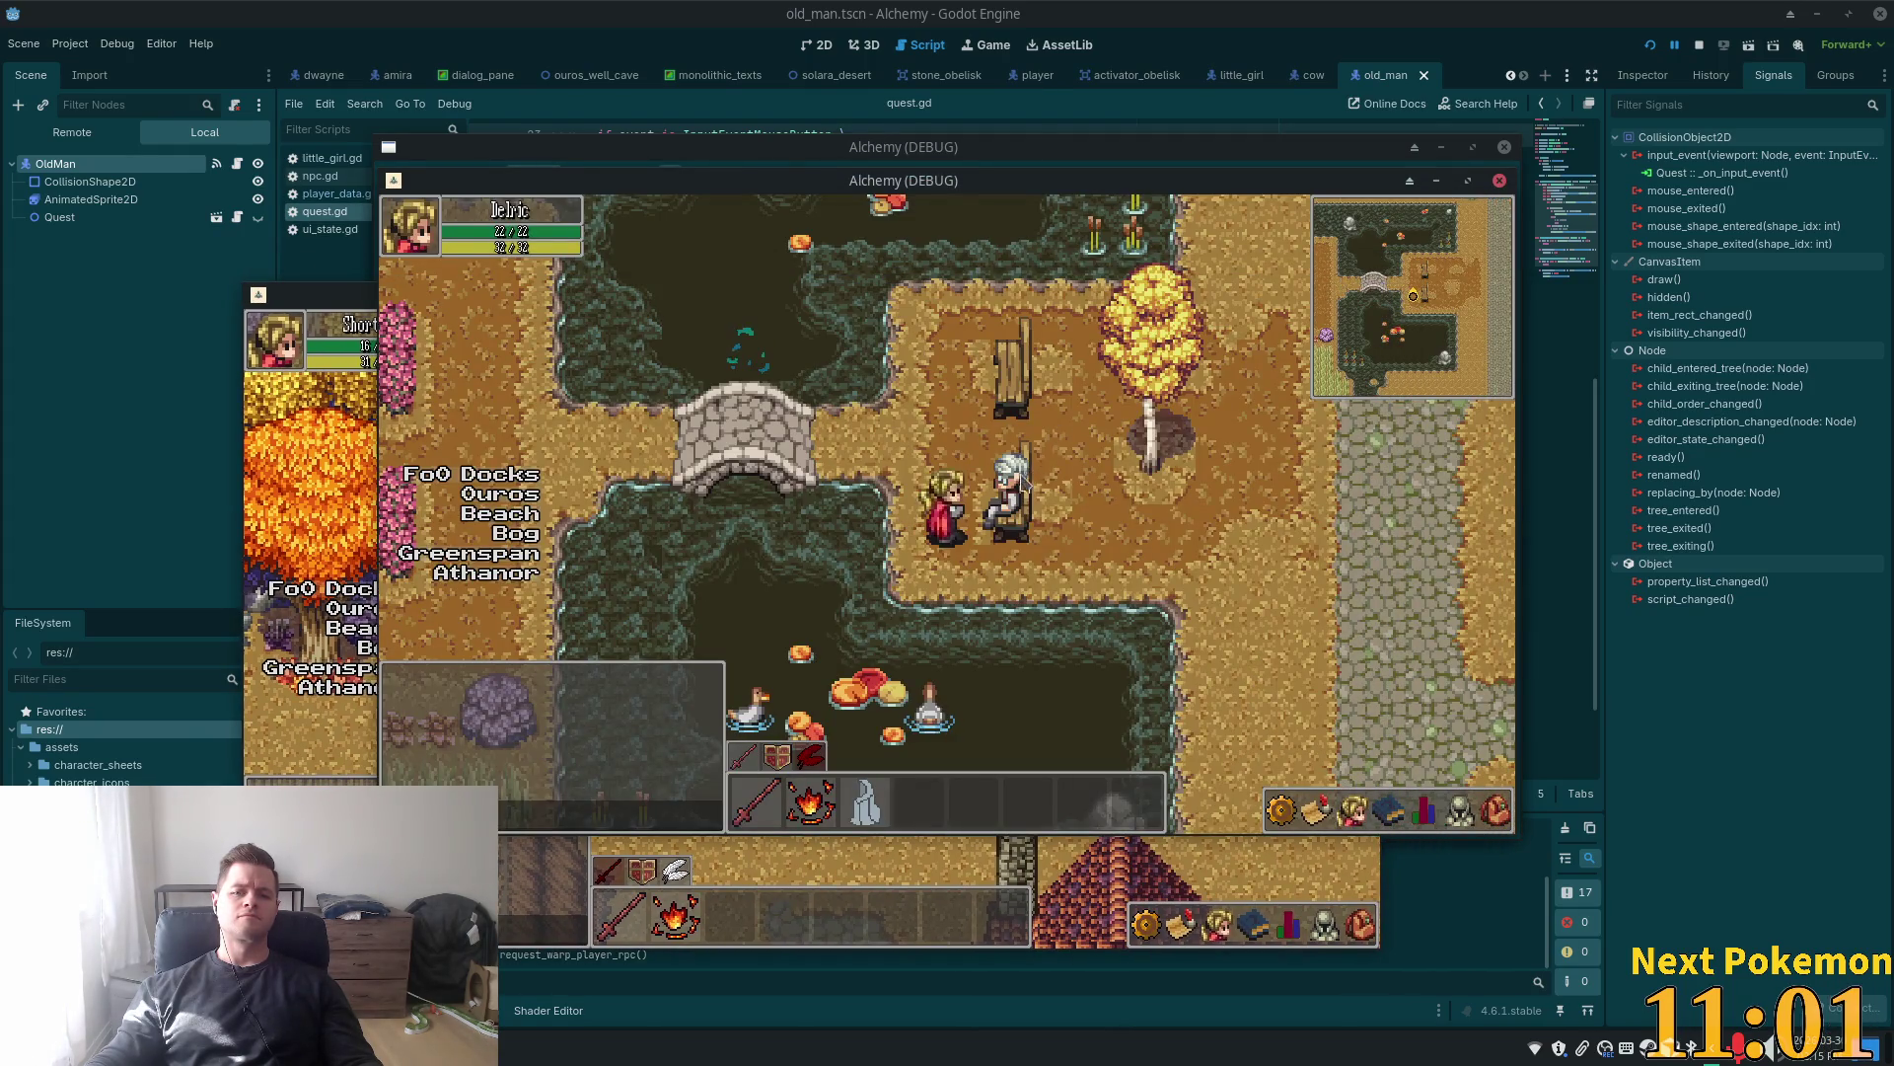
# Read both of the Old Man's lines about the caves, close the dialog, and walk toward the well
pyautogui.click(1012, 488)
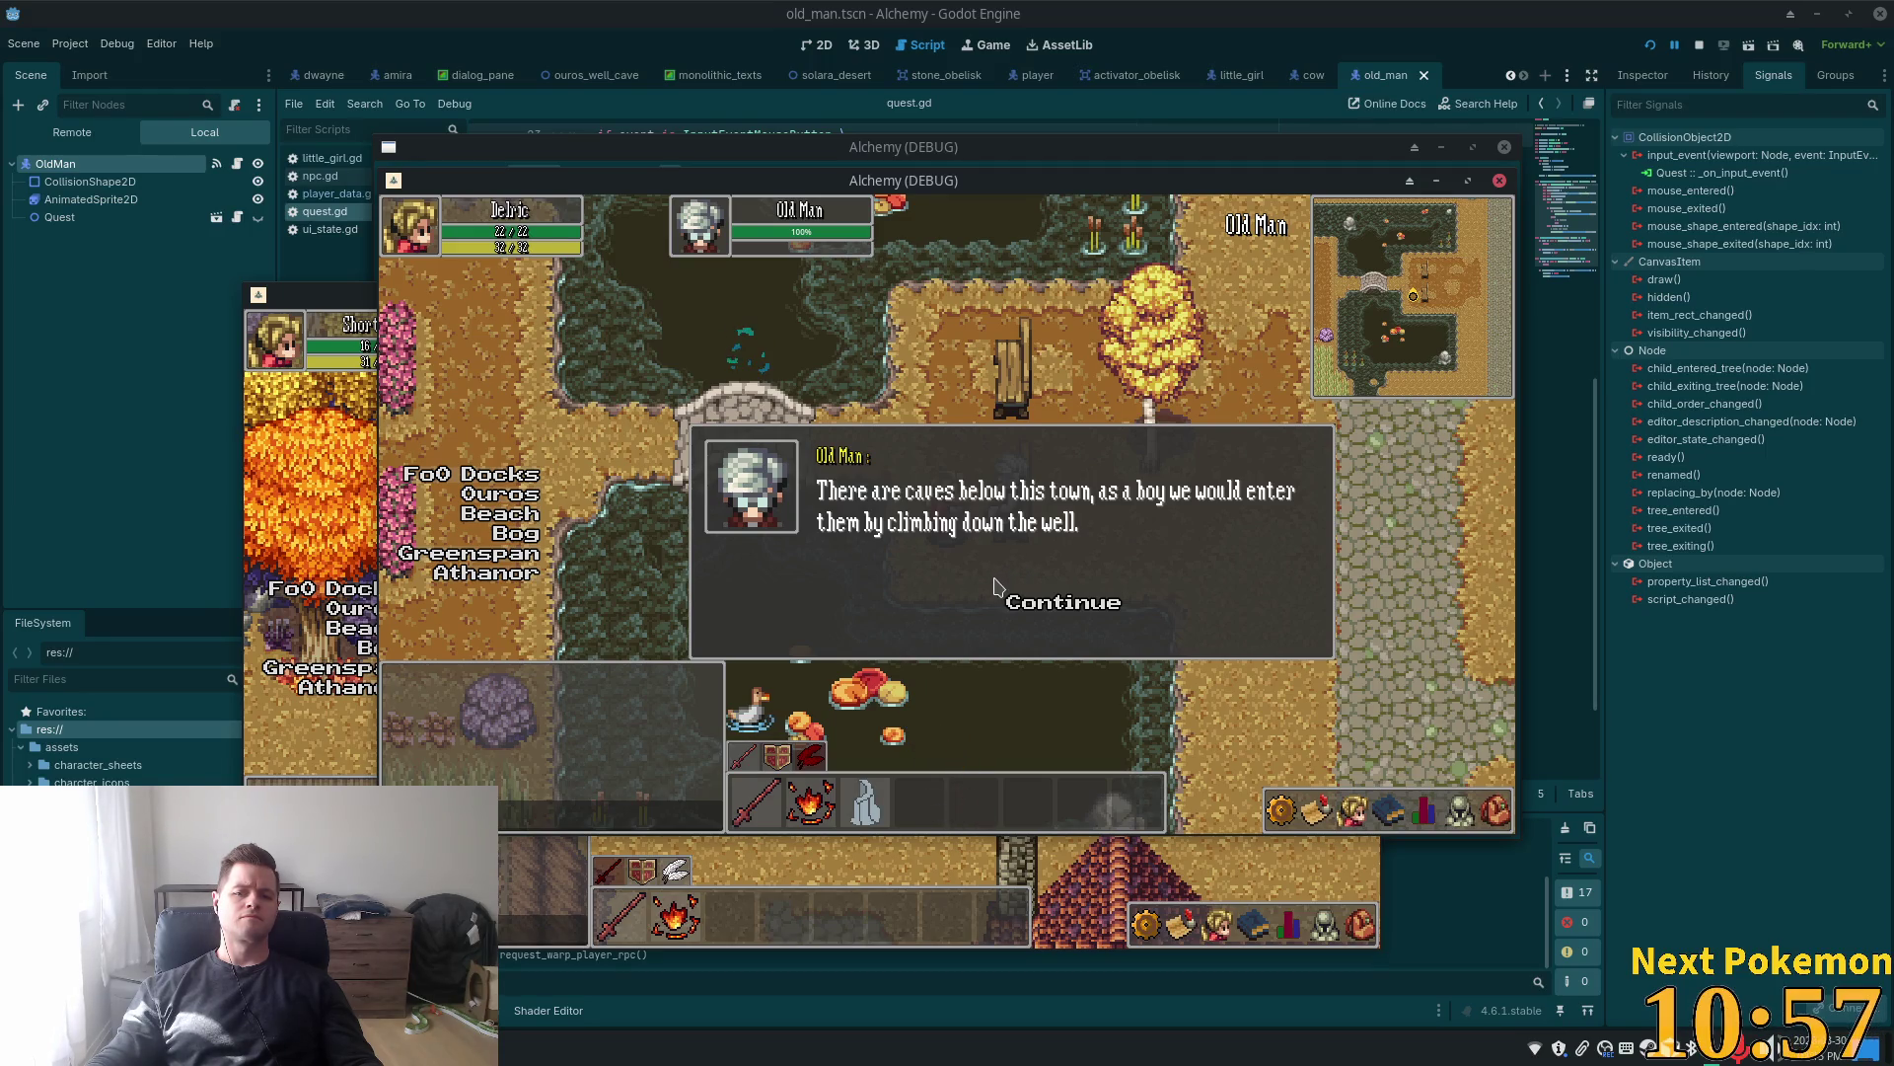
pyautogui.click(1038, 604)
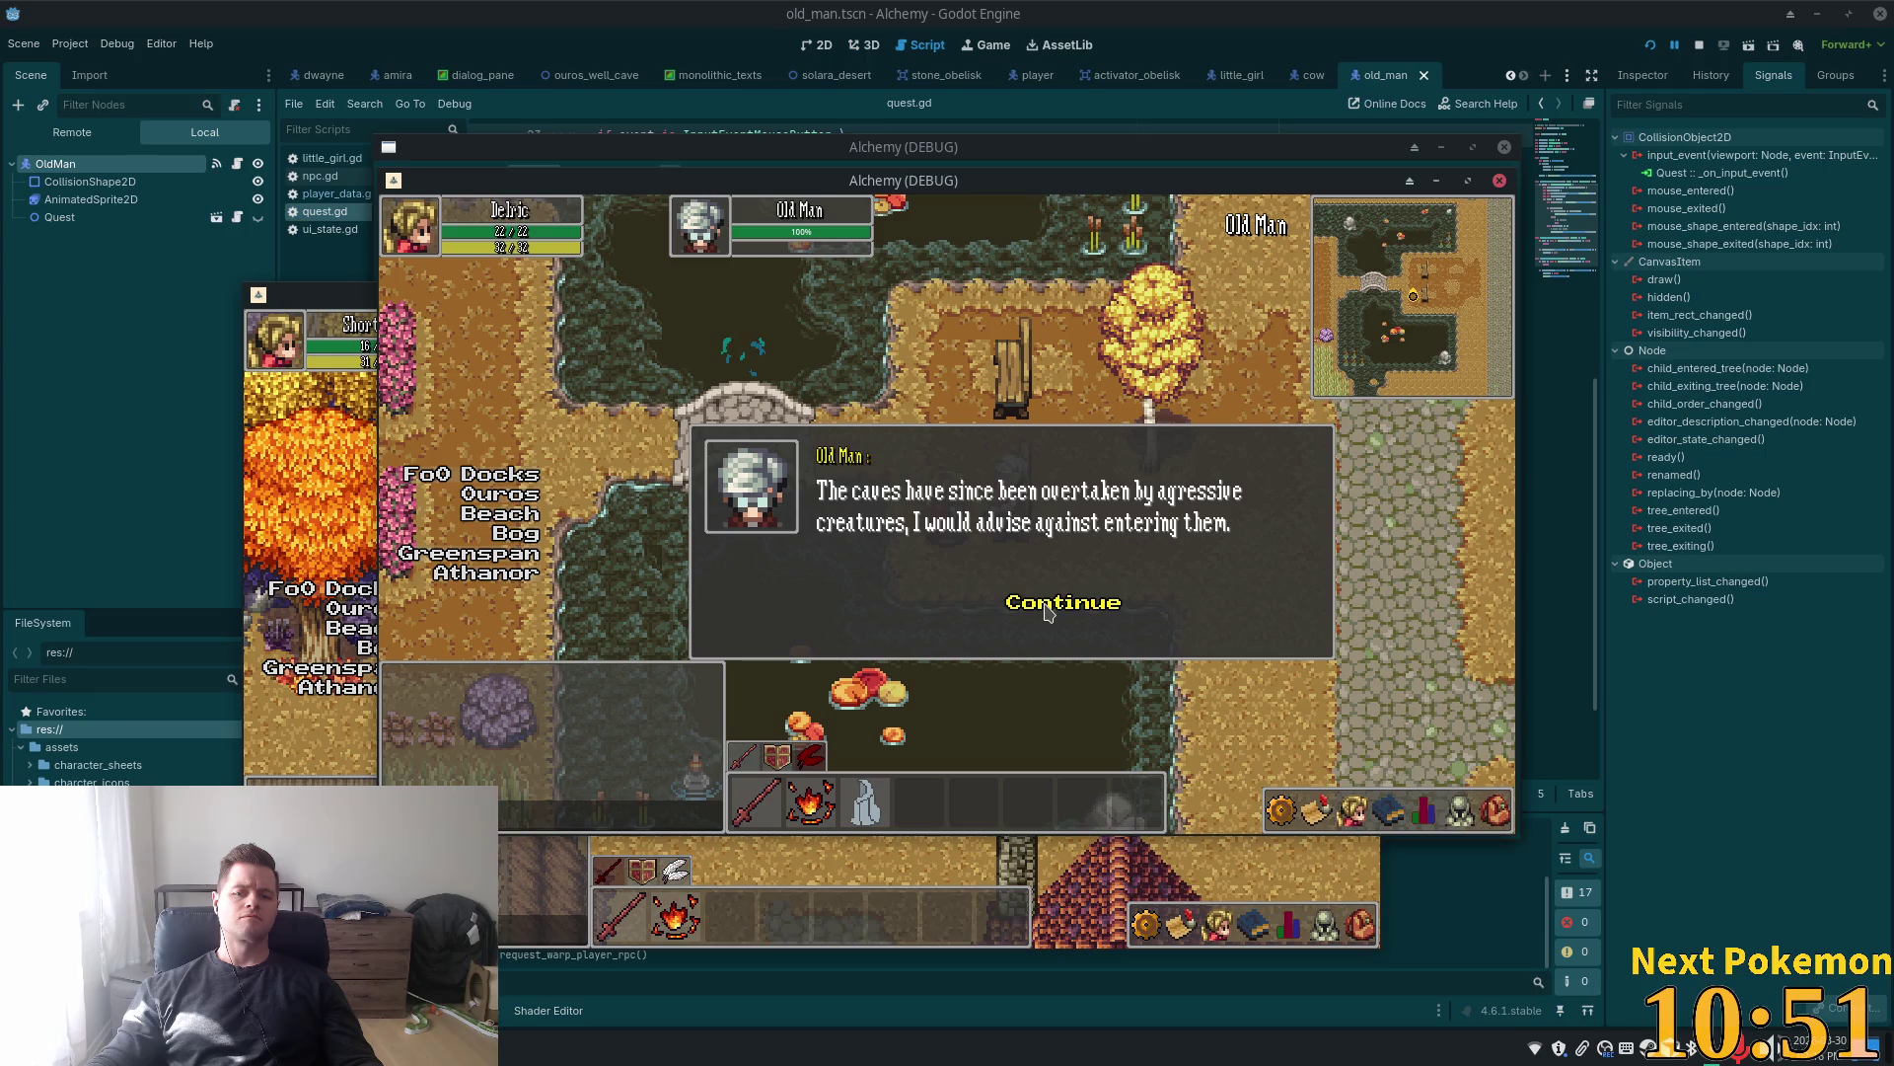
pyautogui.click(1043, 610)
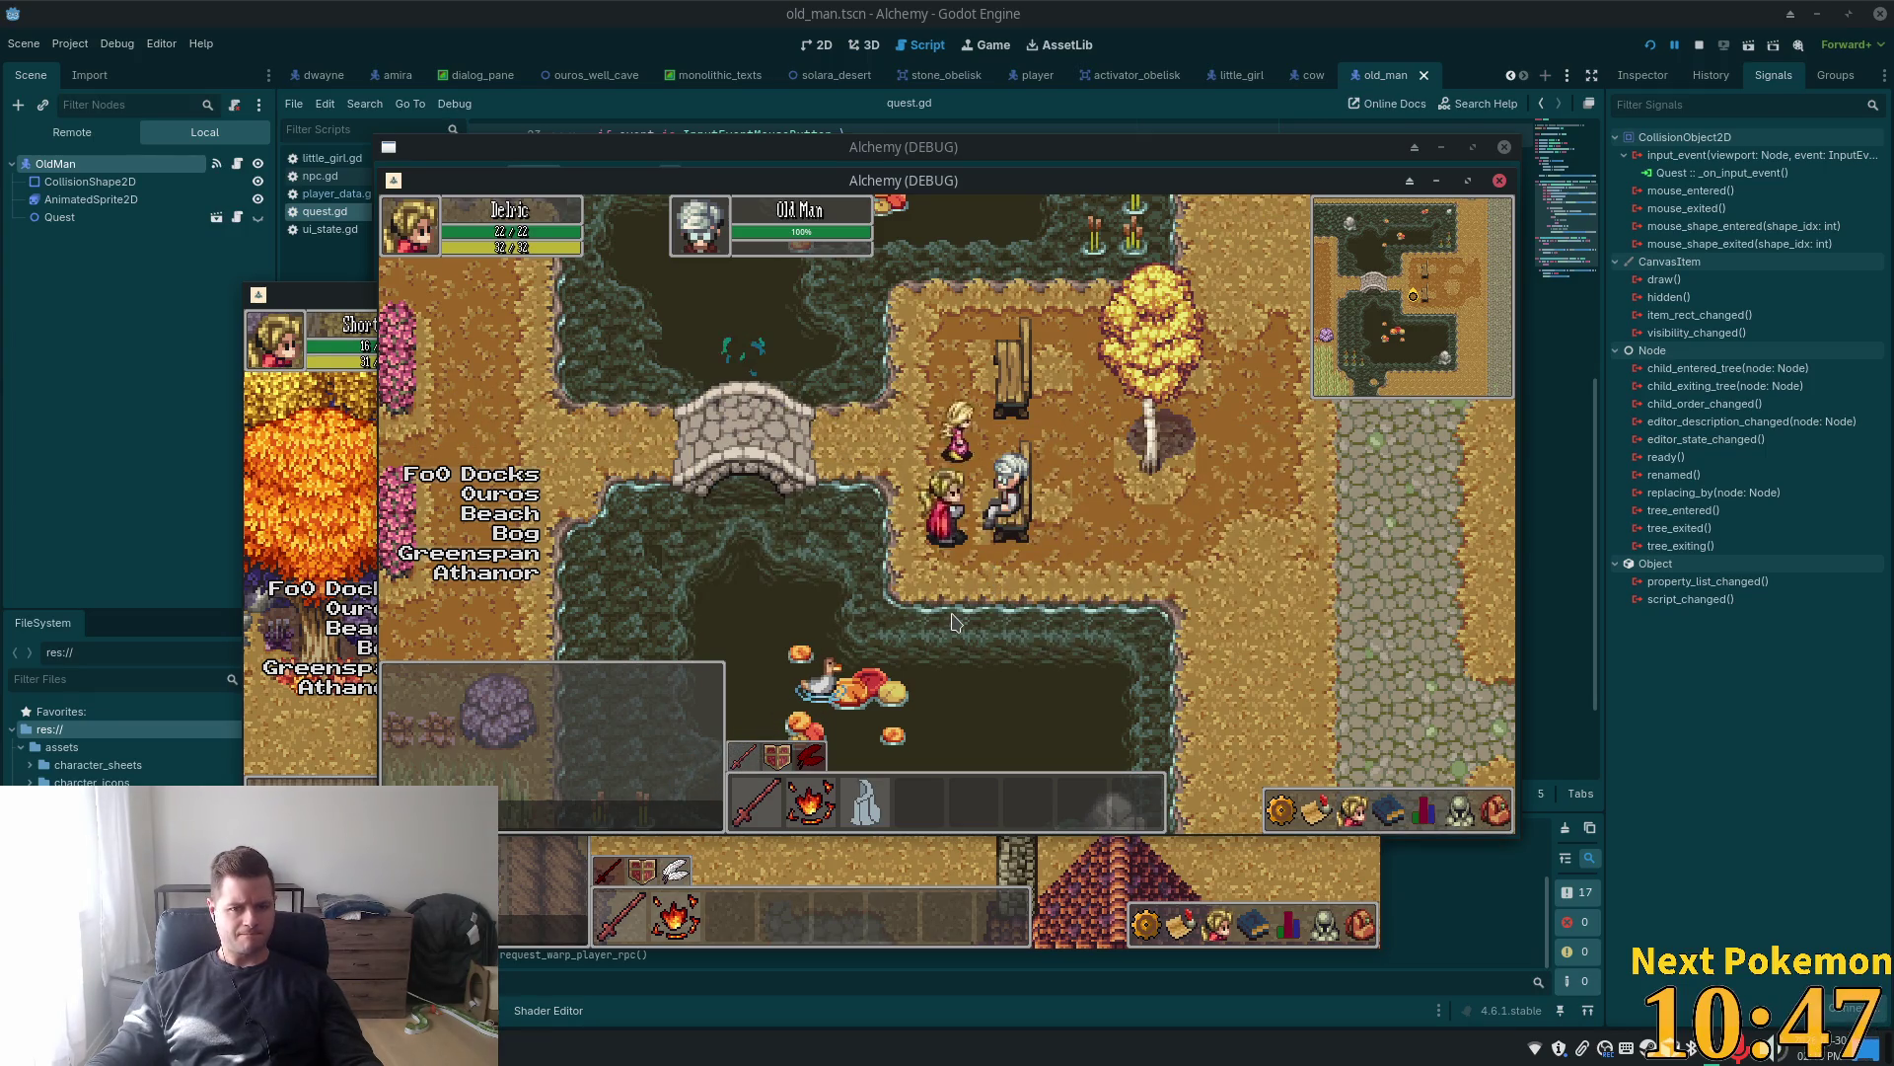
pyautogui.press('Right')
pyautogui.press('Right')
pyautogui.press('Down')
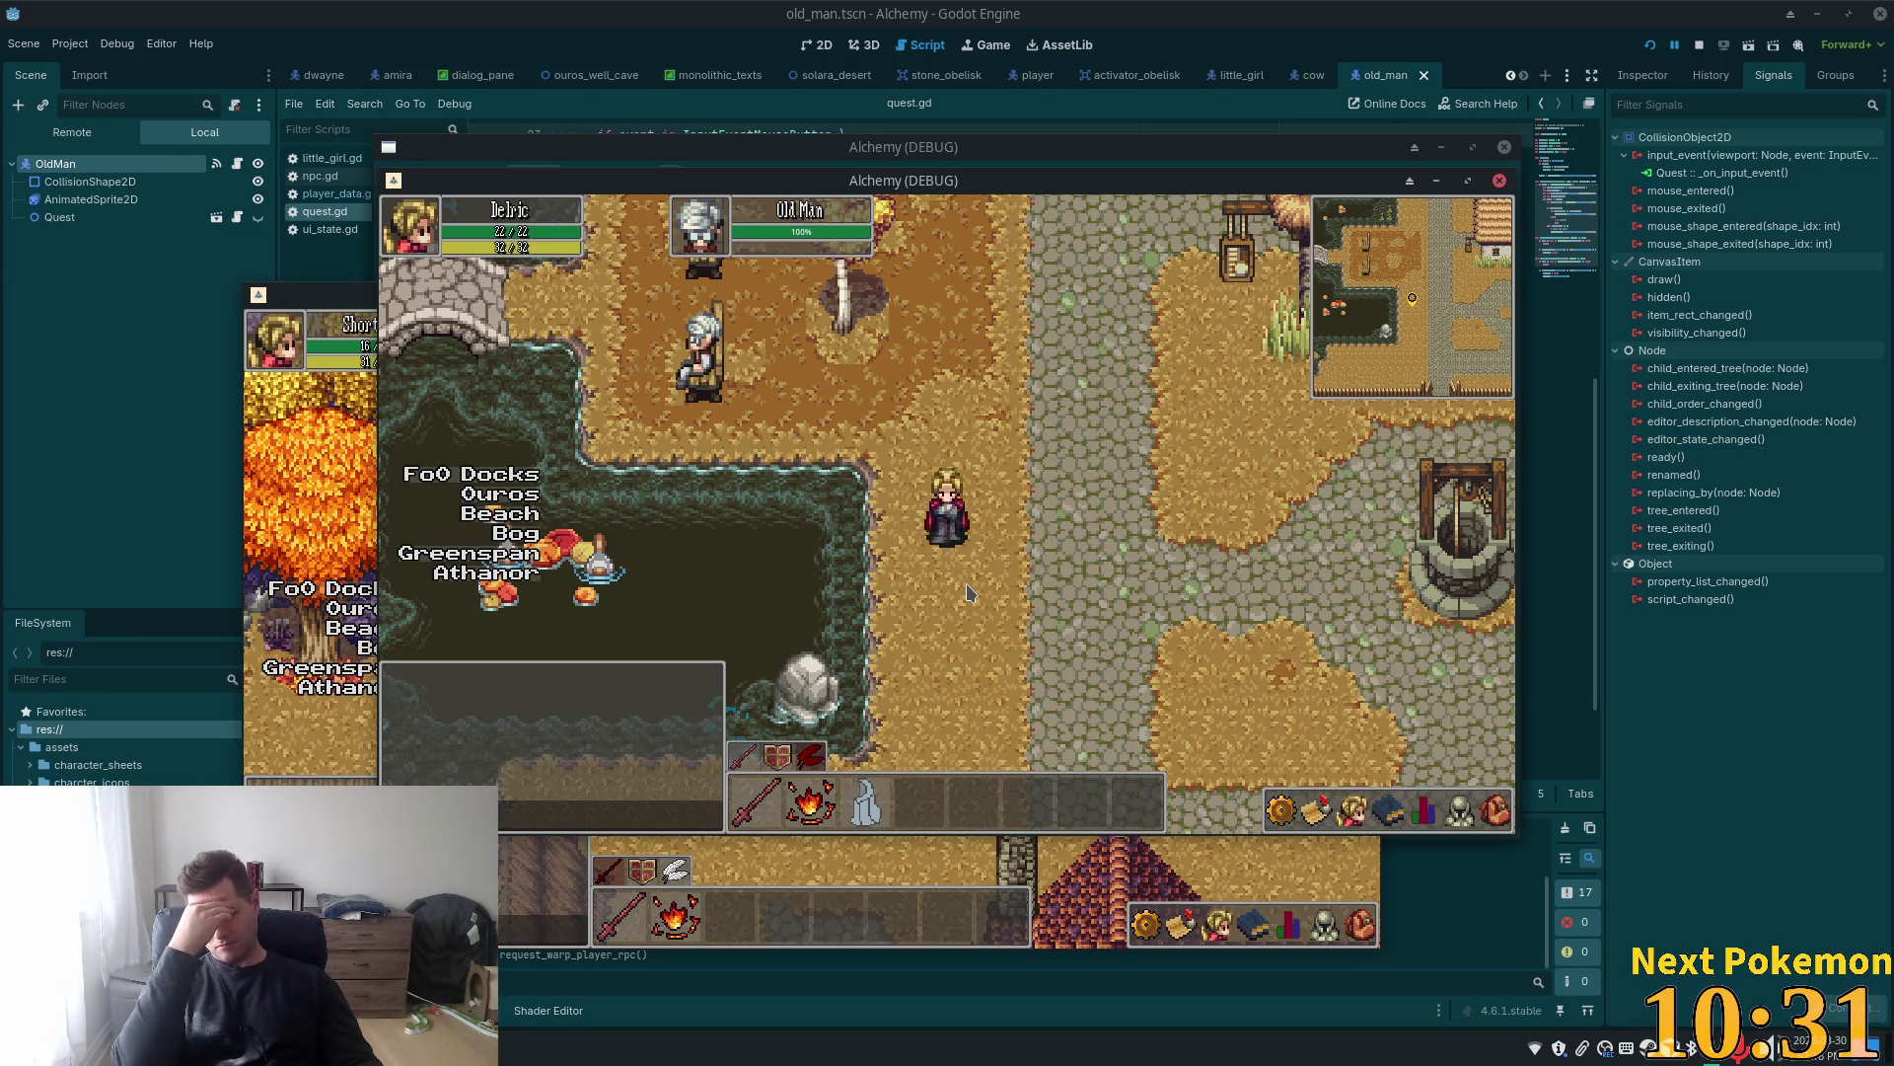
# Walk the player right past the stone well, below it, then back left and up the path
pyautogui.press('Right')
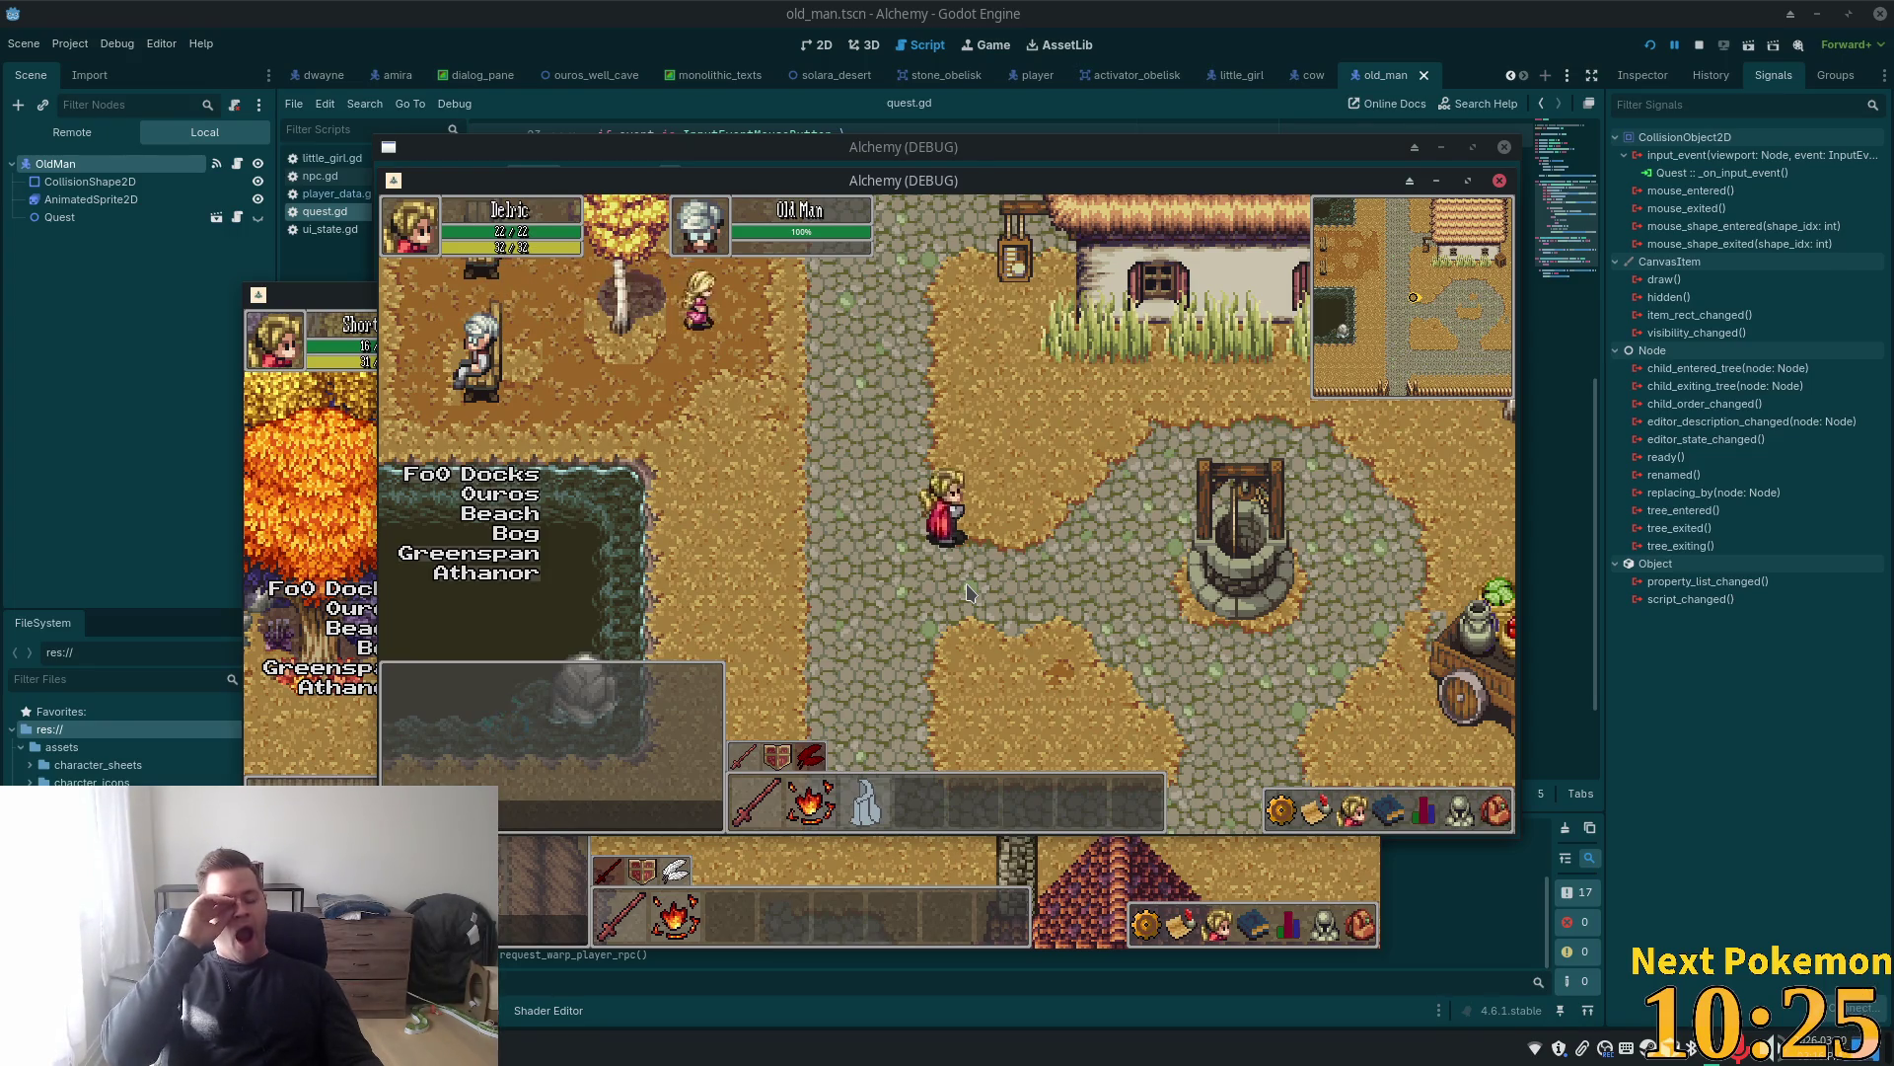
pyautogui.press('Right')
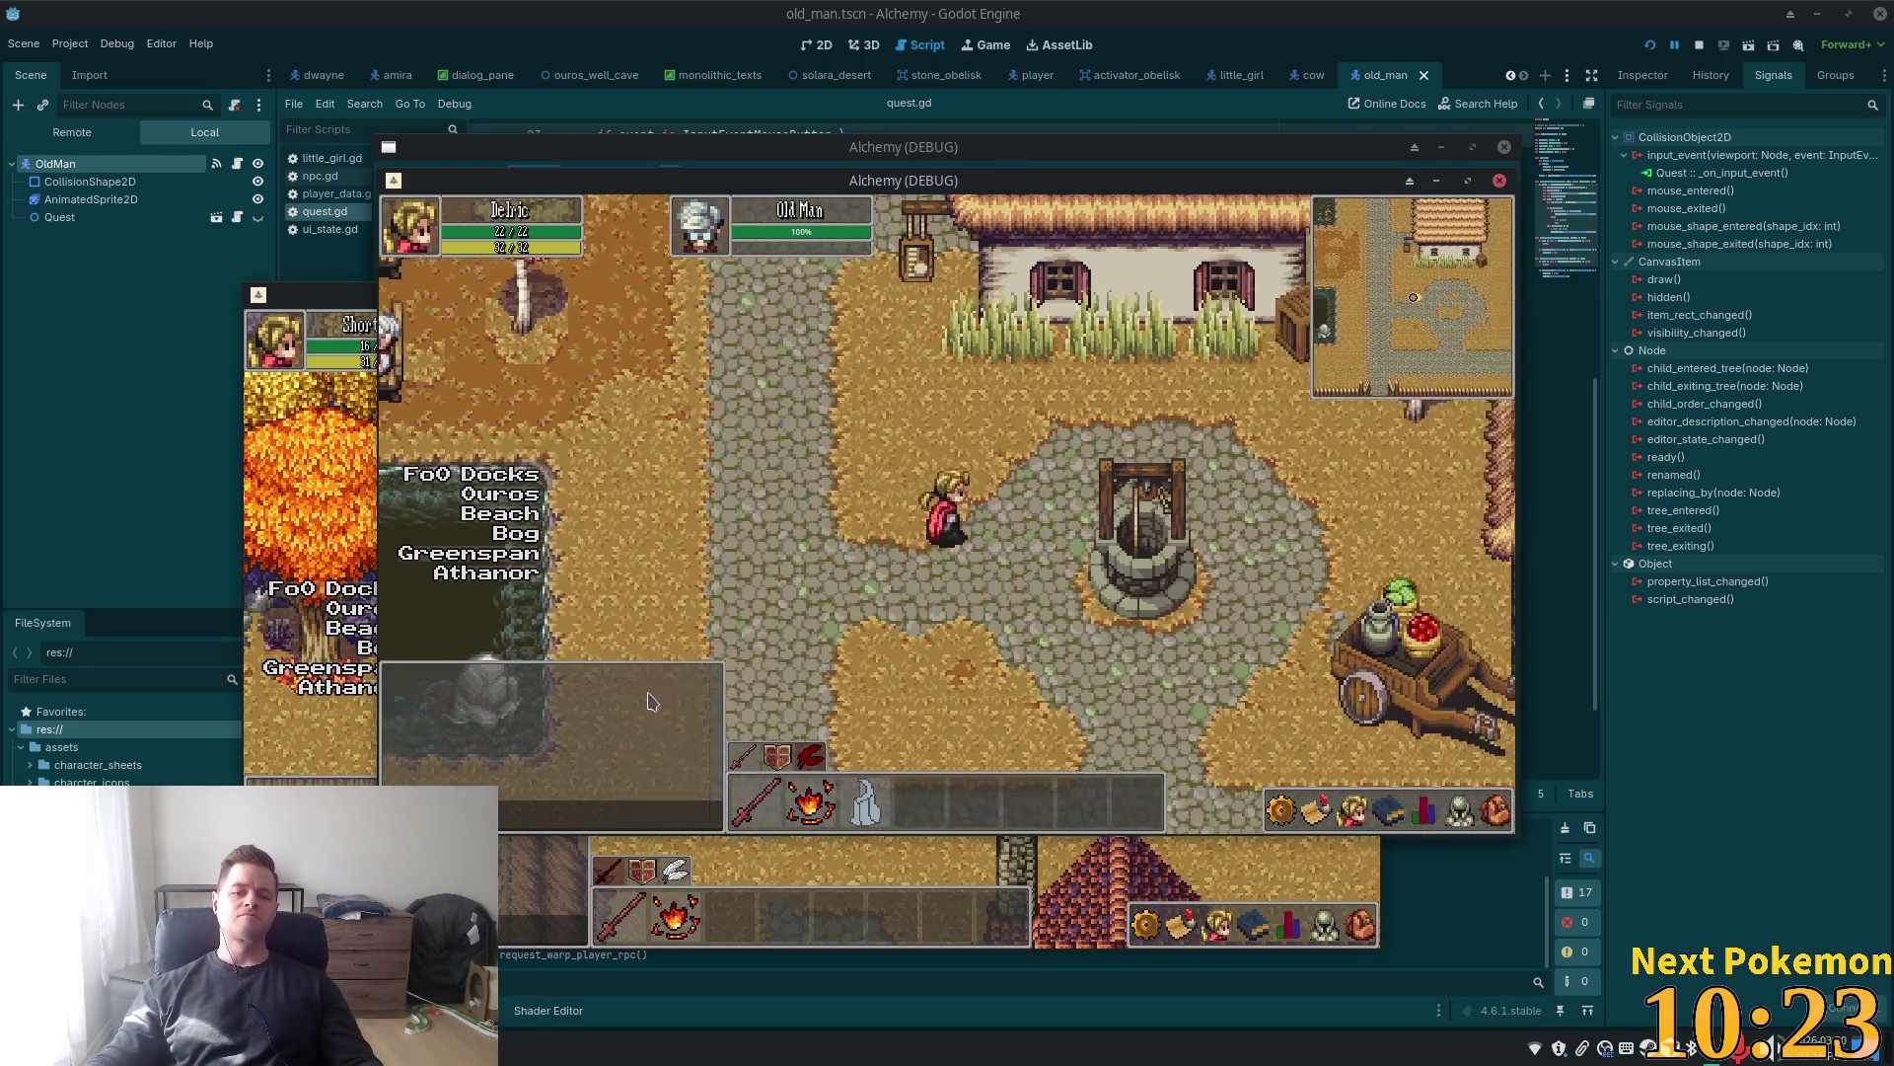
pyautogui.press('Down')
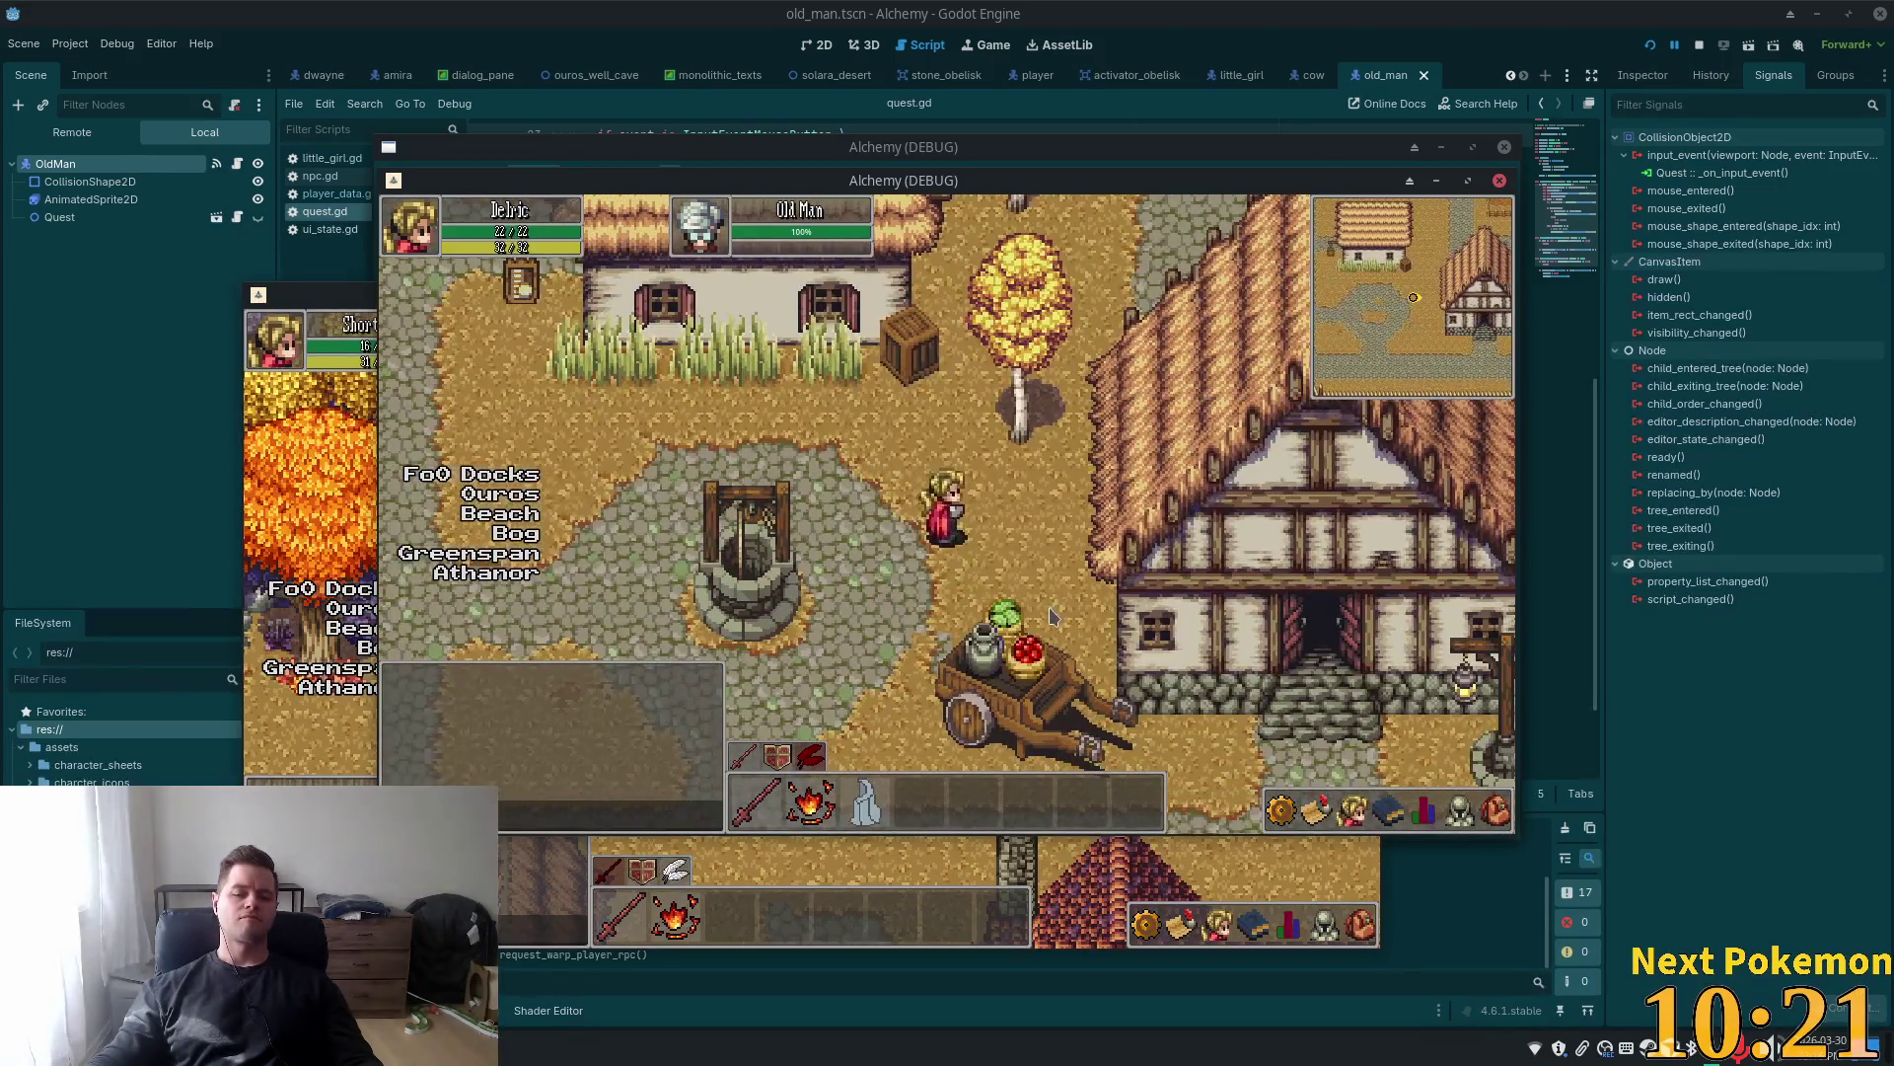
pyautogui.press('Left')
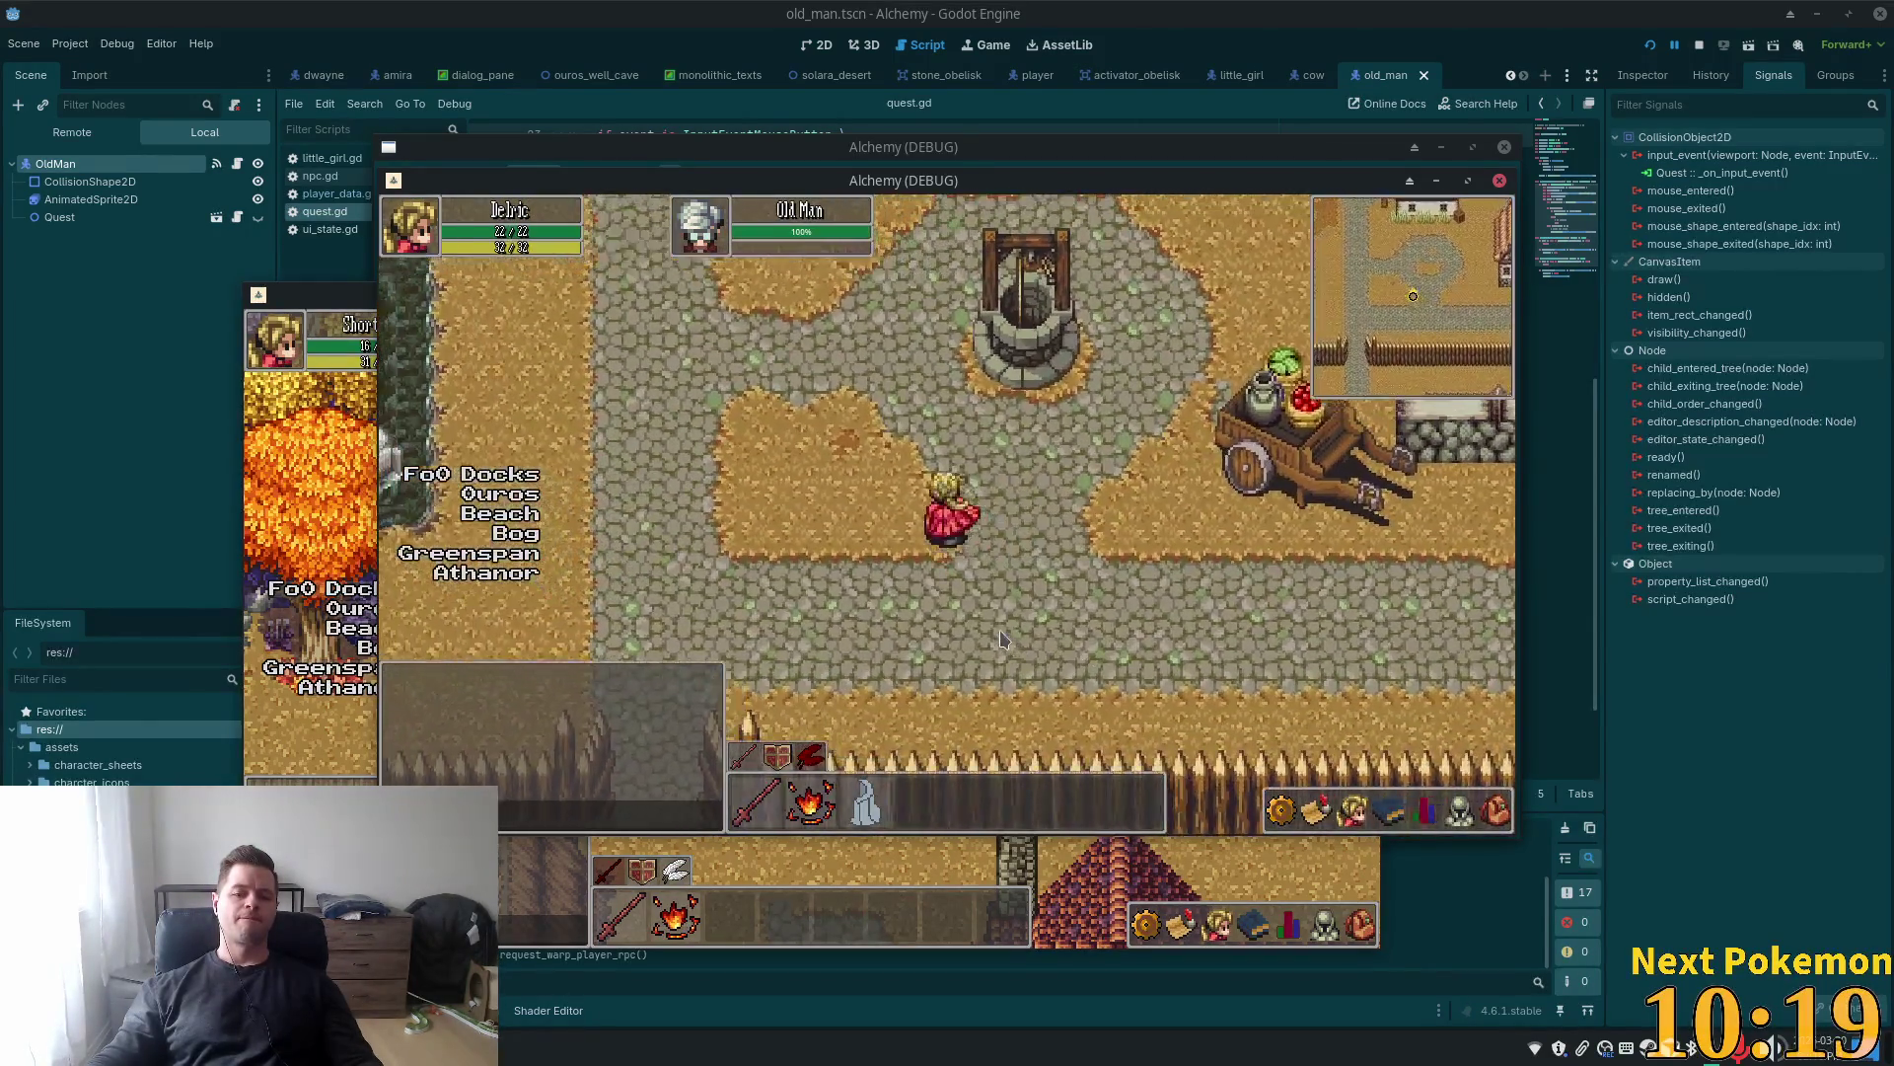
pyautogui.press('Up')
pyautogui.press('Up')
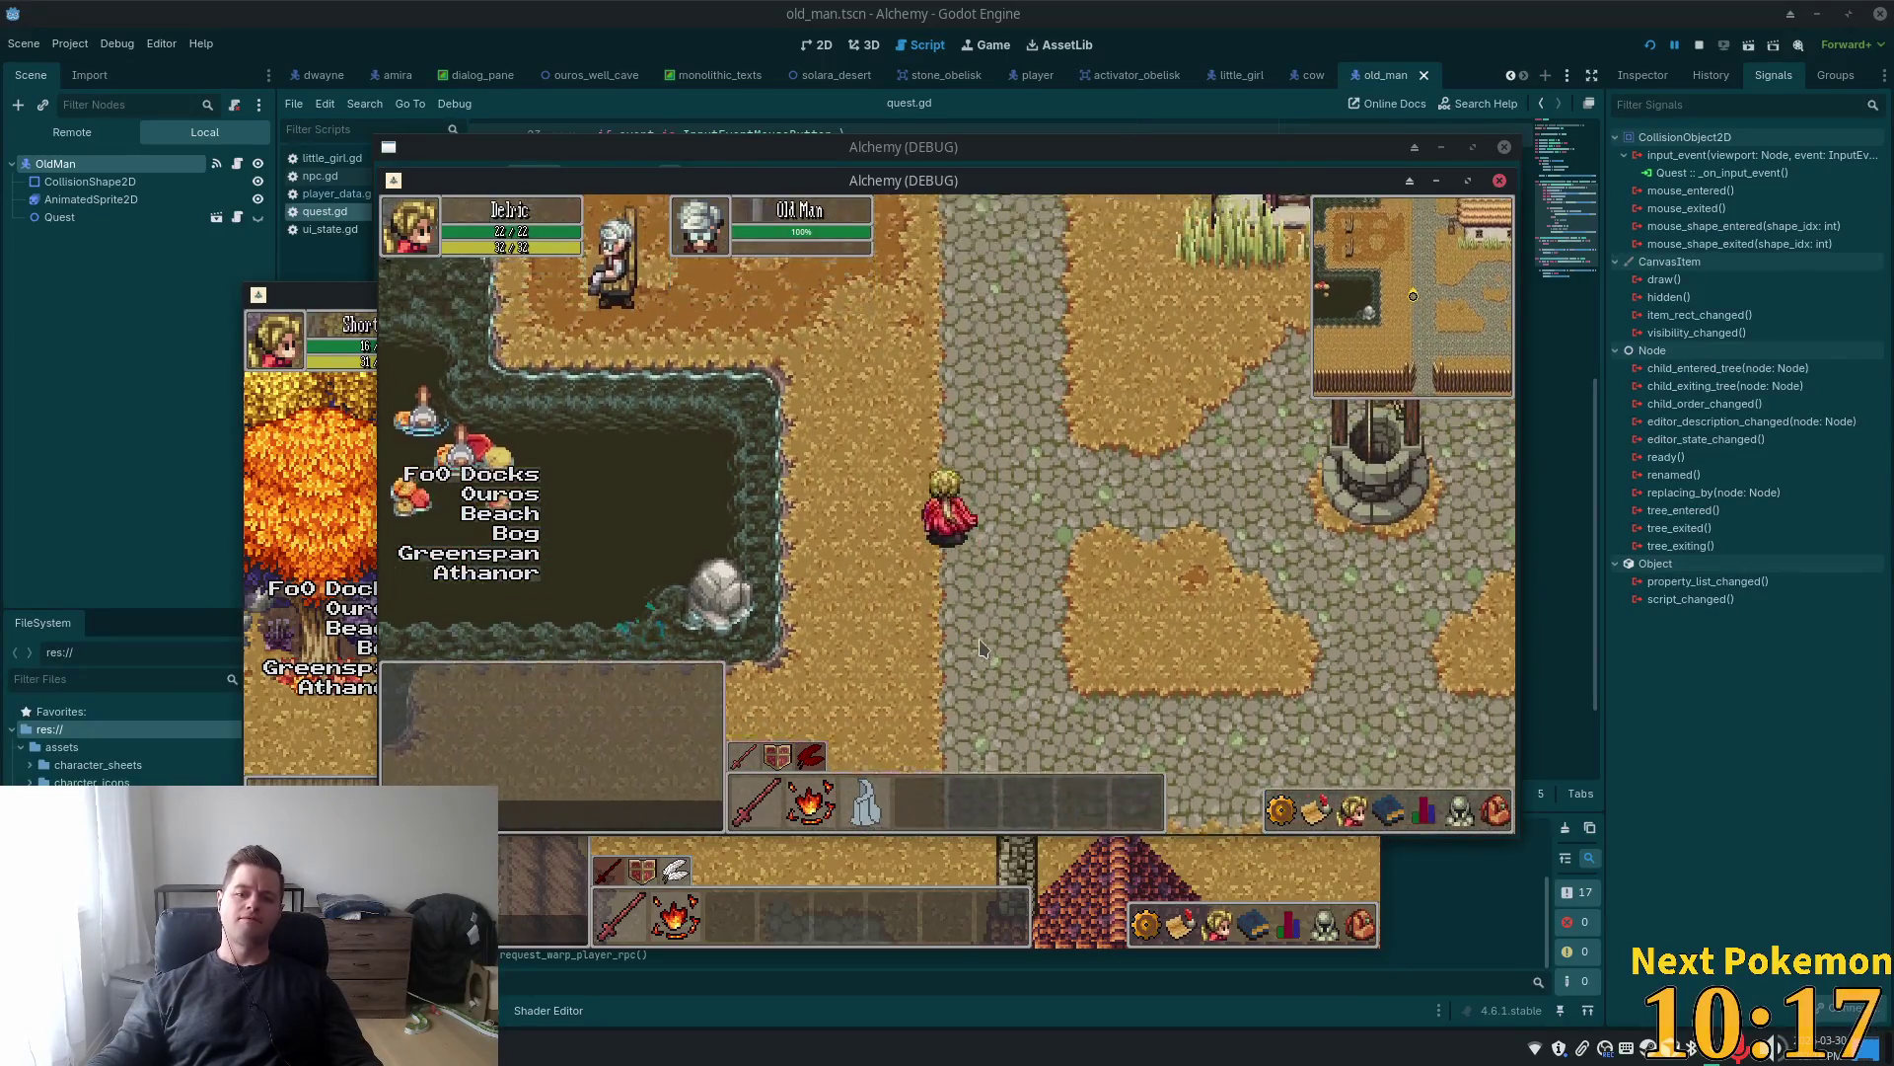
pyautogui.press('Up')
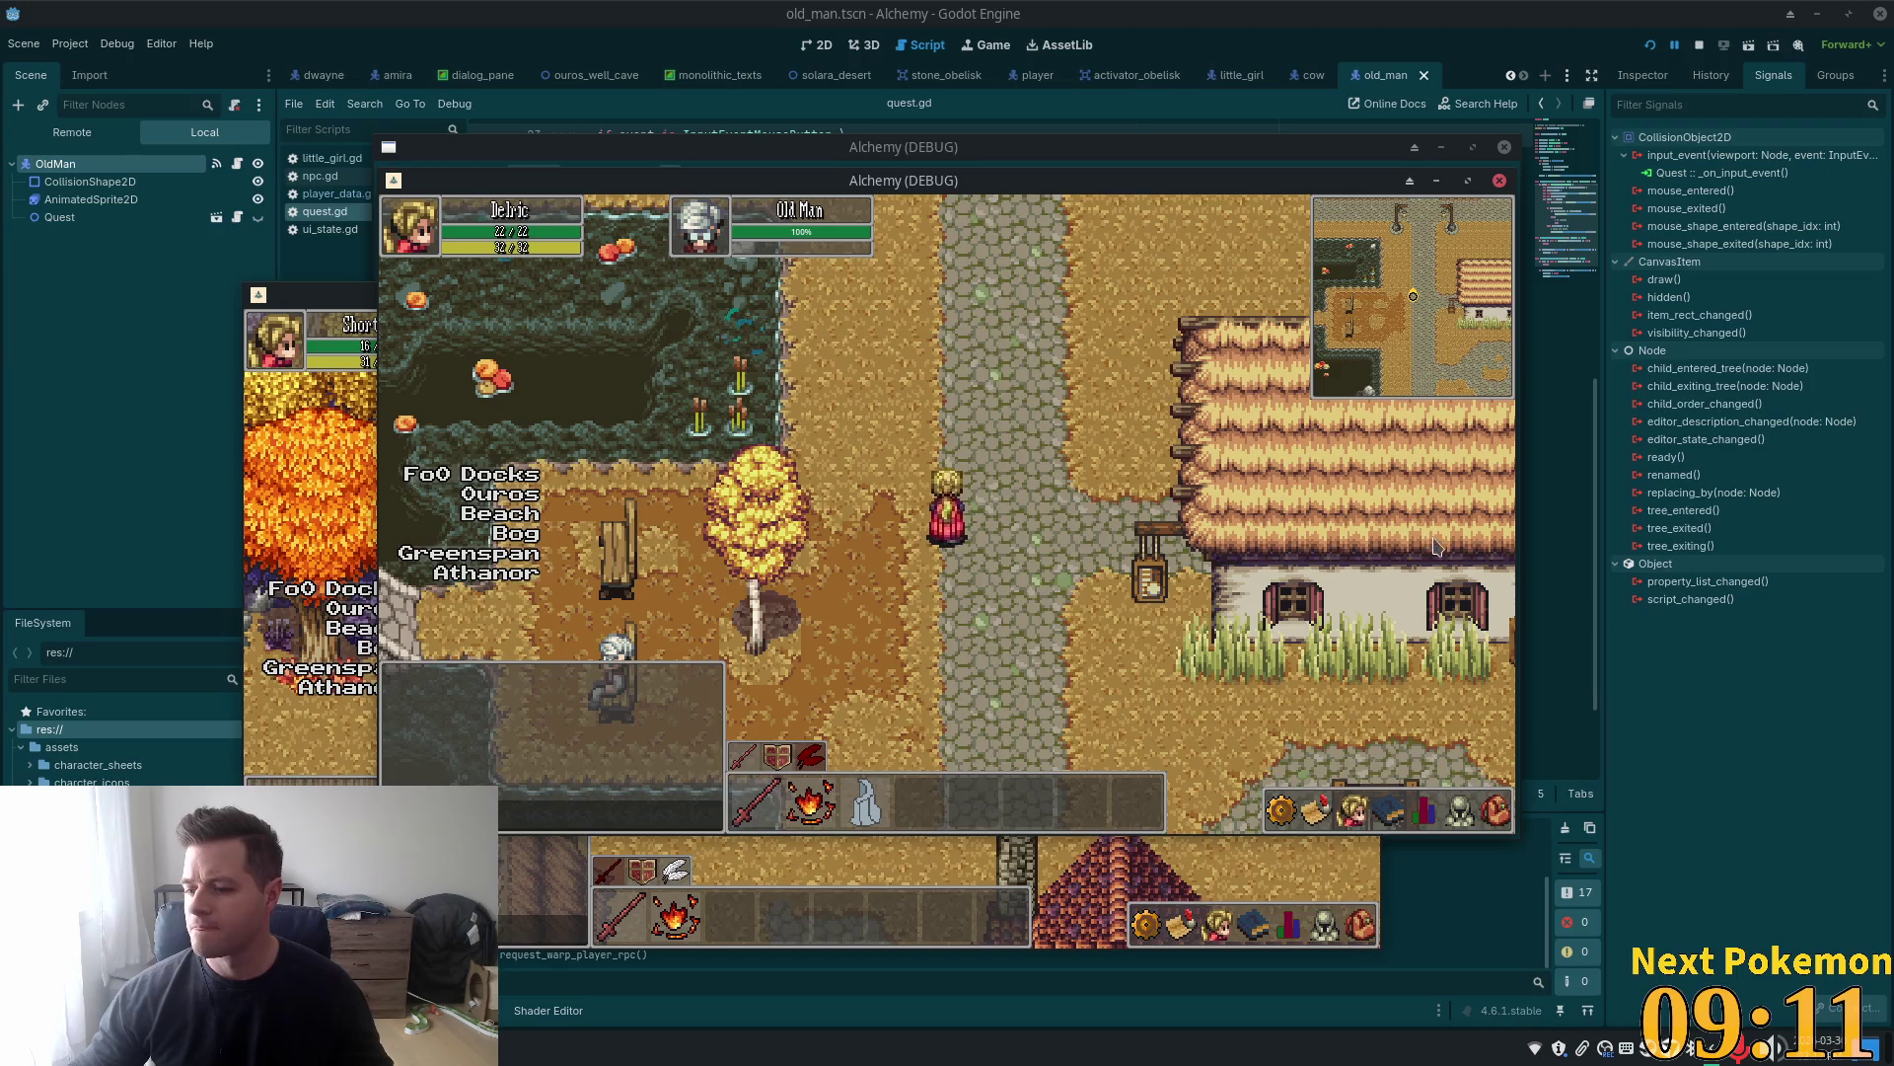
# Walk the player to the town well and climb down into Ouros Caves
pyautogui.press('Down')
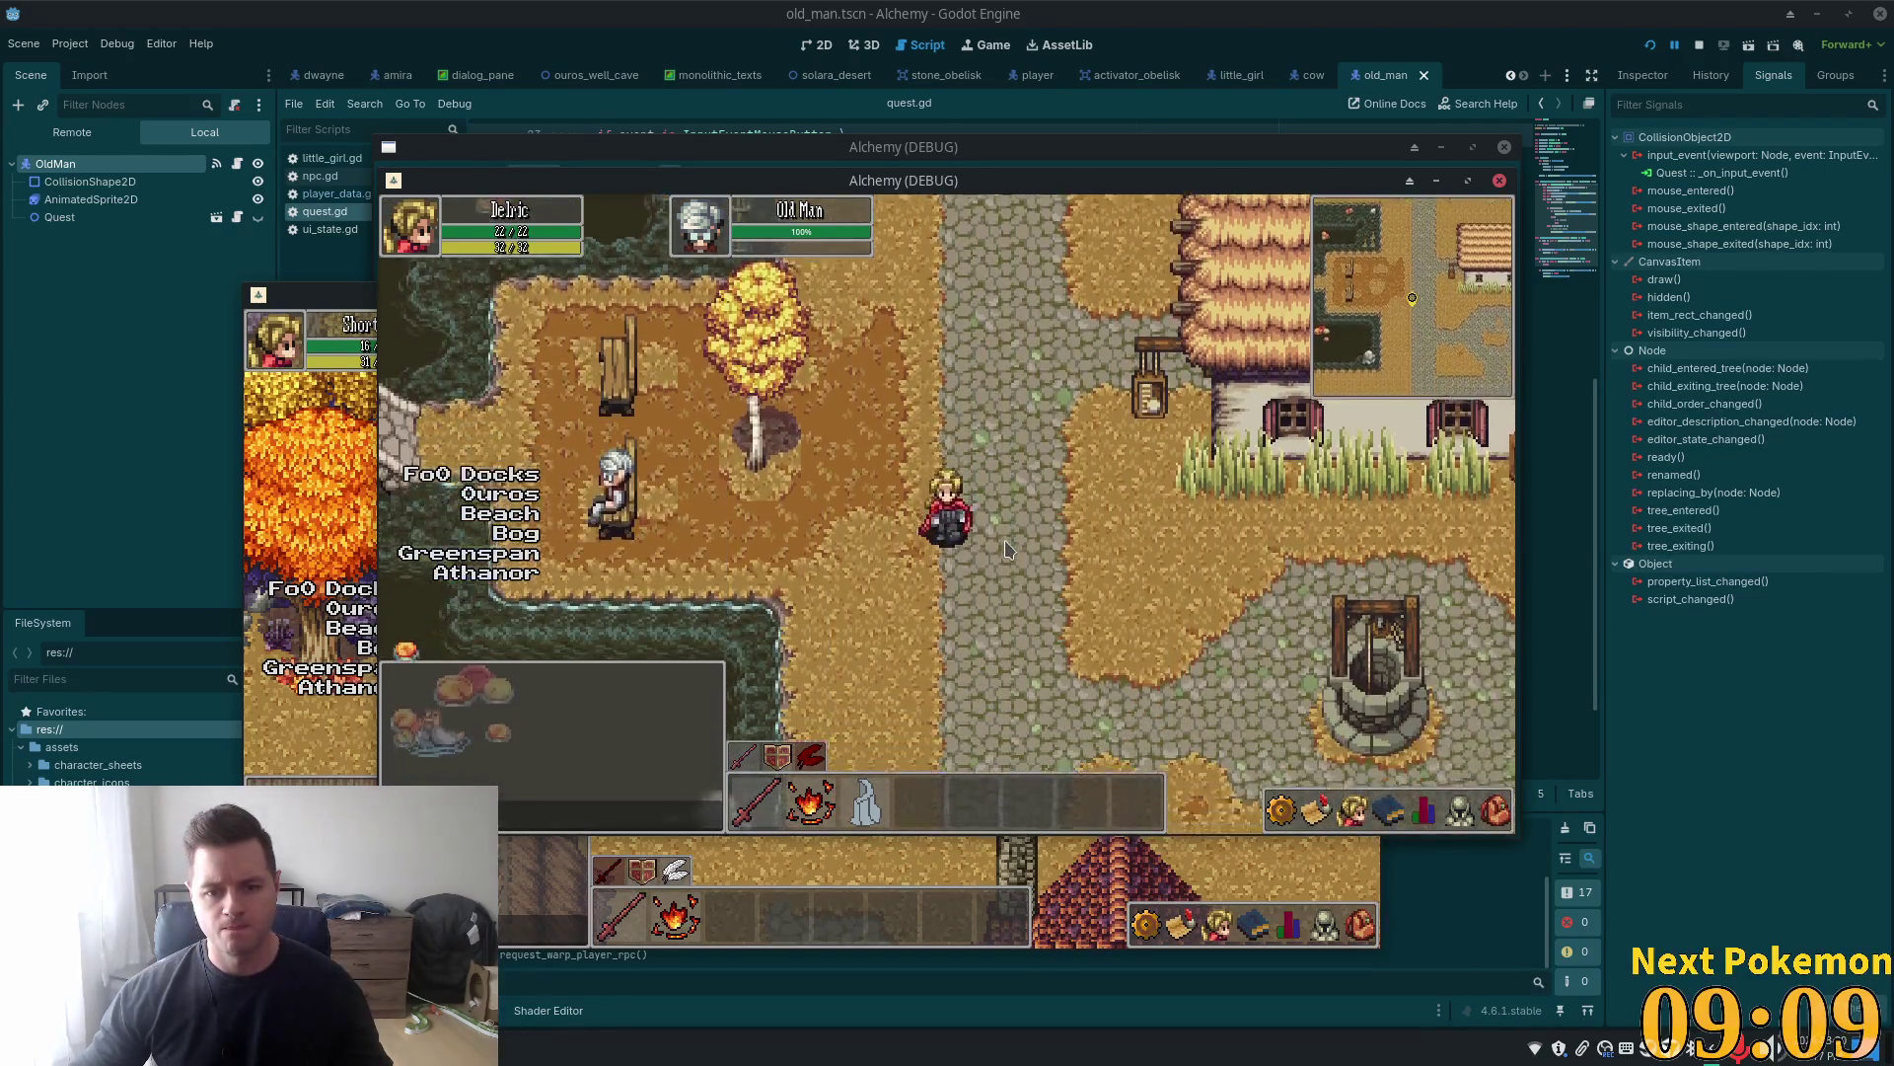
pyautogui.press('Right')
pyautogui.click(1503, 822)
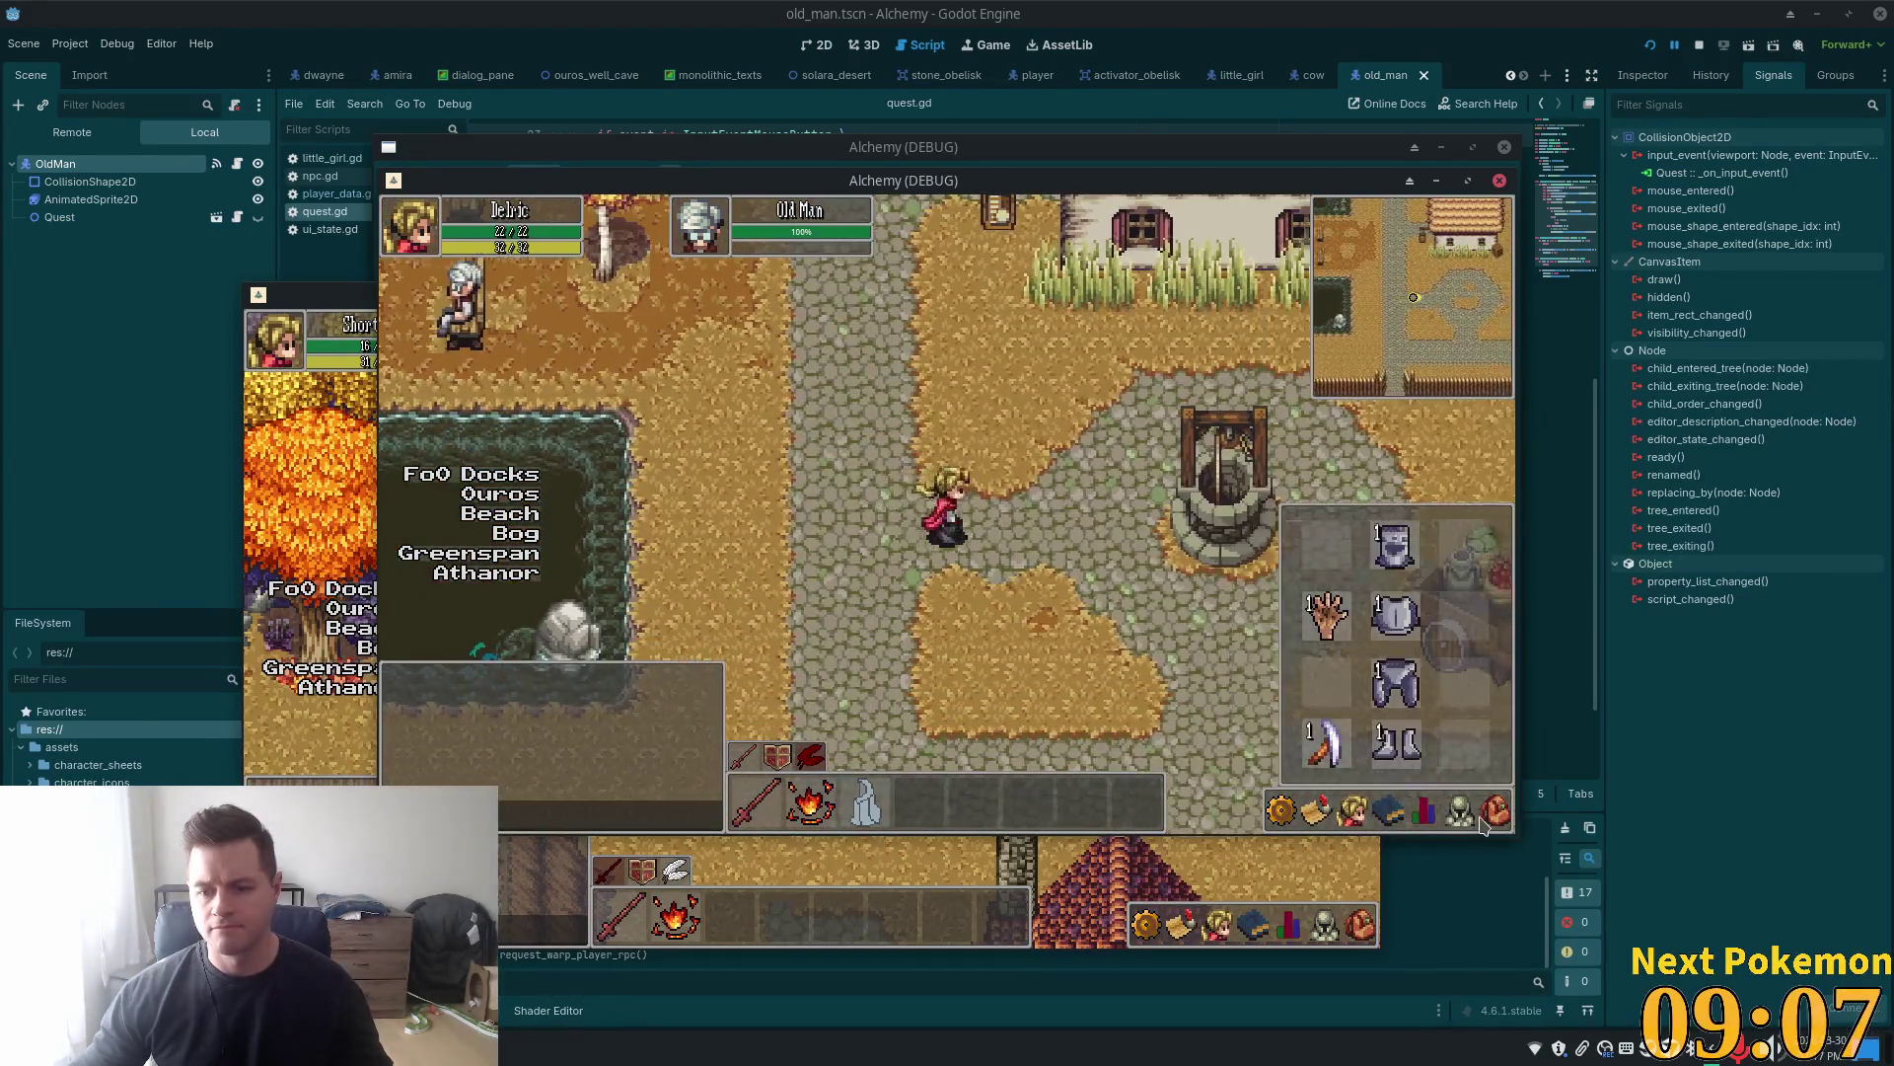
pyautogui.press('Right')
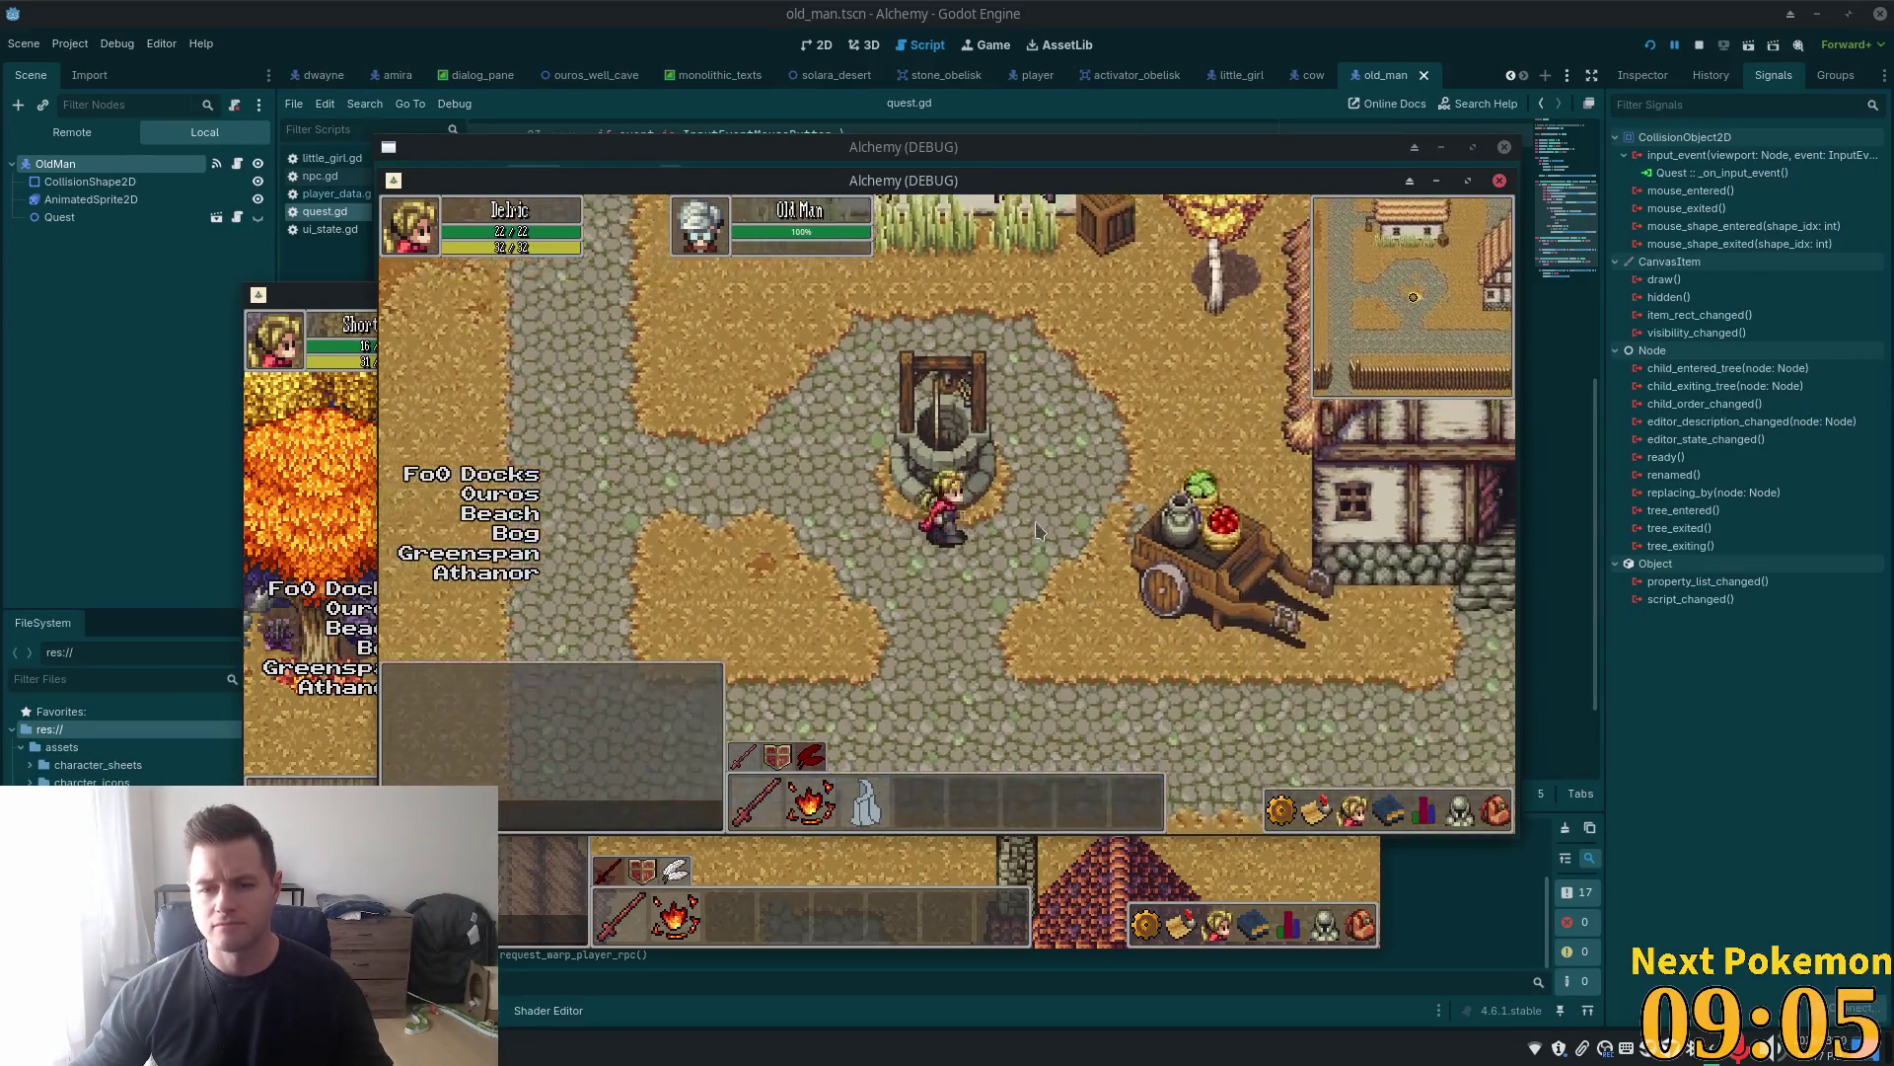
pyautogui.press('i')
pyautogui.click(931, 456)
# Search the clay pots in Ouros Caves, then stop the game and open the ouros_well_cave scene
pyautogui.press('Left')
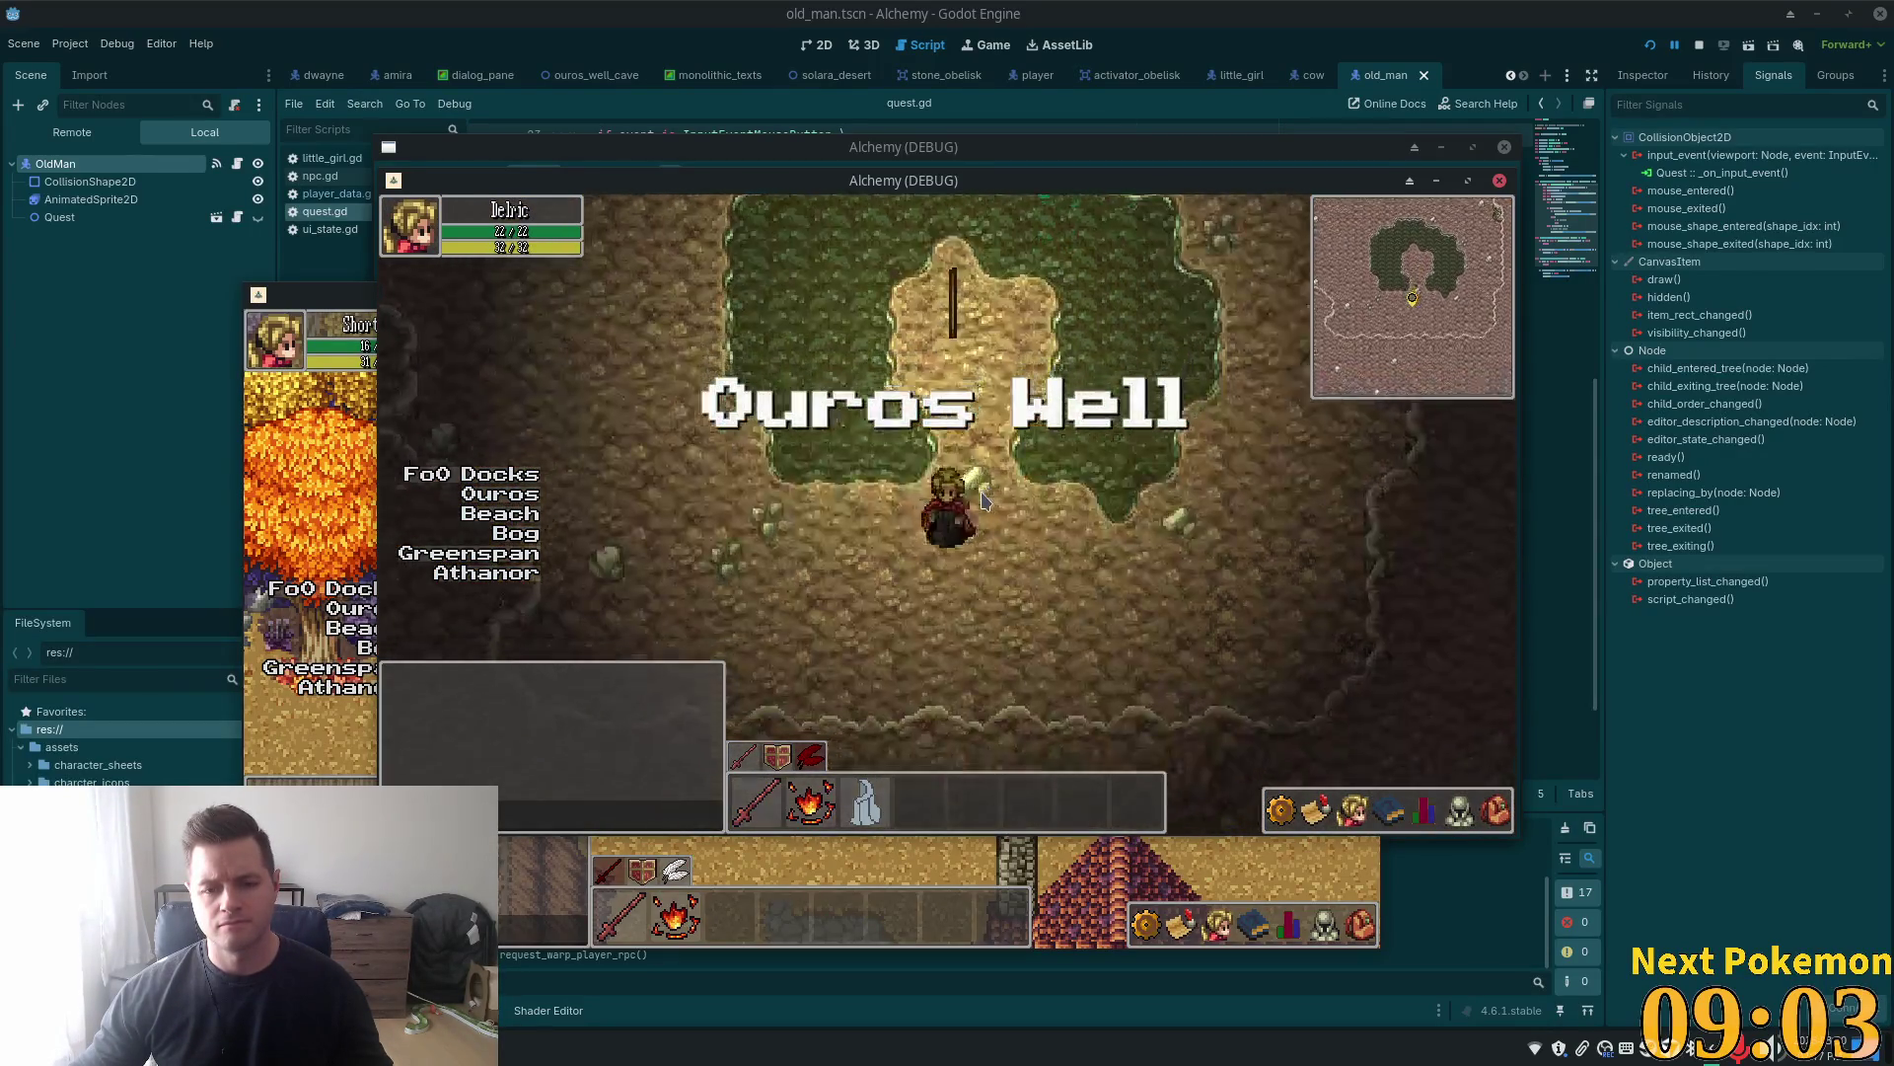
pyautogui.press('Up')
pyautogui.press('Up')
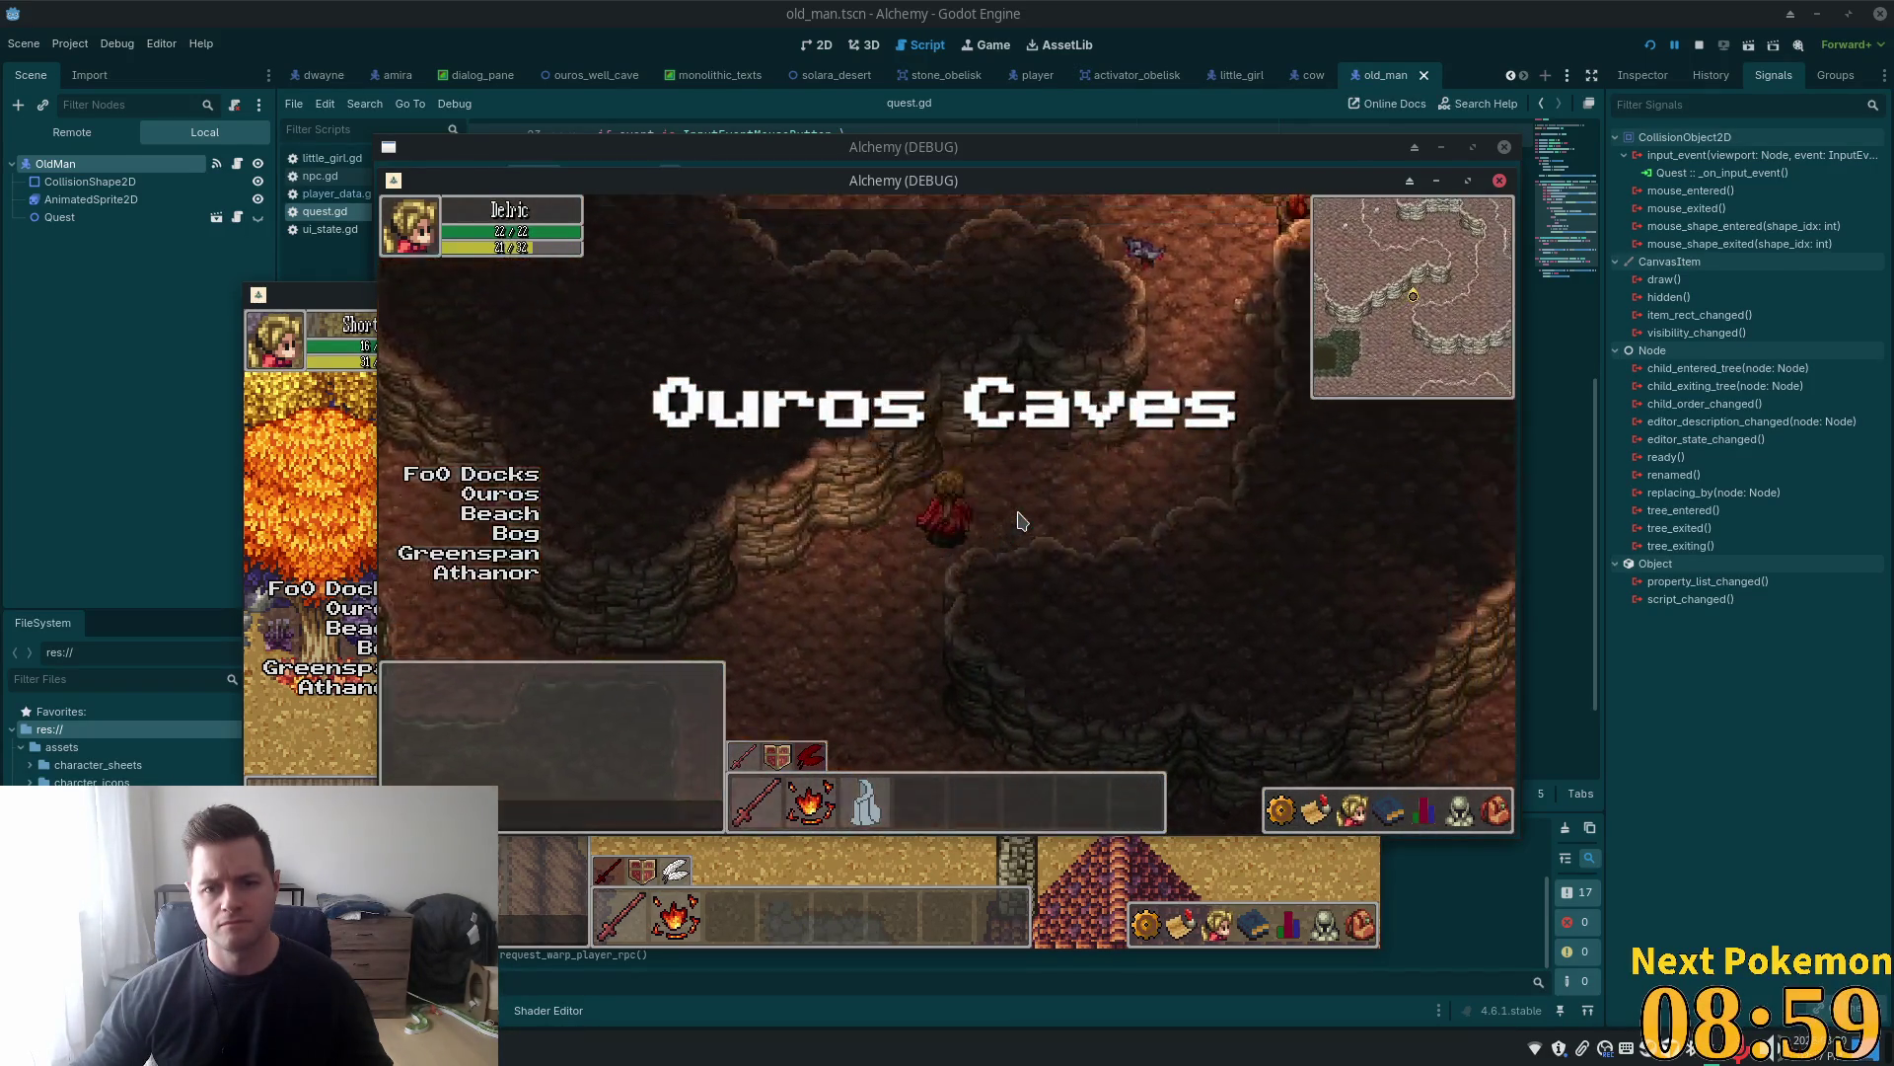
pyautogui.press('Up')
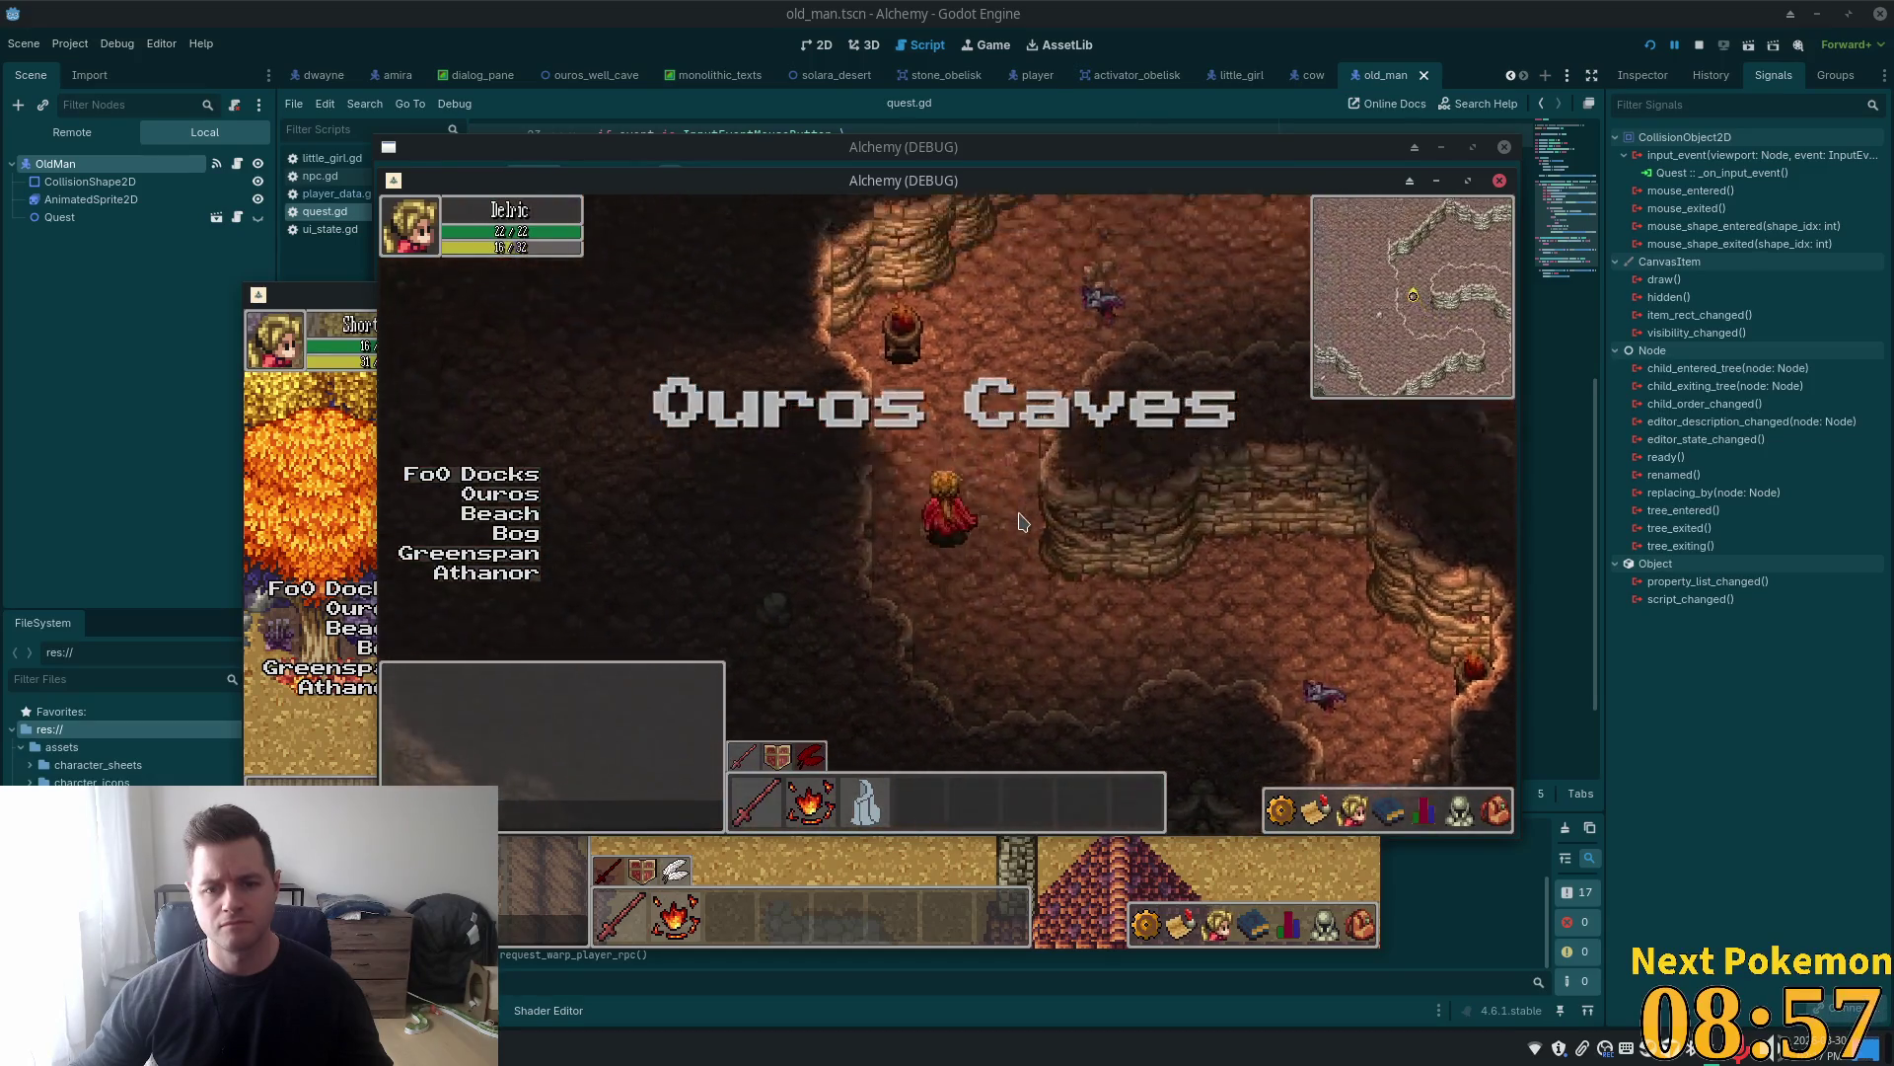
pyautogui.press('Down')
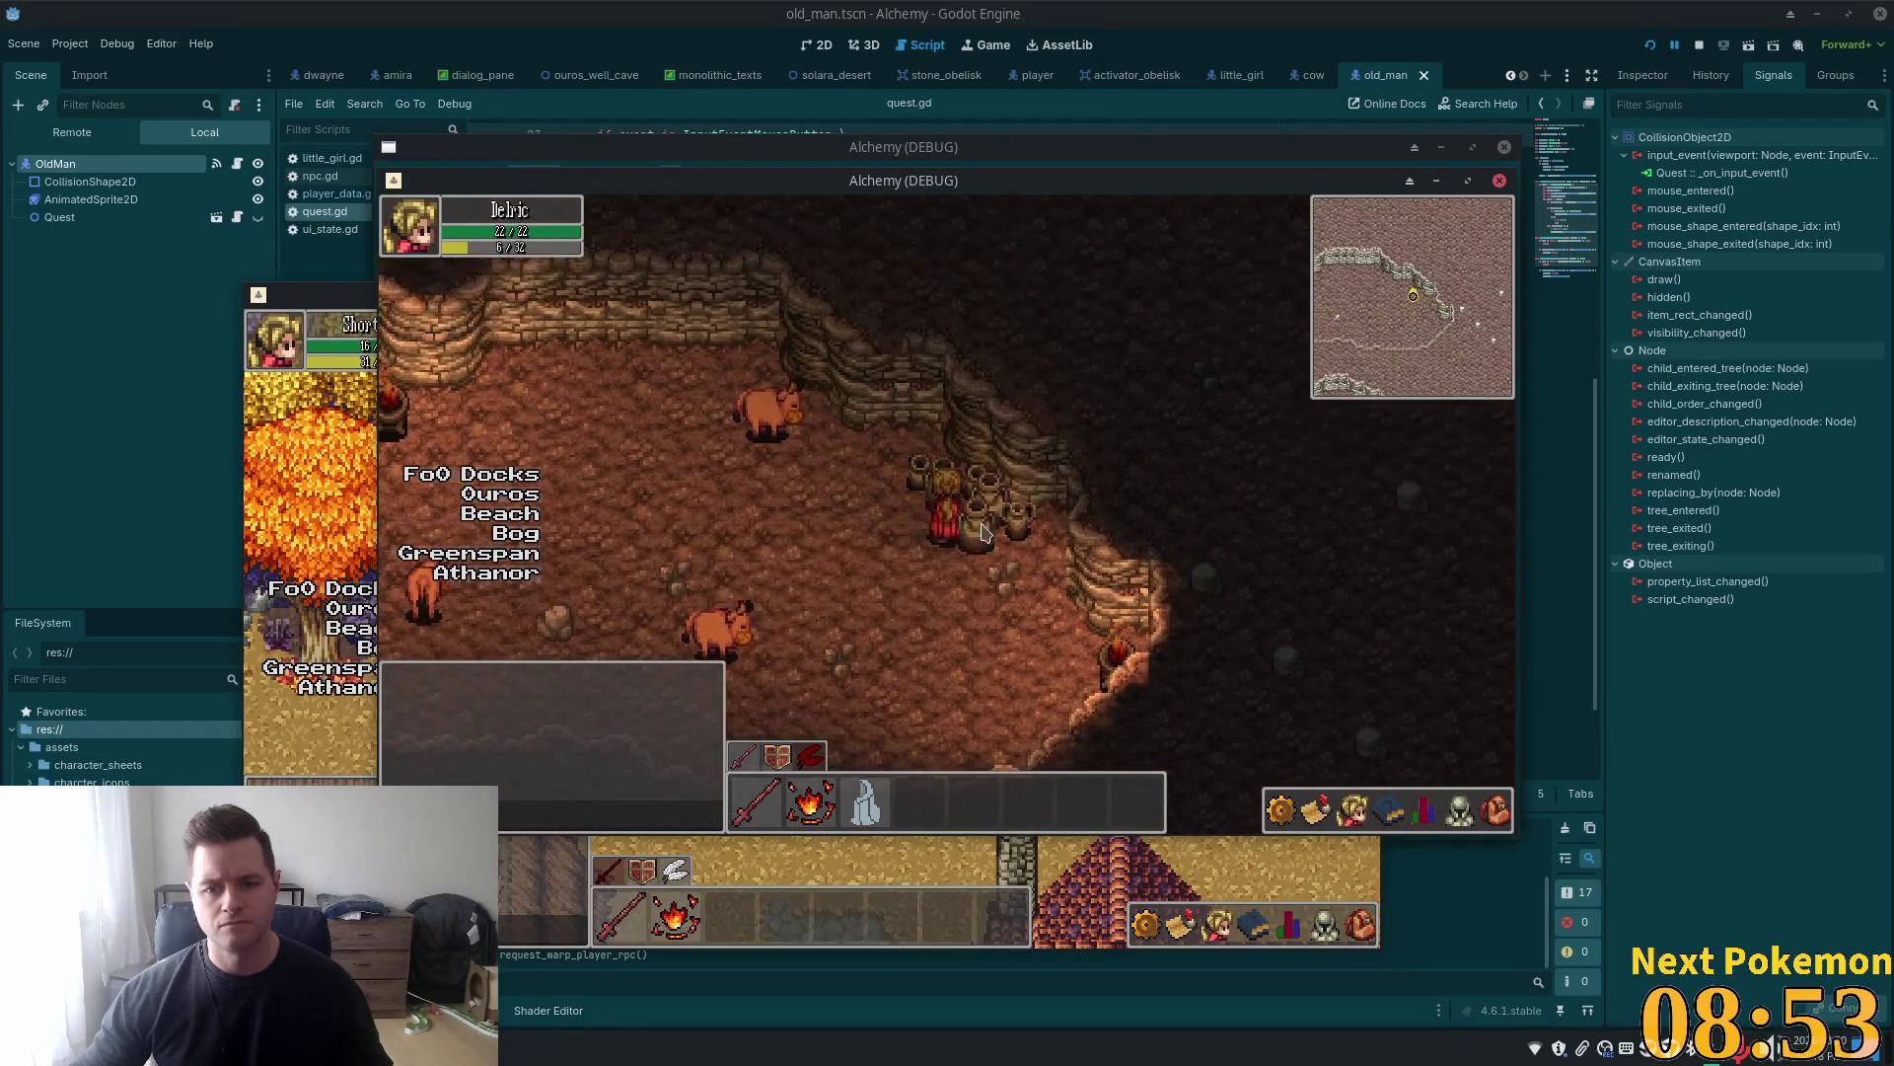
pyautogui.click(977, 537)
pyautogui.click(1006, 508)
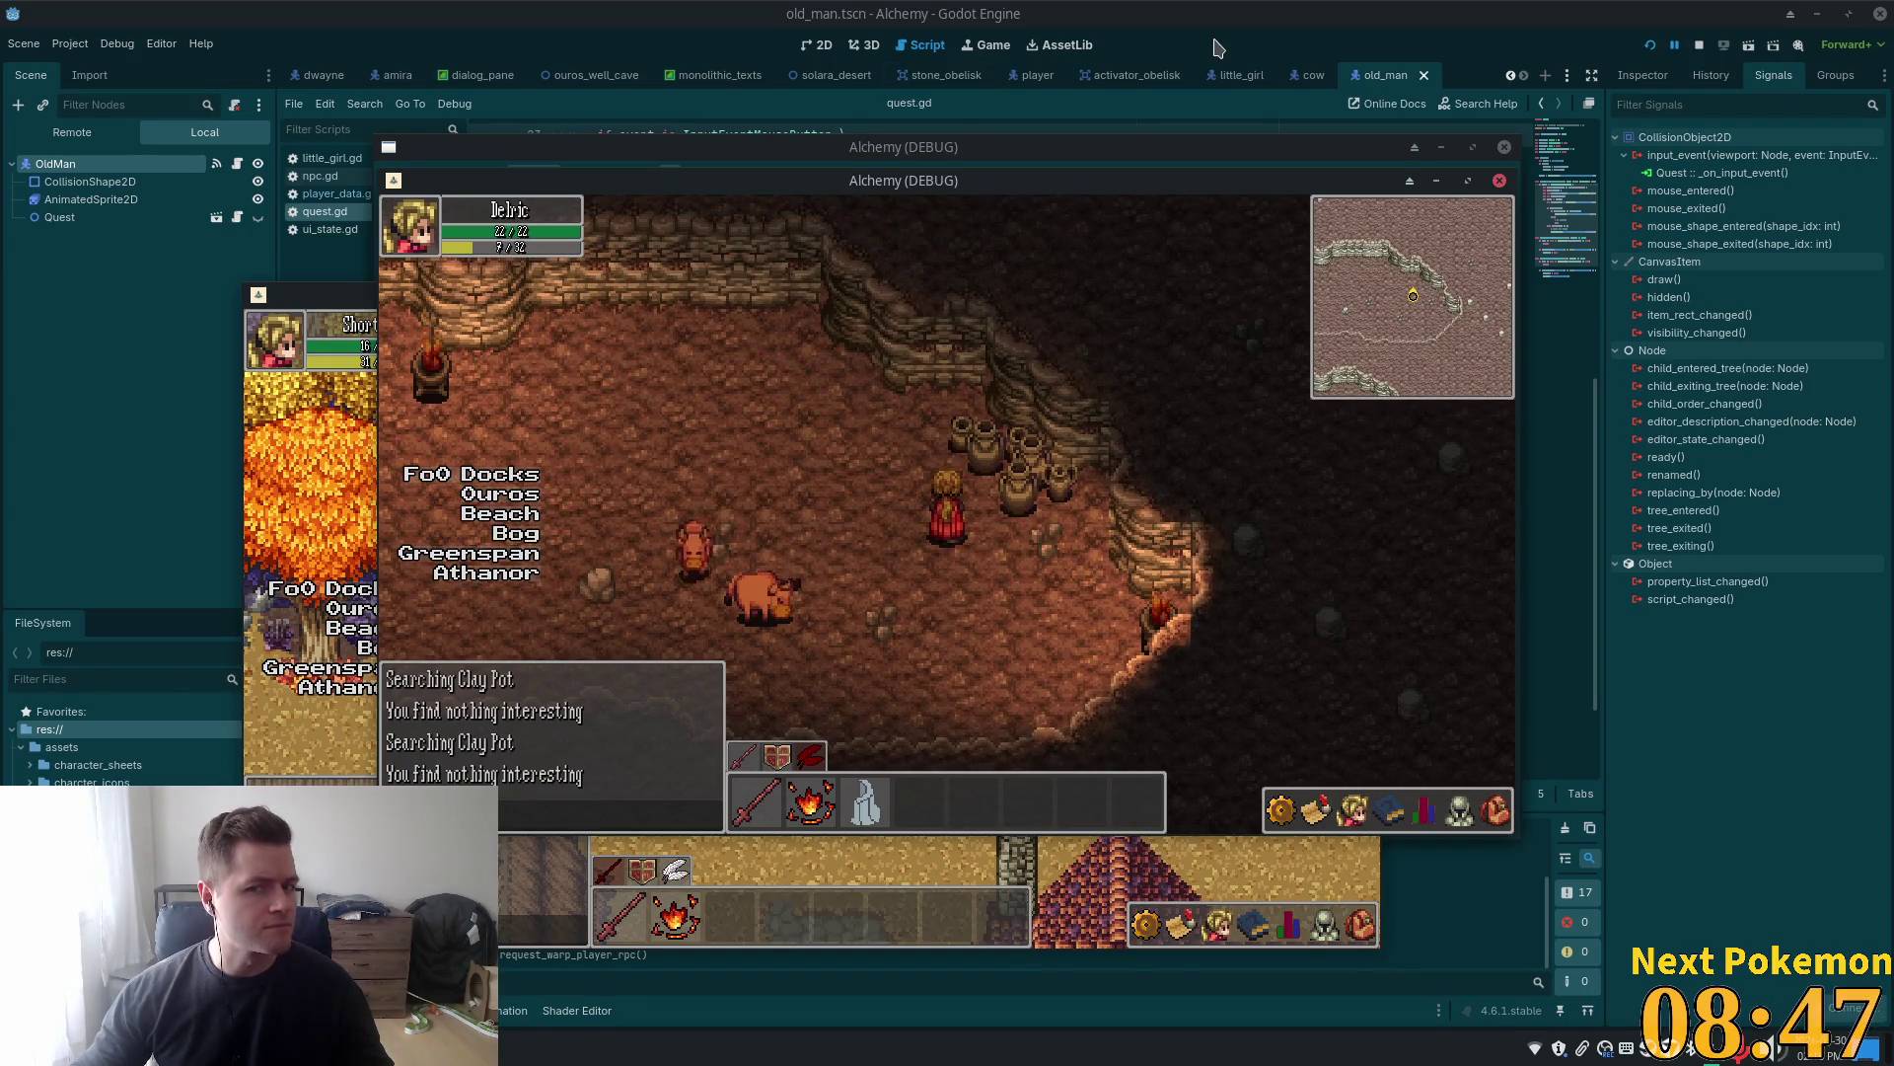
pyautogui.press('F8')
pyautogui.click(597, 77)
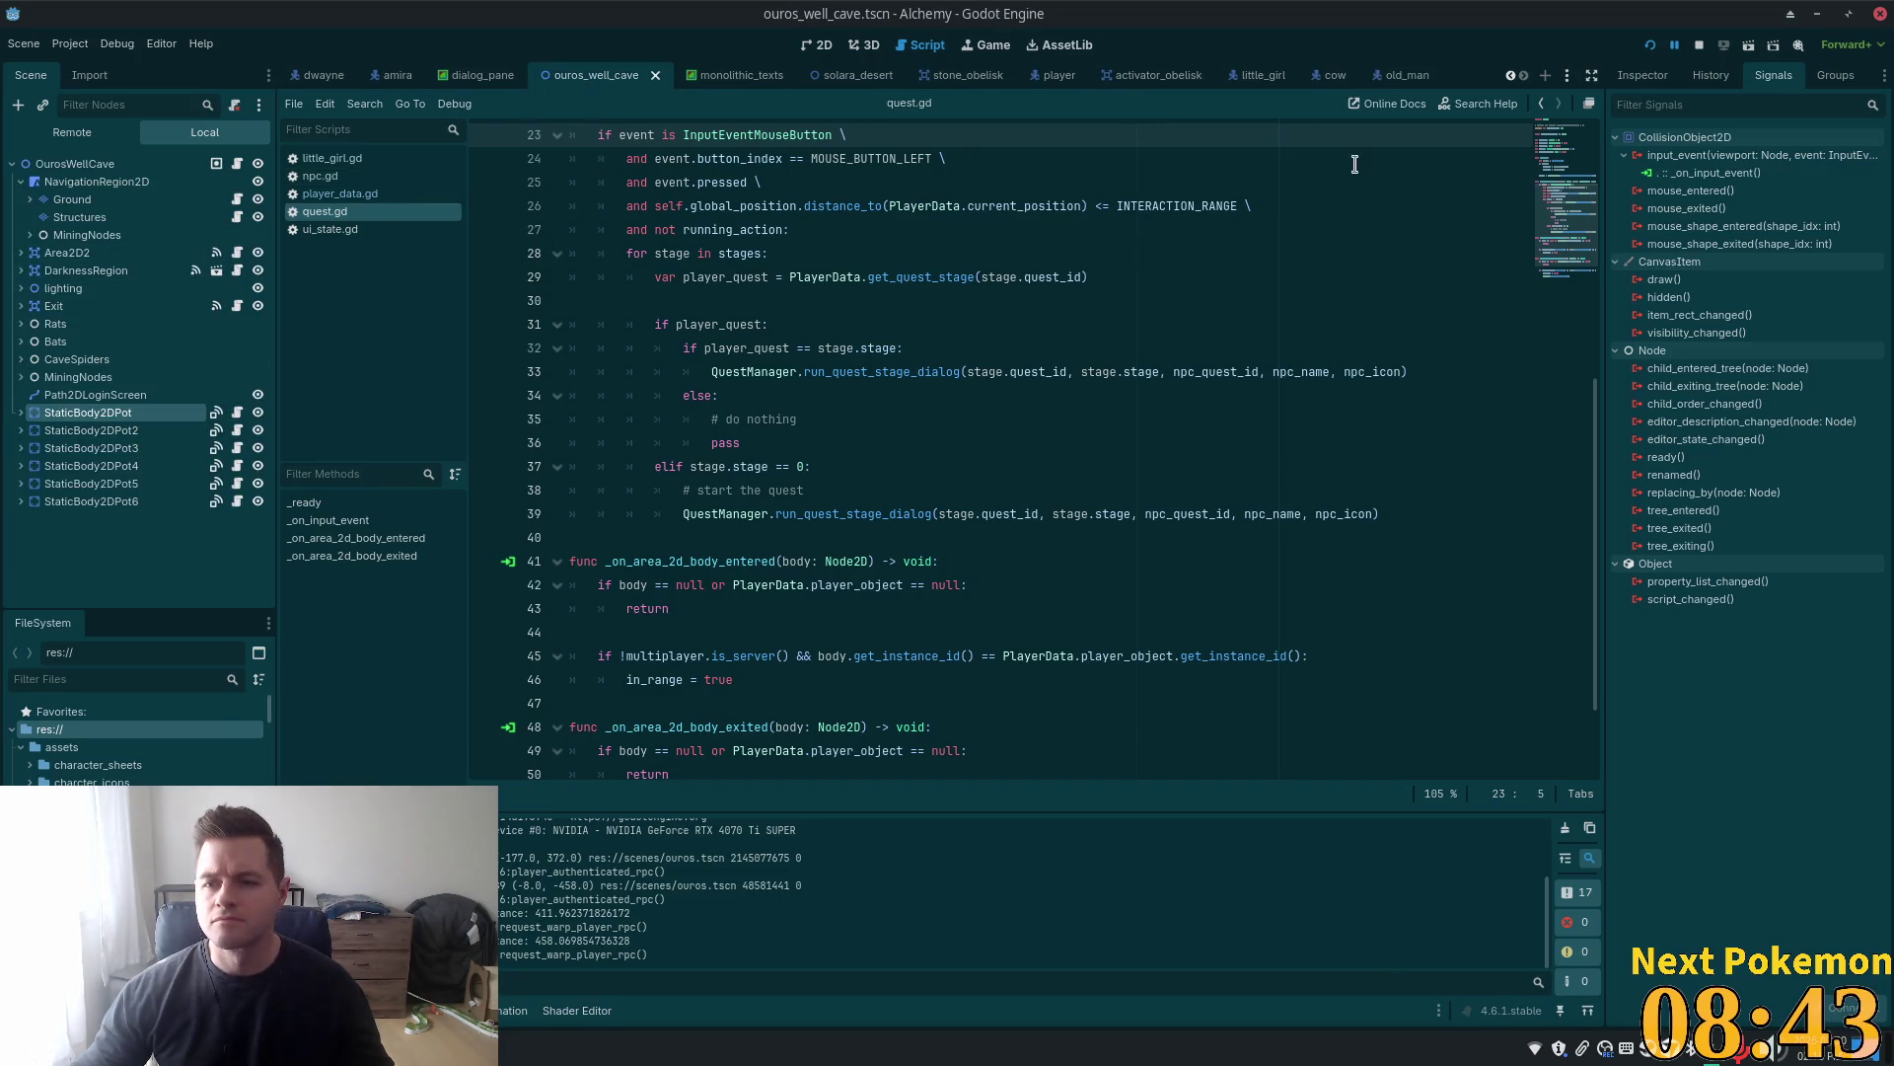
# Open the clay pot's searchable.gd (Quest ID 3, Quest Stage 9) and review its click, item_type and quest checks
pyautogui.click(1642, 77)
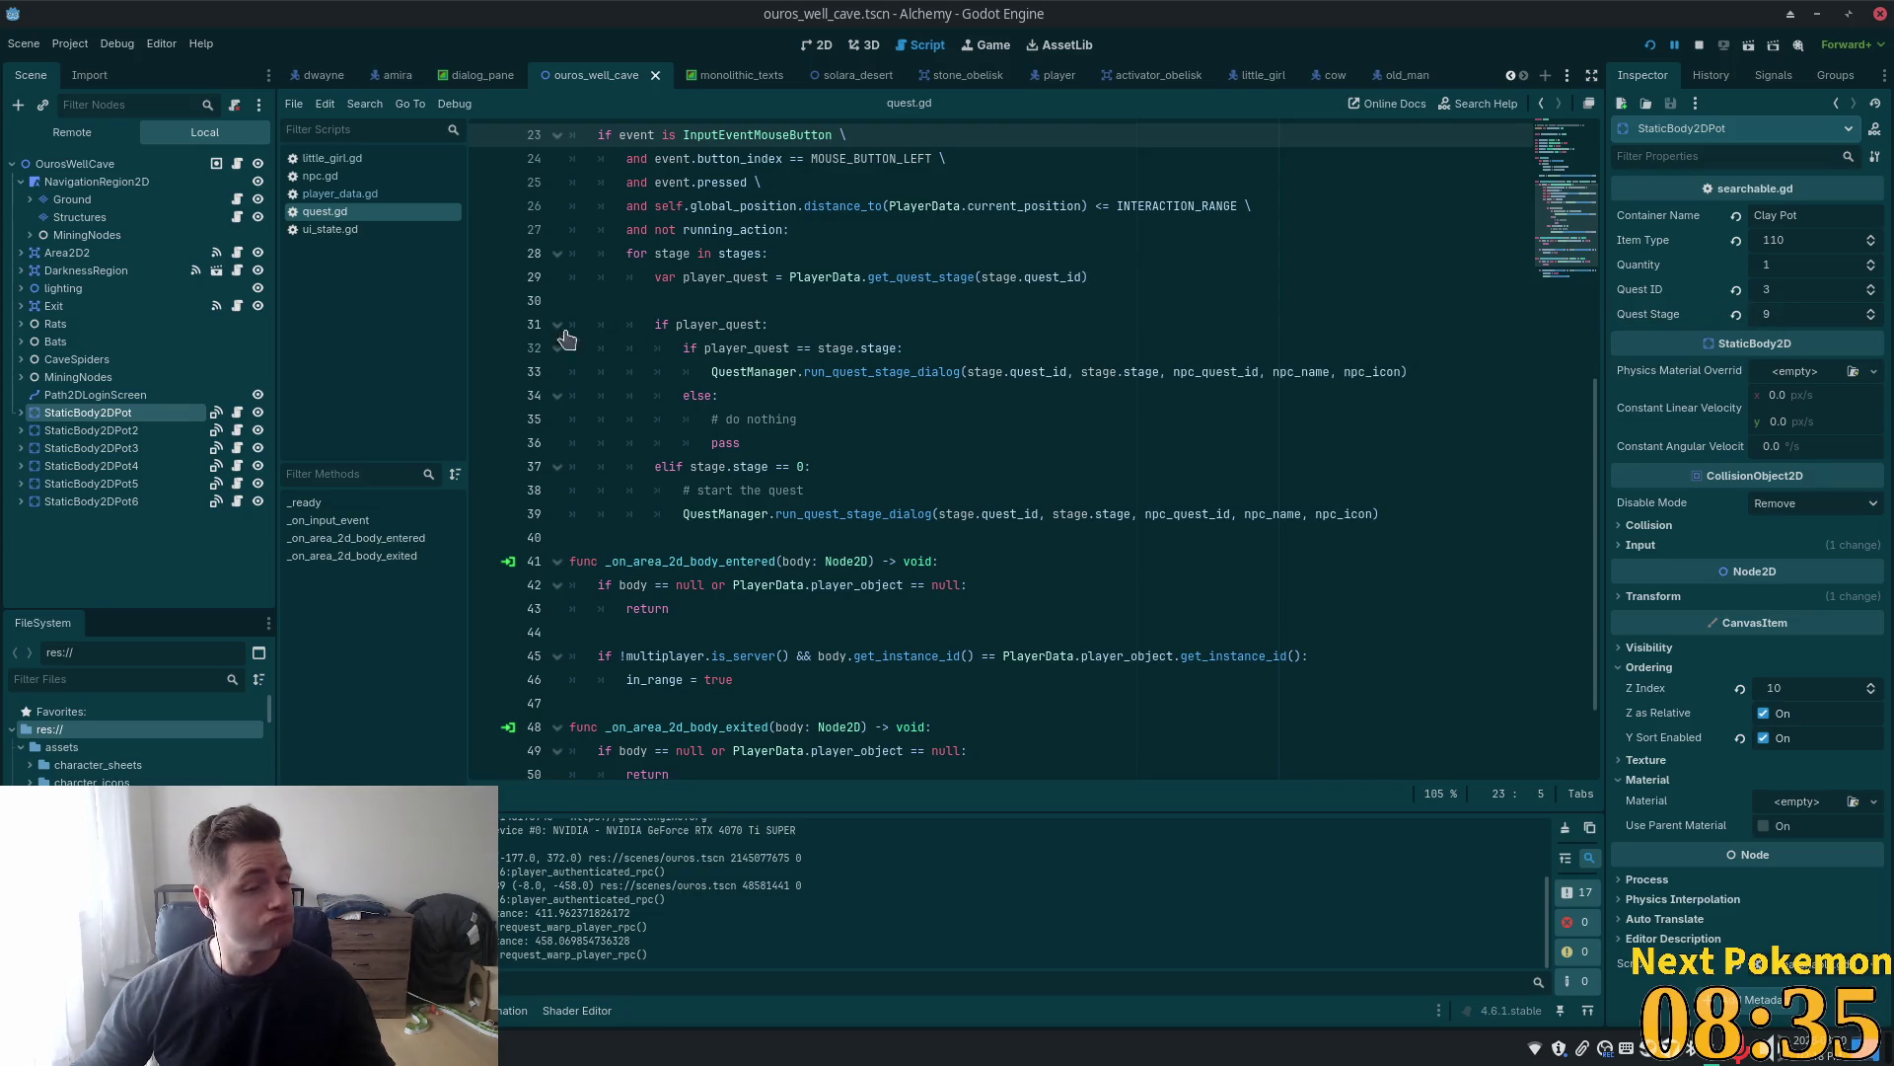
pyautogui.click(235, 417)
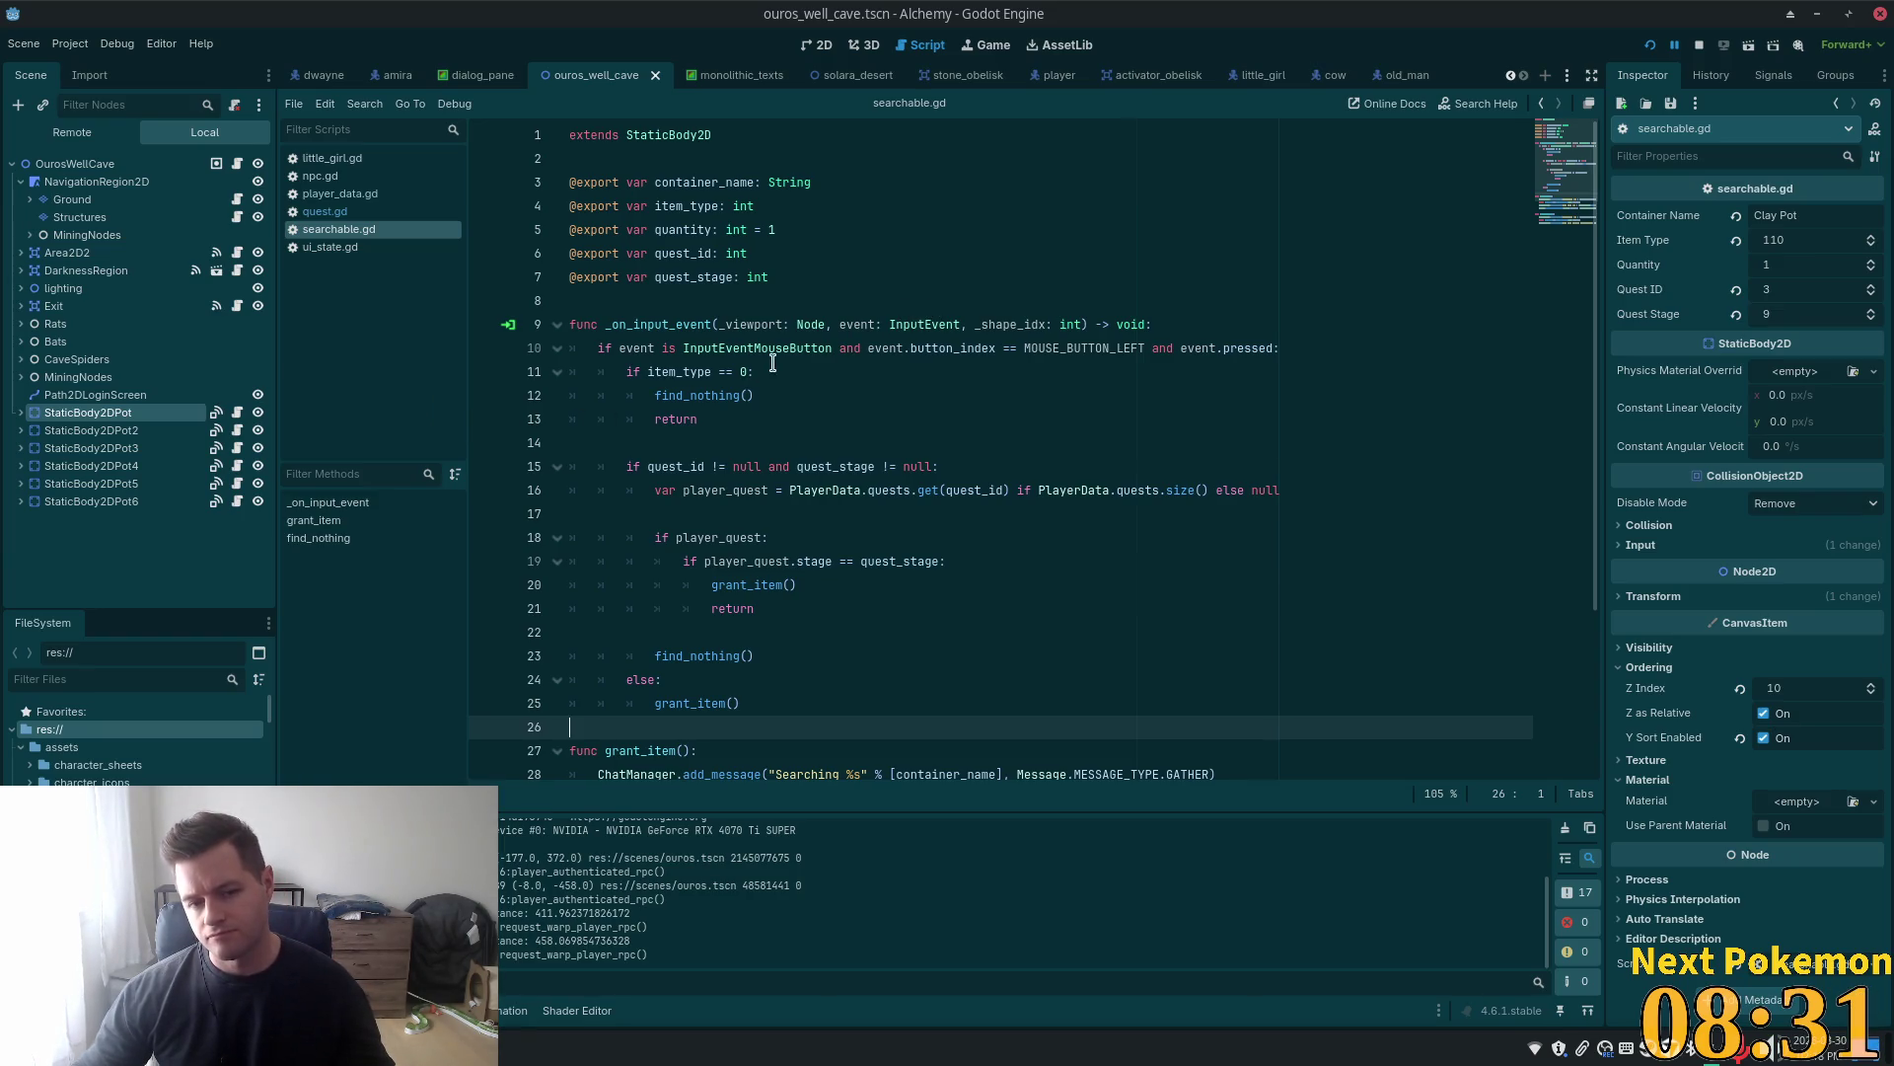
pyautogui.click(1205, 350)
pyautogui.click(699, 372)
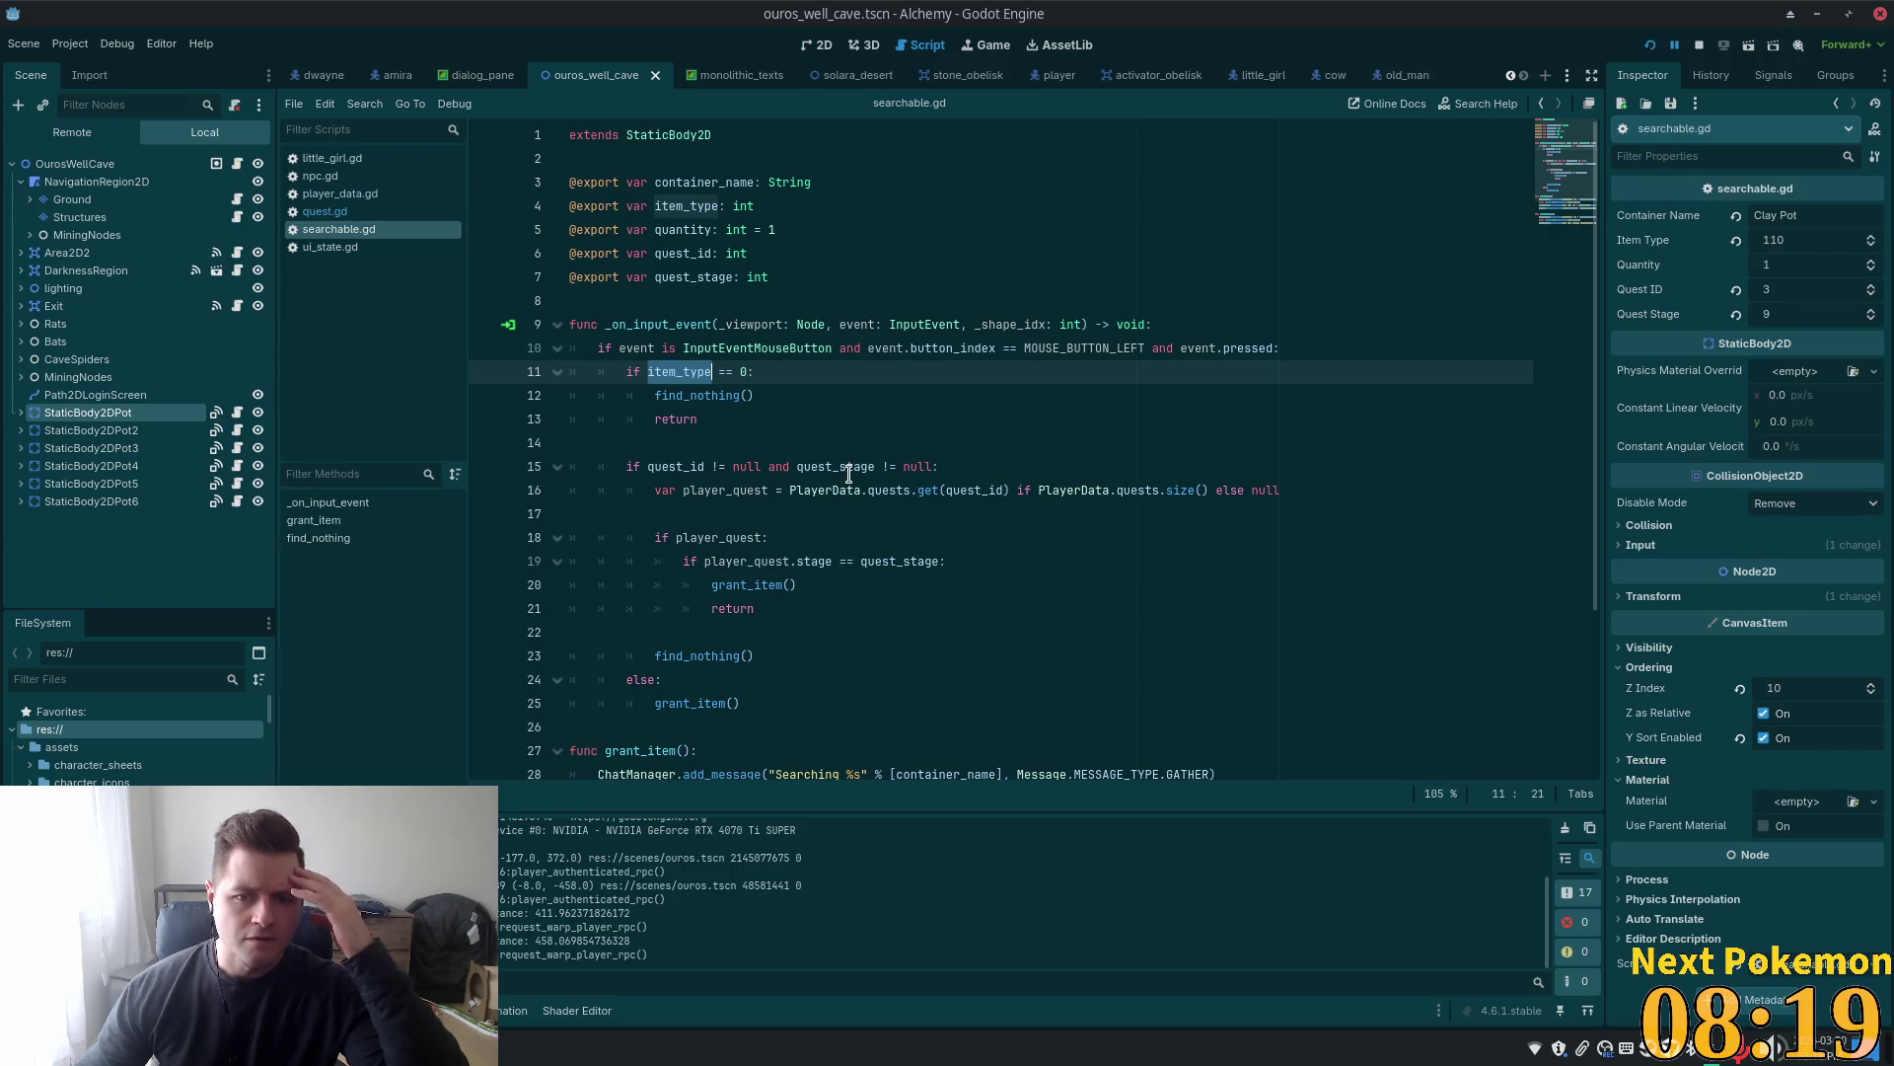
pyautogui.click(814, 491)
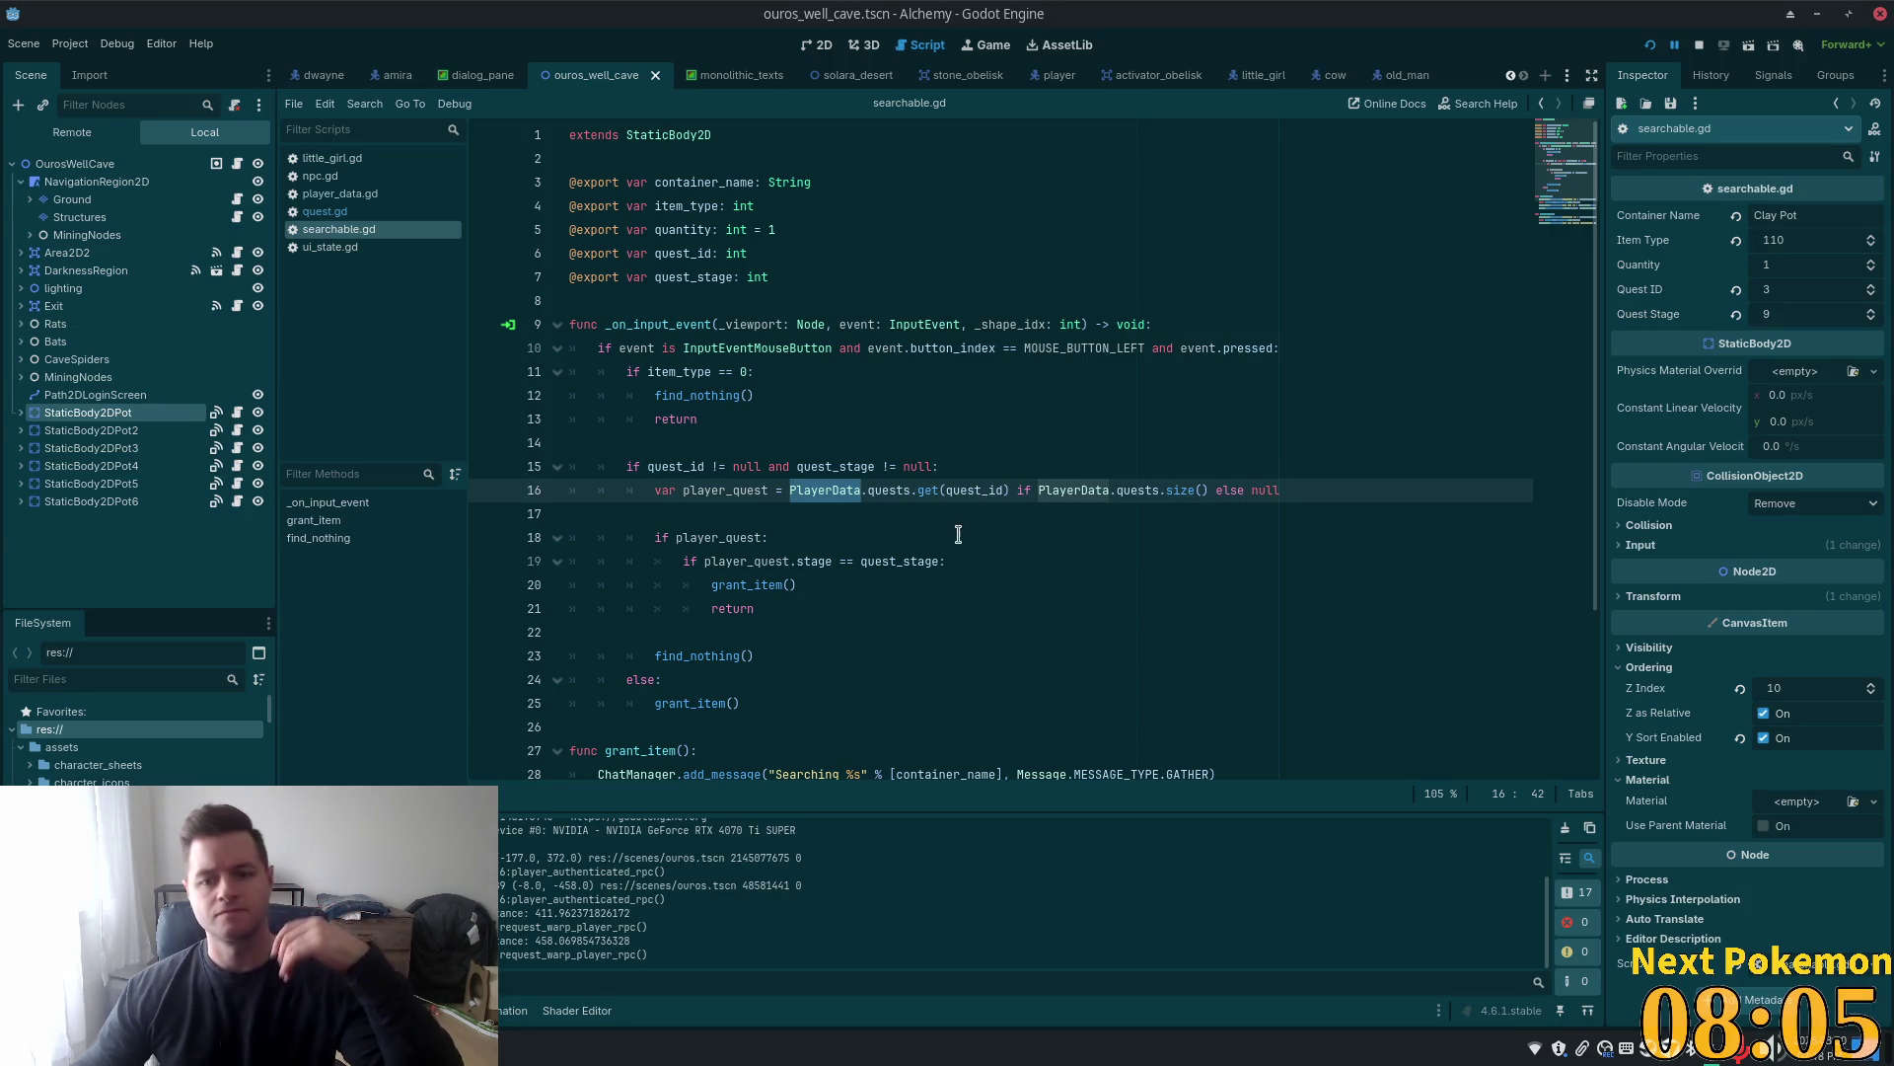
# Switch to the code editor to check the caves dialog at line 215 of a_new_age_of_alchemy.json
pyautogui.press('Up')
pyautogui.press('End')
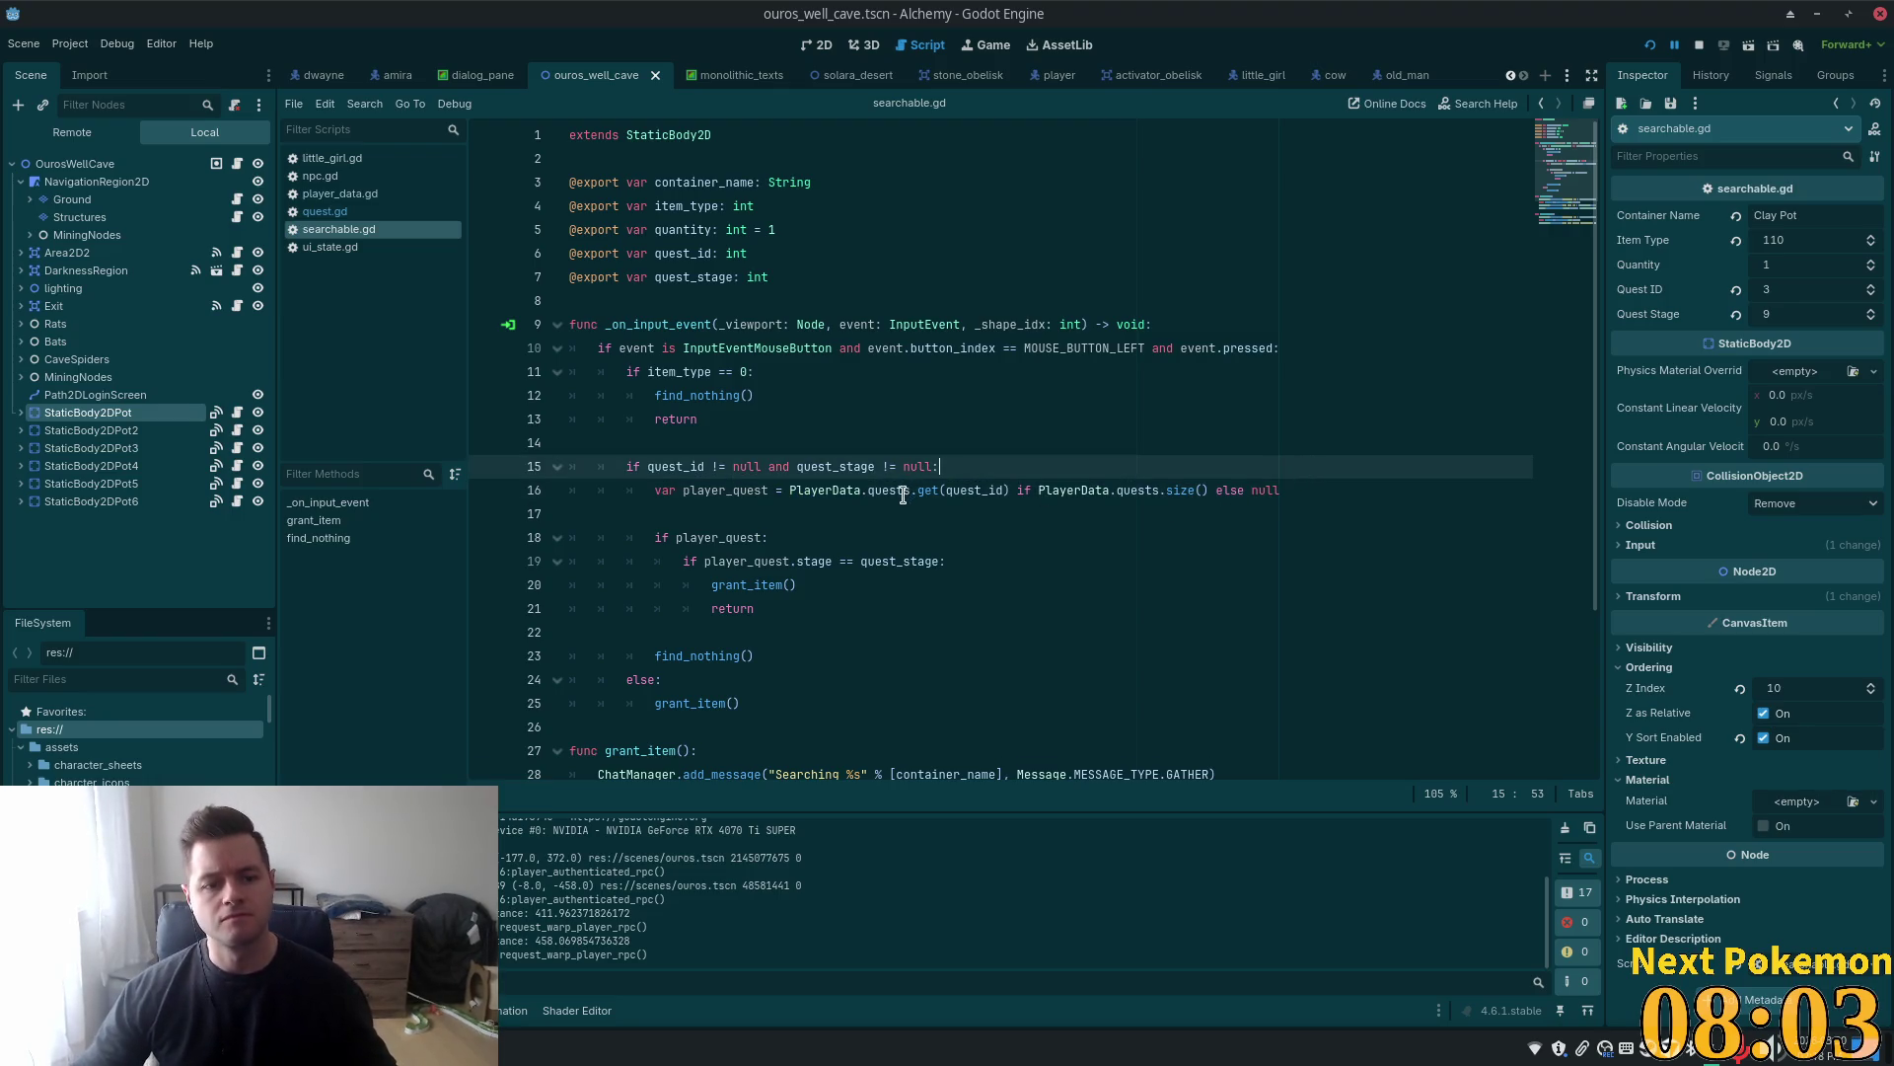
pyautogui.hotkey('alt', 'Tab')
pyautogui.click(1056, 384)
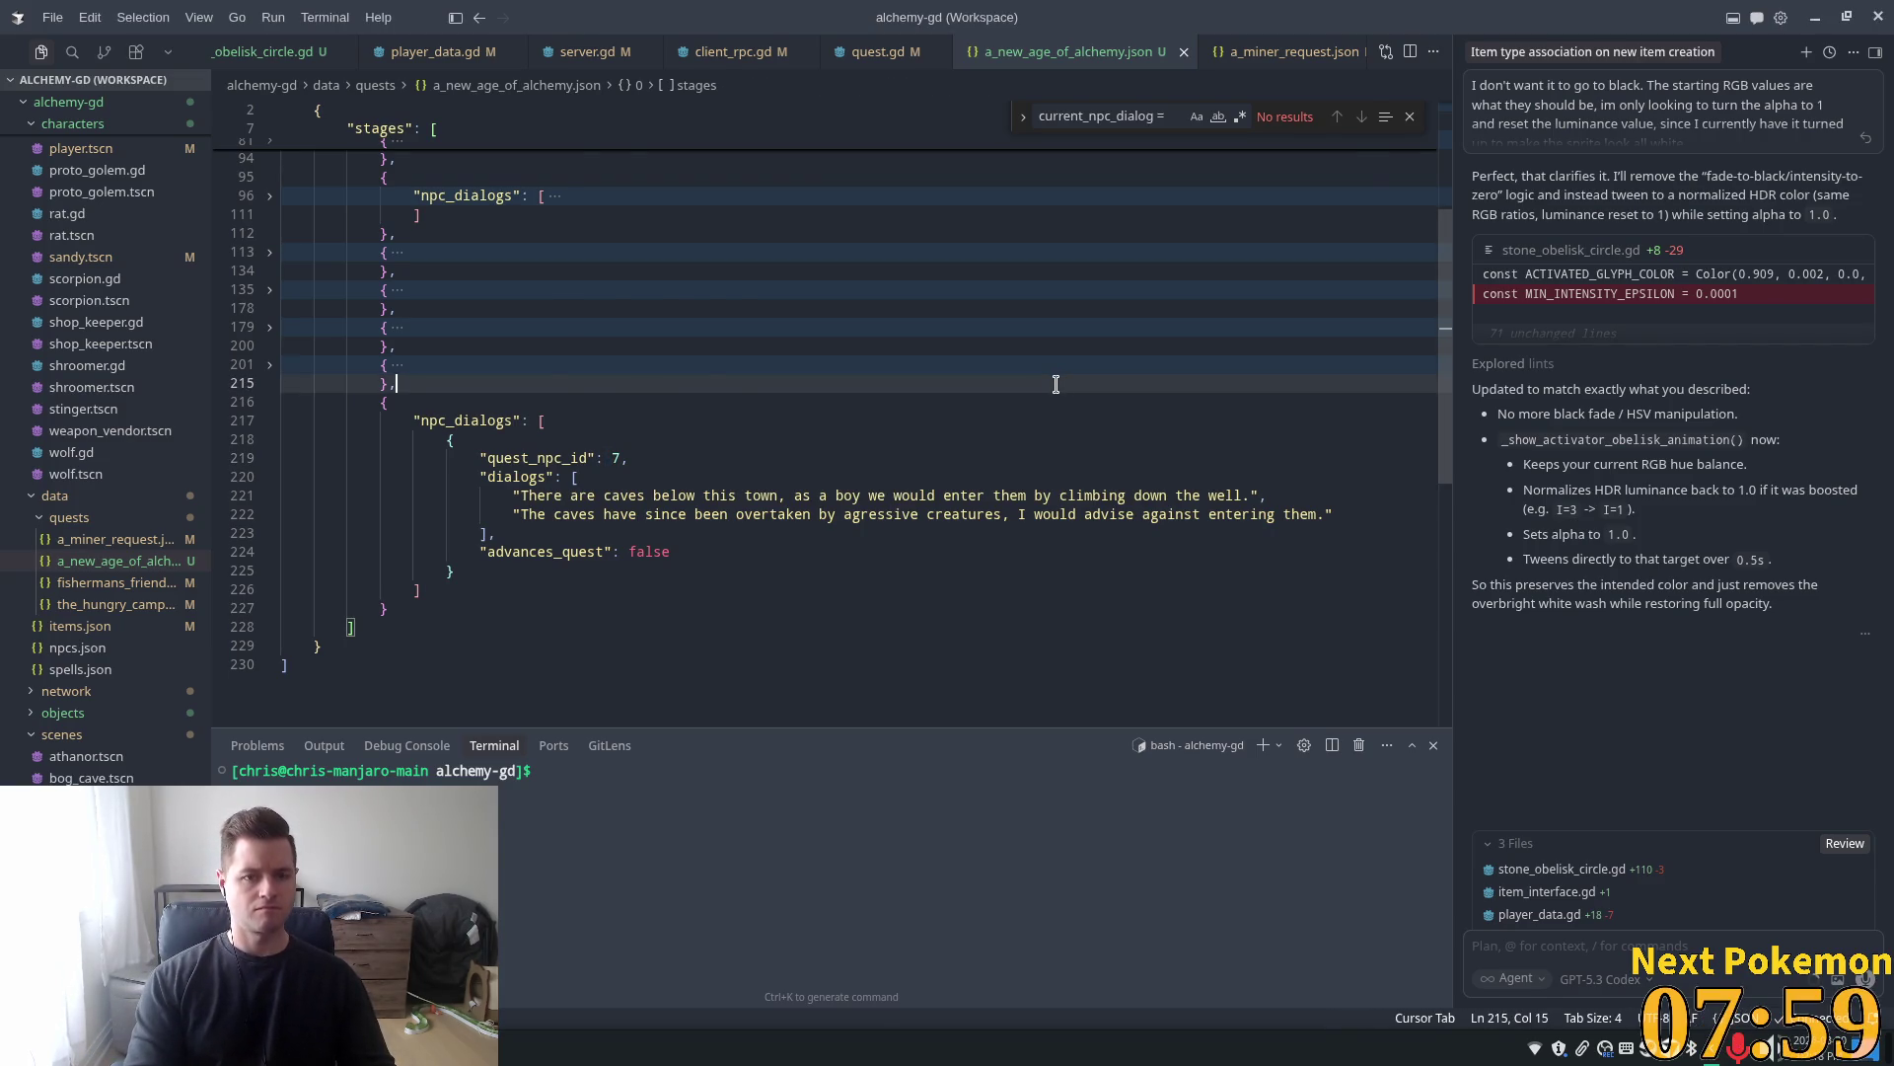
# Open searchable.gd in Cursor through a quick file search for 'search'
pyautogui.hotkey('ctrl', 'p')
pyautogui.write('search')
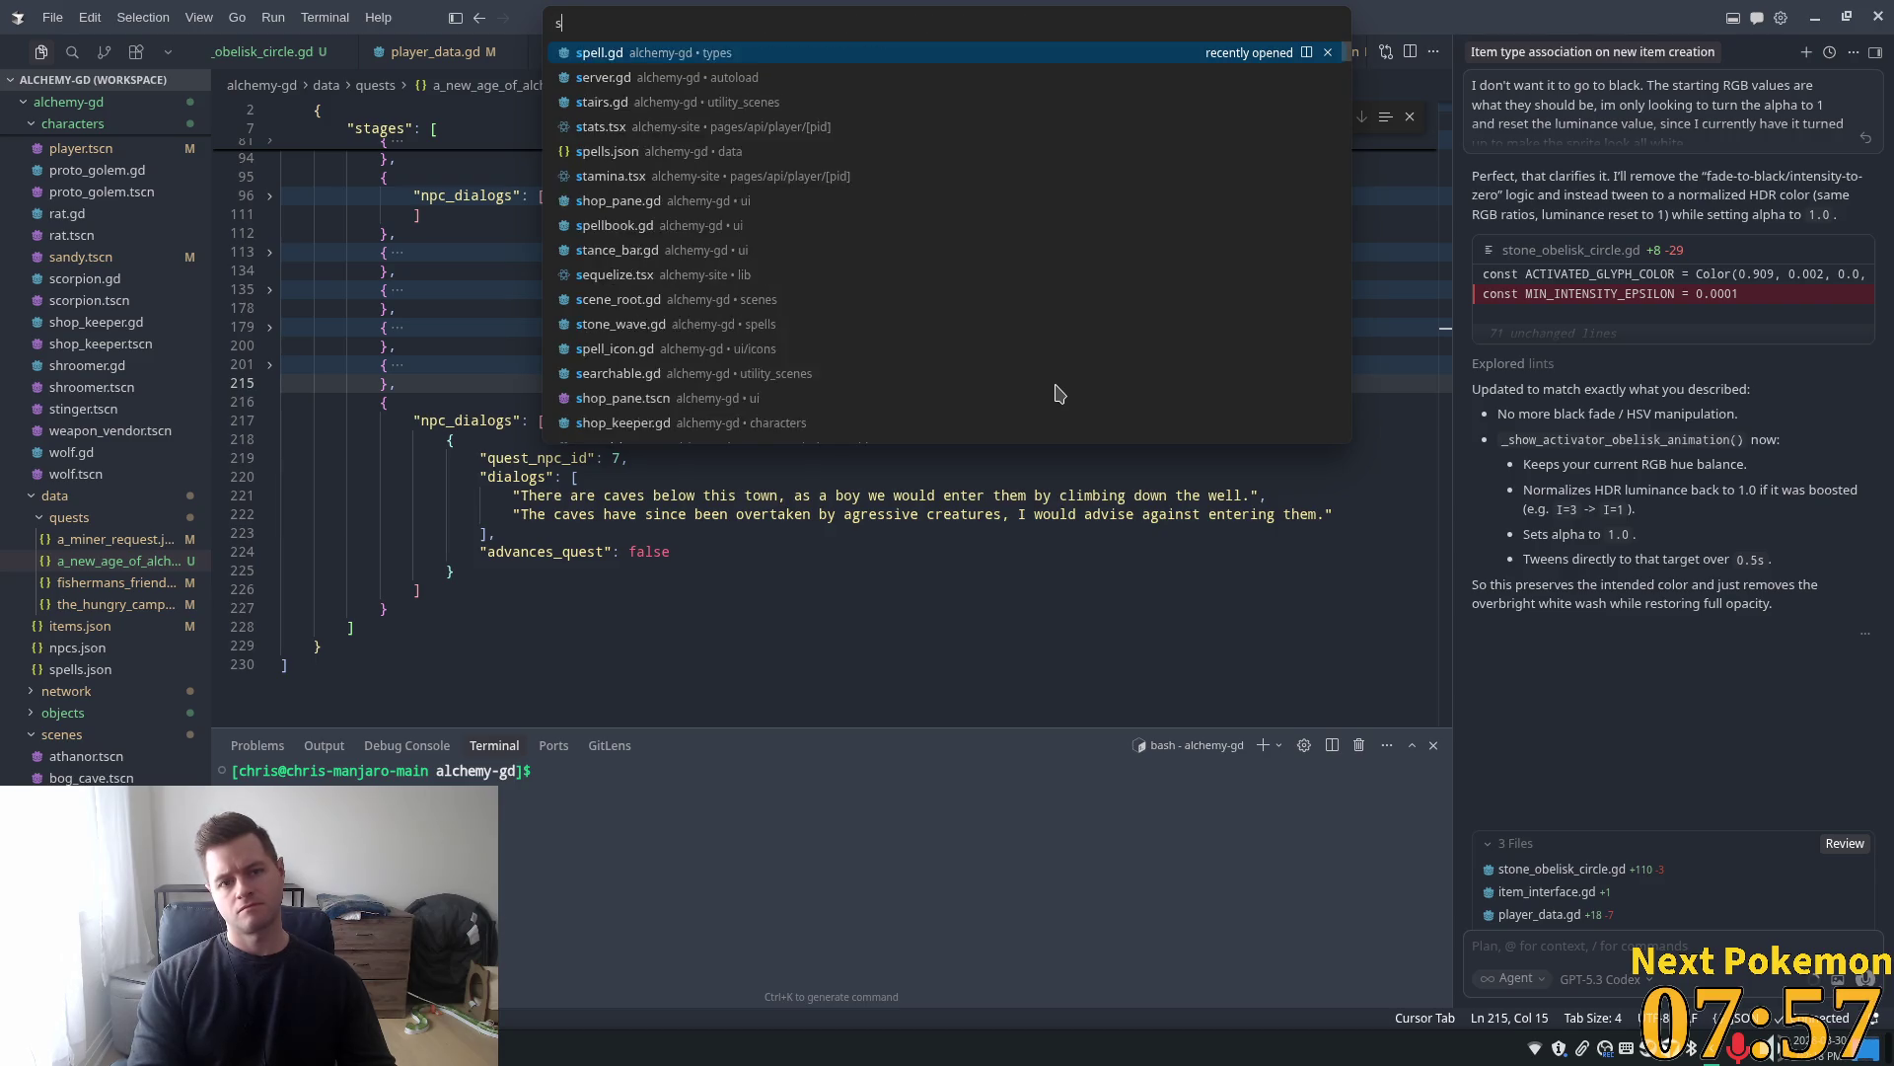
pyautogui.press('Return')
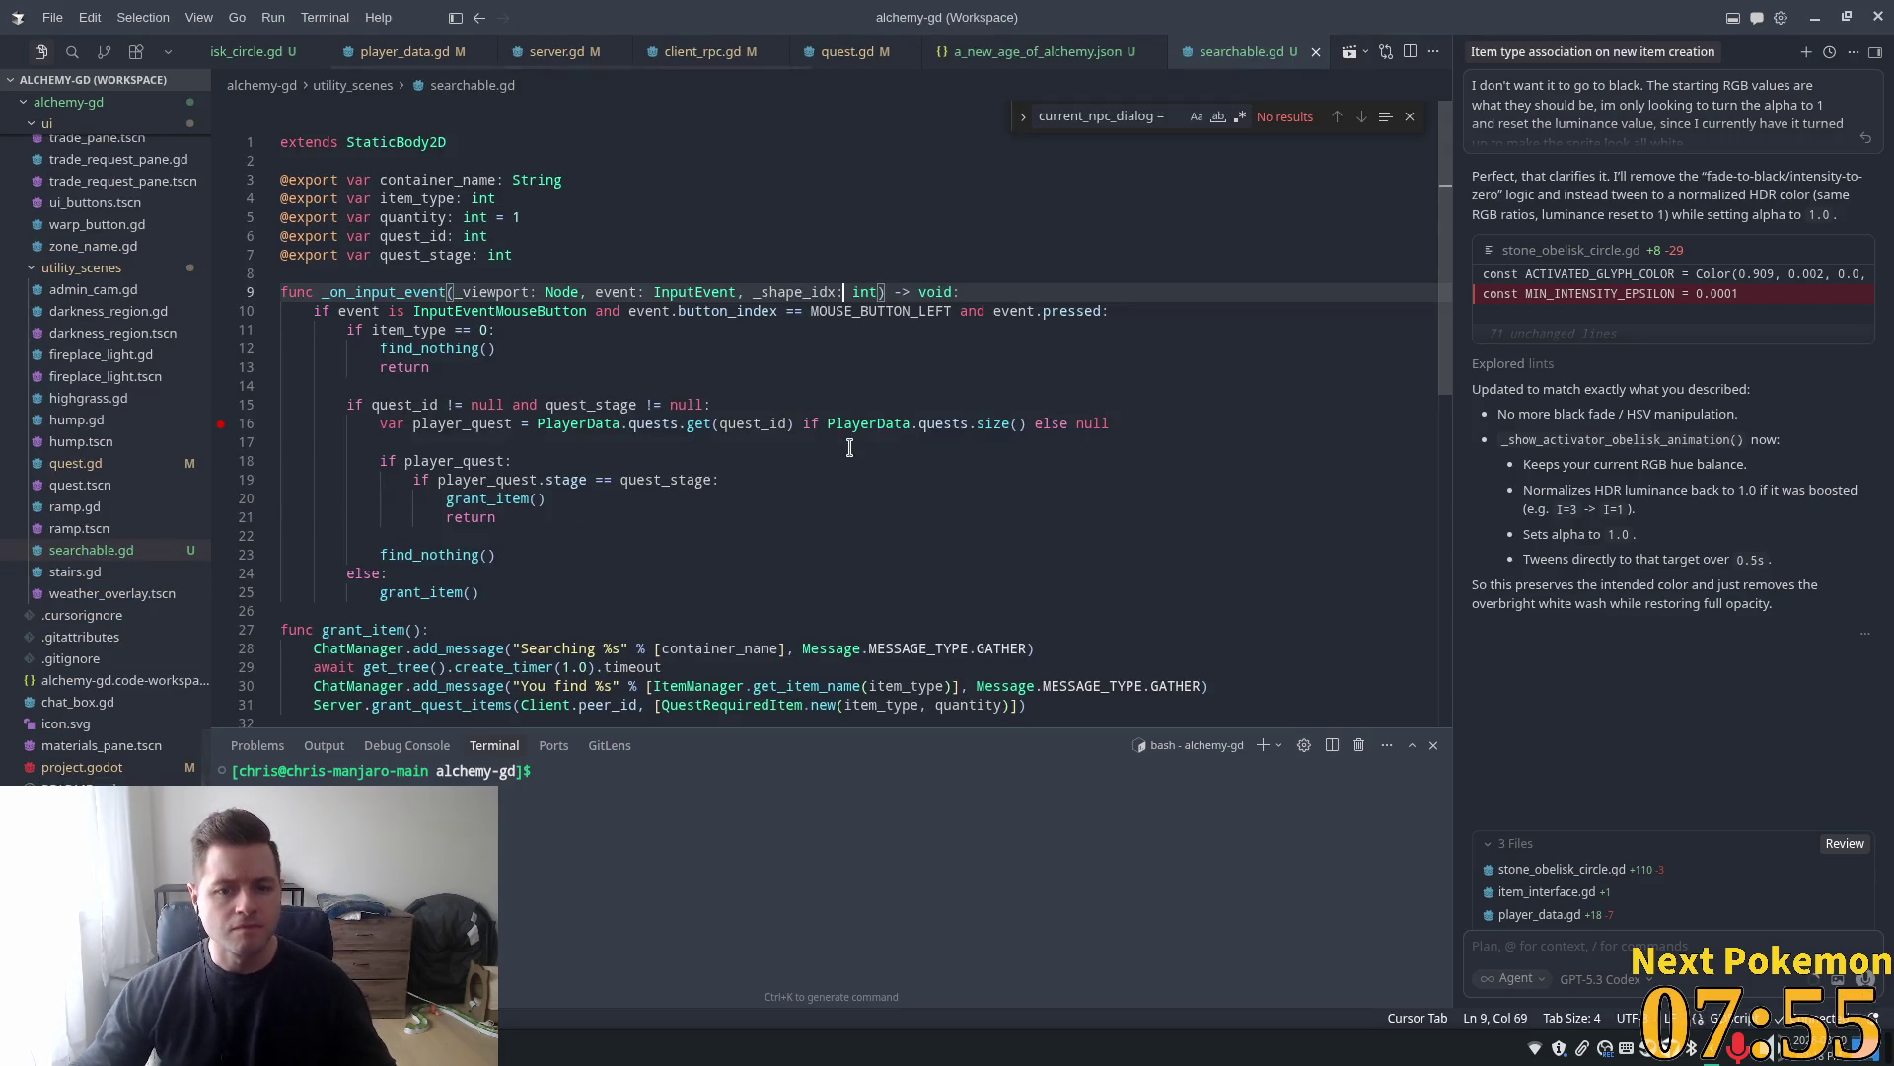
pyautogui.click(850, 447)
pyautogui.click(820, 424)
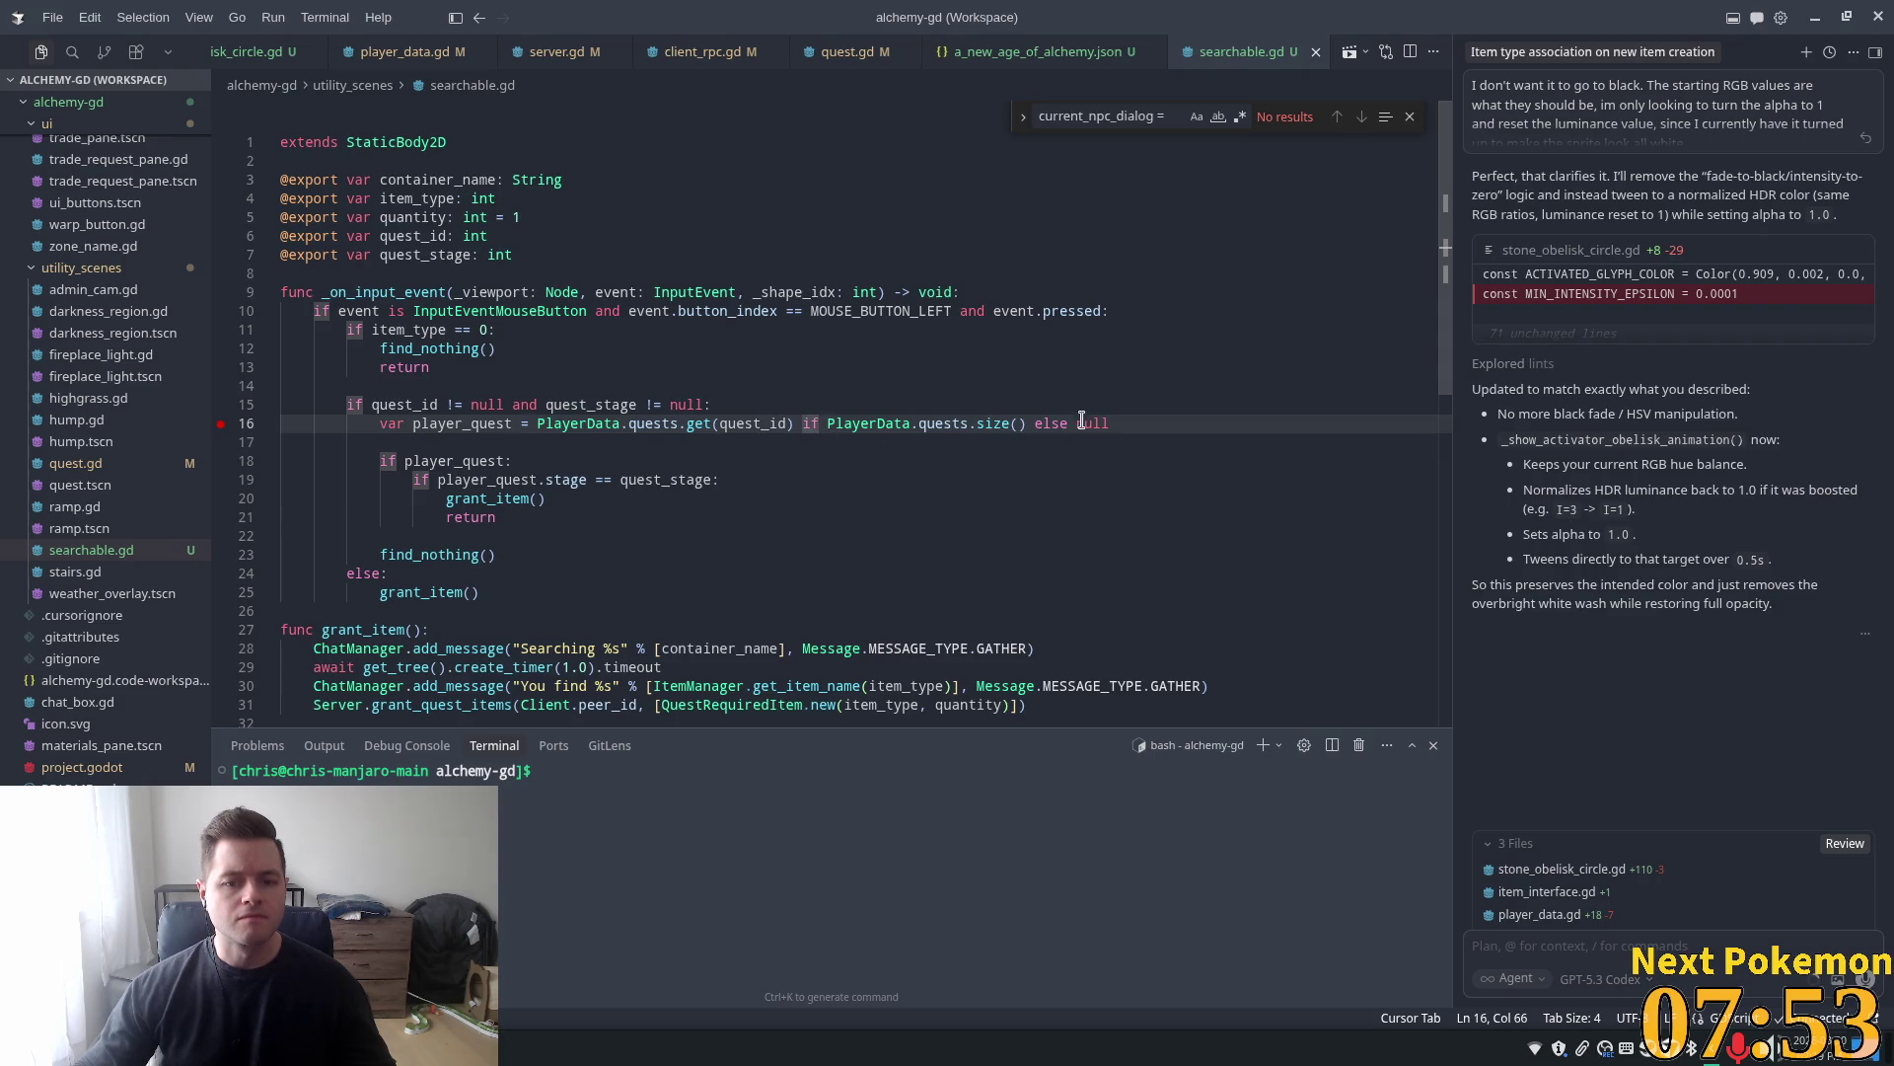
# Store player_quest_stage from PlayerData.get_quest_stage(quest_id) on line 16 and use it in the stage checks
pyautogui.moveTo(1116, 422); pyautogui.dragTo(568, 425)
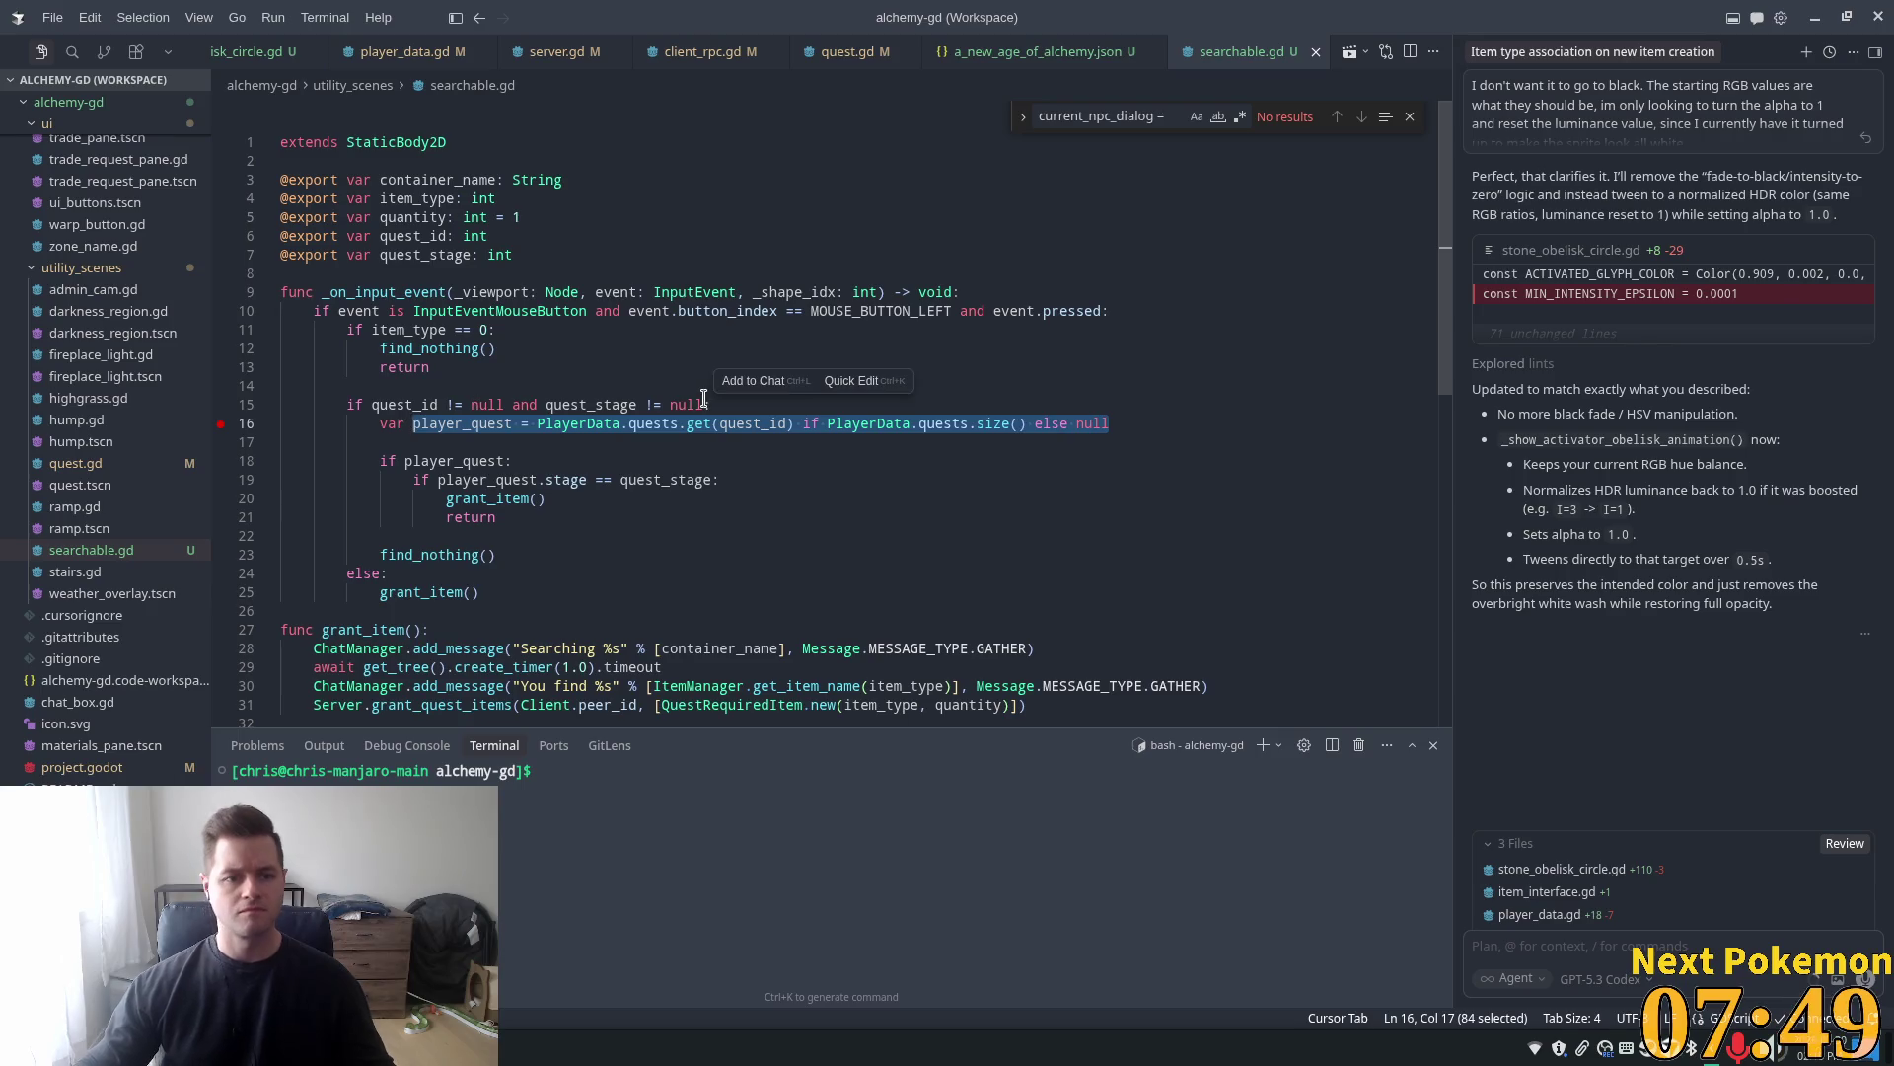
pyautogui.press('End')
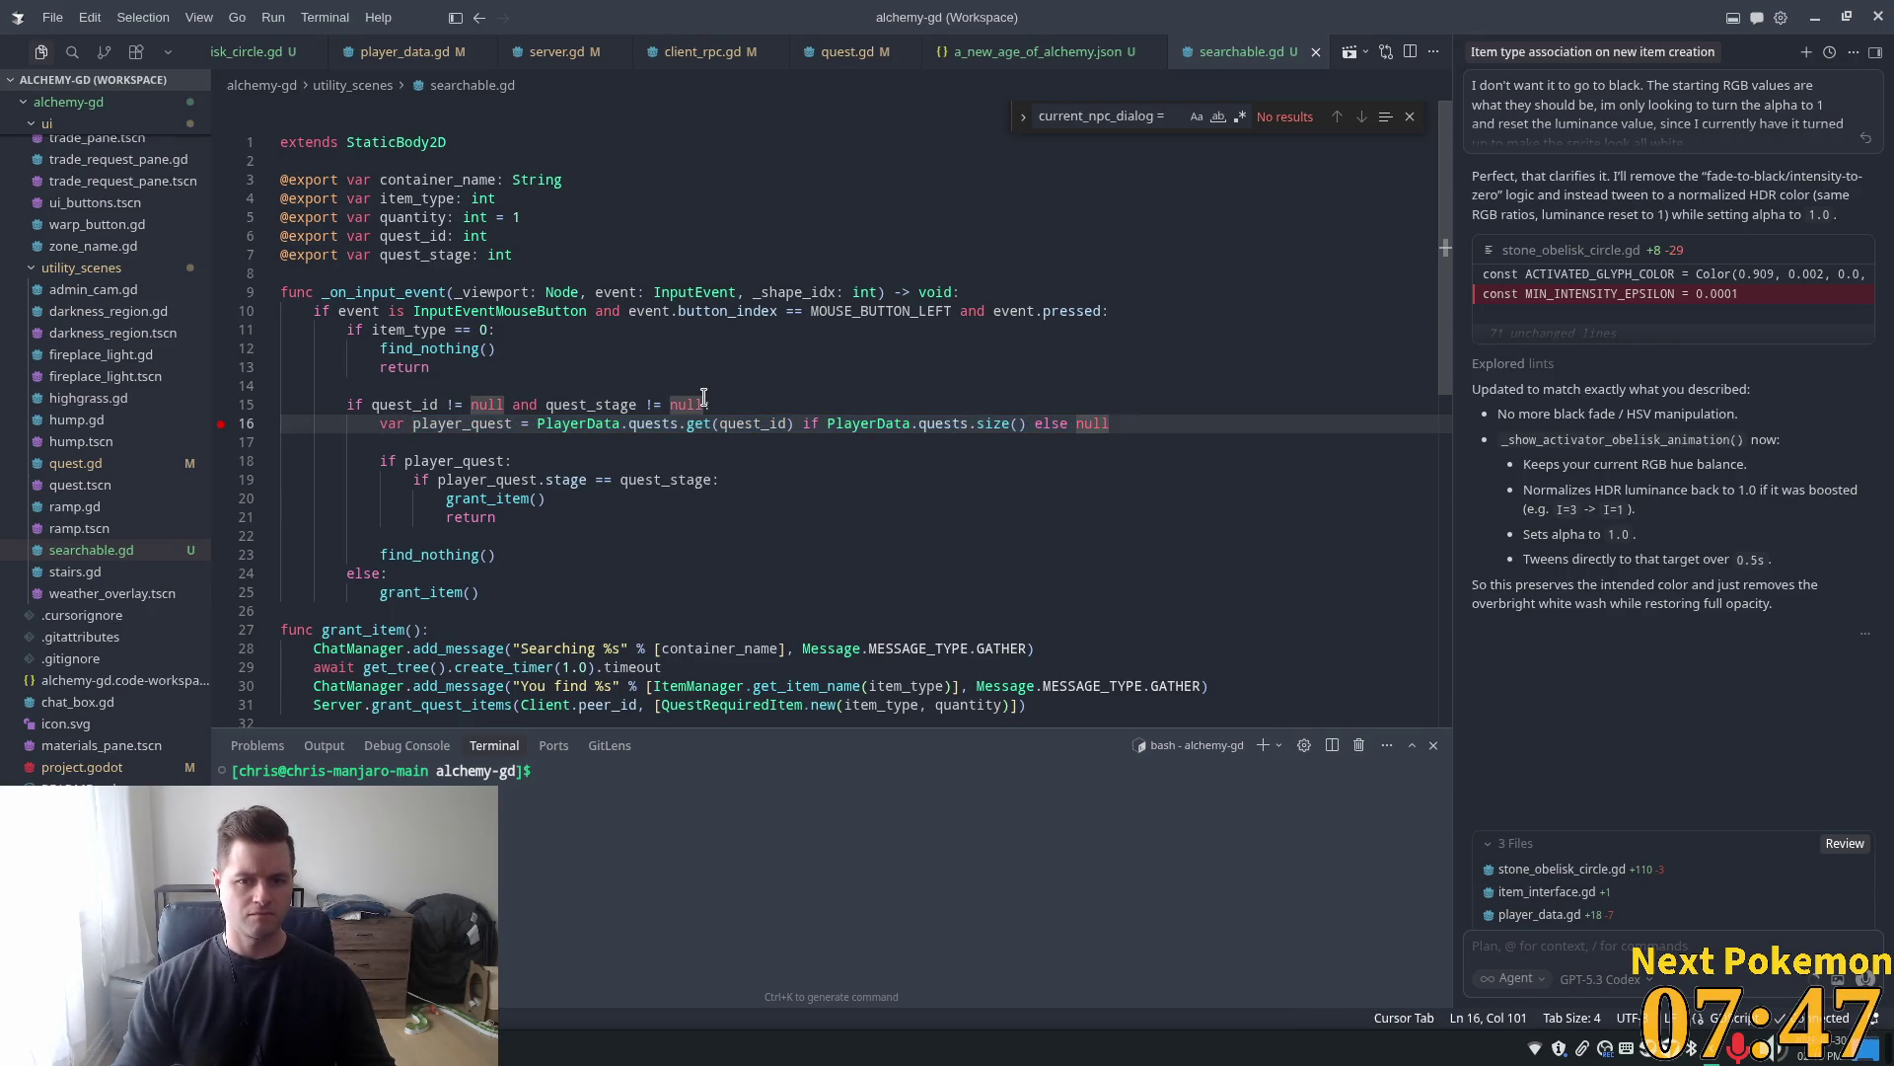
pyautogui.hotkey('ctrl', 'shift', 'Left')
pyautogui.hotkey('ctrl', 'shift', 'Left')
pyautogui.hotkey('ctrl', 'shift', 'Left')
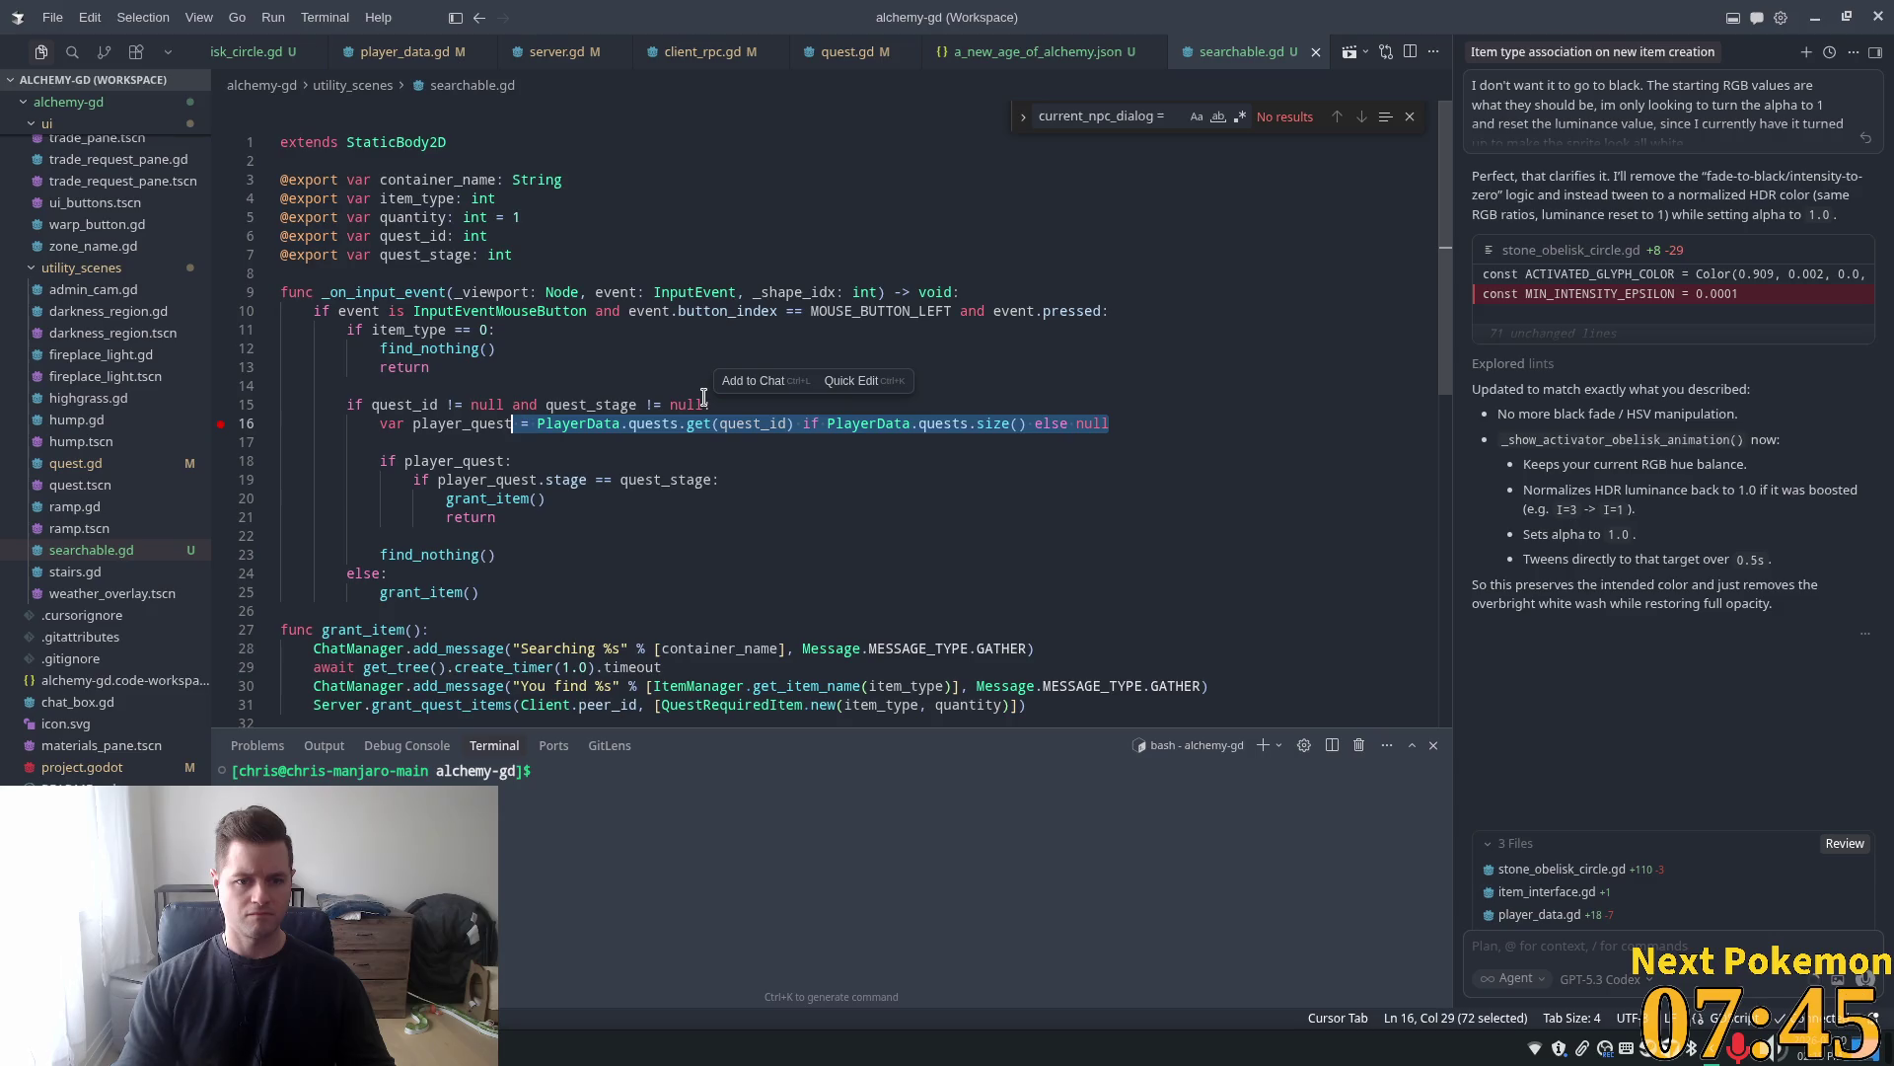
pyautogui.write('_s')
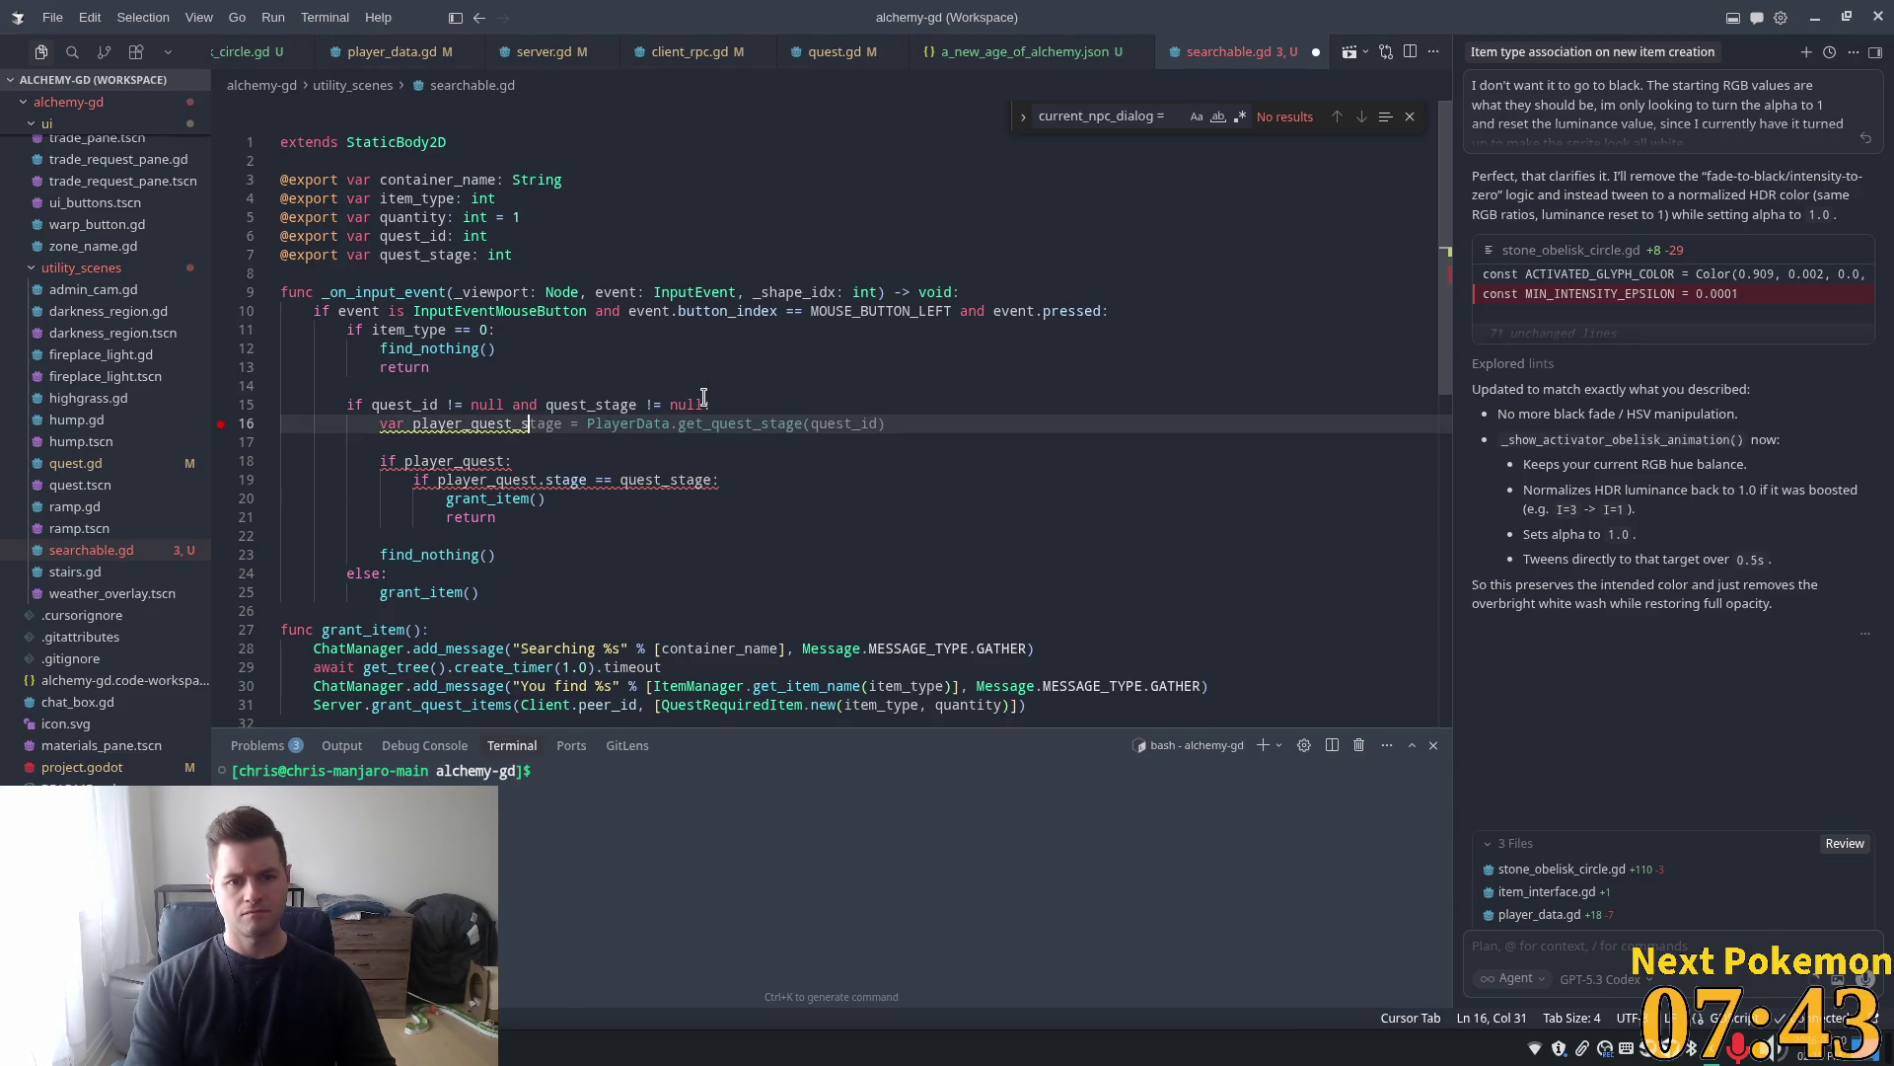
pyautogui.press('Tab')
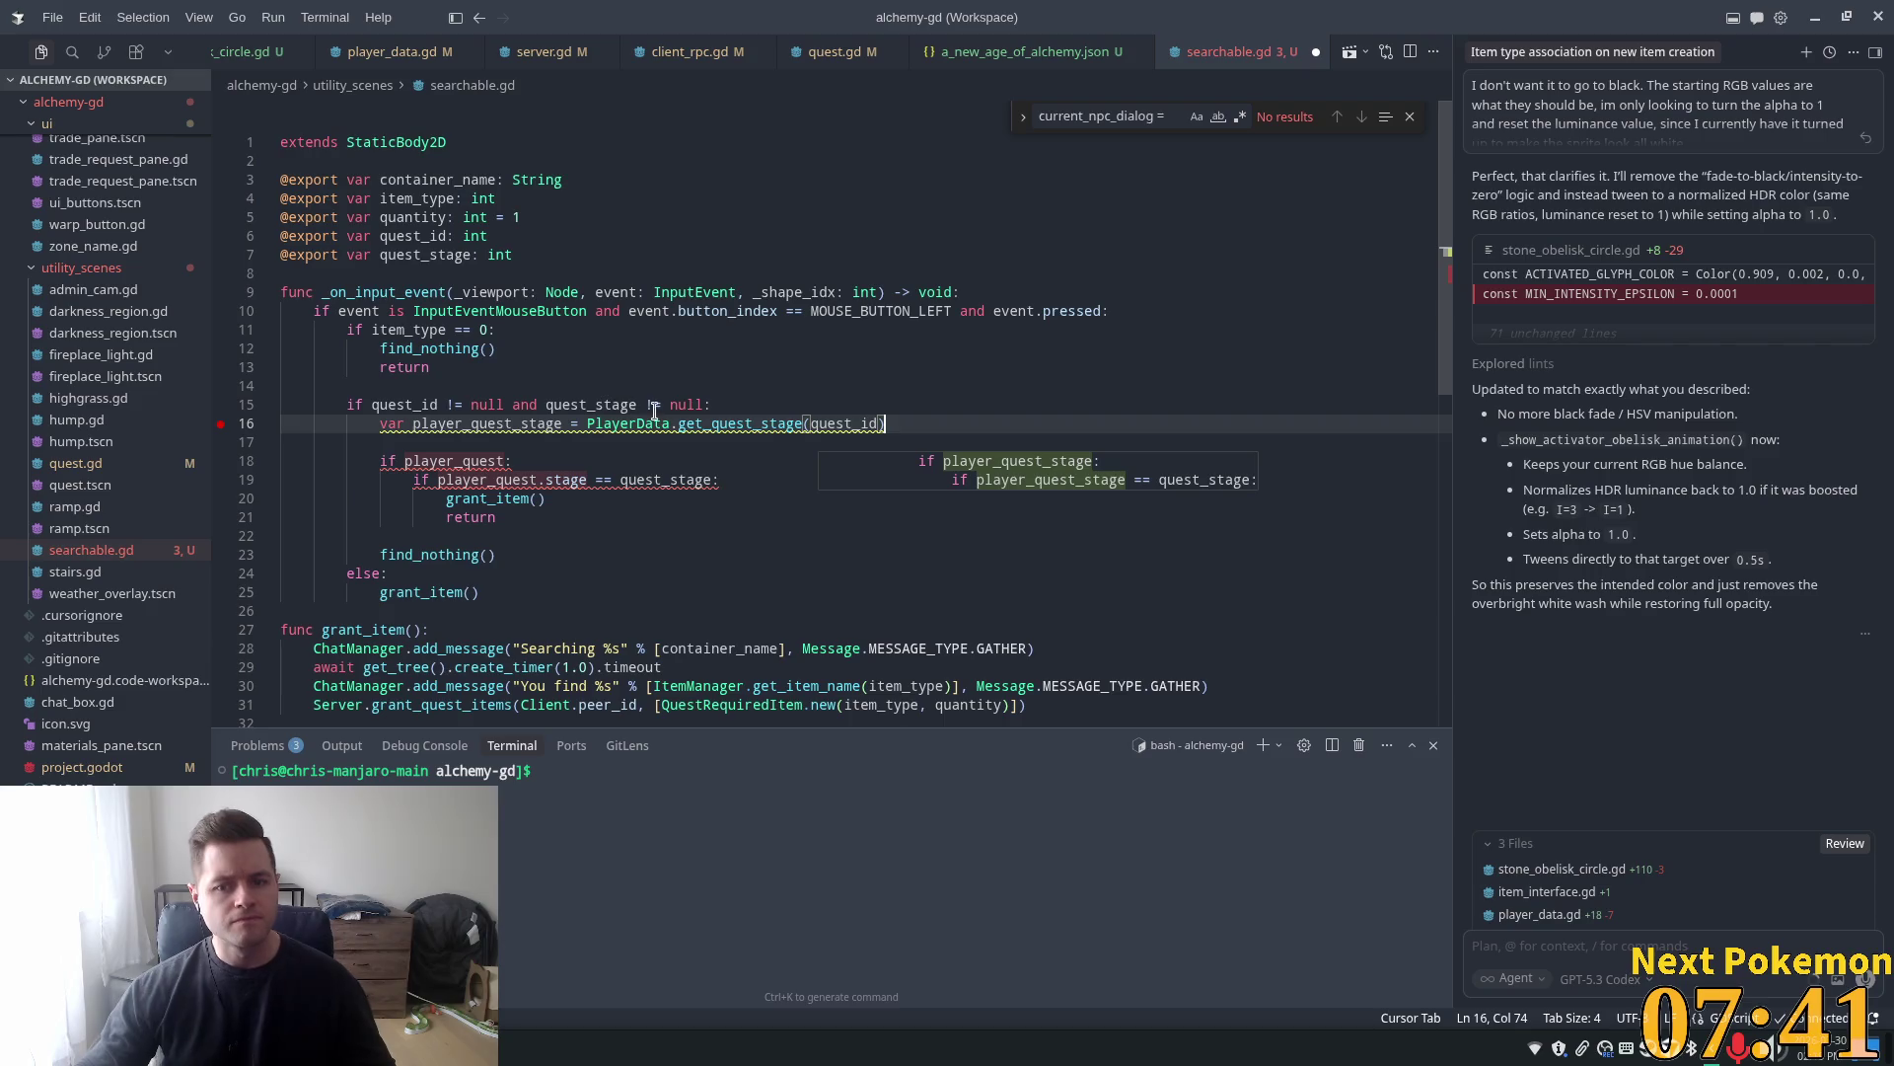
pyautogui.press('Tab')
pyautogui.click(698, 403)
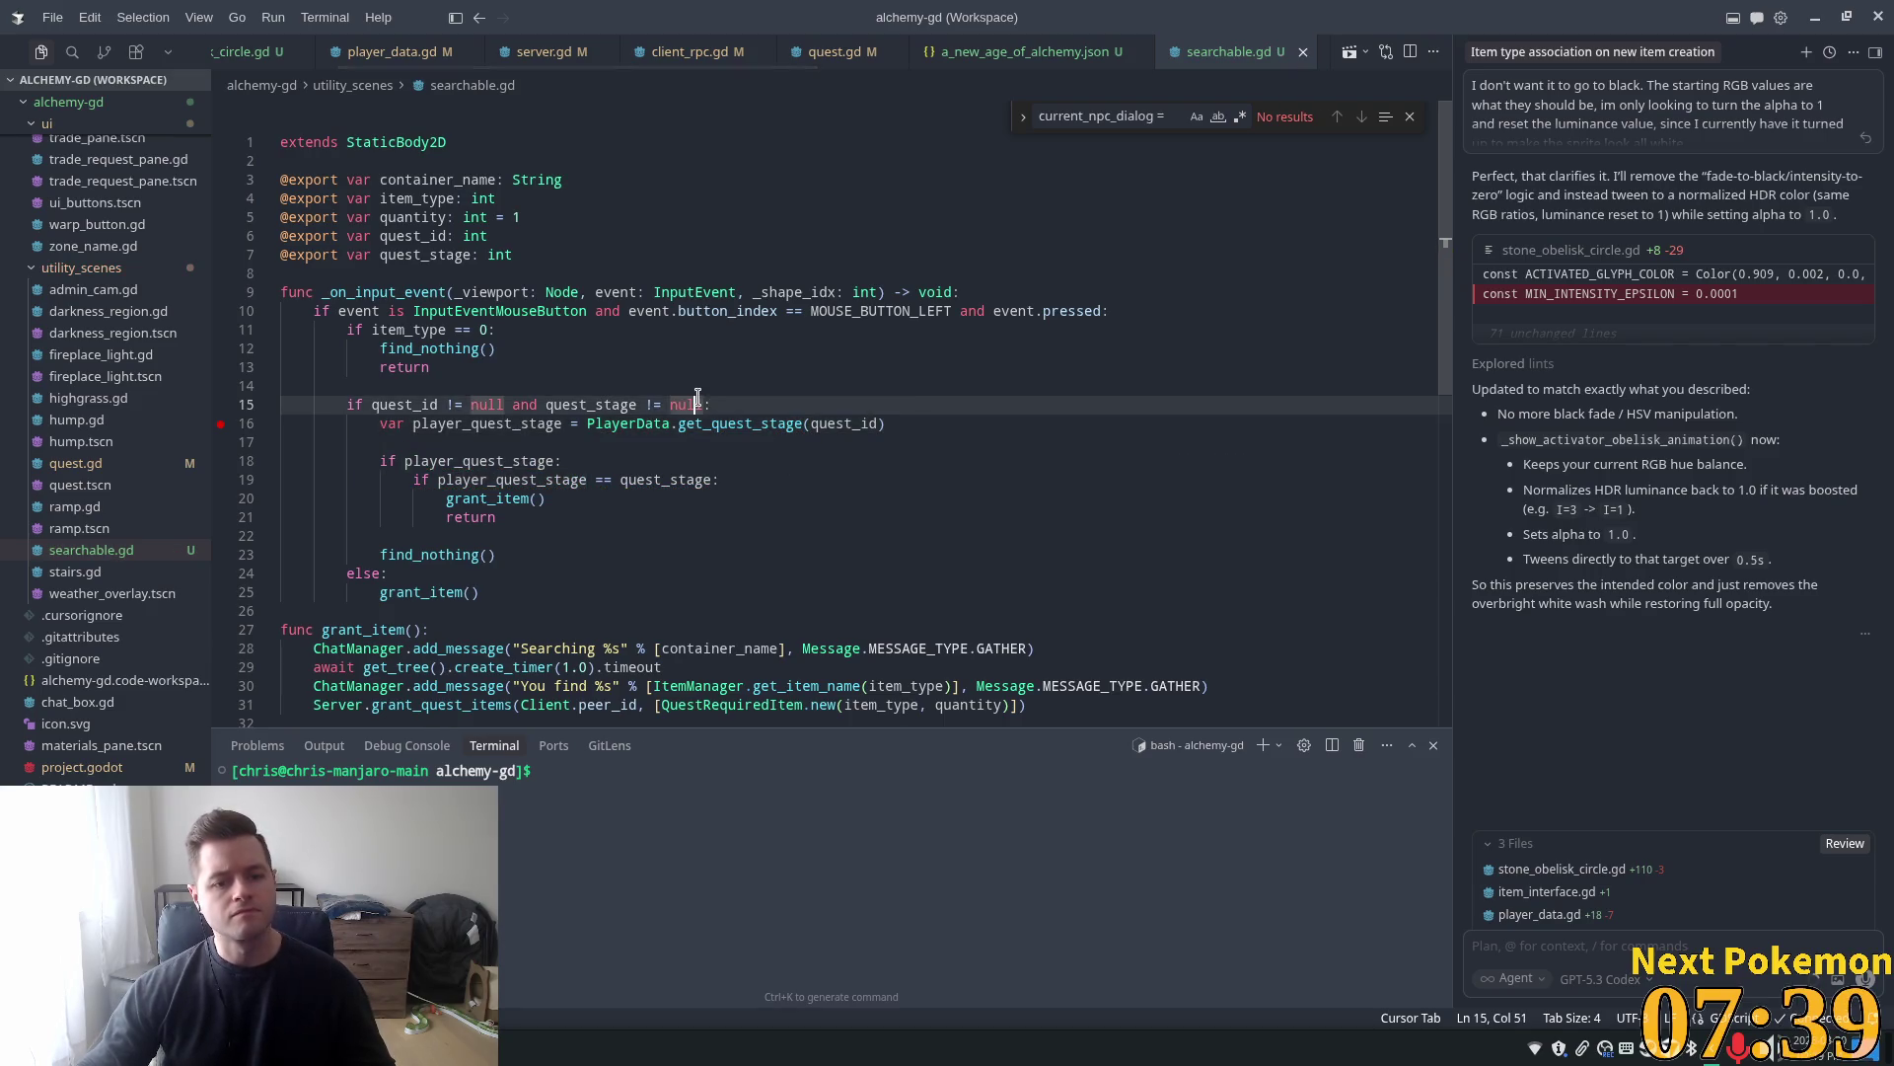
pyautogui.hotkey('alt', 'Tab')
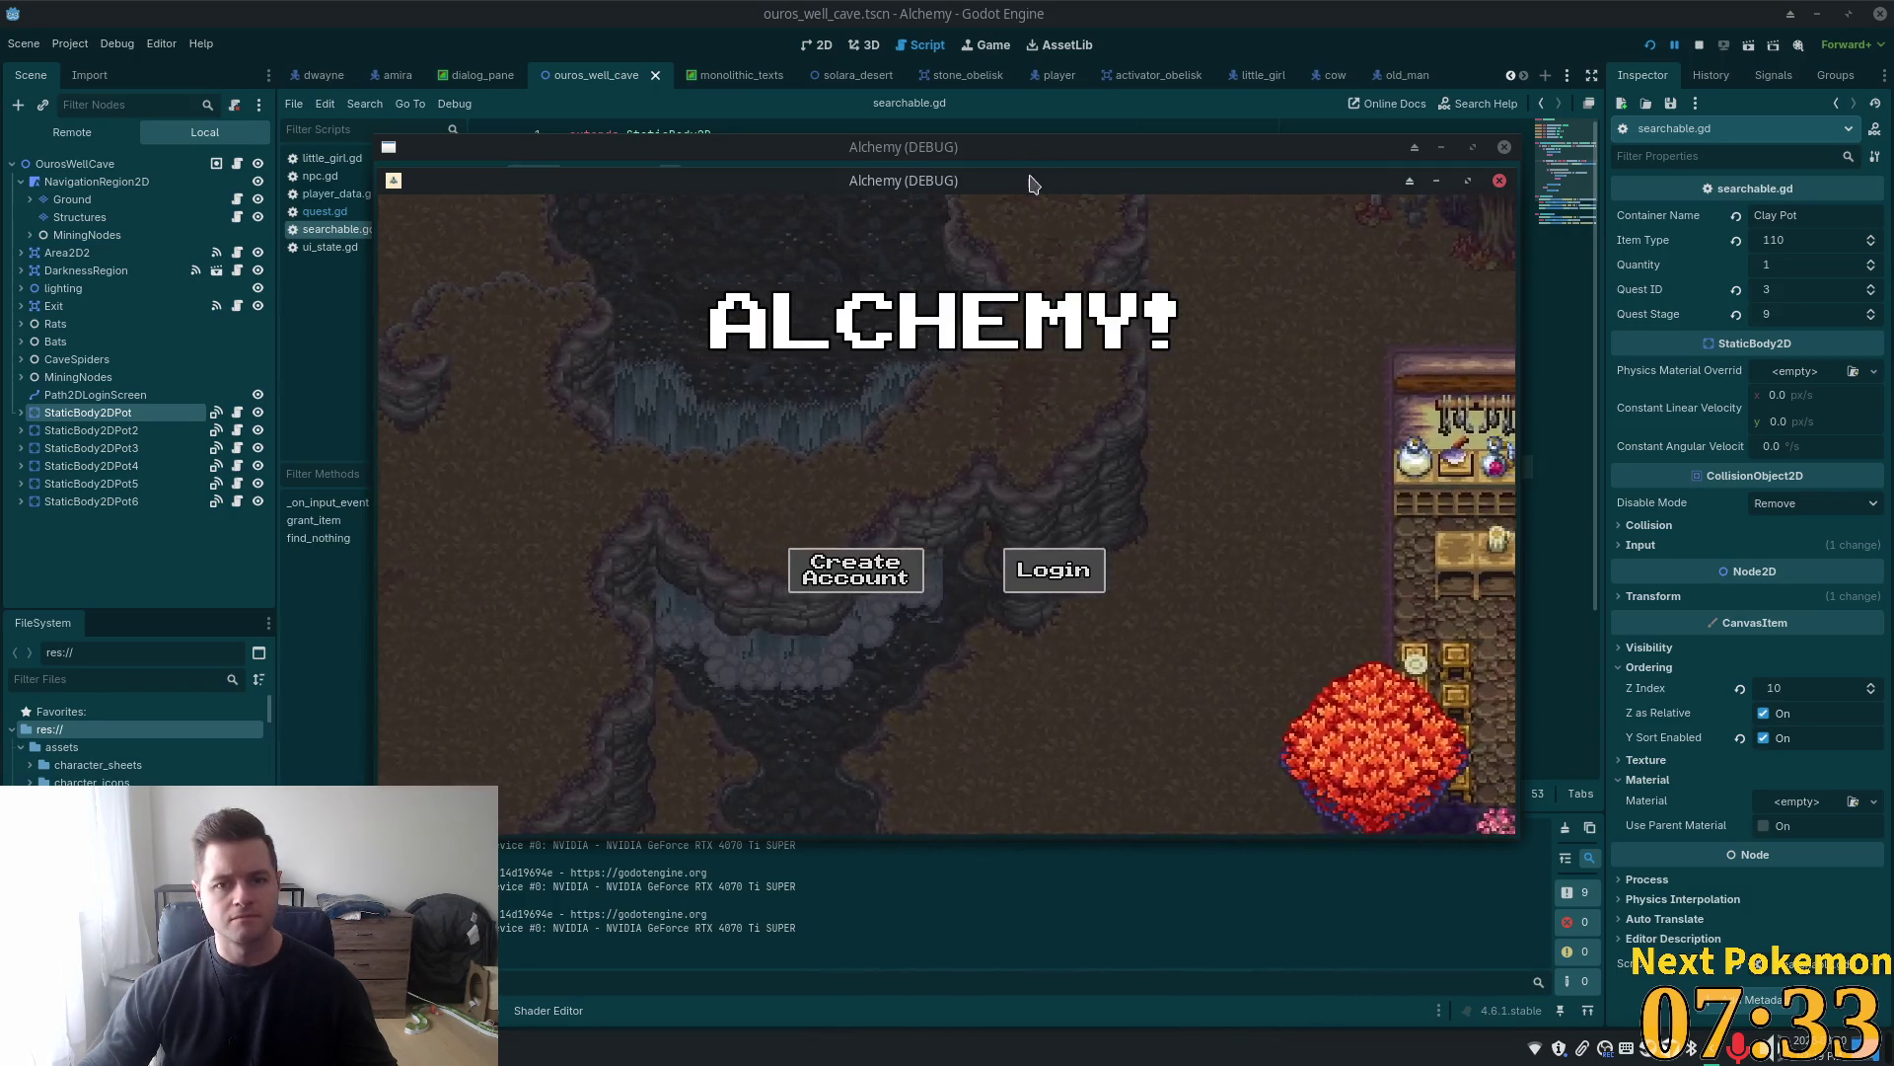
# Rerun the game, walk through the cave to the clay pots, and find Monolithic Texts in the inventory
pyautogui.moveTo(1031, 183); pyautogui.dragTo(477, 226)
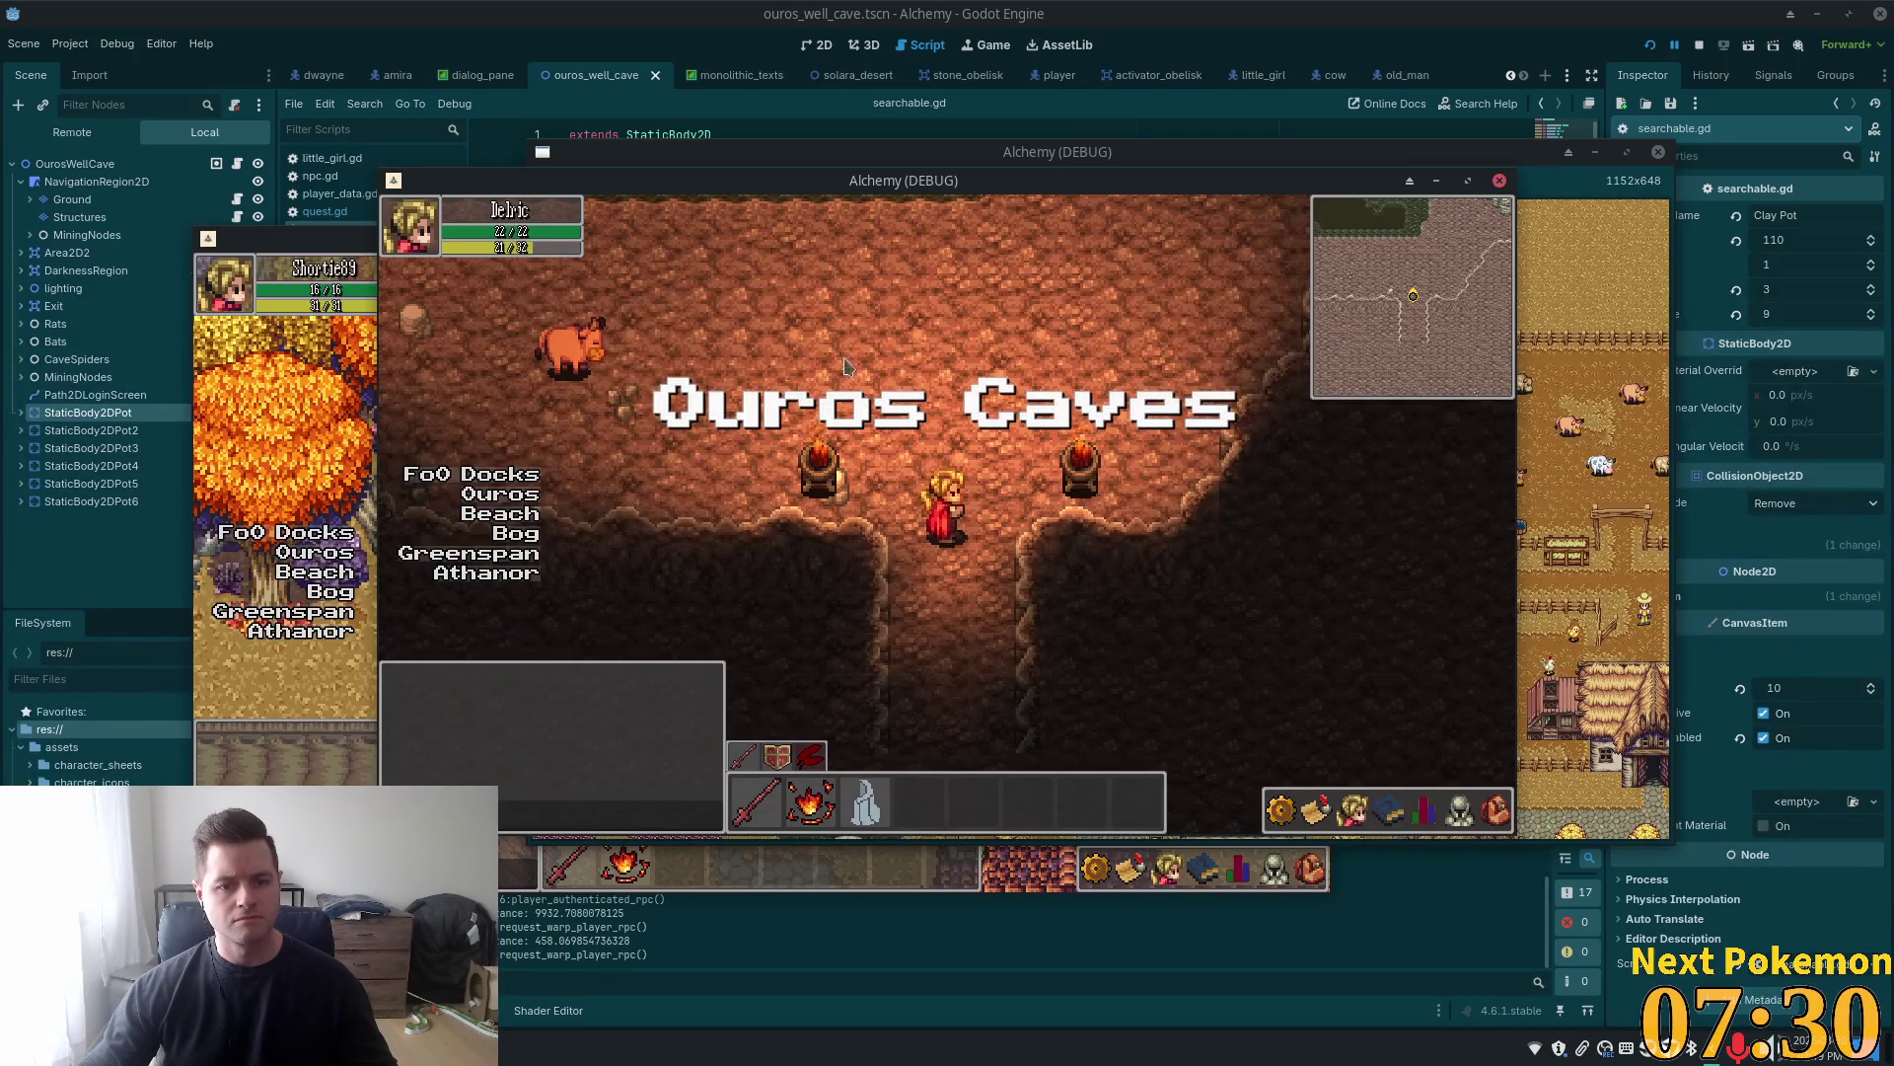
pyautogui.click(844, 365)
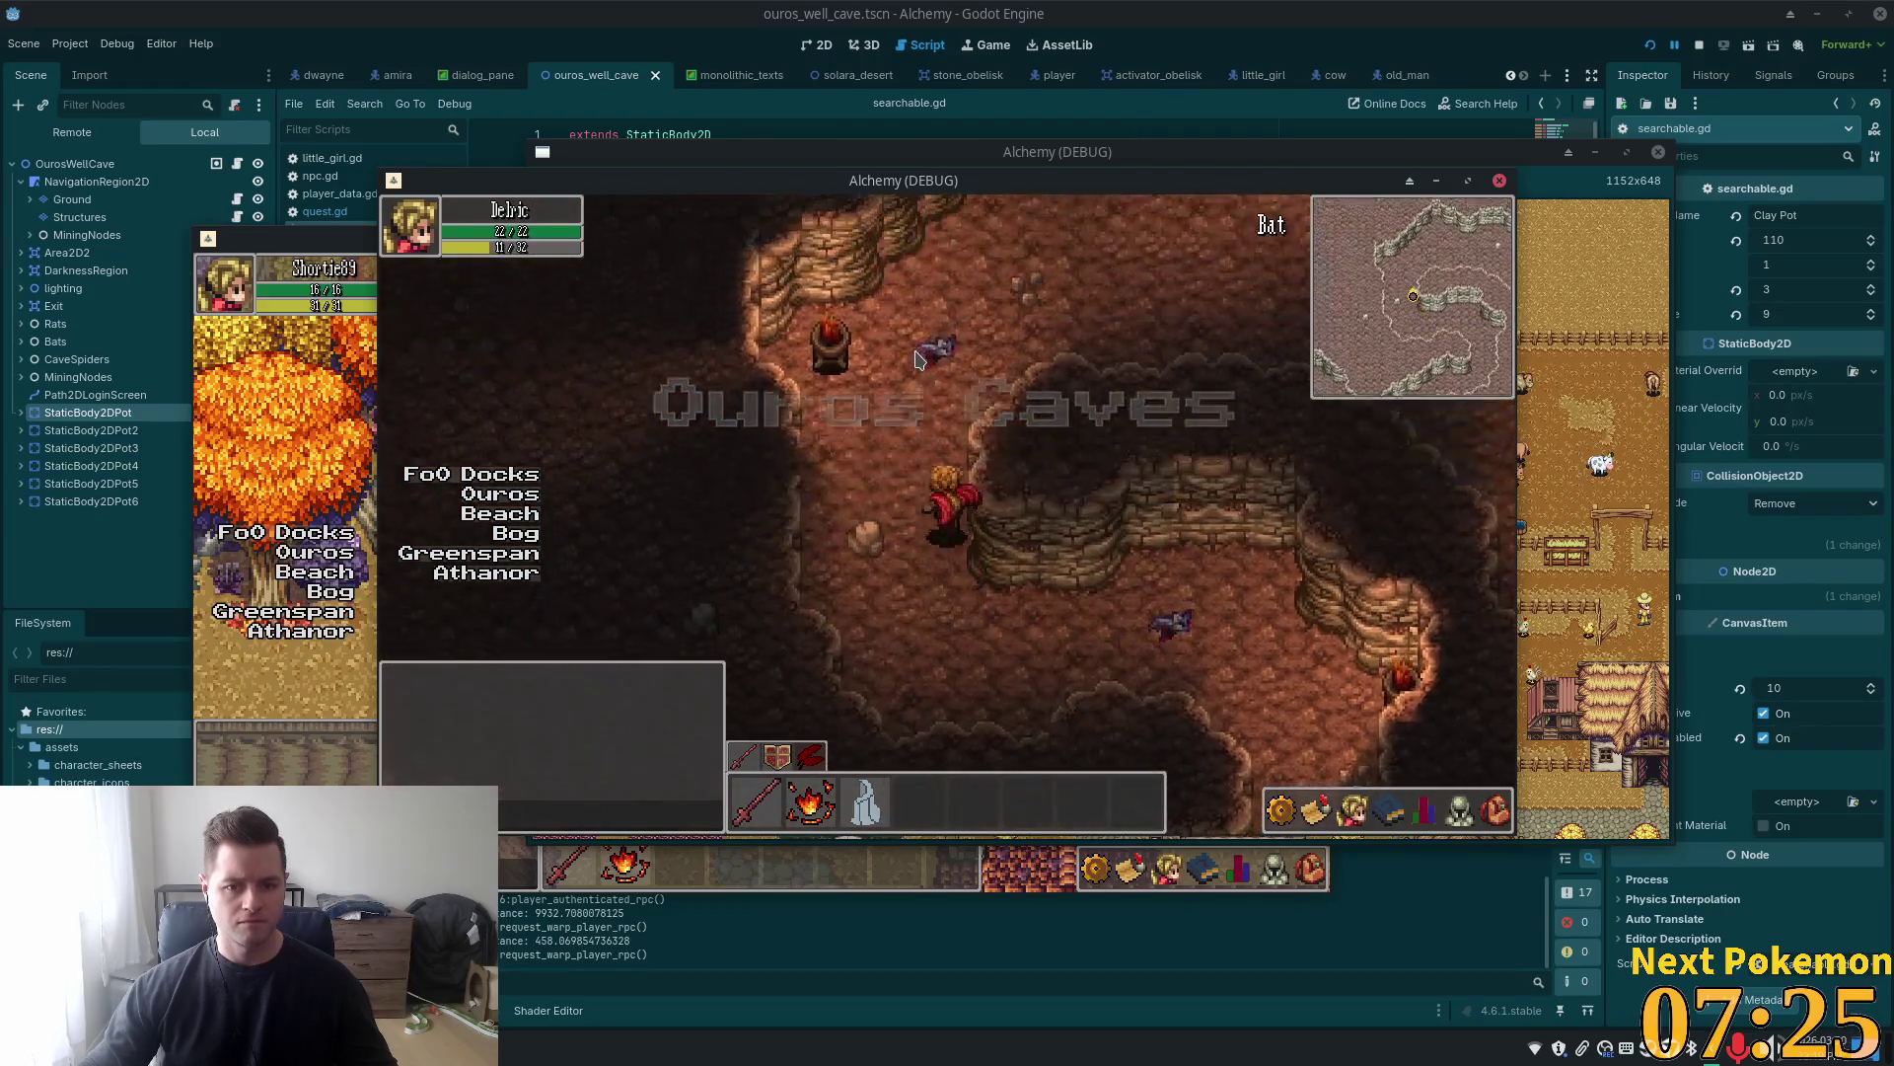
pyautogui.click(916, 360)
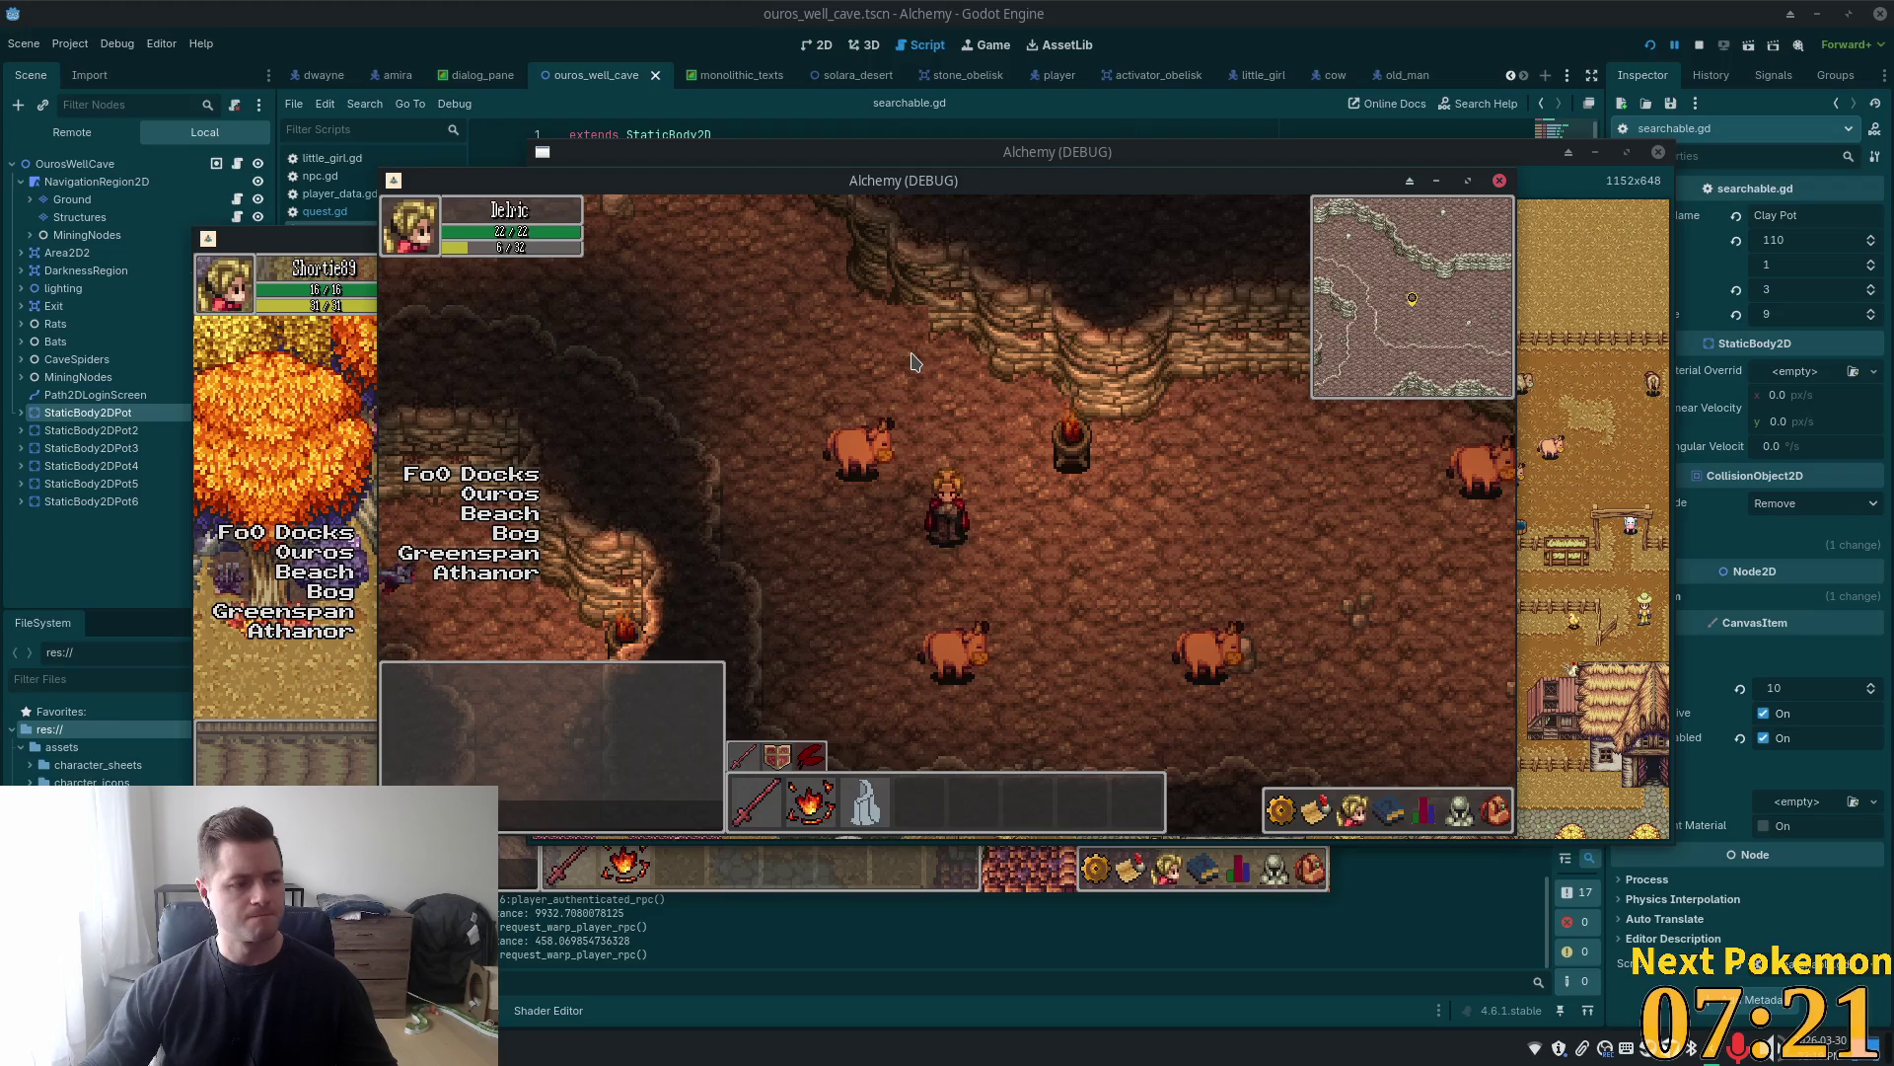
pyautogui.click(1351, 493)
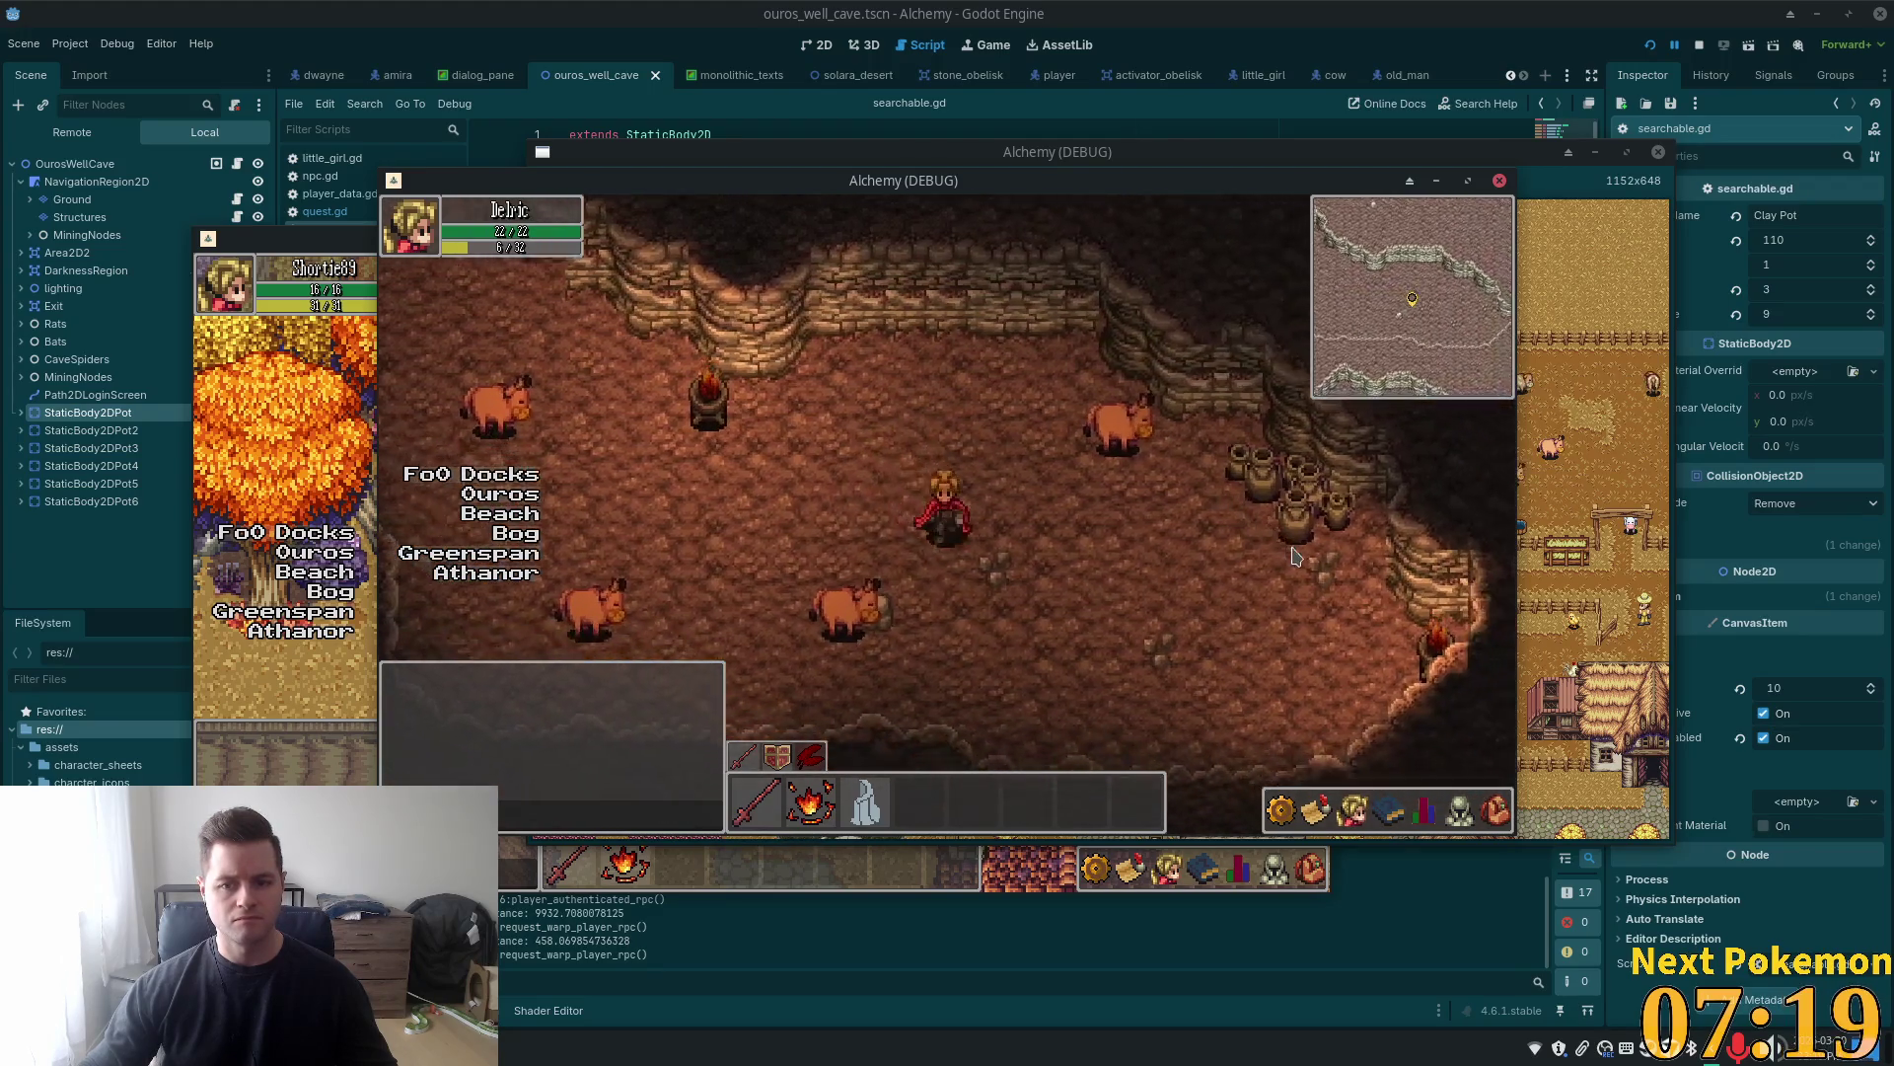
pyautogui.click(1497, 815)
pyautogui.click(1498, 815)
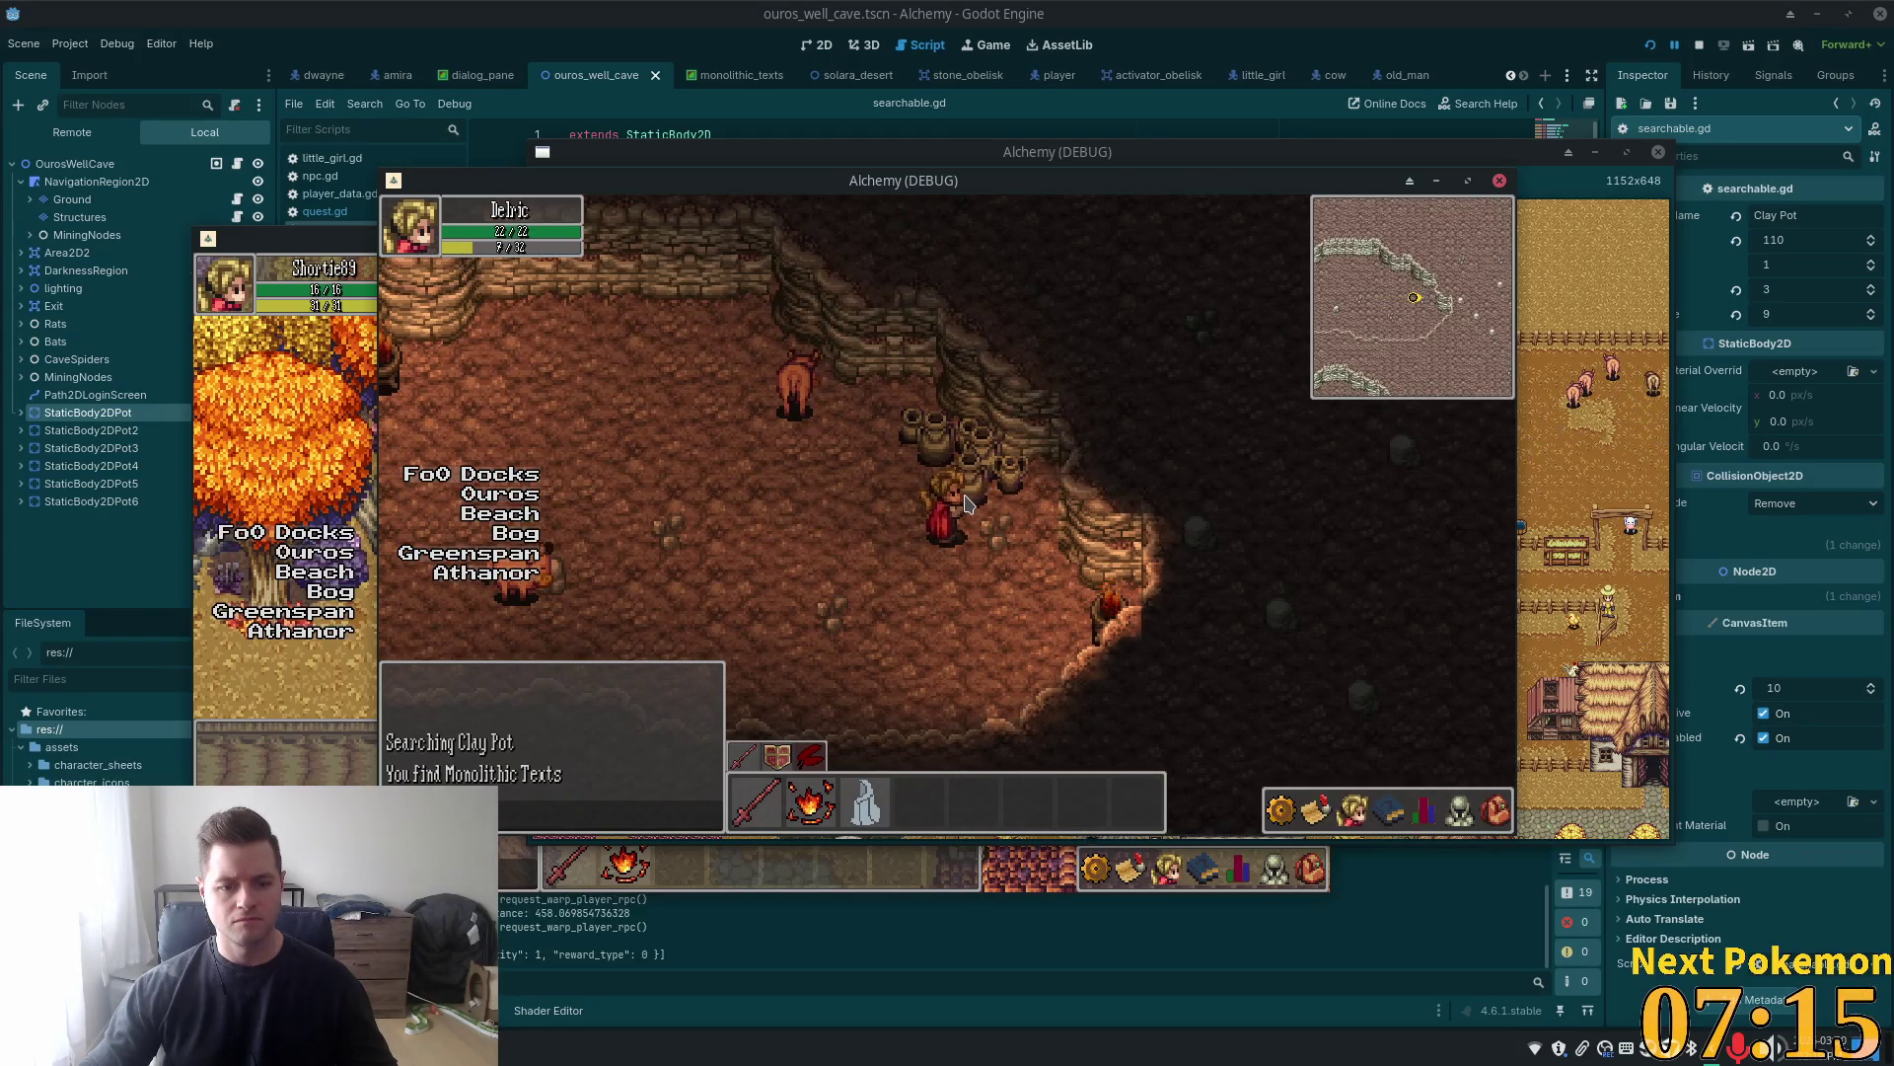
pyautogui.click(1496, 812)
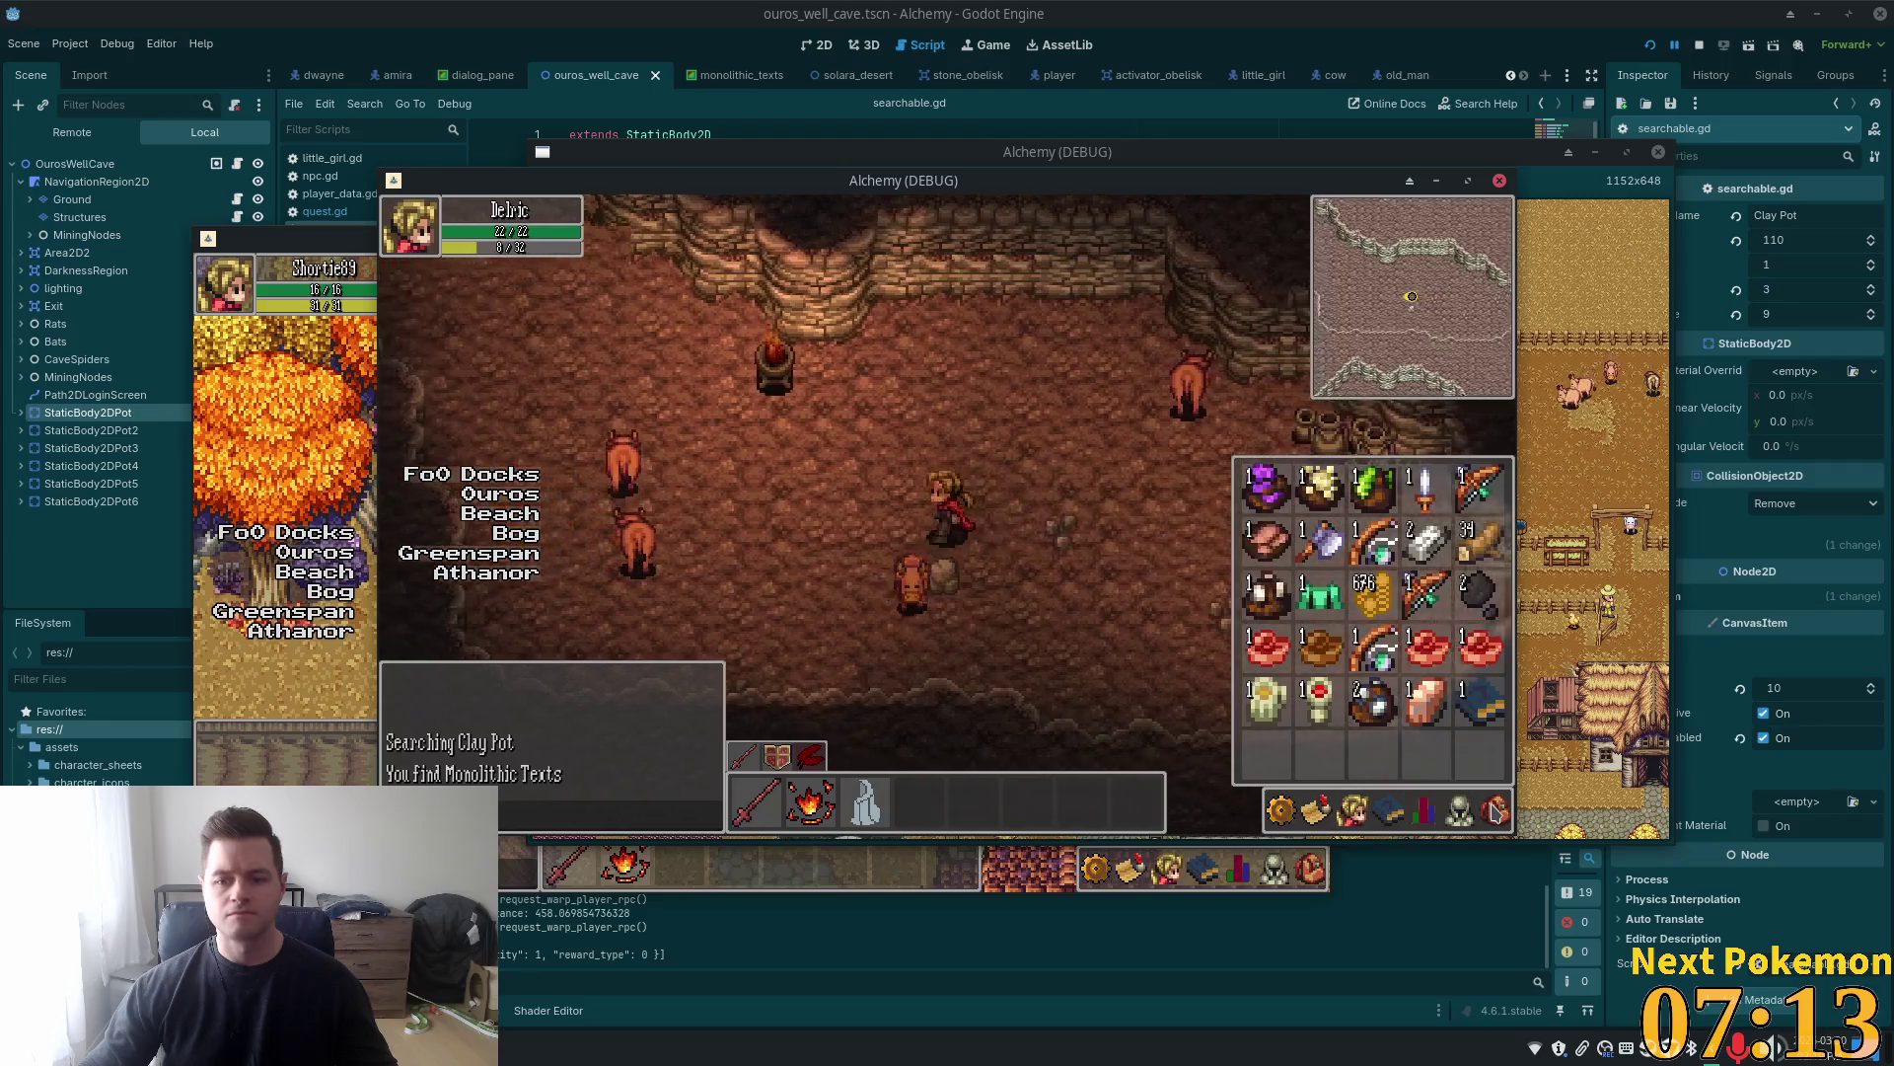
# View the six alchemical symbols on the Monolithic Texts, then close the symbol panel
pyautogui.click(1480, 703)
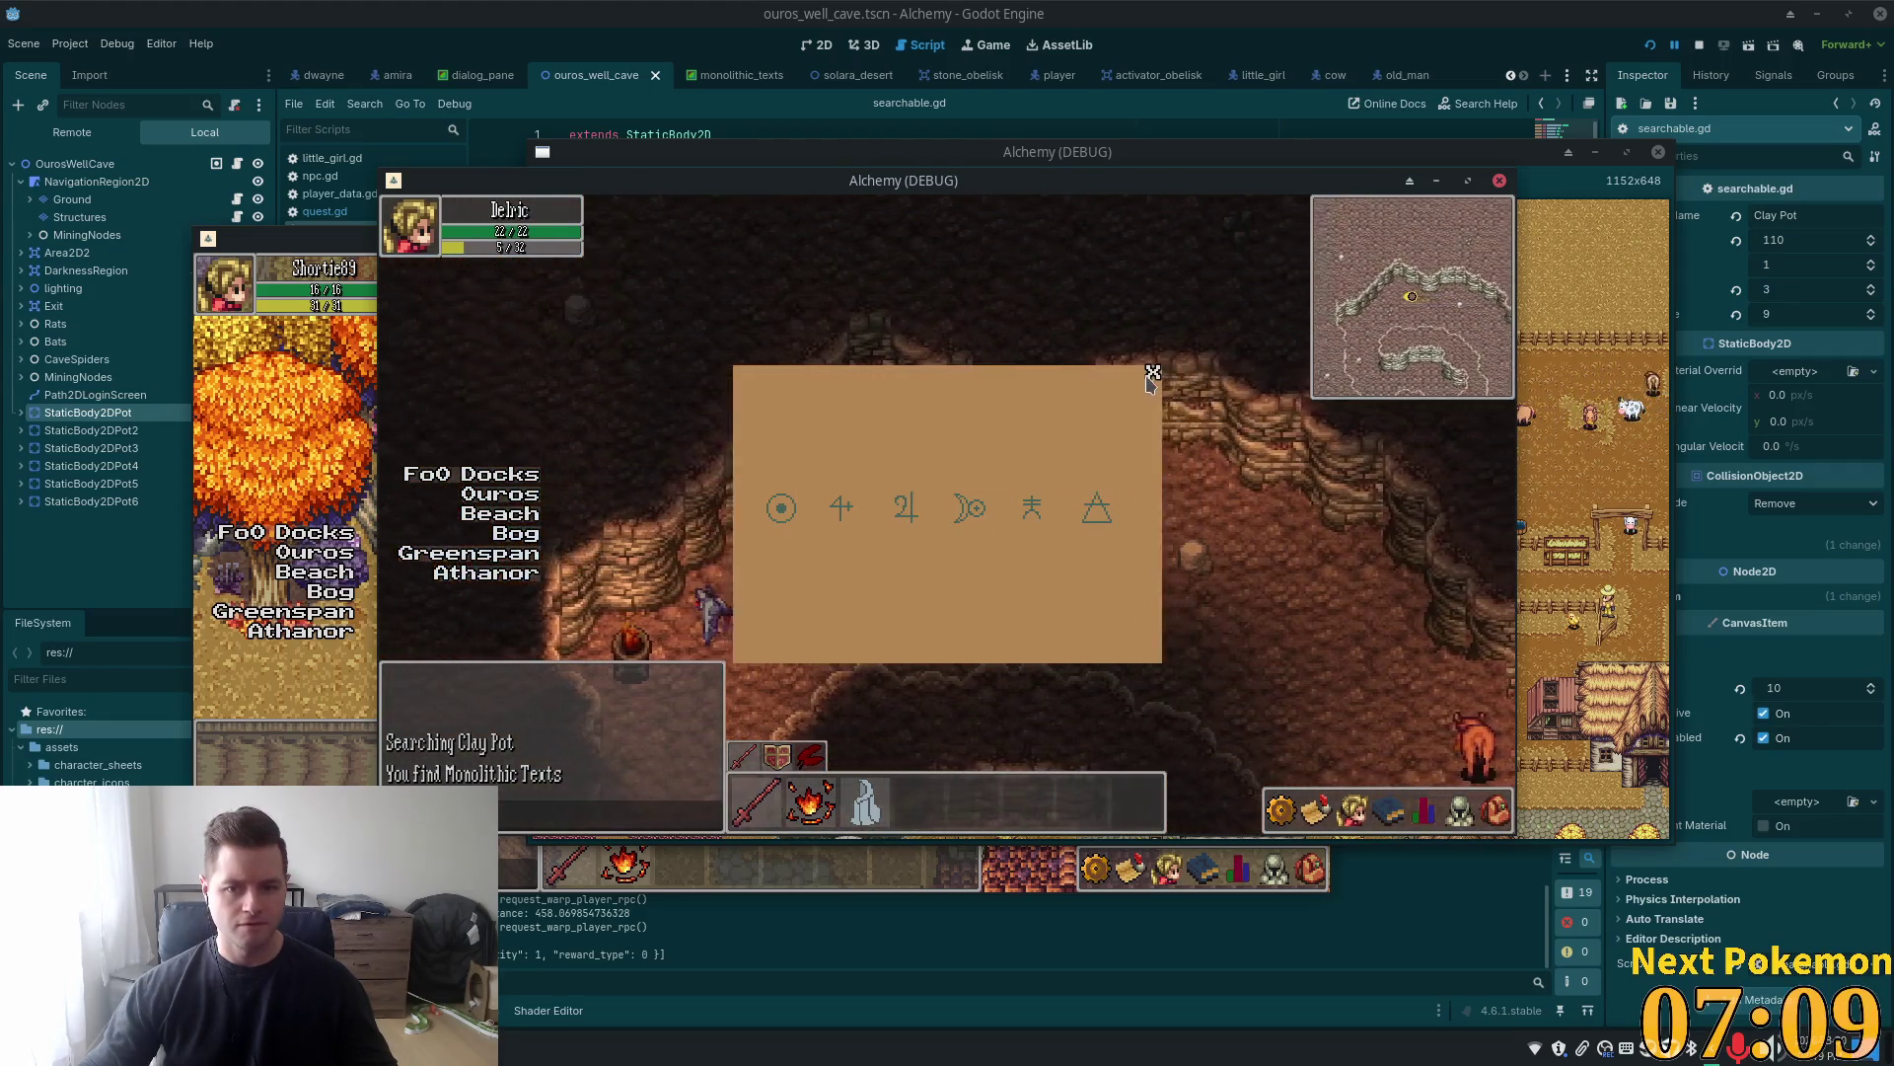
pyautogui.click(1149, 374)
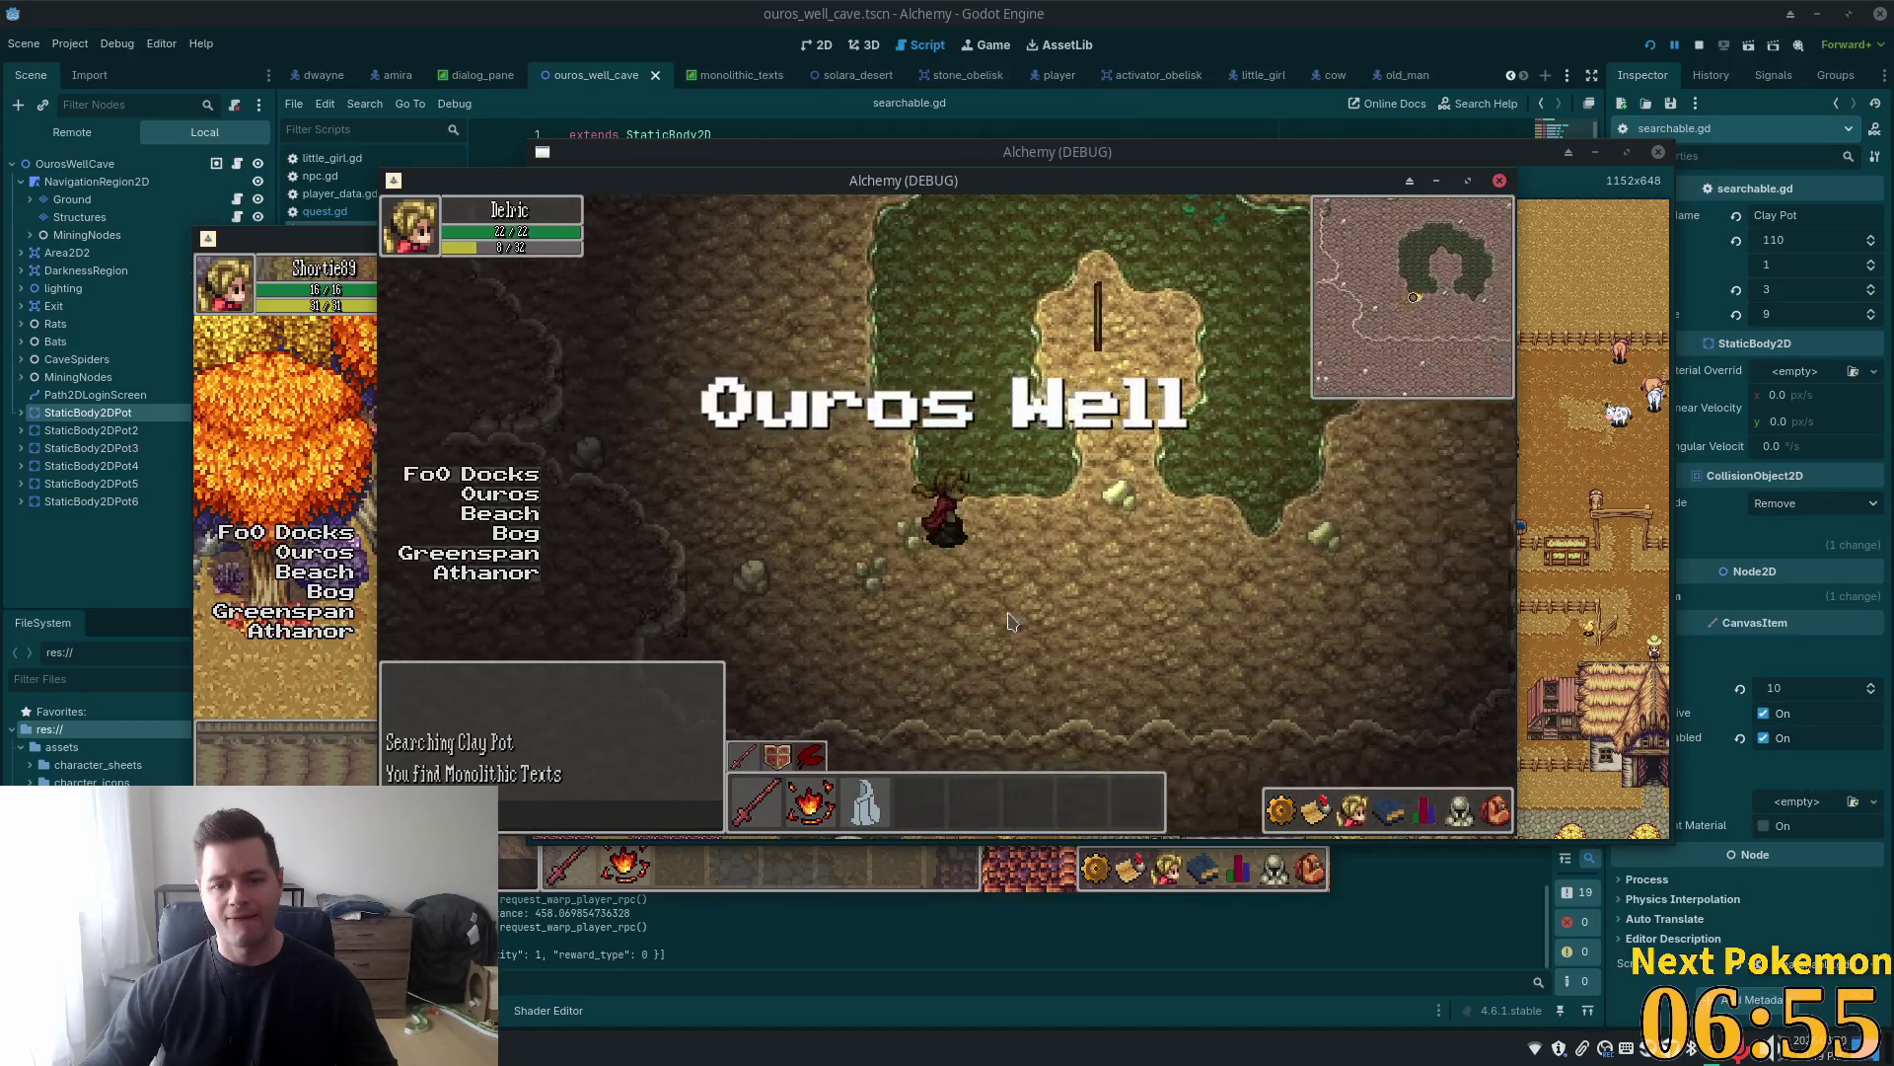
# Climb out to the town well and walk east past the thatched house into the Fields of Ouros
pyautogui.click(935, 483)
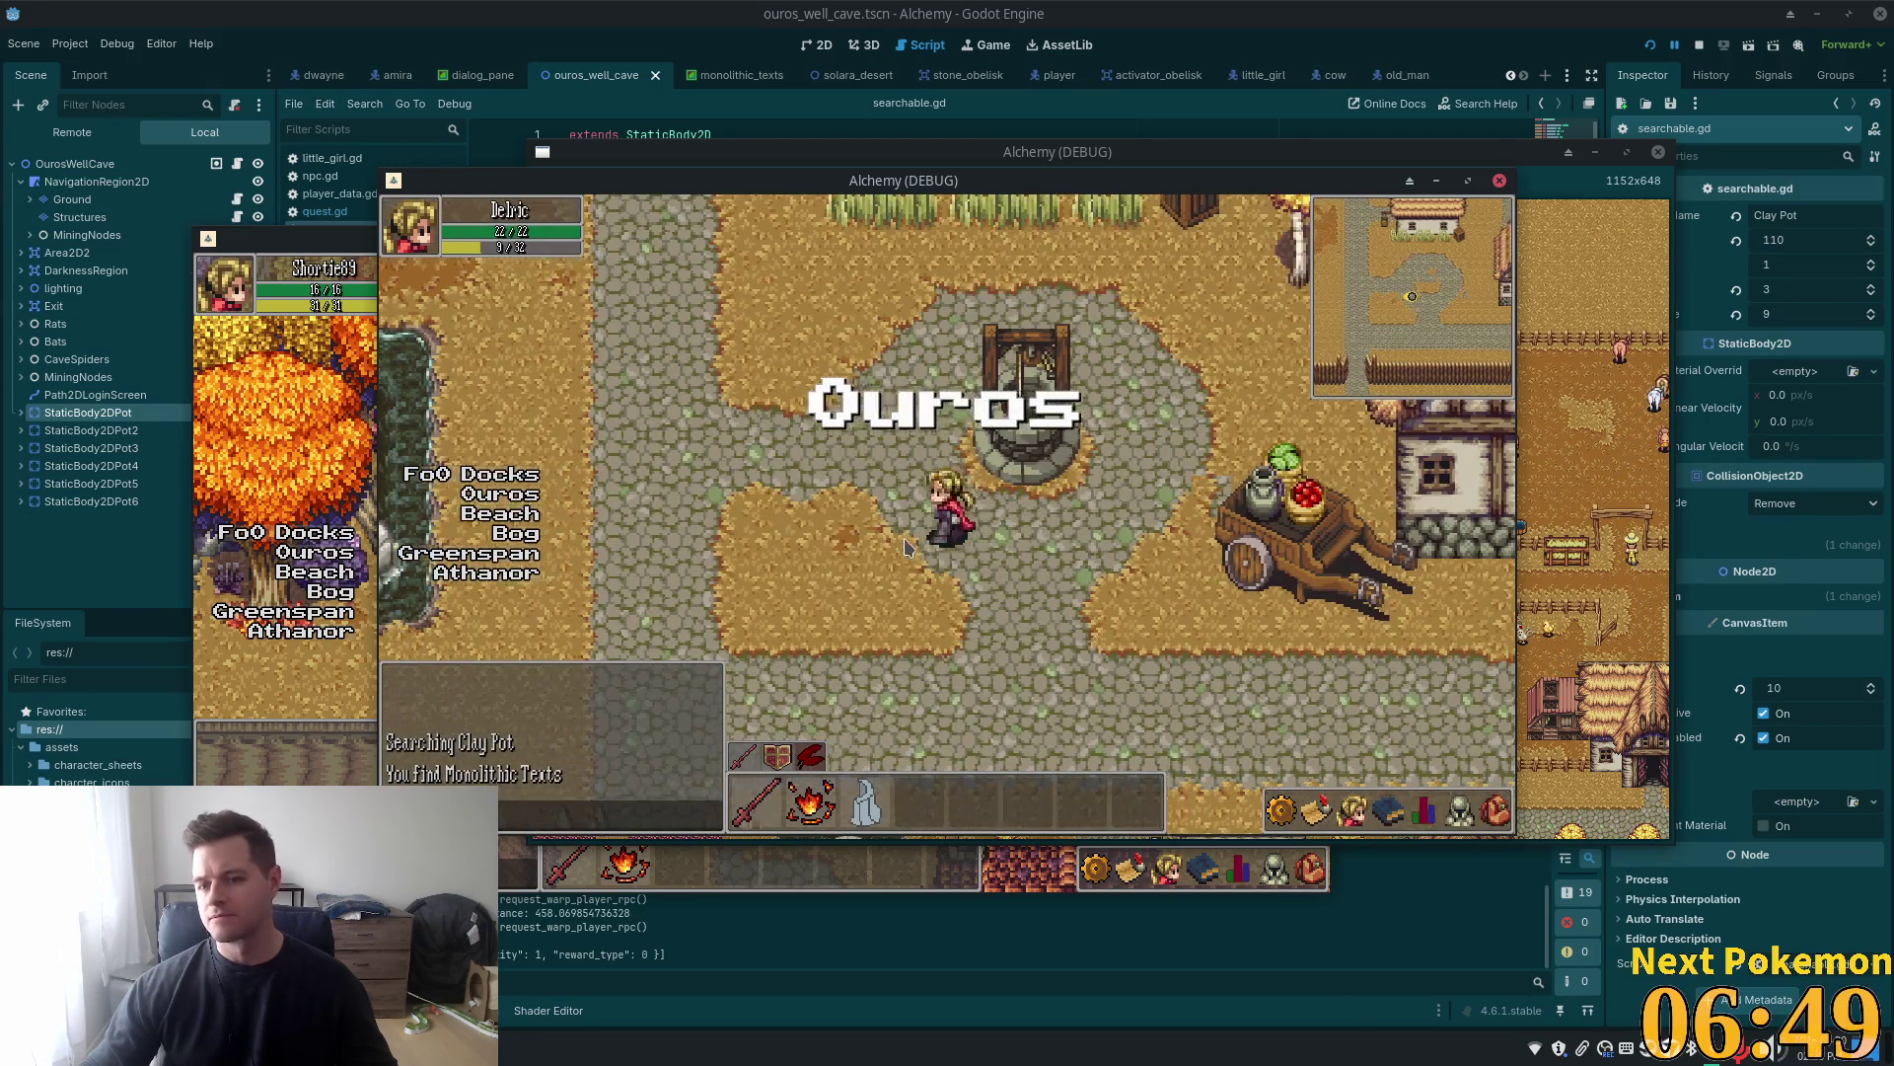
pyautogui.press('Left')
pyautogui.press('Right')
pyautogui.press('Up')
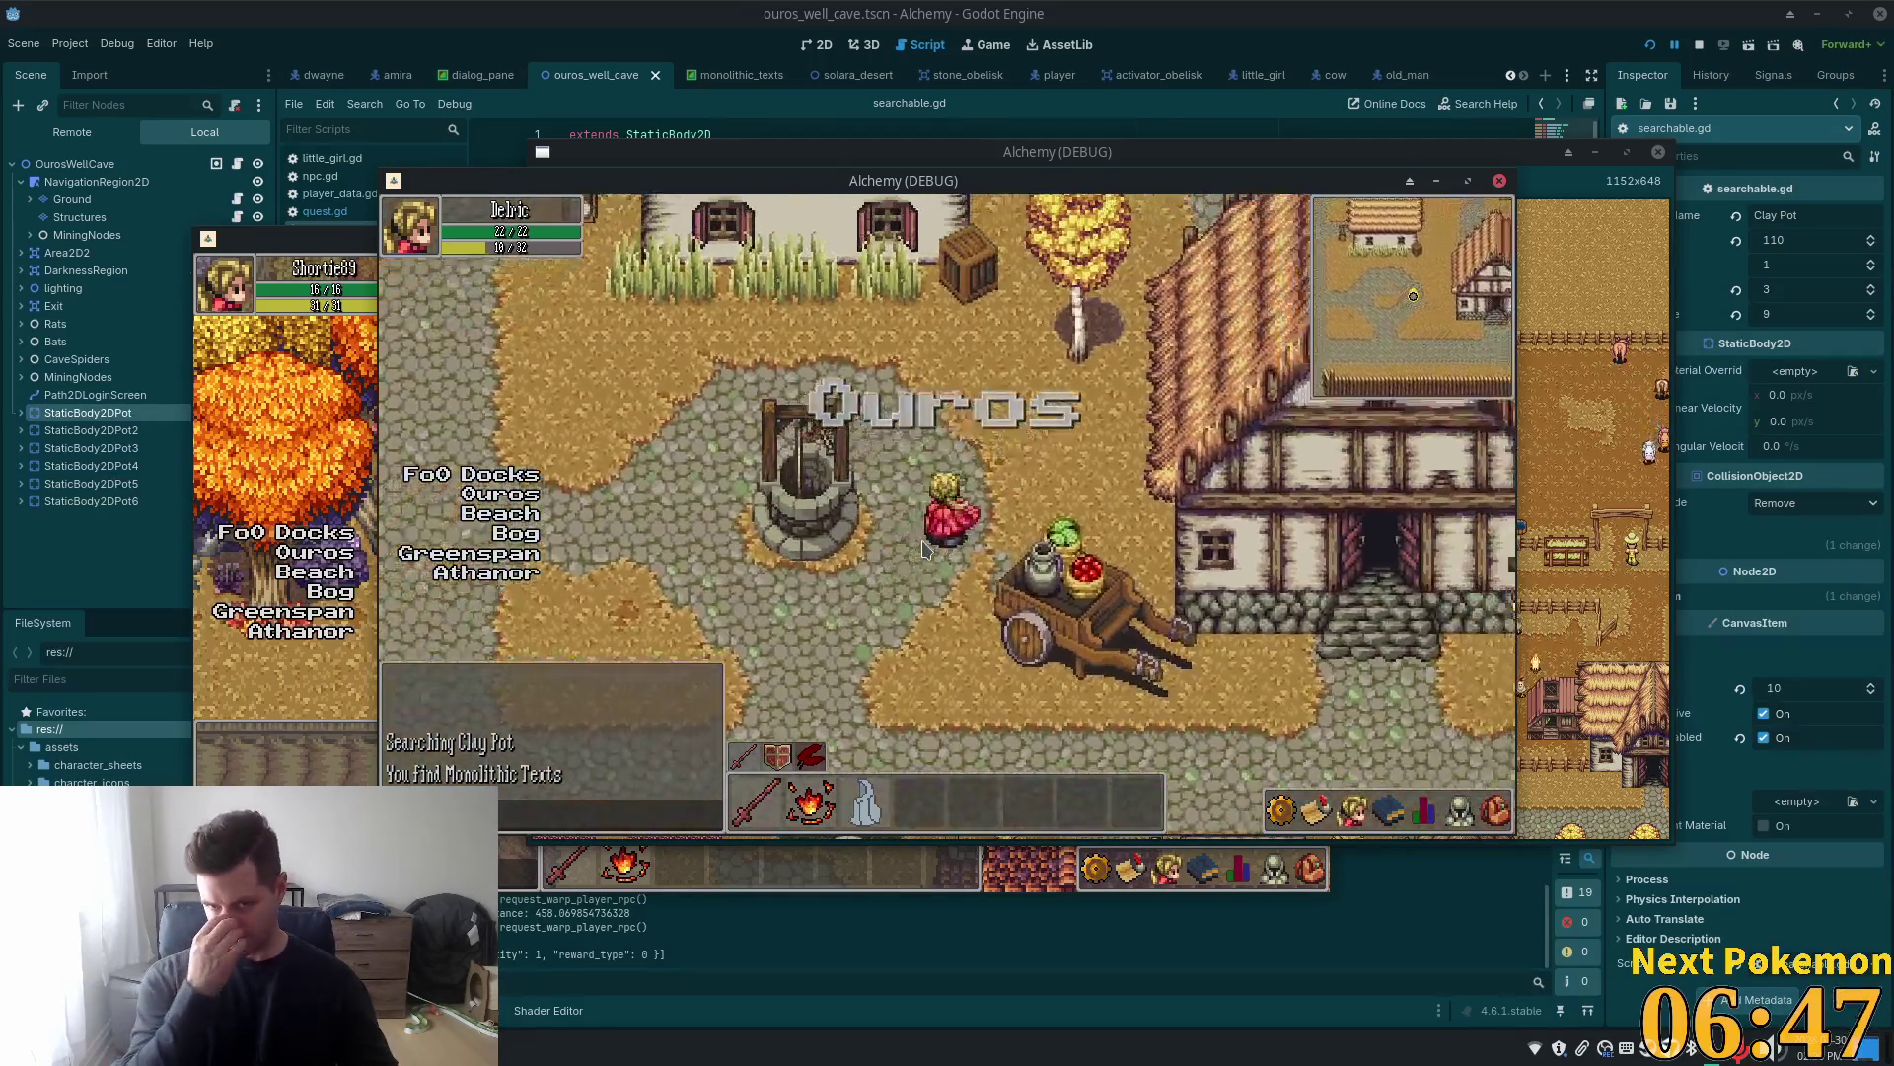
pyautogui.press('Right')
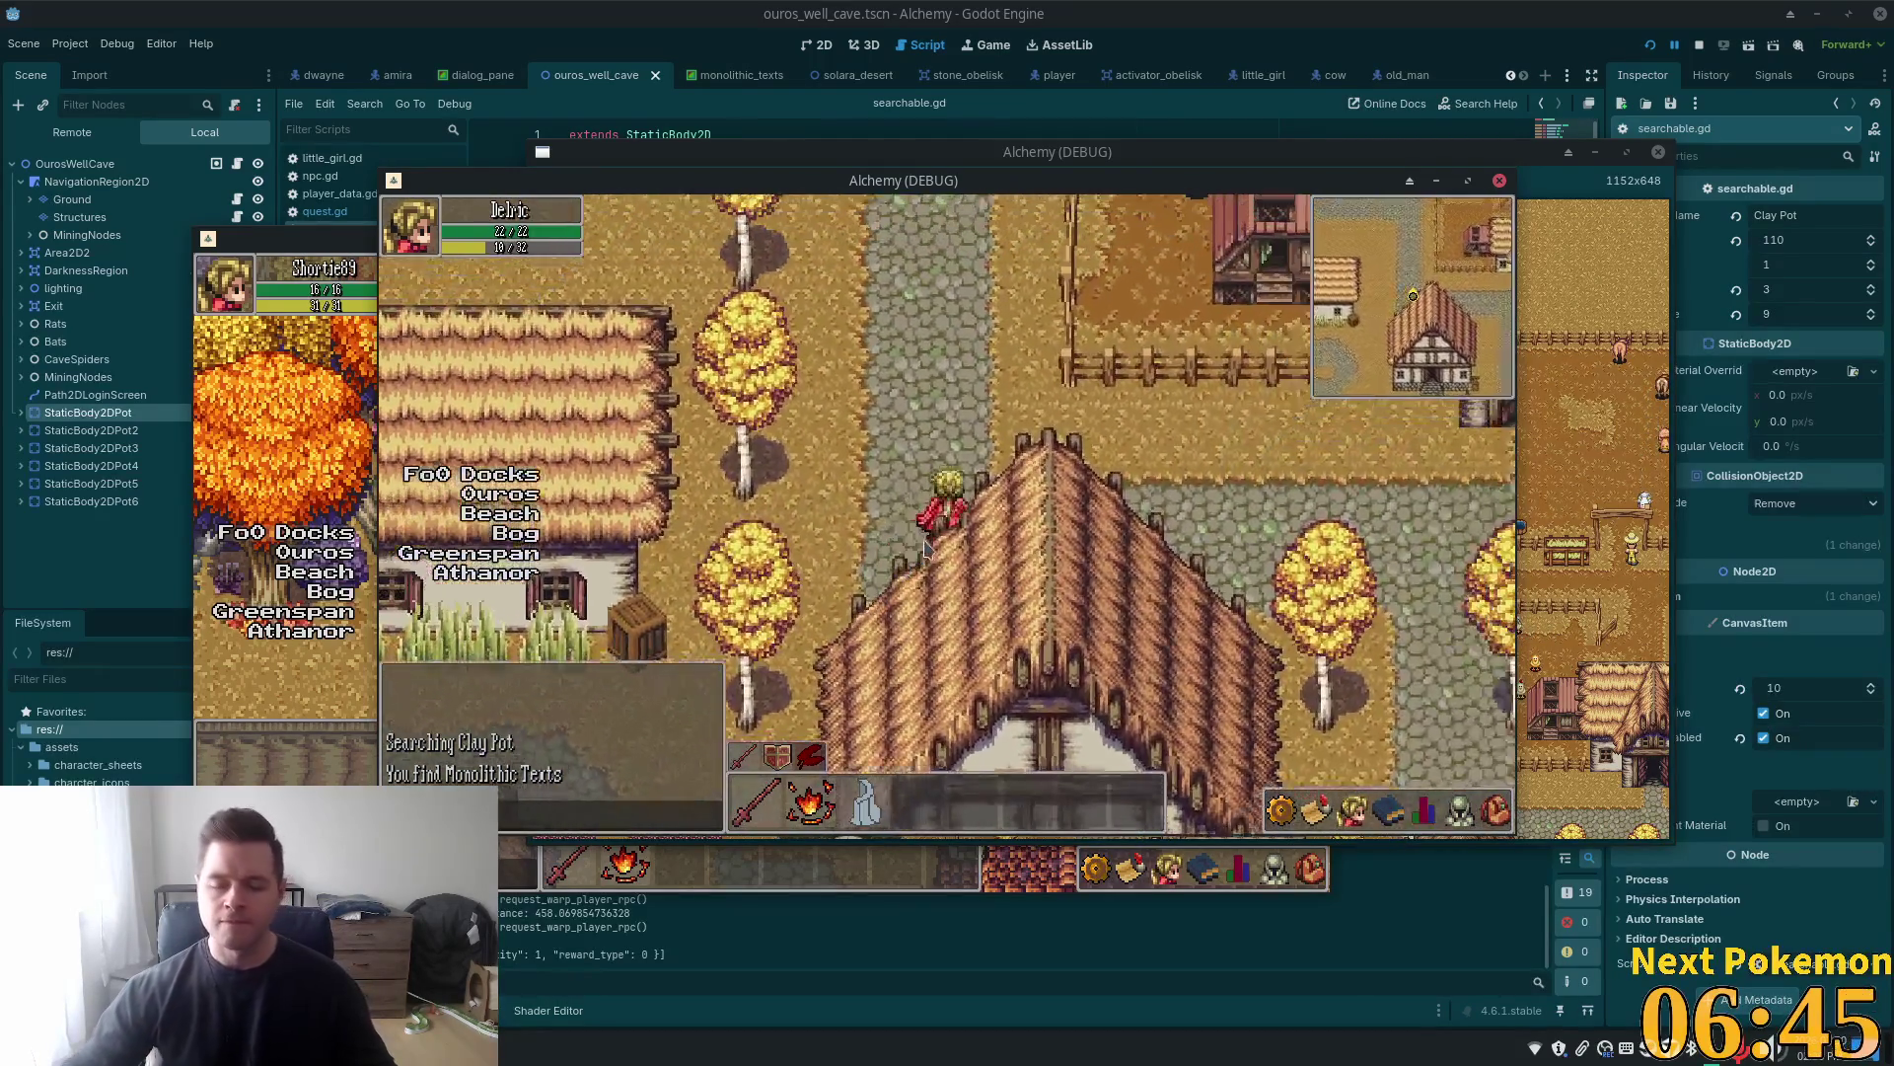
pyautogui.press('Right')
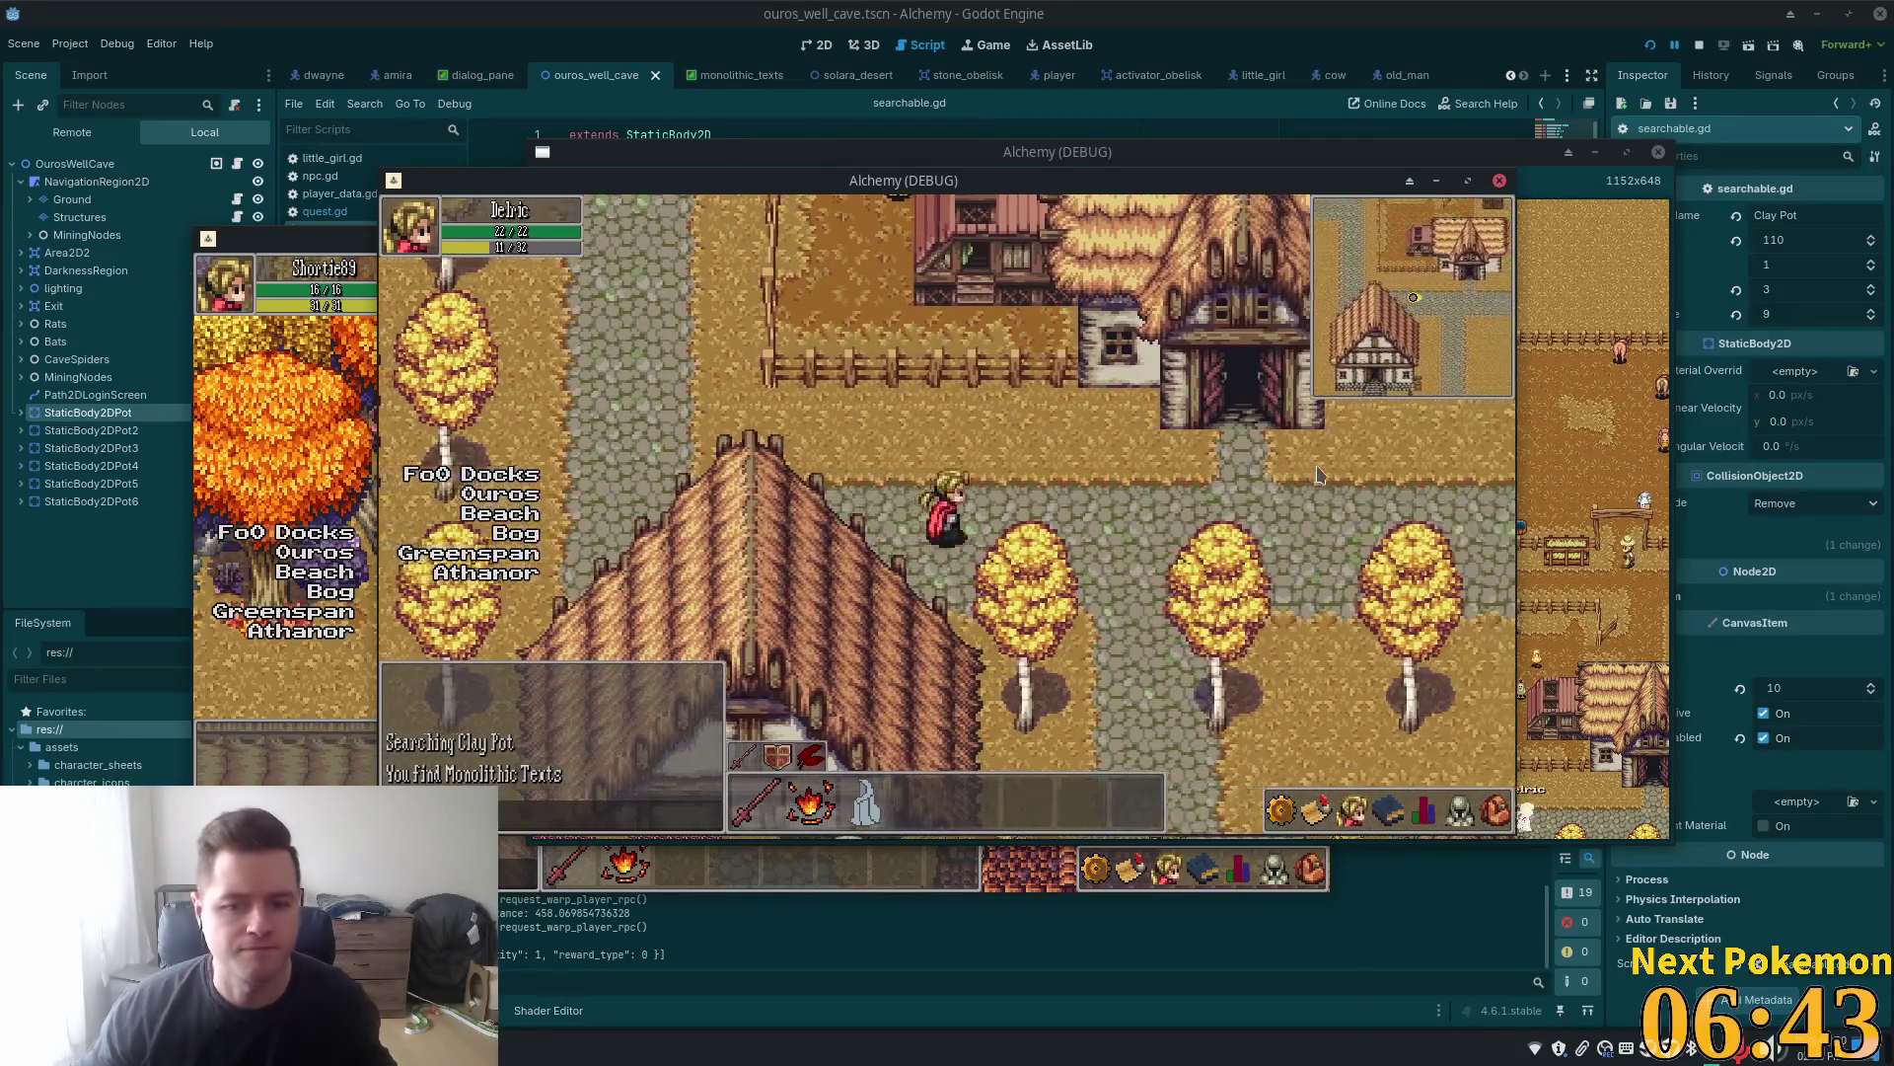
pyautogui.press('Right')
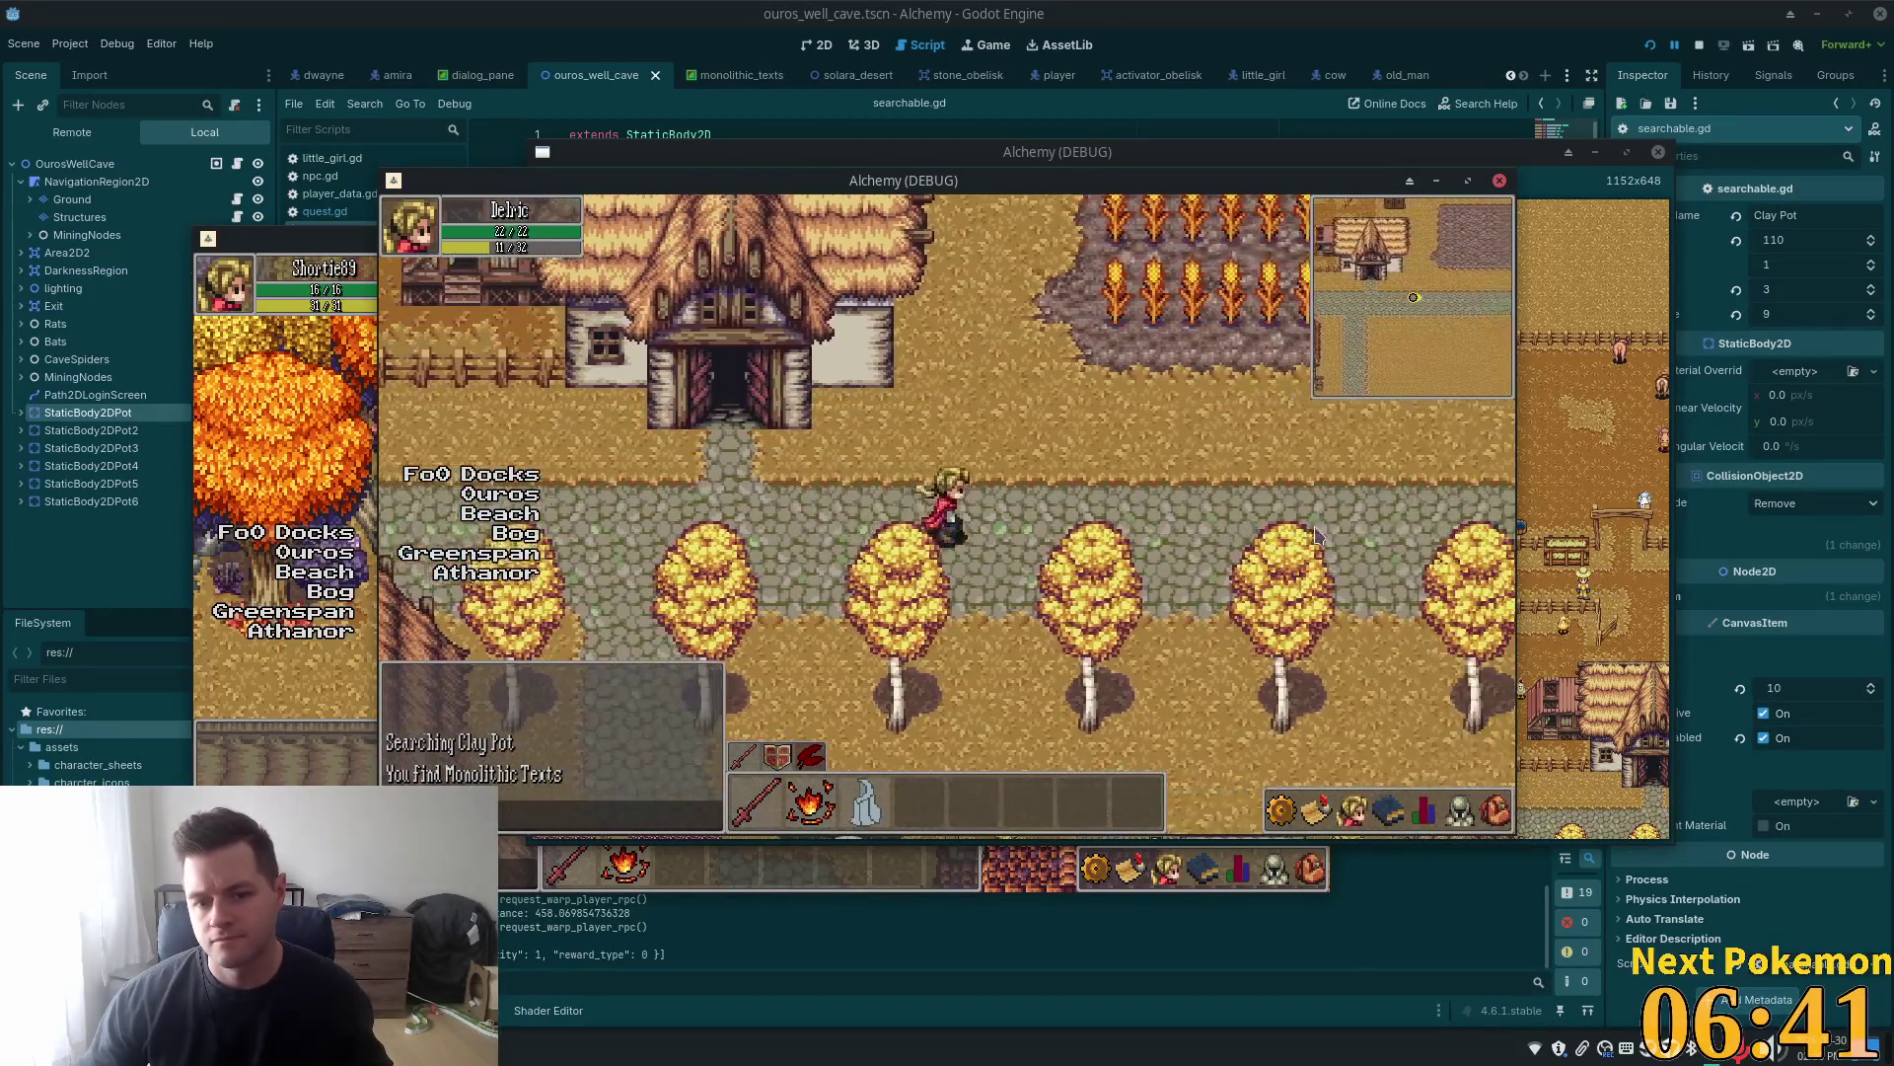
pyautogui.press('Right')
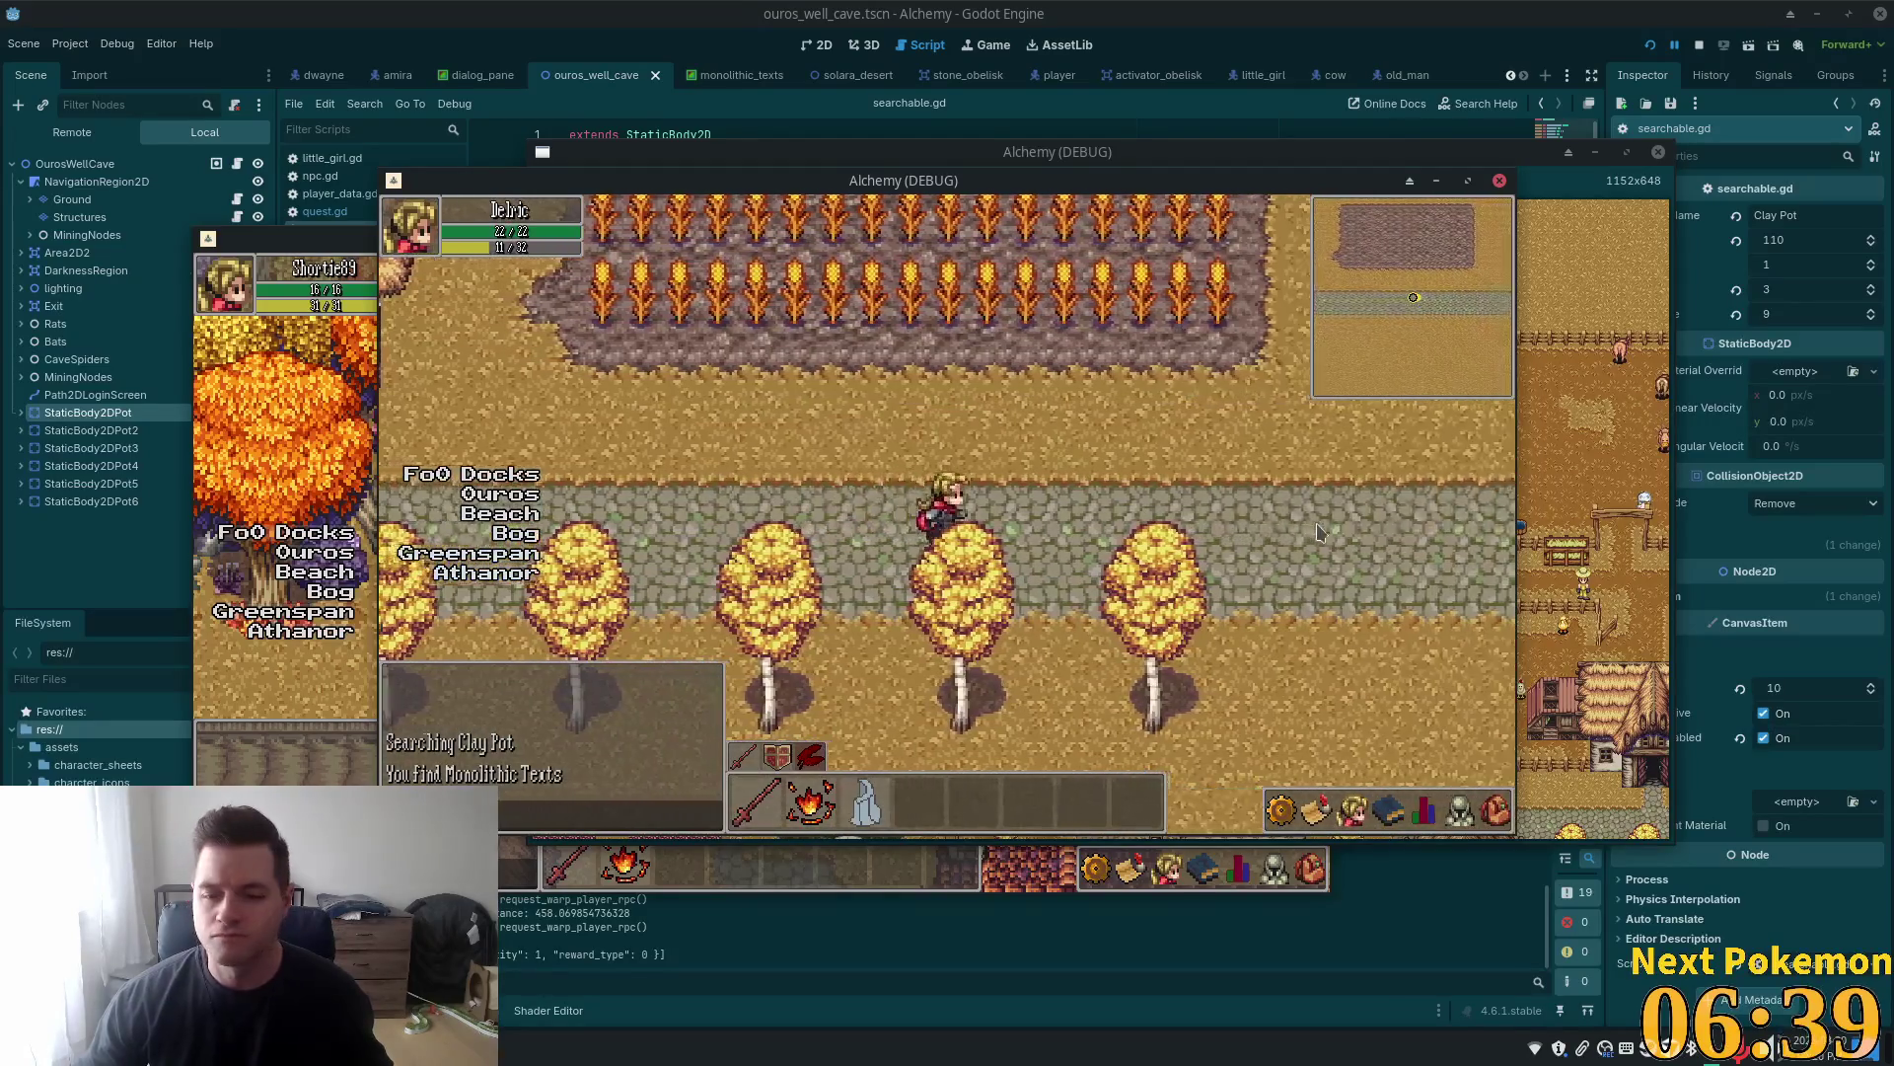
pyautogui.press('Right')
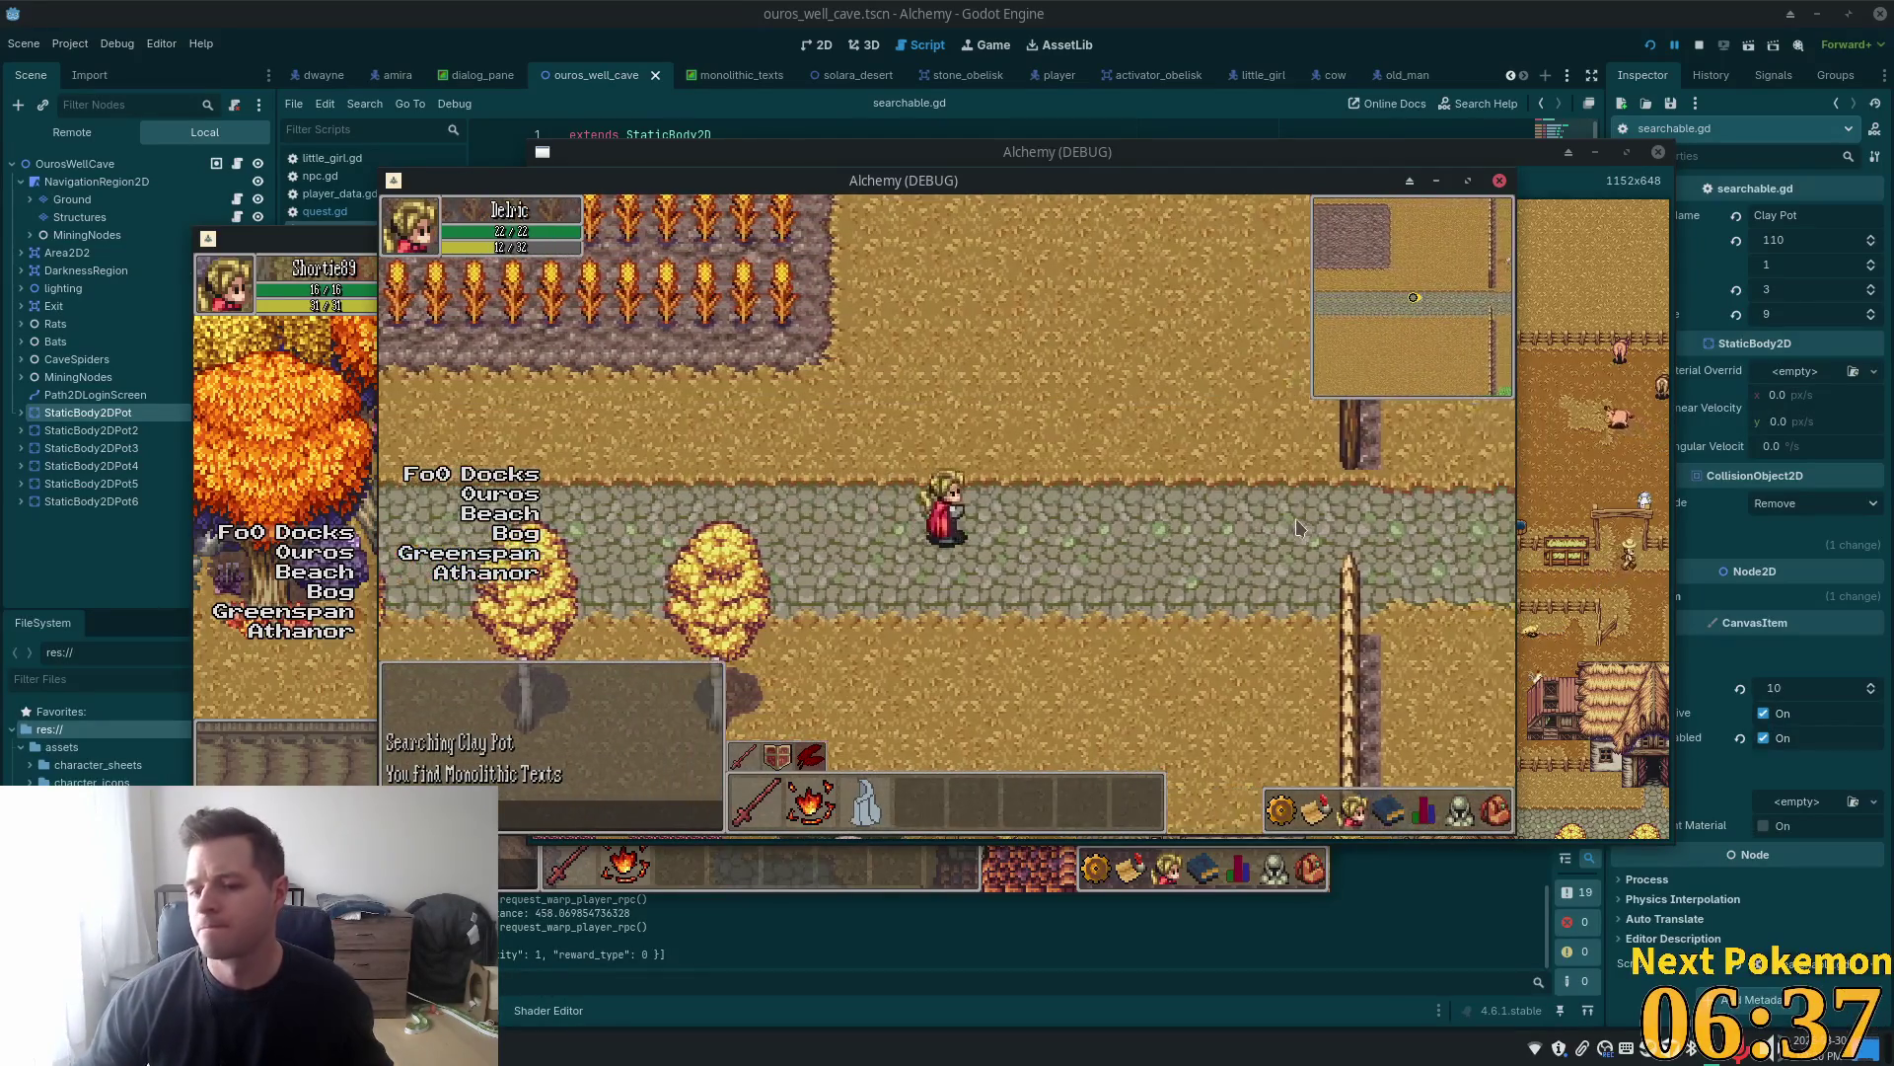
pyautogui.press('Right')
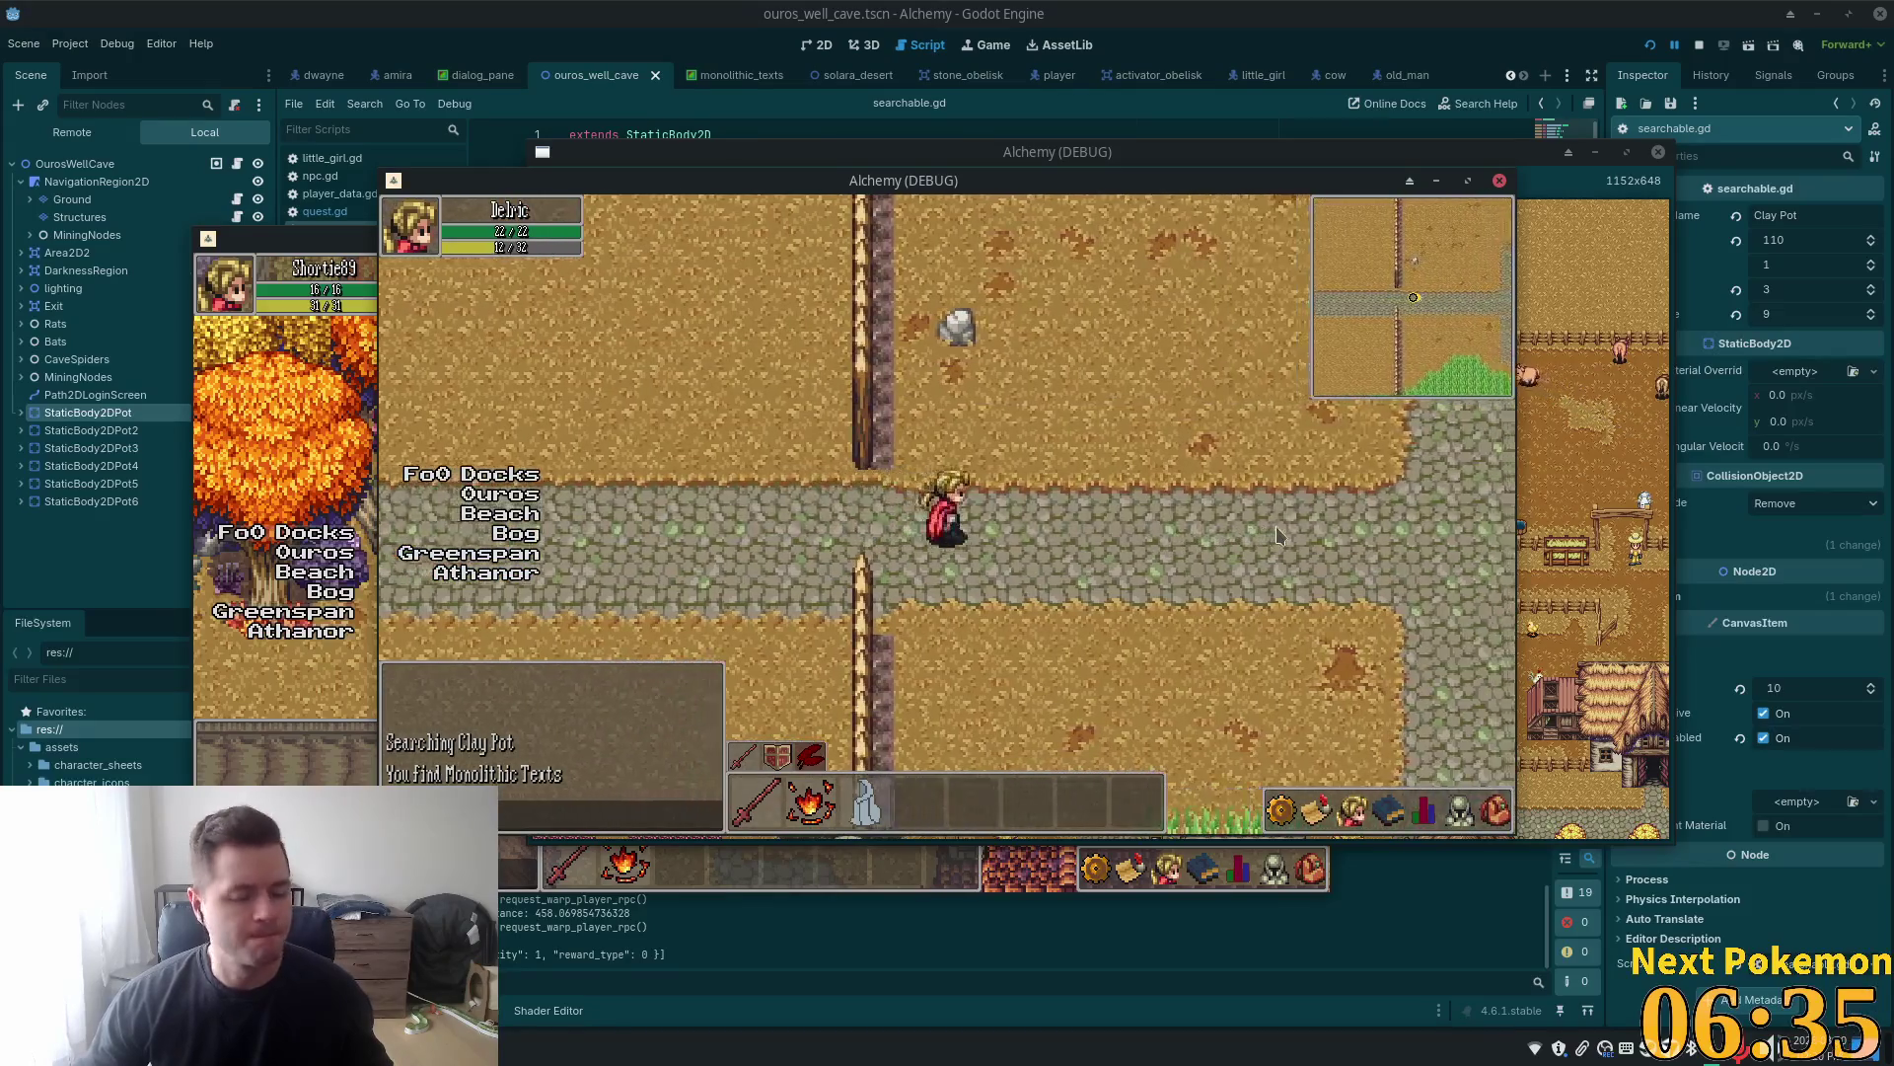
# Cross the wooden bridge over the bog and continue east into the Solara Desert
pyautogui.press('Right')
pyautogui.press('Down')
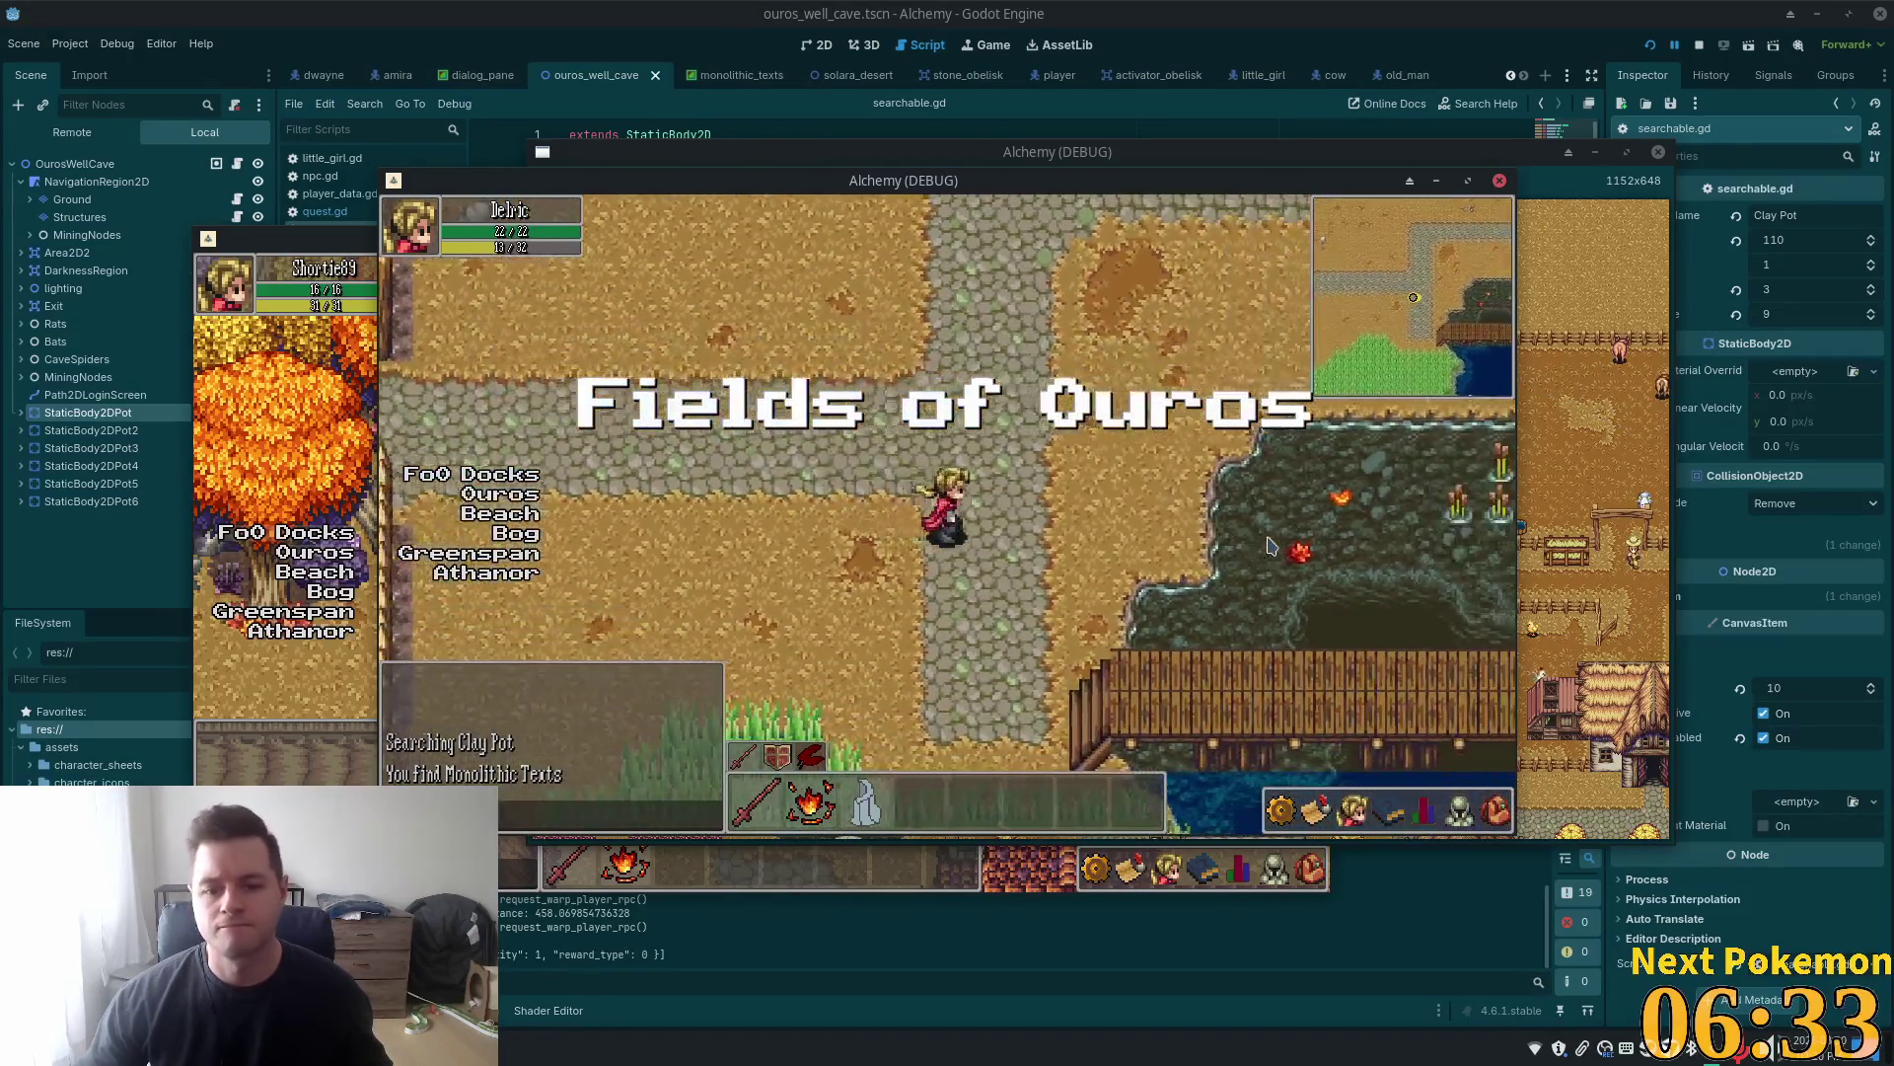
pyautogui.press('Right')
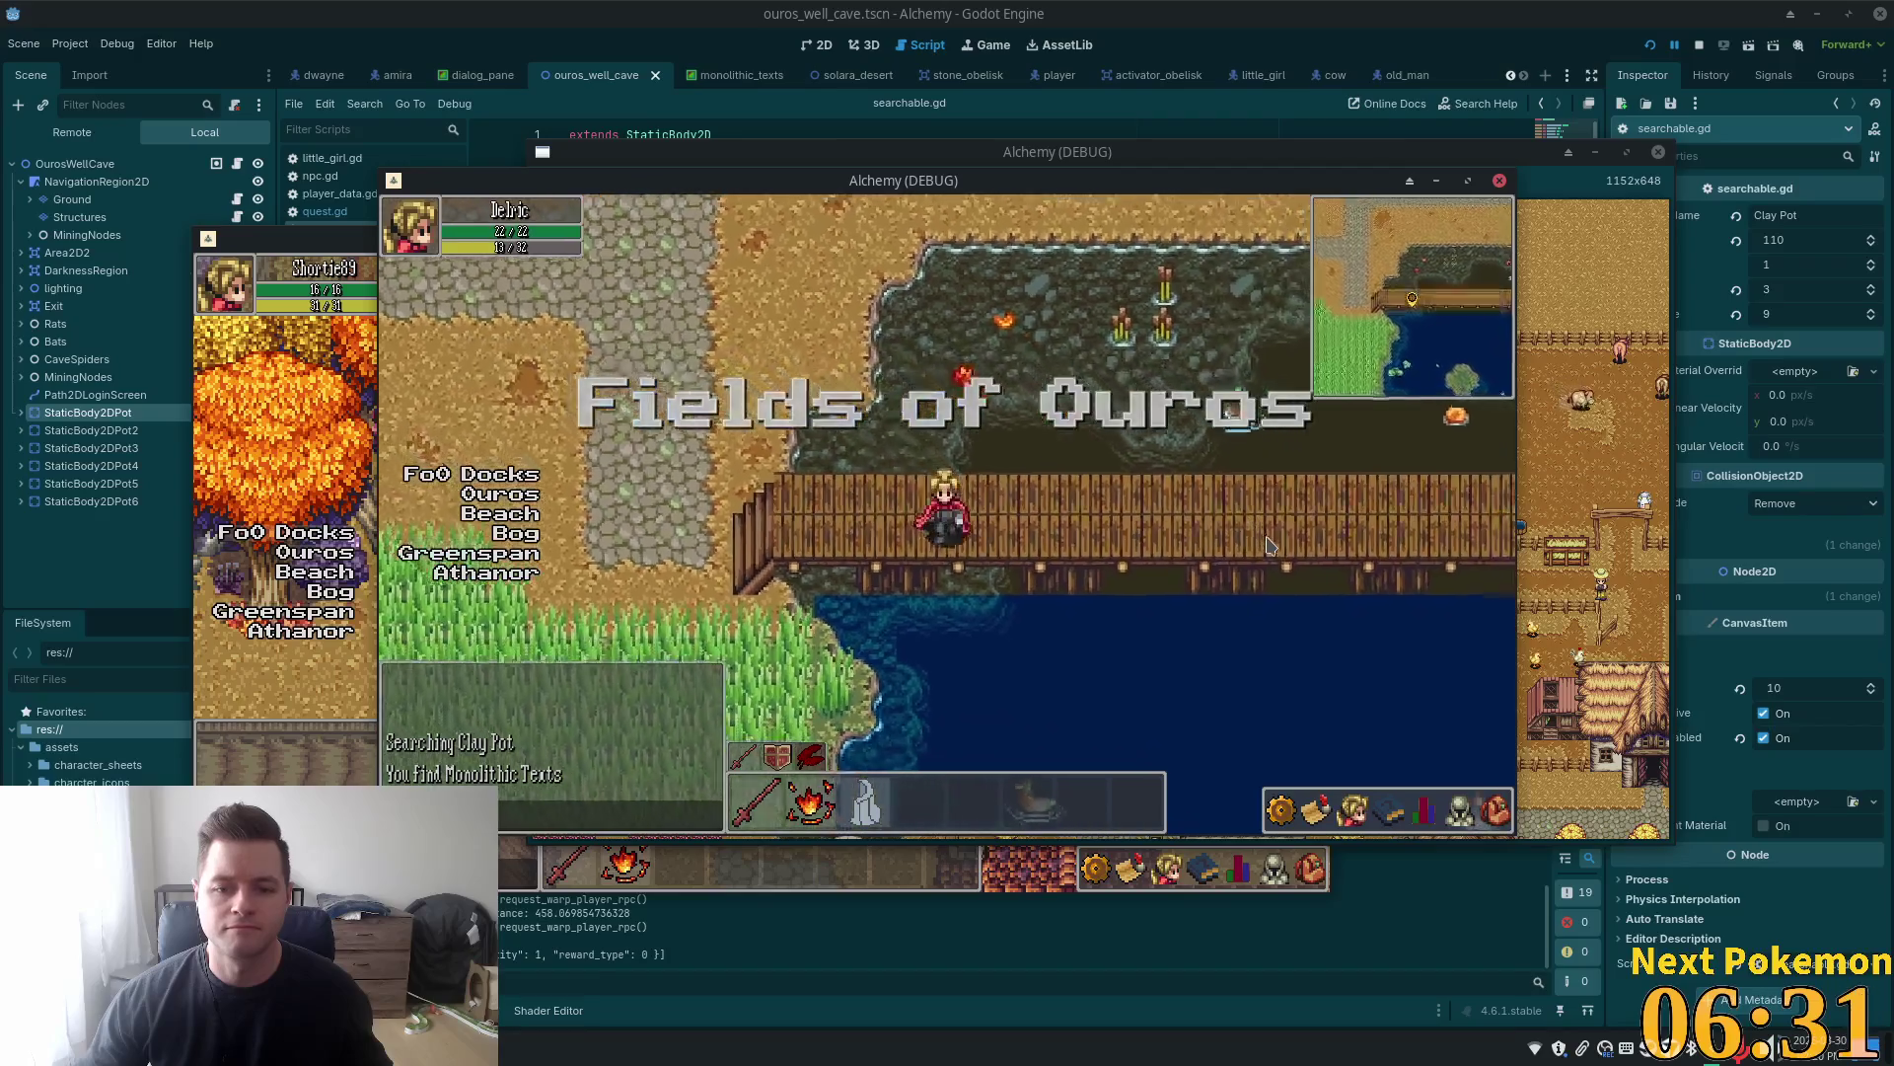
pyautogui.press('Right')
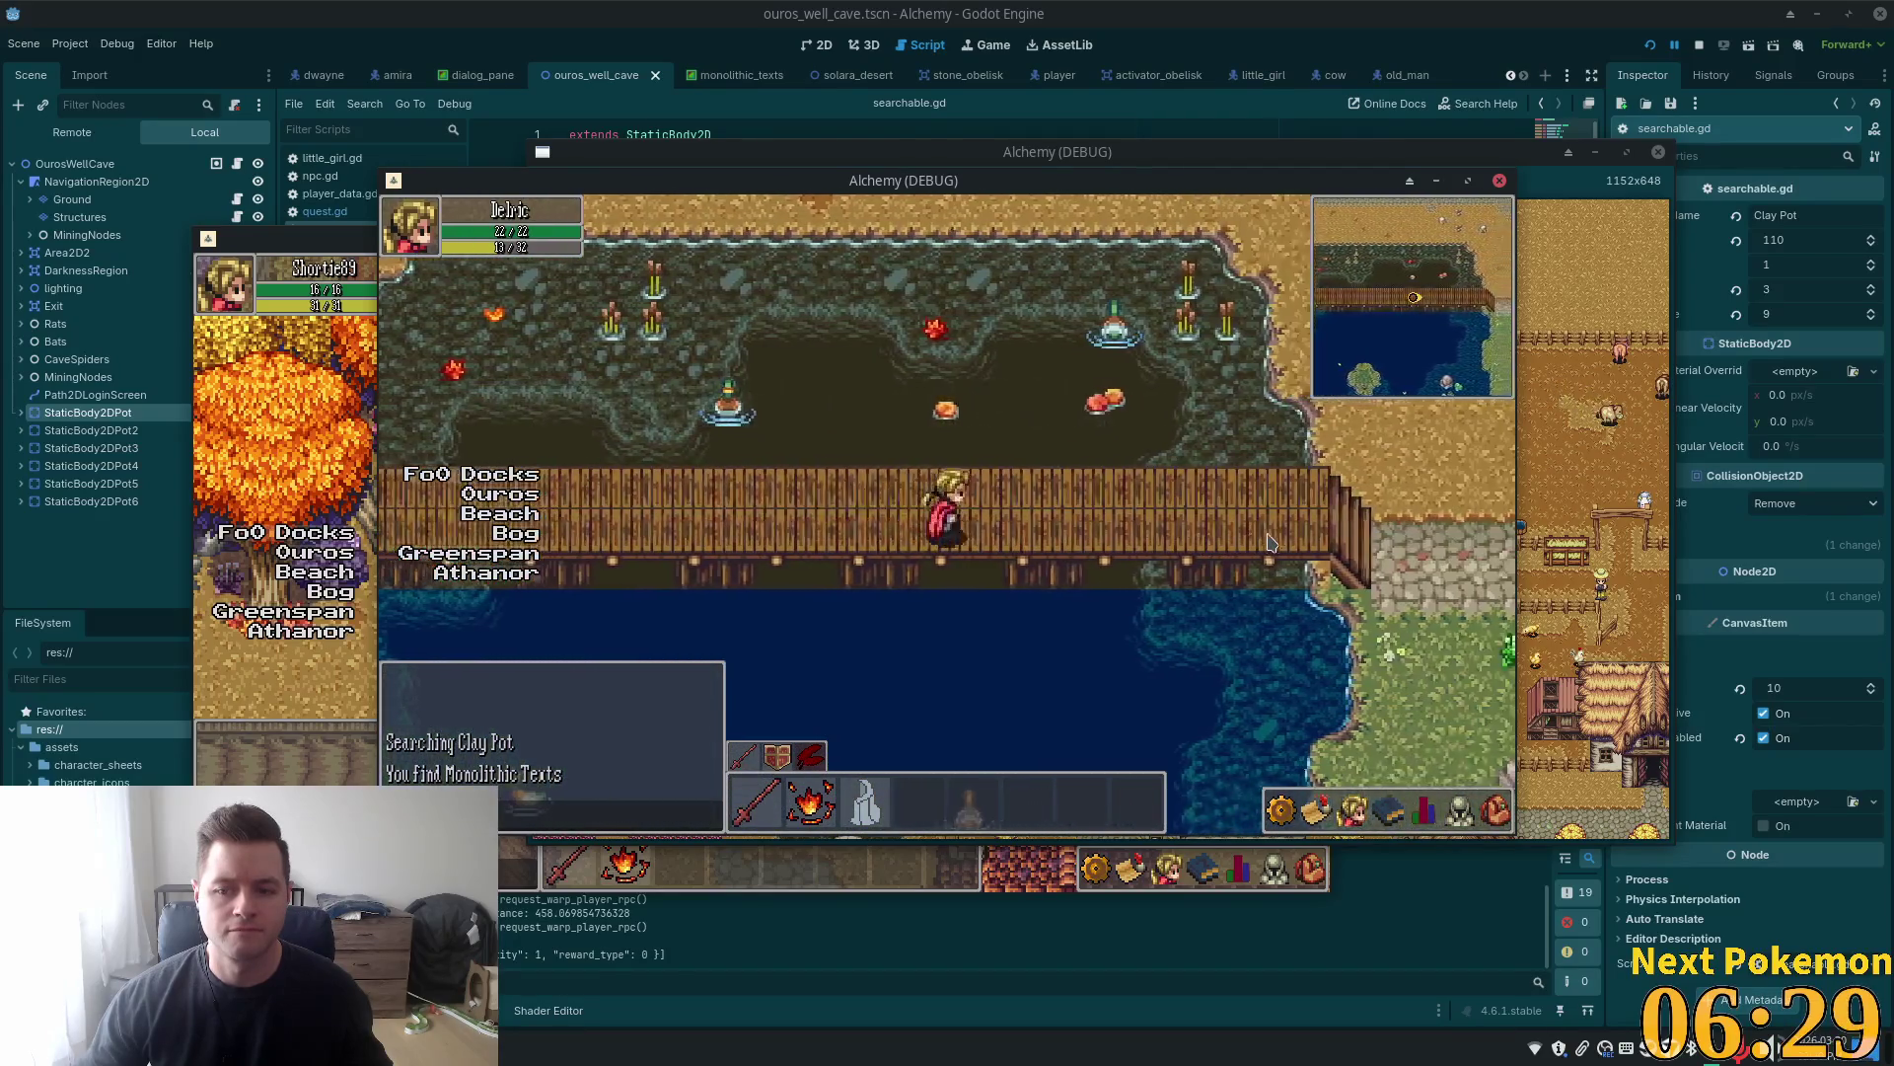
pyautogui.press('Right')
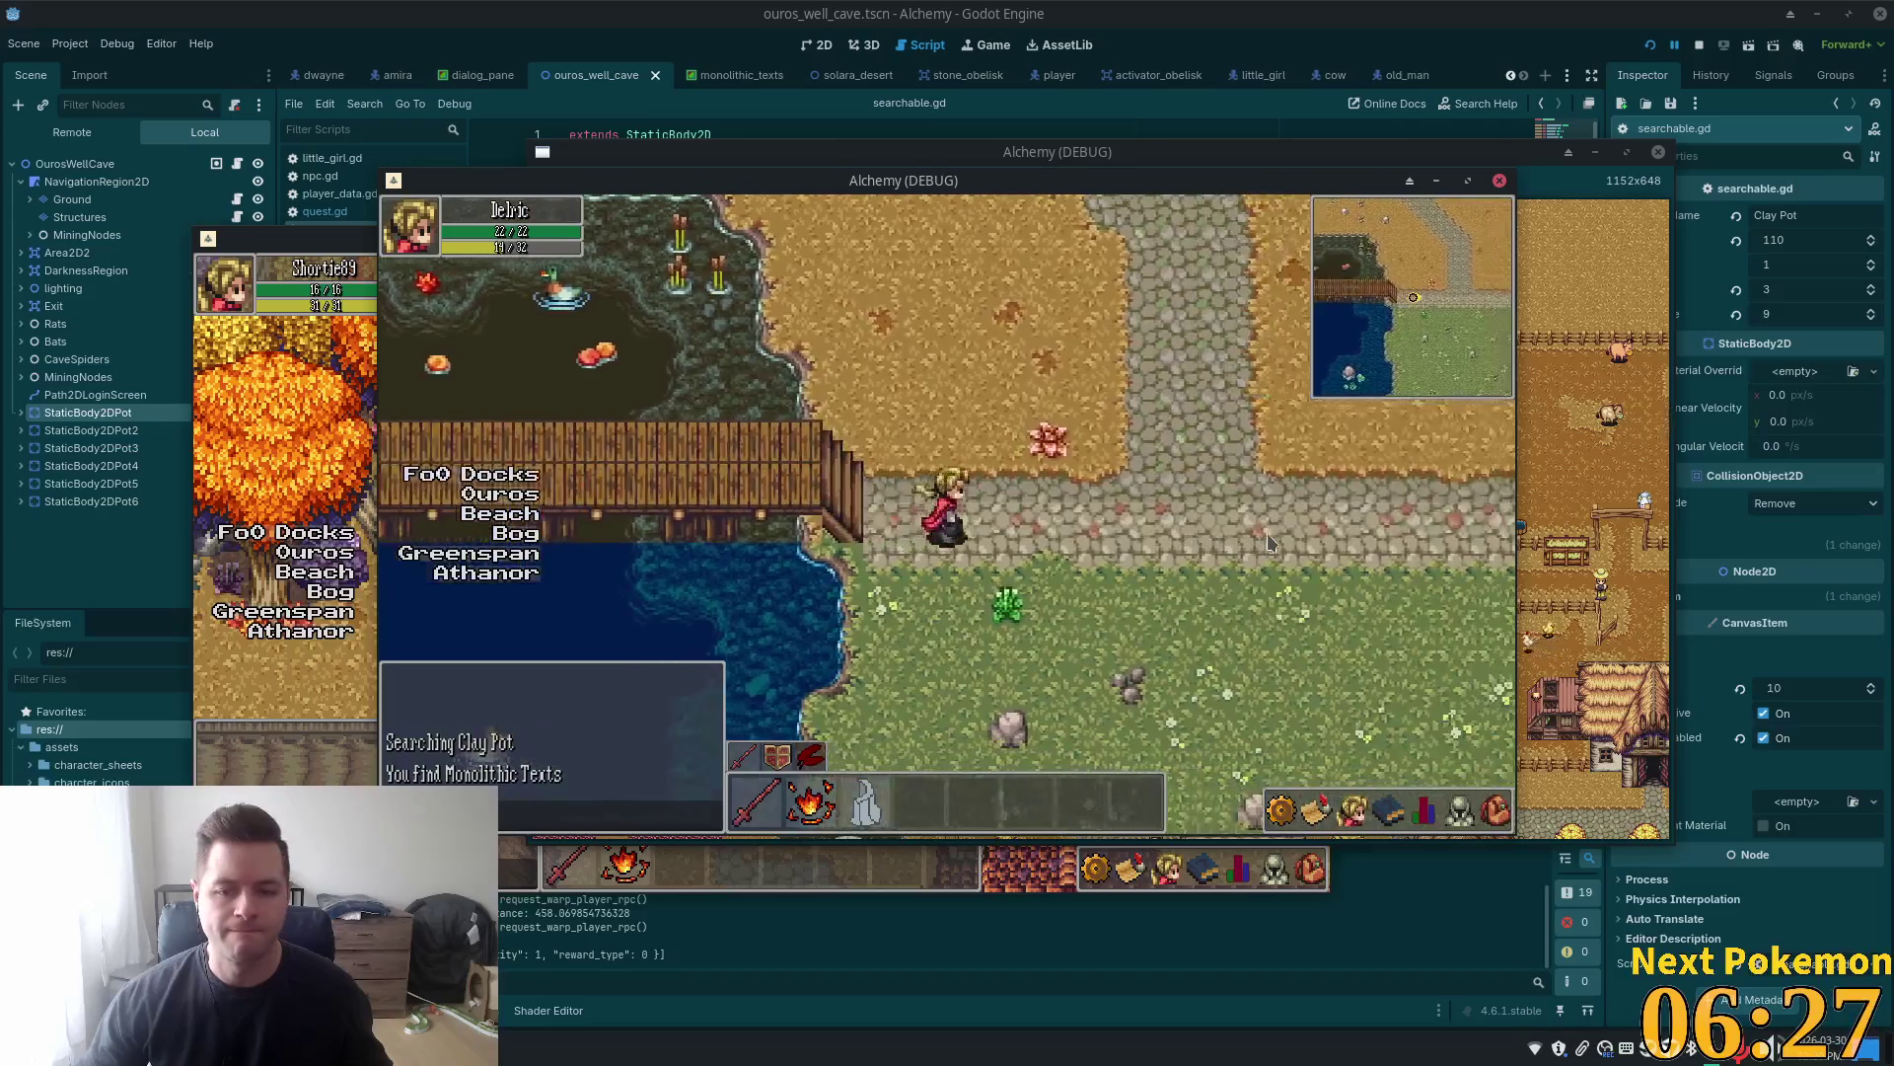
pyautogui.press('Right')
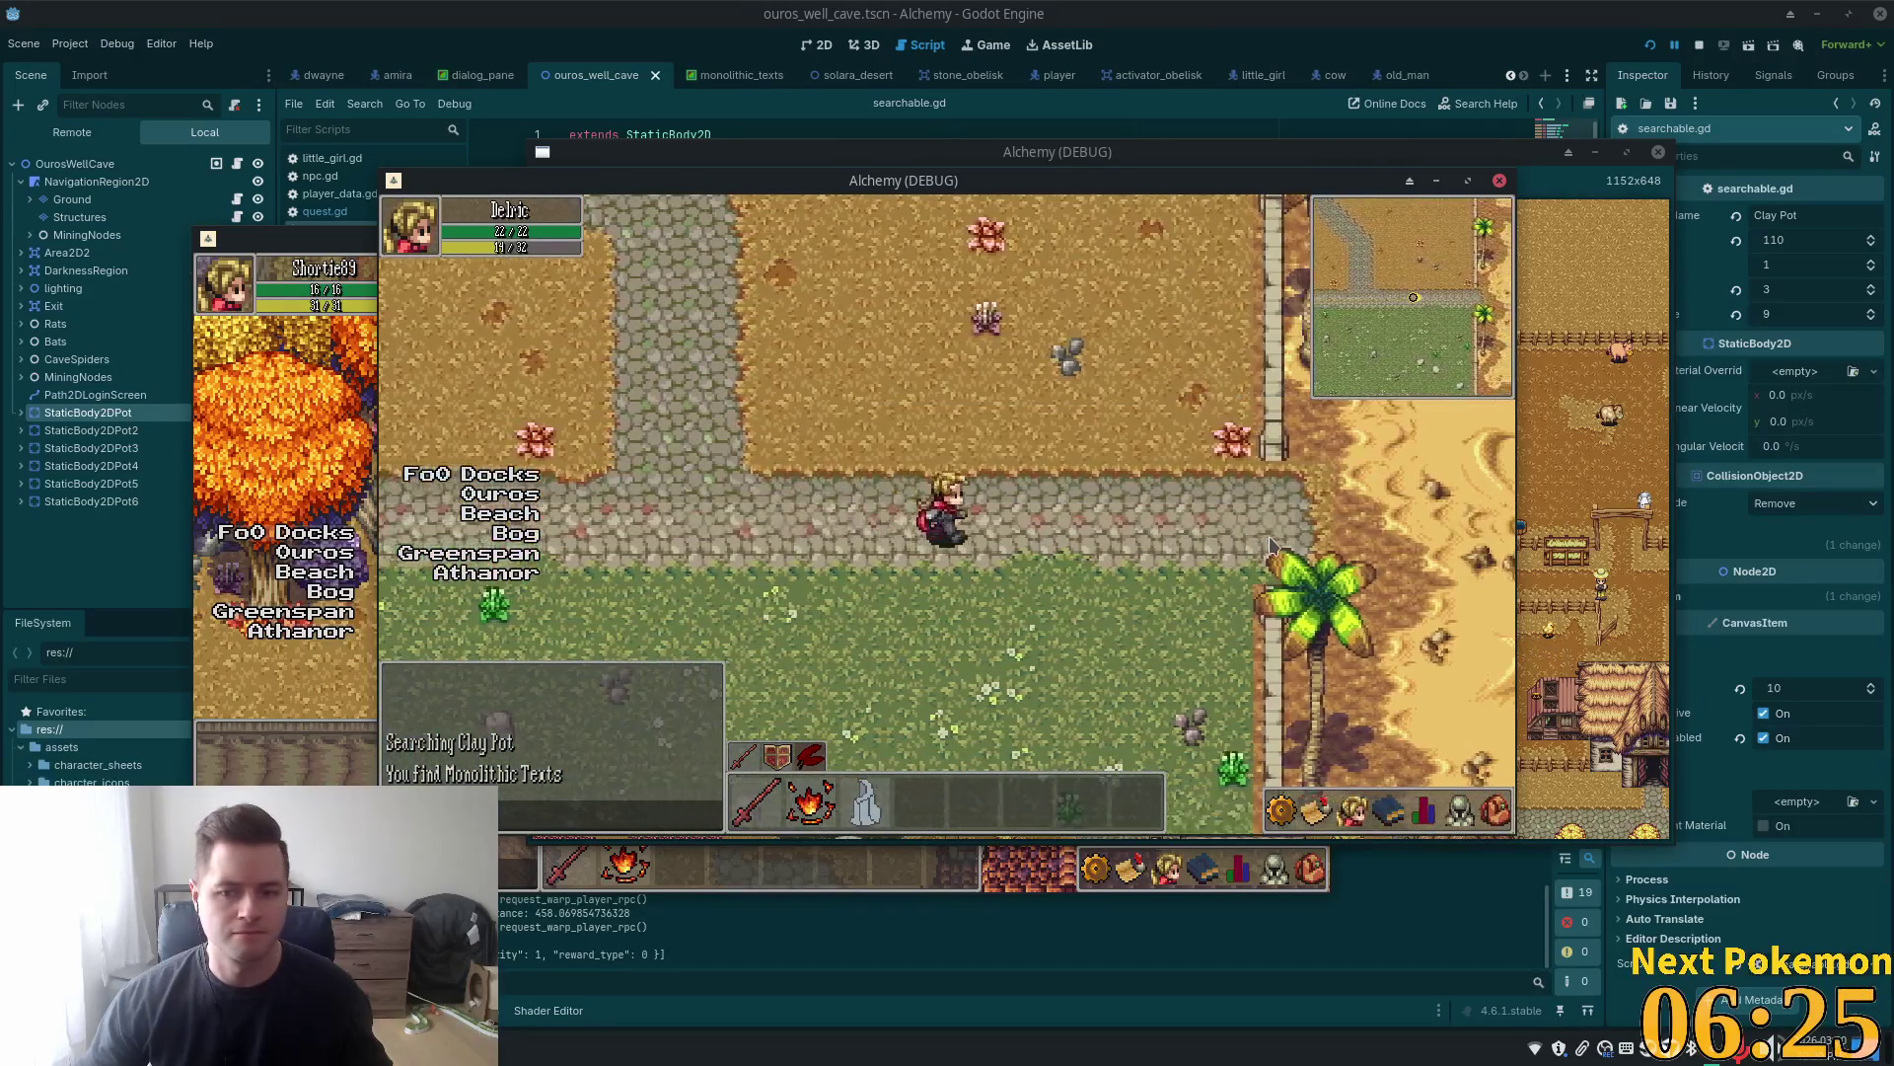
pyautogui.press('Right')
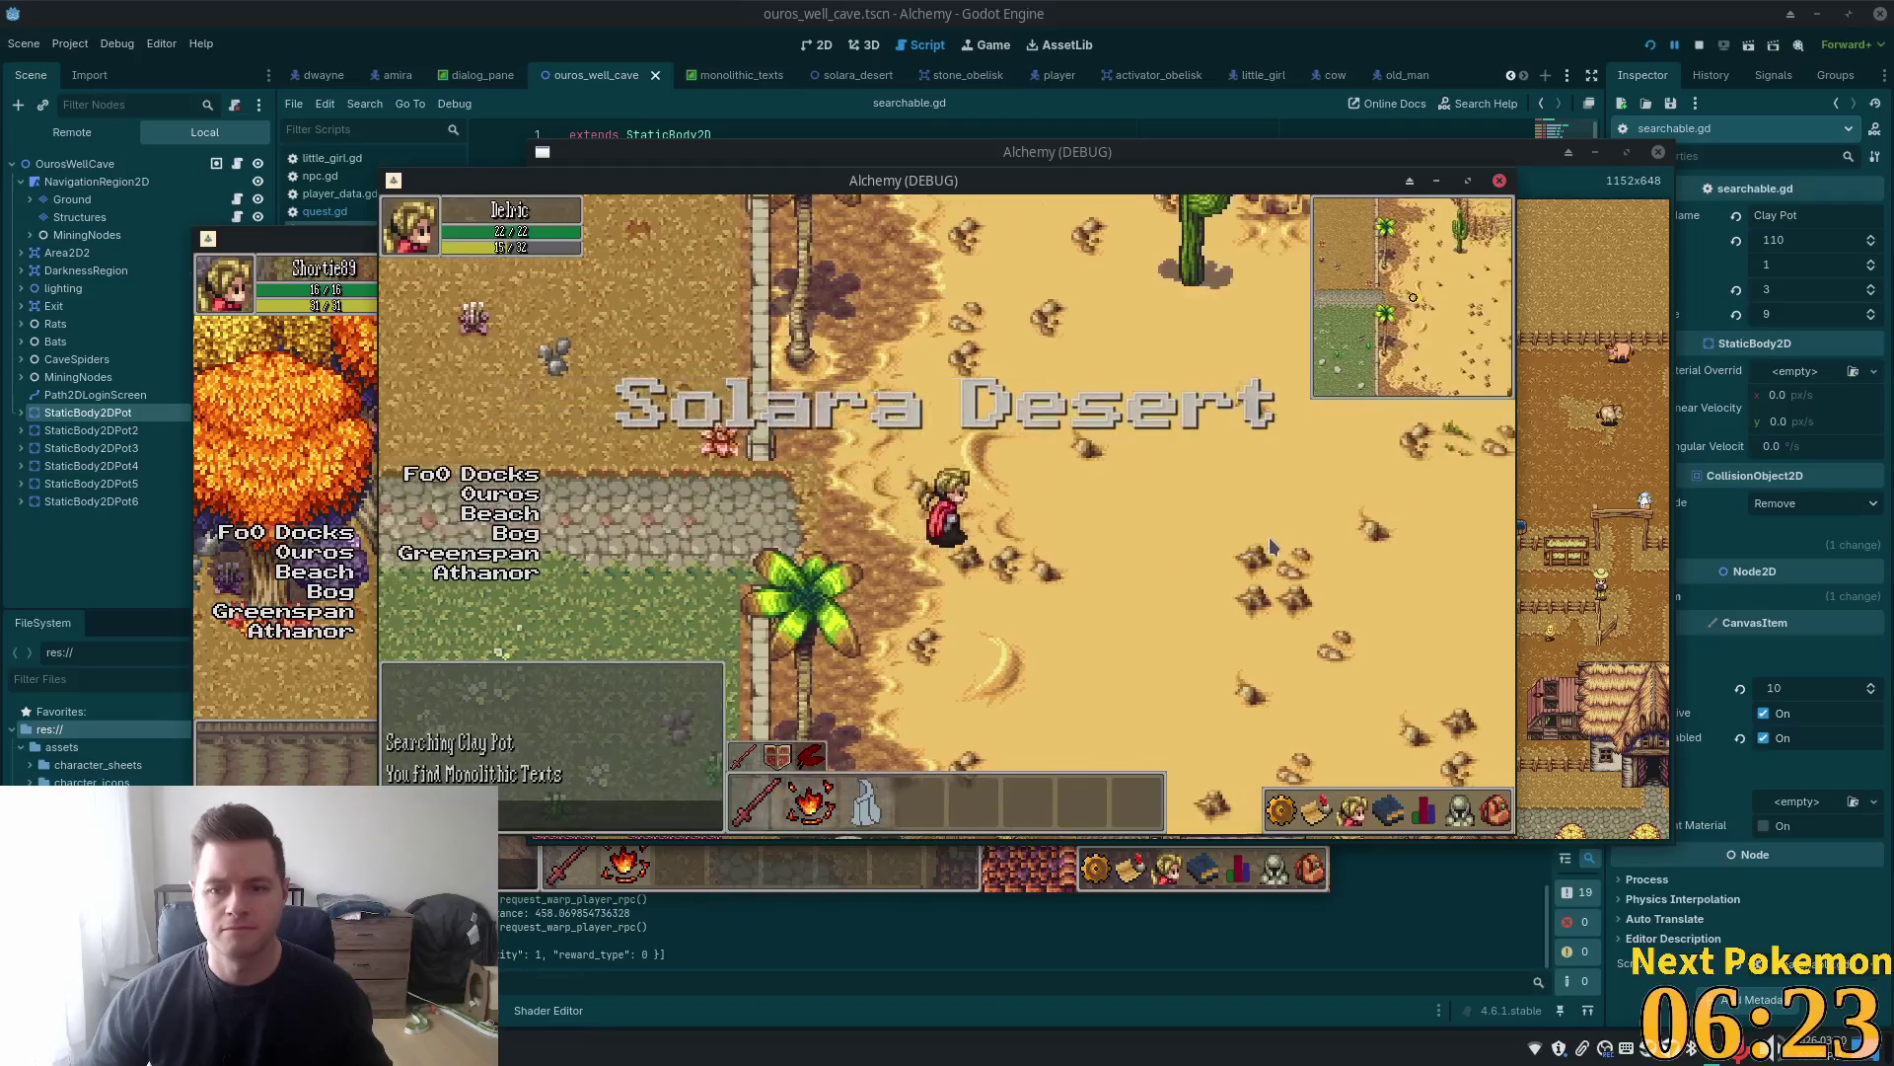
# Walk south past the oasis and palms, then east along the beach toward the whale bones
pyautogui.press('Down')
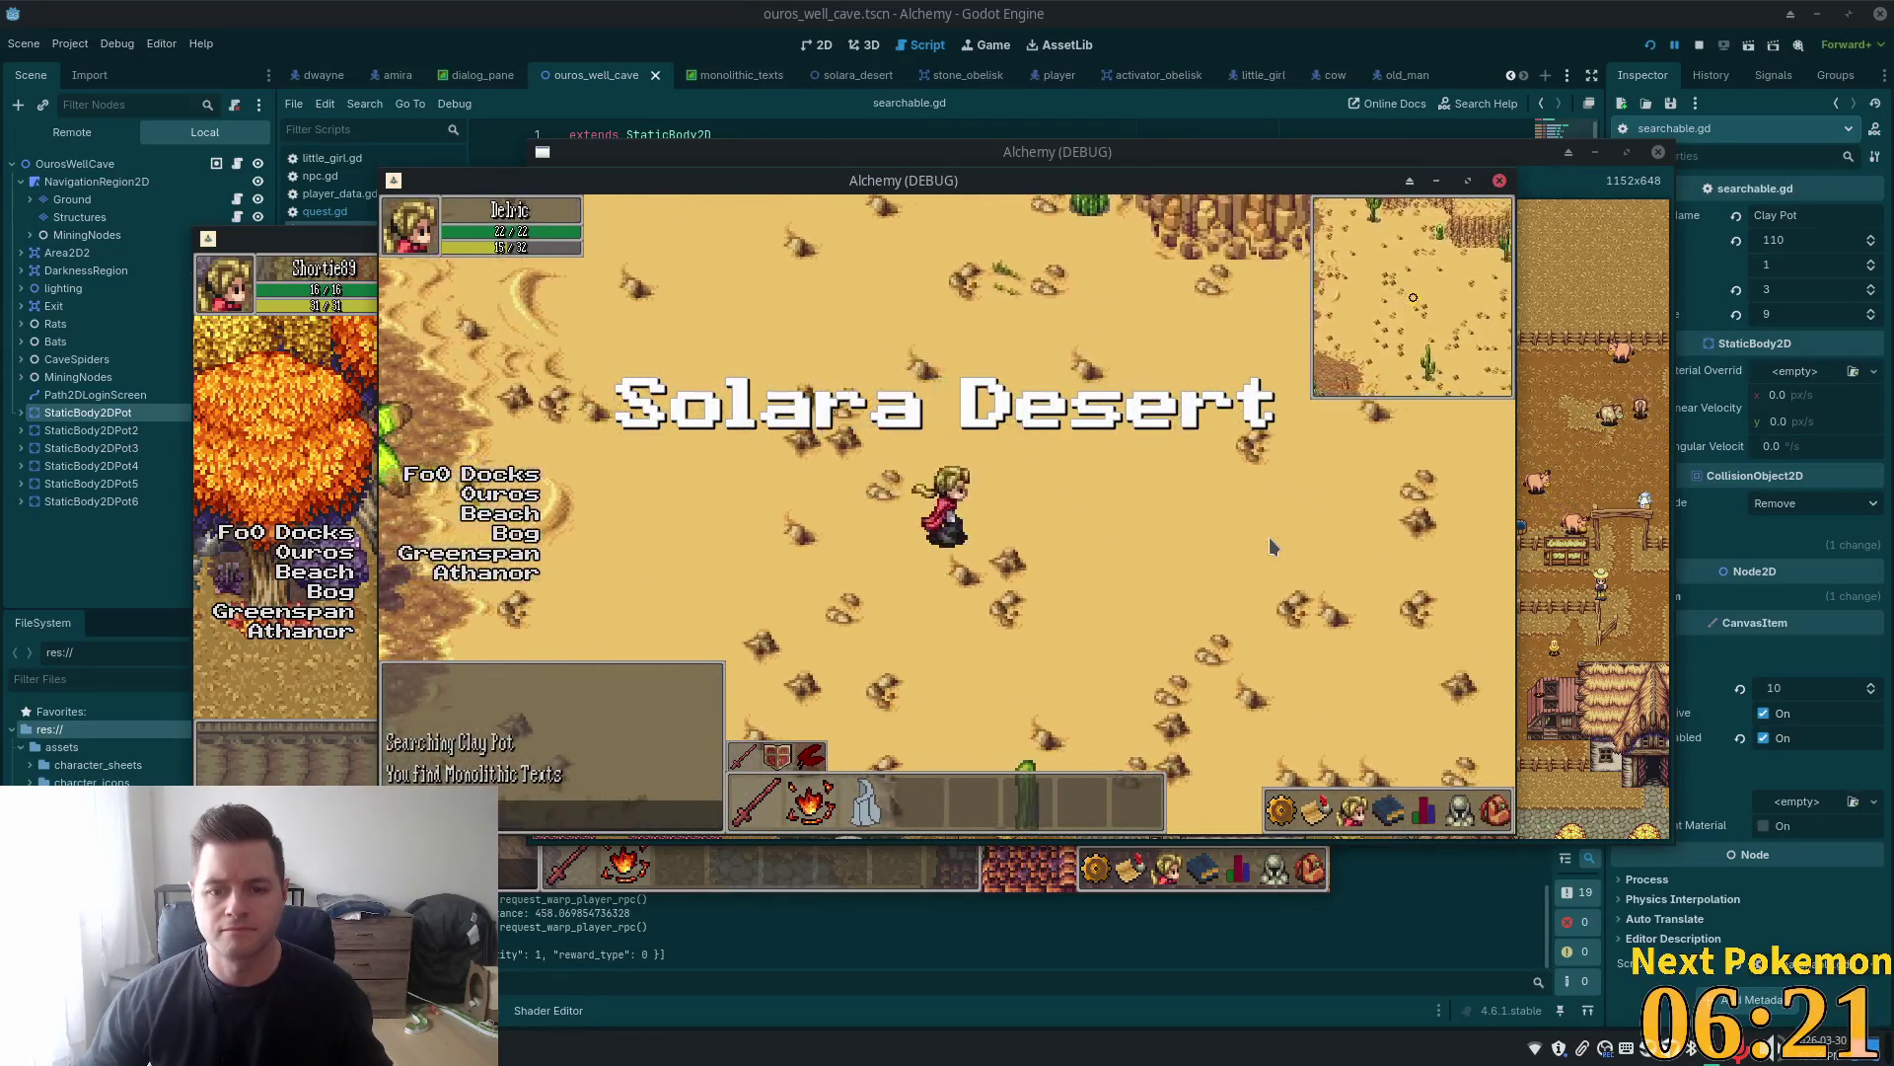
pyautogui.press('Down')
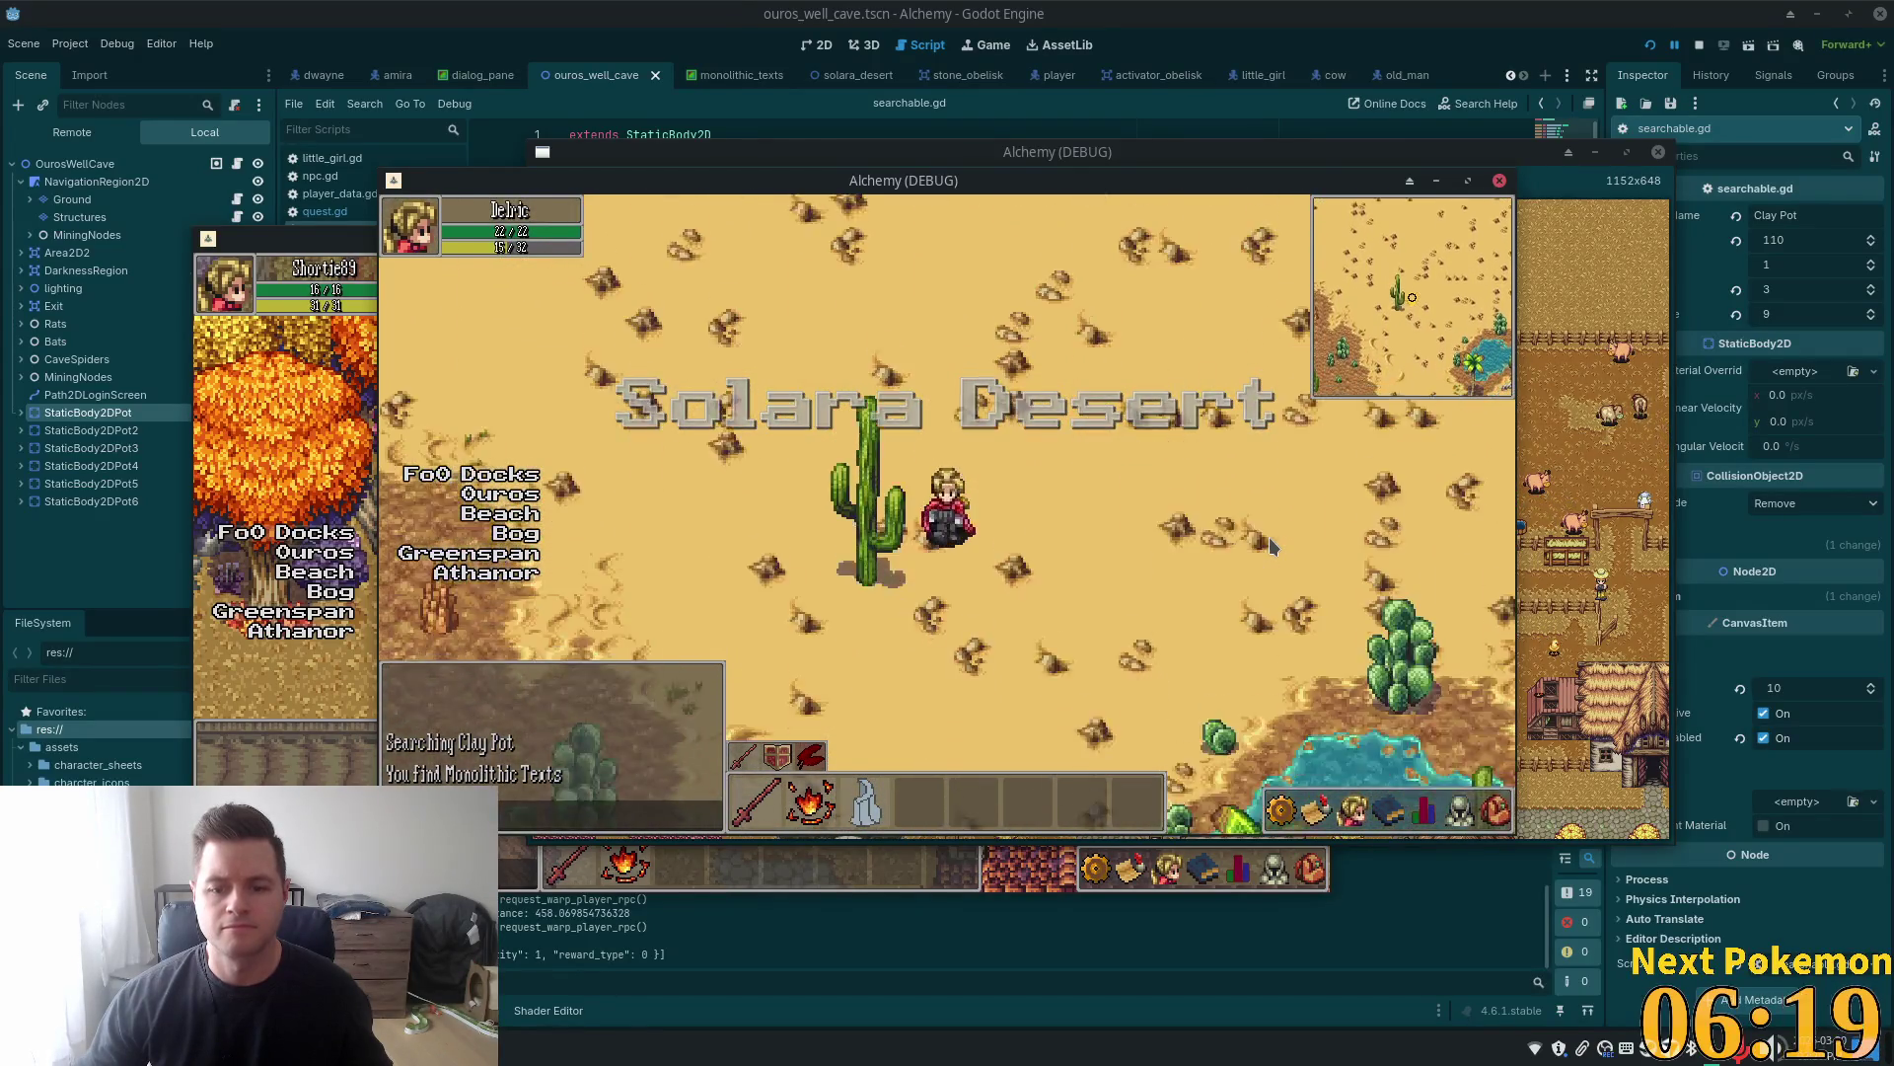
pyautogui.press('Down')
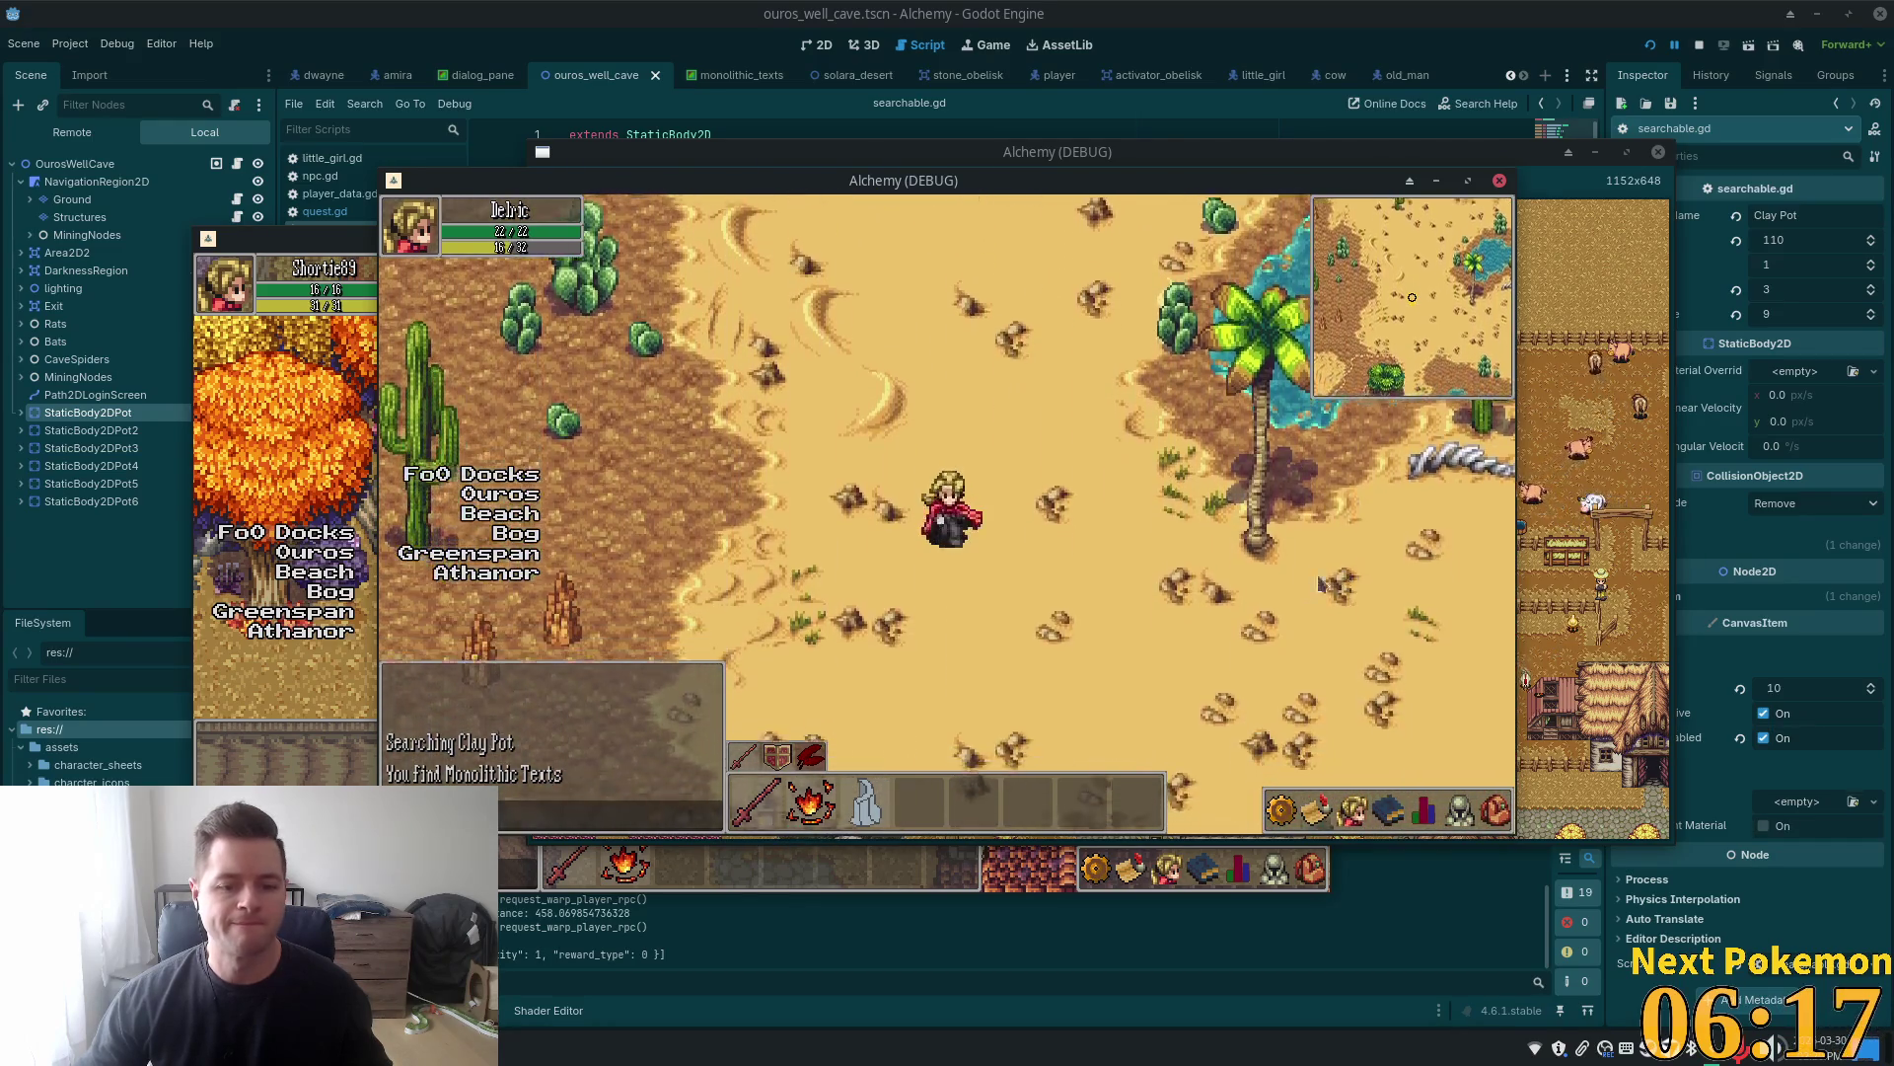
pyautogui.press('Down')
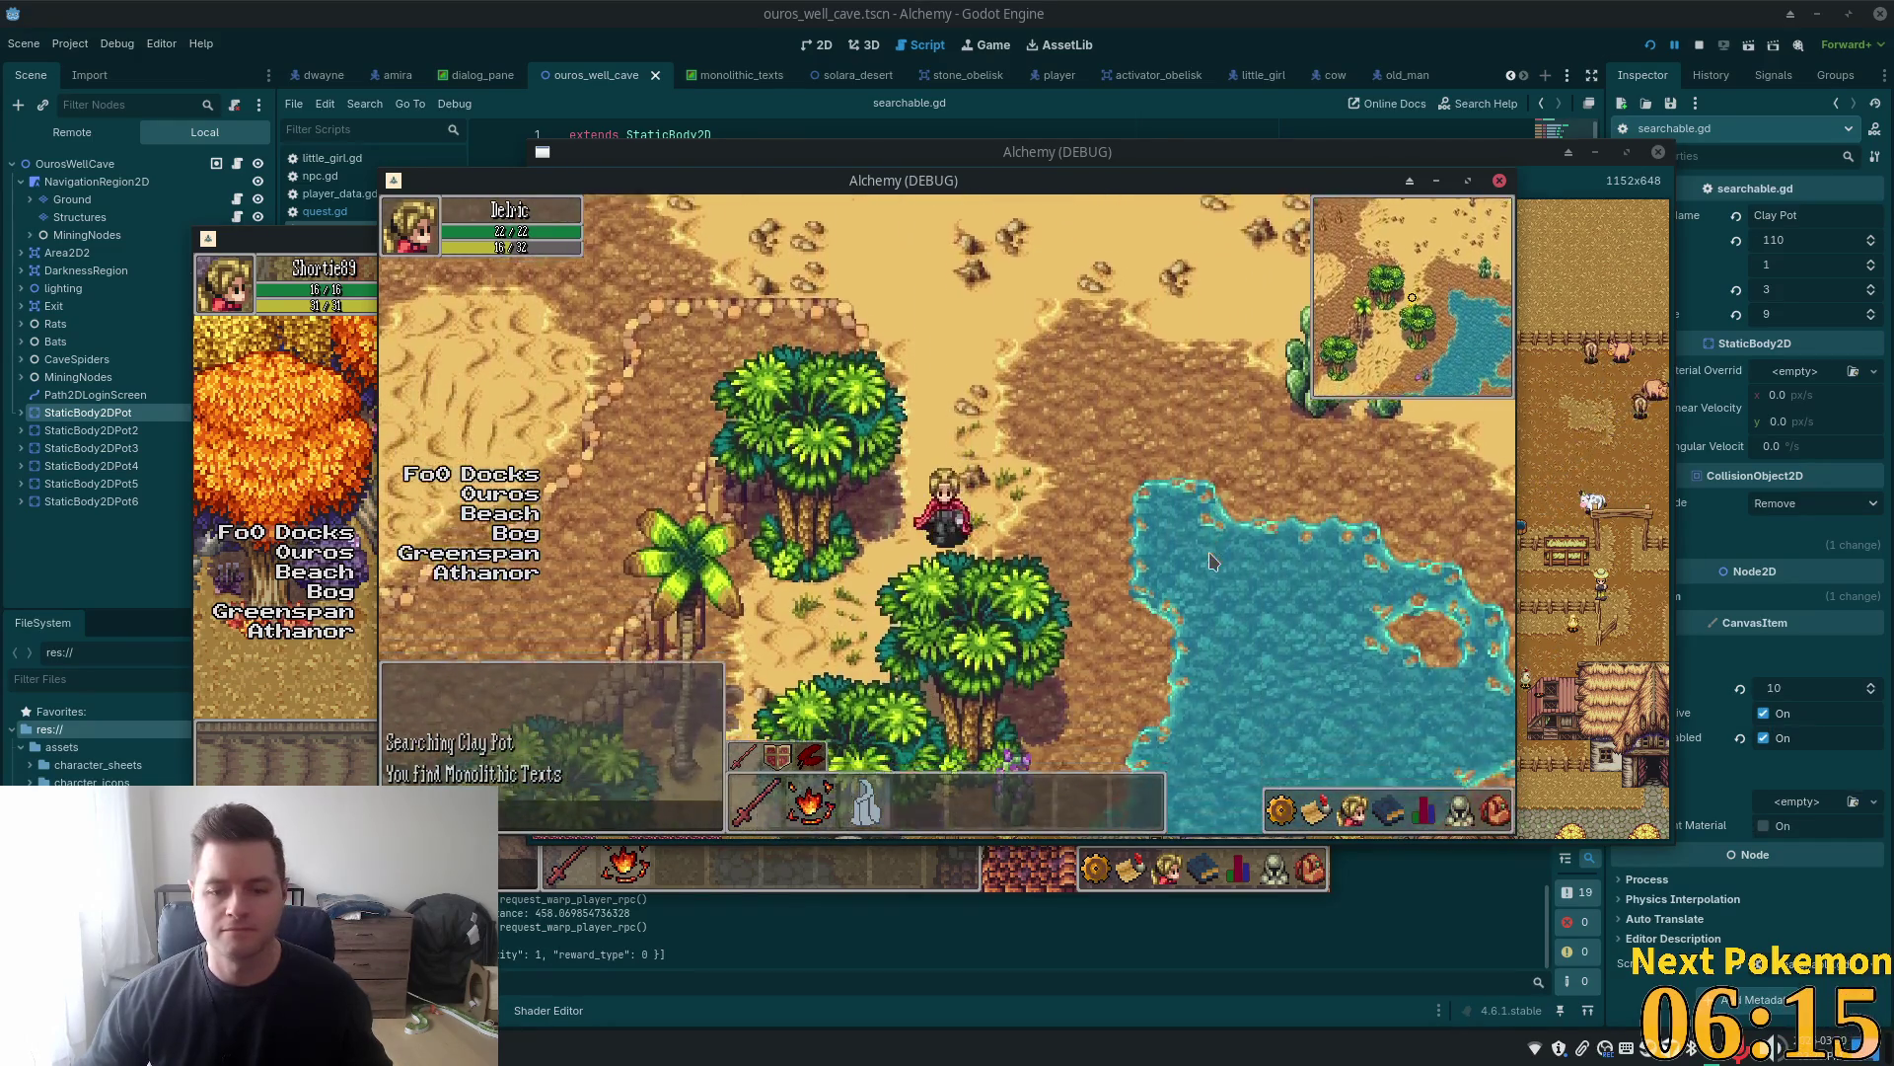
pyautogui.press('Down')
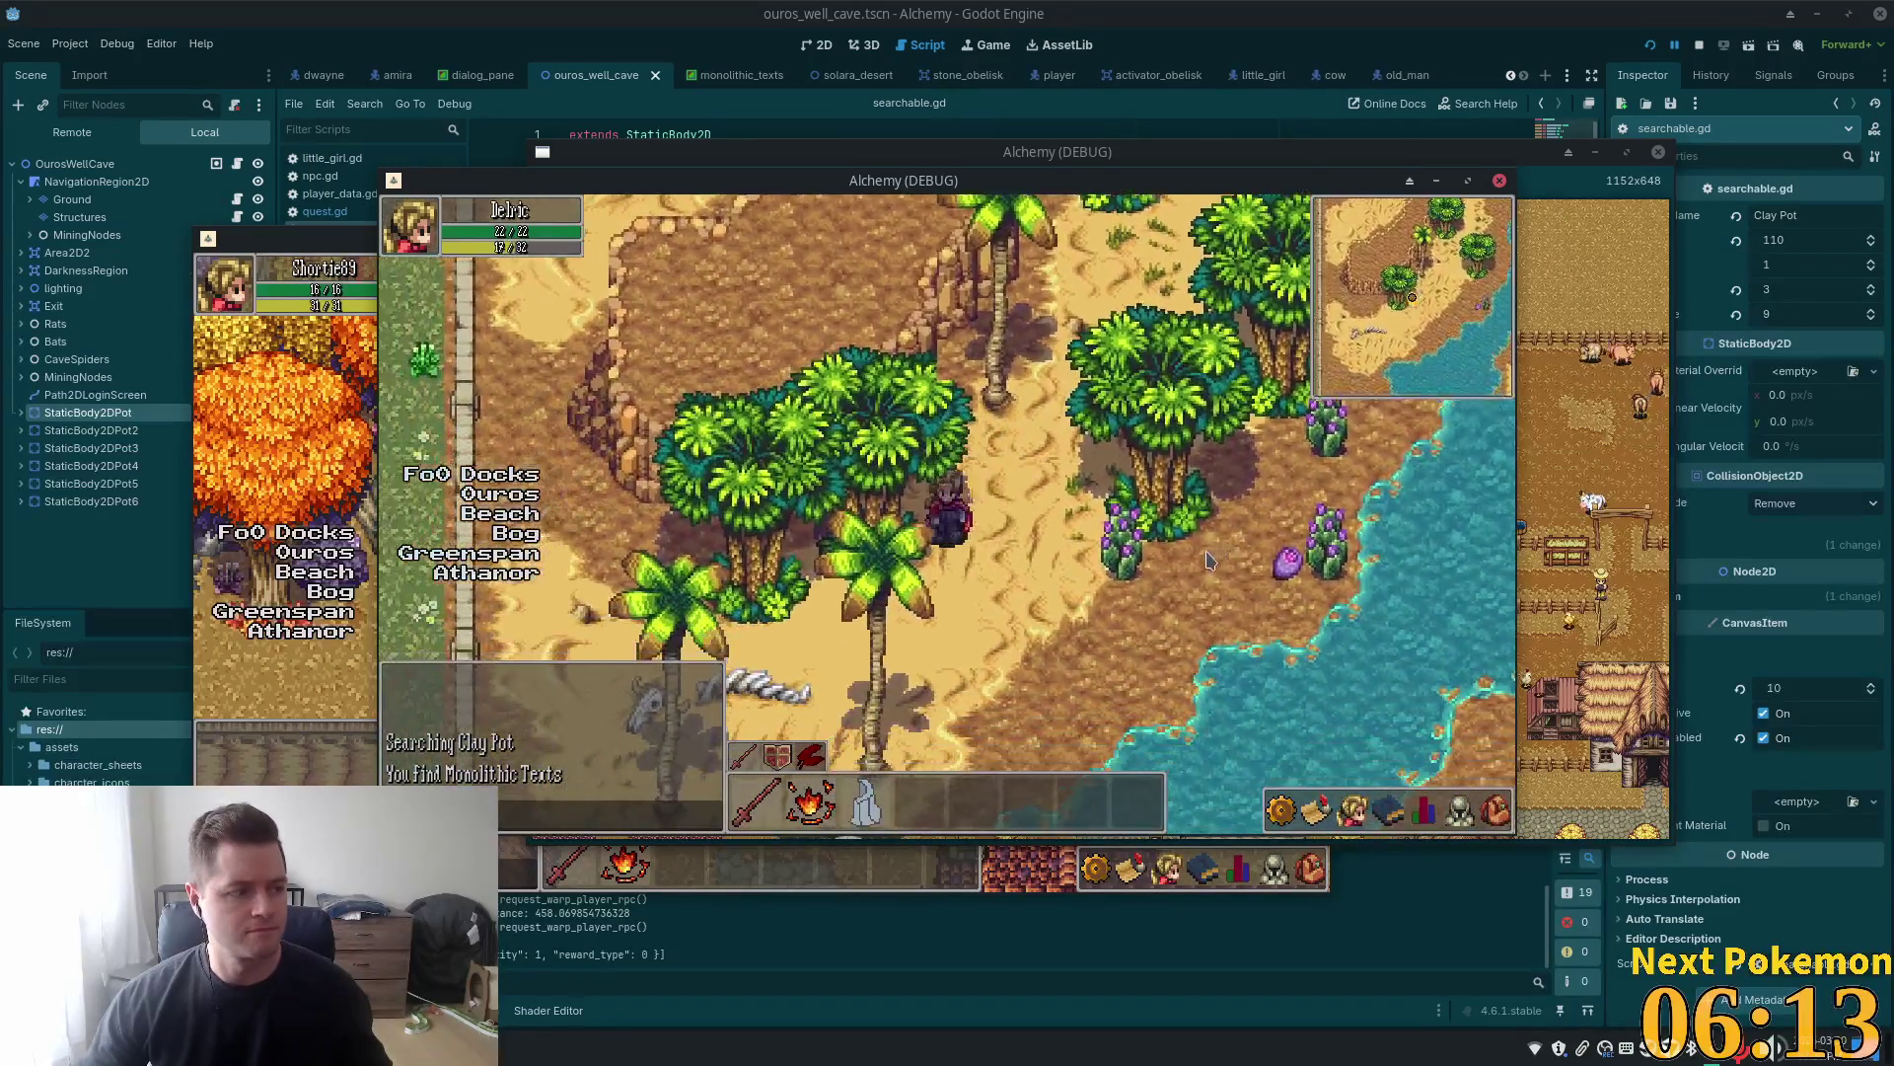
pyautogui.press('Down')
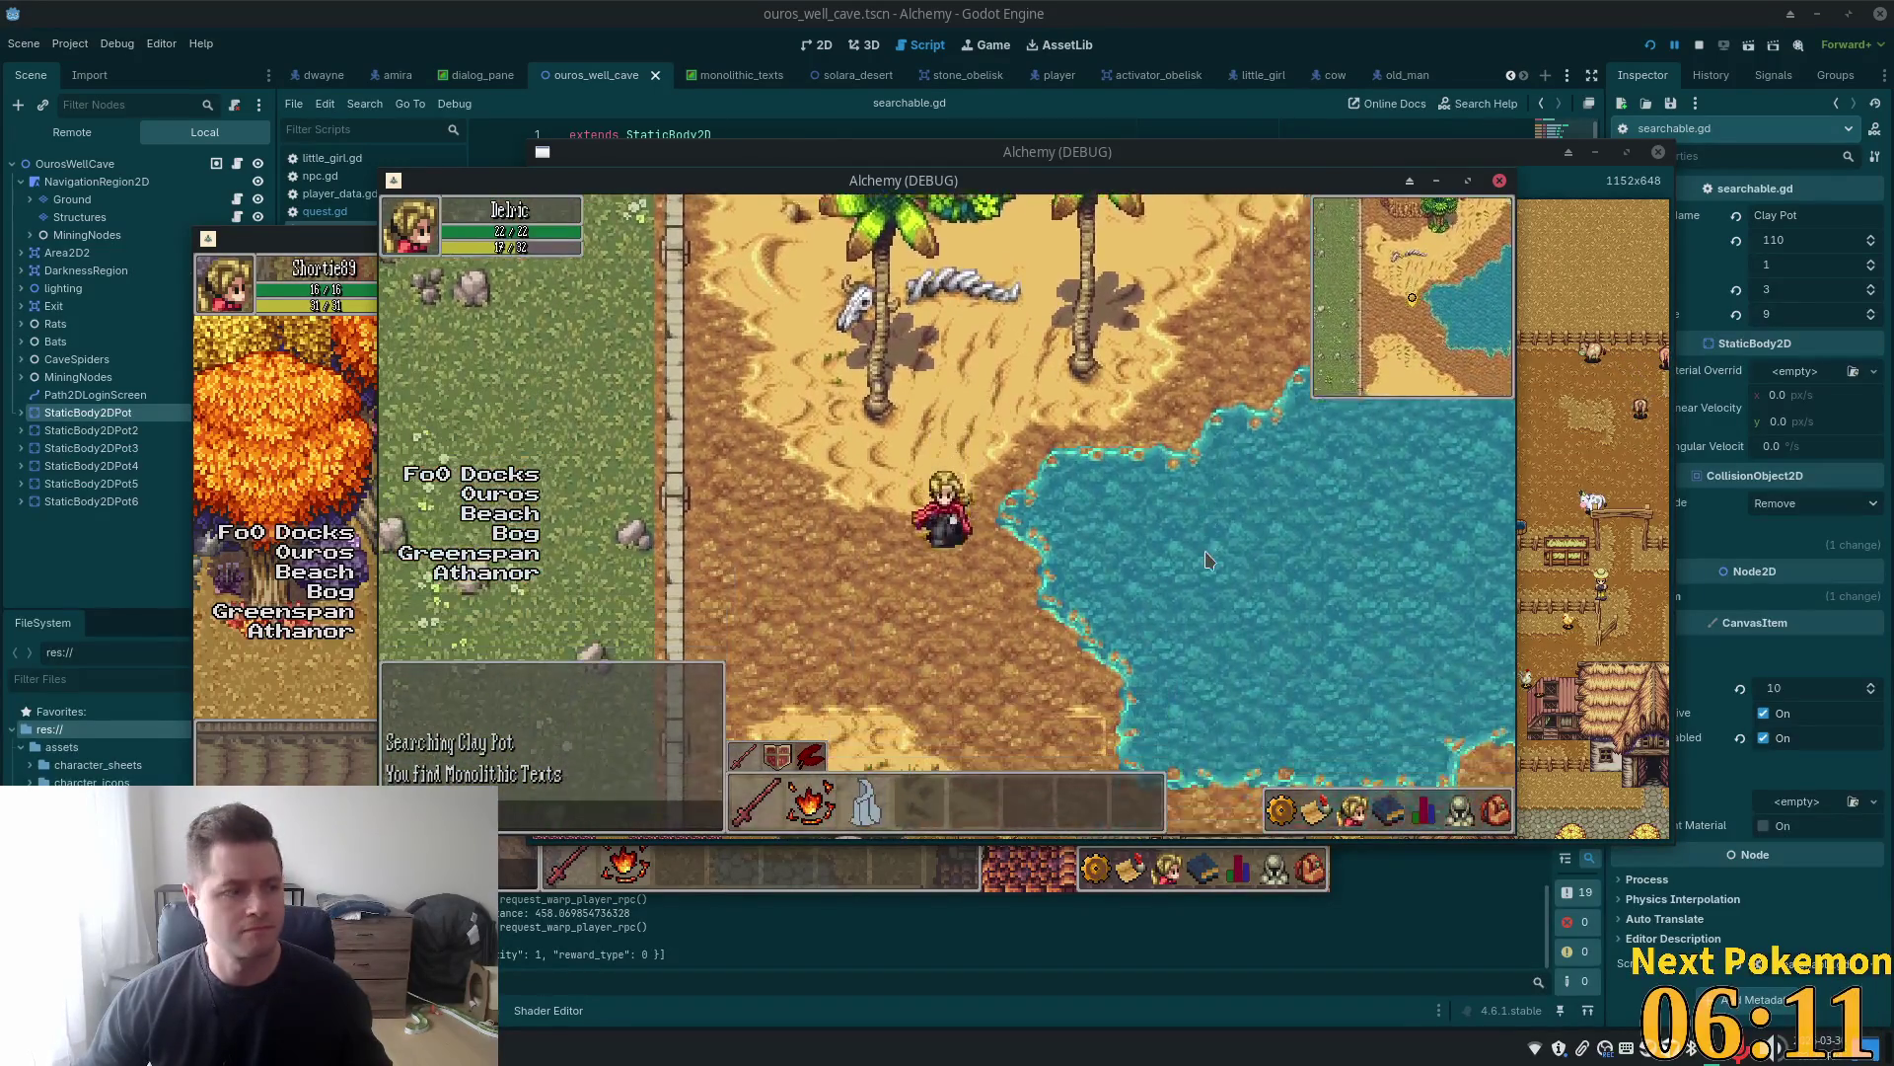
pyautogui.press('Right')
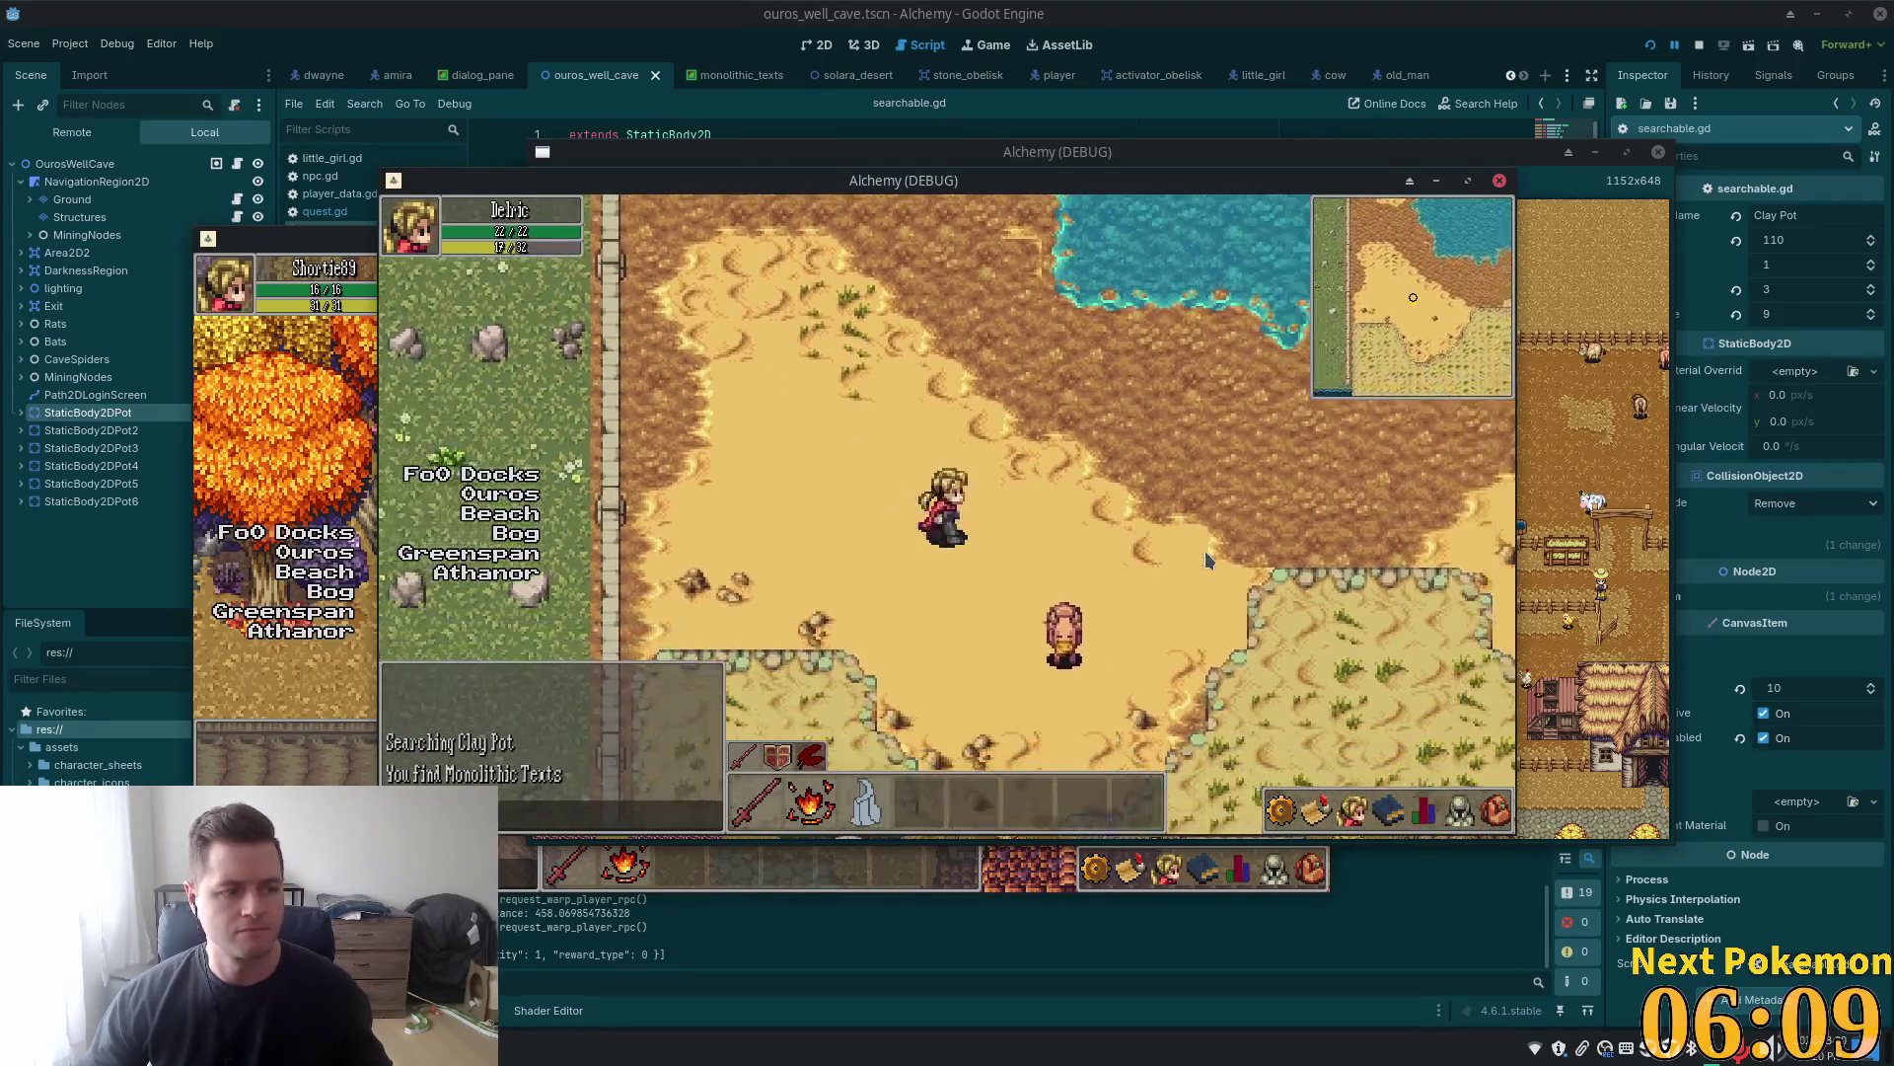
pyautogui.press('Right')
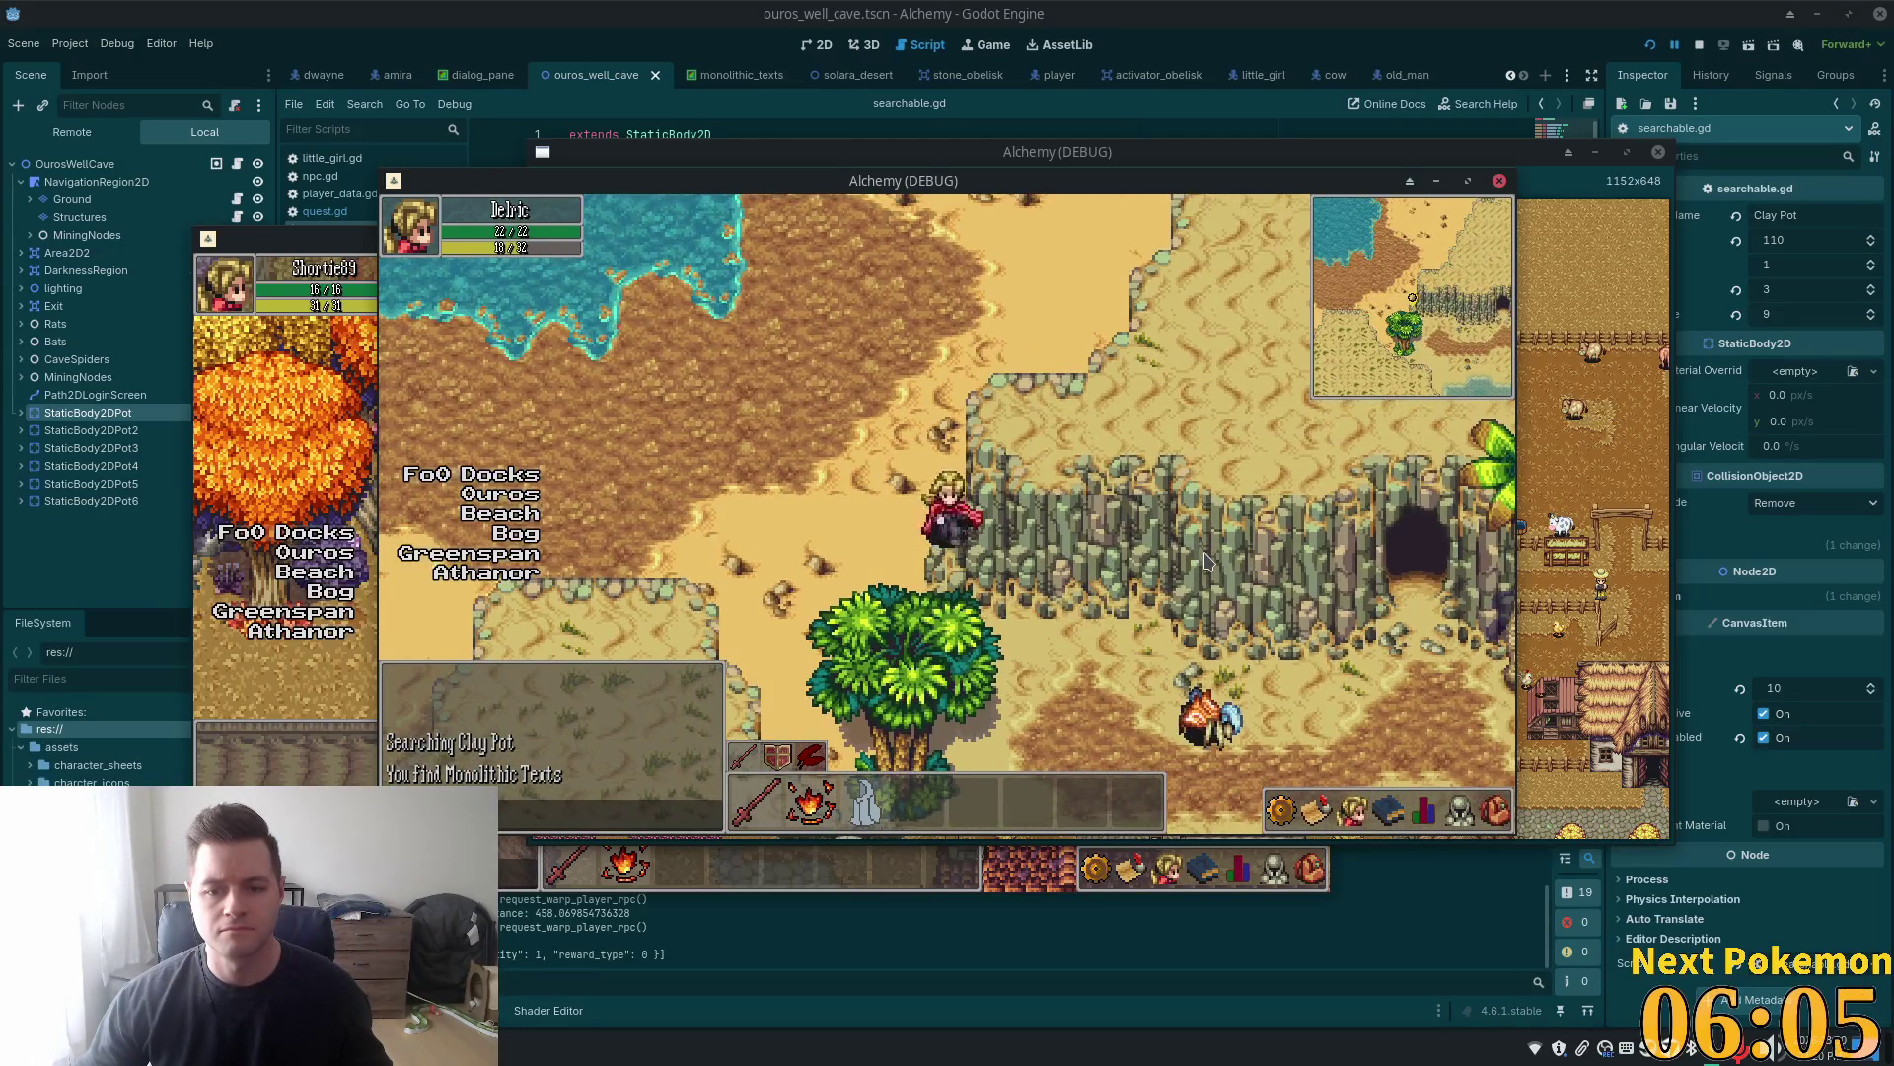
pyautogui.press('Down')
pyautogui.press('Right')
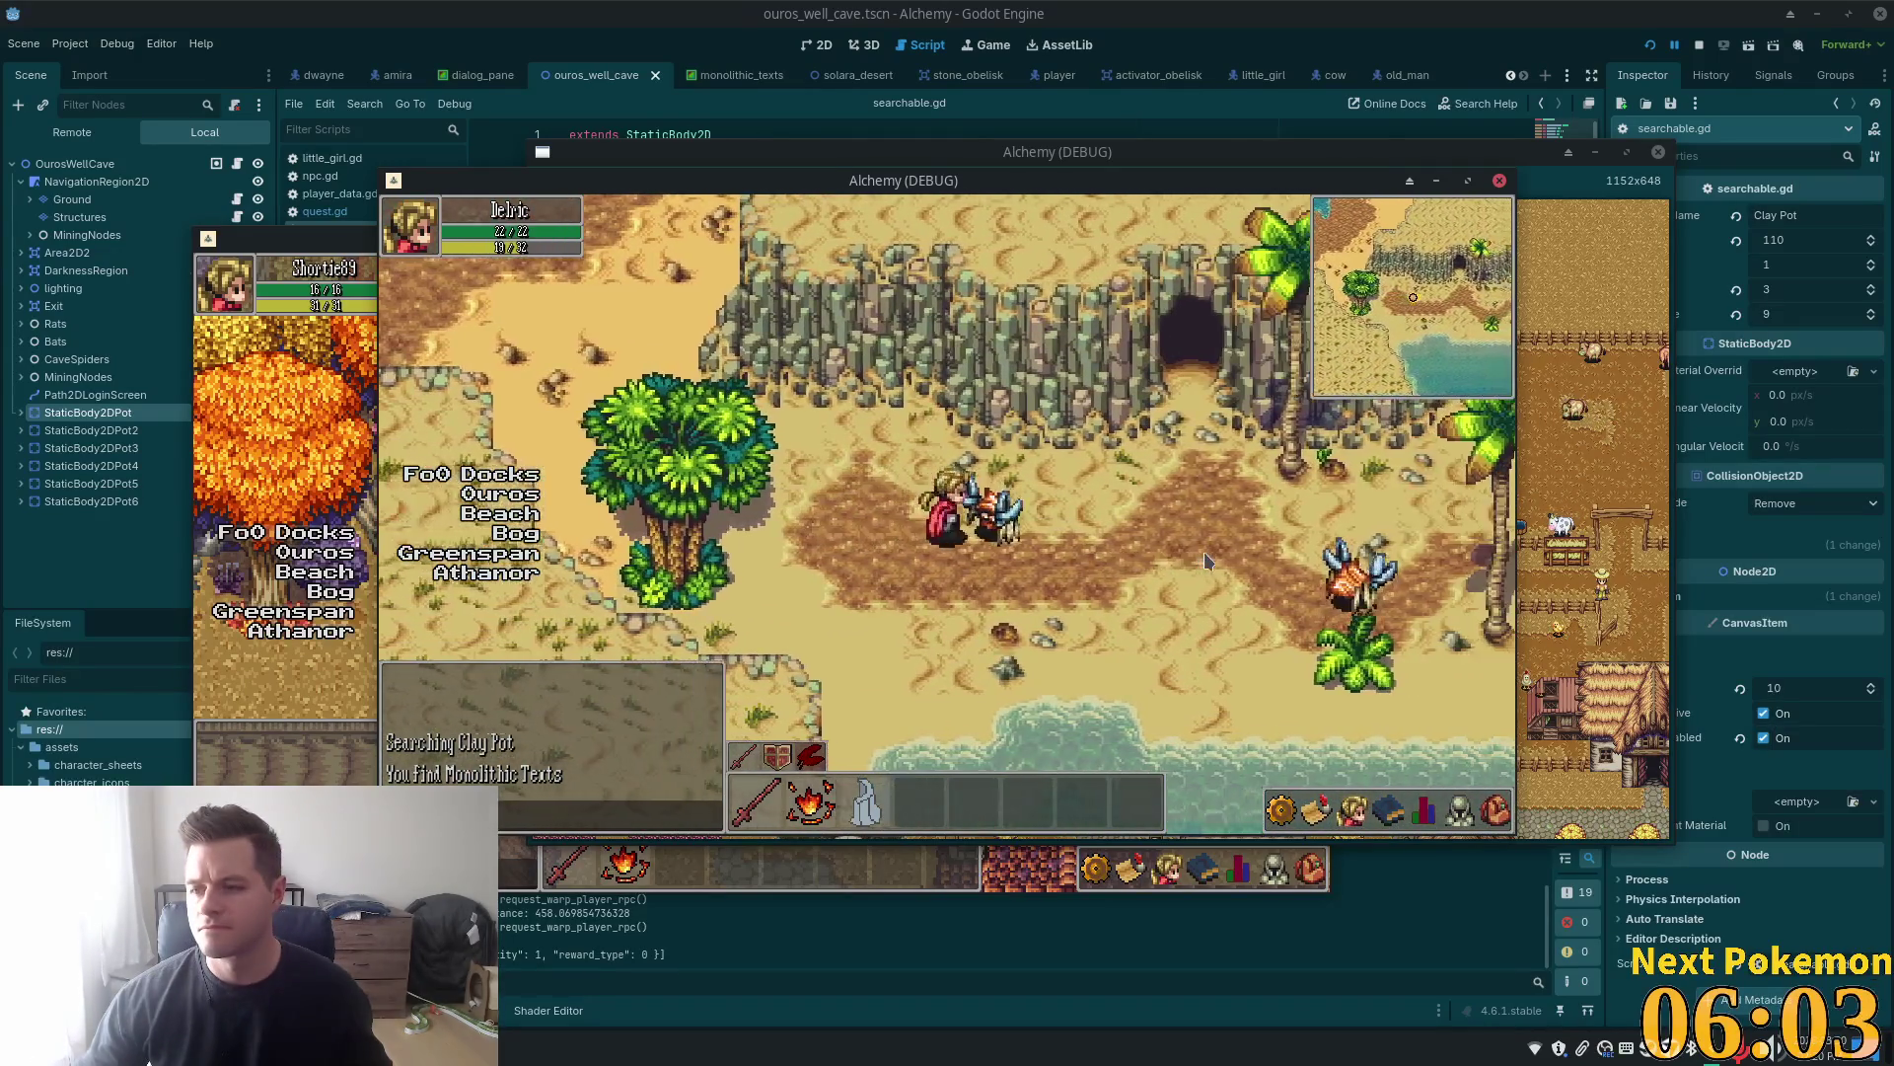
pyautogui.press('Right')
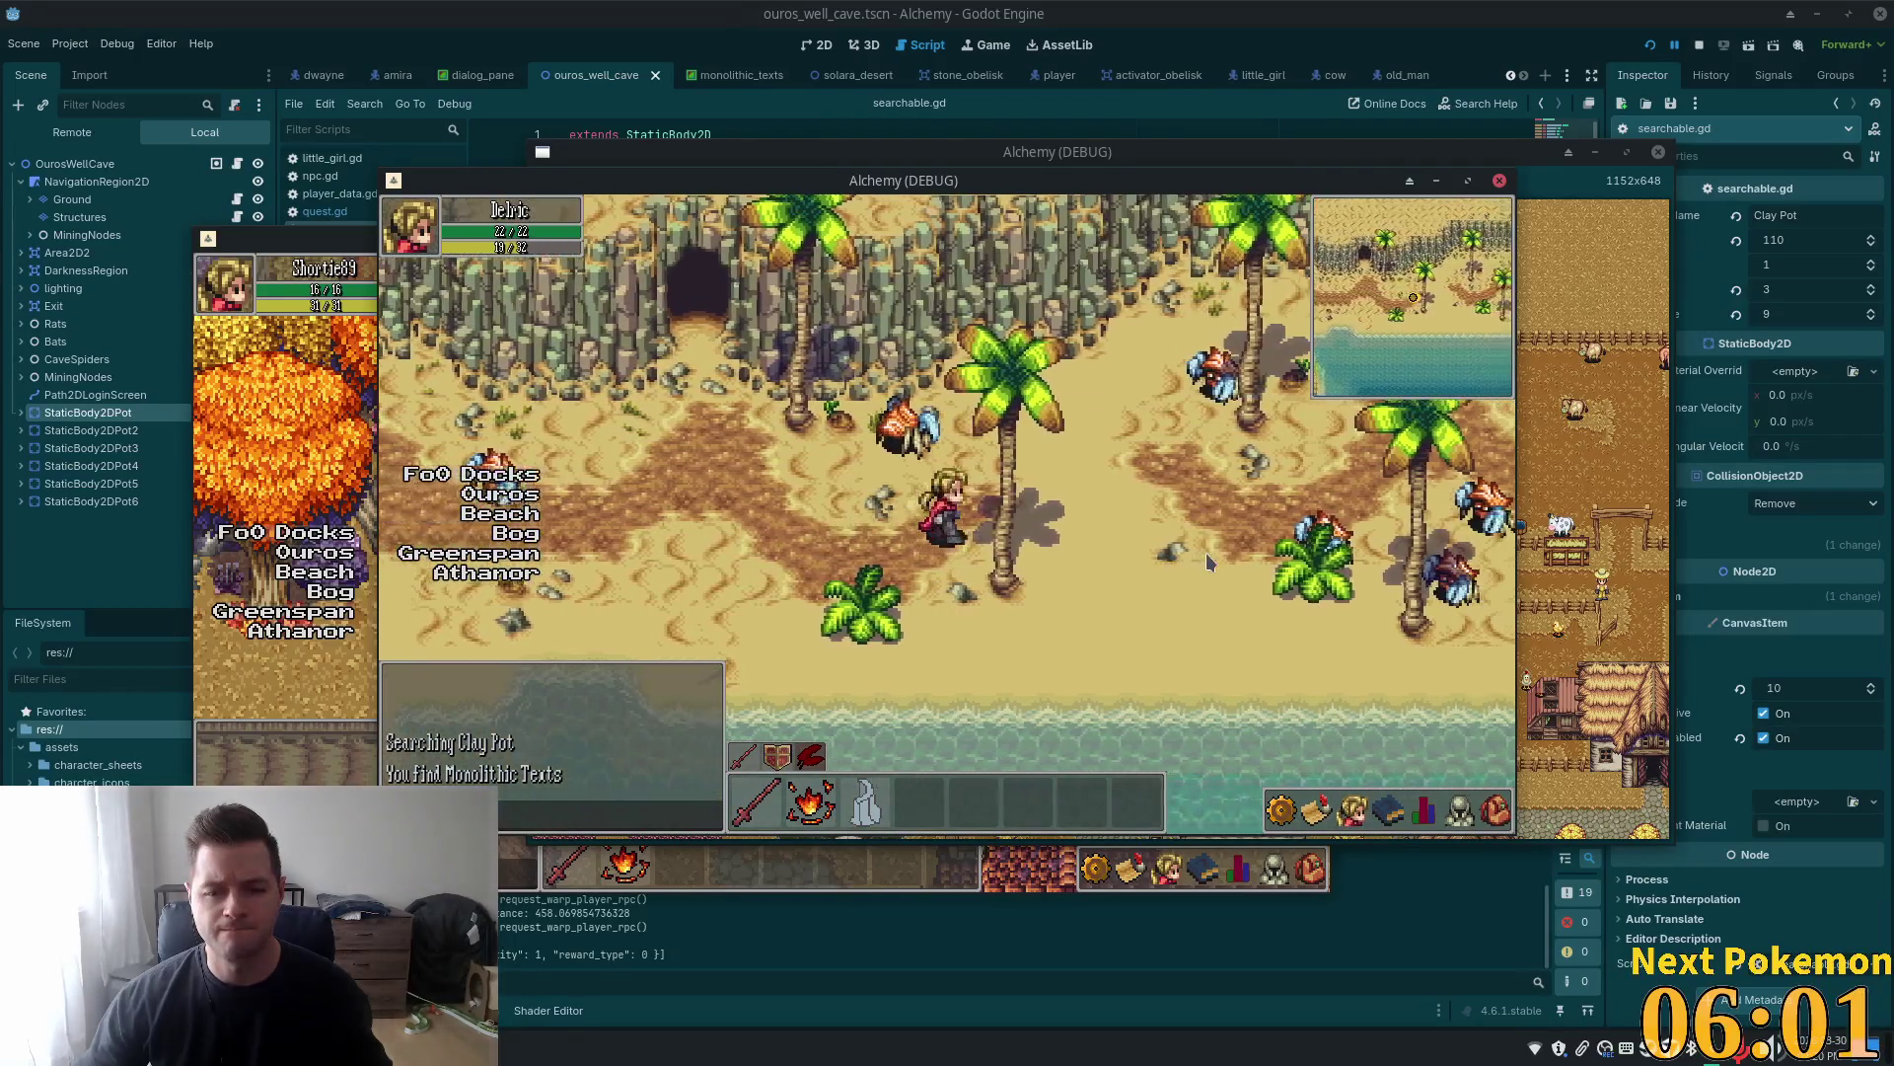
pyautogui.press('Right')
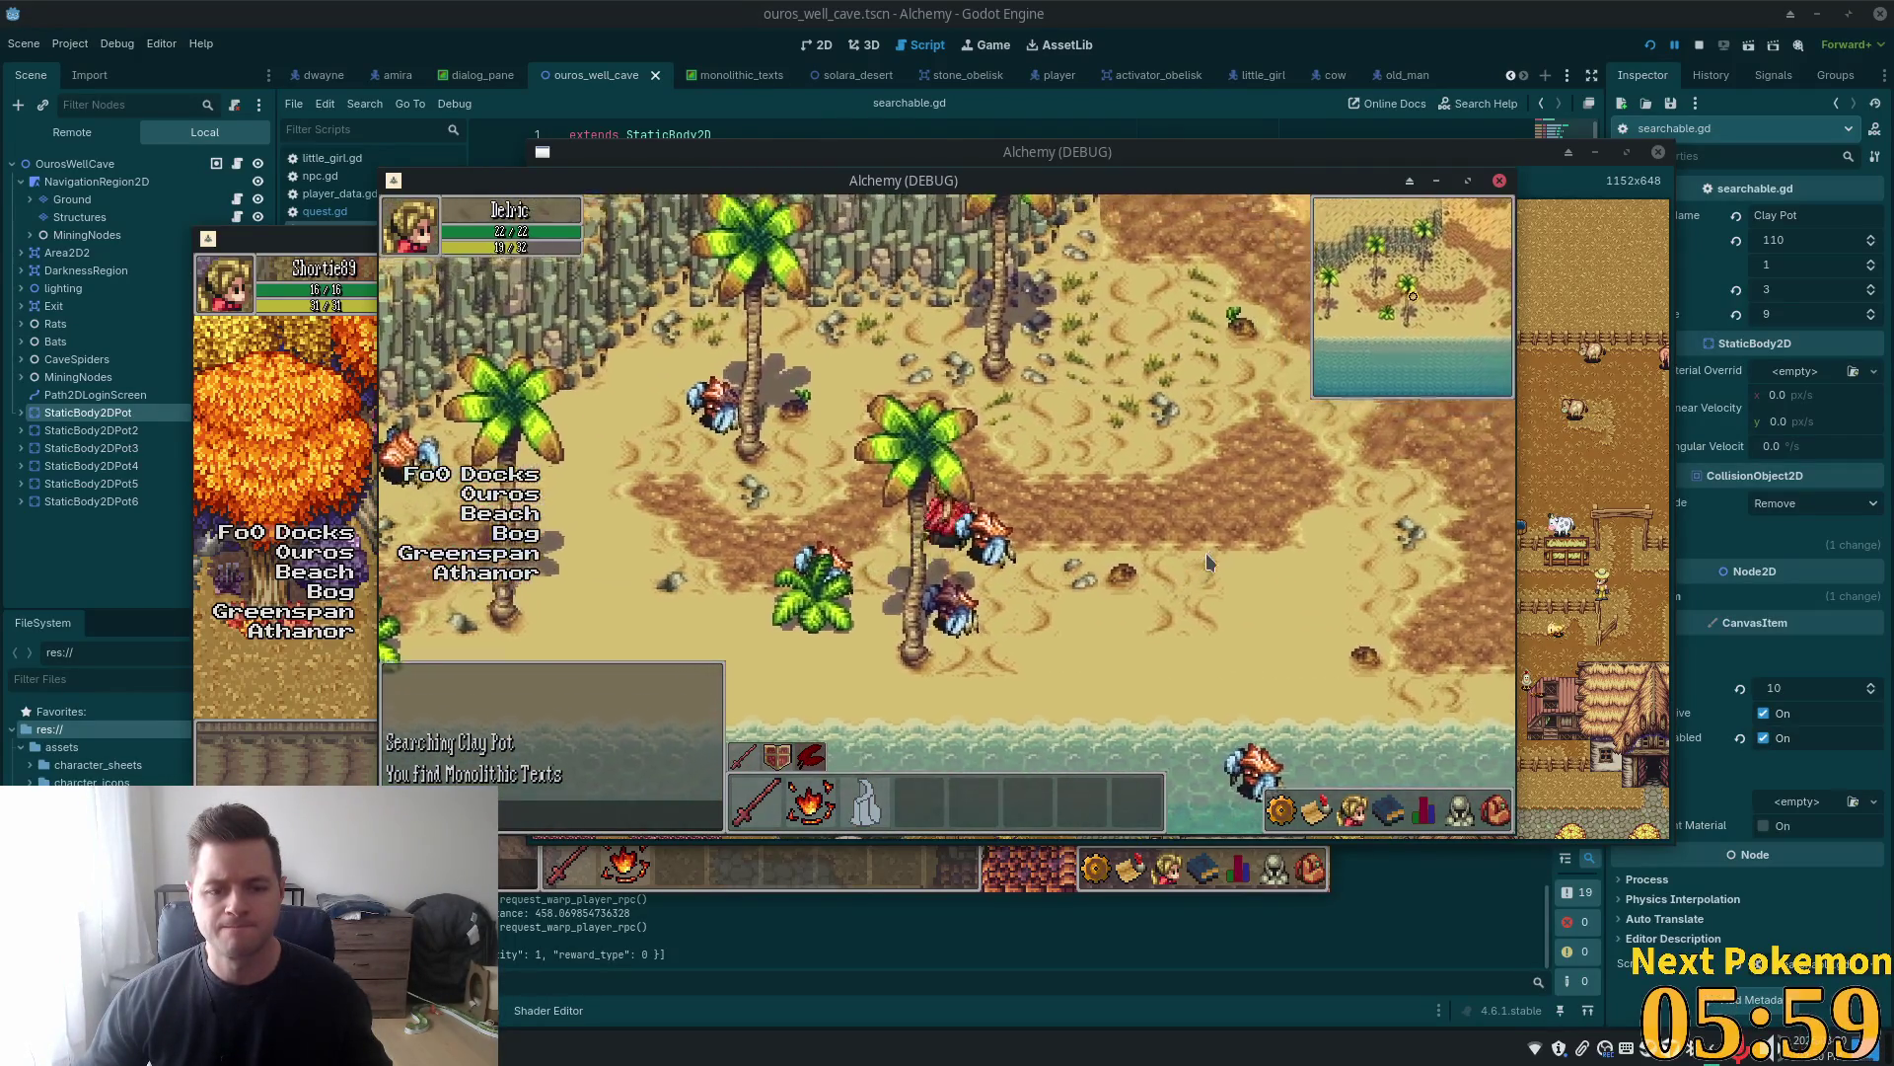
pyautogui.press('Right')
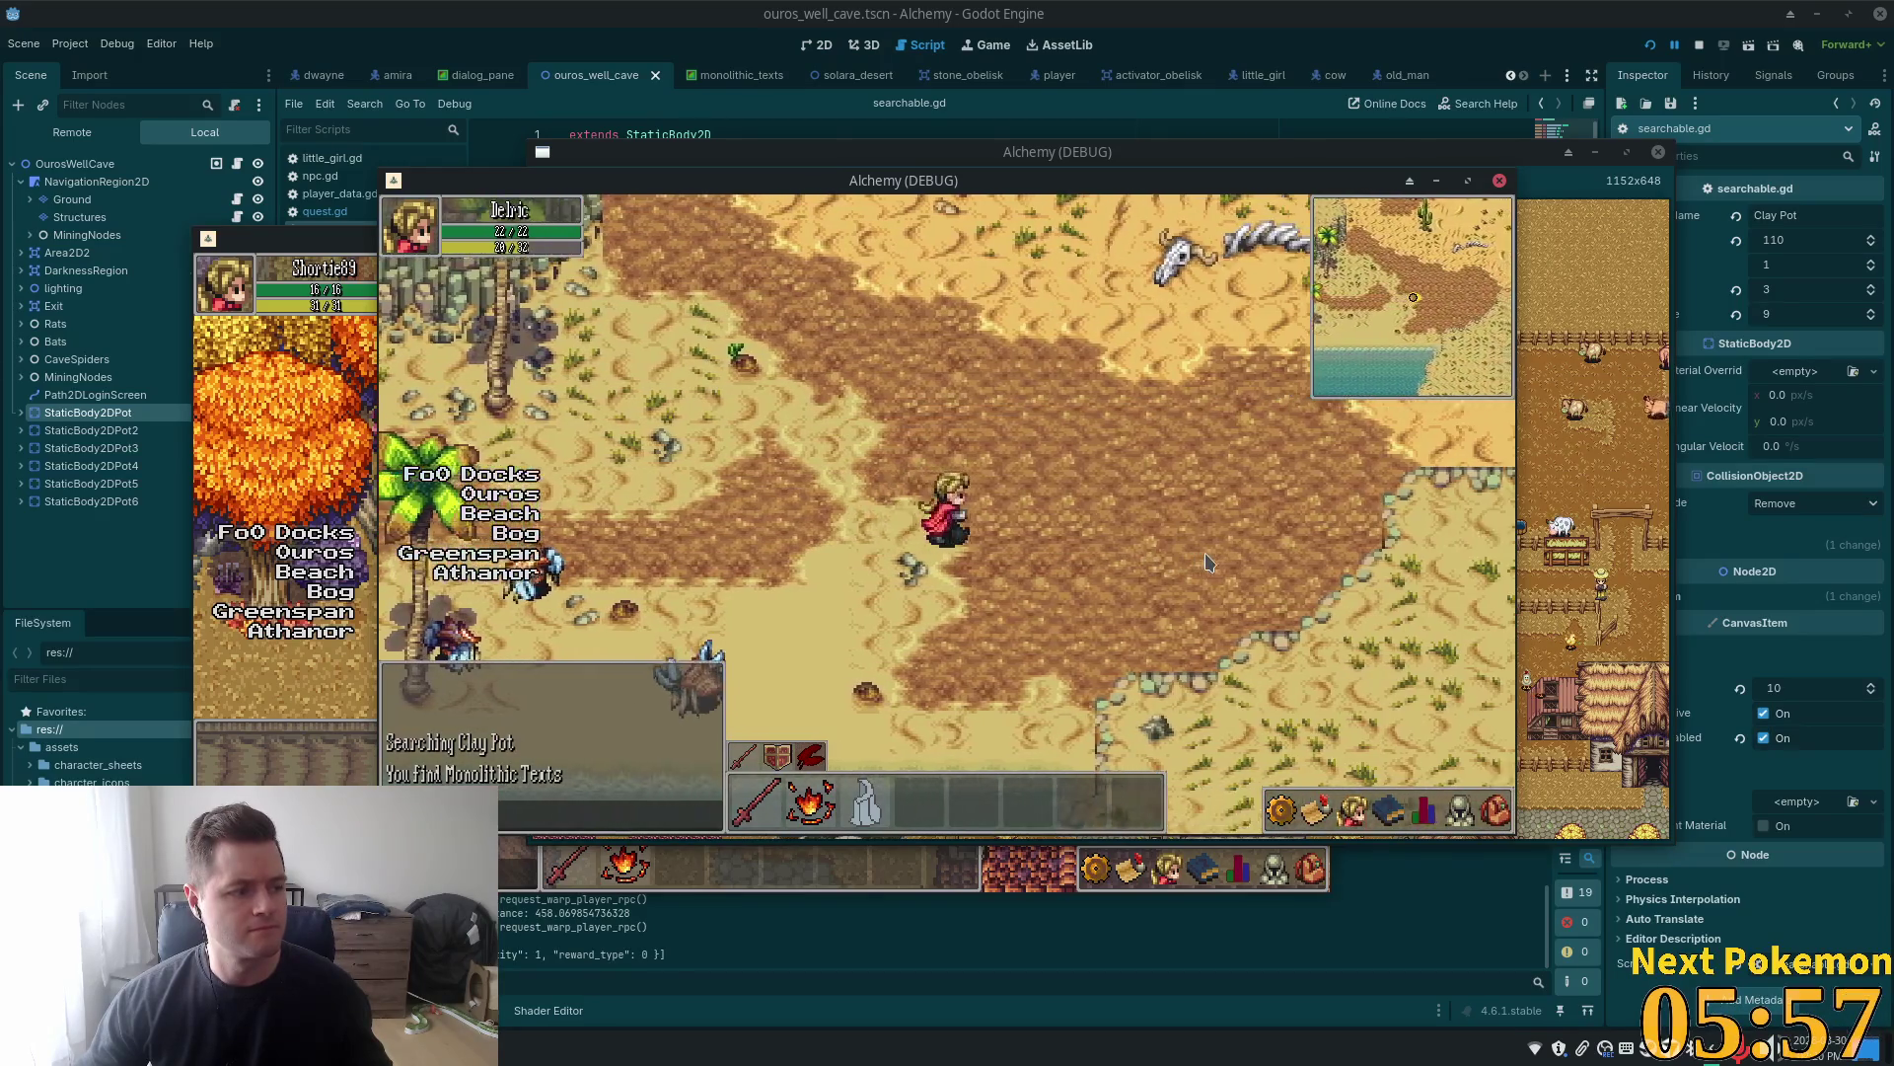
pyautogui.press('Right')
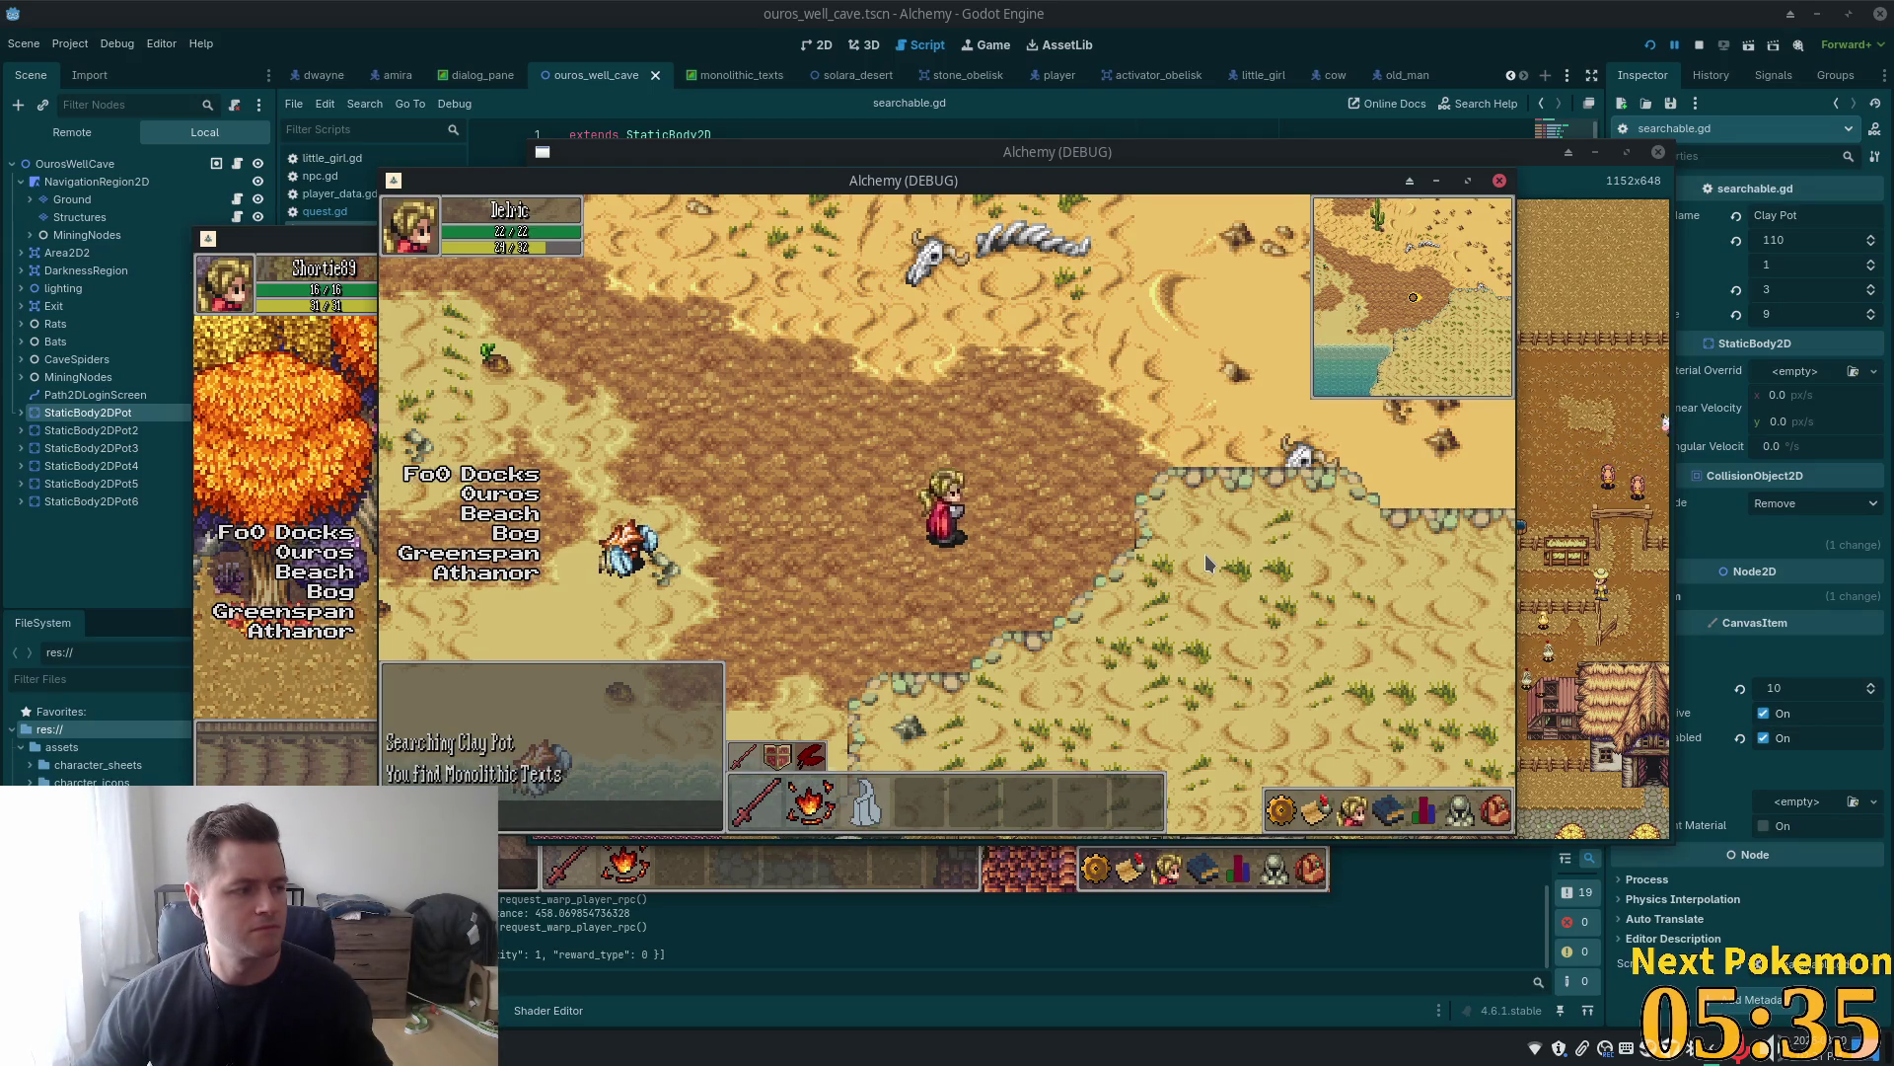
# Head north-east to the stone obelisk circle and activate the obelisks' glyphs in red
pyautogui.press('Up')
pyautogui.press('Right')
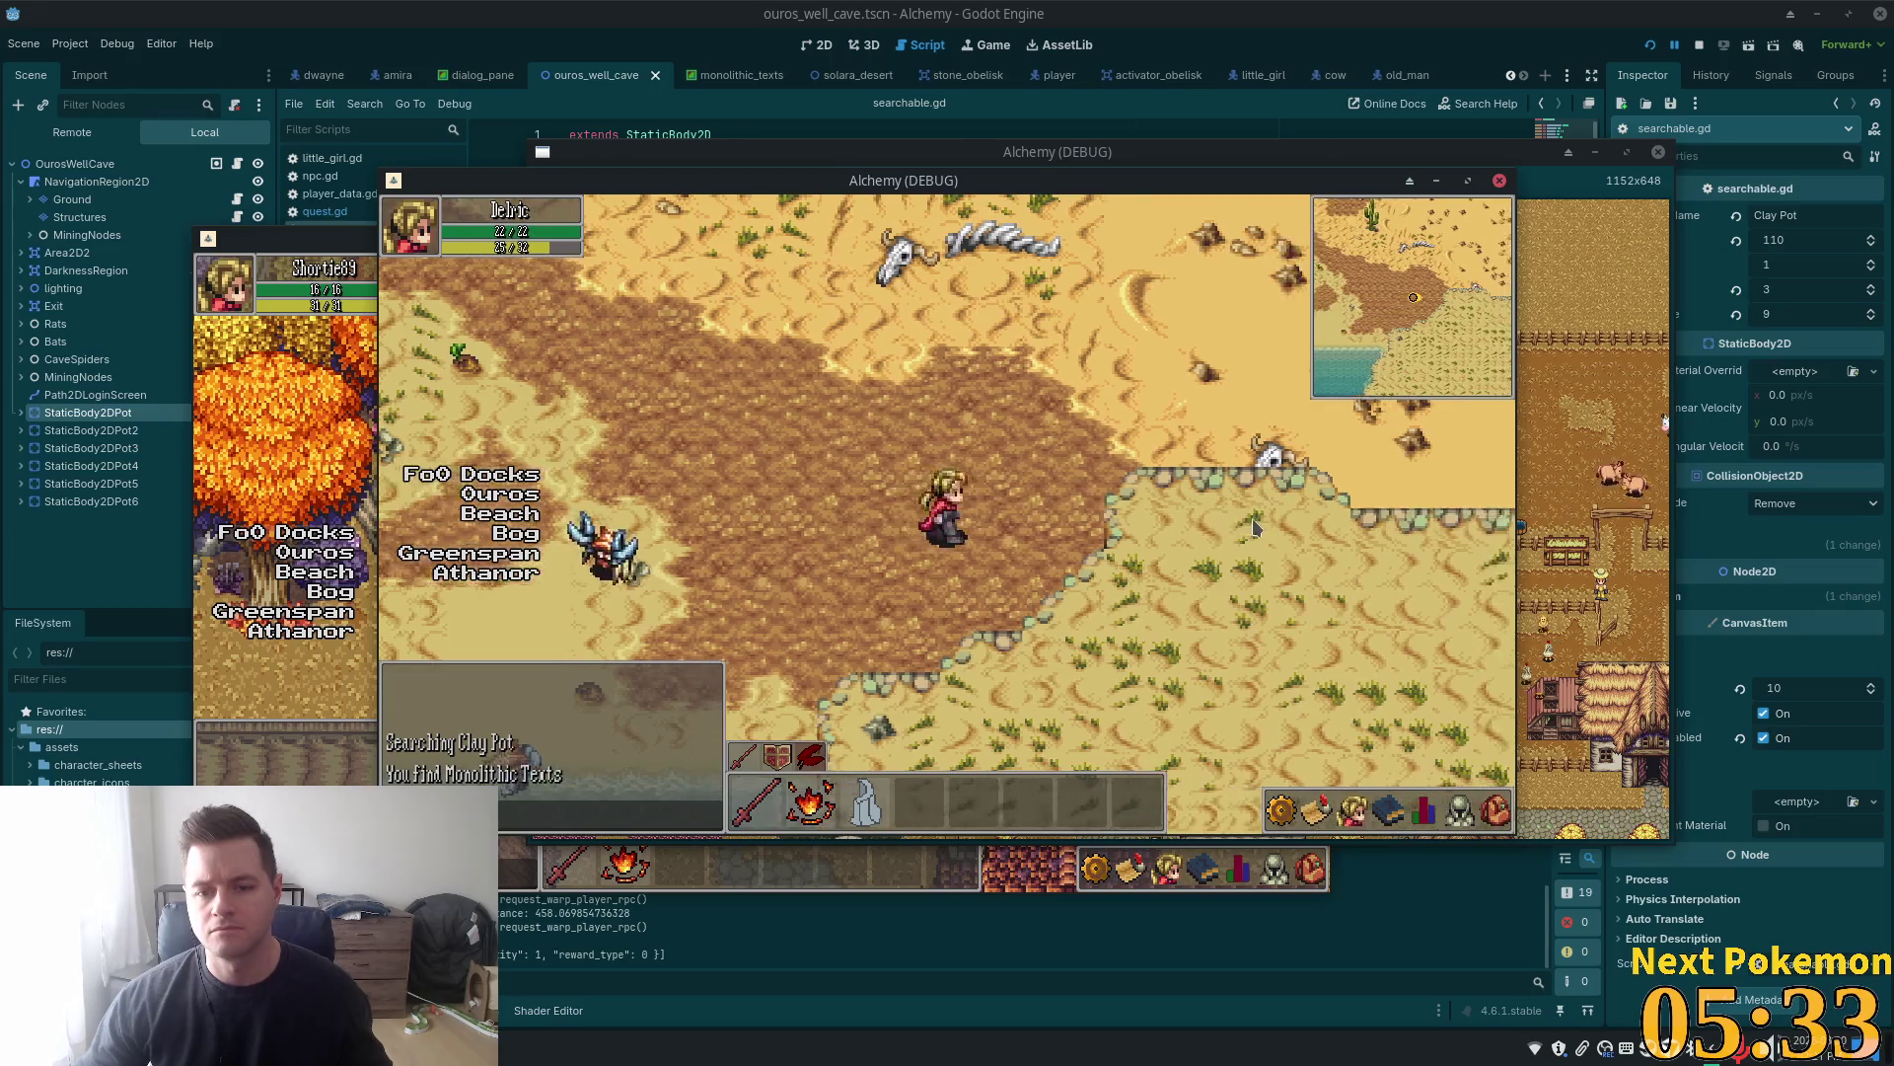
pyautogui.press('Up')
pyautogui.press('Right')
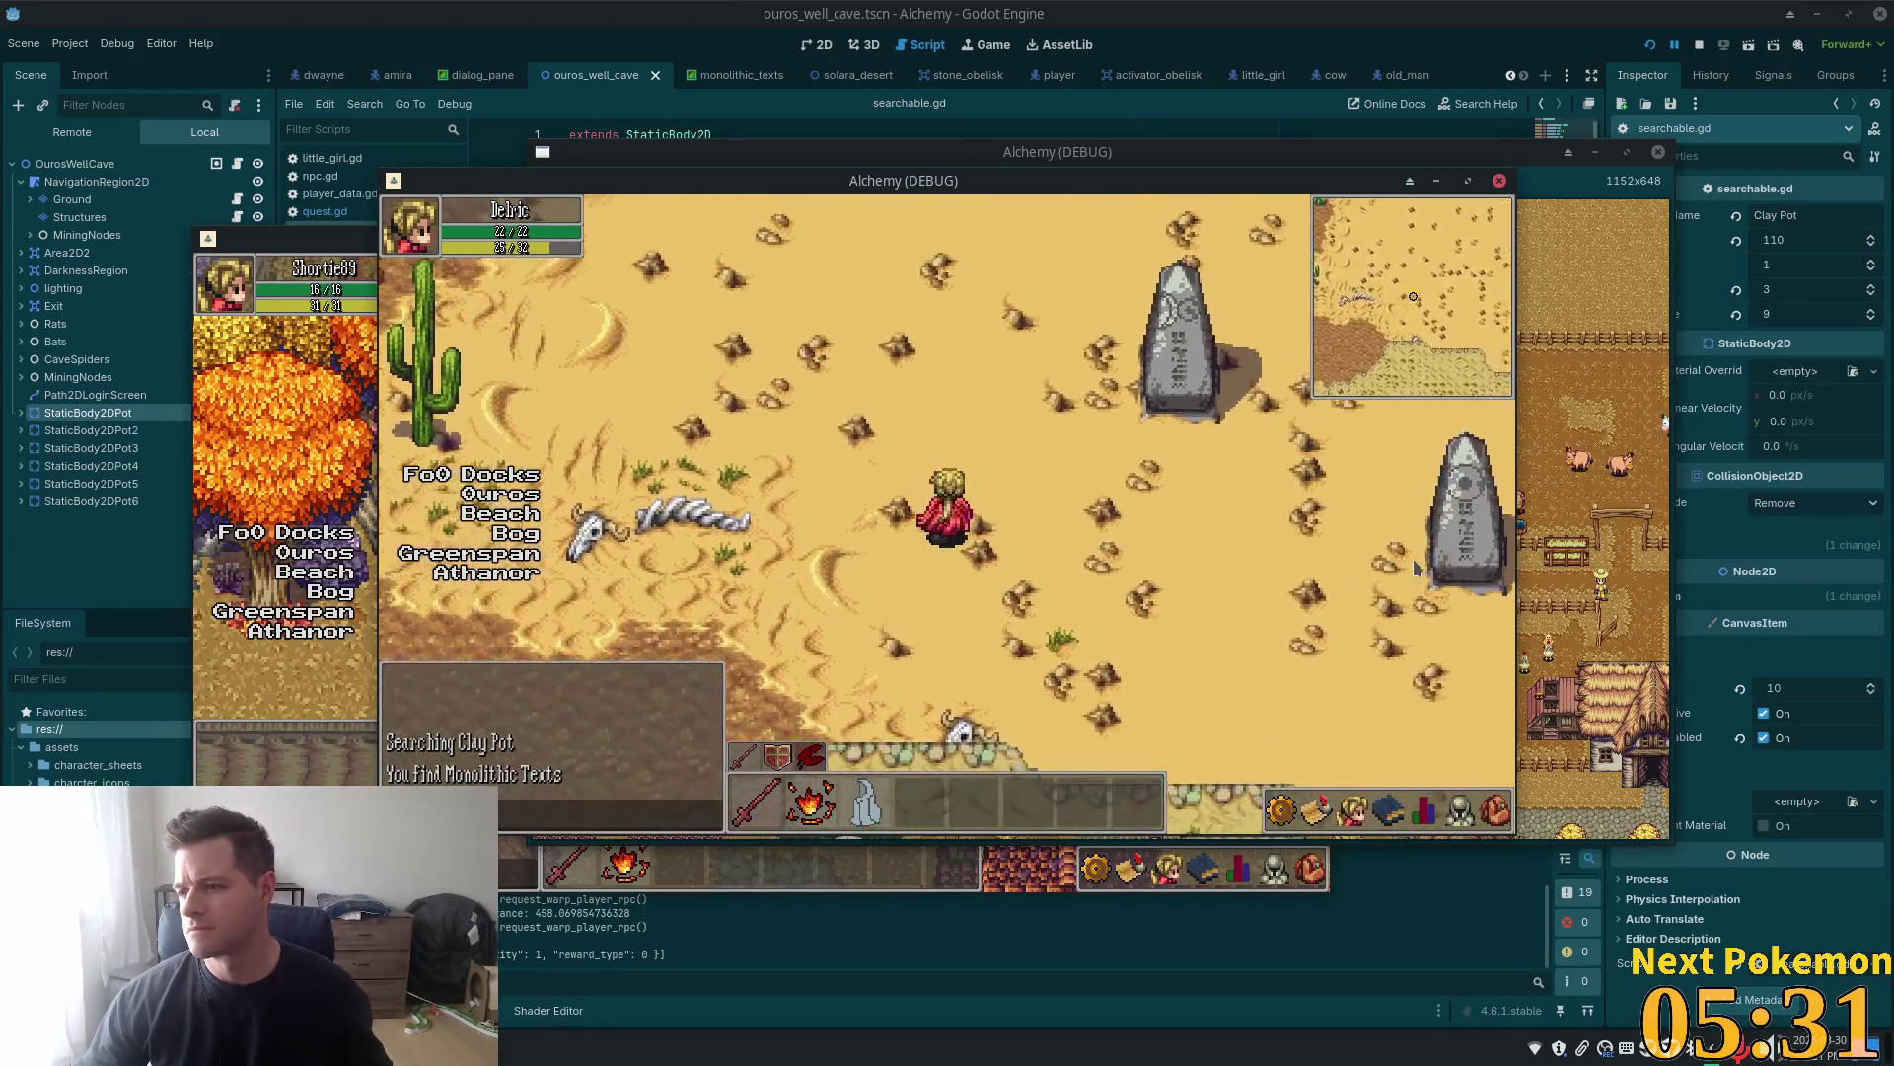
pyautogui.click(1290, 555)
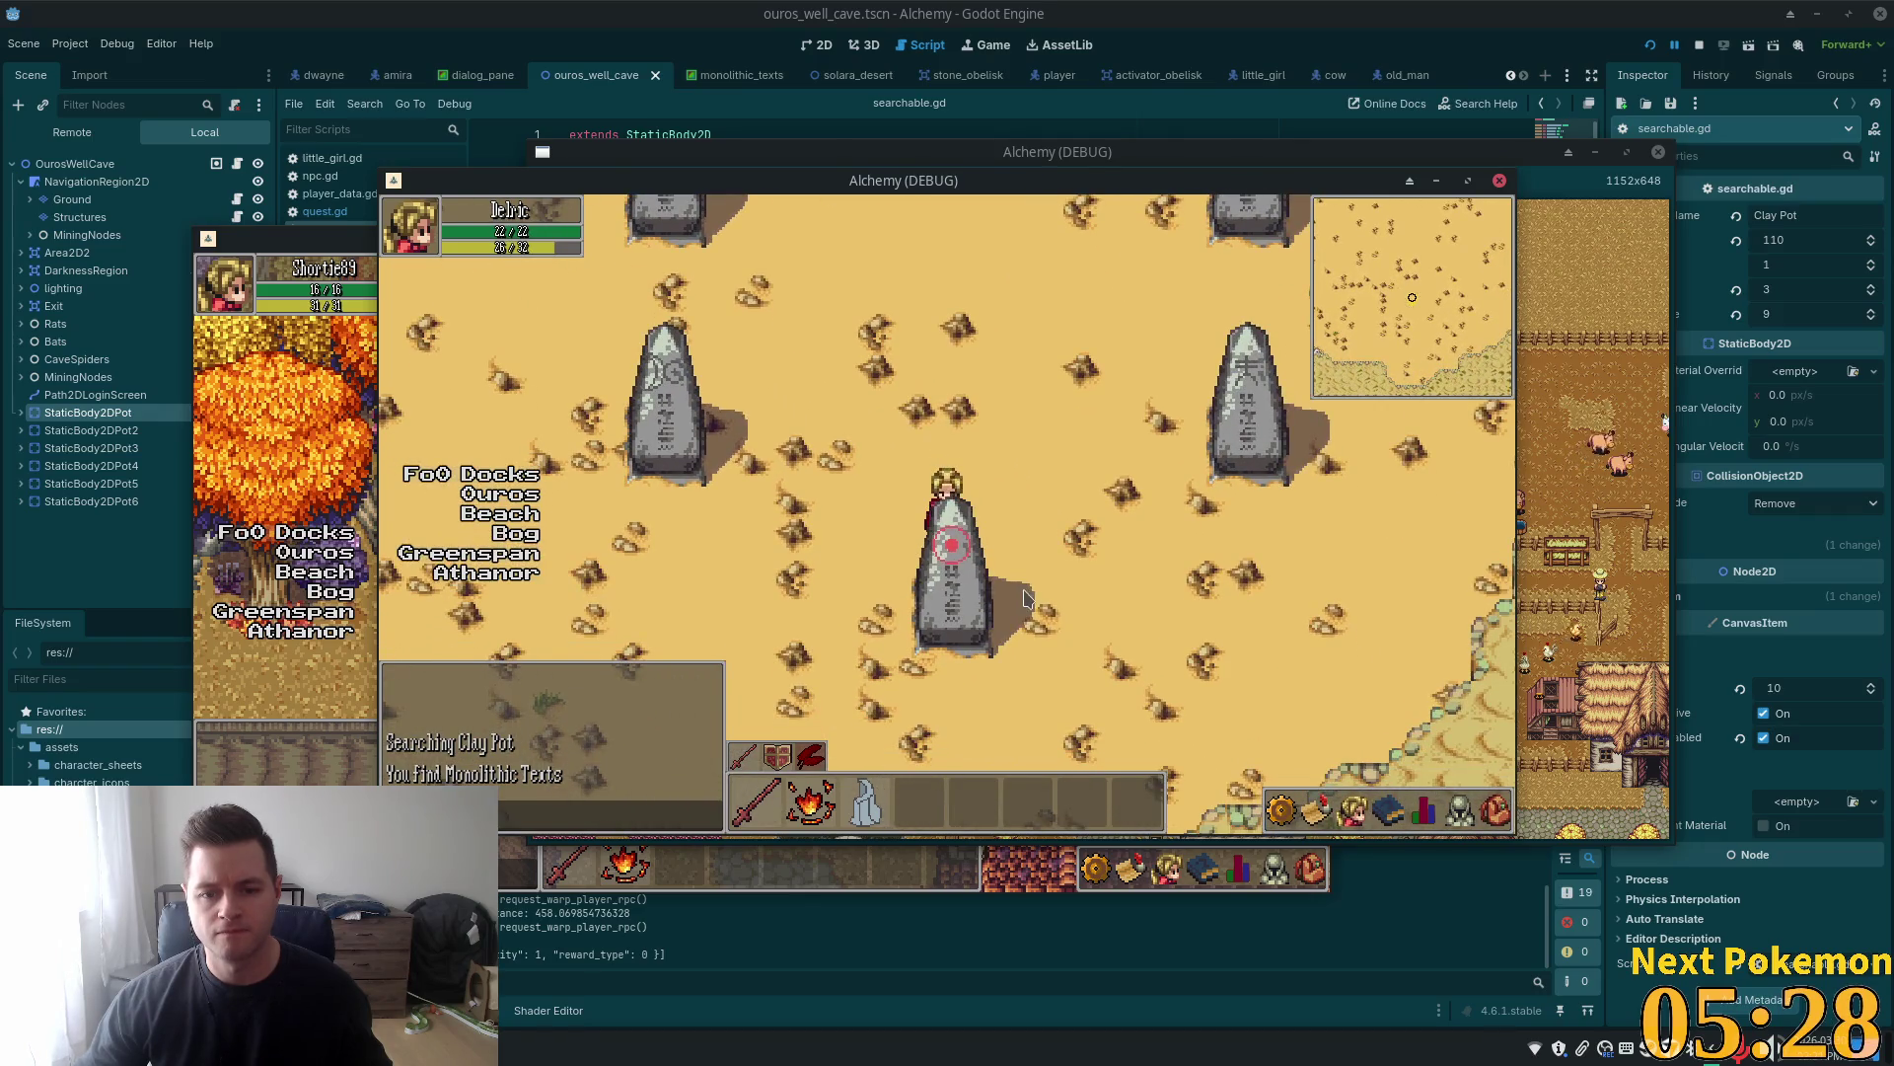
pyautogui.click(1023, 597)
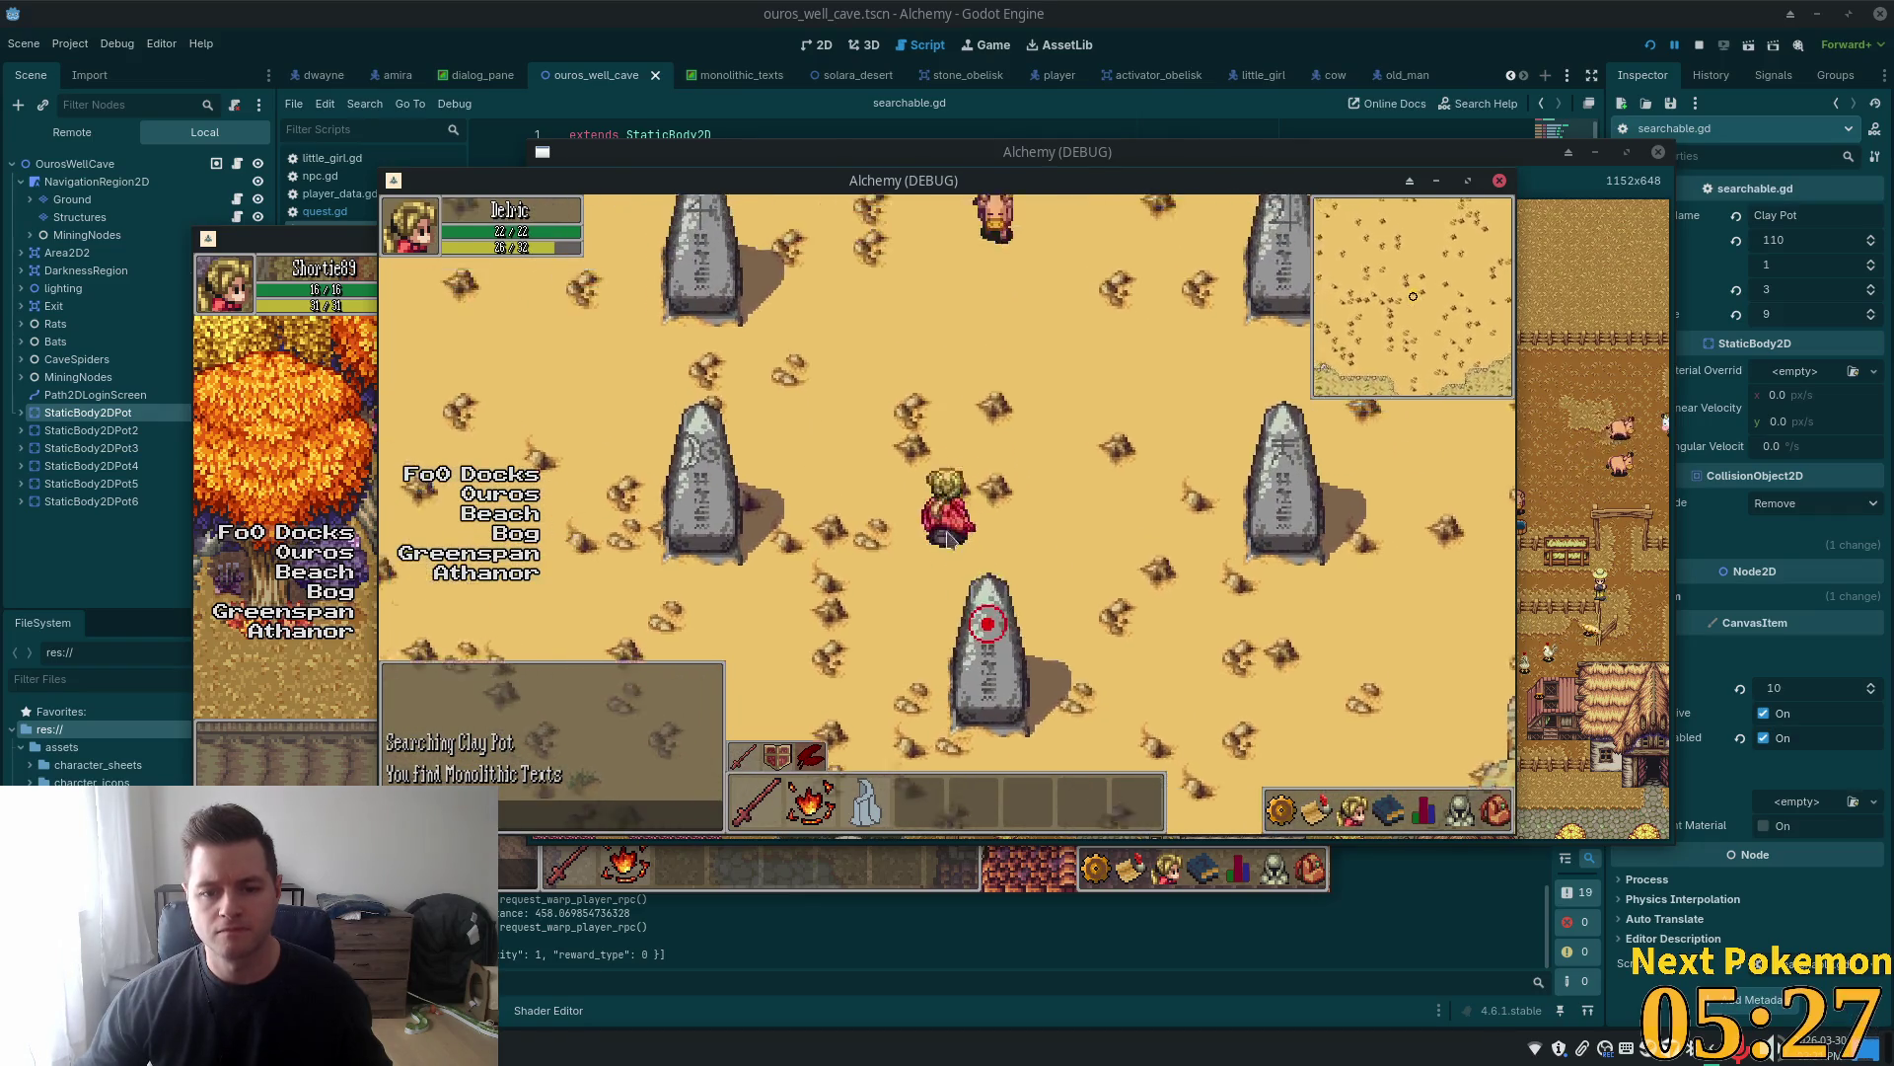
pyautogui.click(1420, 493)
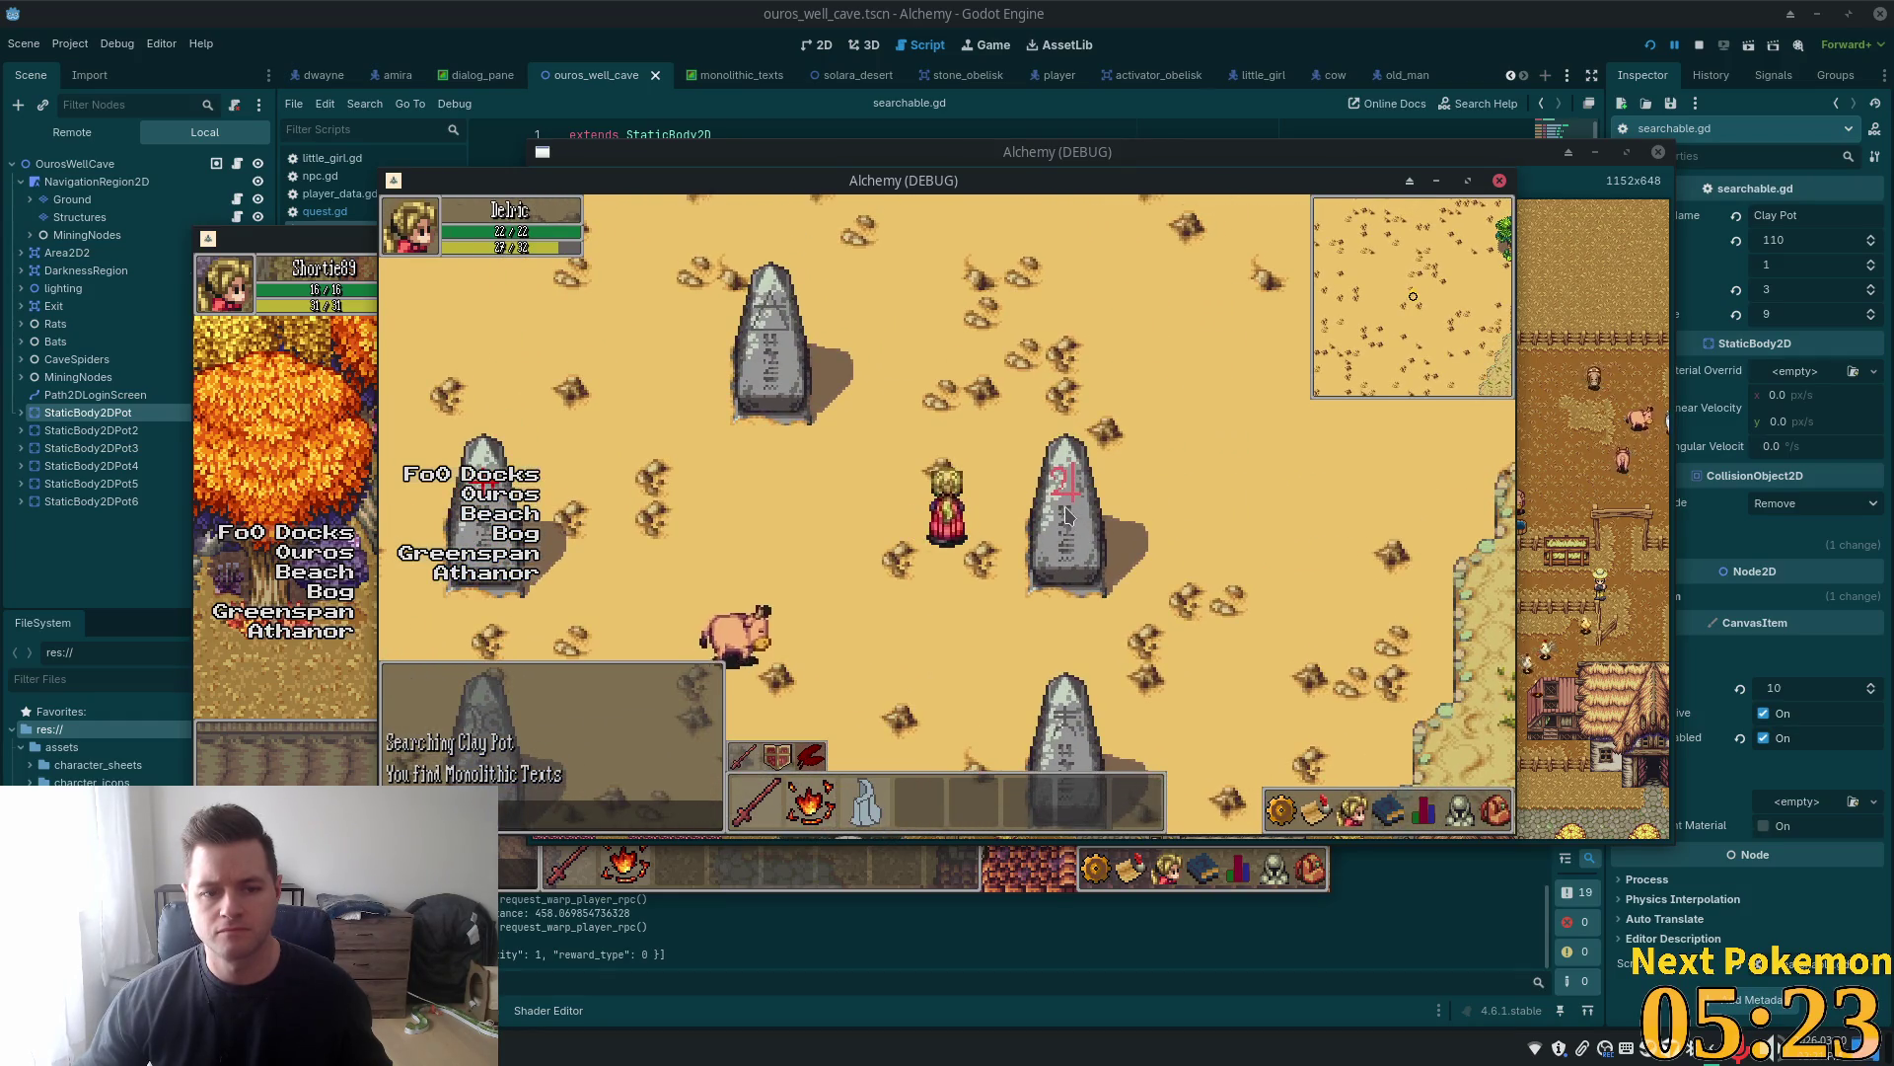
pyautogui.click(774, 365)
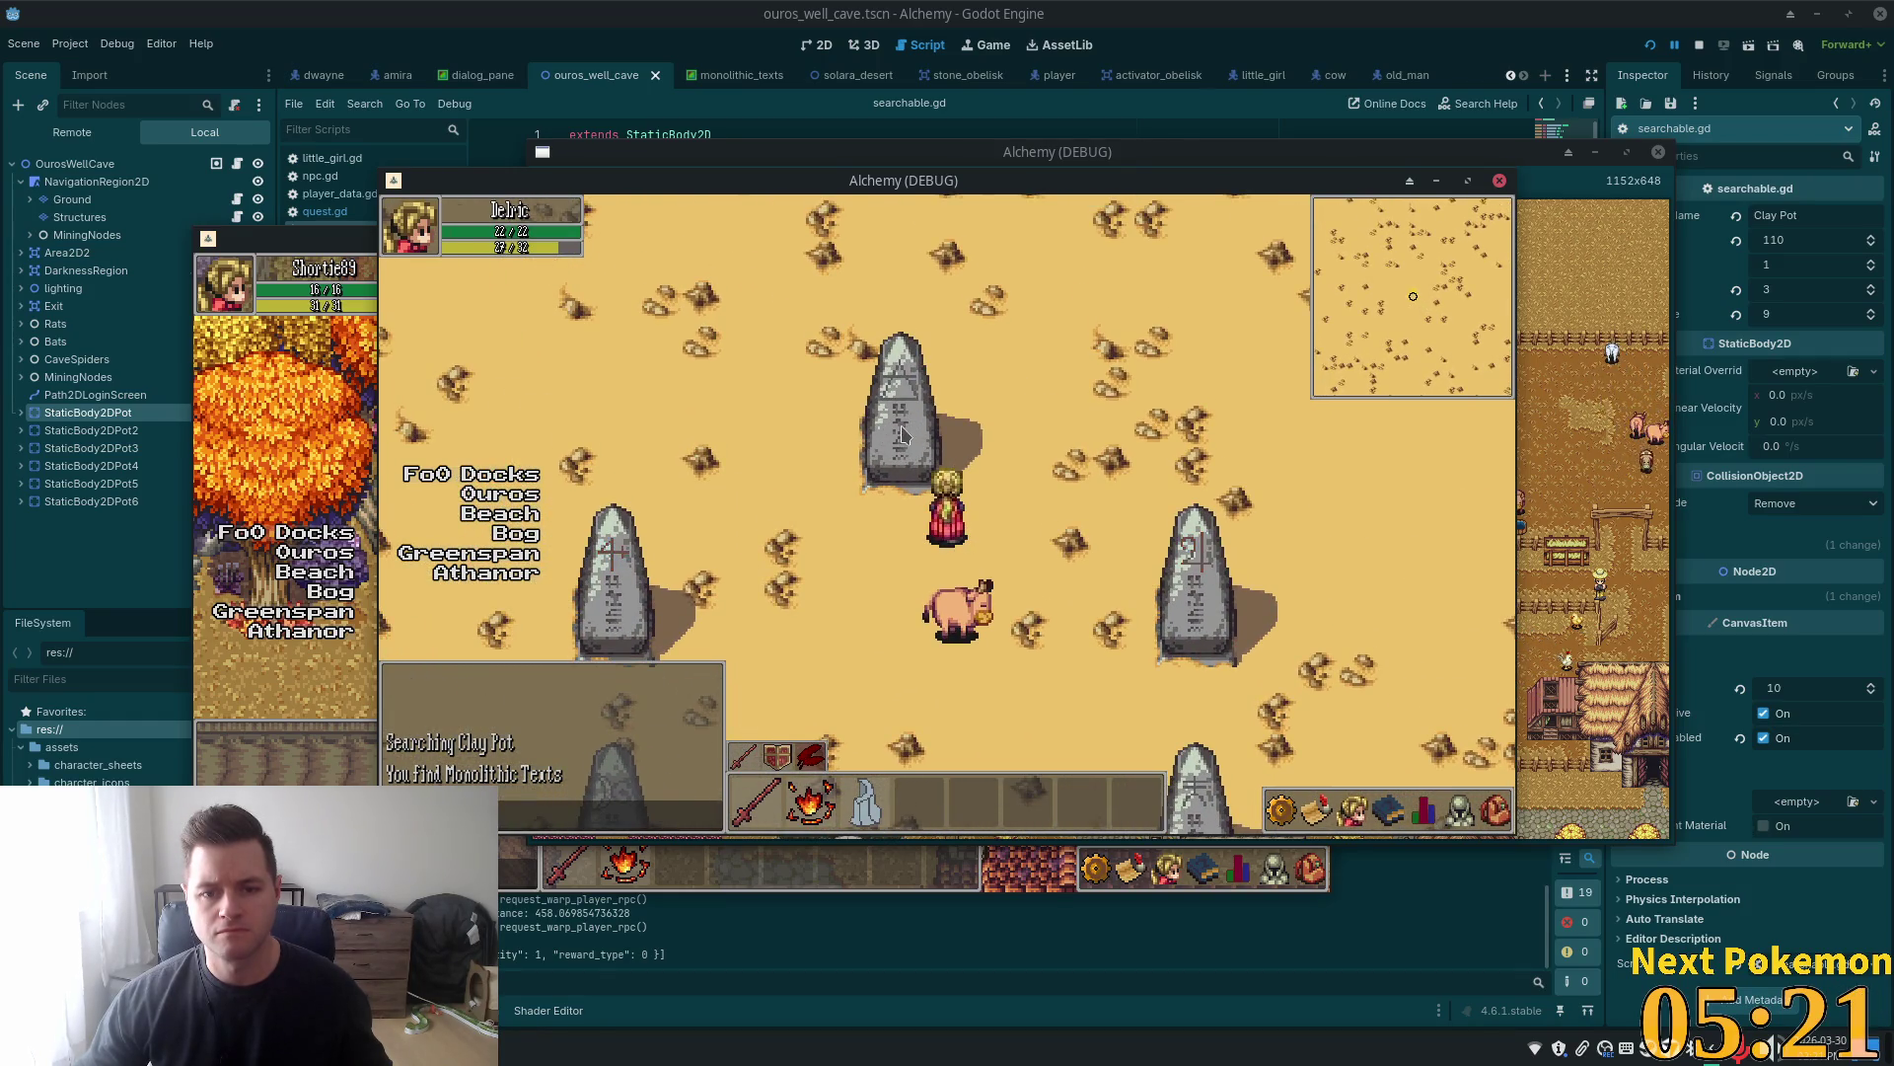
pyautogui.click(938, 592)
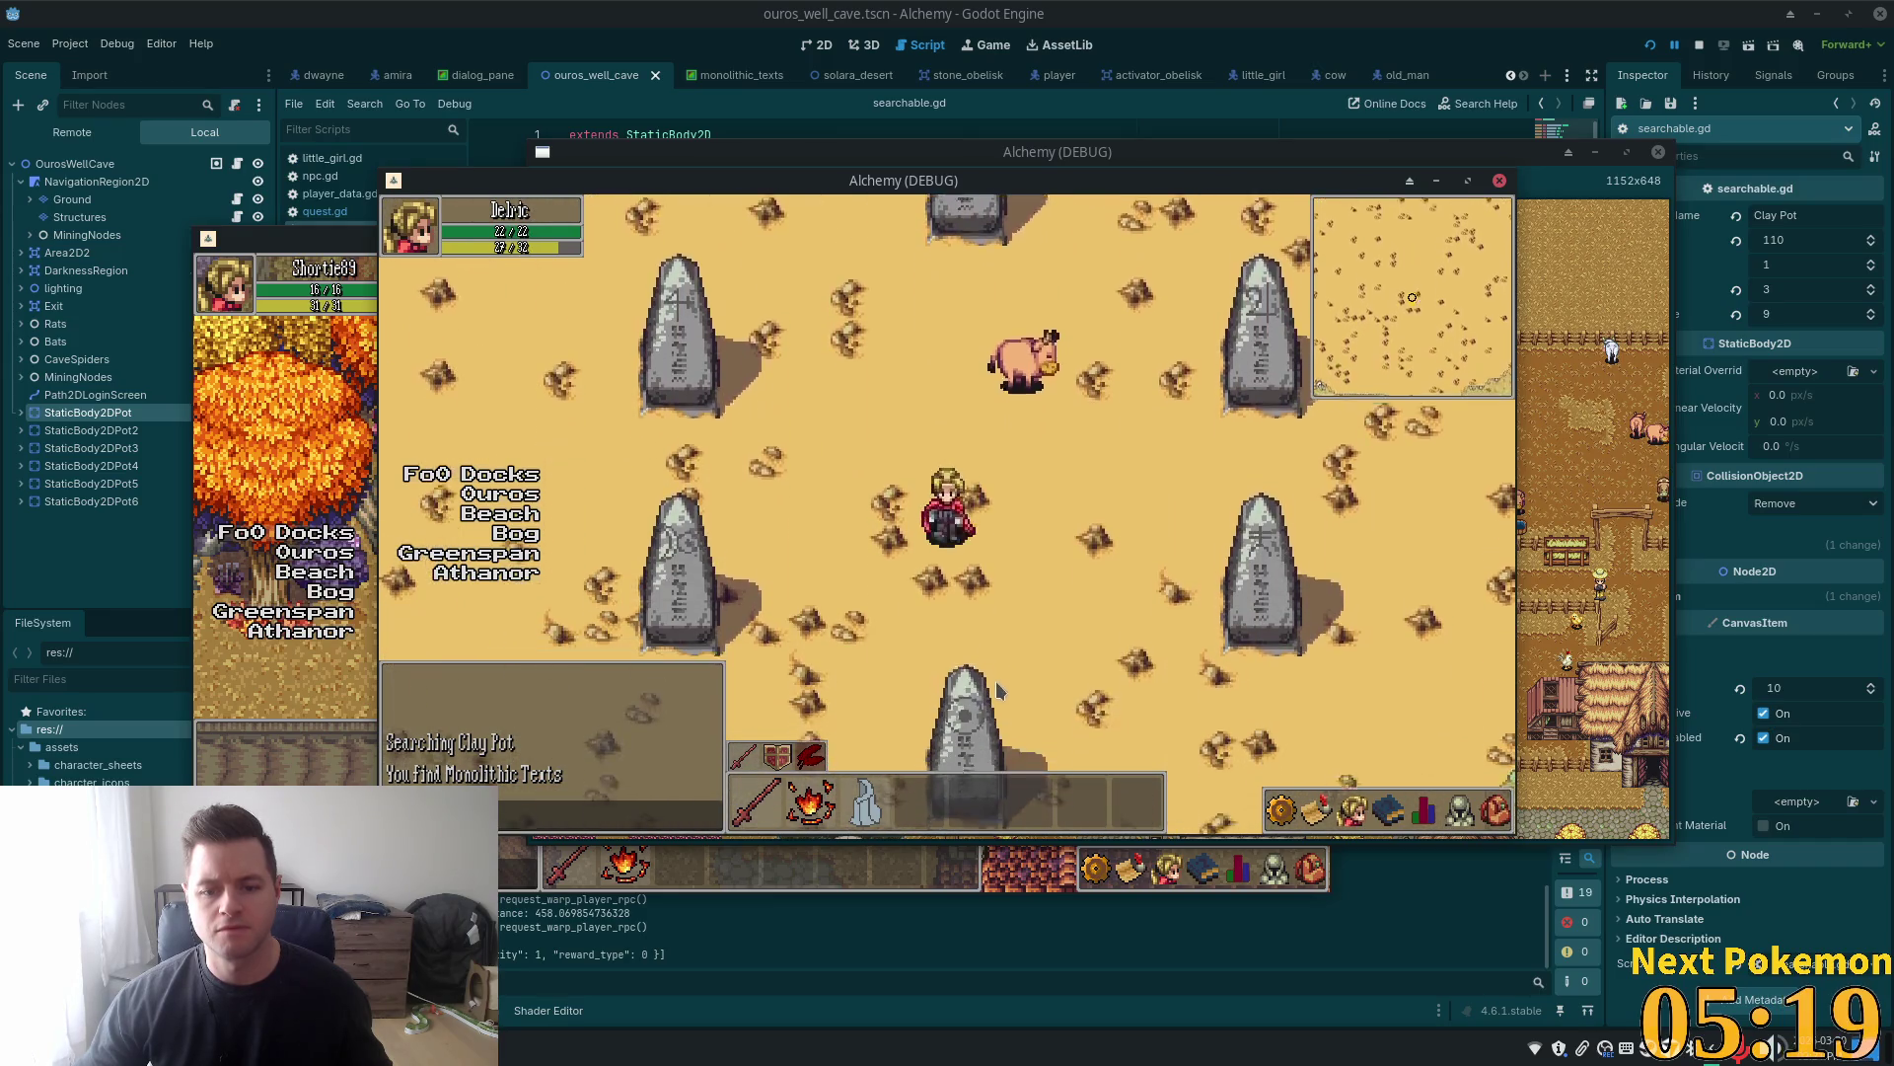
pyautogui.click(996, 693)
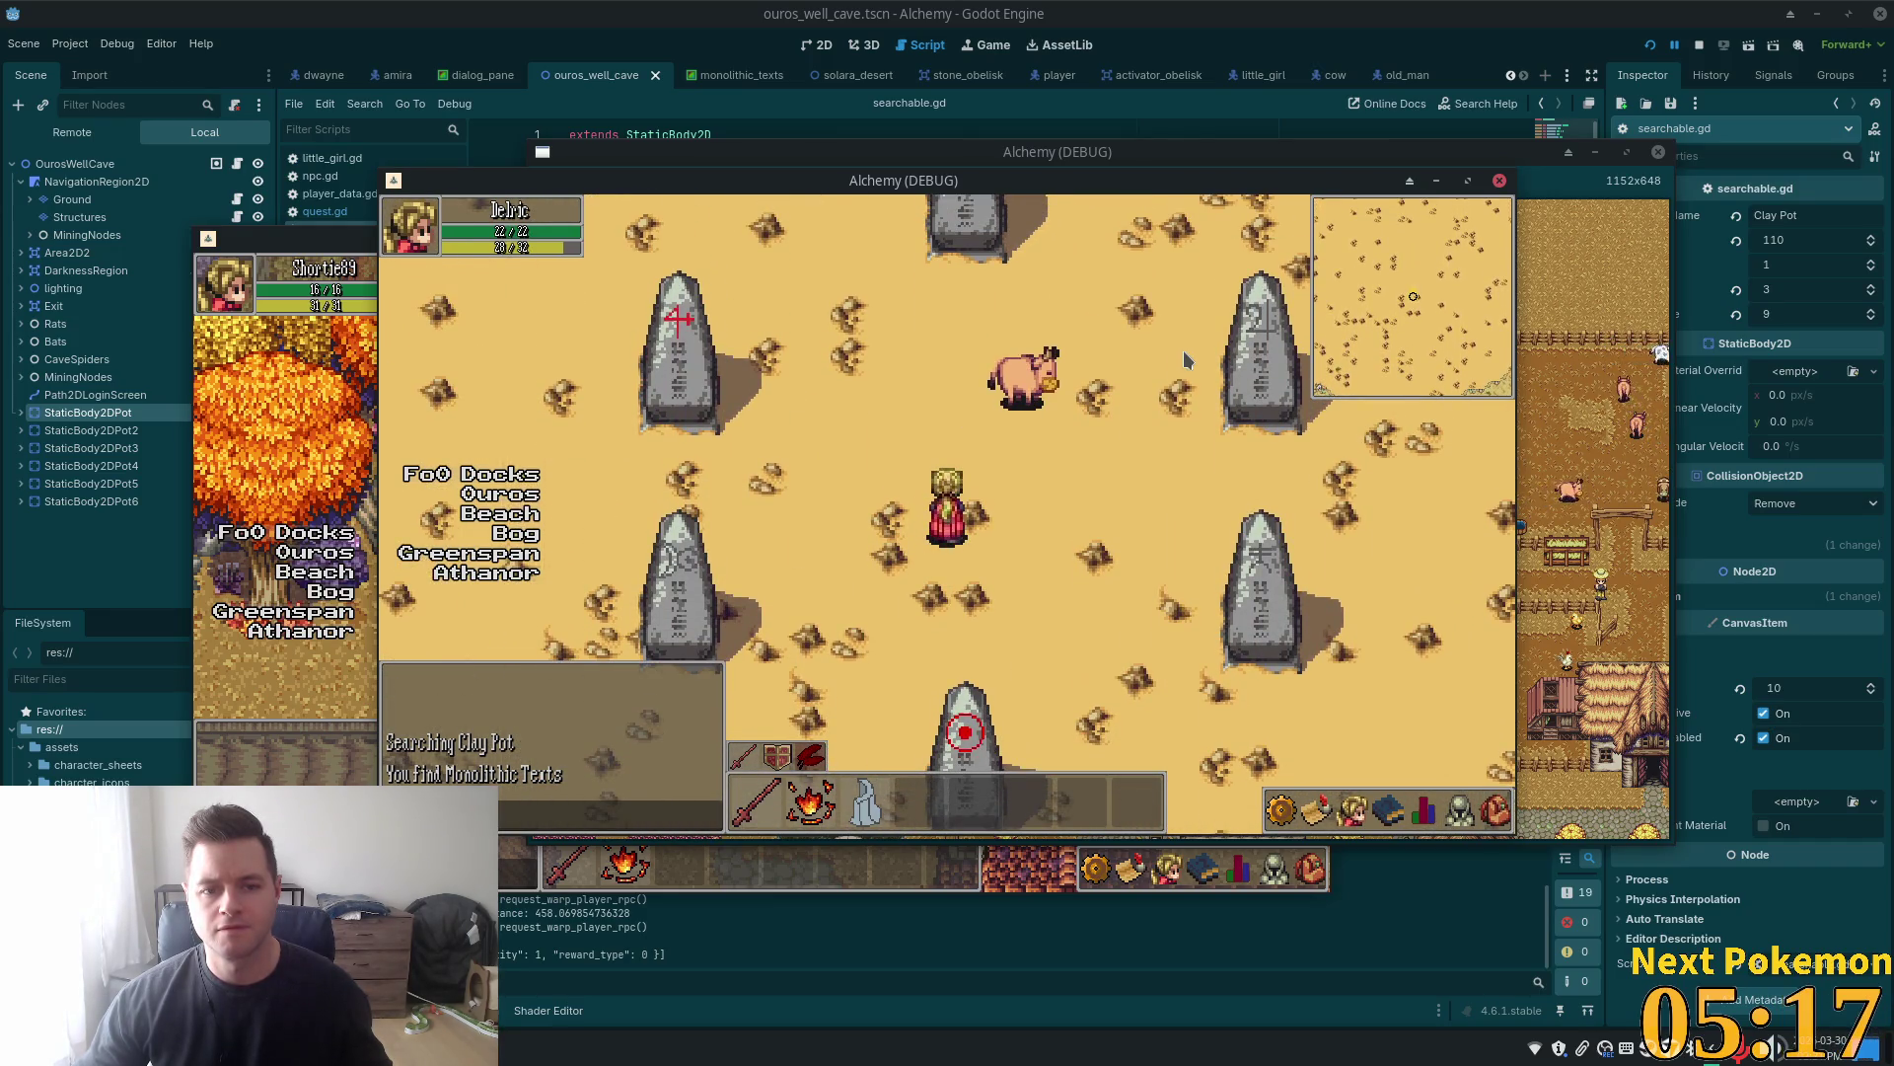
pyautogui.click(1248, 357)
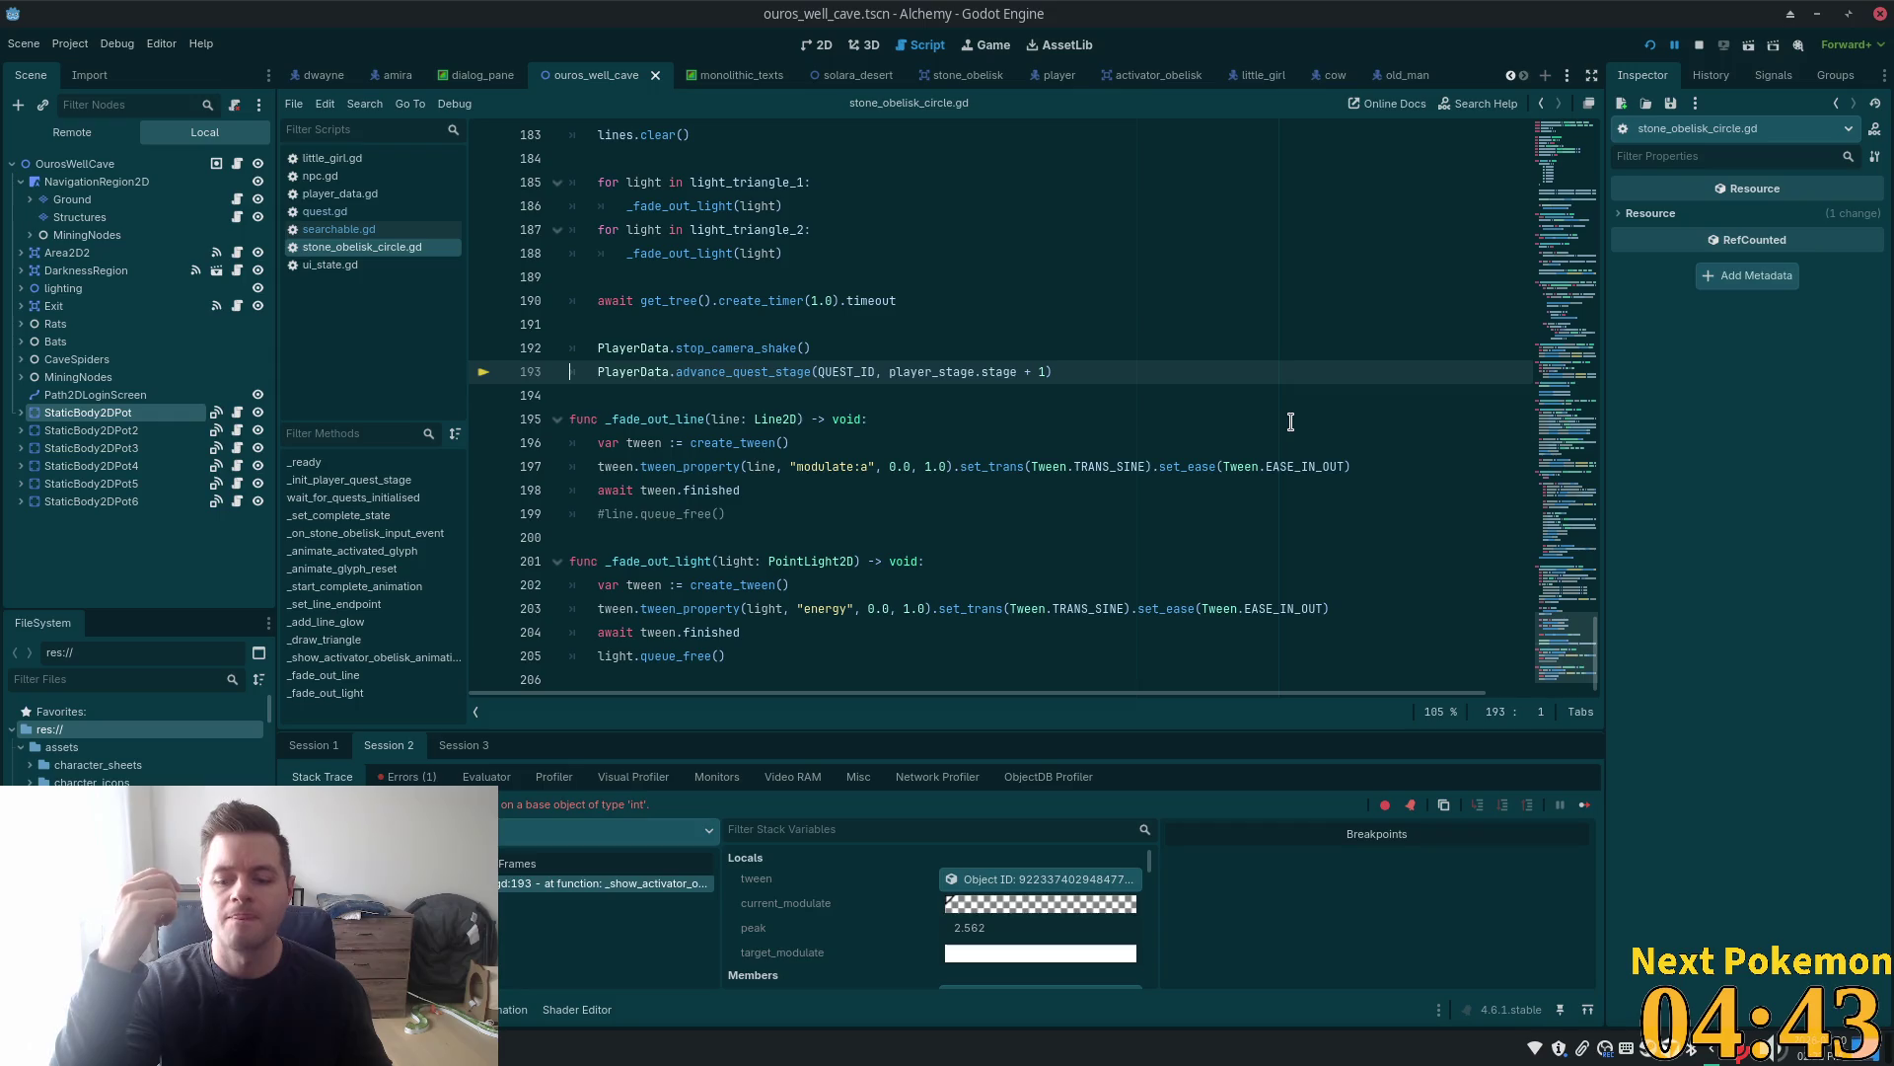
# Select player_stage on line 193 and browse the earlier functions in the script
pyautogui.scroll(2, 1135, 493)
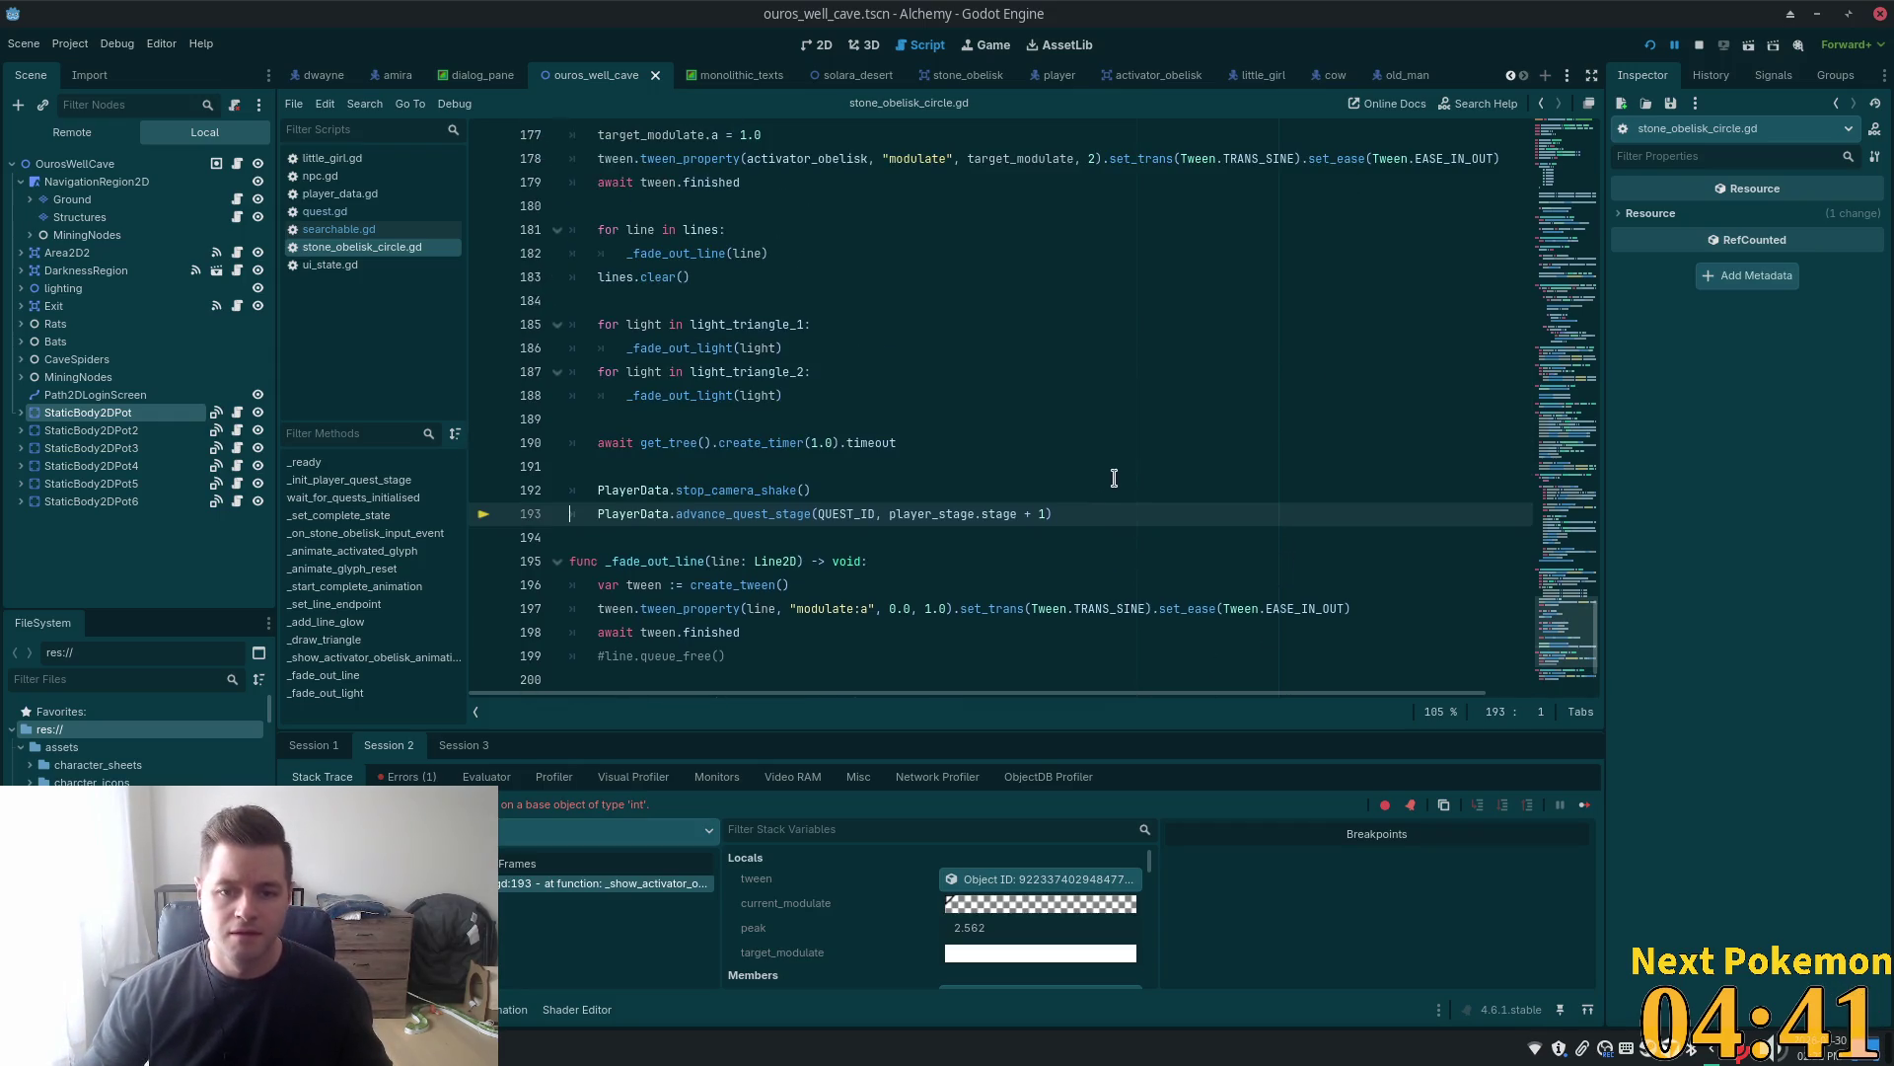
pyautogui.doubleClick(916, 511)
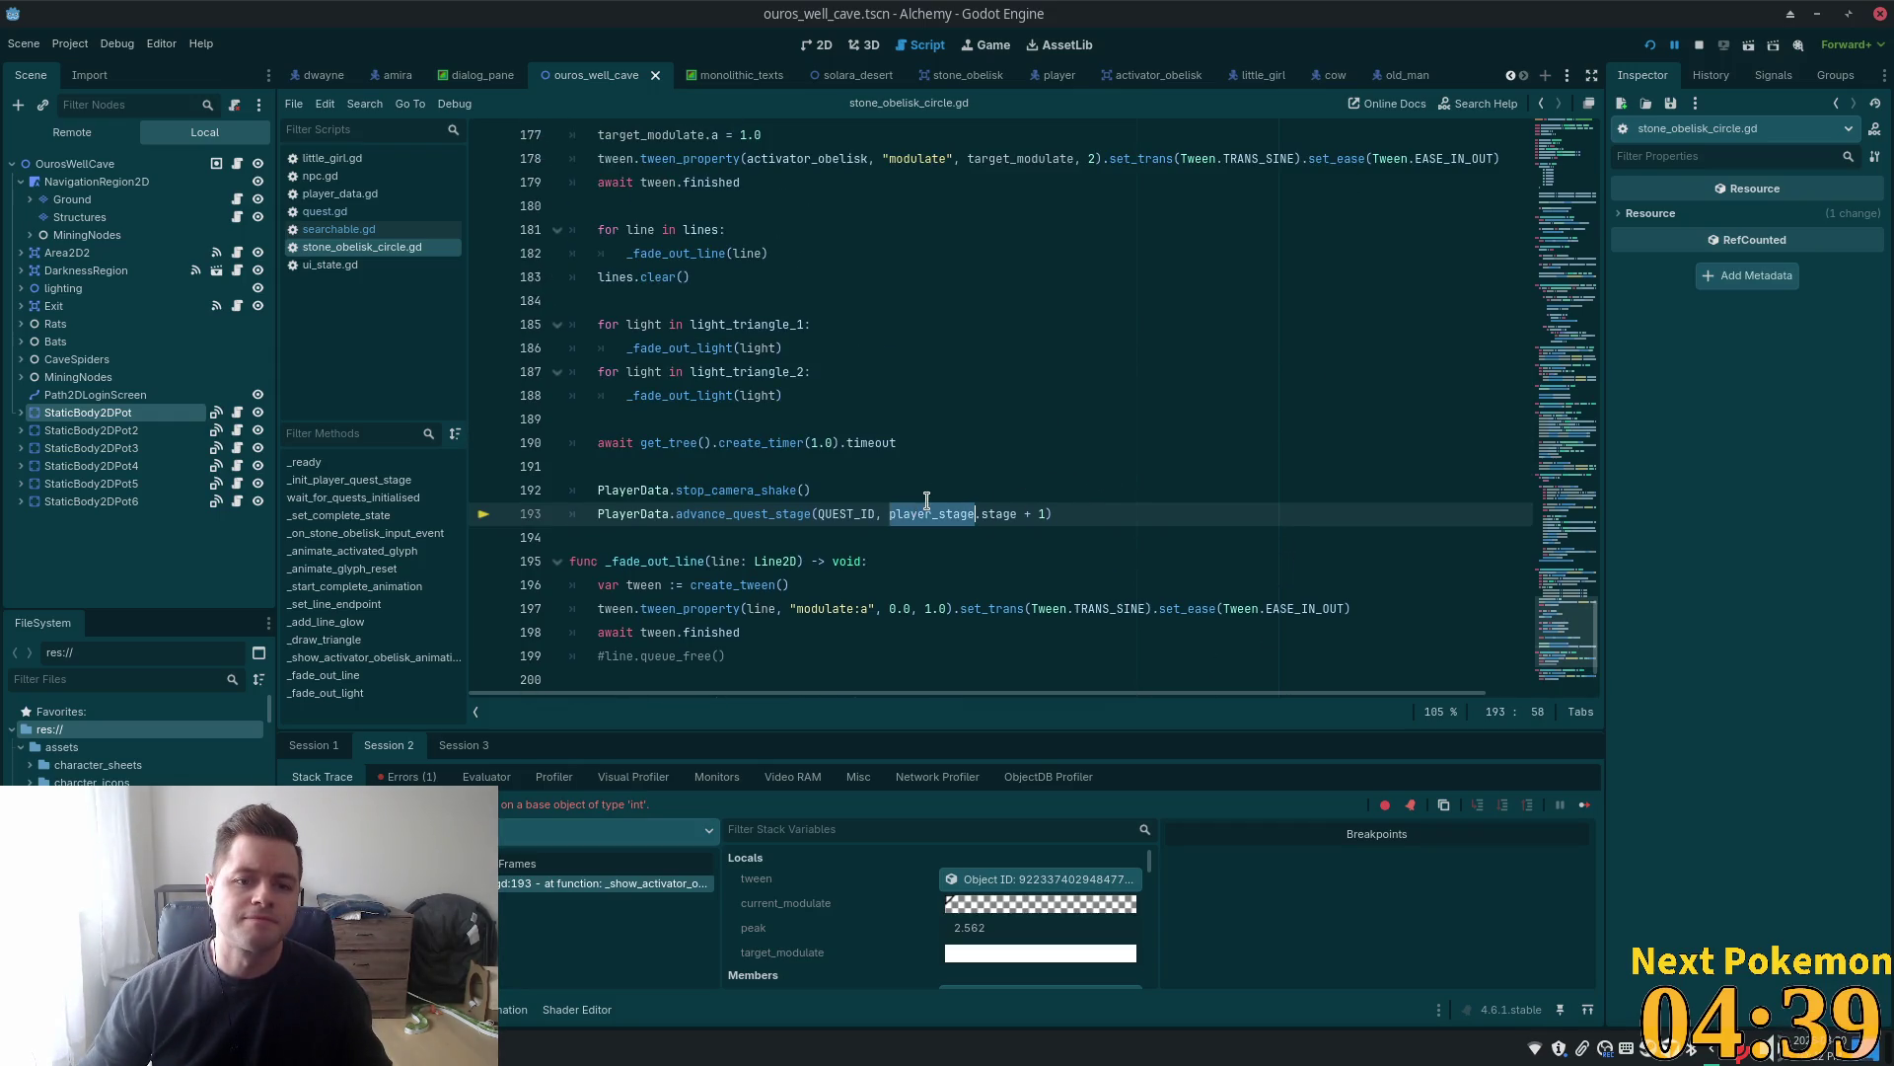
pyautogui.scroll(3, 1015, 490)
pyautogui.scroll(-2, 1015, 490)
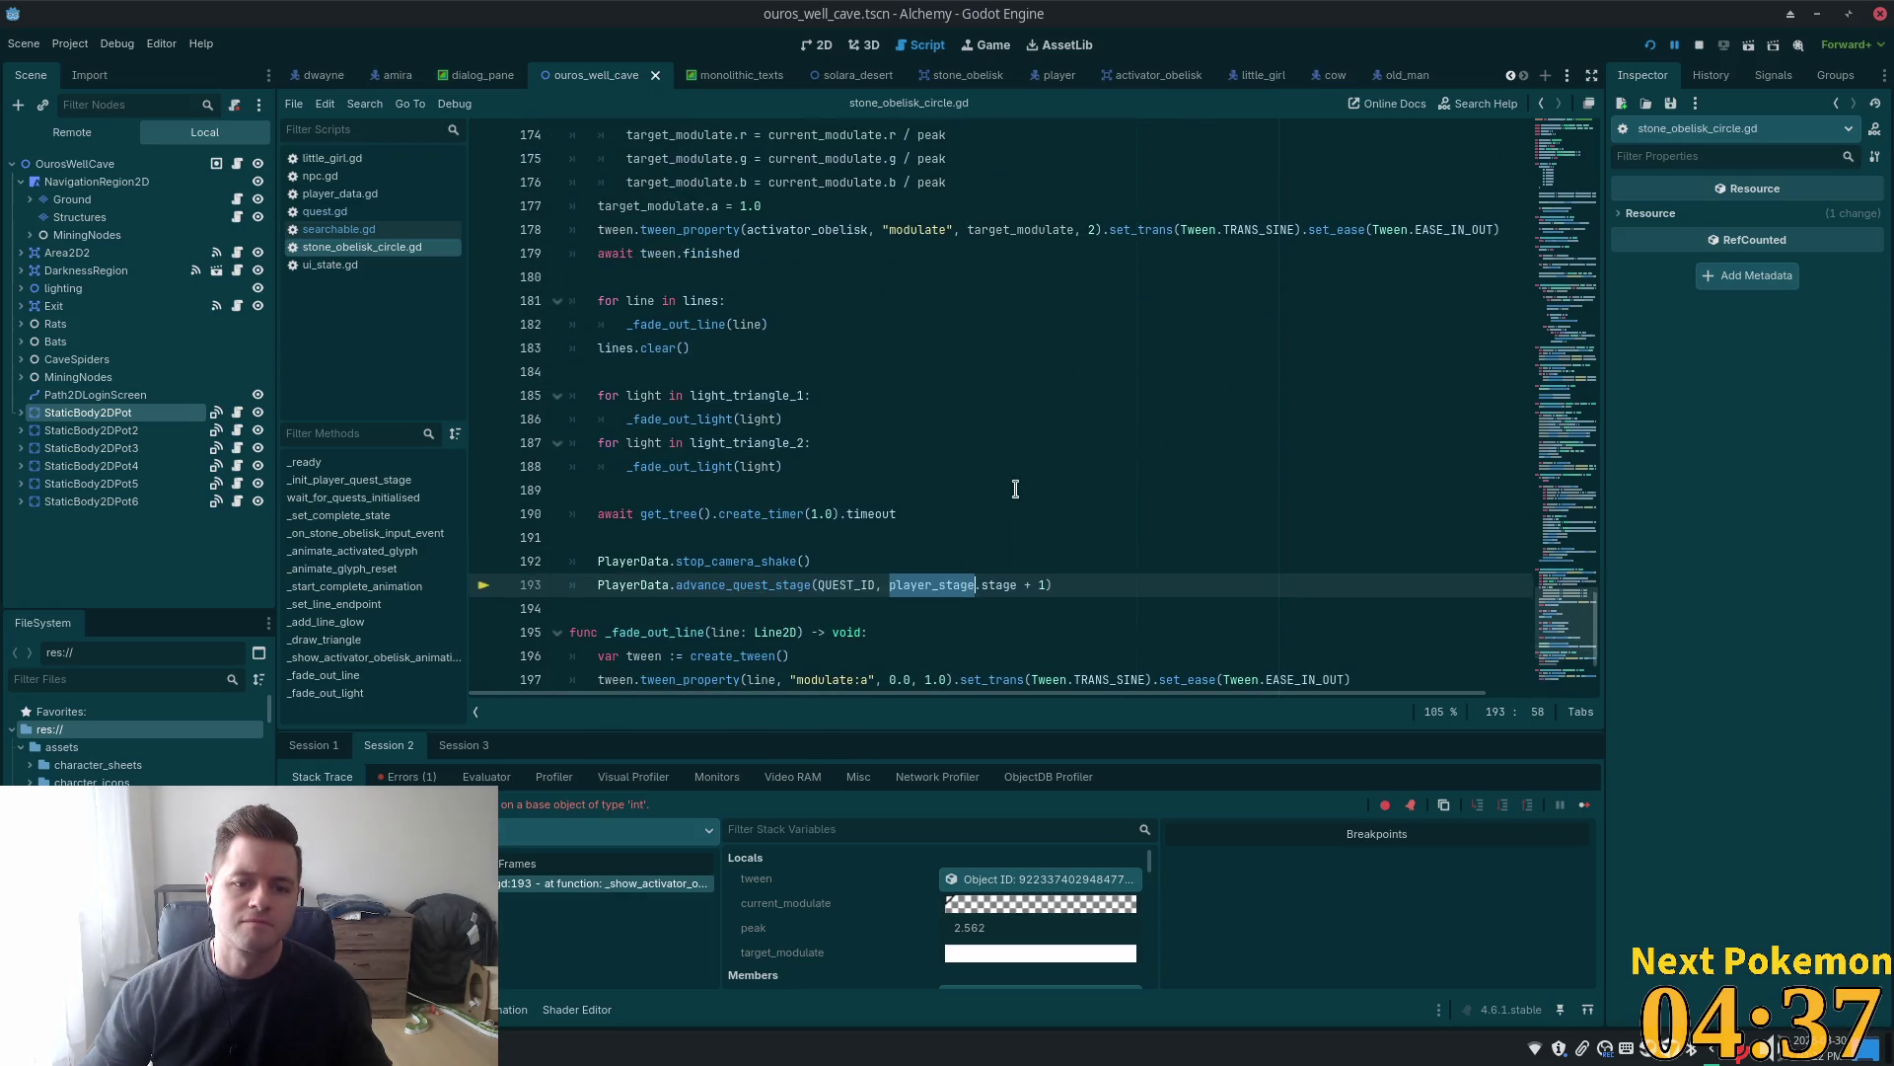
pyautogui.click(1559, 338)
pyautogui.moveTo(1559, 338); pyautogui.dragTo(1588, 229)
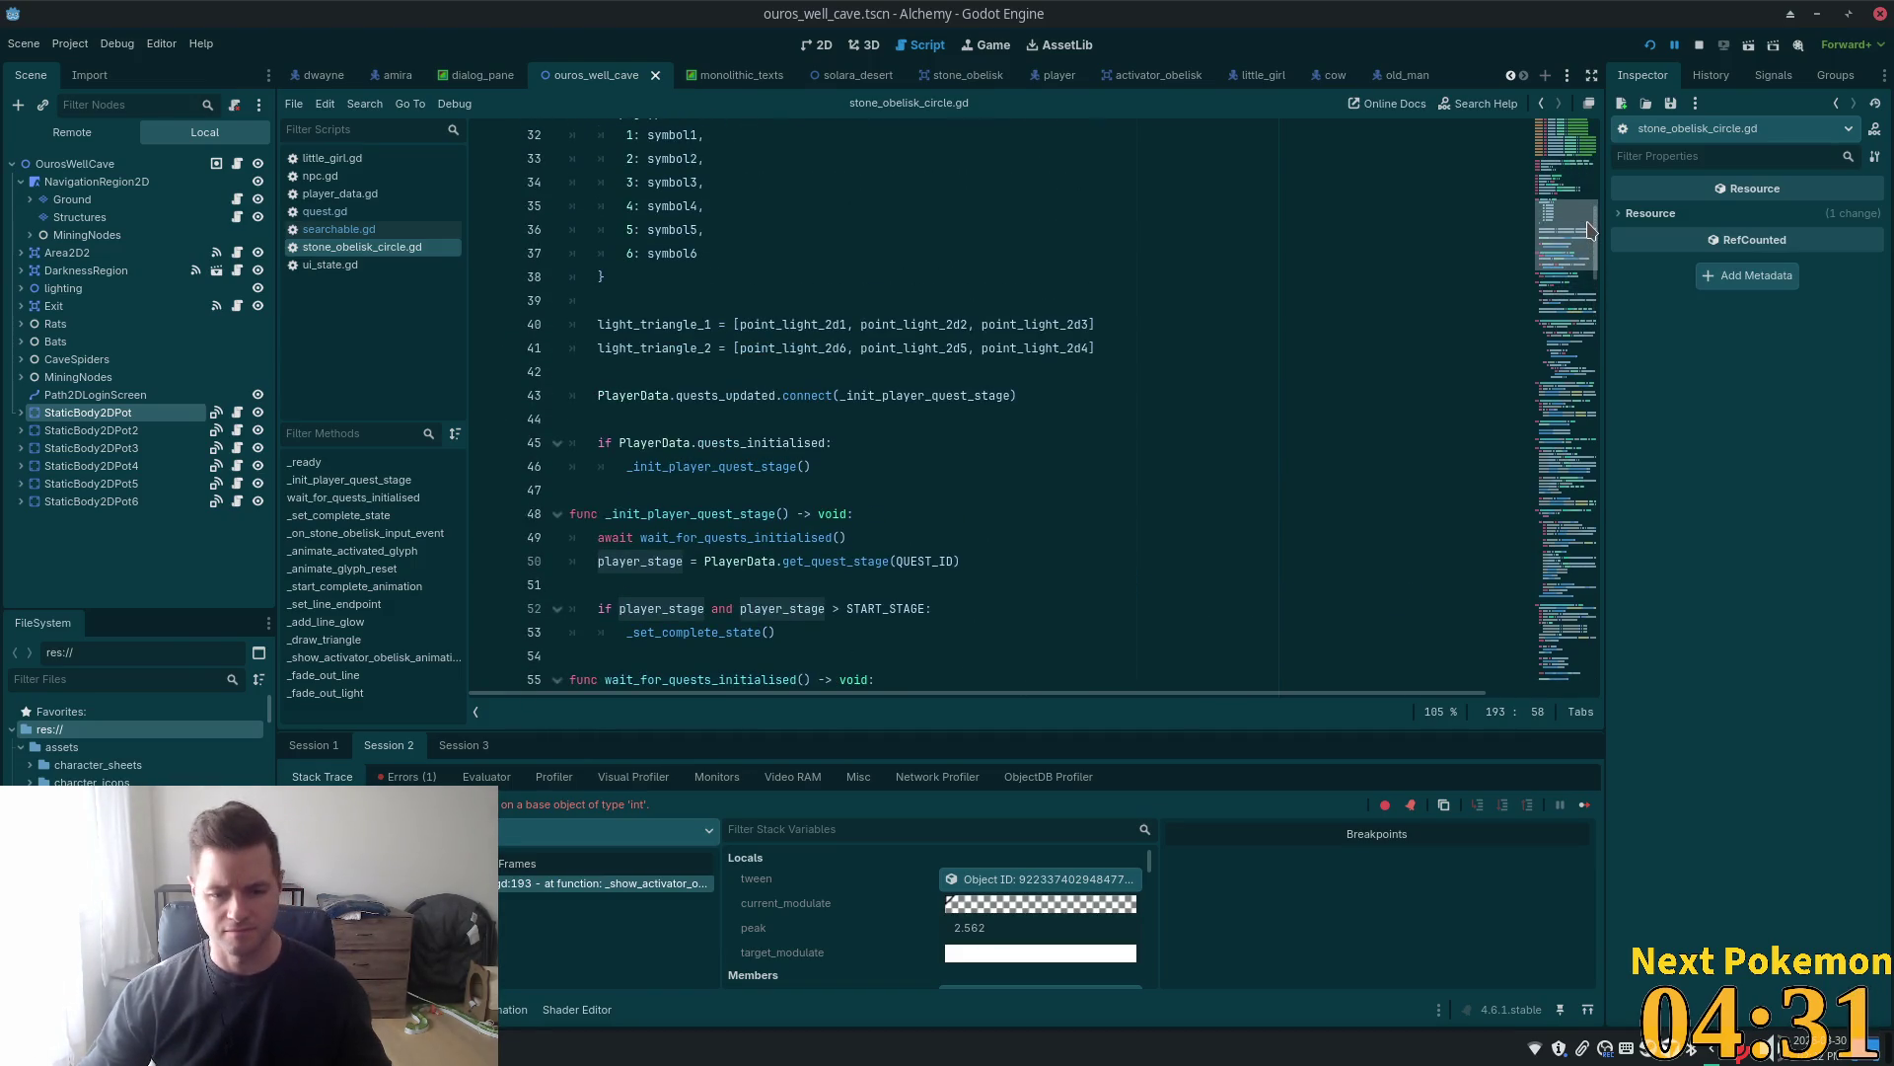
pyautogui.scroll(-6, 1588, 229)
pyautogui.scroll(7, 1590, 223)
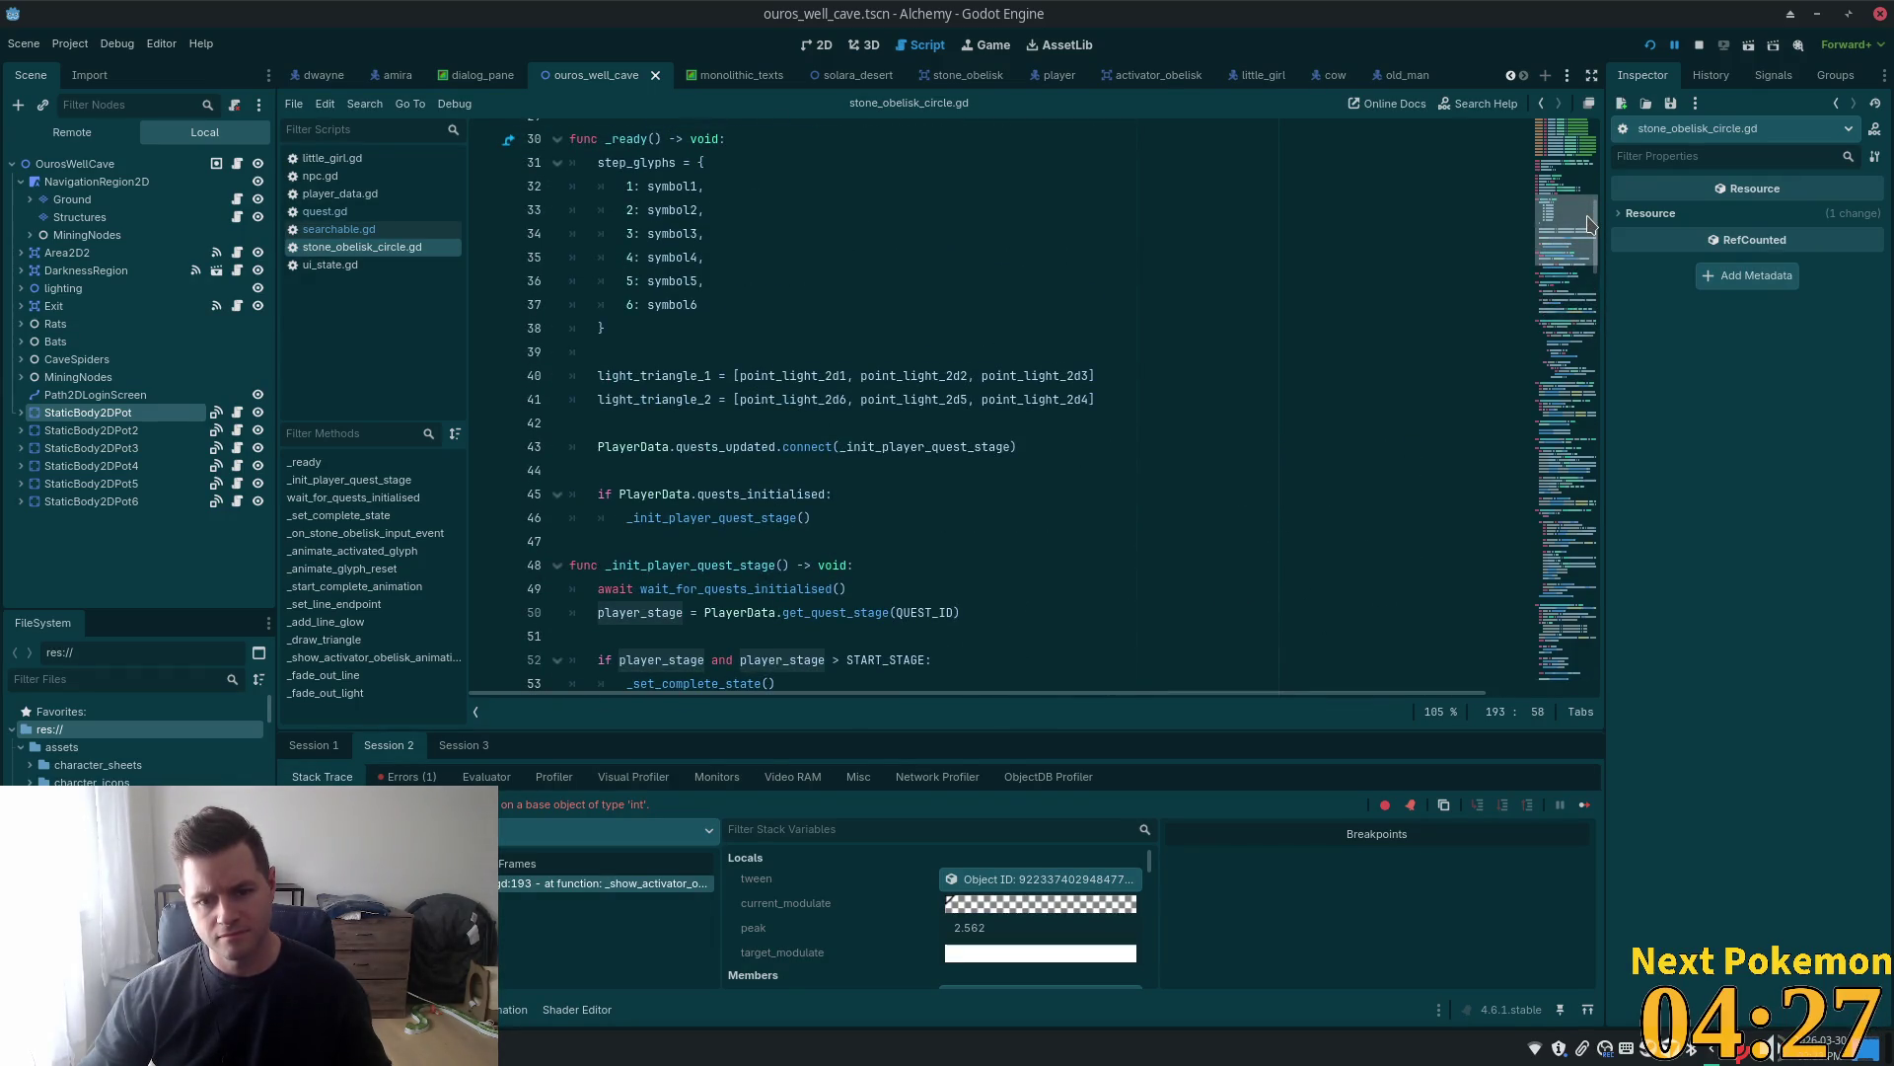
pyautogui.moveTo(1590, 223); pyautogui.dragTo(1580, 446)
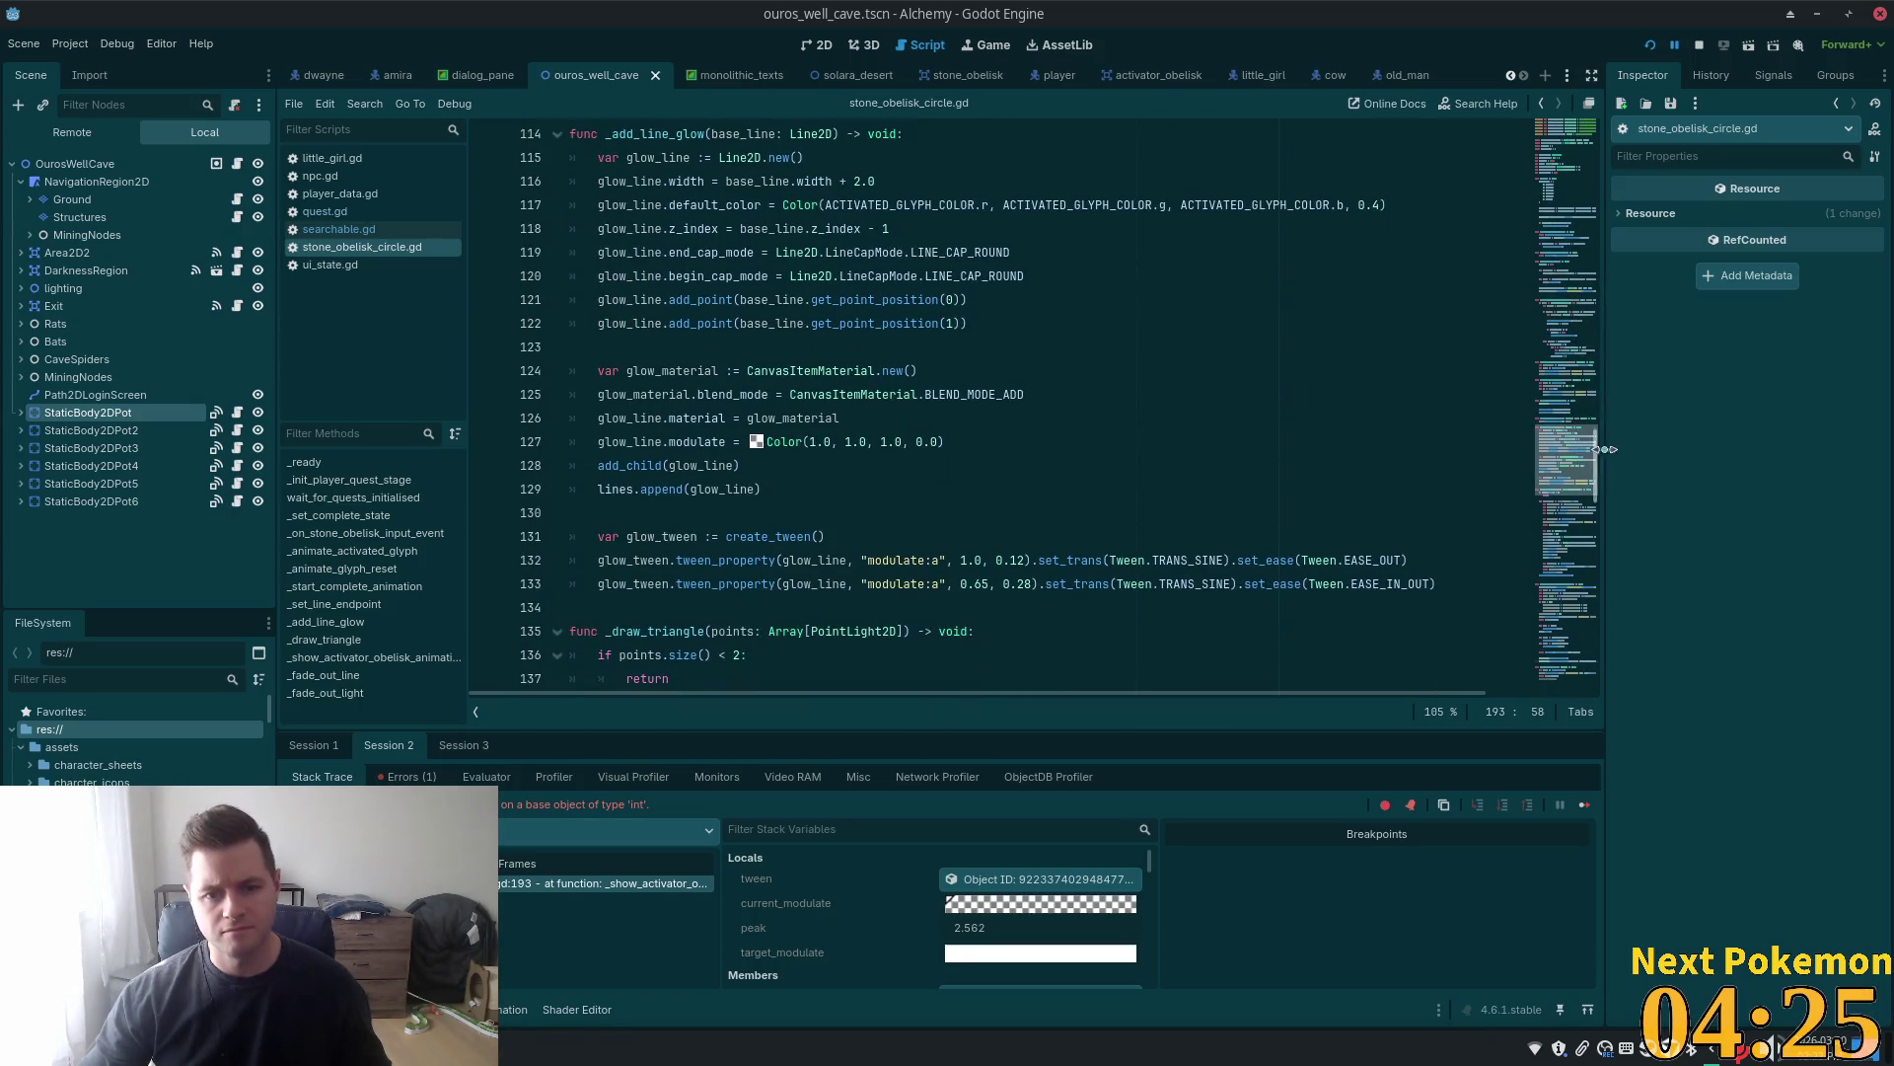
# Strip '.stage' so line 193 passes player_stage + 1, then restart the game
pyautogui.press('Right')
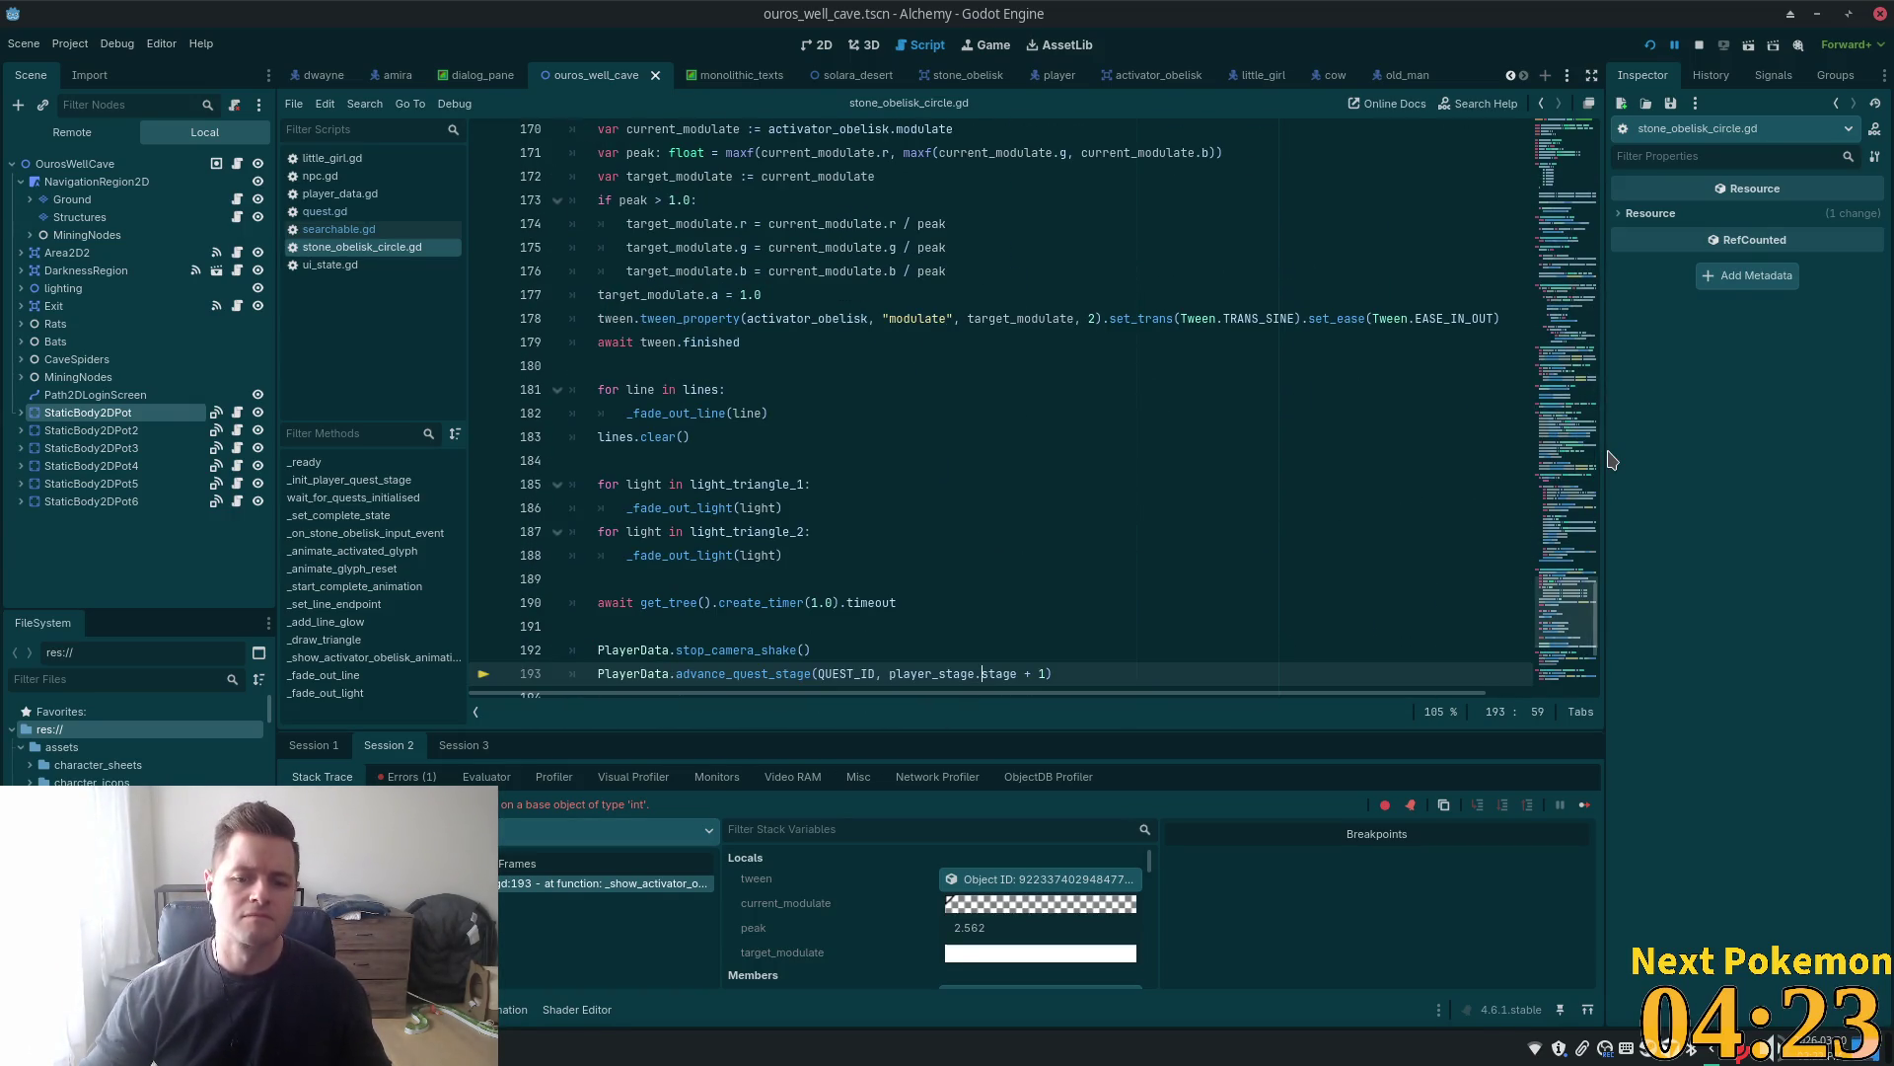
pyautogui.scroll(-5, 1488, 423)
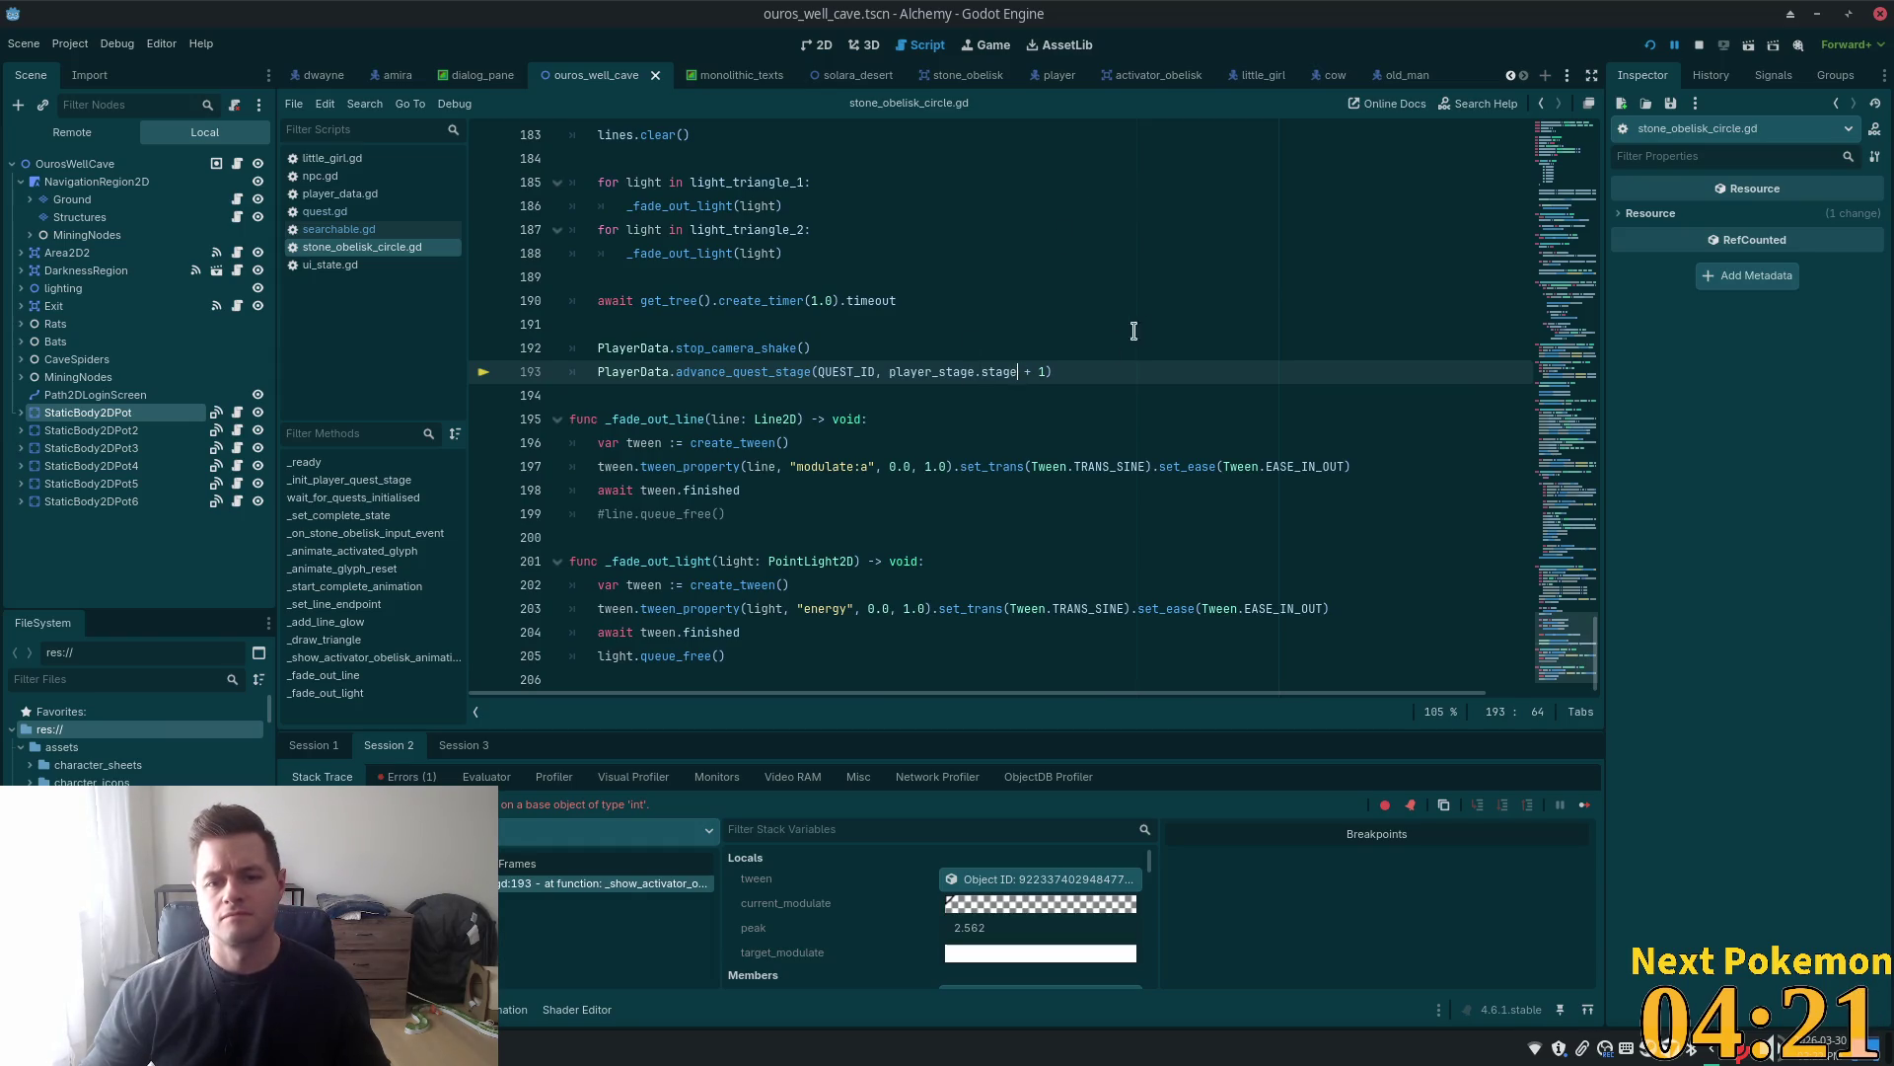
pyautogui.hotkey('ctrl', 'Delete')
pyautogui.write('st')
pyautogui.press('BackSpace')
pyautogui.press('BackSpace')
pyautogui.press('BackSpace')
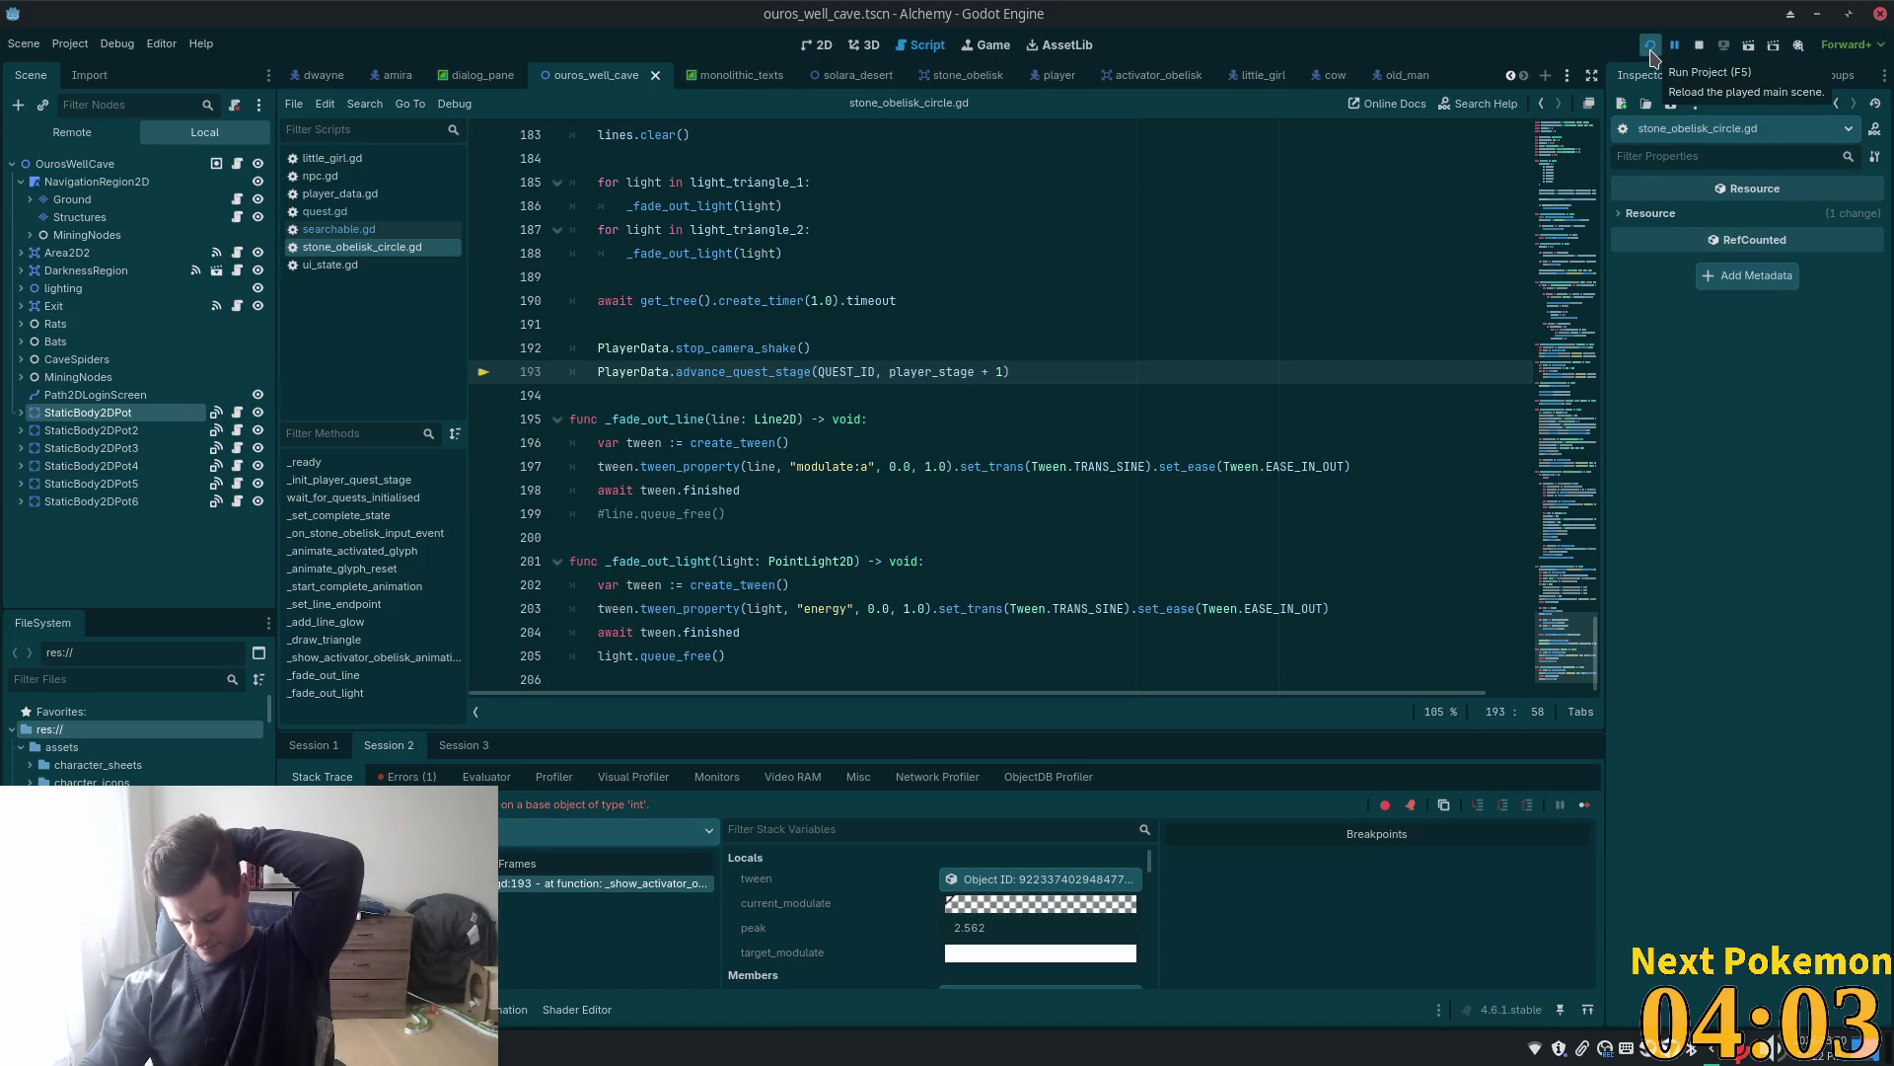
pyautogui.click(1651, 49)
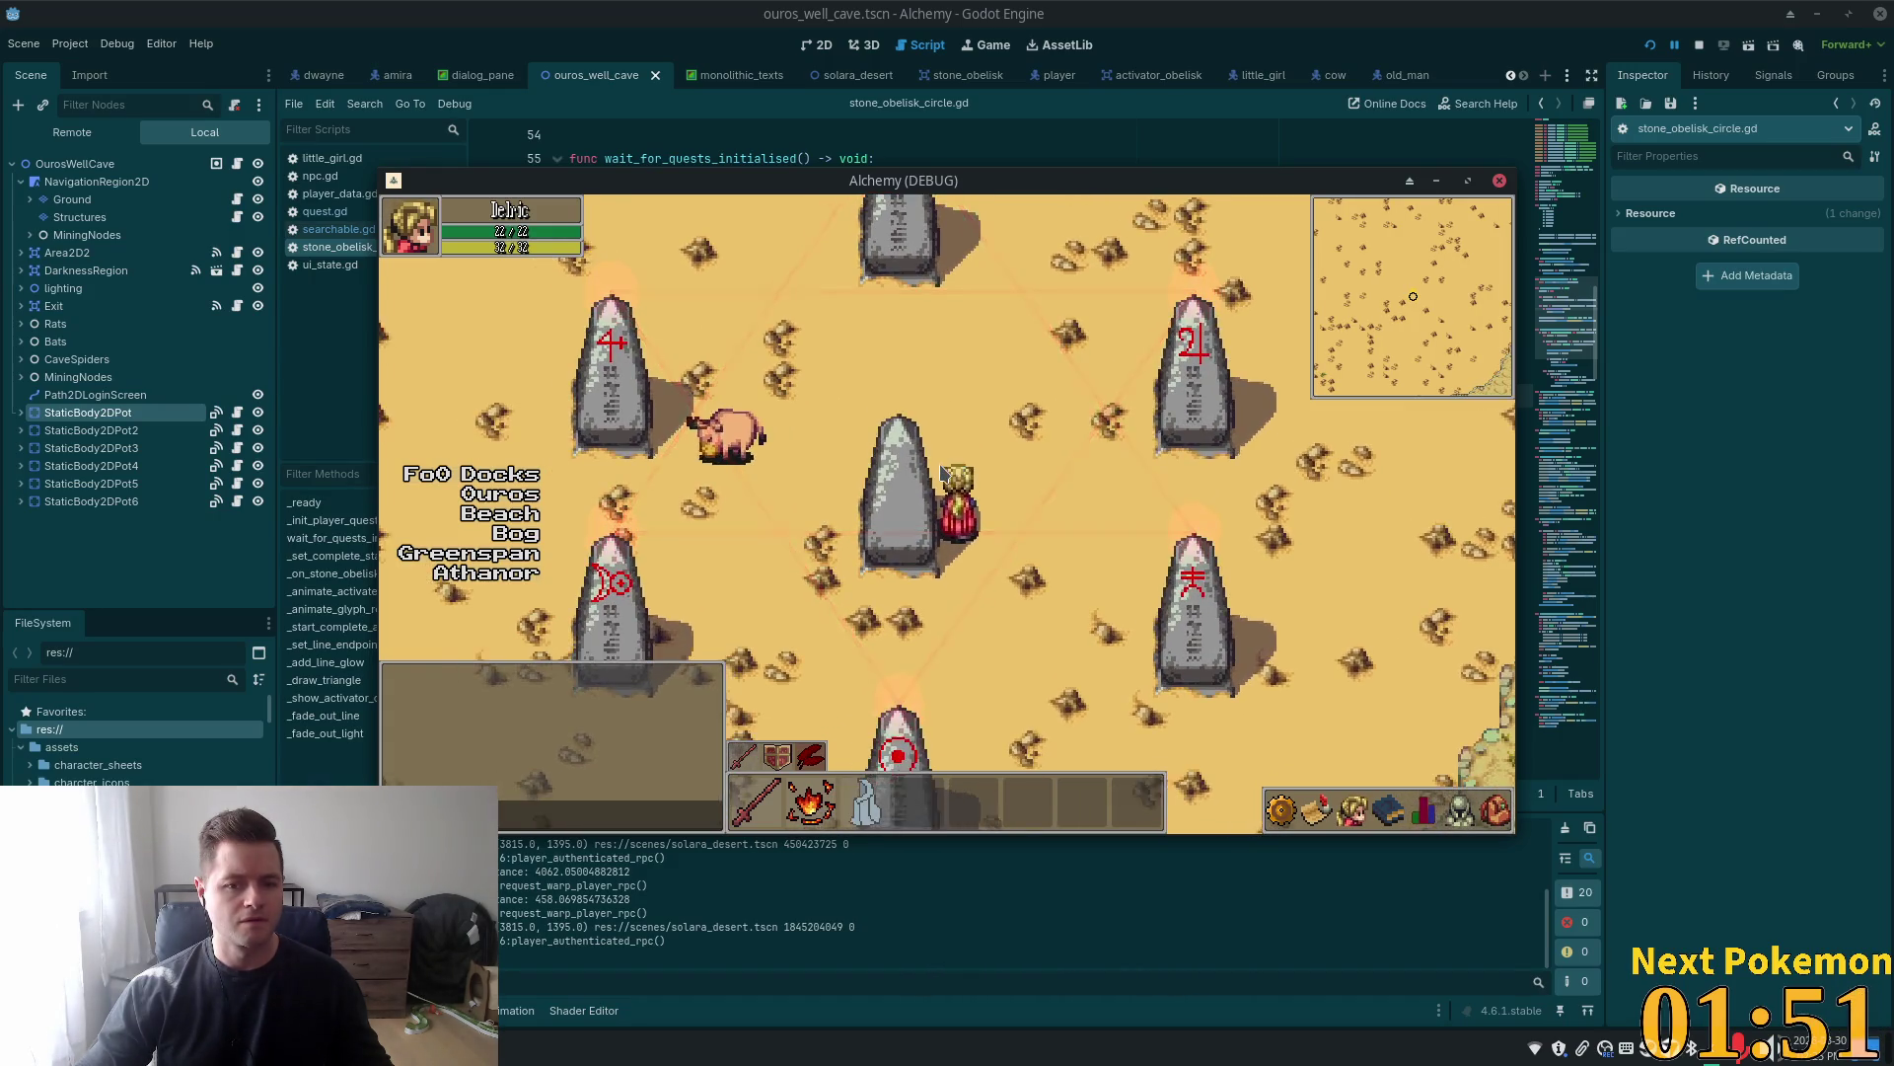
# Walk the character around the central obelisk, east toward the grassland, then back north into the circle
pyautogui.press('Up')
pyautogui.press('Left')
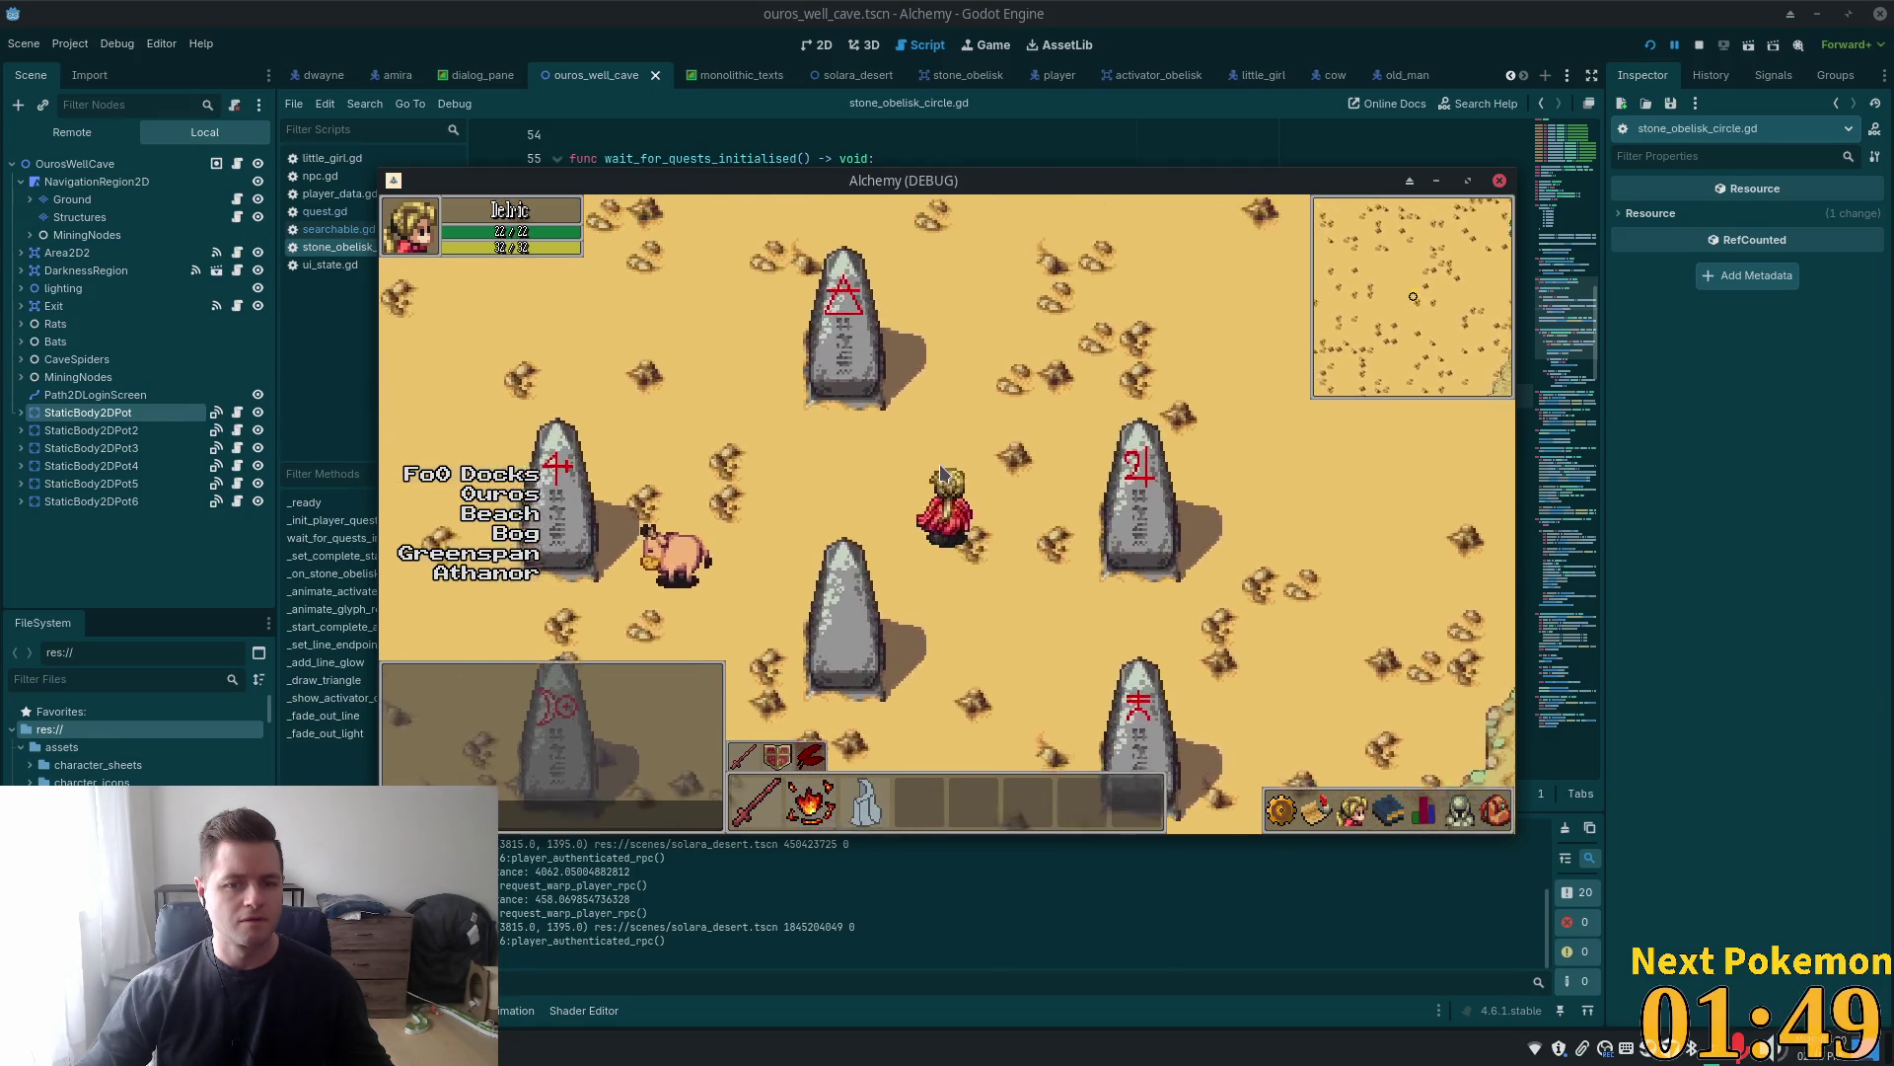
pyautogui.press('Up')
pyautogui.press('Right')
pyautogui.press('Down')
pyautogui.press('Left')
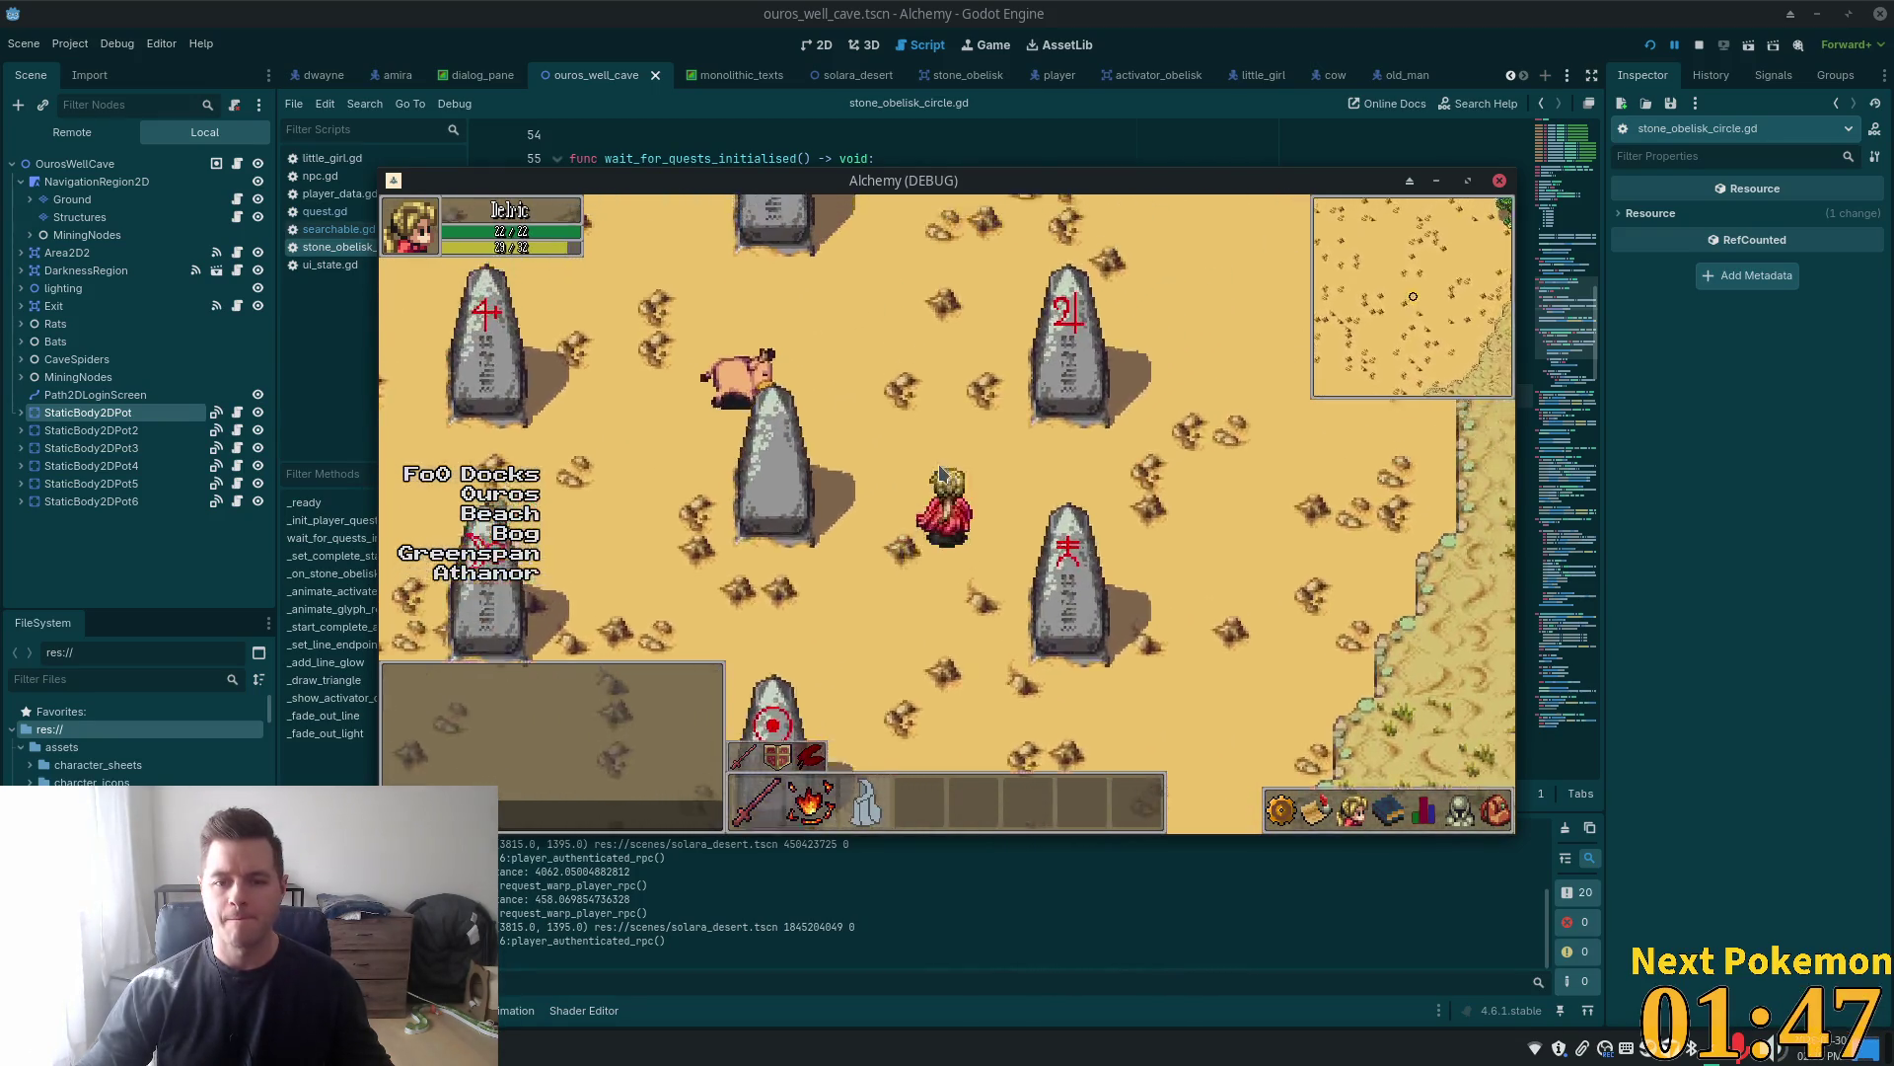
pyautogui.press('Right')
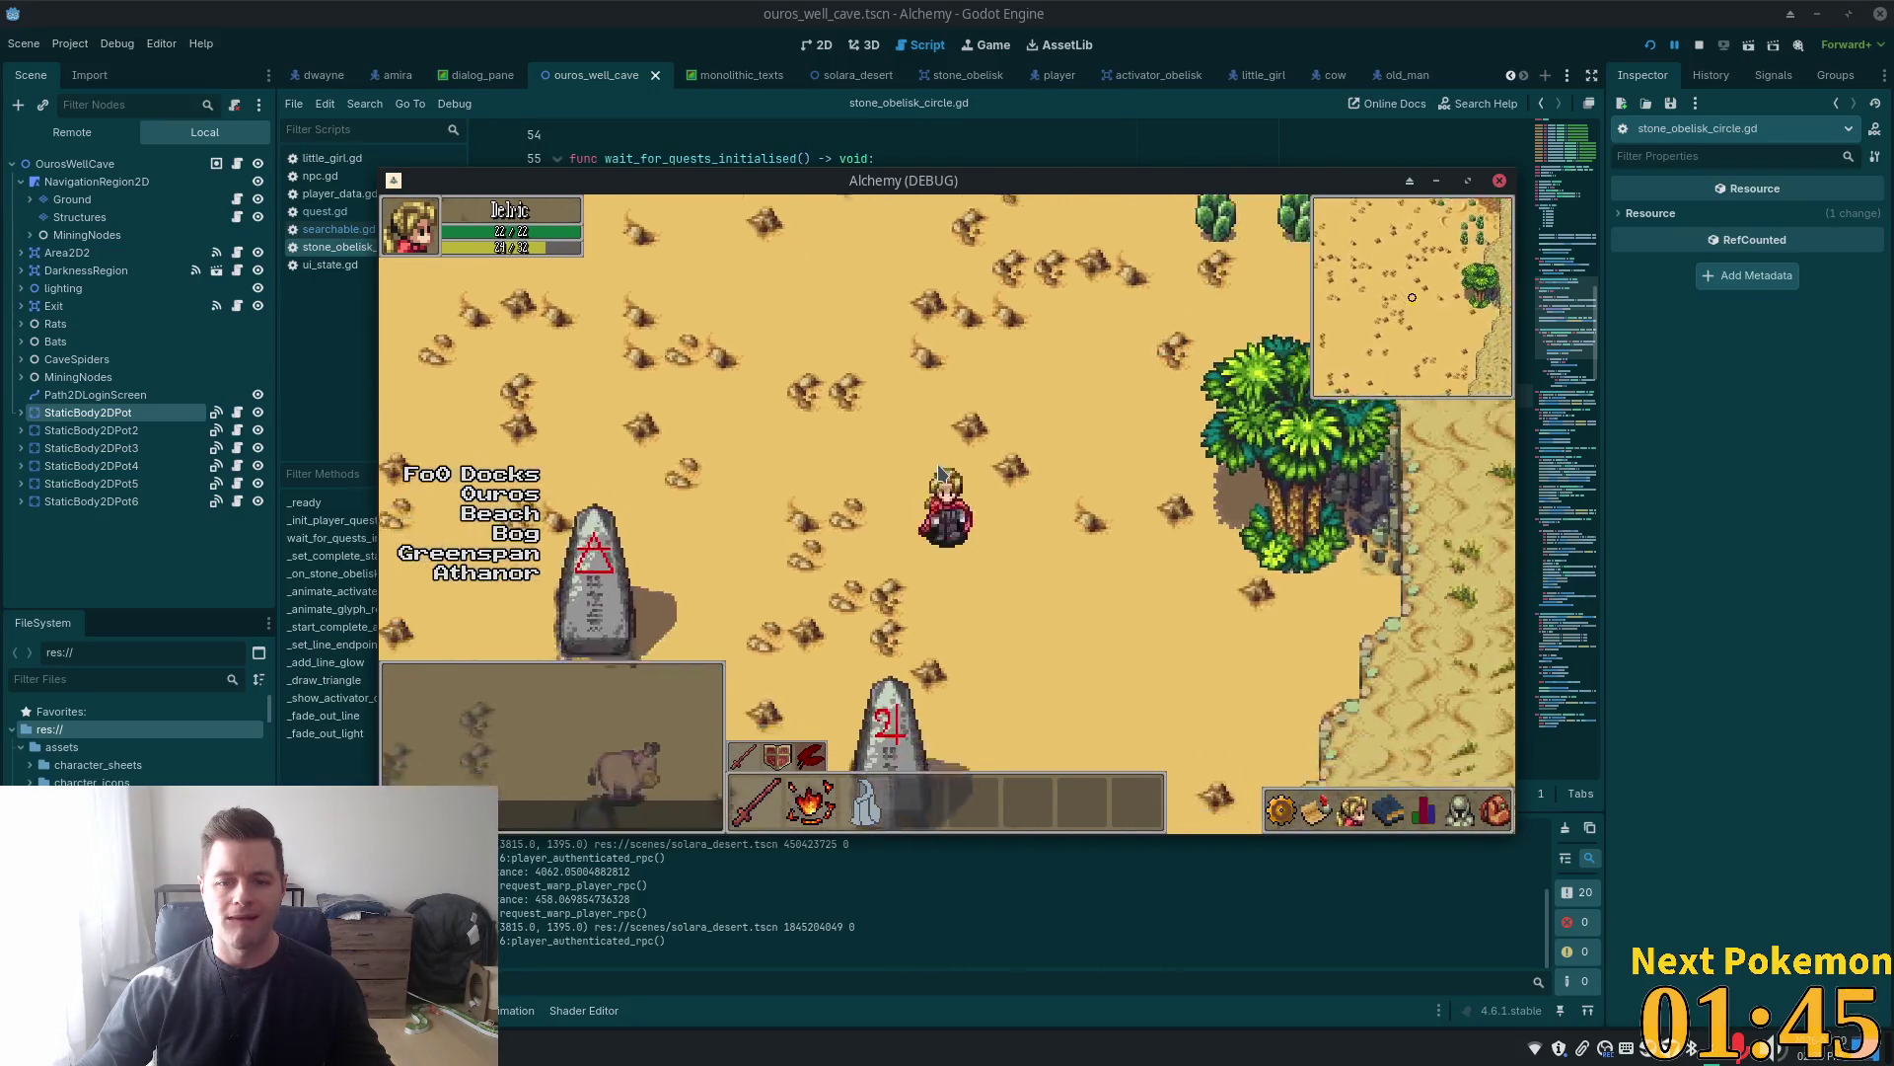
pyautogui.press('Left')
pyautogui.press('Up')
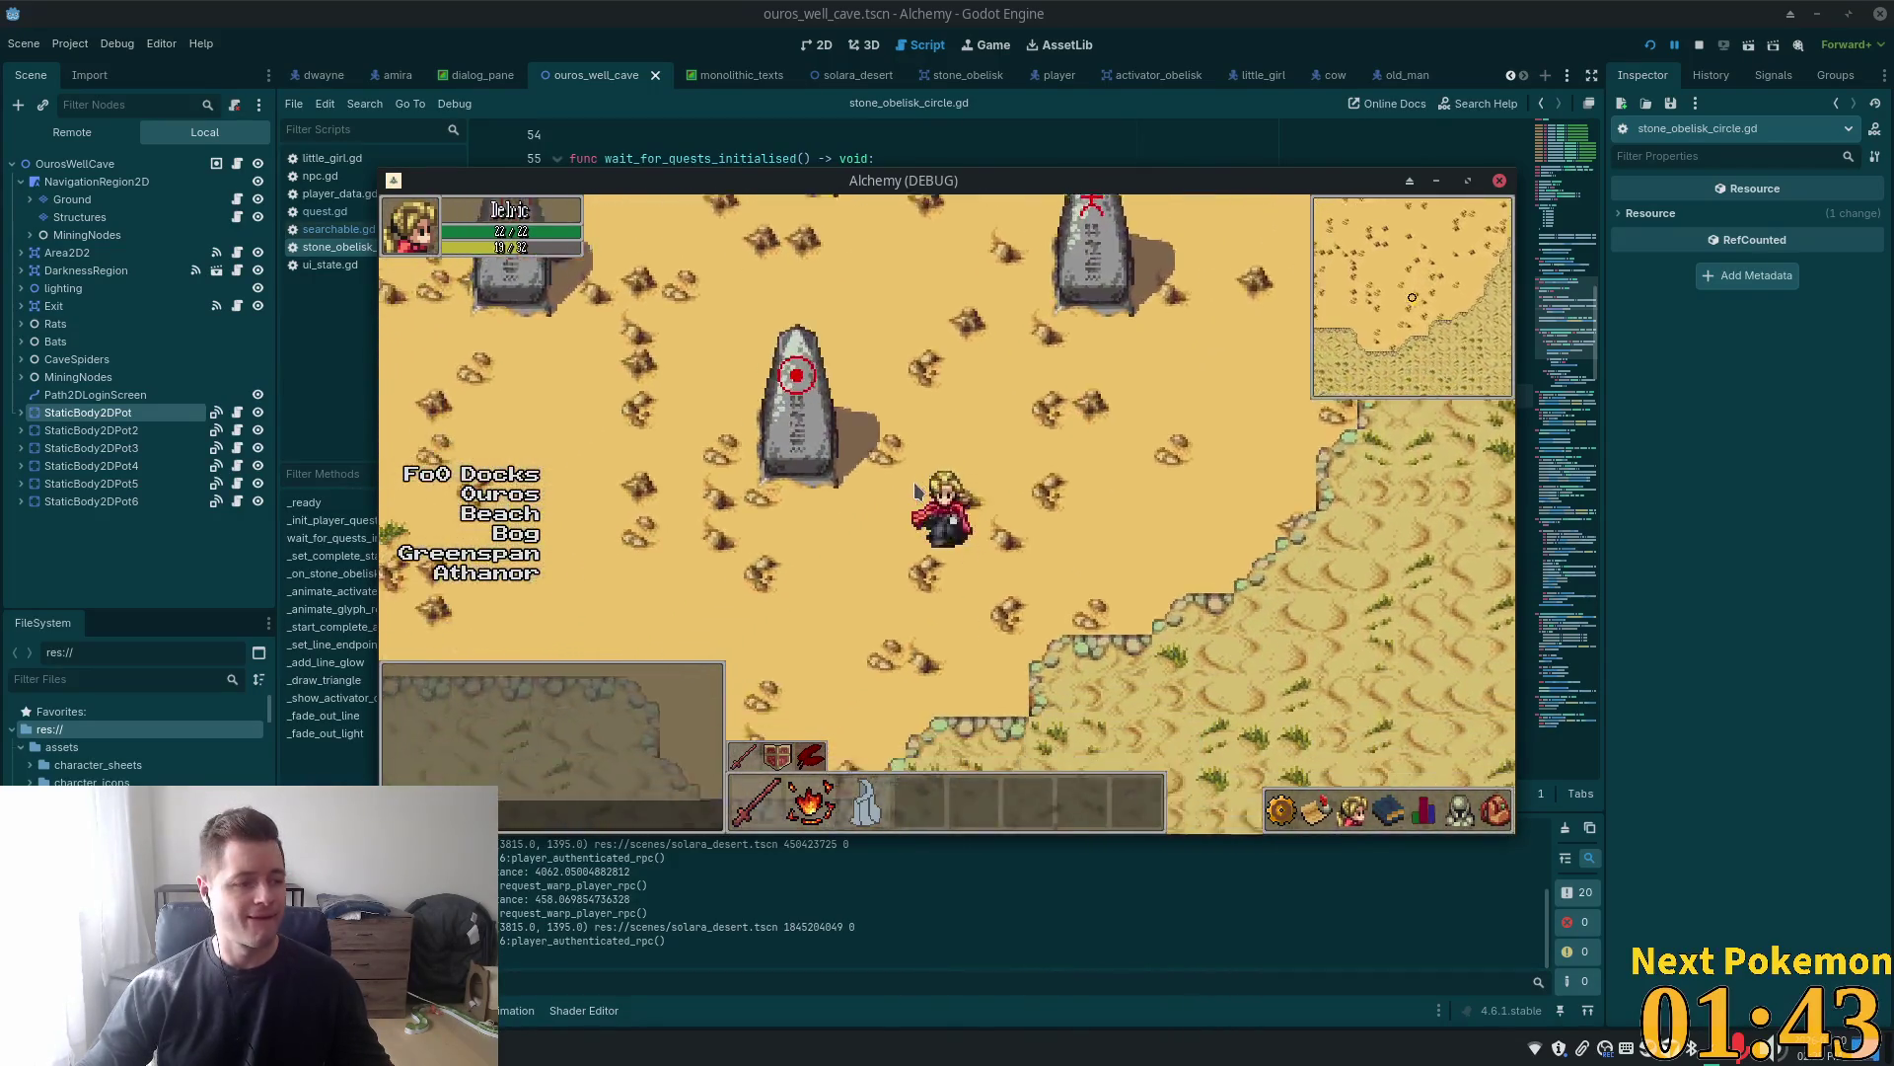
pyautogui.press('Up')
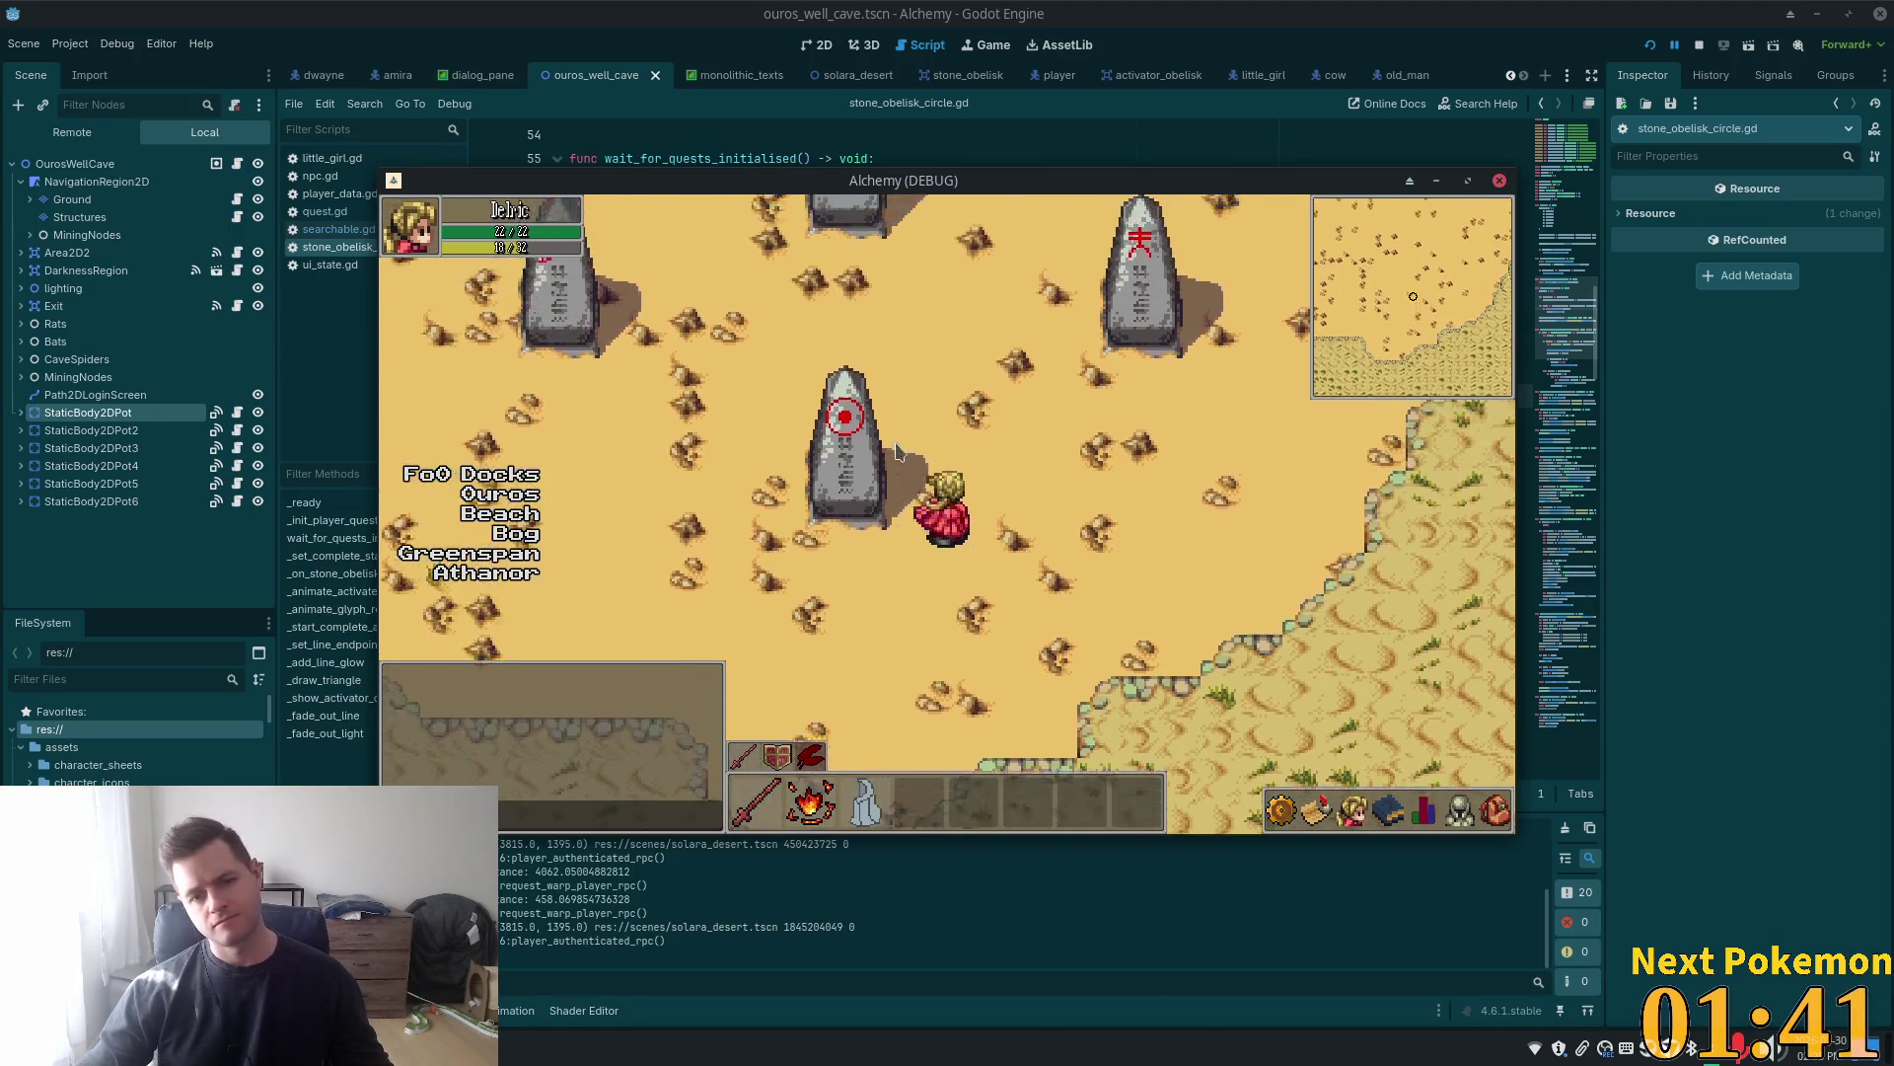
pyautogui.press('Up')
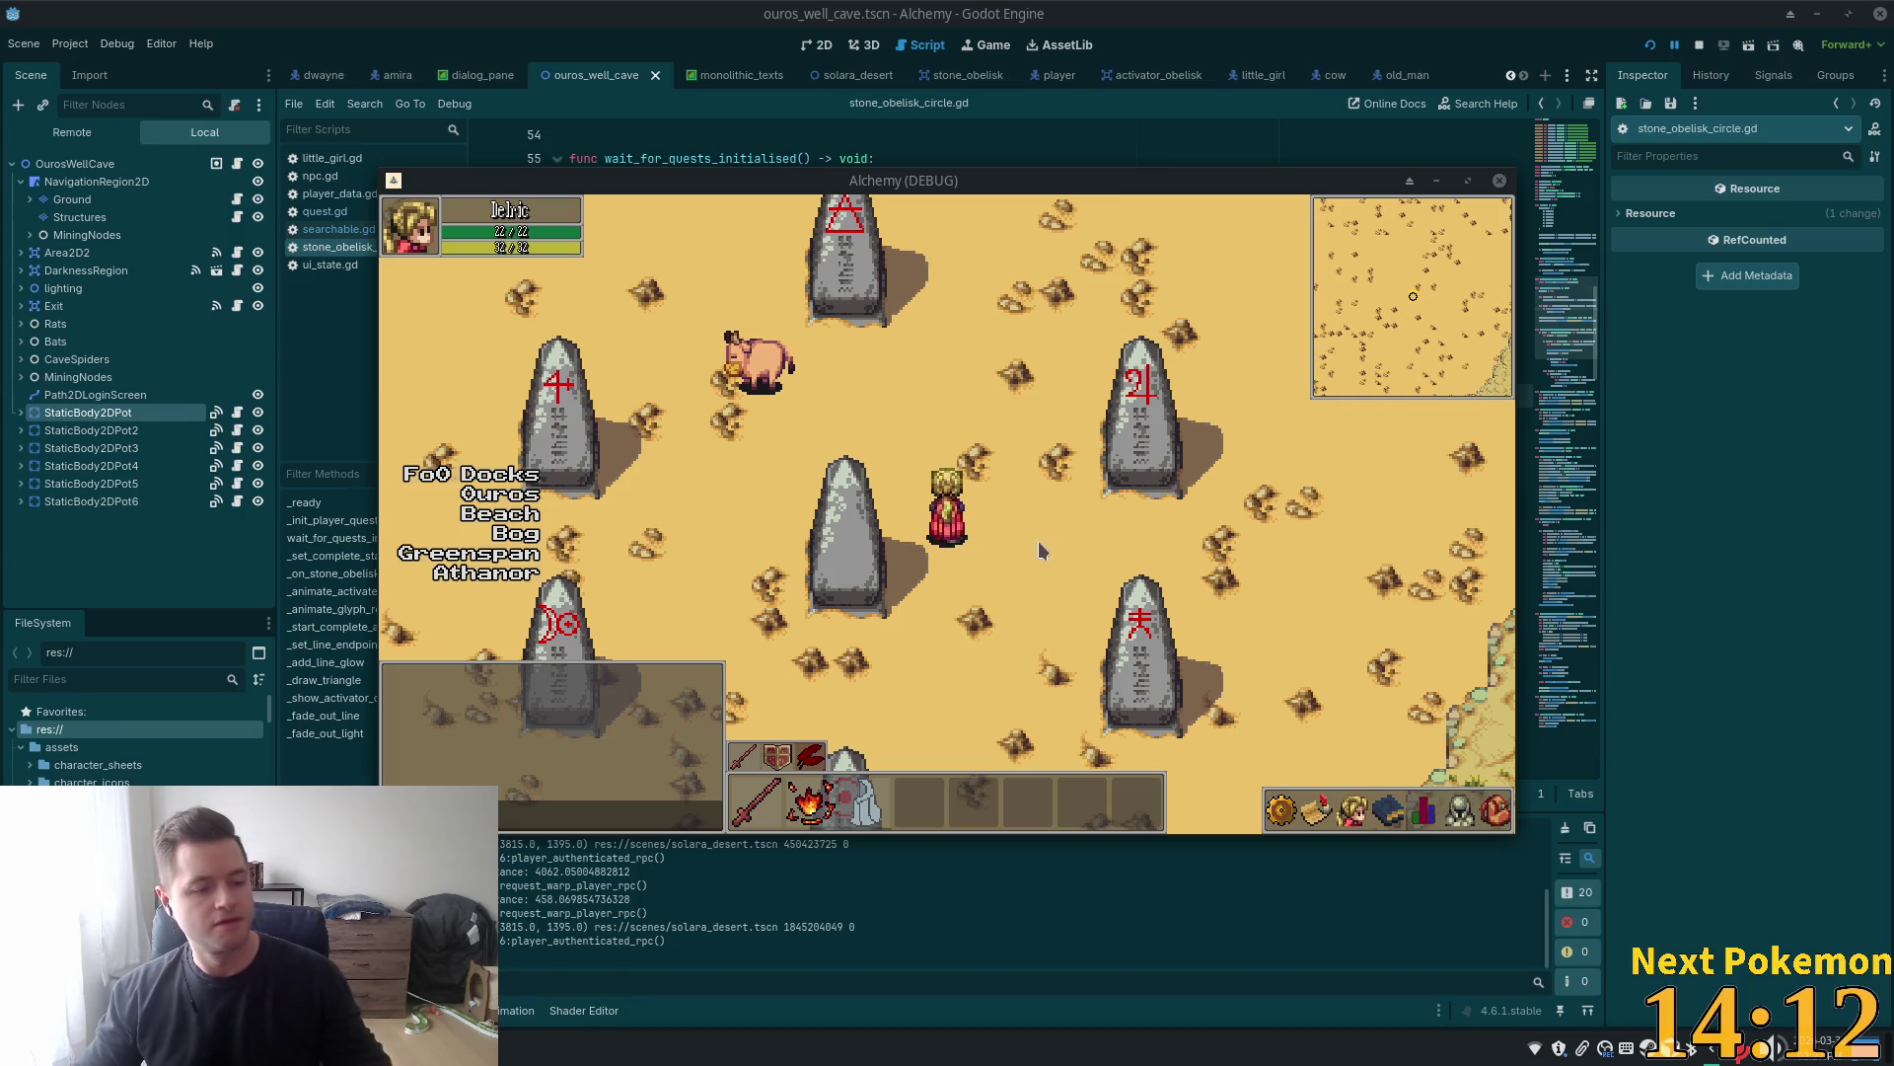
pyautogui.press('Left')
# Walk up to the triangle-glyph obelisk and back around the central obelisk
pyautogui.press('Up')
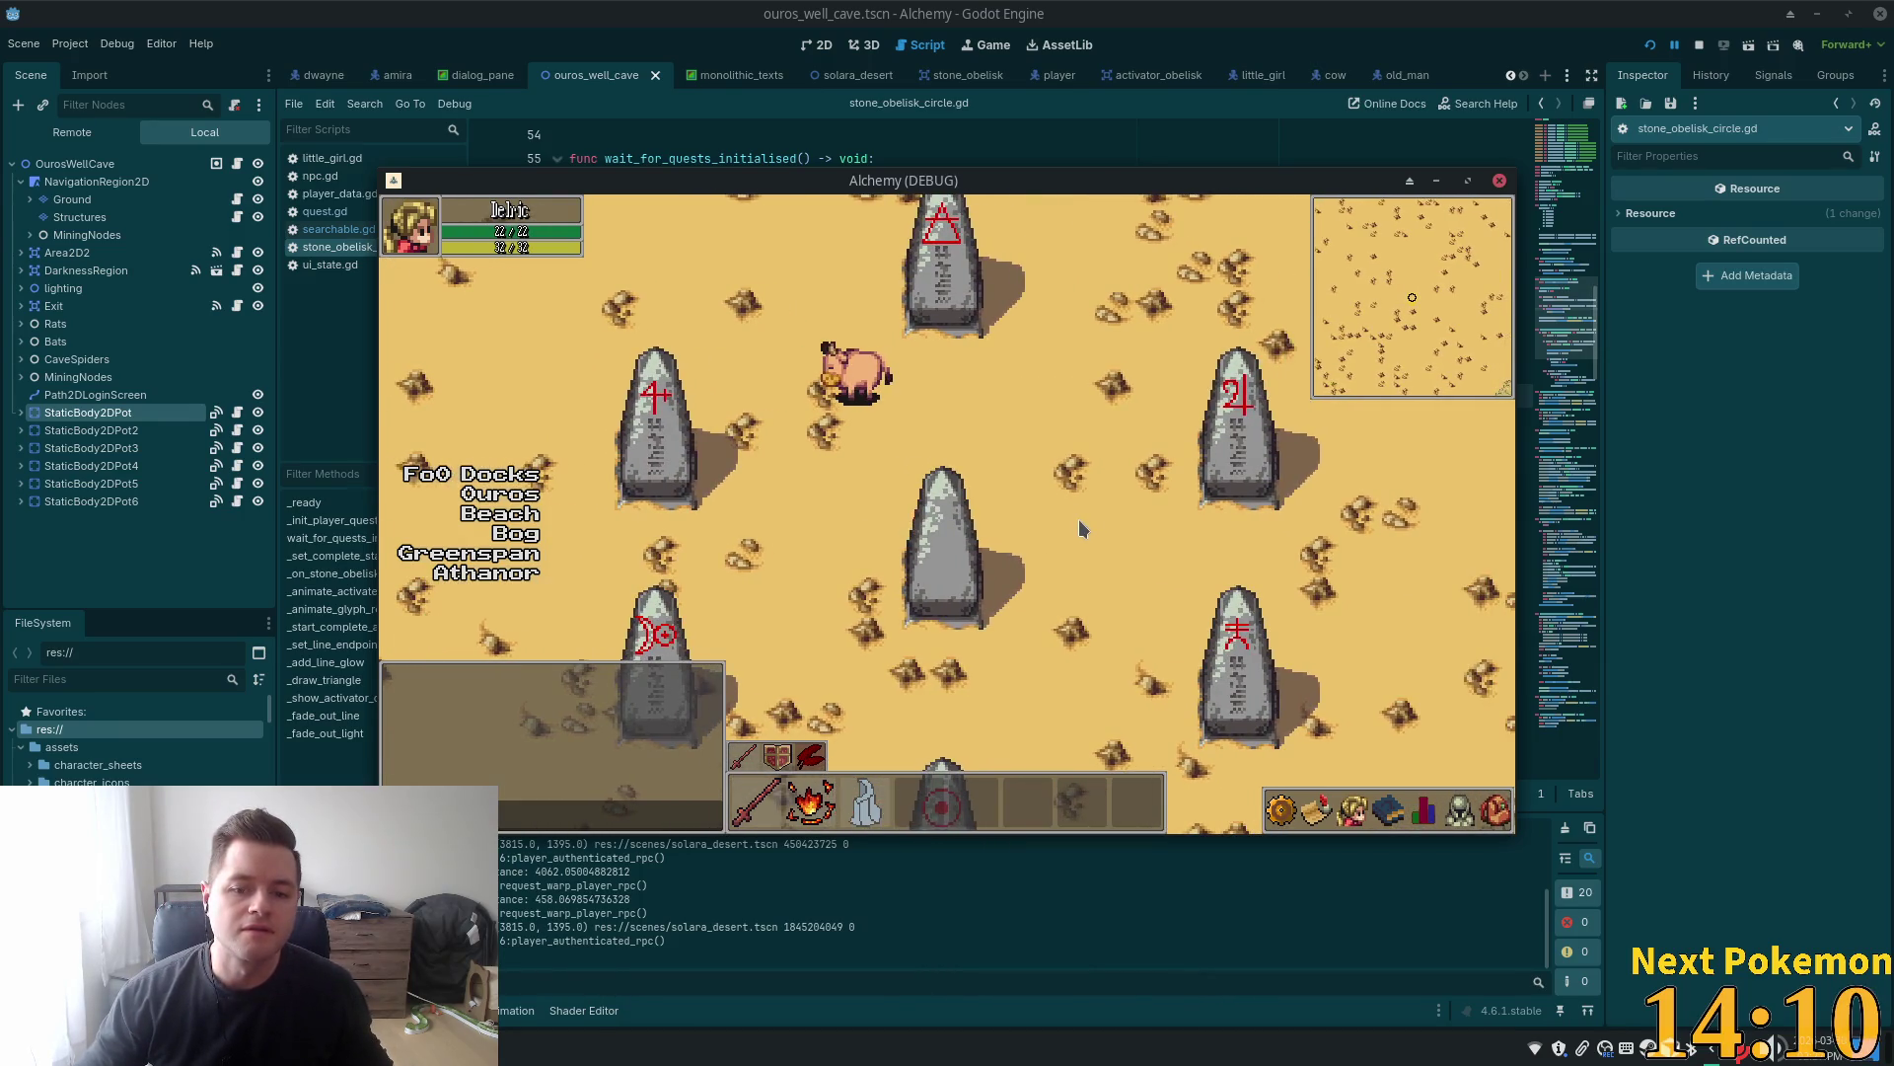
pyautogui.press('Up')
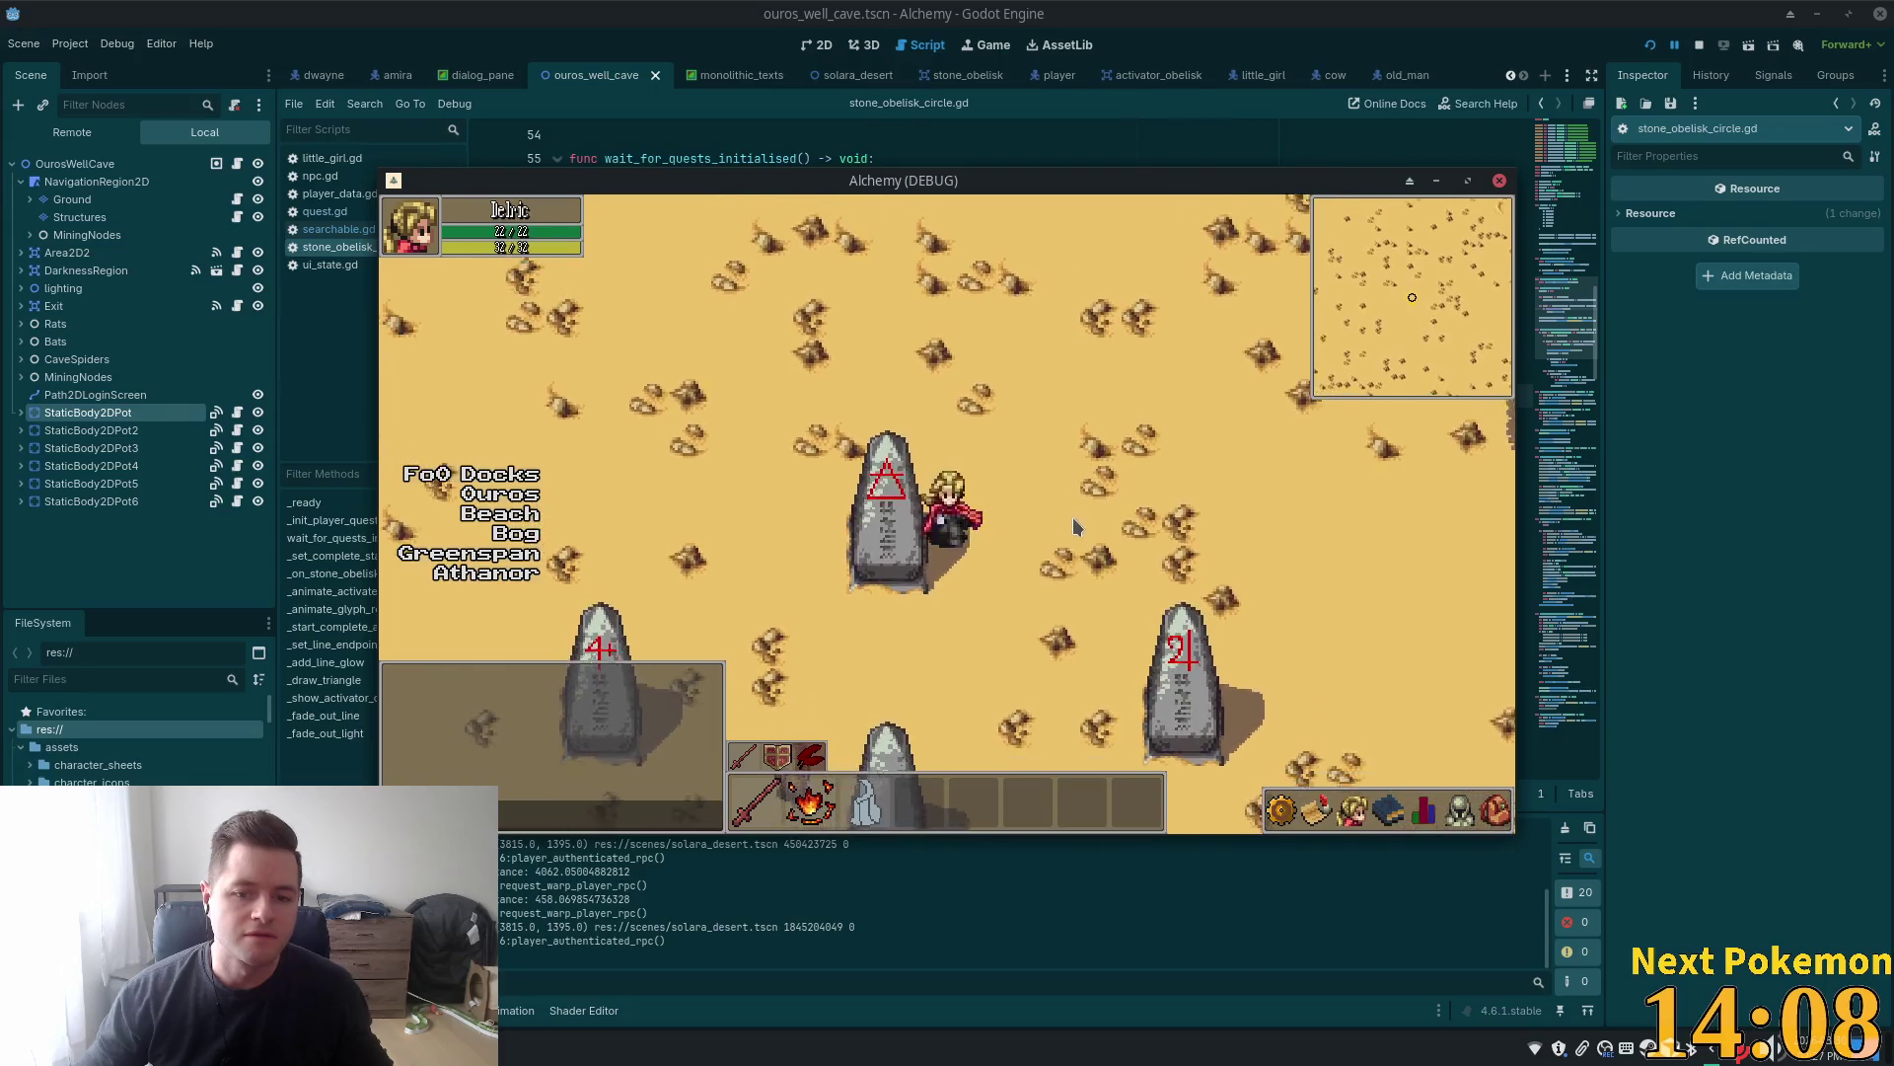
pyautogui.press('Left')
pyautogui.press('Down')
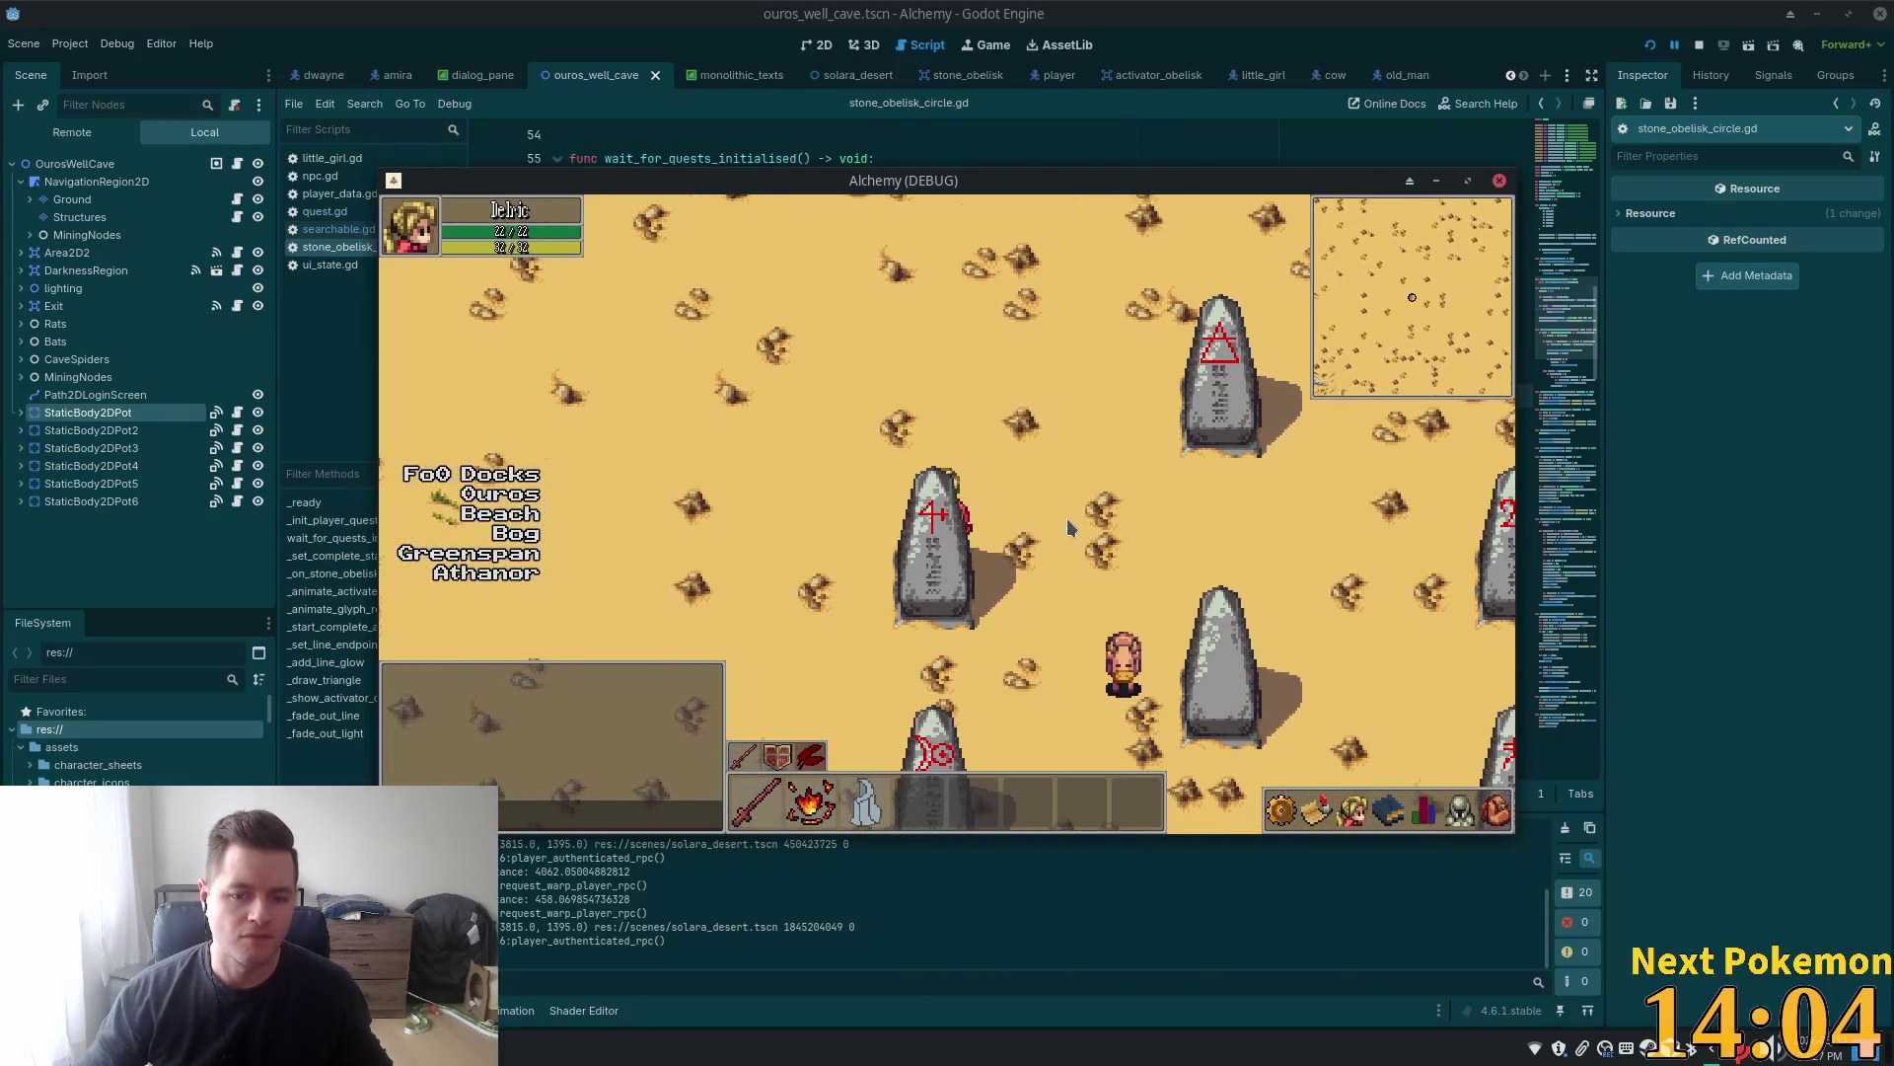
pyautogui.press('Right')
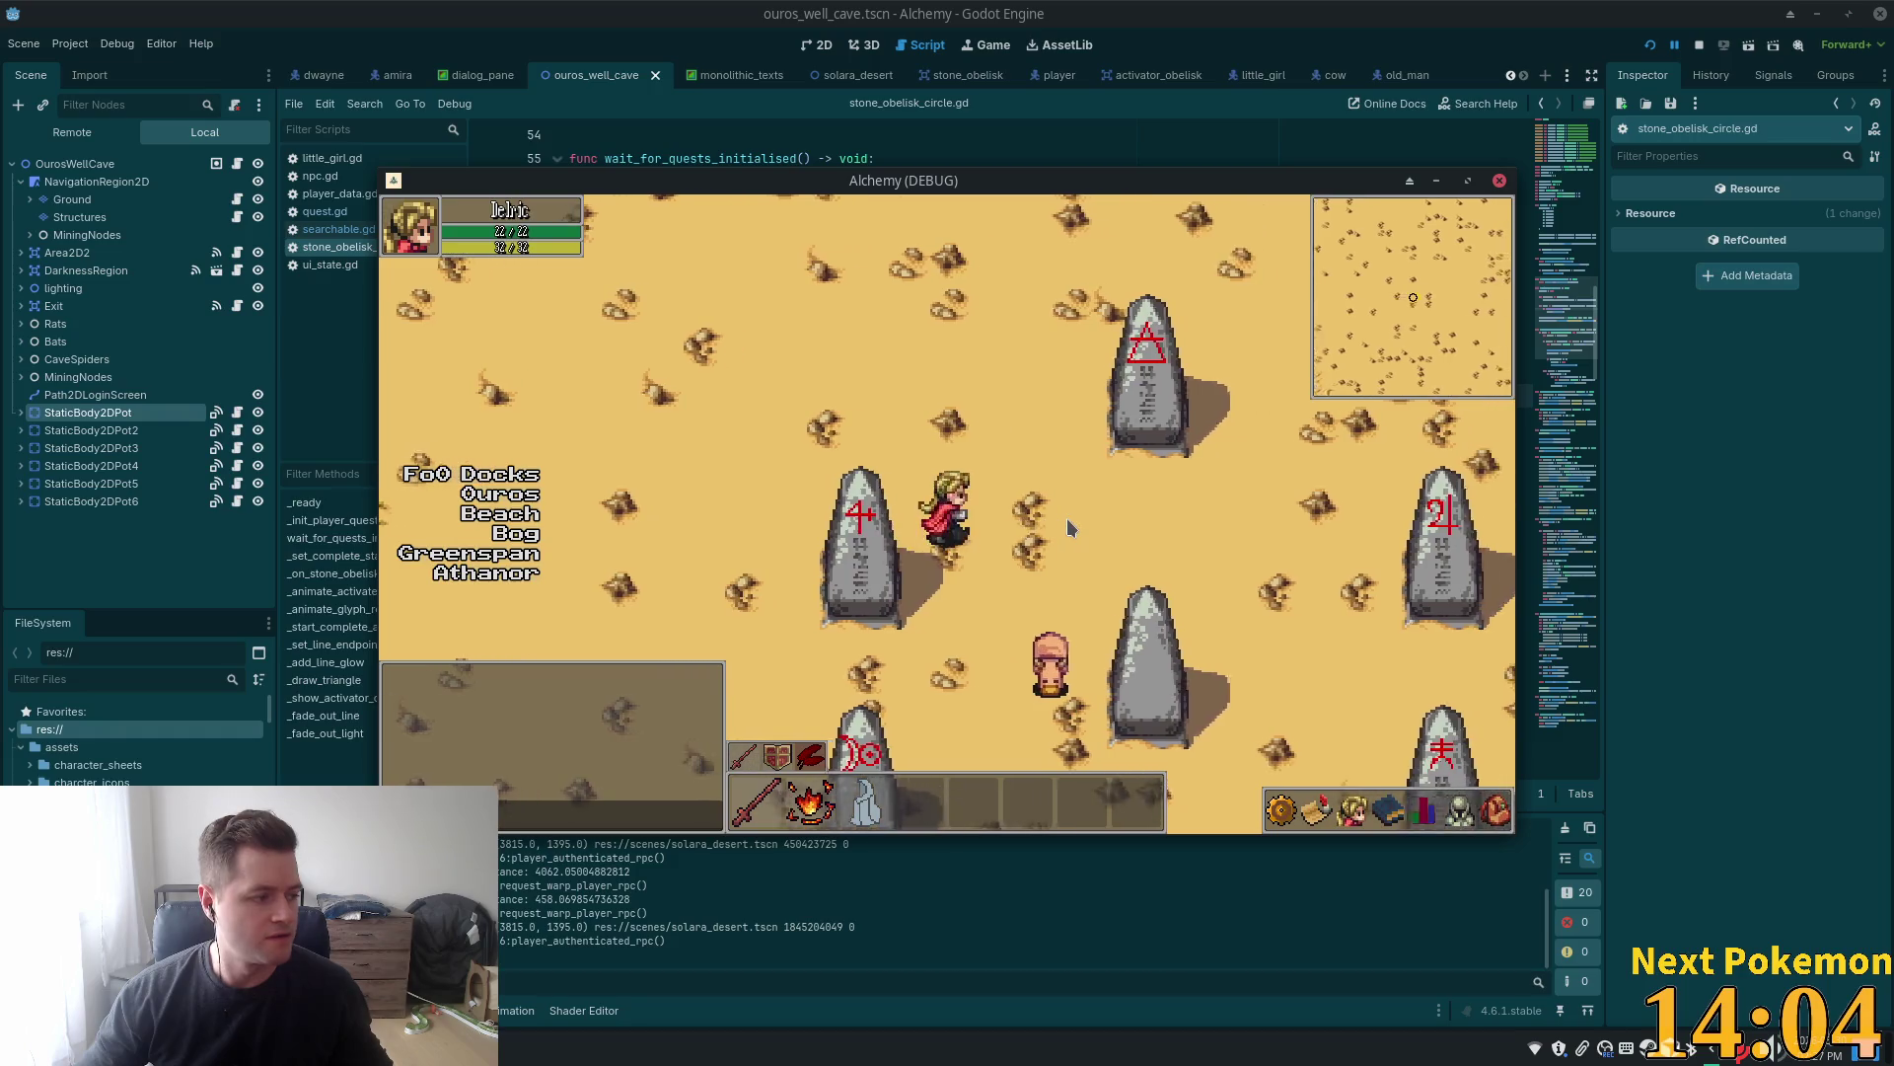
pyautogui.press('Down')
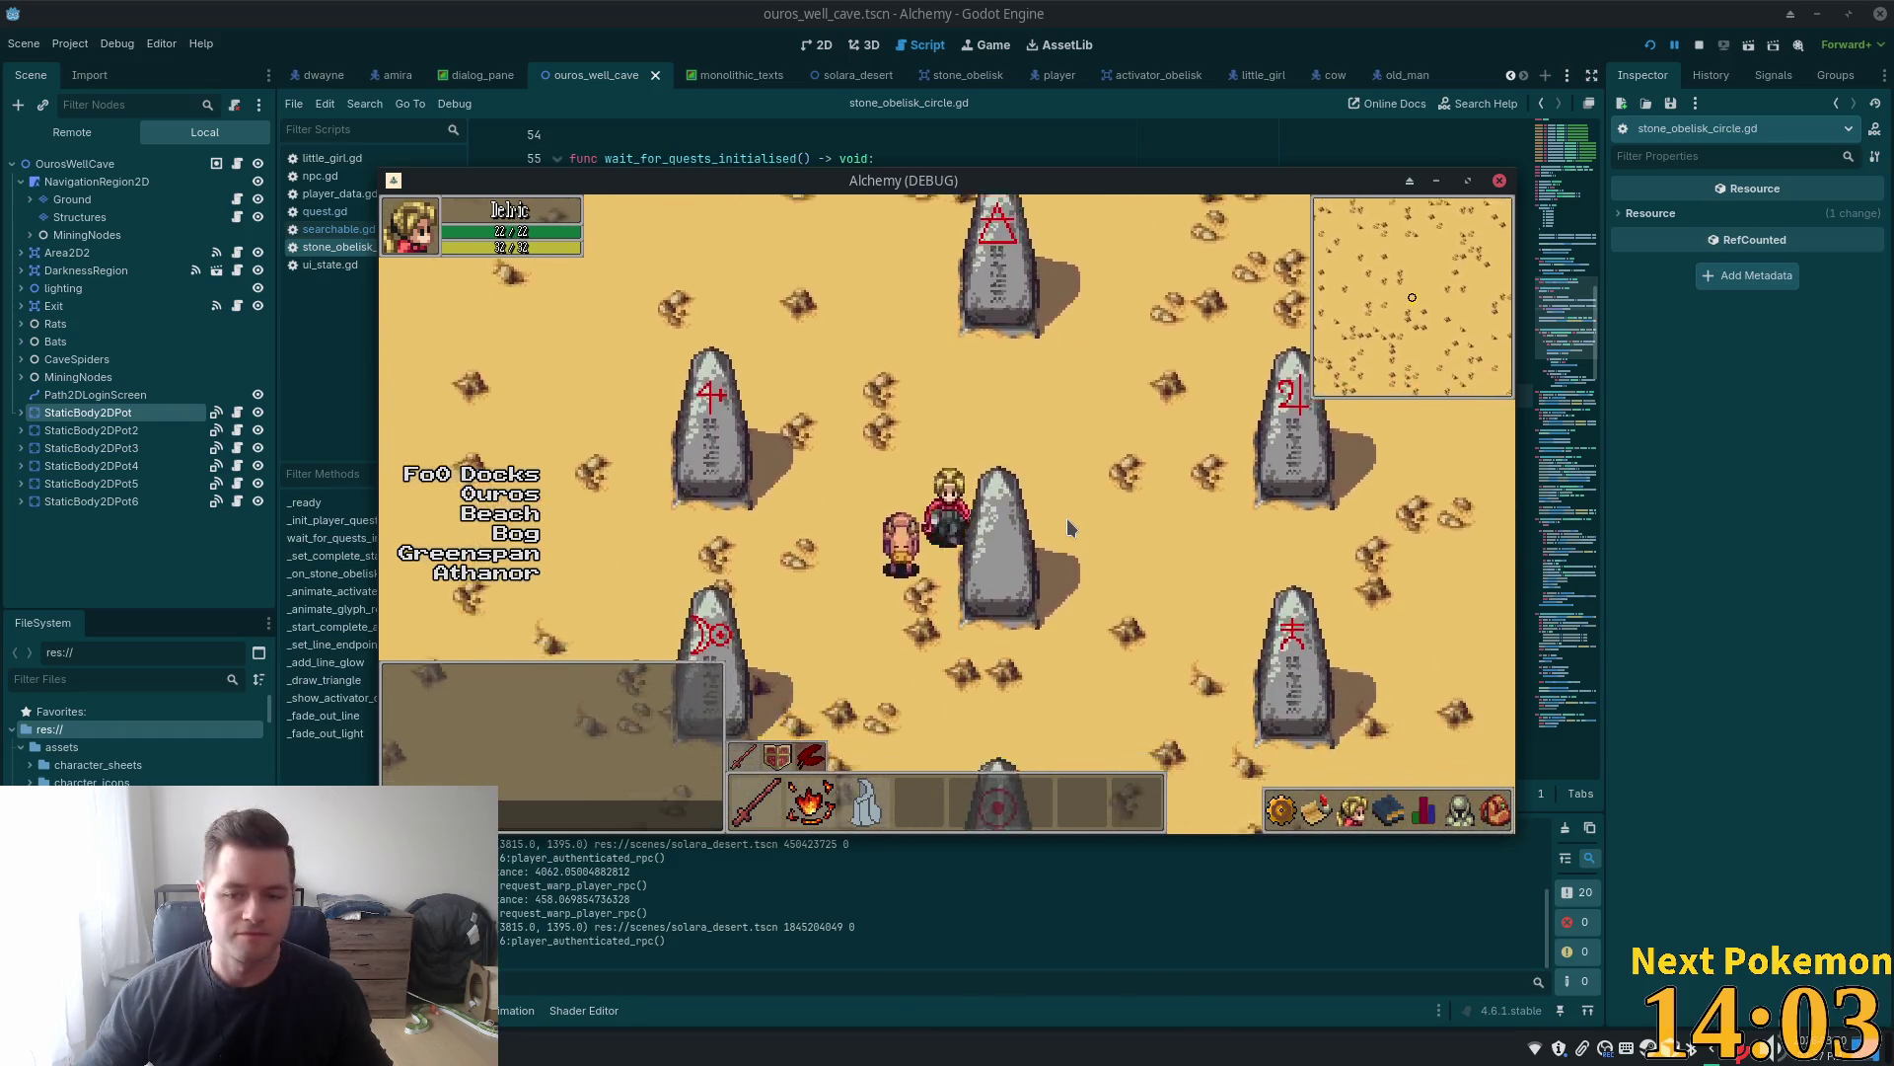
pyautogui.press('Down')
pyautogui.press('Right')
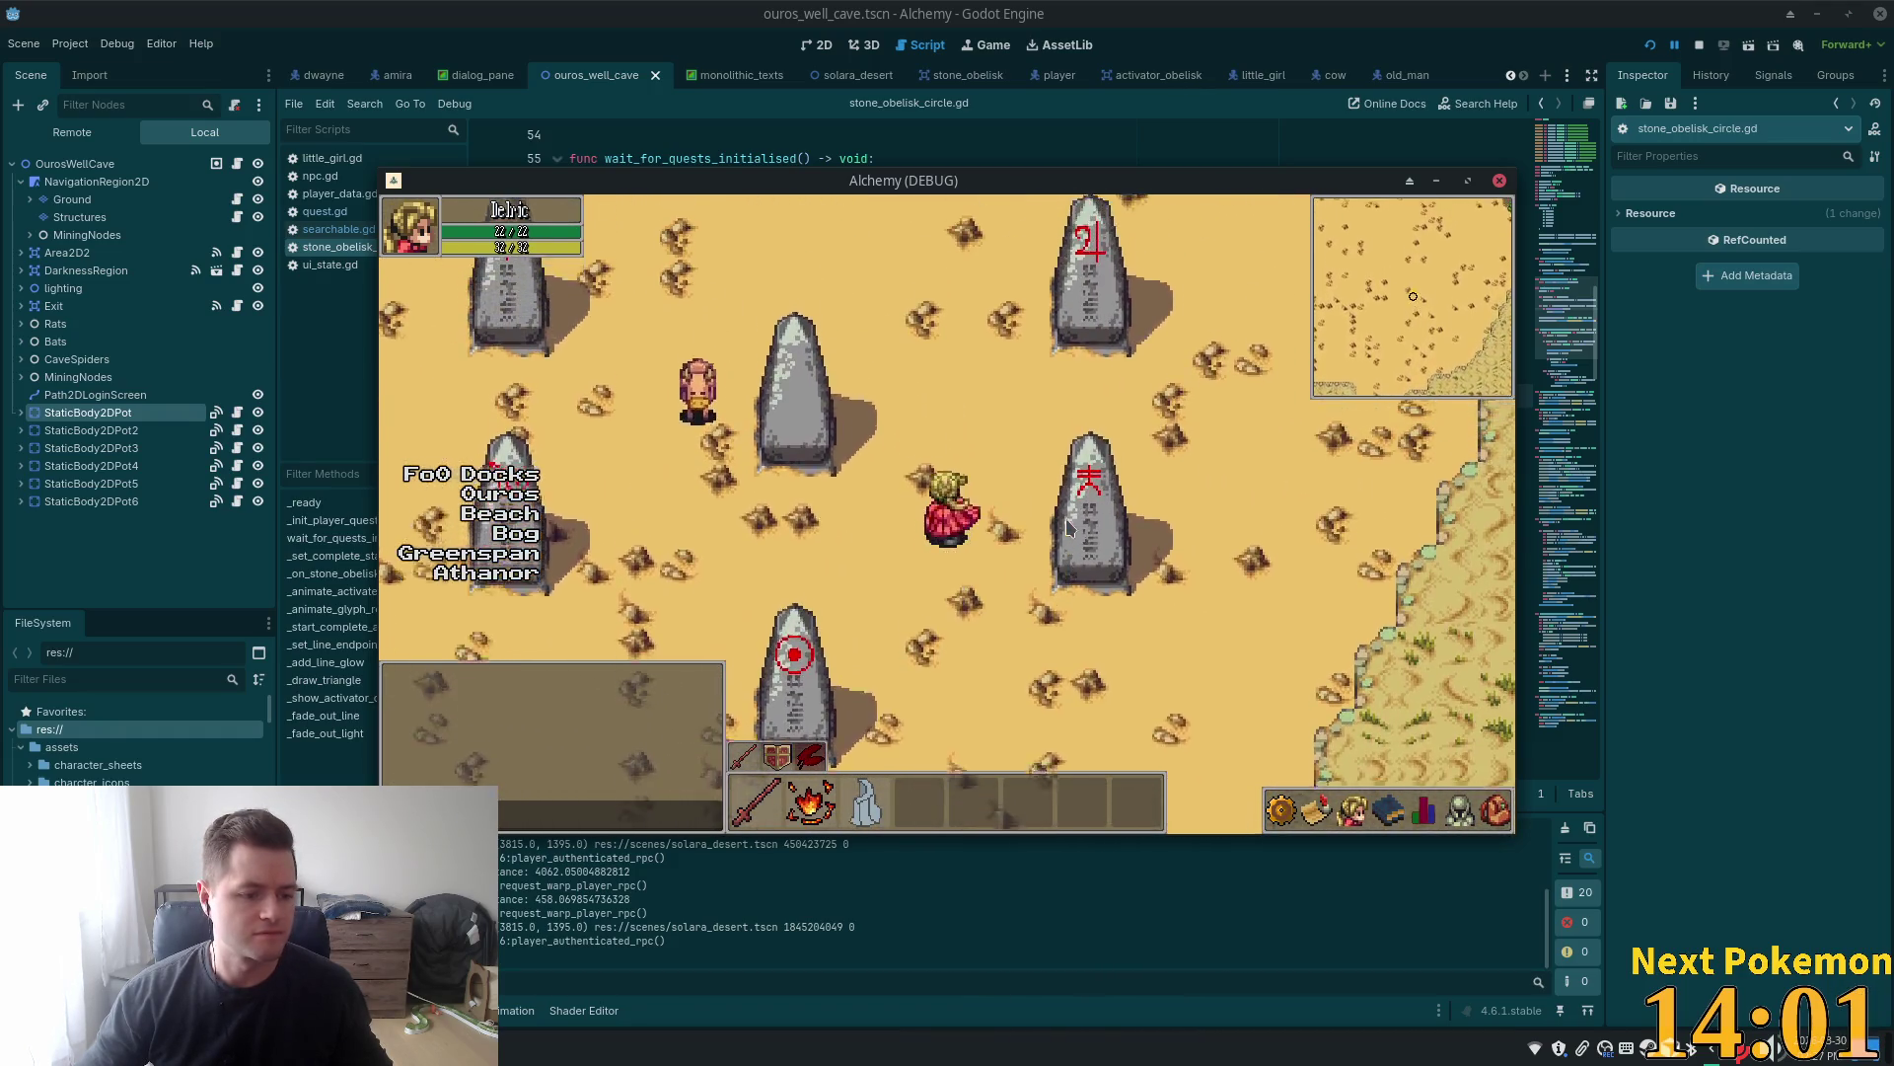
pyautogui.press('Left')
pyautogui.press('Up')
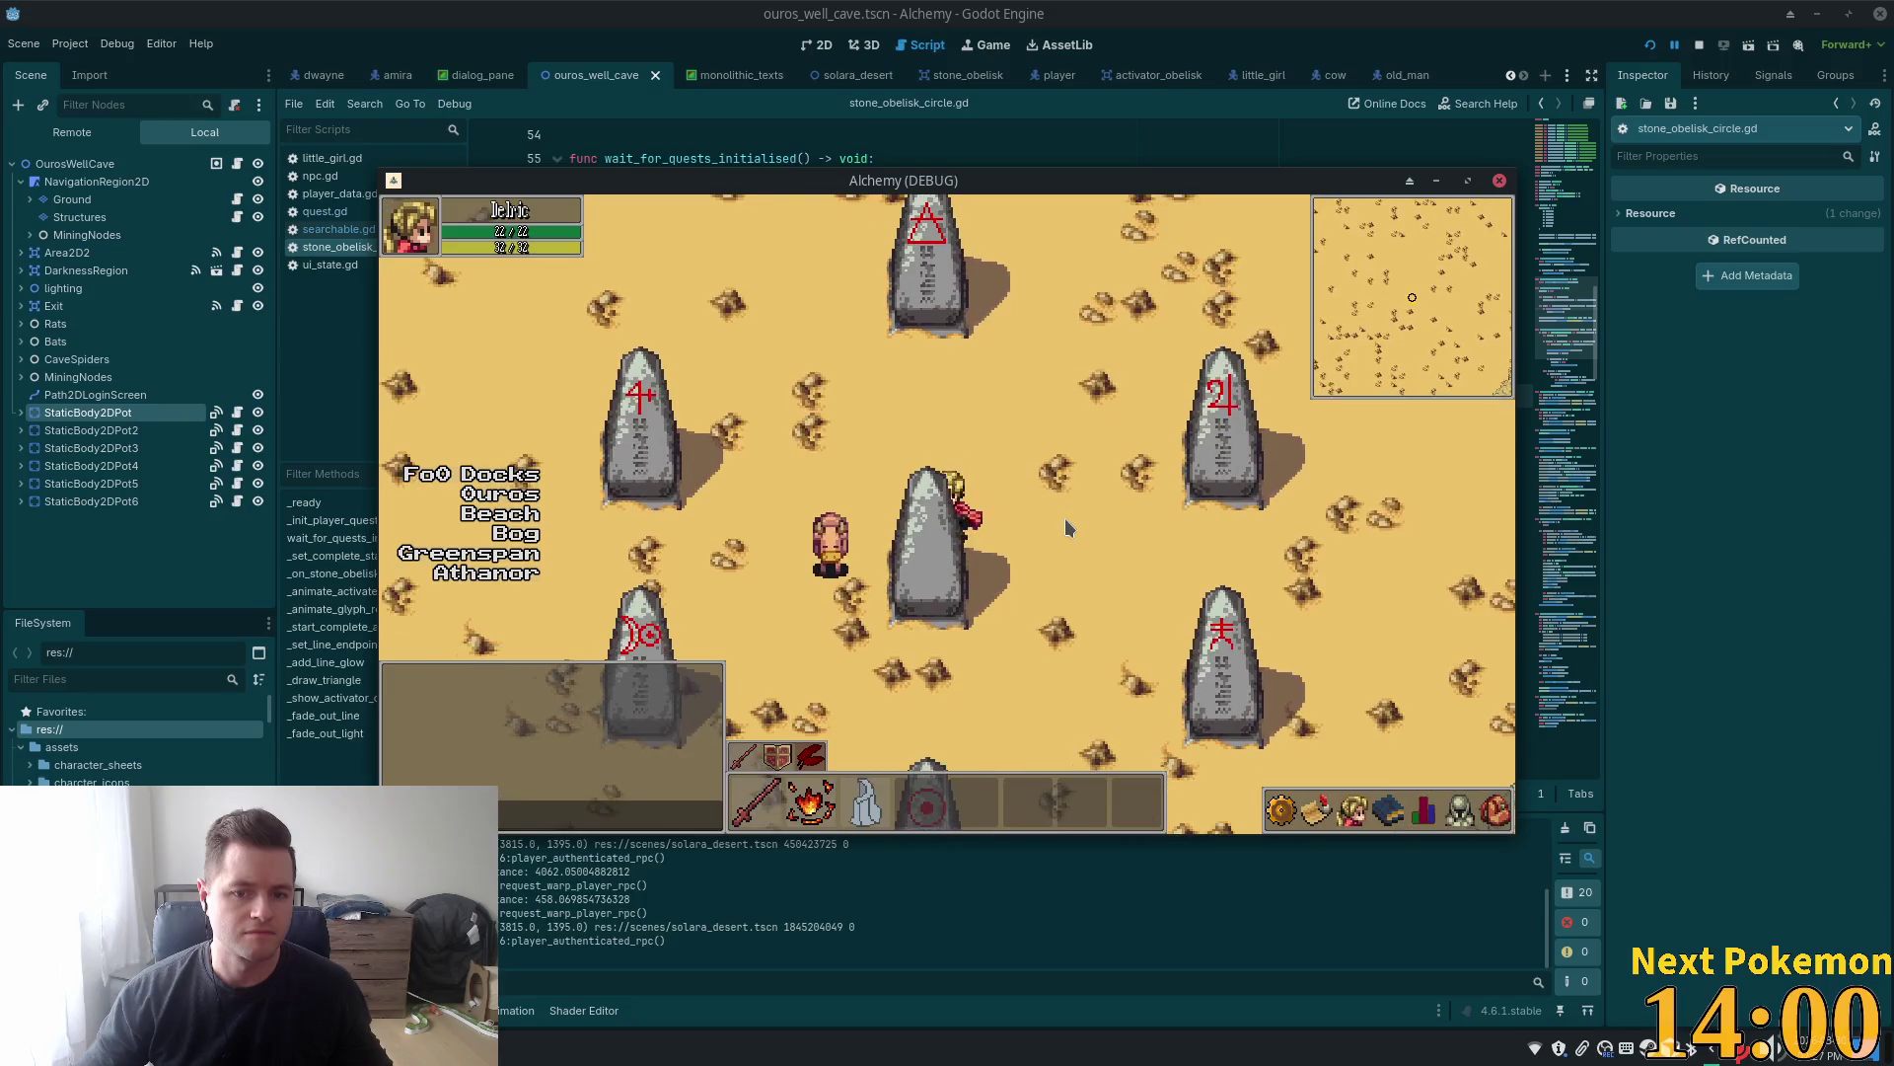
# Walk between the obelisks over to the red circle-glyph obelisk, then up-right
pyautogui.press('Left')
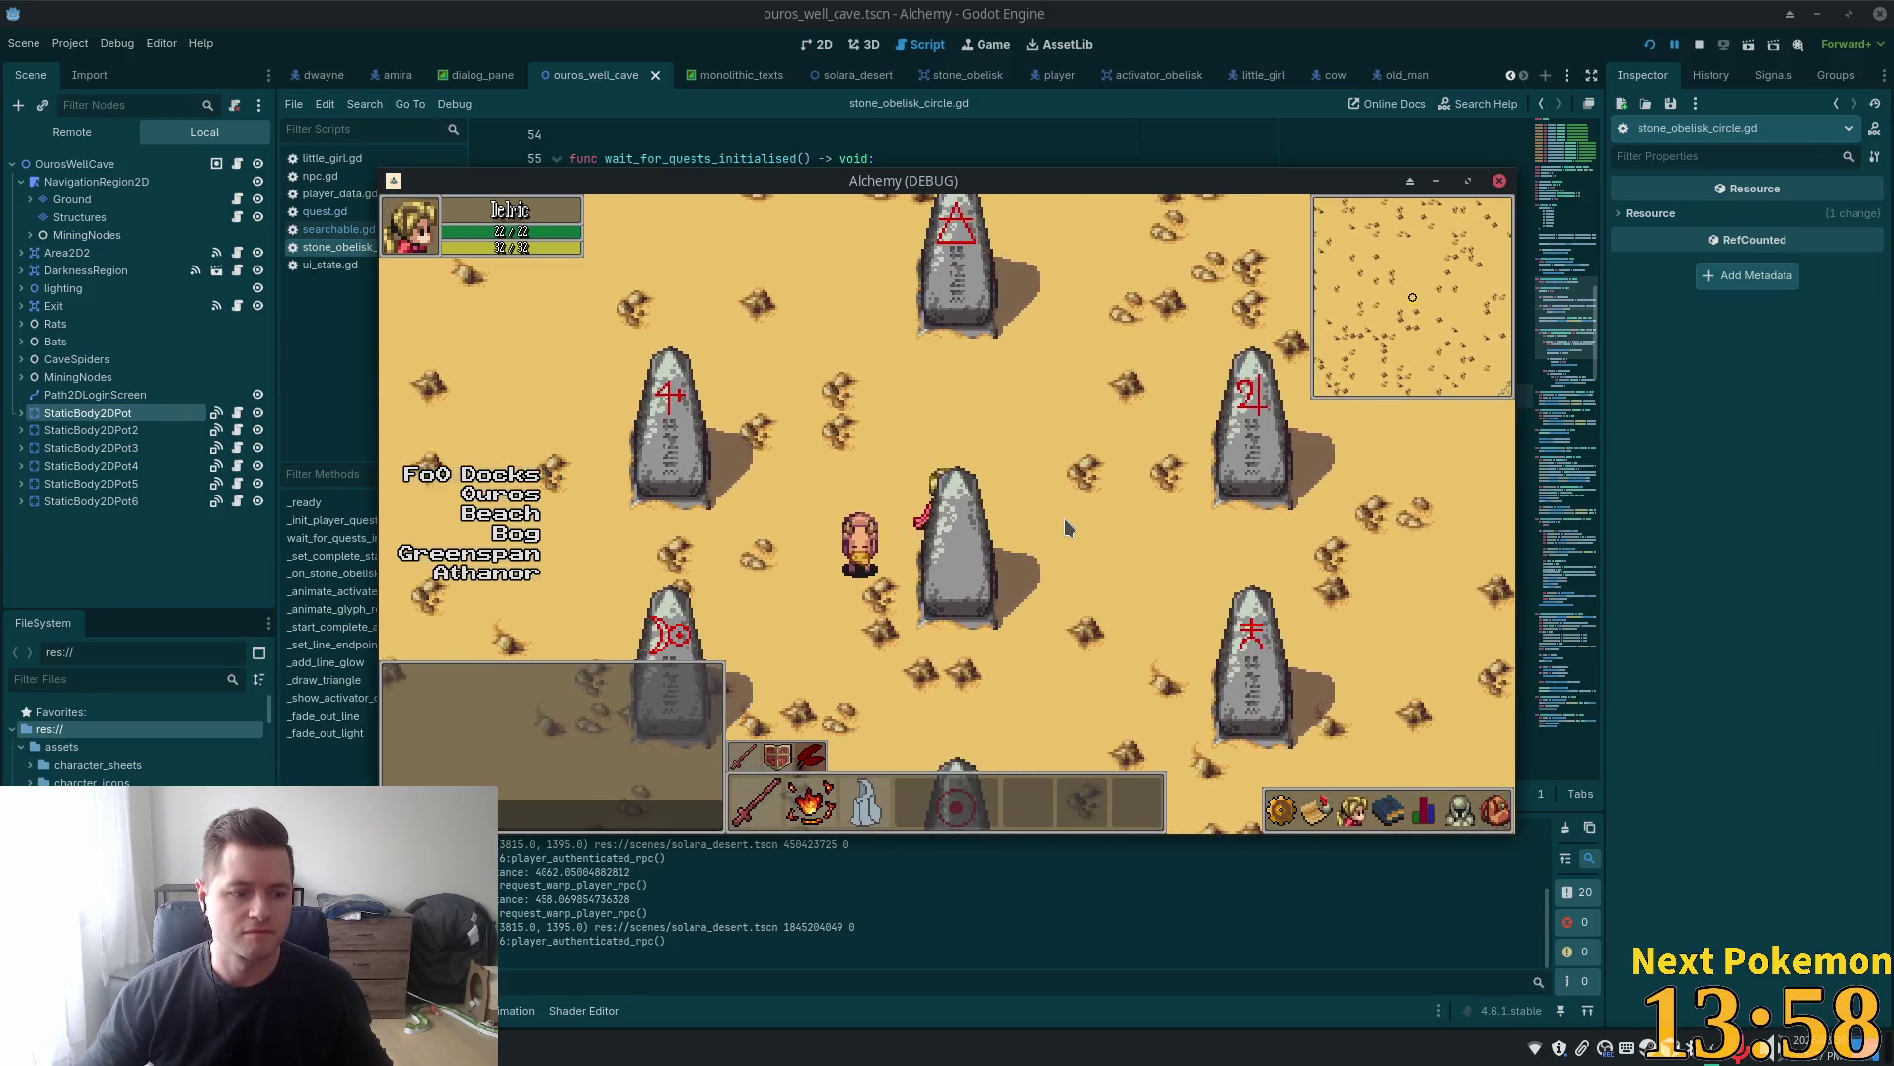
pyautogui.press('Up')
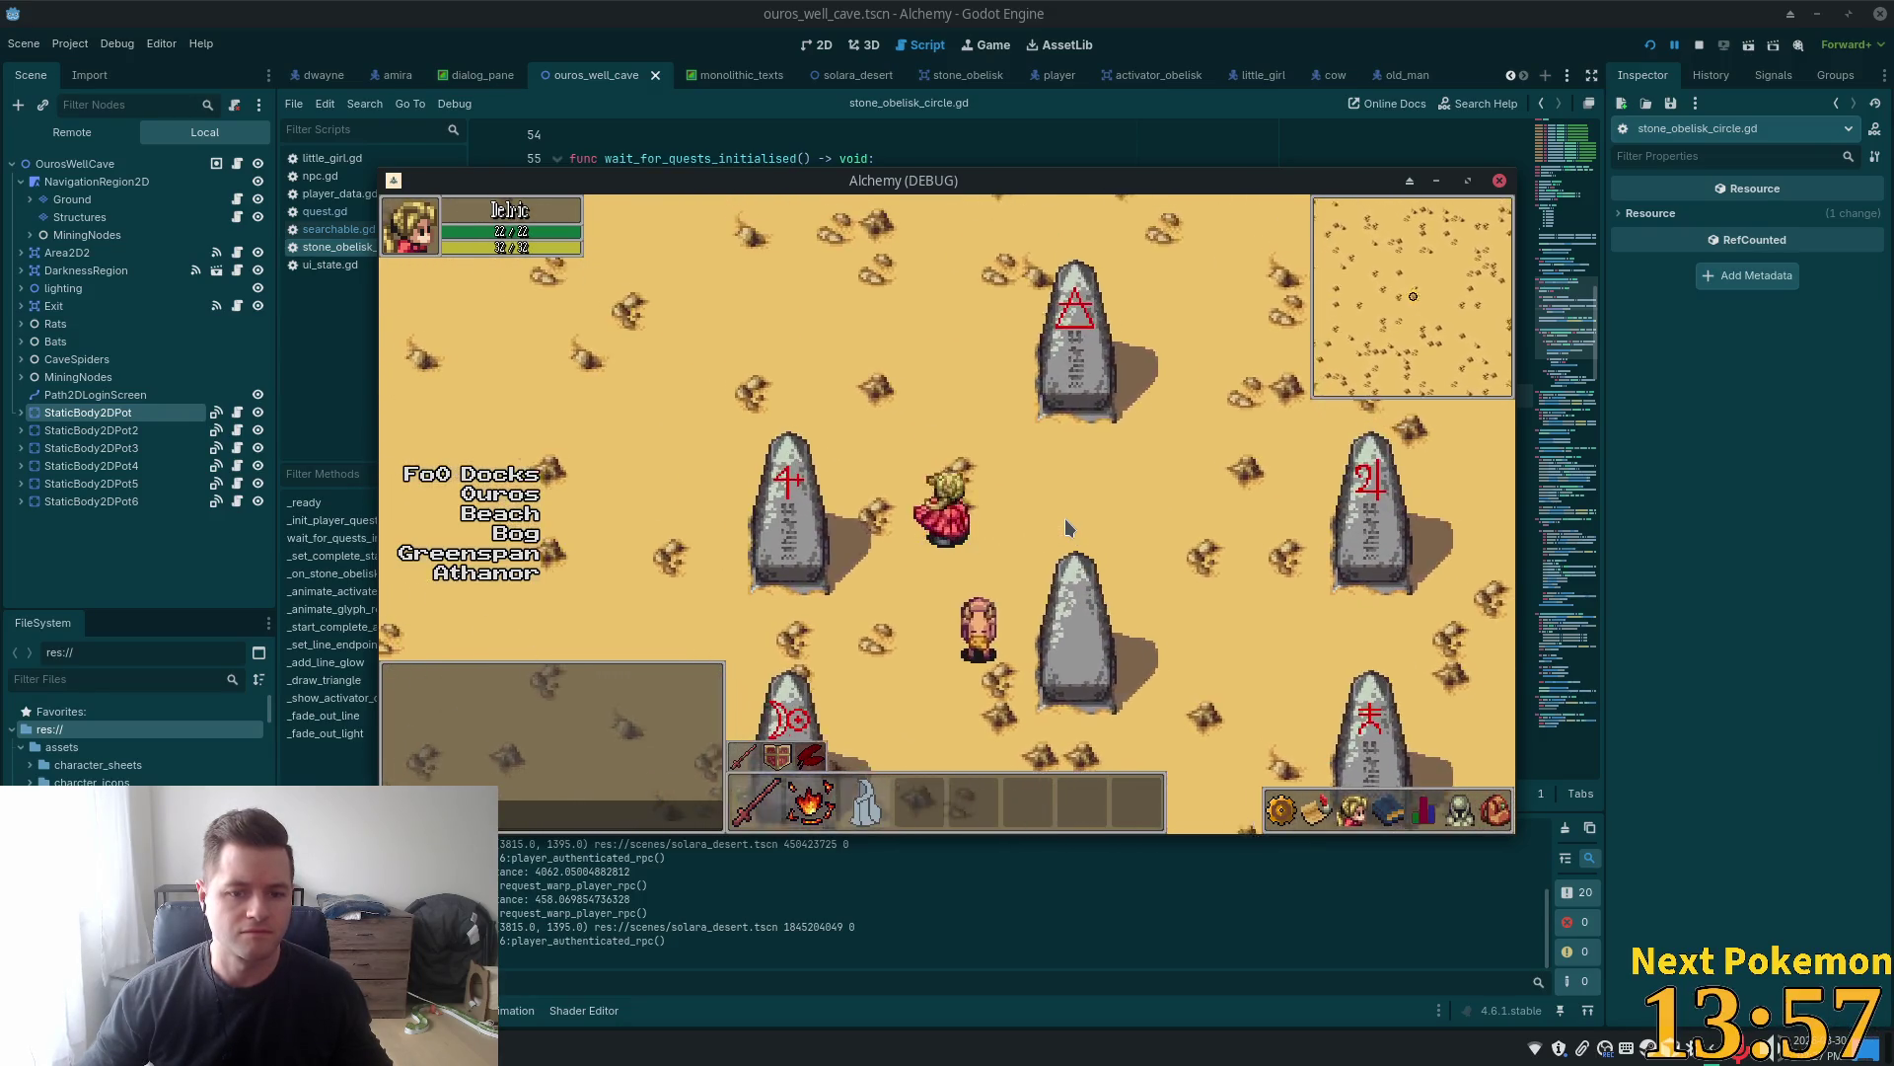
pyautogui.press('Left')
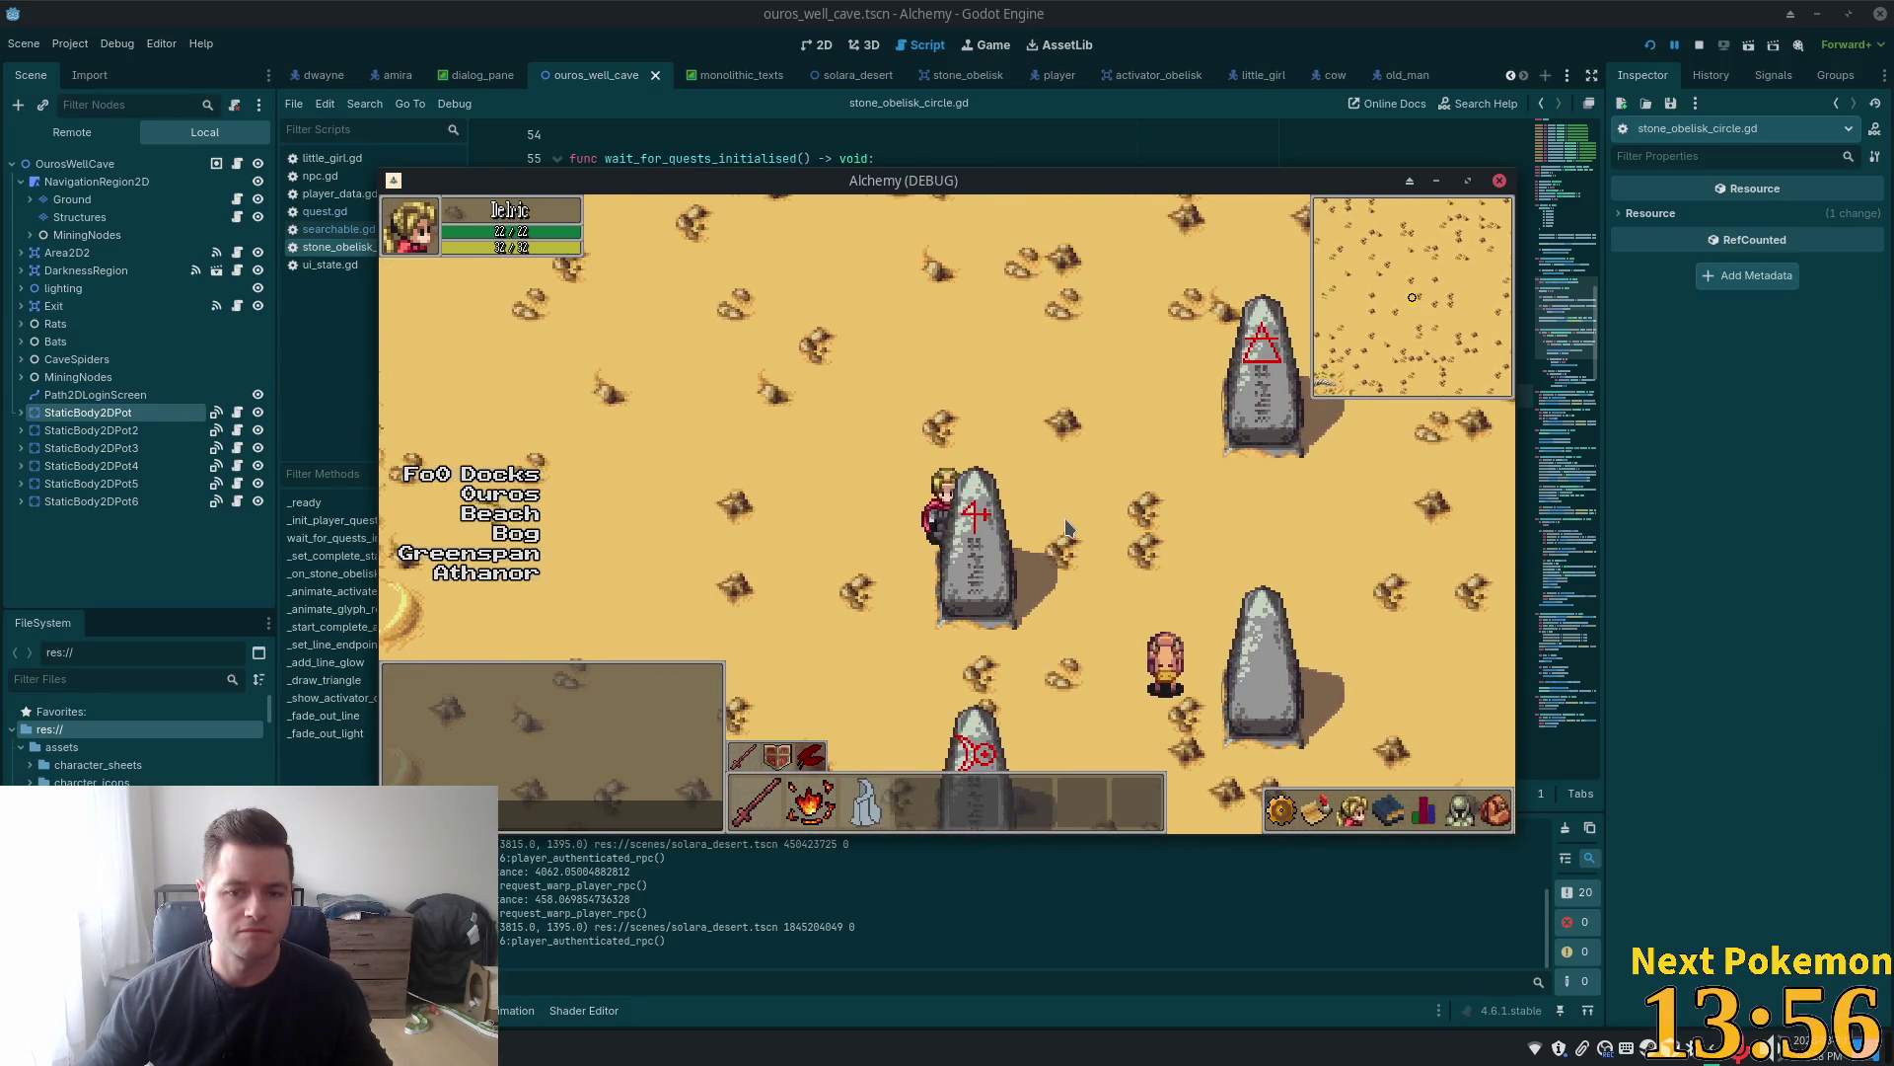
pyautogui.press('Right')
pyautogui.press('Down')
pyautogui.press('Down')
pyautogui.press('Right')
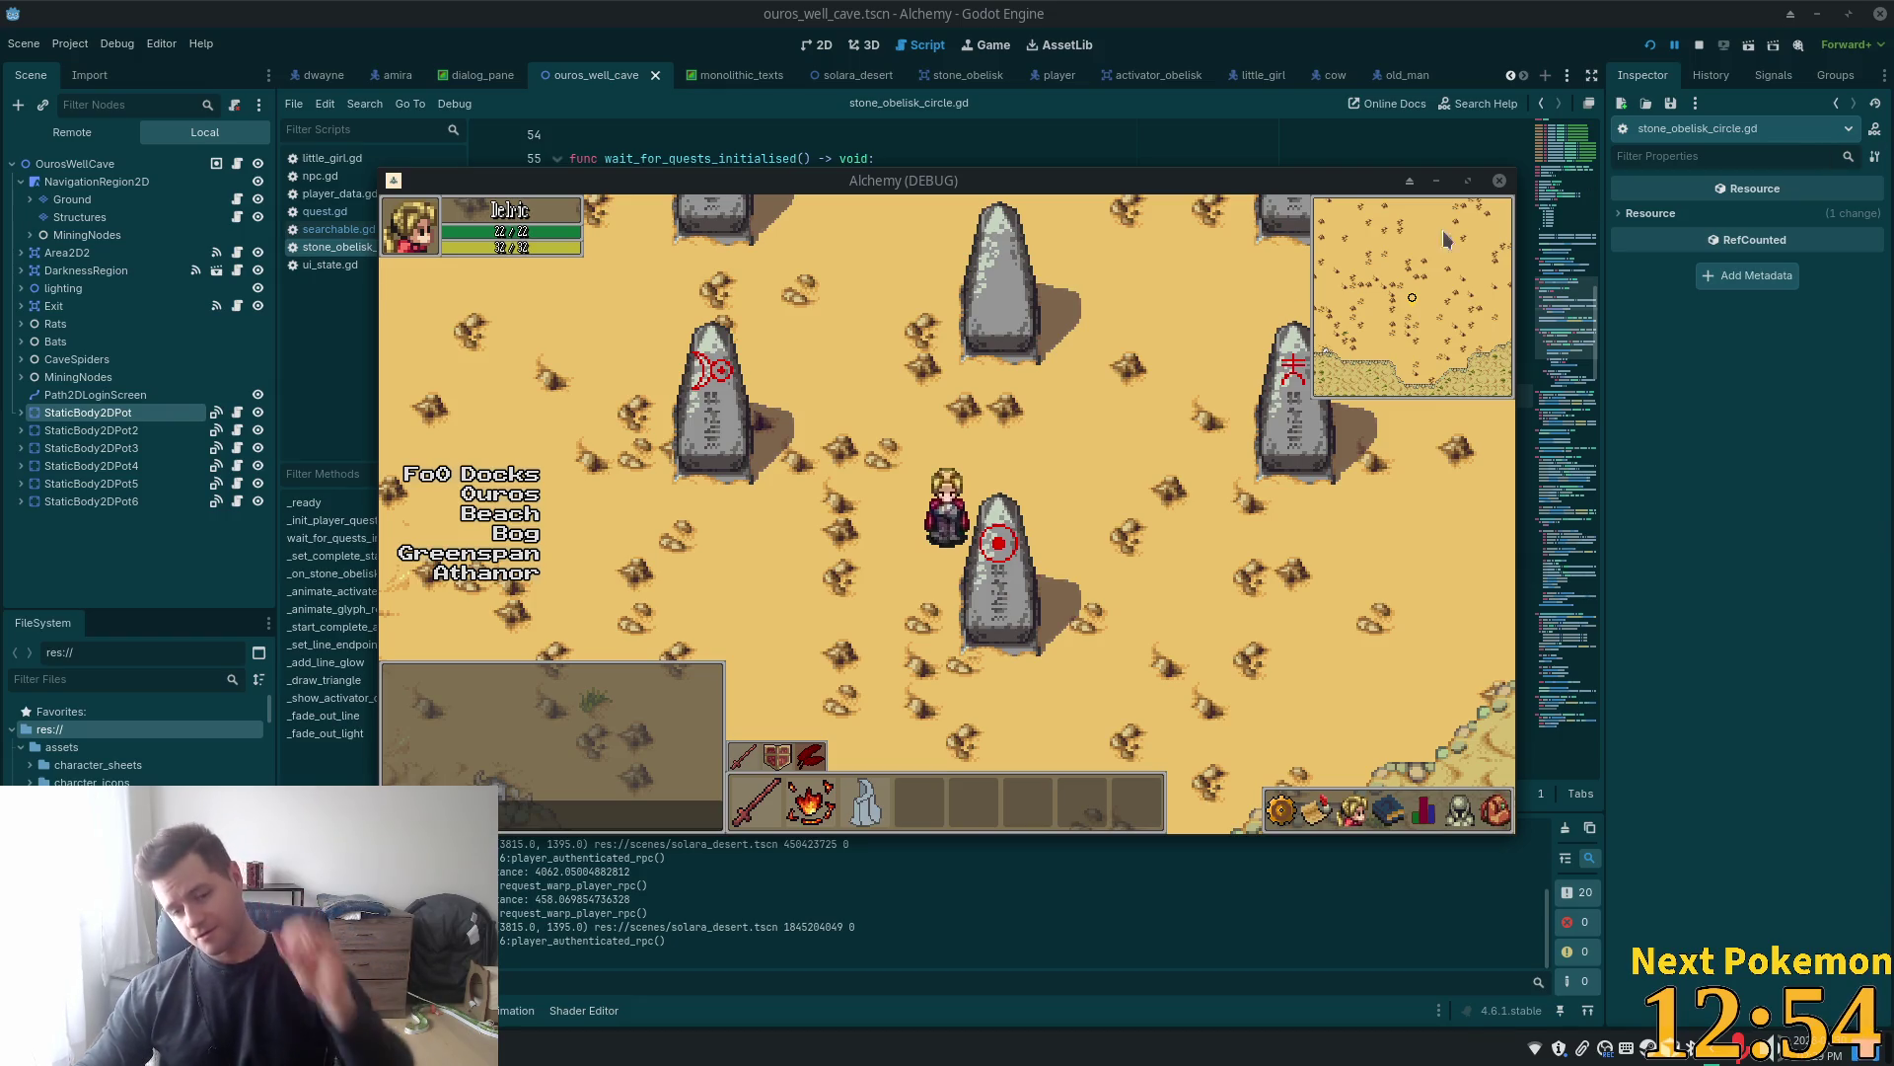
pyautogui.click(1156, 381)
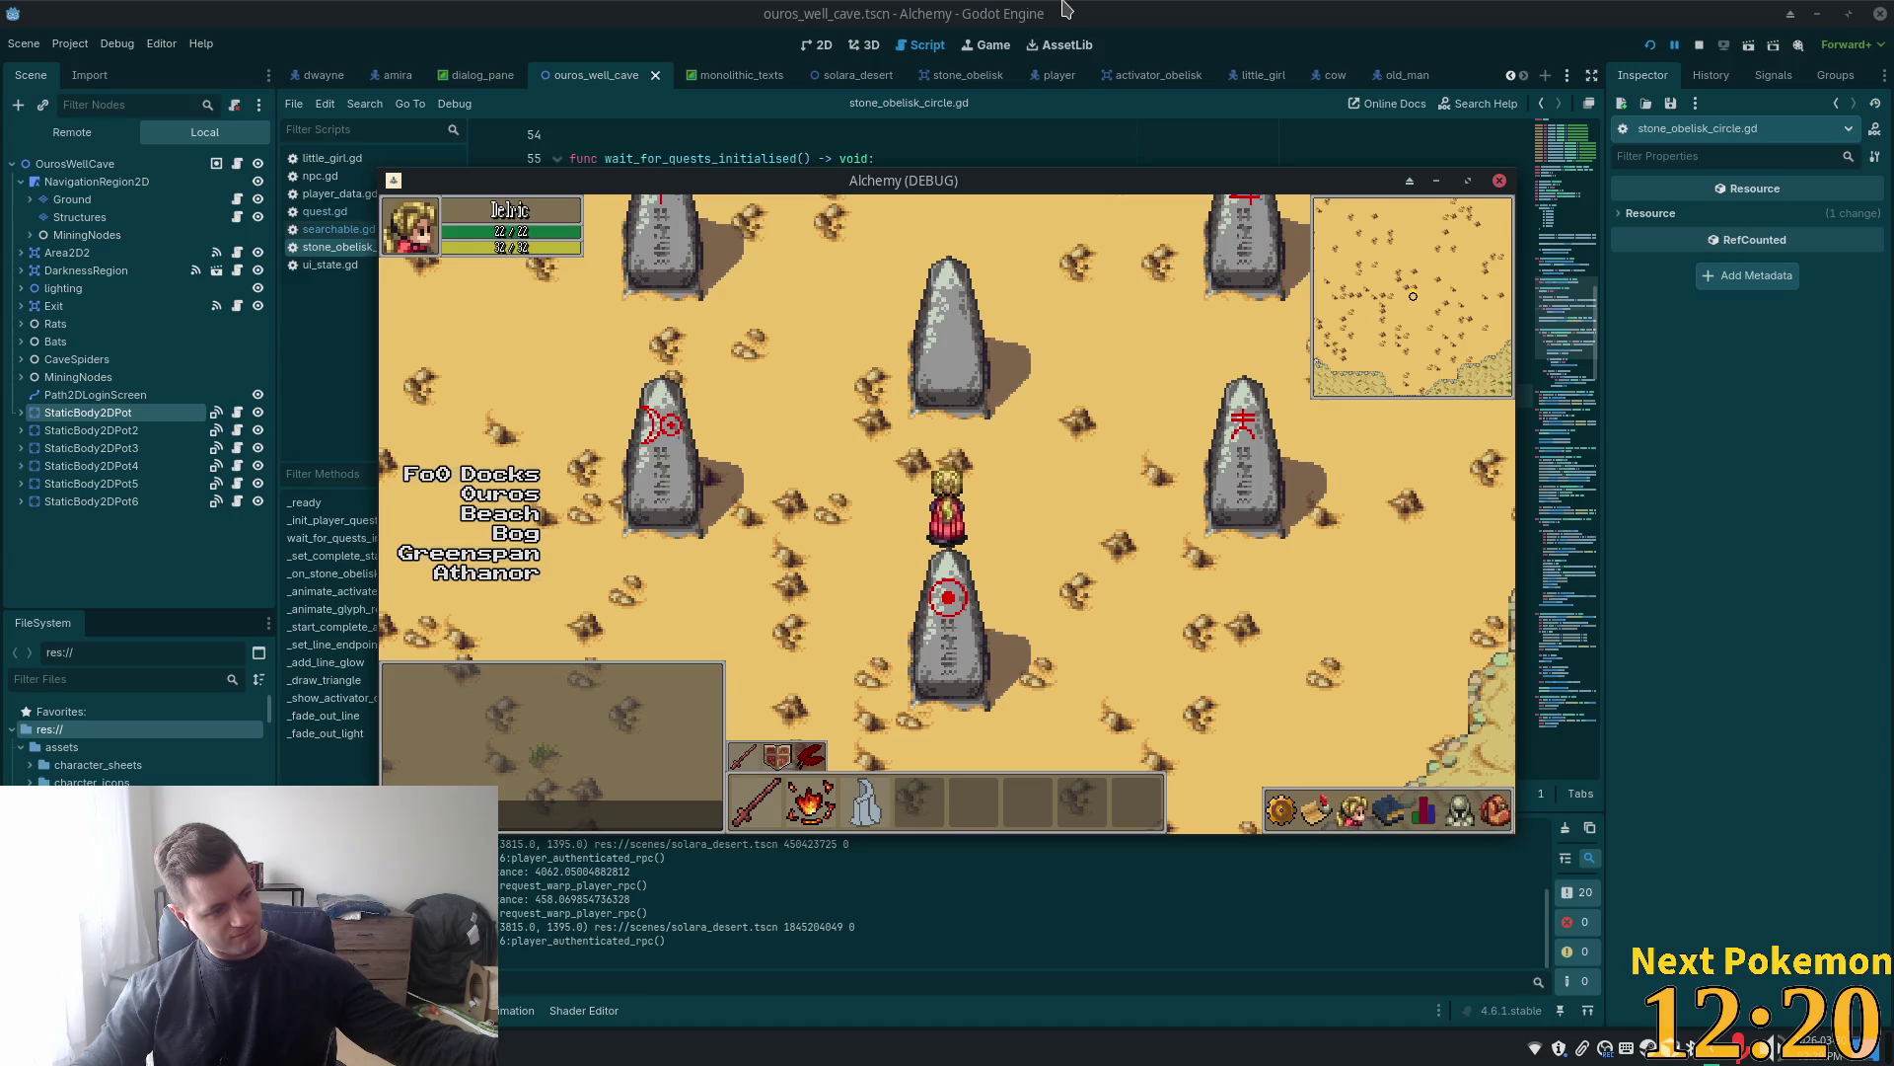
# Walk the character further up-right to stand above the red-glyph obelisk
pyautogui.click(1029, 446)
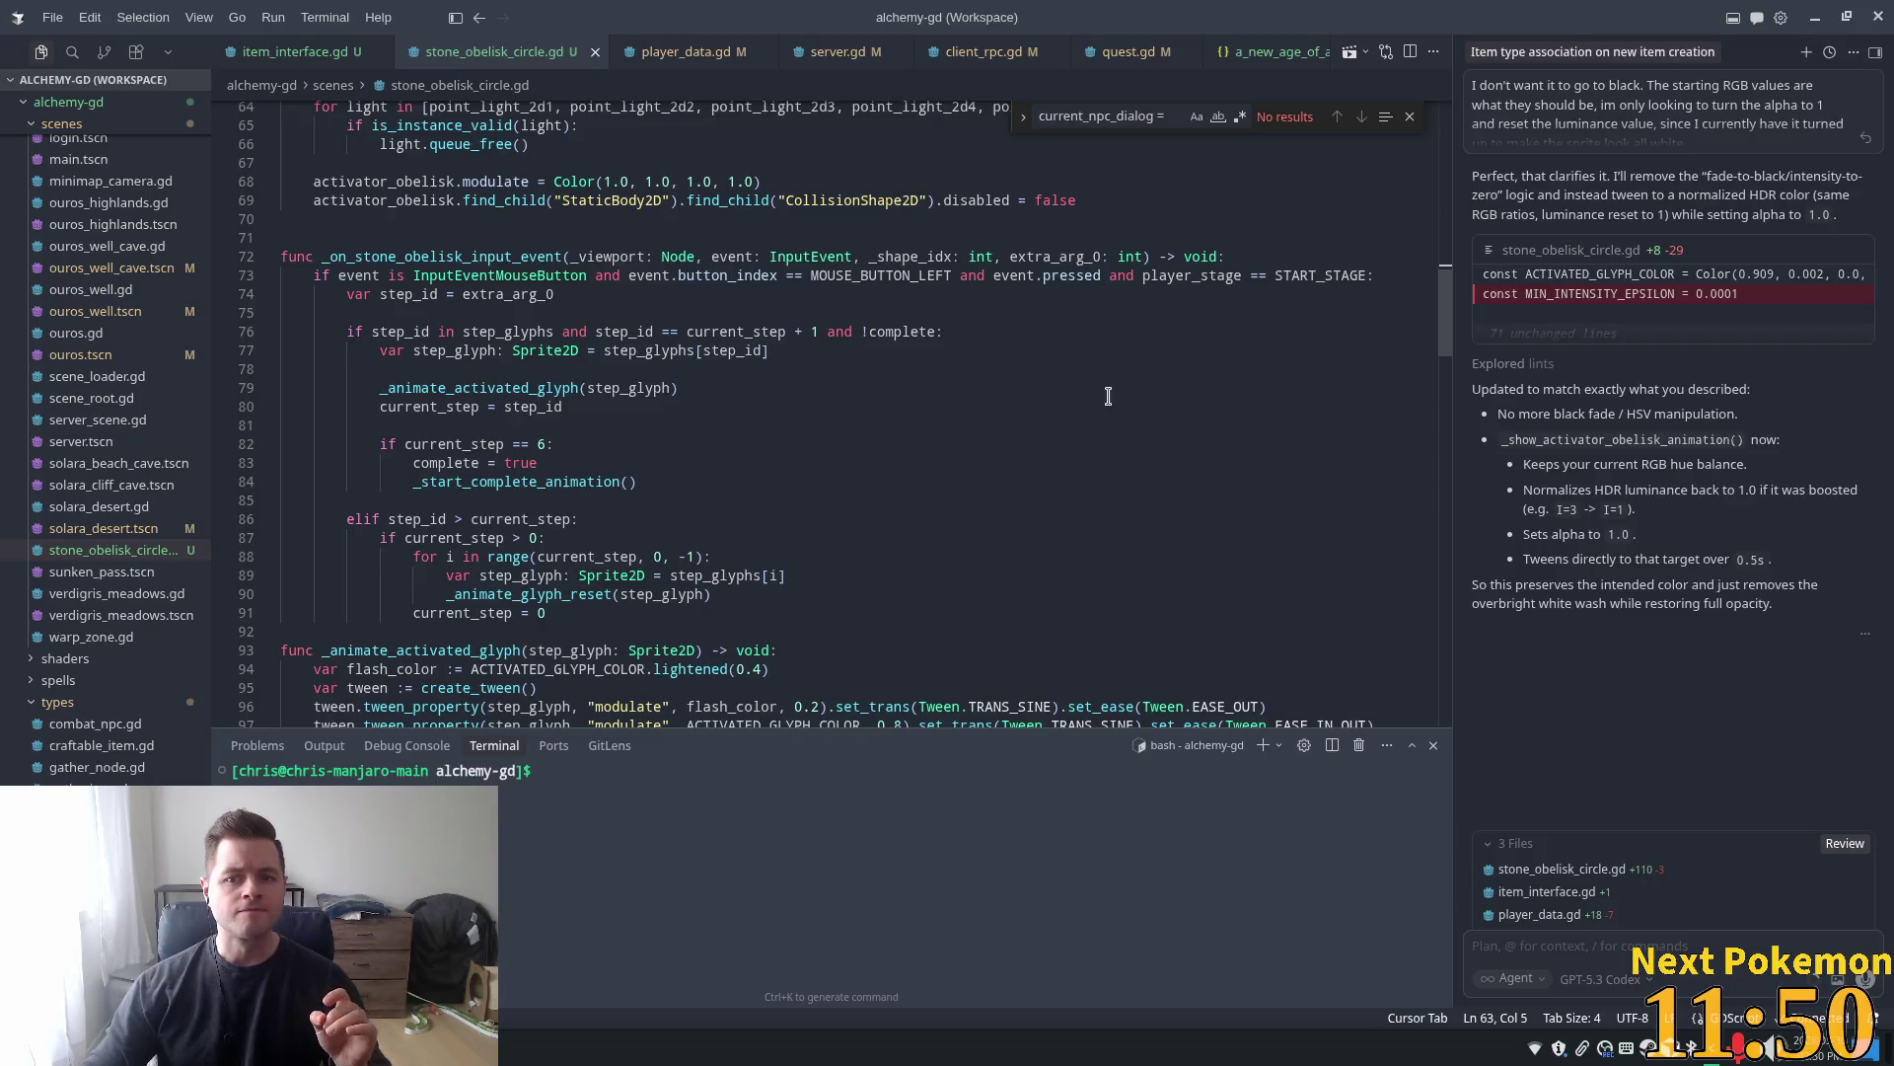
# Go to _on_stone_obelisk_input_event and highlight every use of extra_arg_0 and the complete = true line
pyautogui.click(513, 276)
pyautogui.click(536, 294)
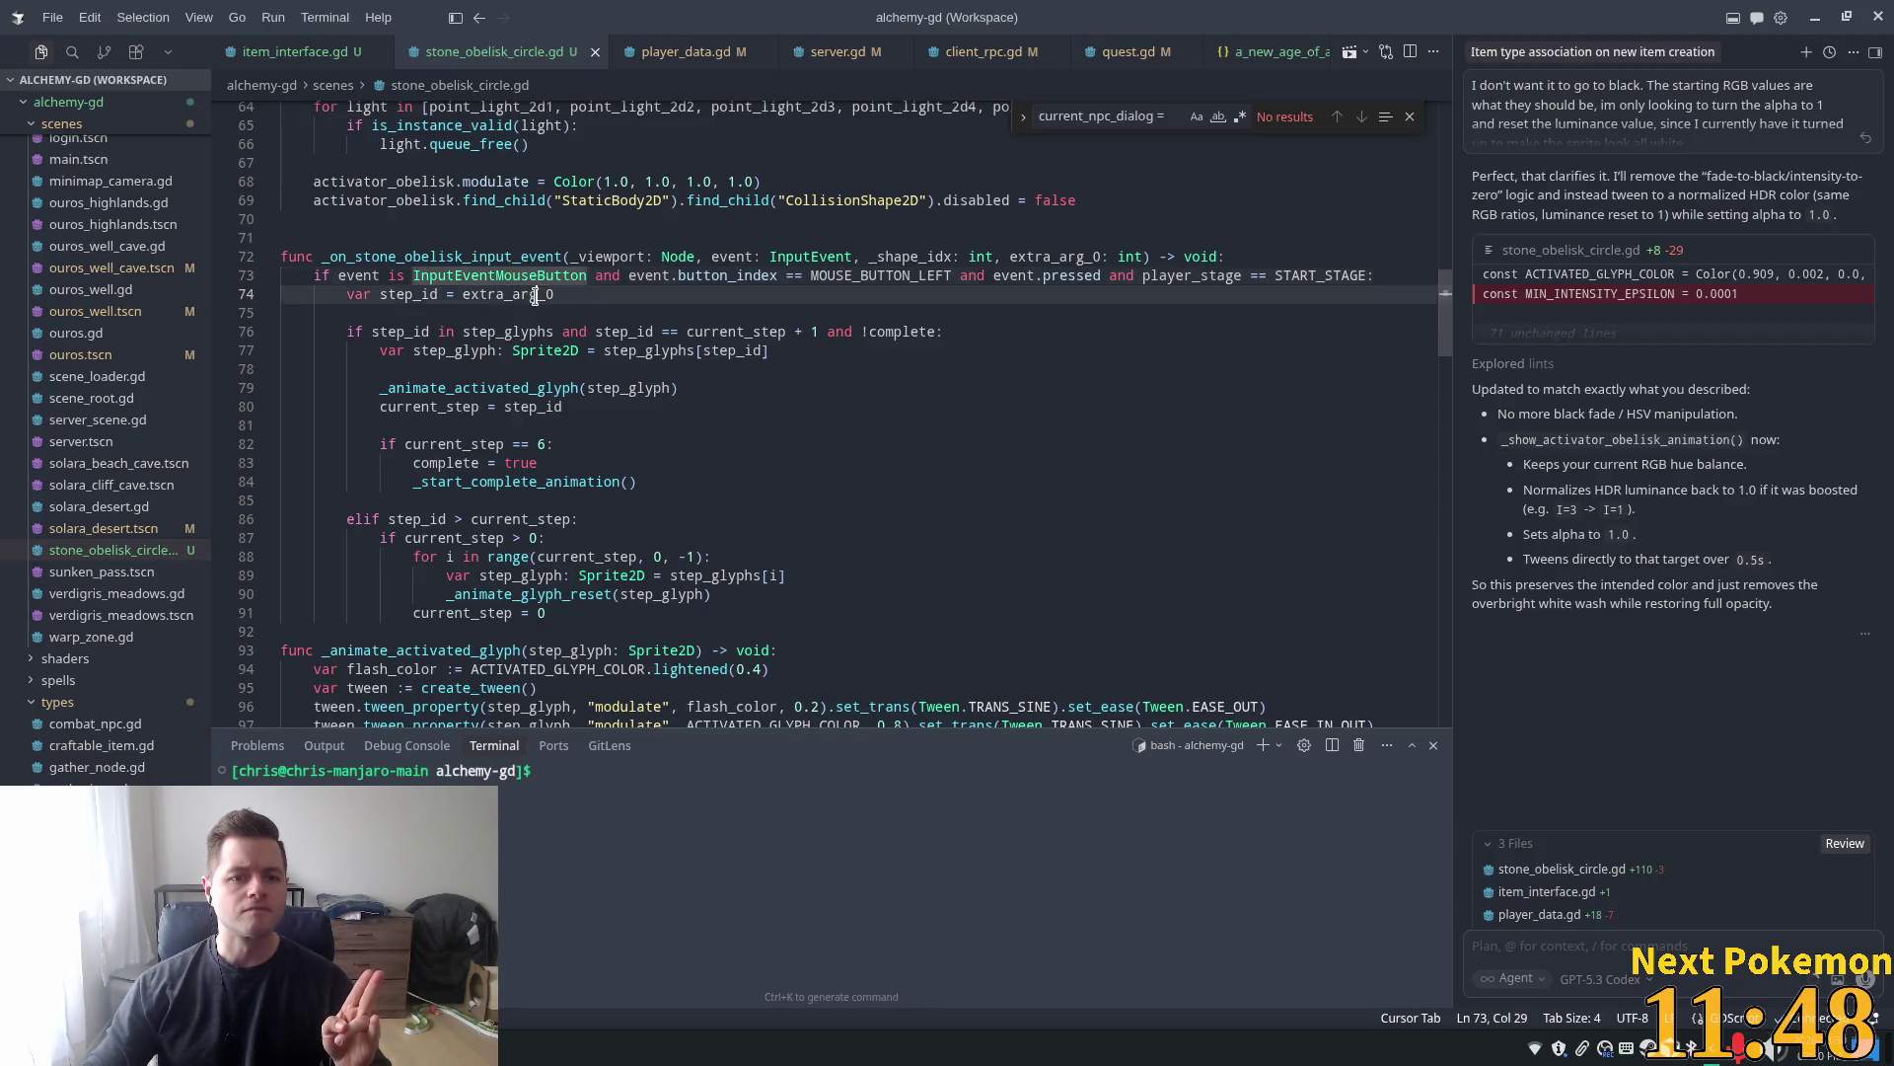
pyautogui.doubleClick(536, 294)
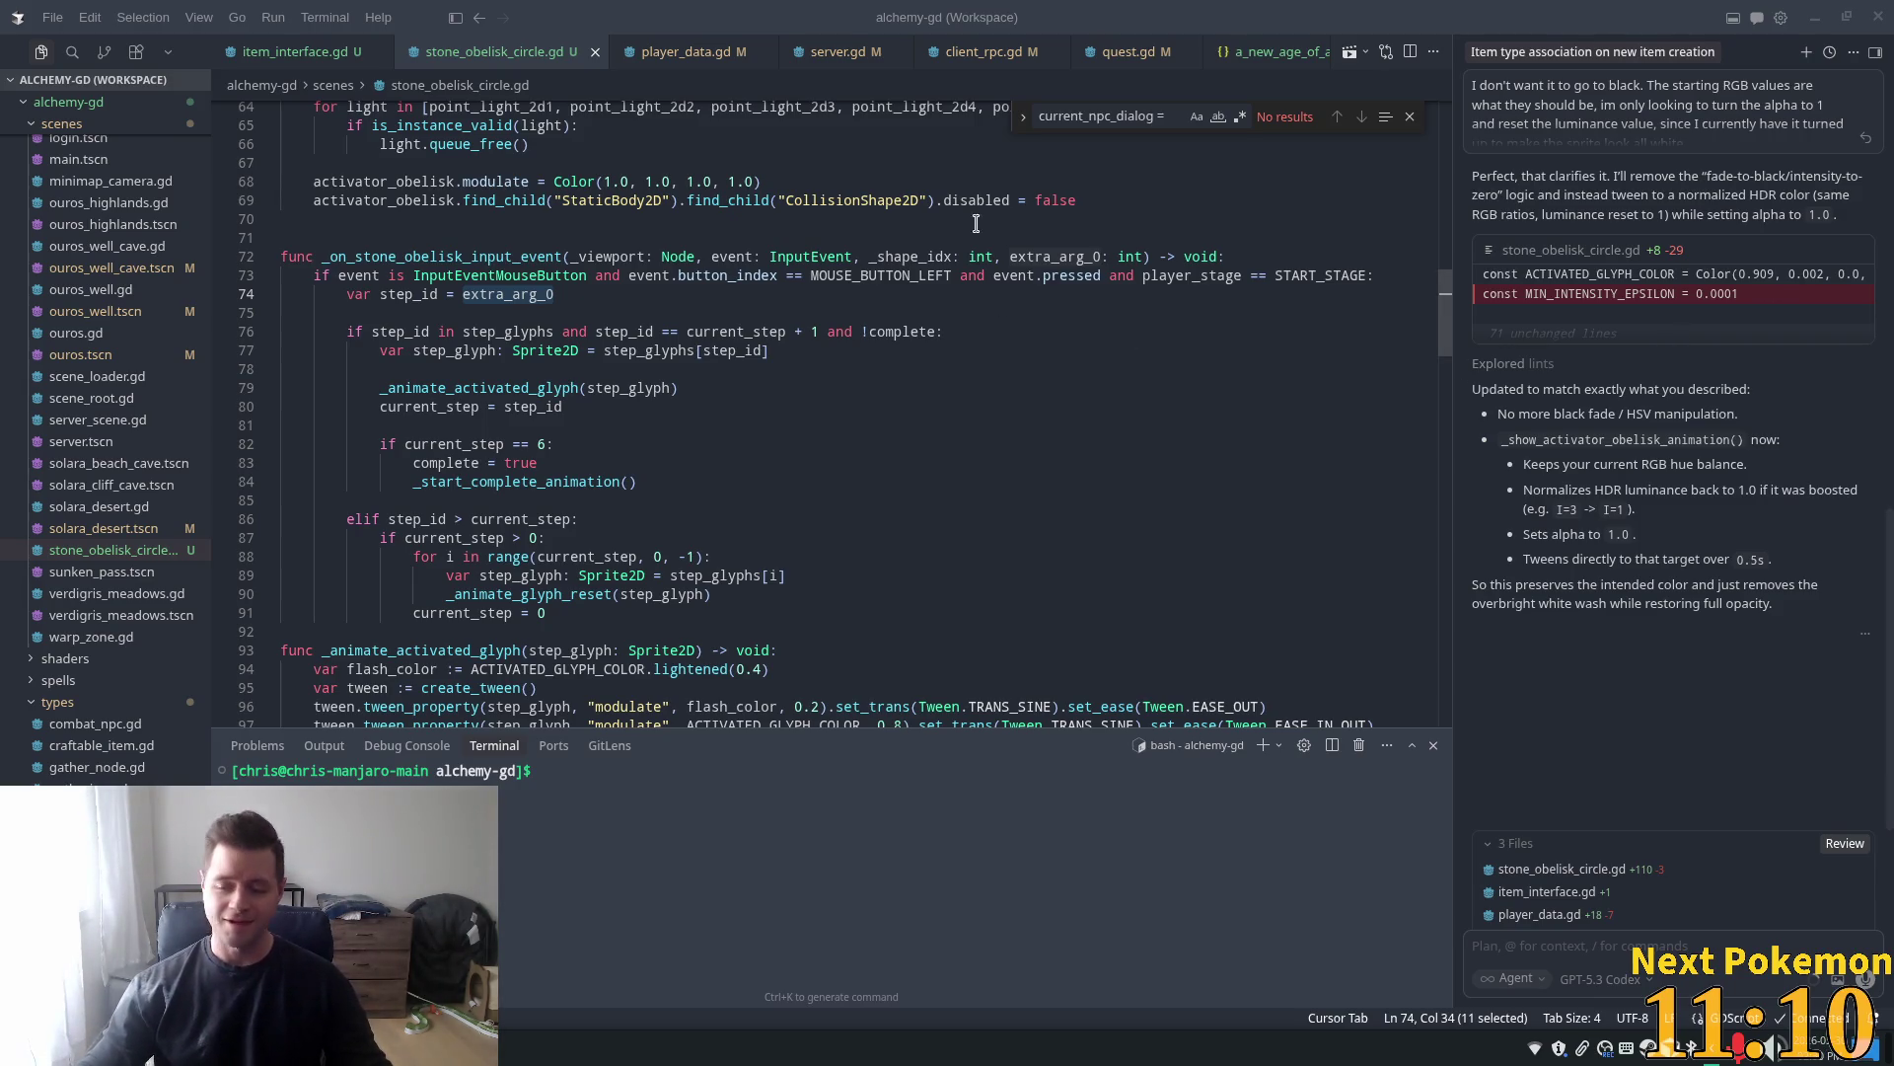
pyautogui.click(909, 314)
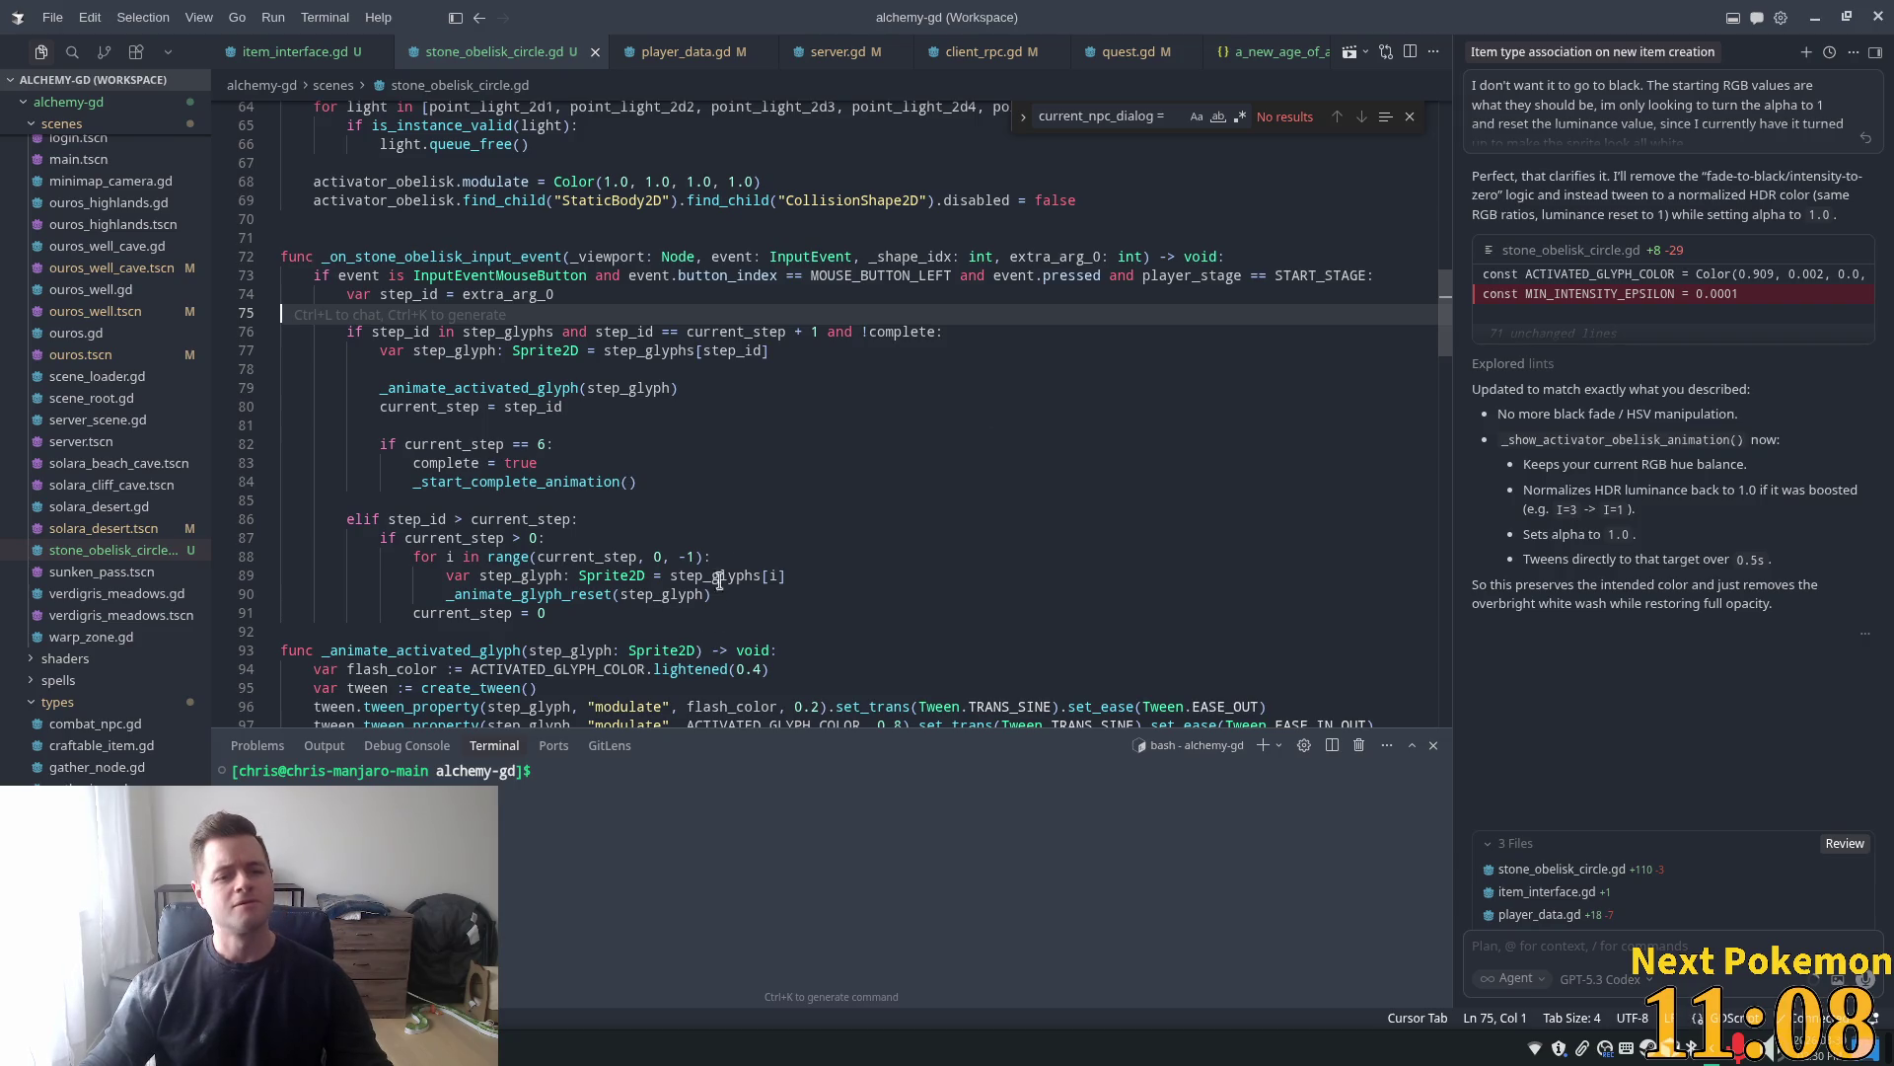
pyautogui.doubleClick(742, 465)
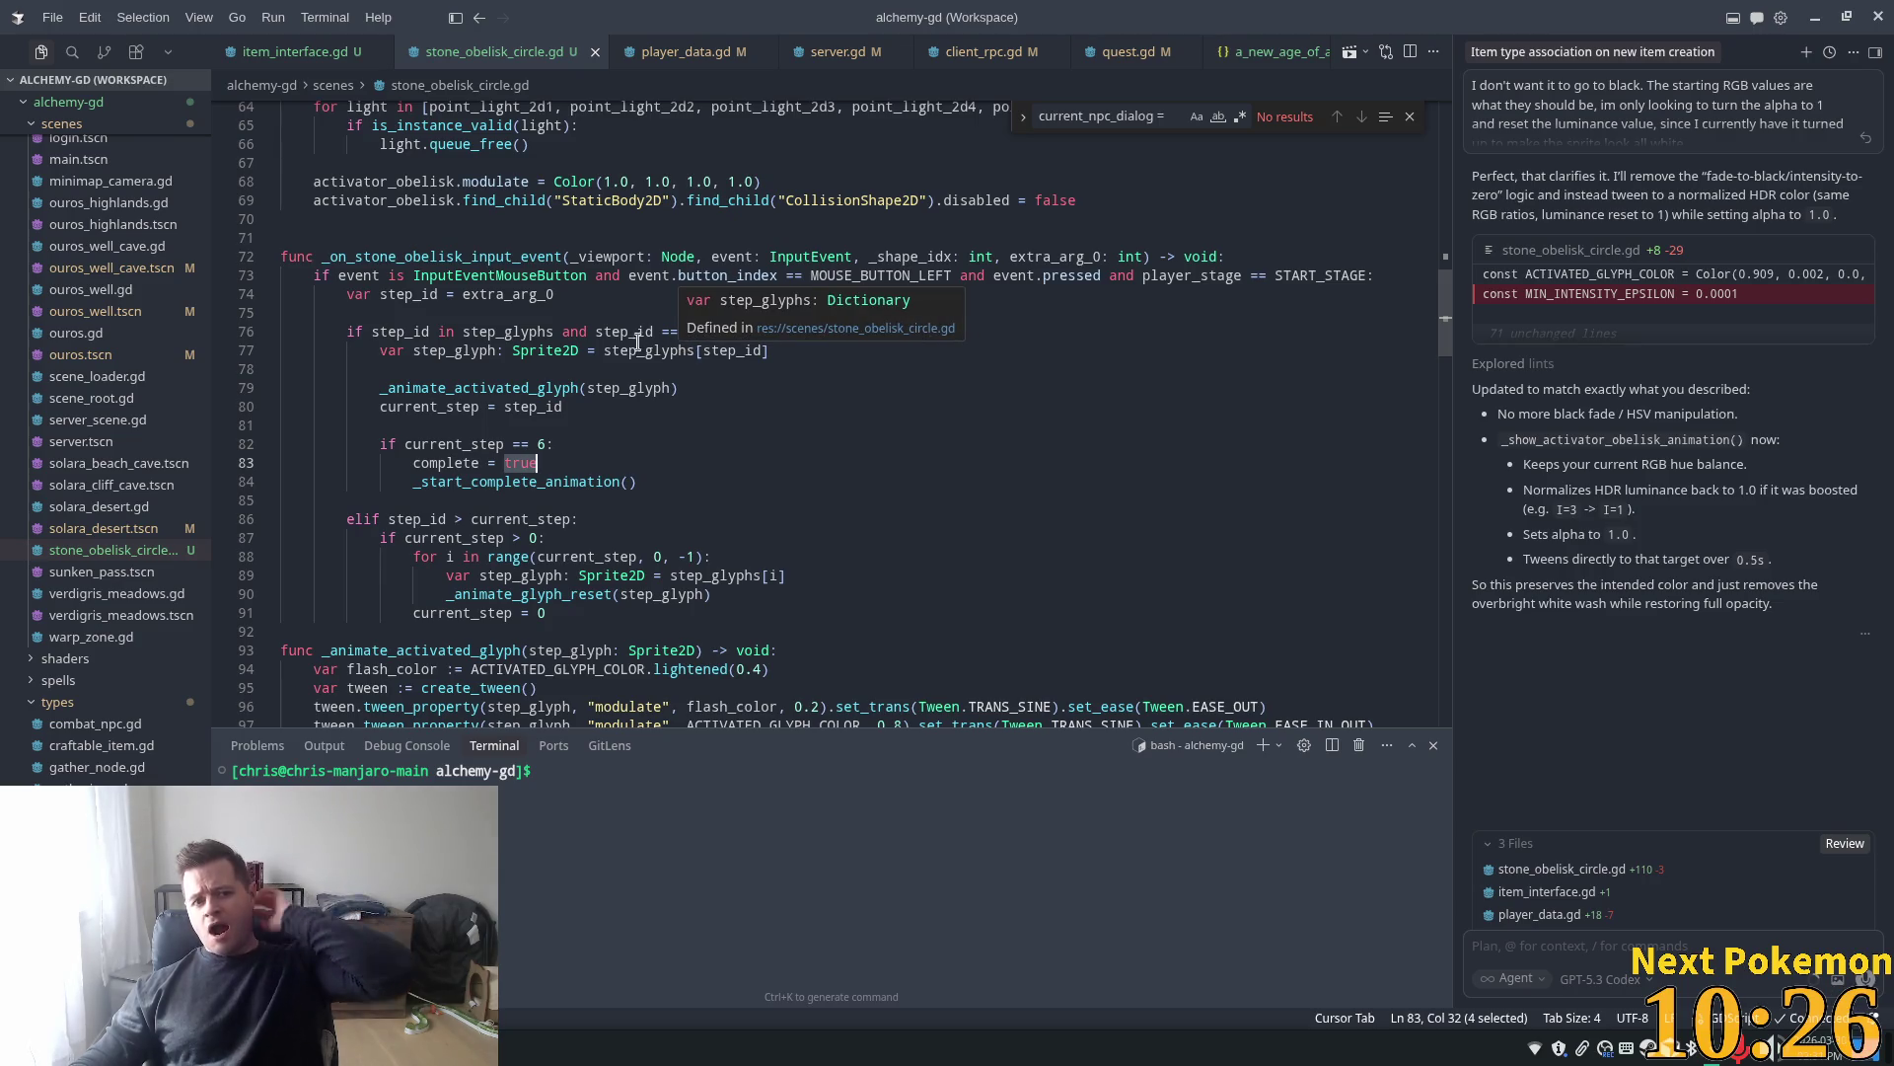
pyautogui.doubleClick(526, 294)
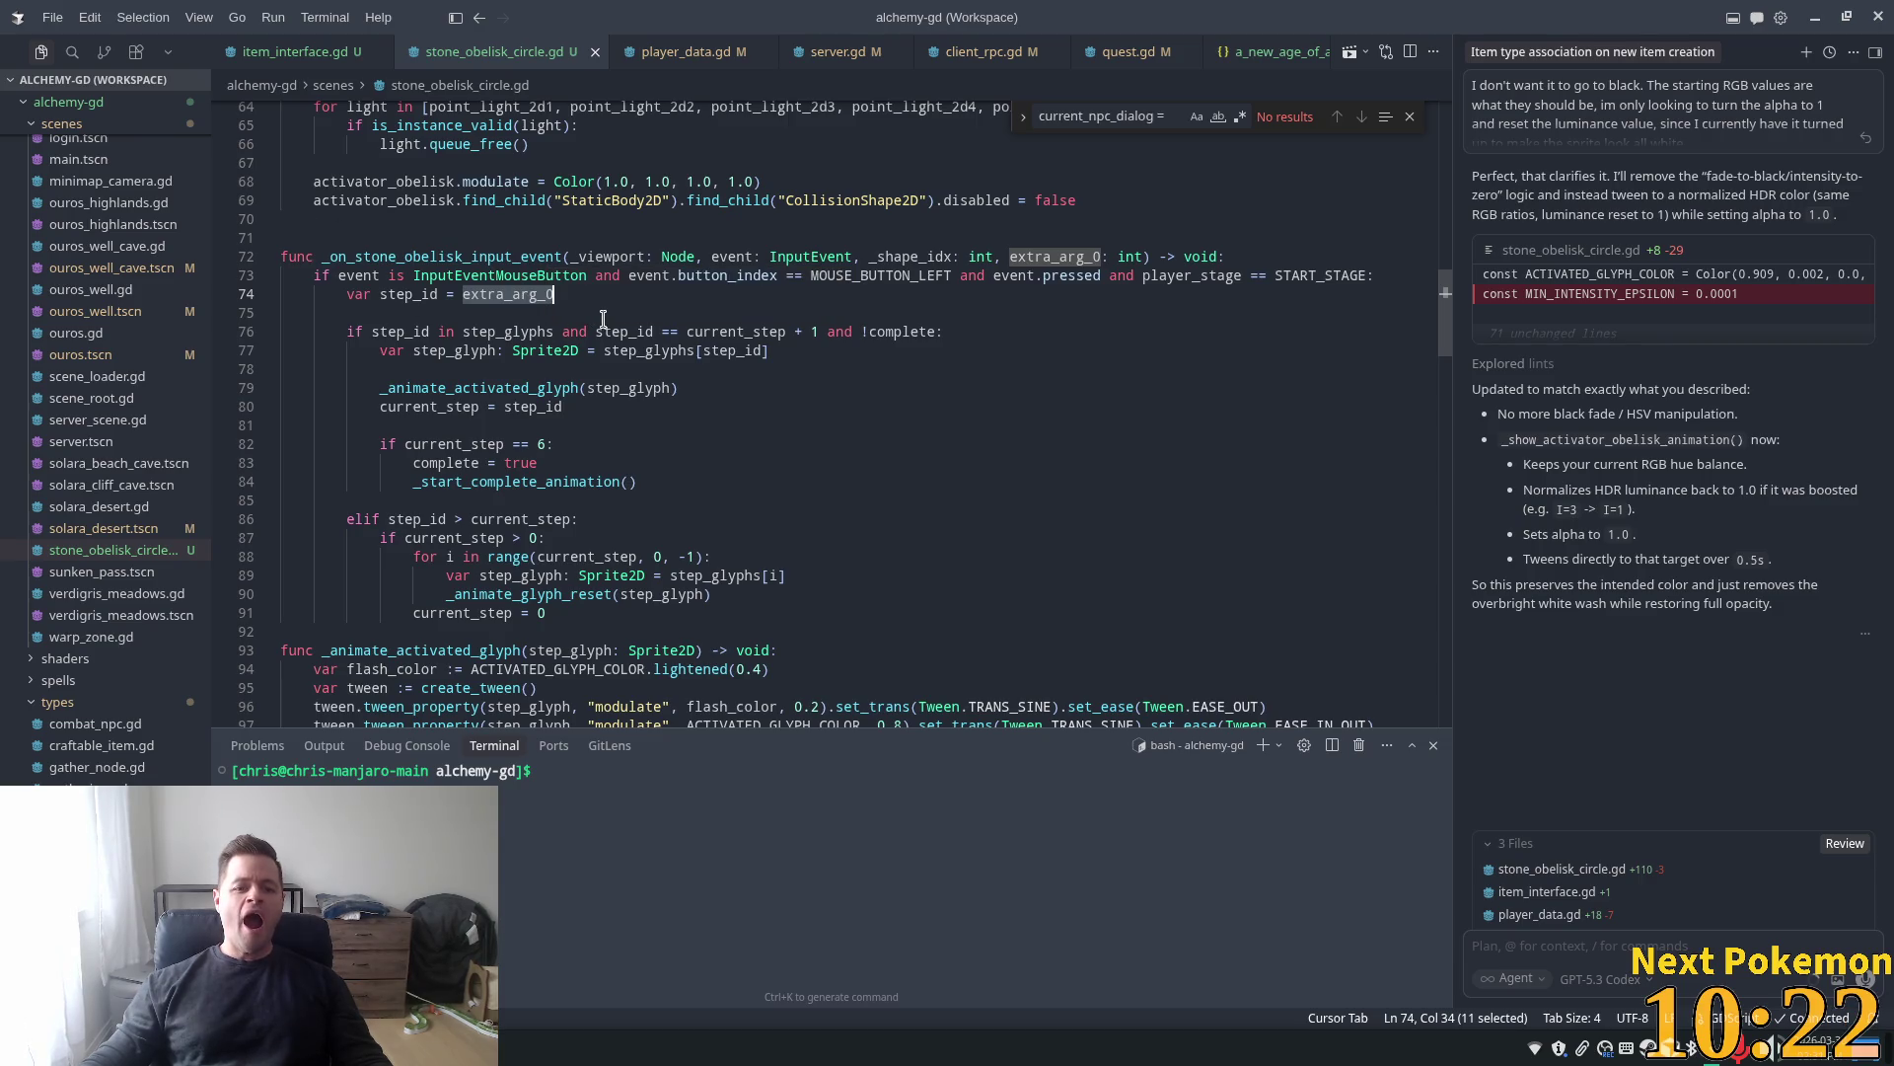
pyautogui.scroll(10, 555, 286)
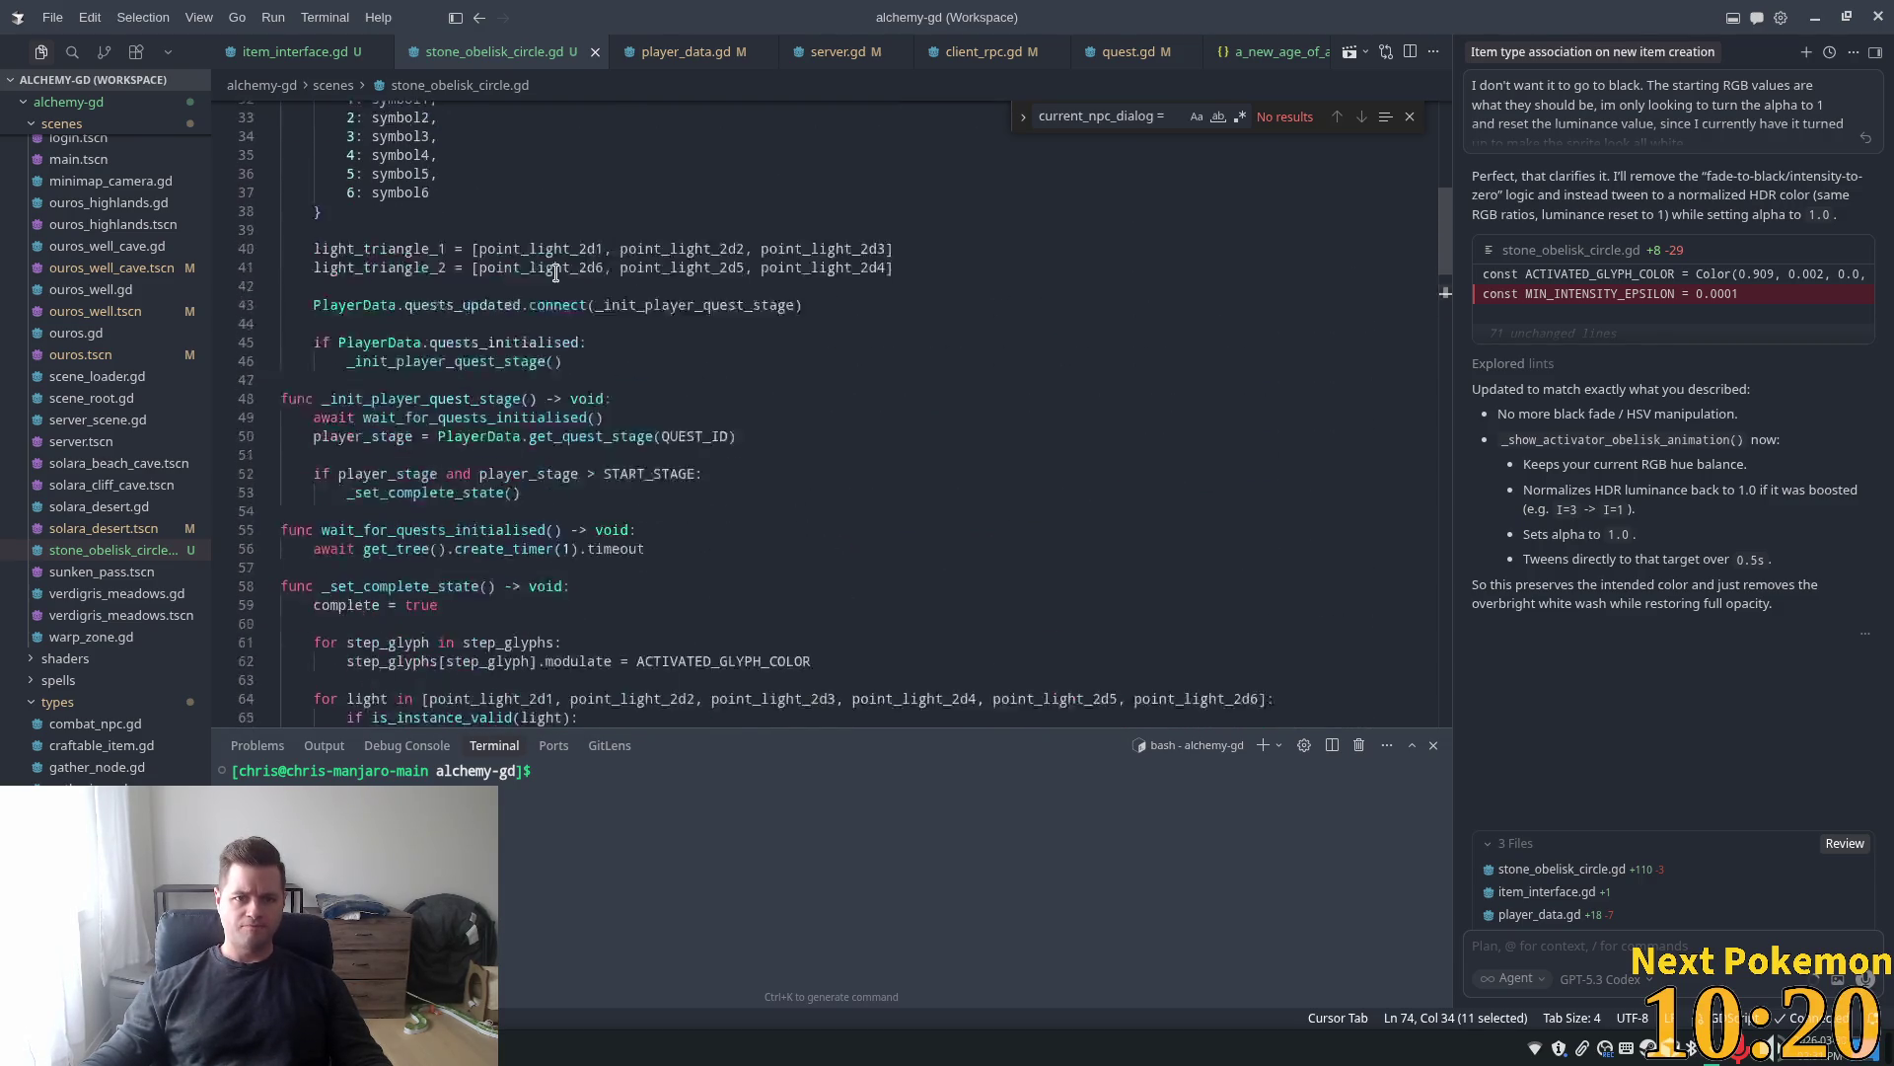
# Declare clicked_steps as an integer array below the player_stage declaration
pyautogui.scroll(9, 555, 273)
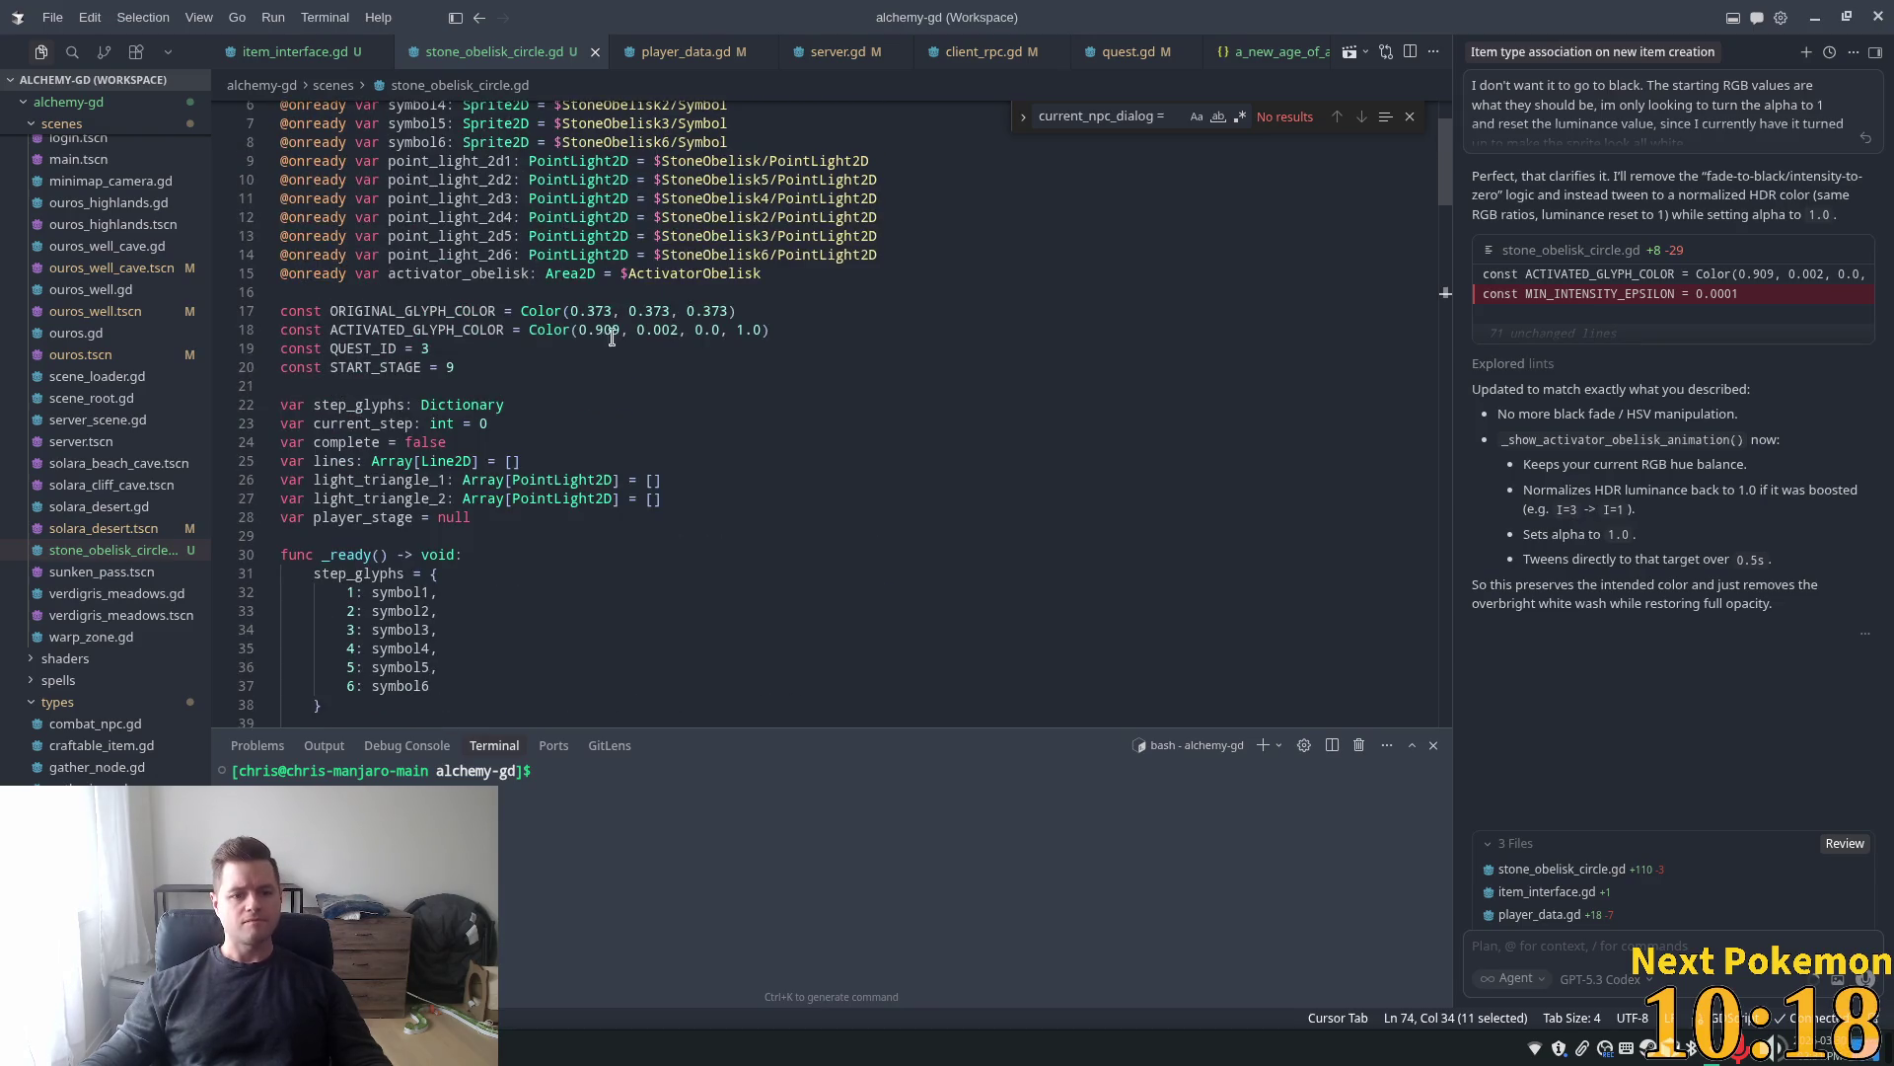
pyautogui.click(531, 517)
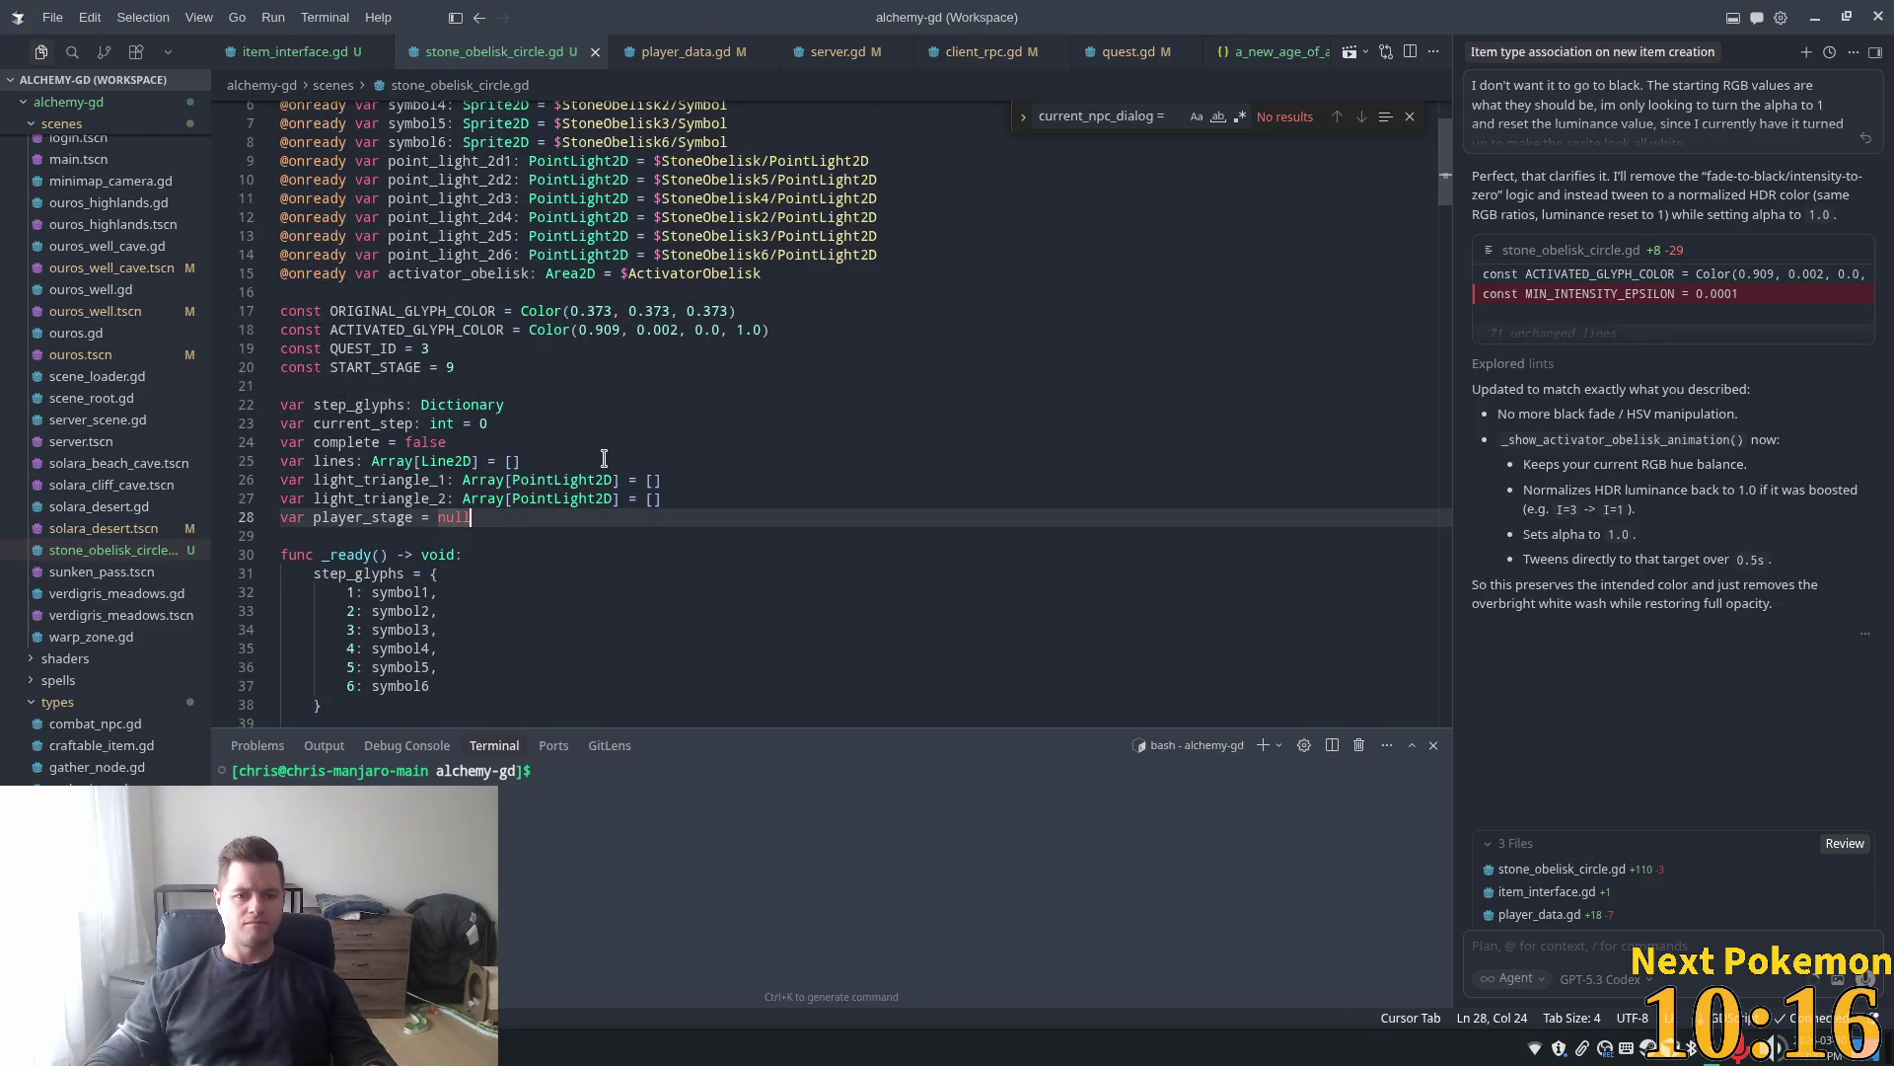
pyautogui.press('Return')
pyautogui.write('var ')
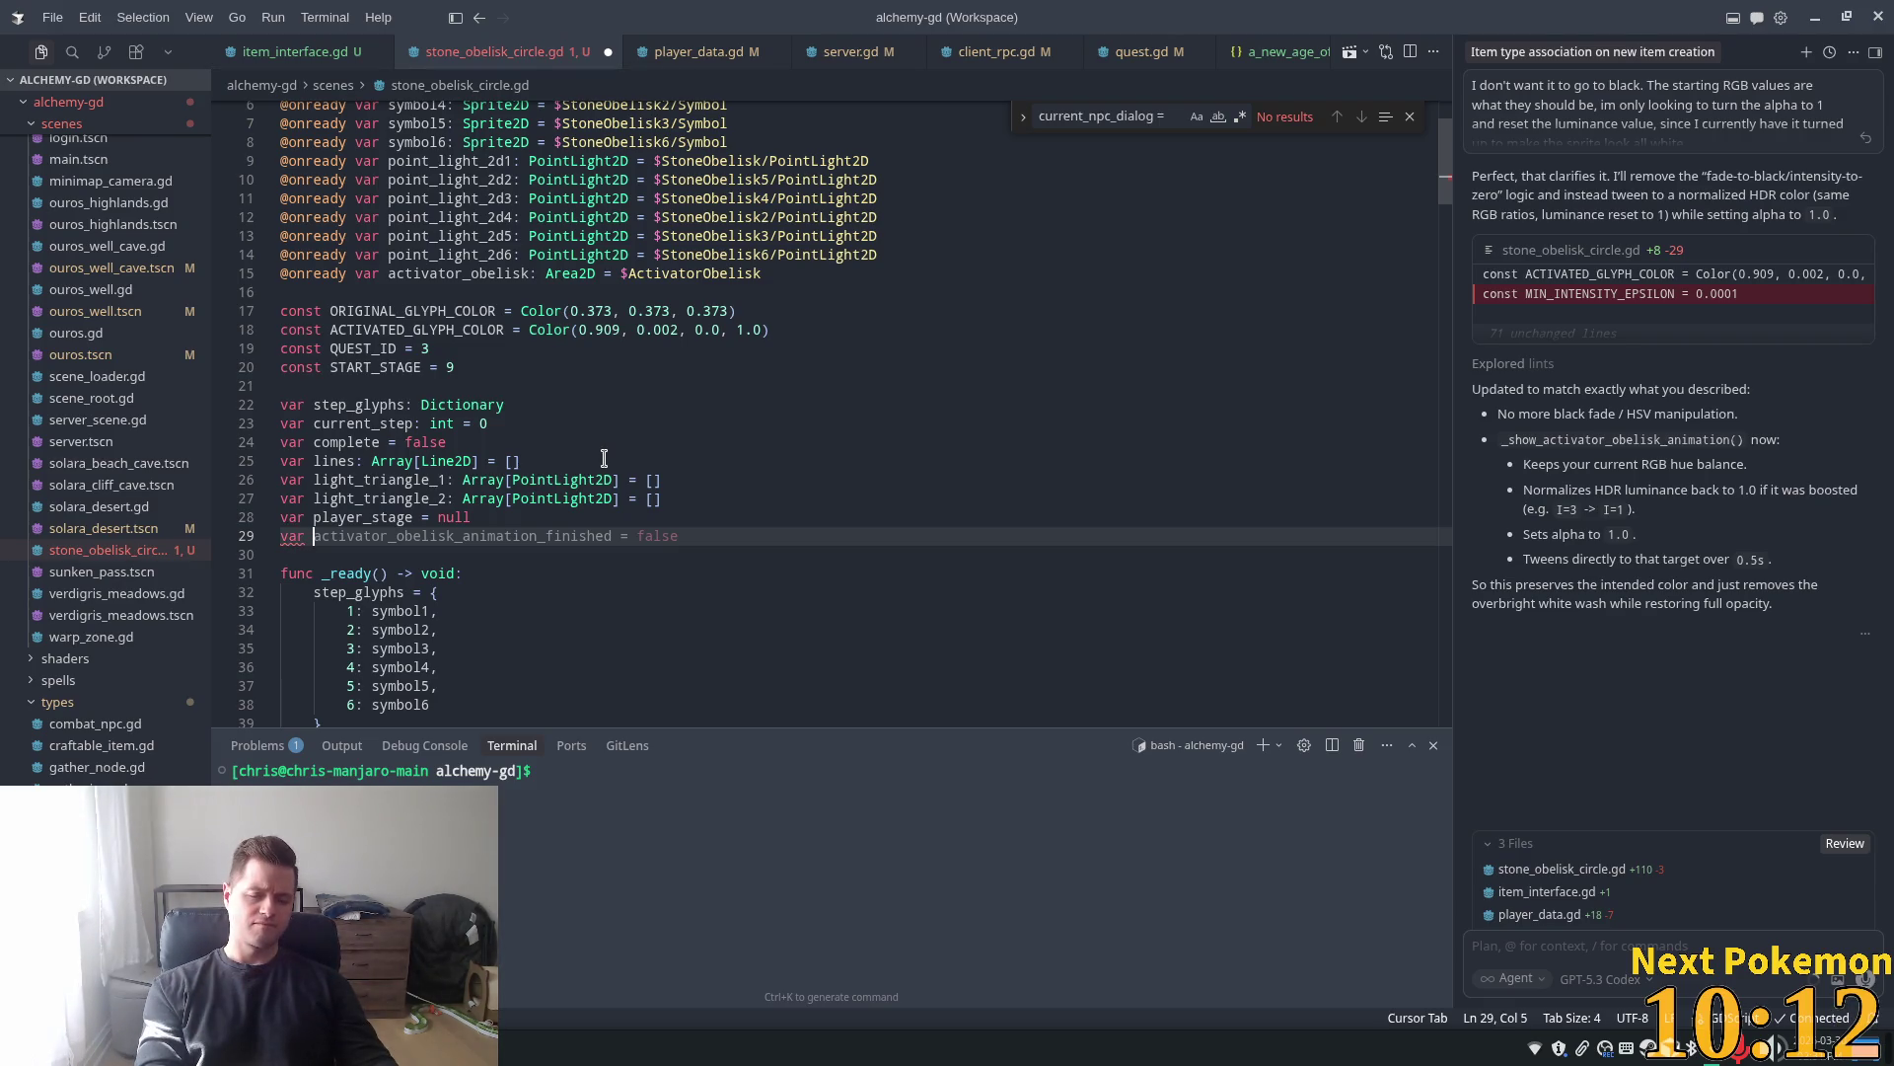
pyautogui.write('clicked')
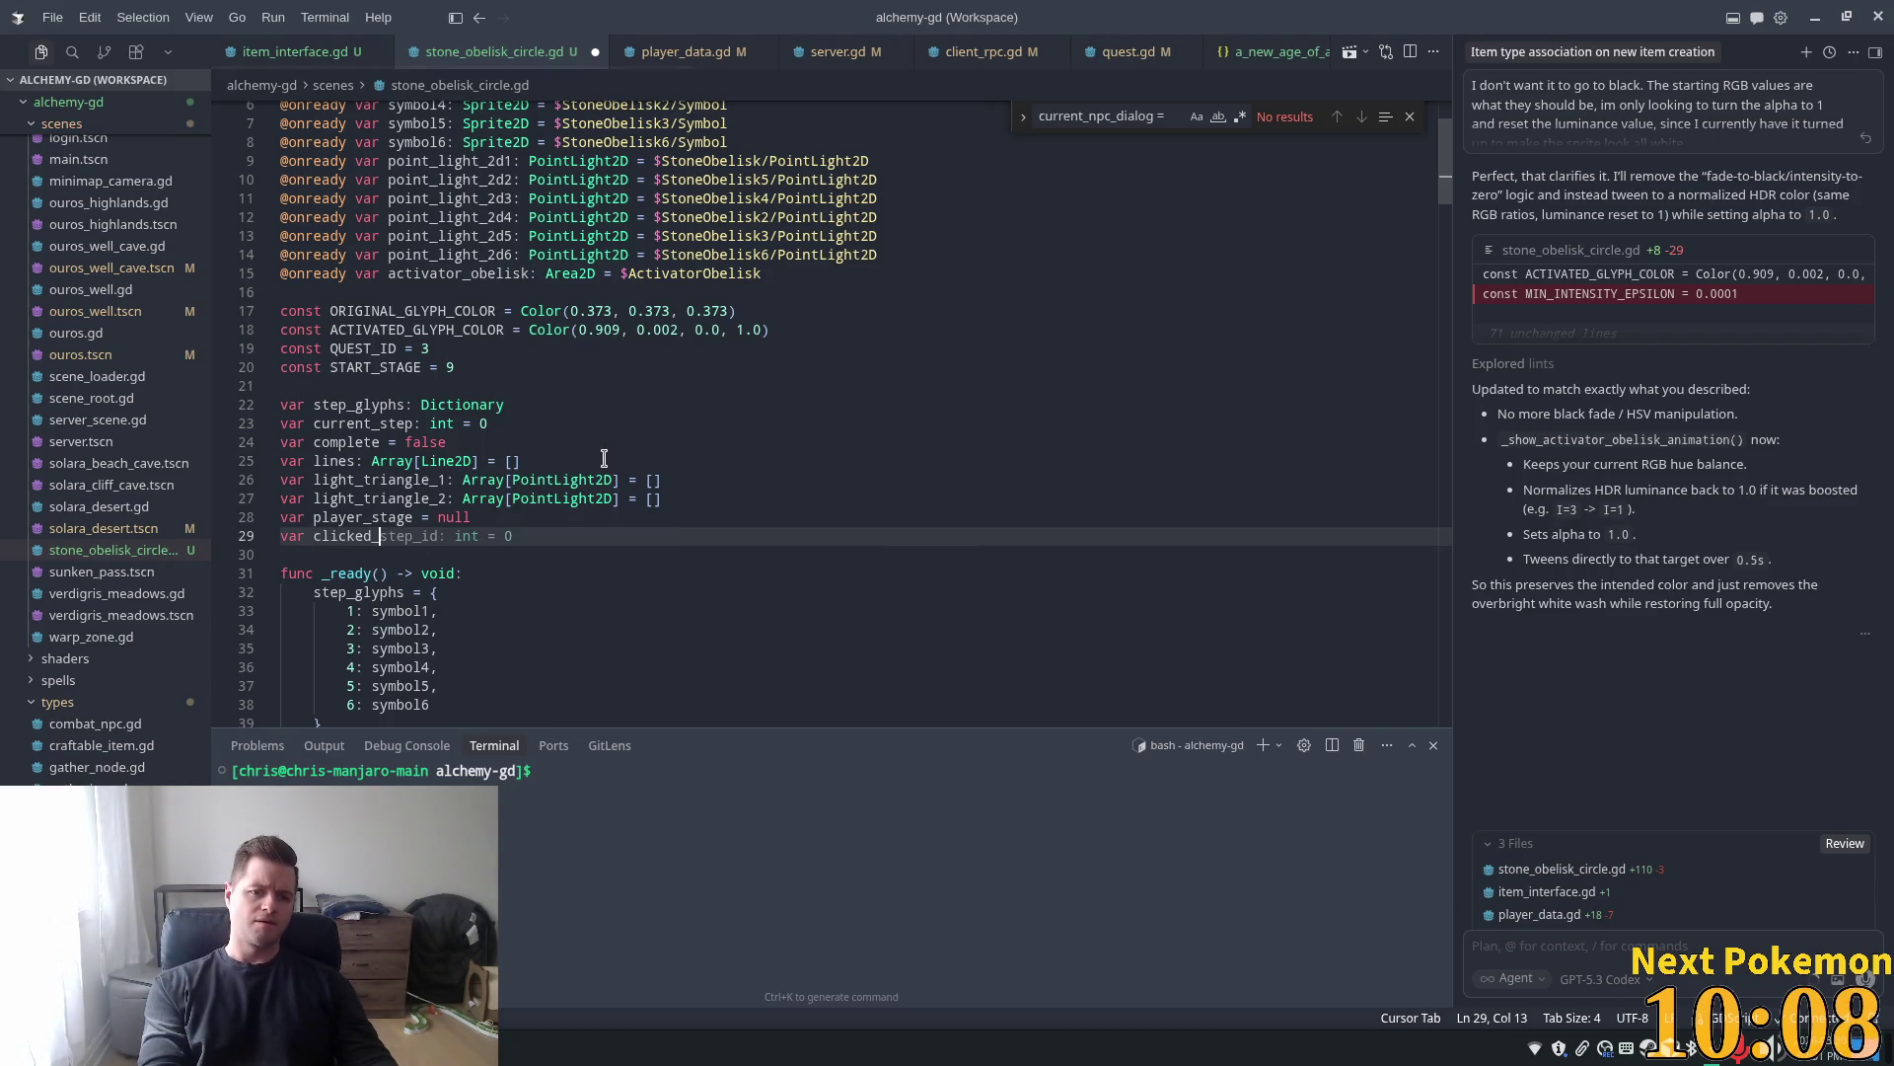
pyautogui.write('_steps')
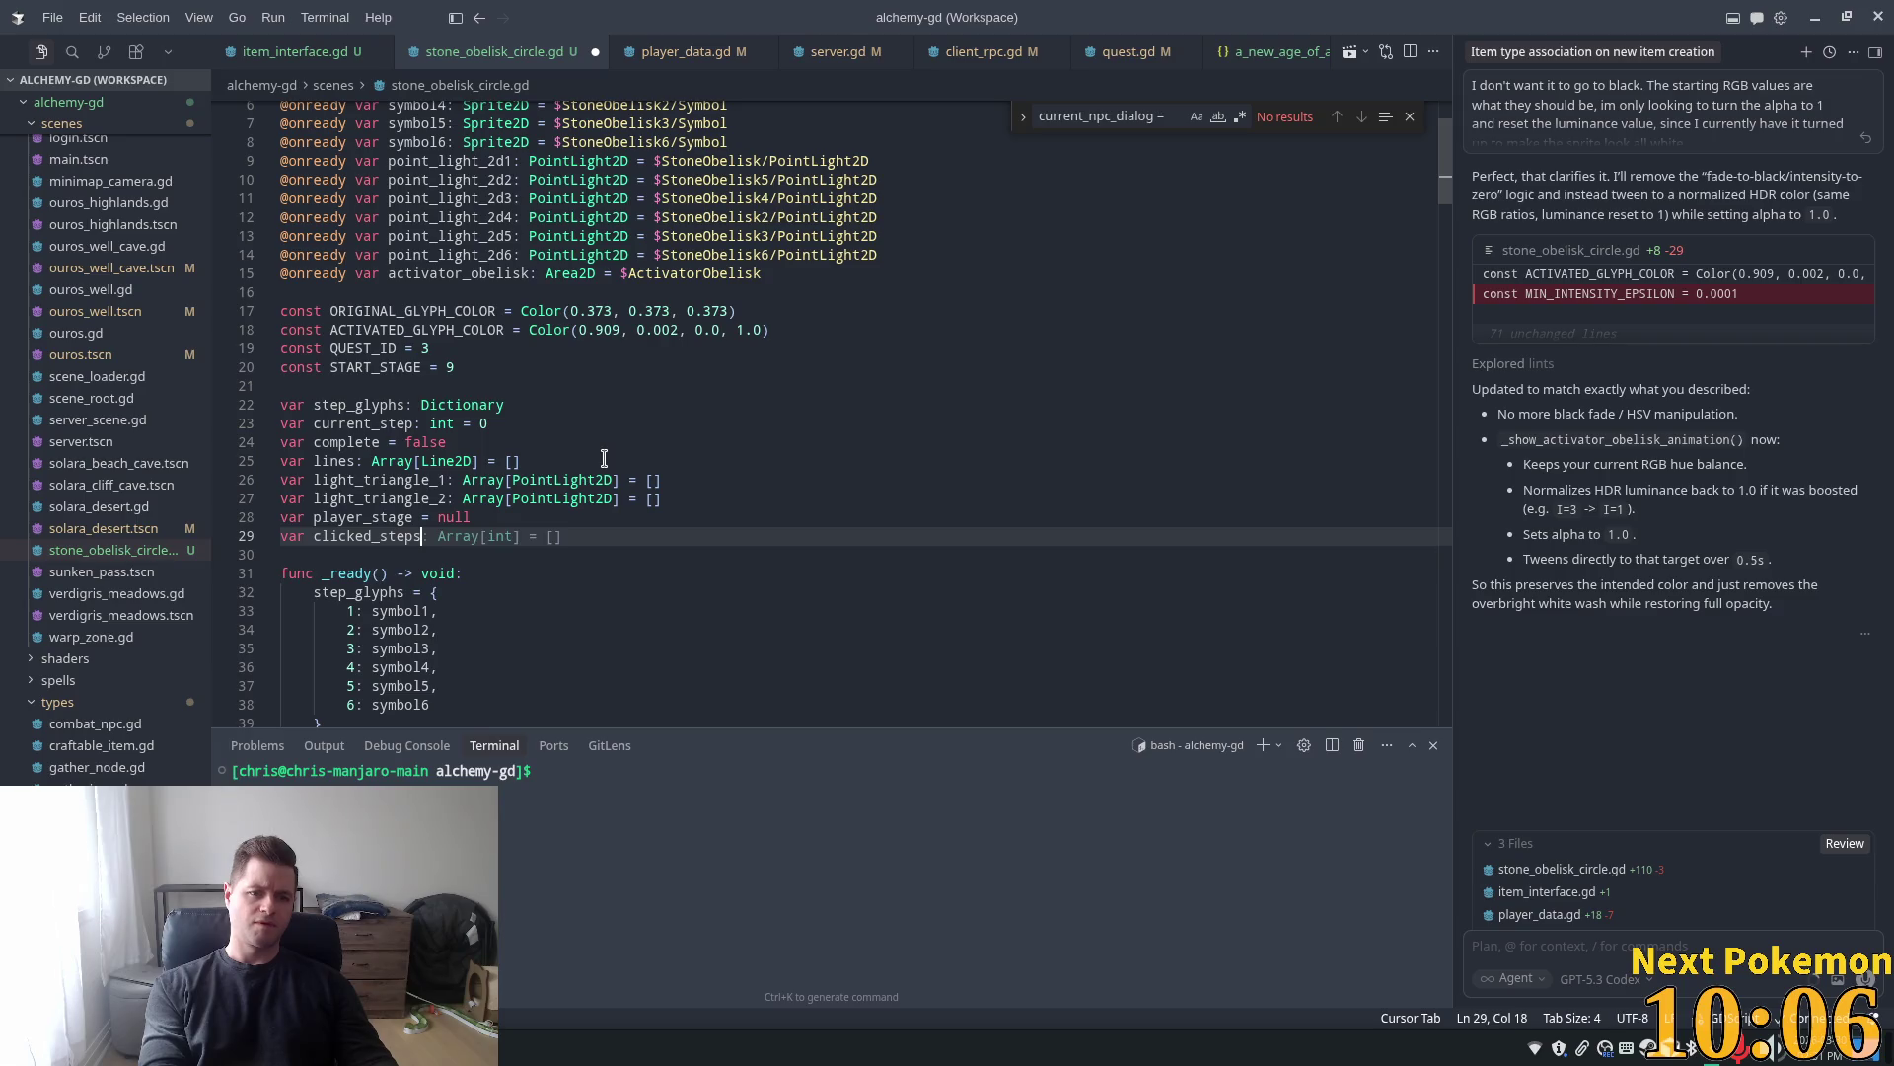
pyautogui.press('Tab')
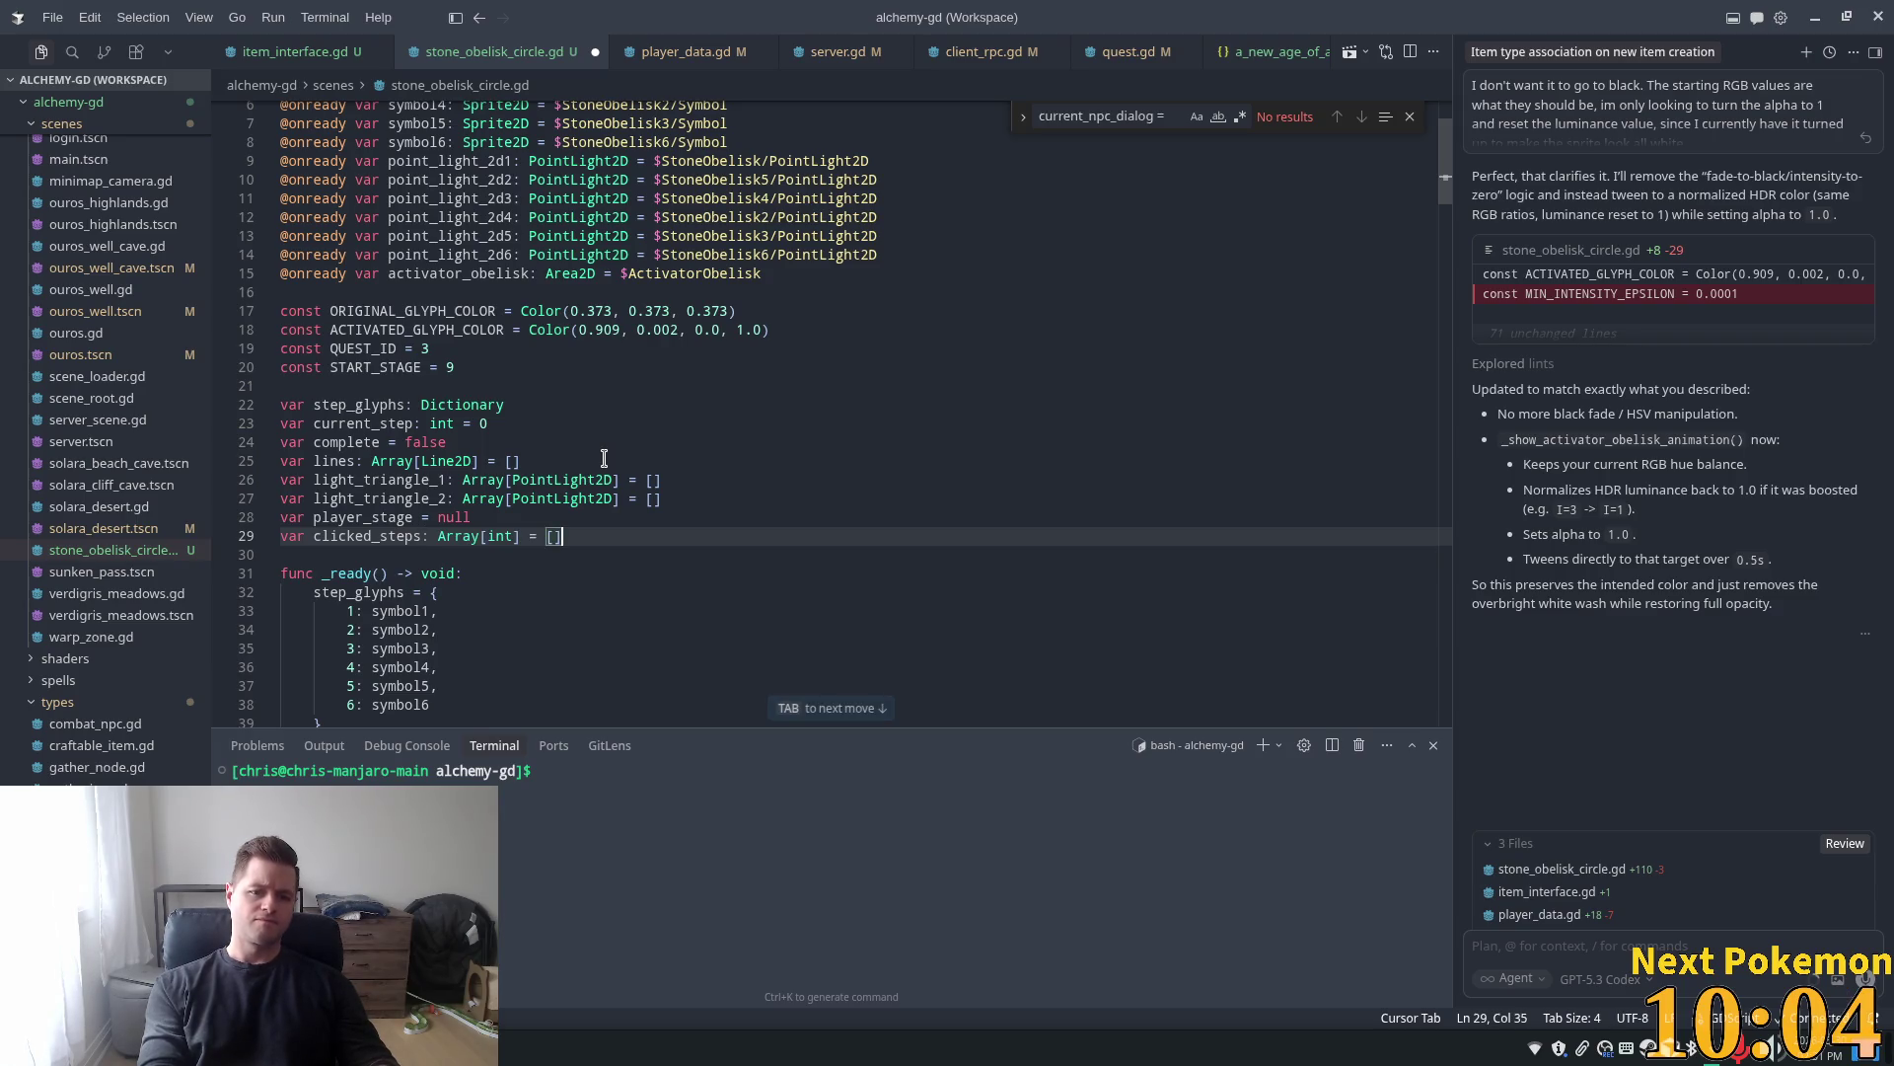
pyautogui.press('Tab')
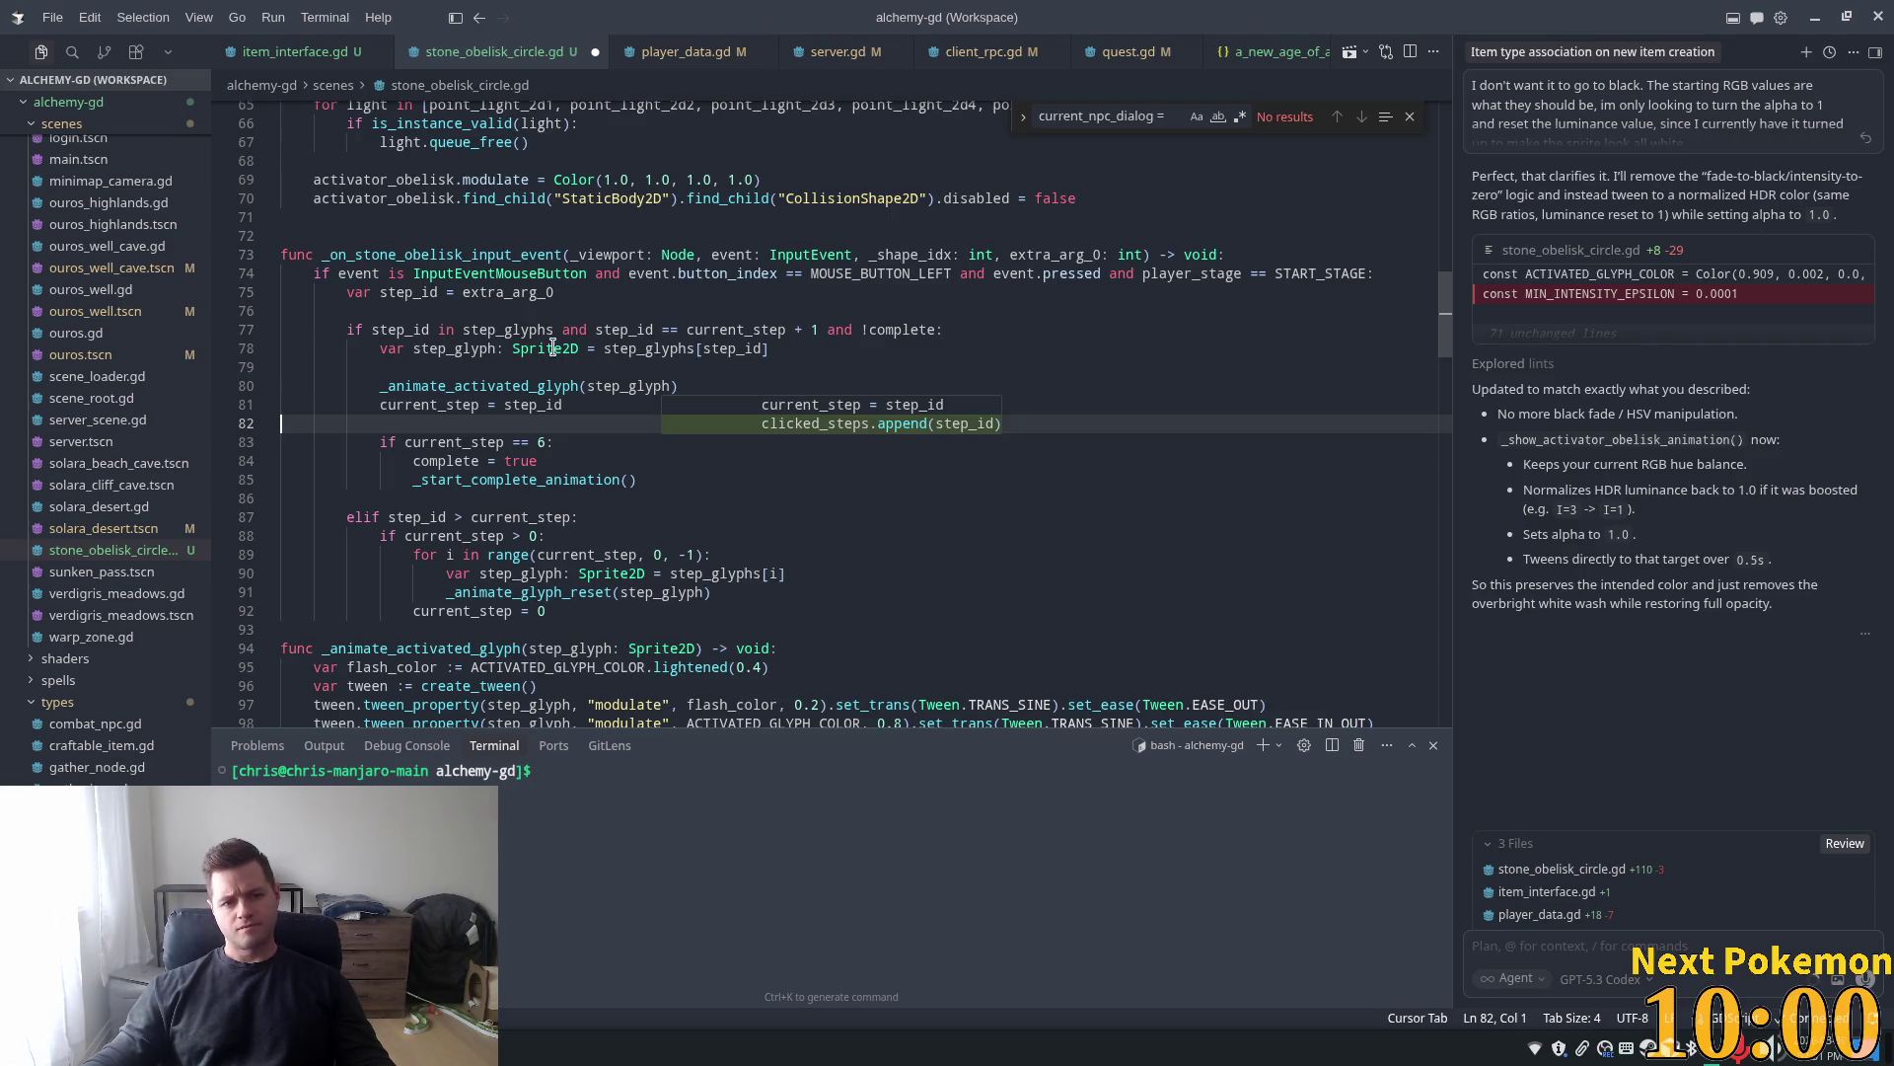
# Delete 'step_id == current_step + 1 and' from the glyph click condition on line 77
pyautogui.doubleClick(405, 330)
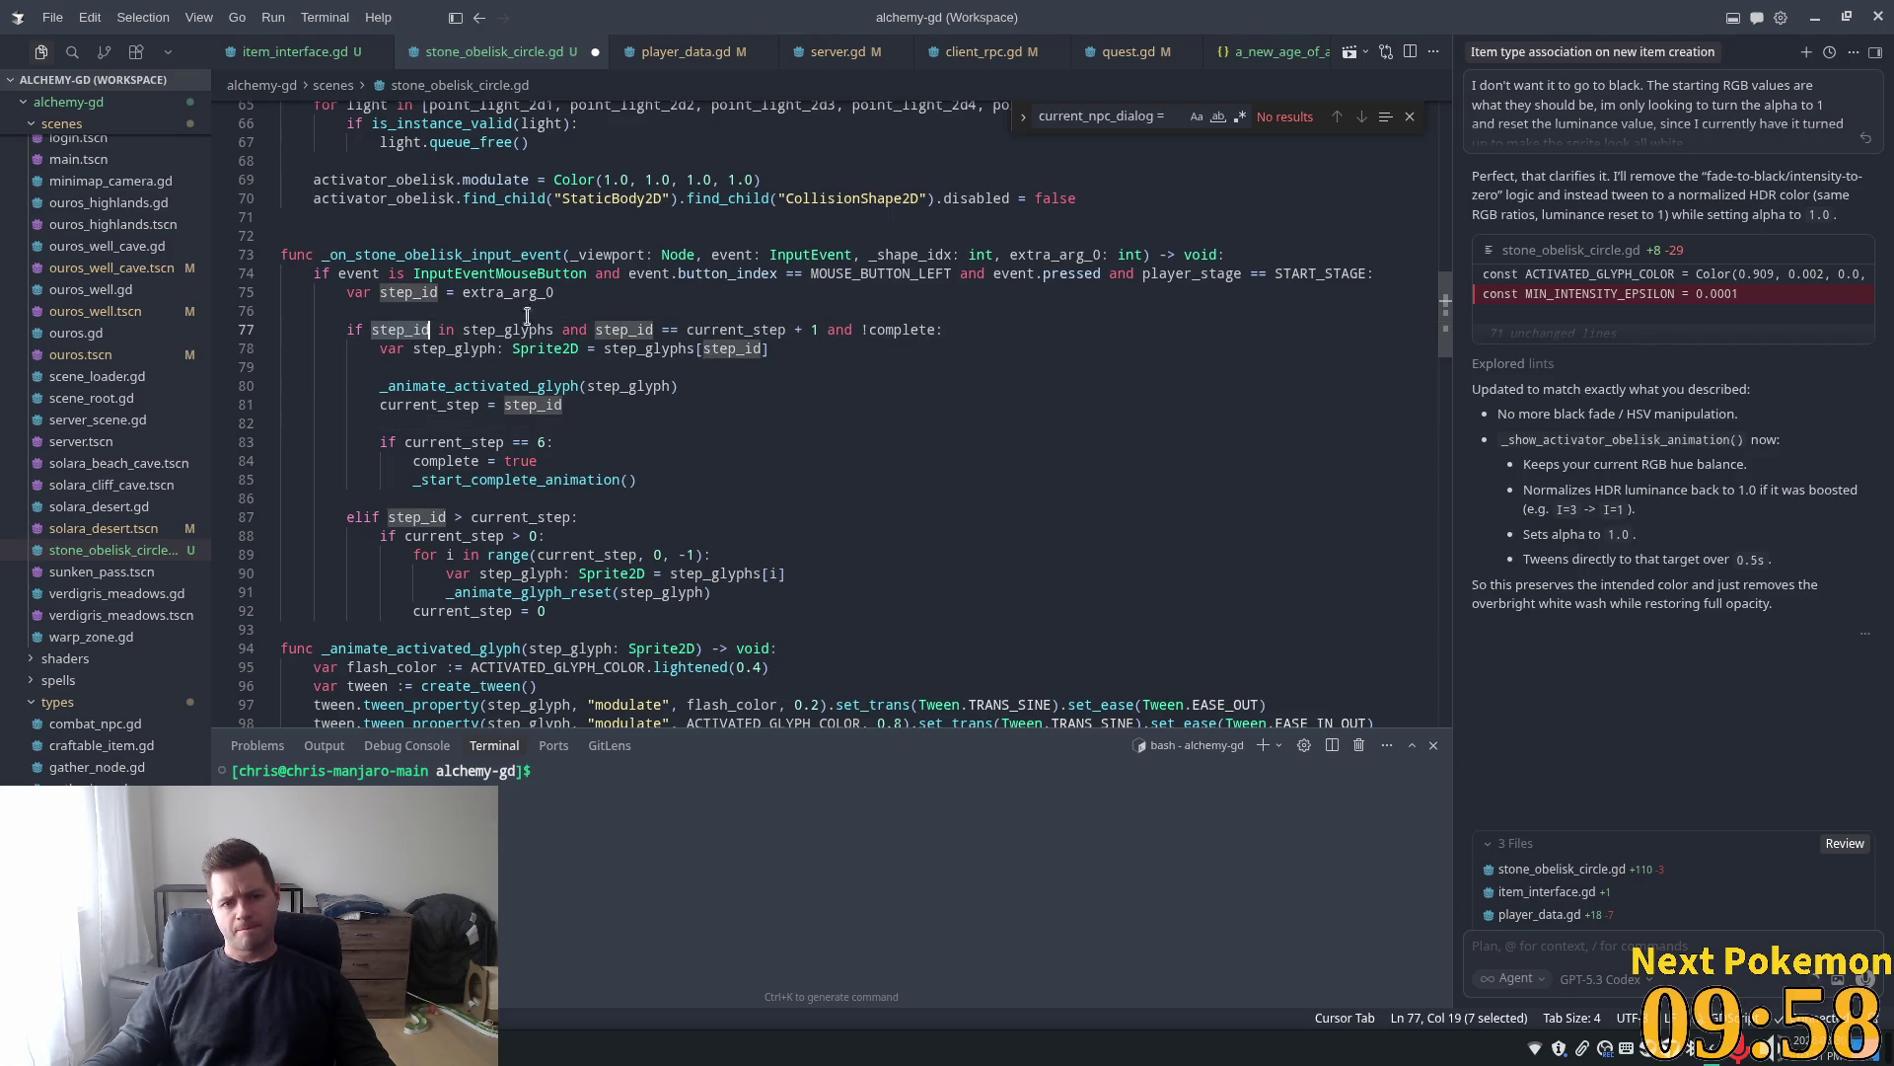
pyautogui.doubleClick(501, 331)
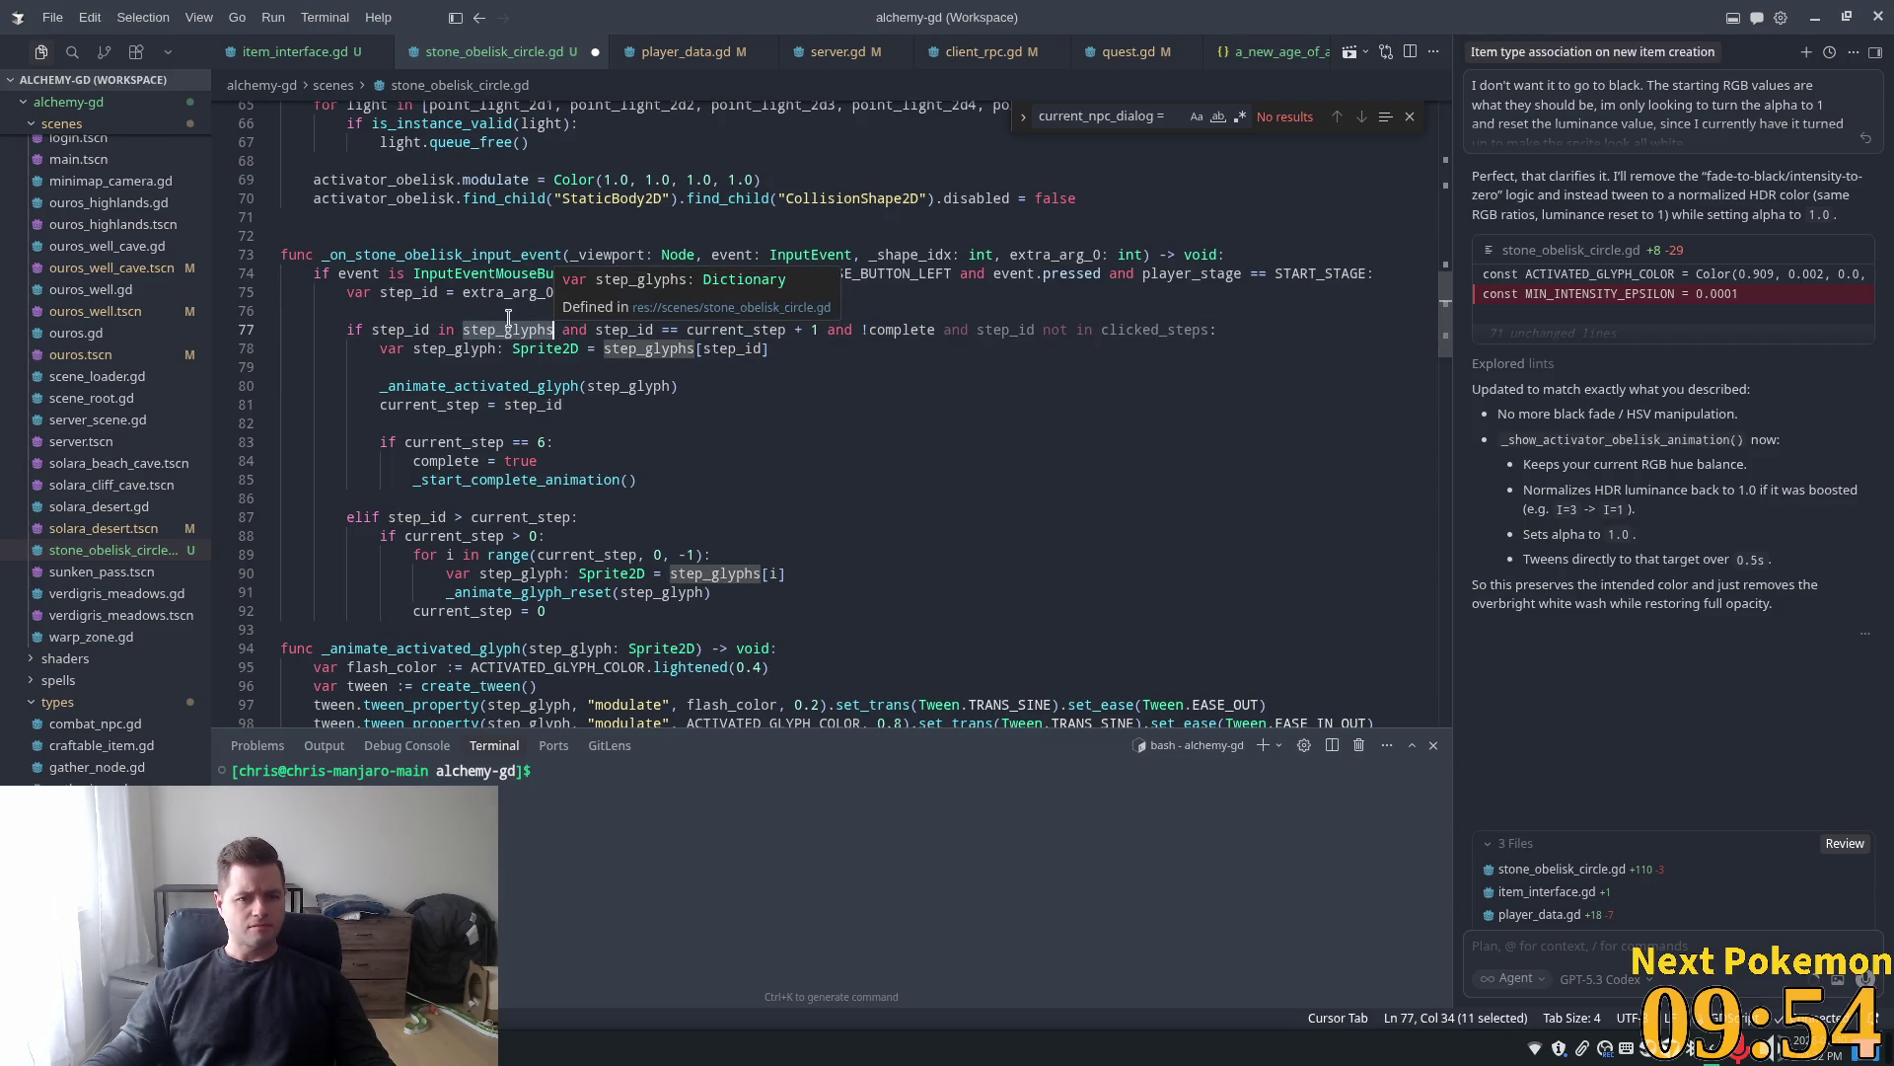
pyautogui.doubleClick(626, 329)
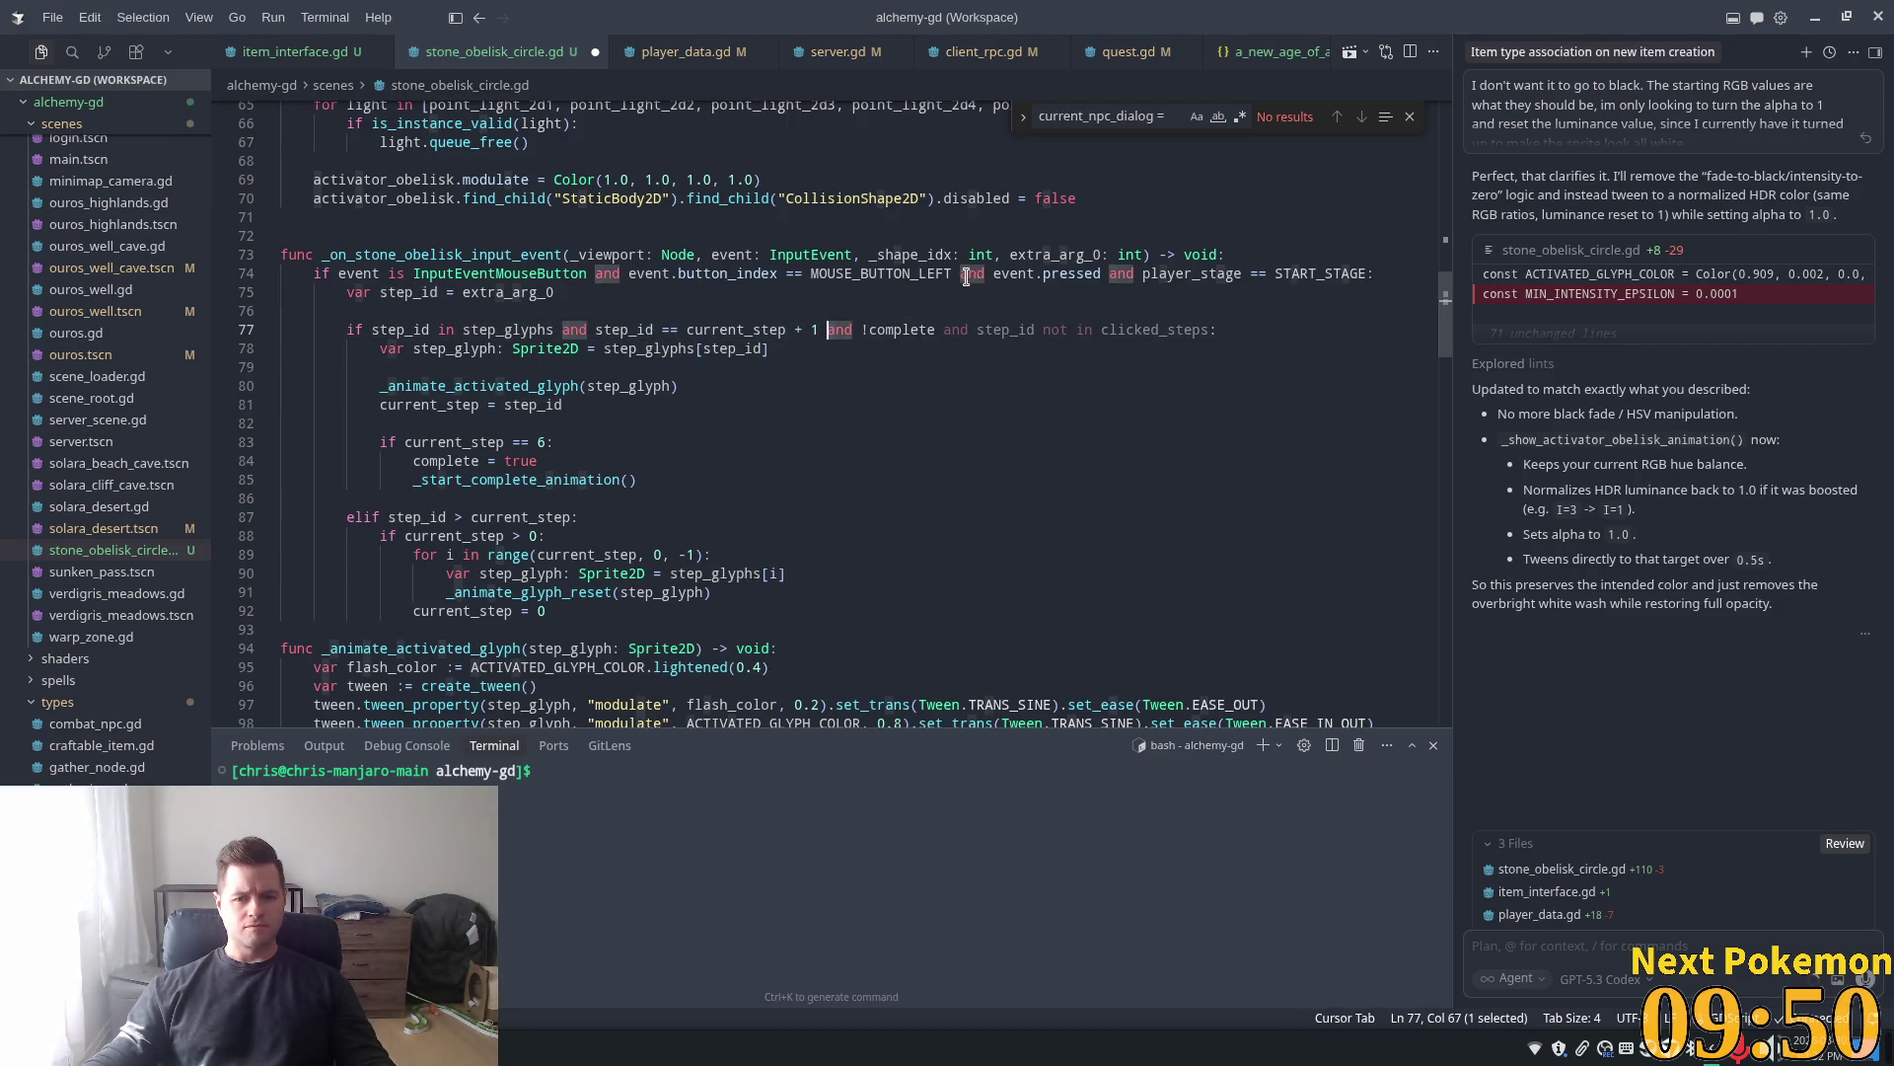
pyautogui.click(763, 236)
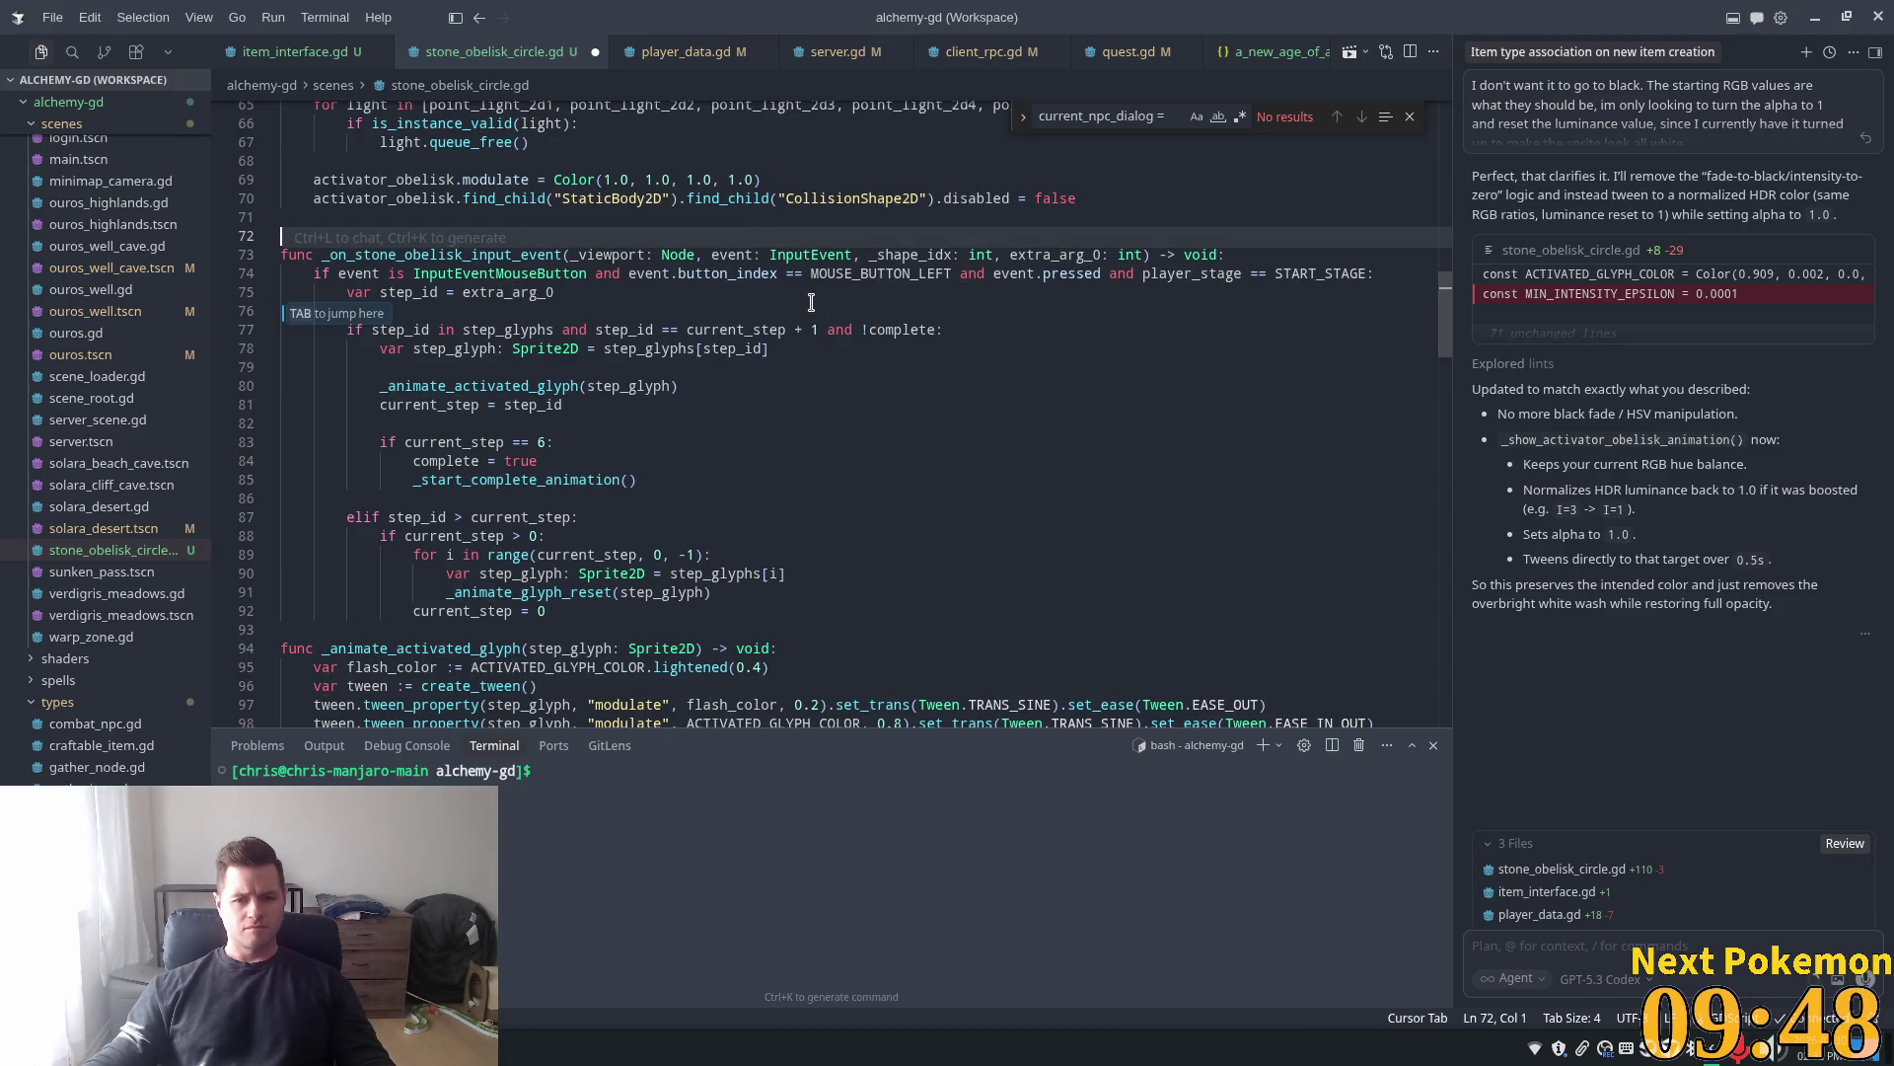
pyautogui.press('Tab')
pyautogui.click(560, 292)
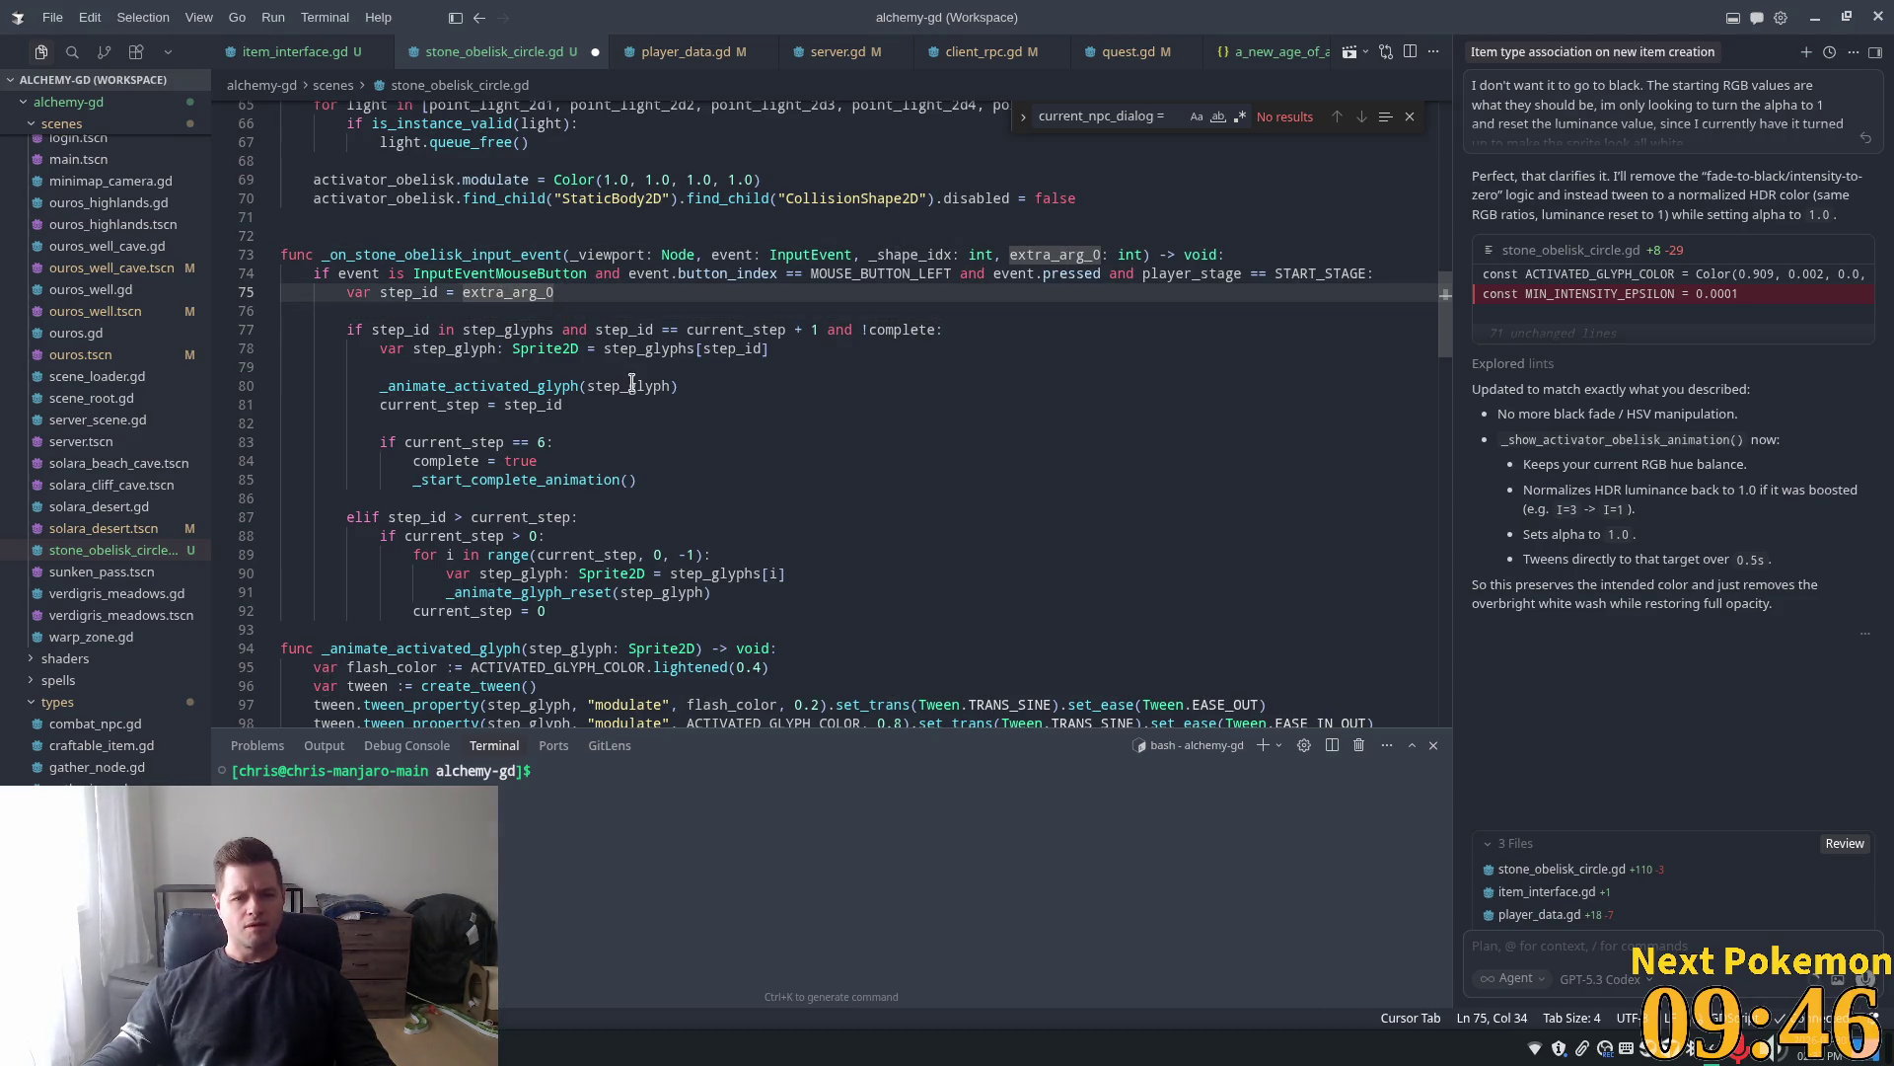
pyautogui.click(910, 455)
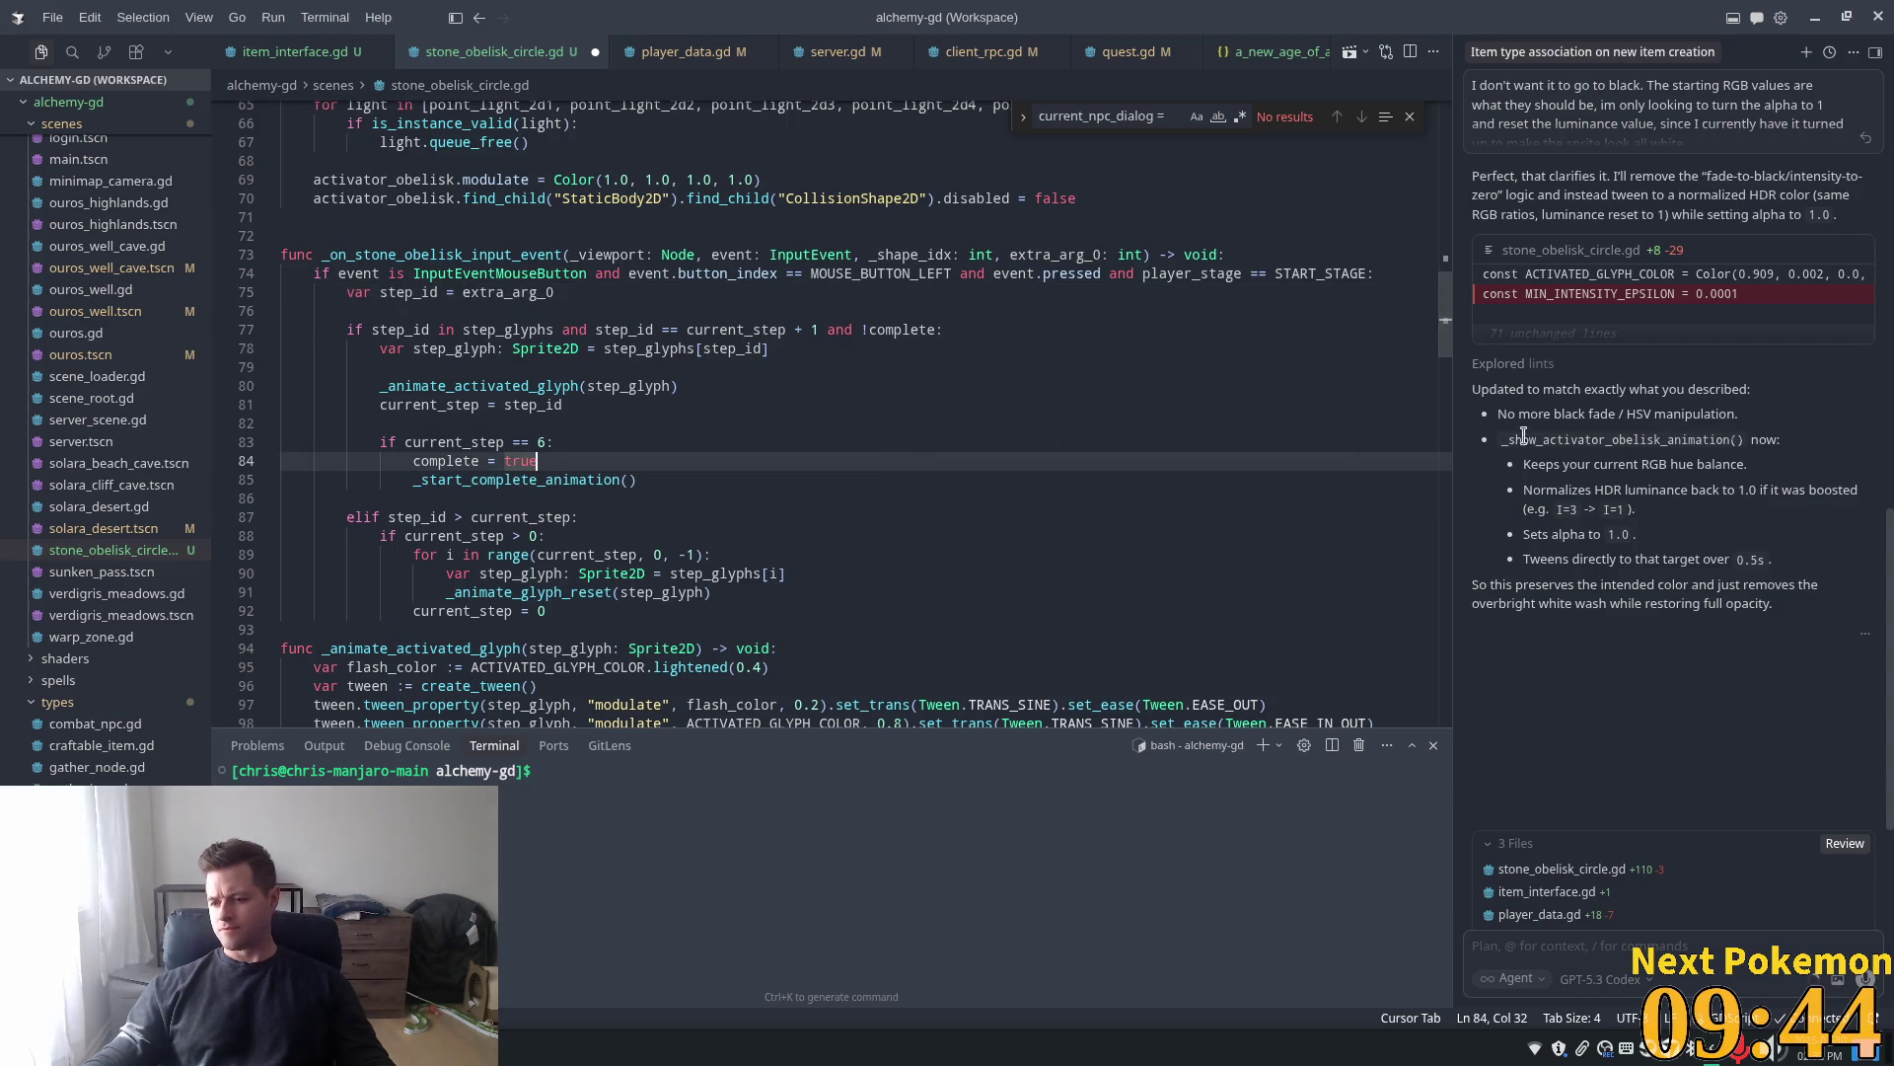
pyautogui.scroll(1, 888, 395)
pyautogui.moveTo(818, 379); pyautogui.dragTo(591, 382)
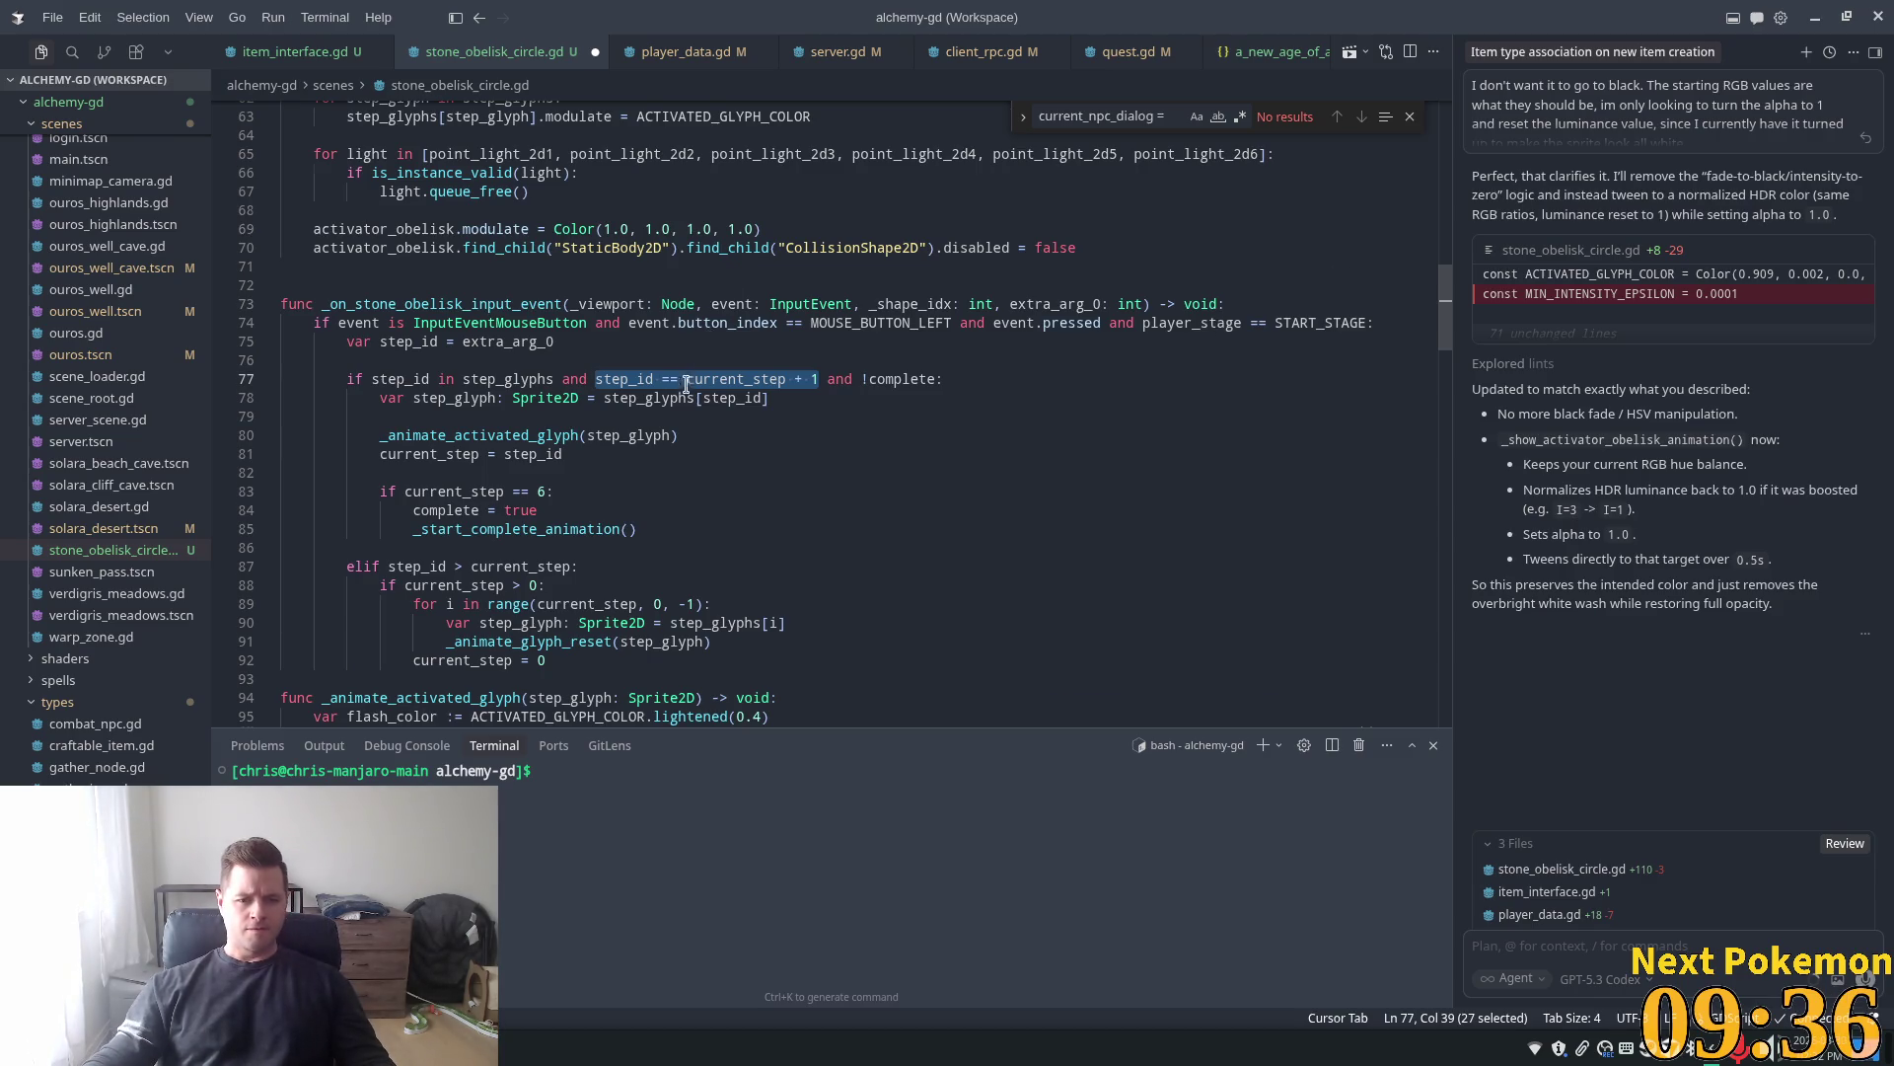
pyautogui.scroll(-2, 687, 383)
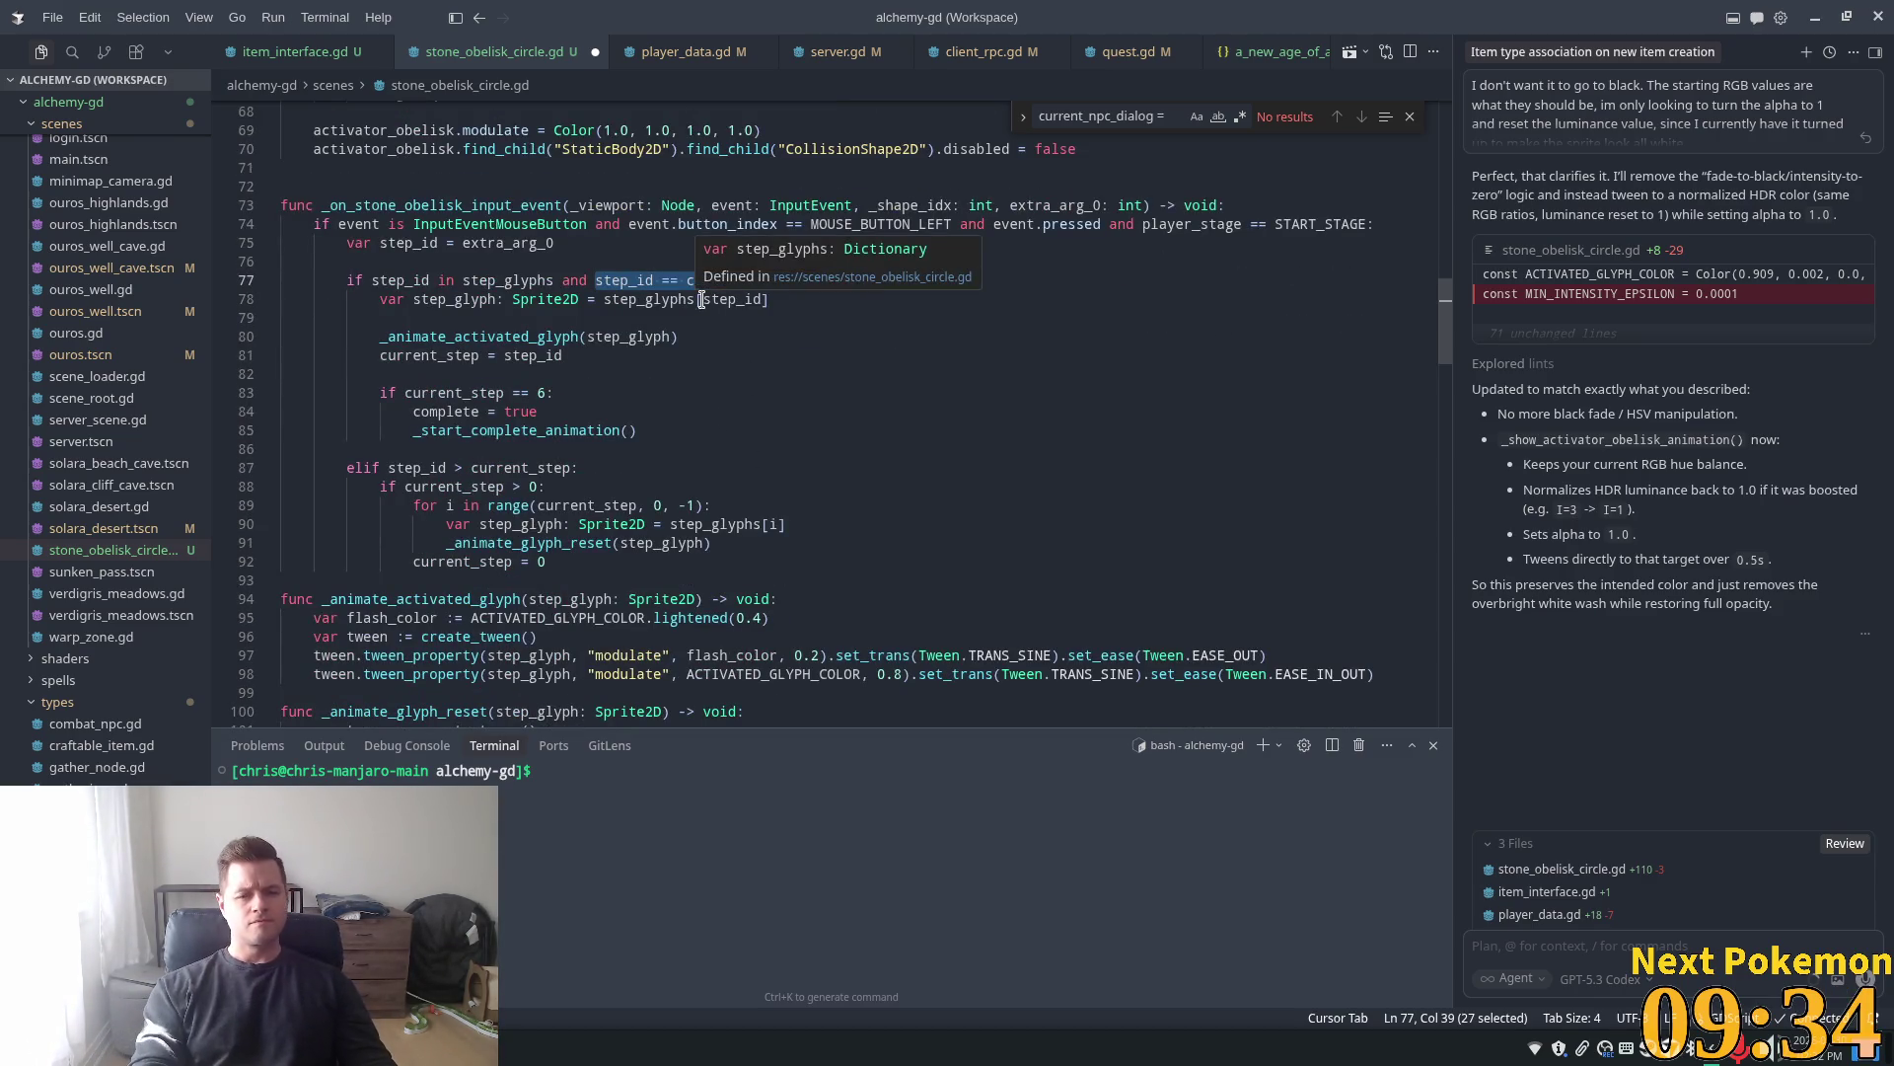
pyautogui.press('BackSpace')
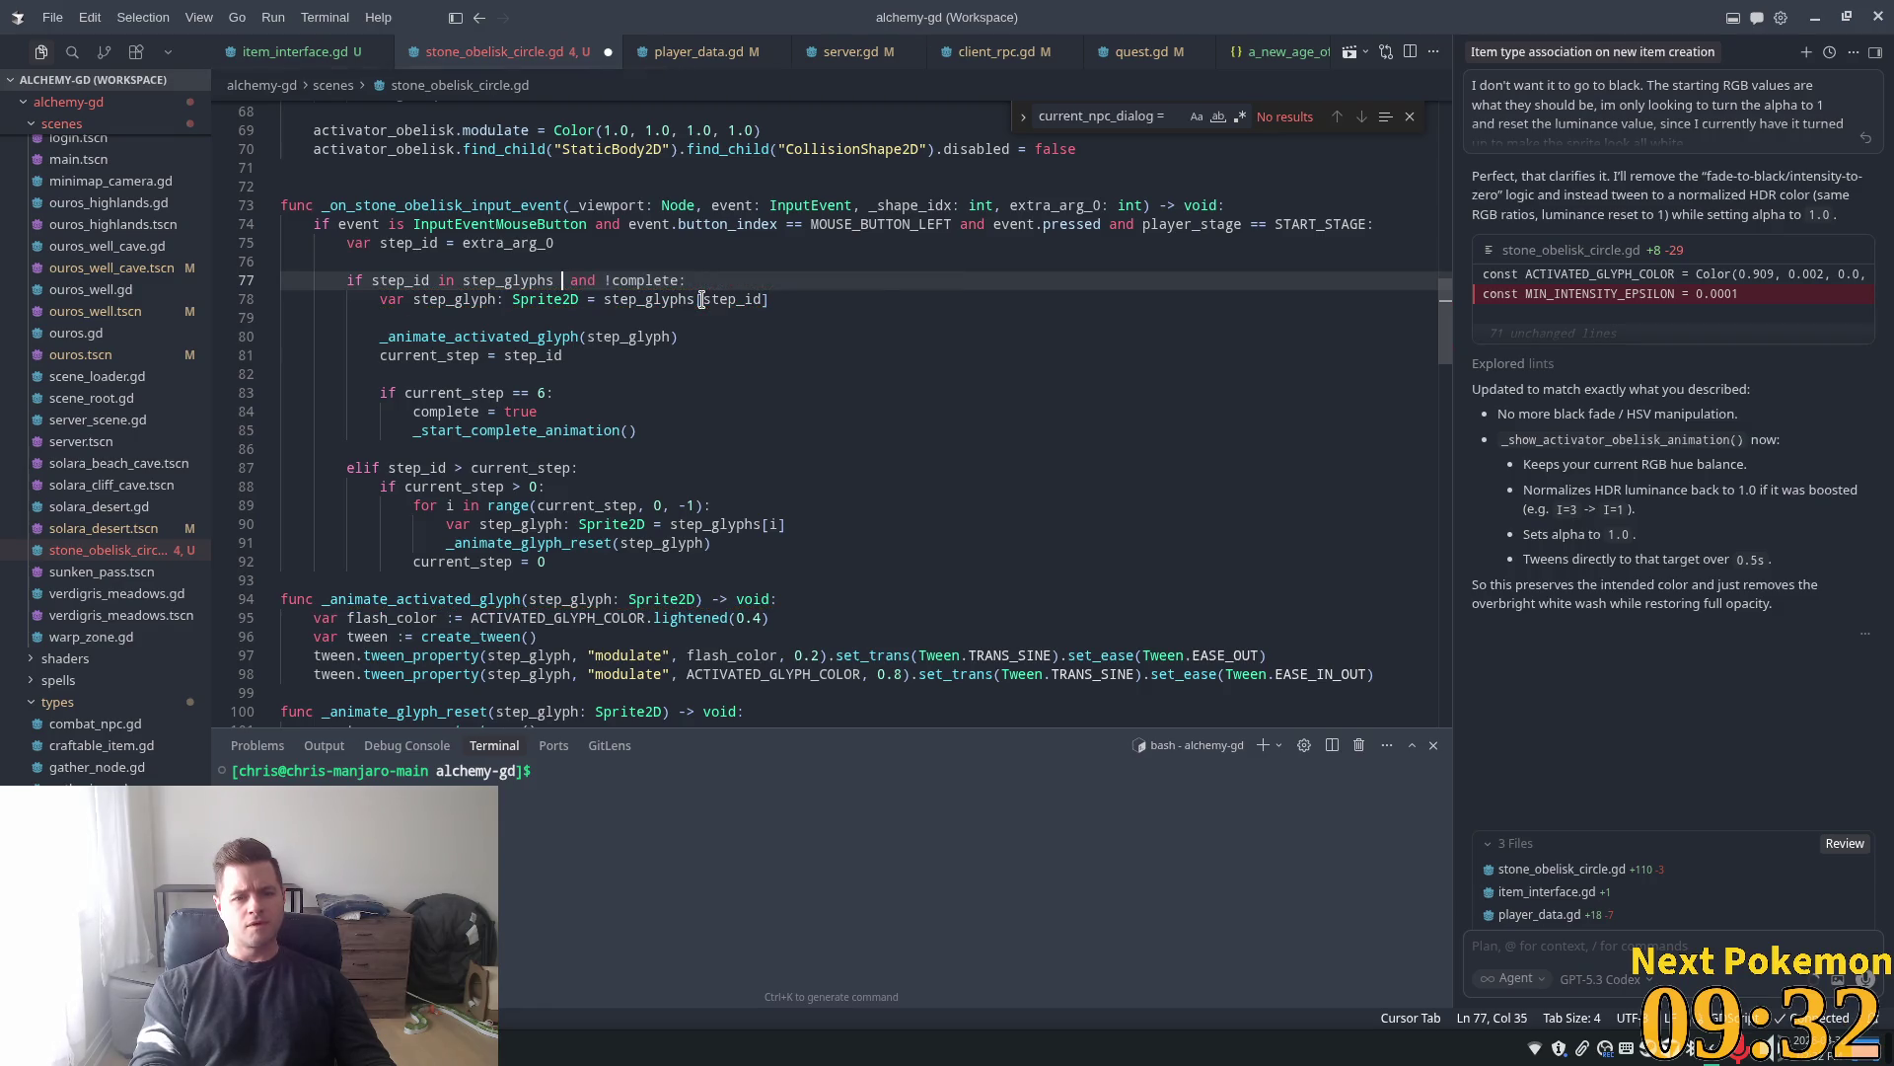
pyautogui.press('BackSpace')
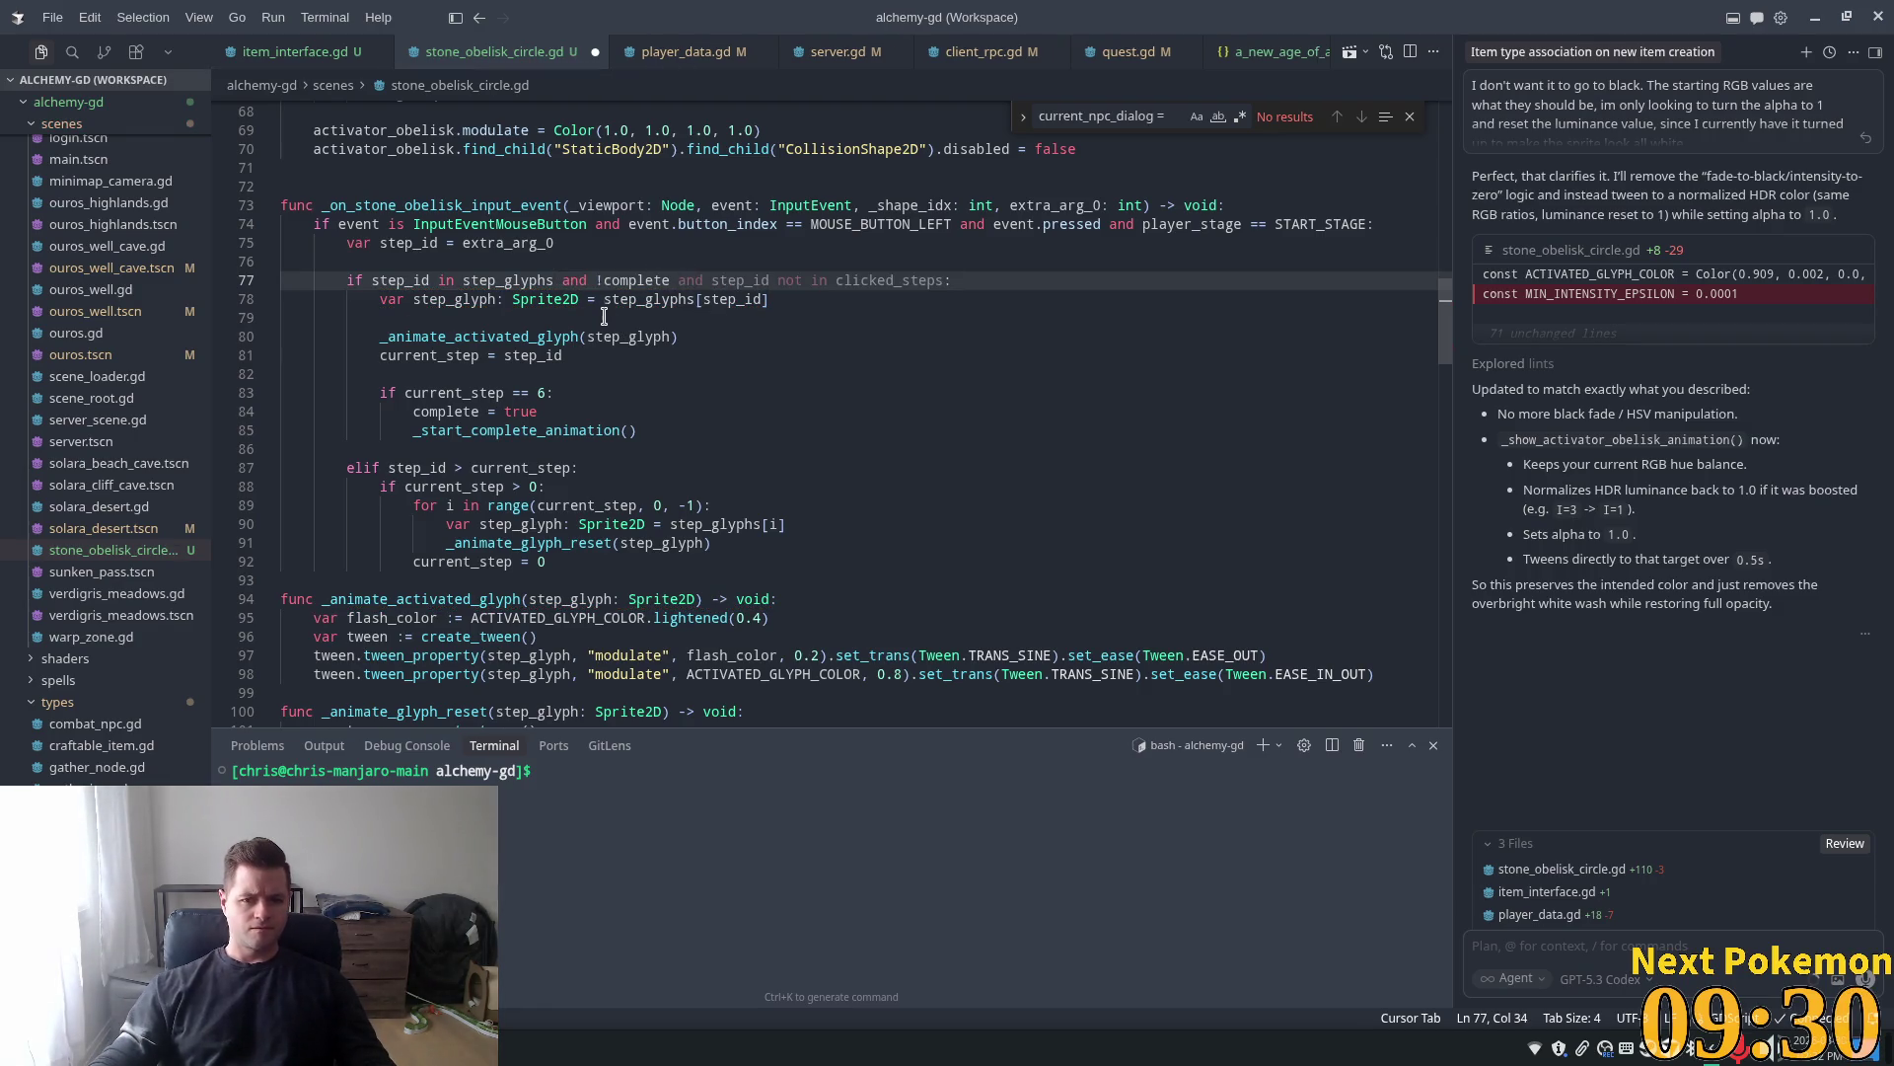
# Reject the suggested clicked_steps condition and select the glyph activation call on line 80
pyautogui.click(605, 317)
pyautogui.press('Tab')
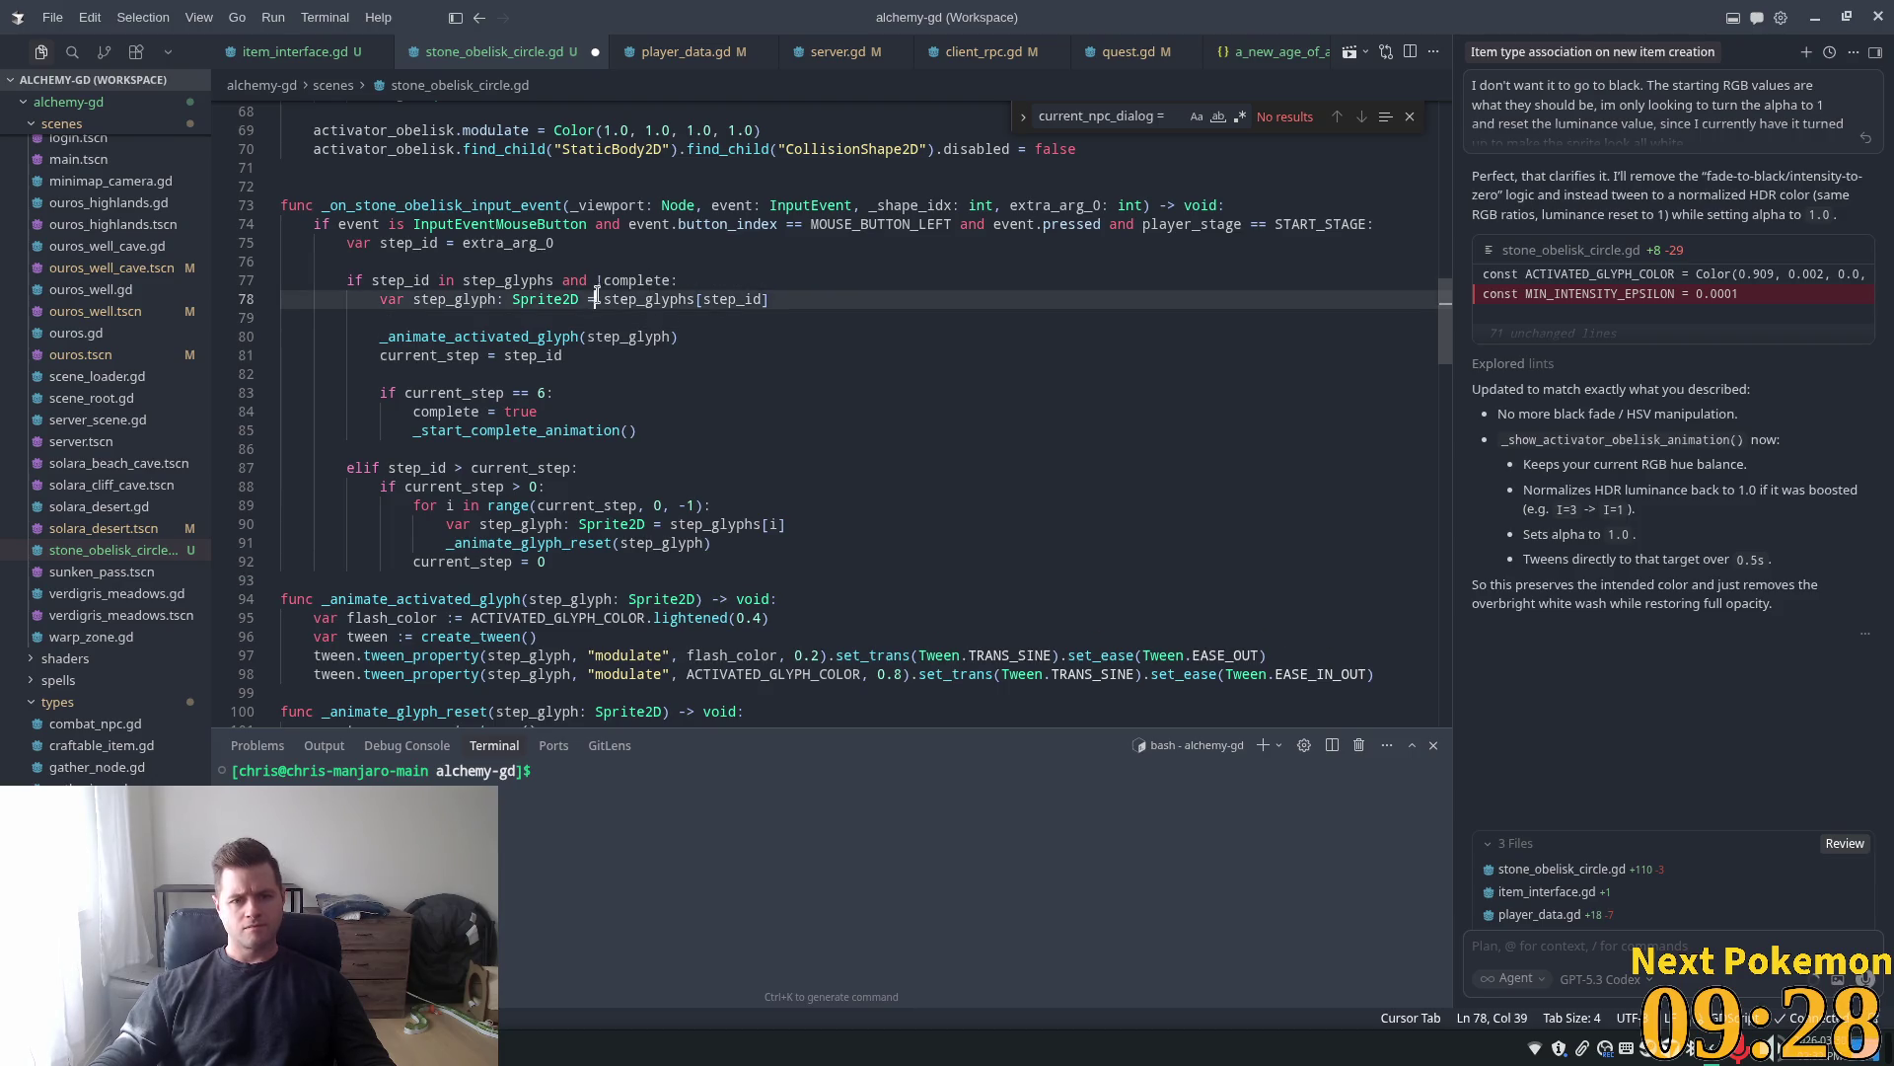
pyautogui.press('Down')
pyautogui.press('Down')
pyautogui.press('Down')
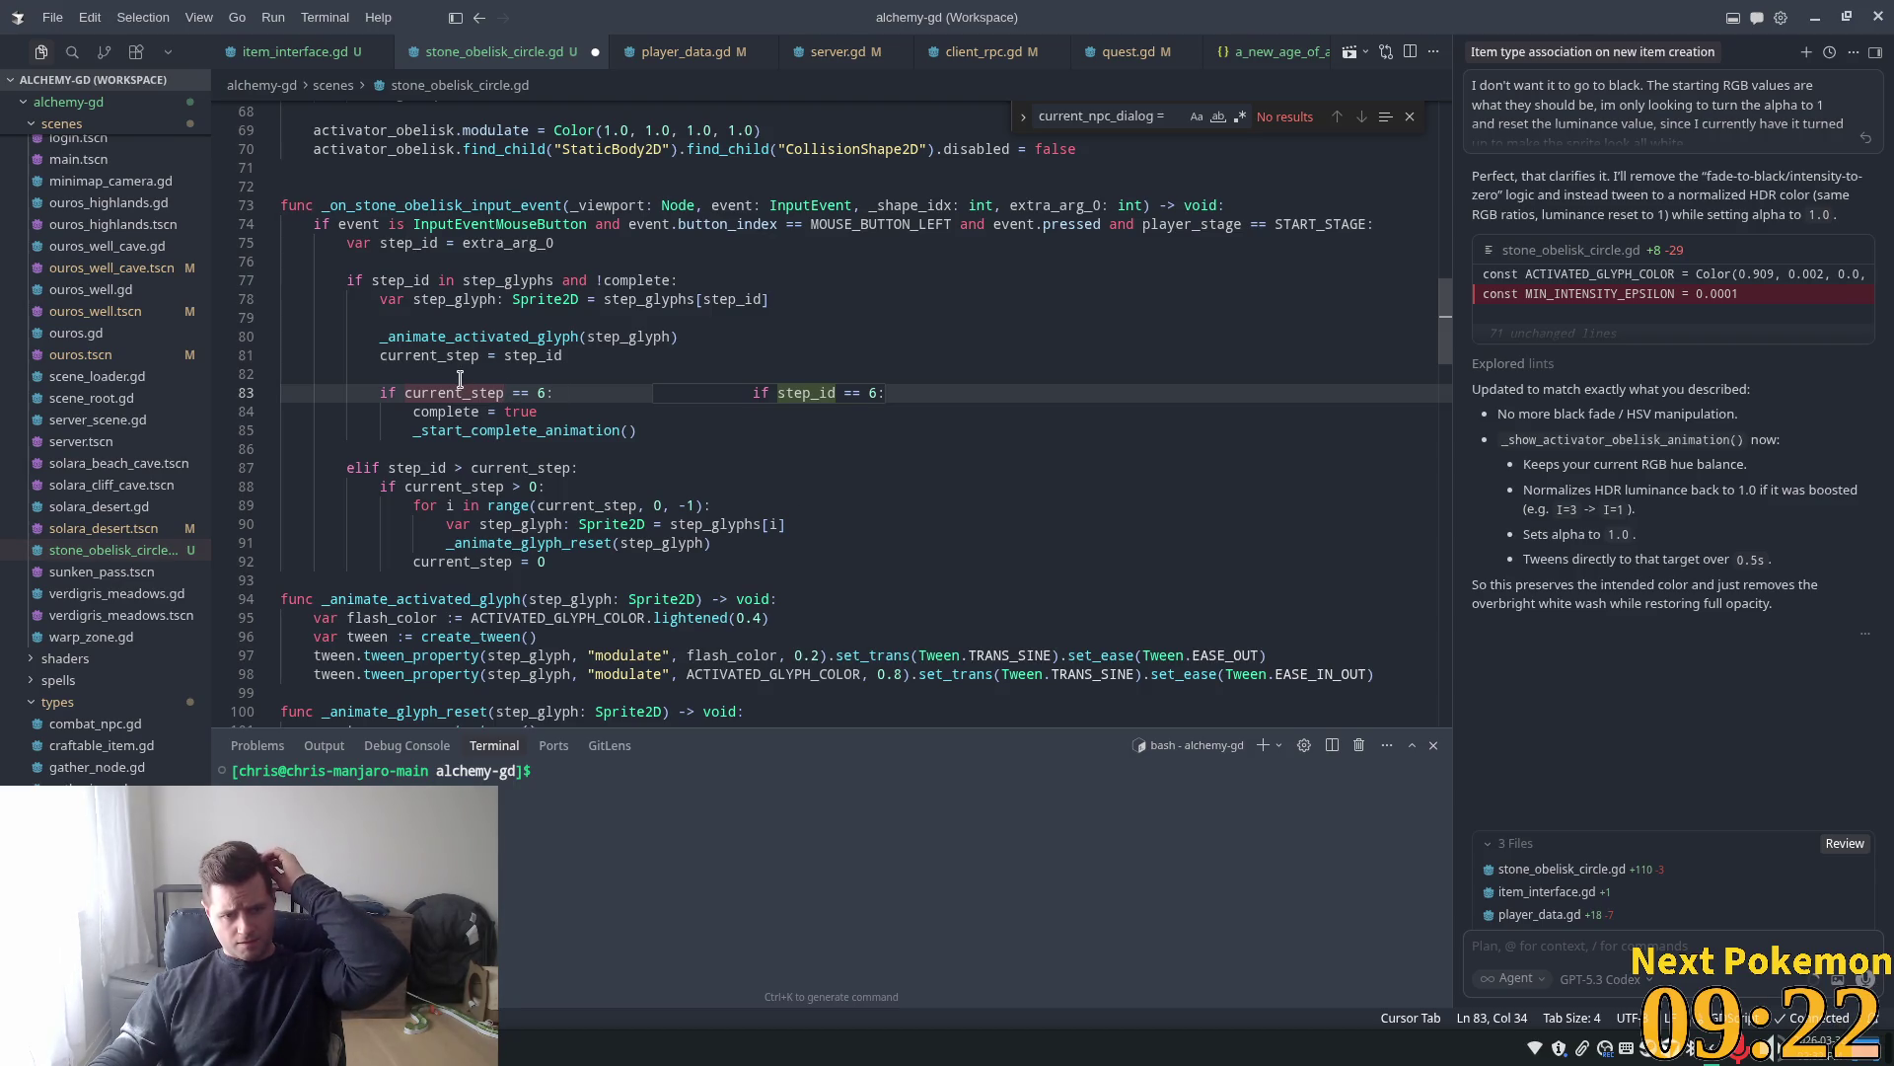
pyautogui.doubleClick(478, 336)
# Replace the current_step = step_id assignment with clicked_steps.append(step_id)
pyautogui.click(484, 373)
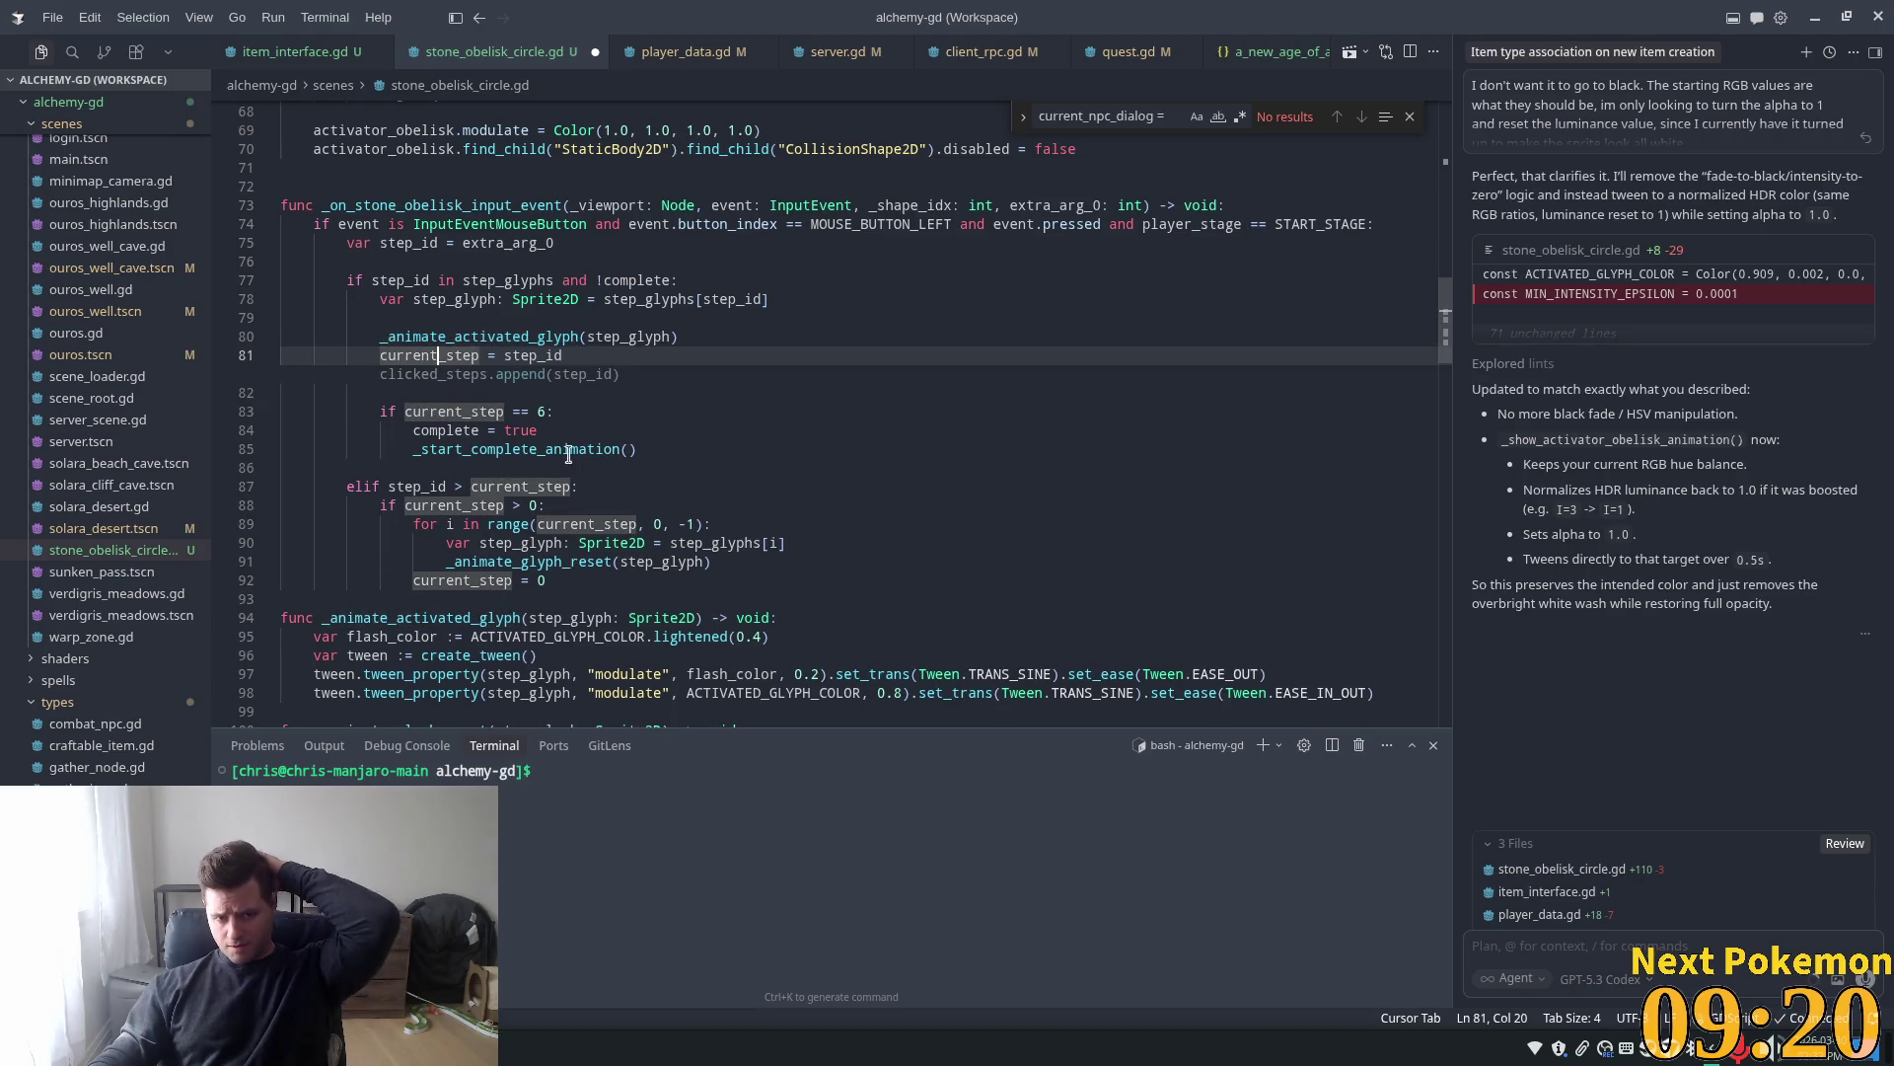
pyautogui.click(487, 299)
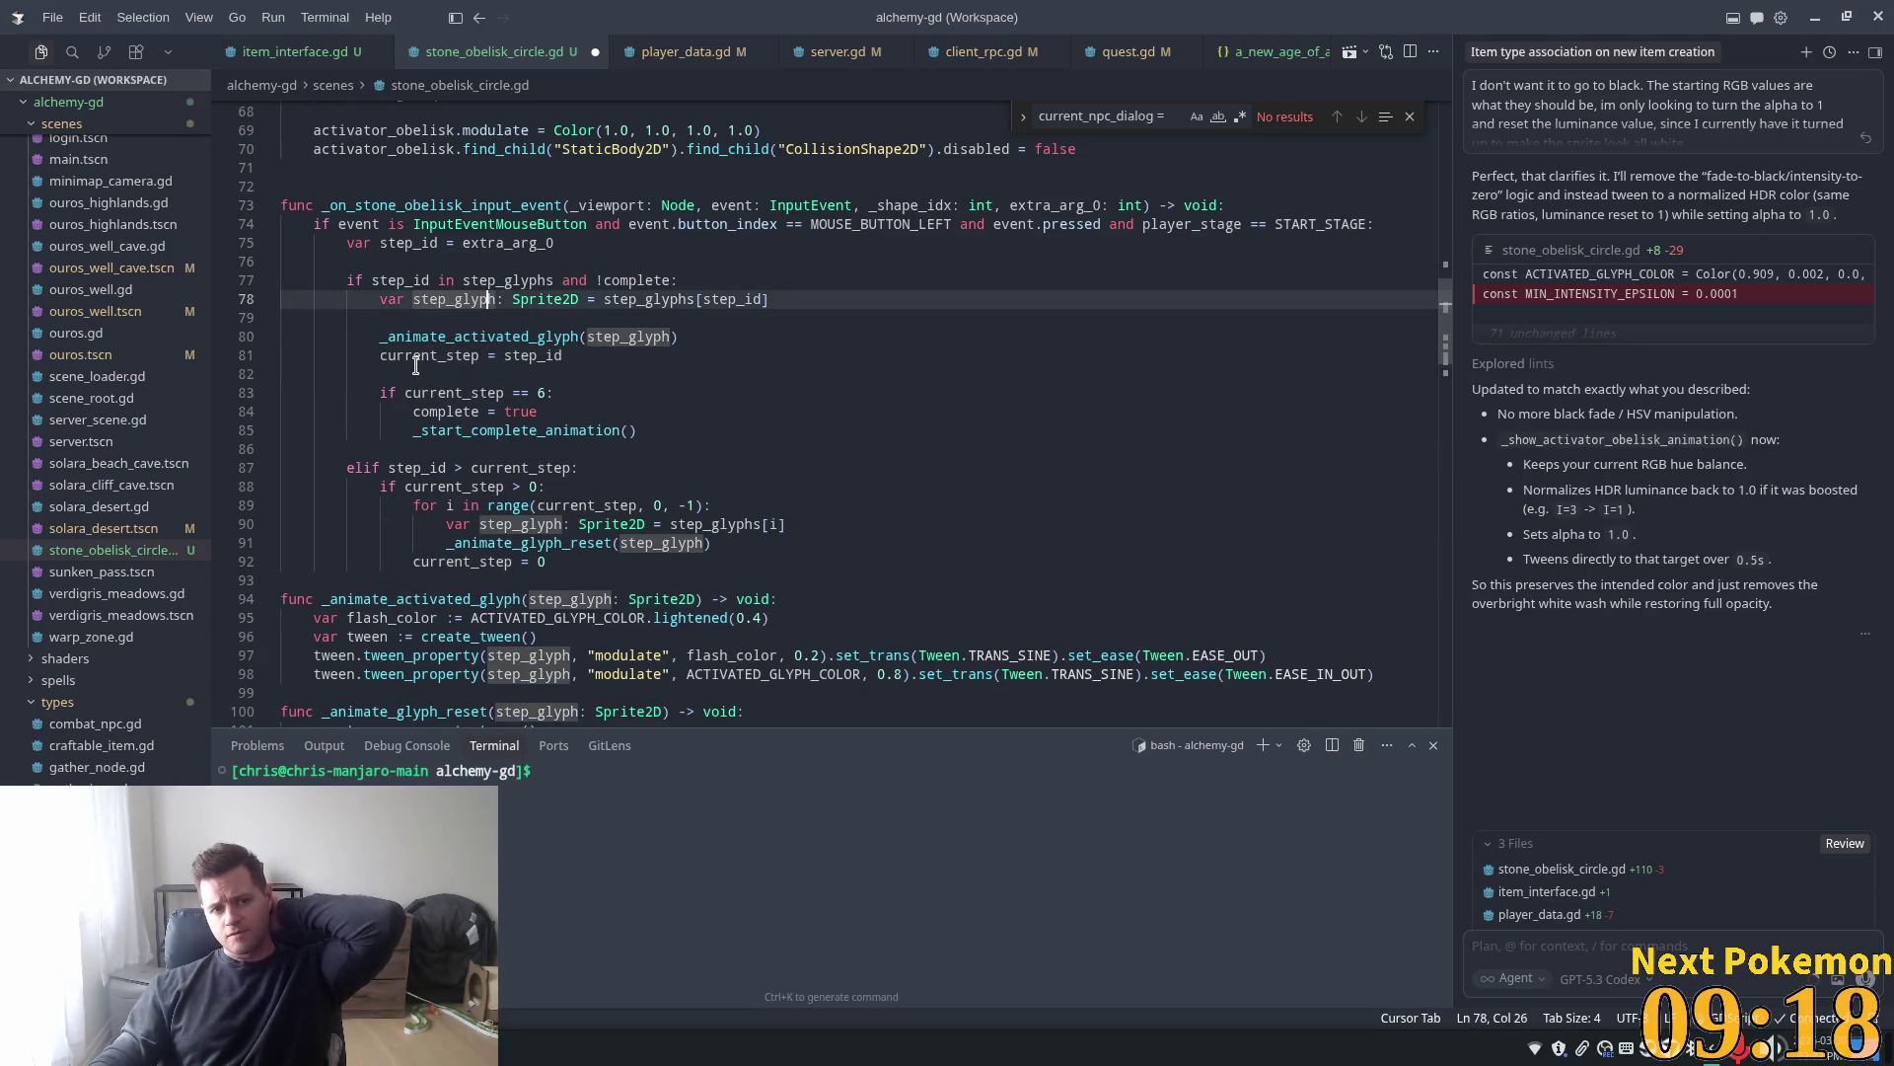
pyautogui.doubleClick(423, 356)
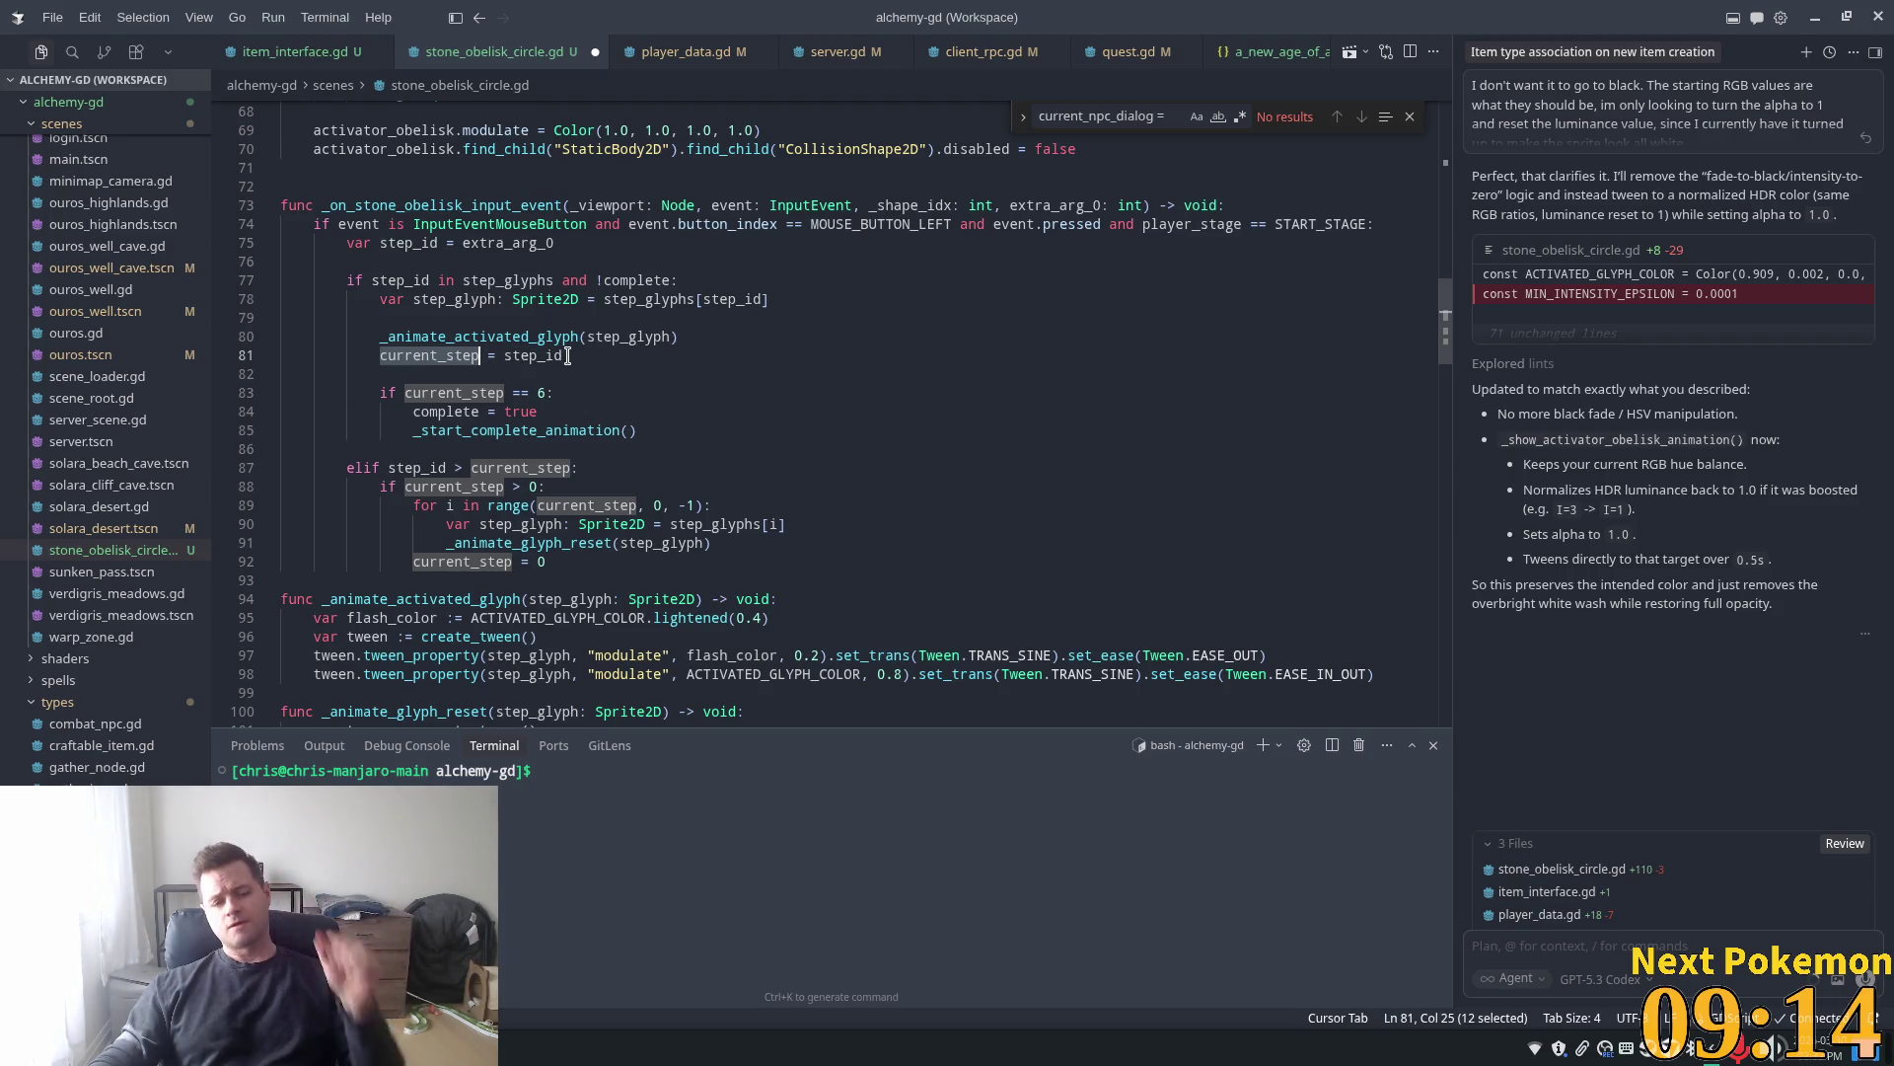
pyautogui.moveTo(569, 356); pyautogui.dragTo(221, 354)
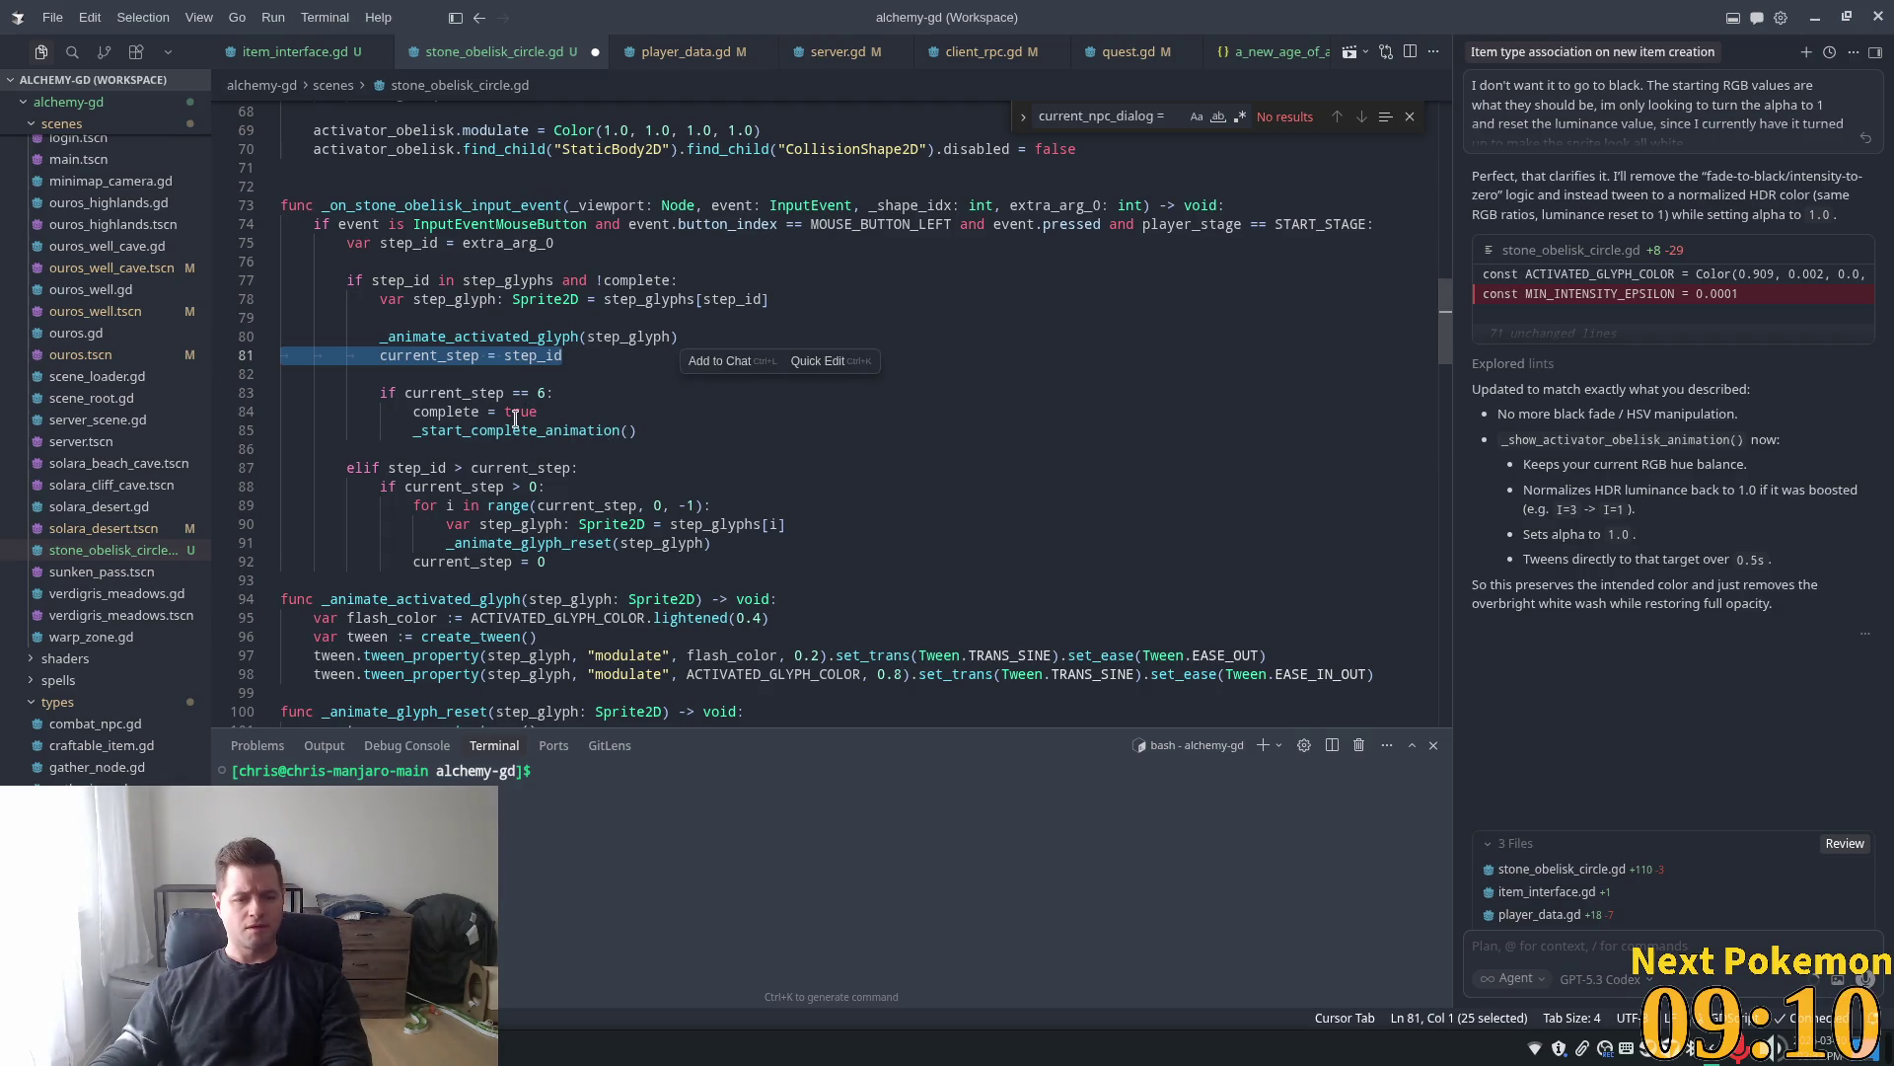
pyautogui.press('BackSpace')
pyautogui.press('Delete')
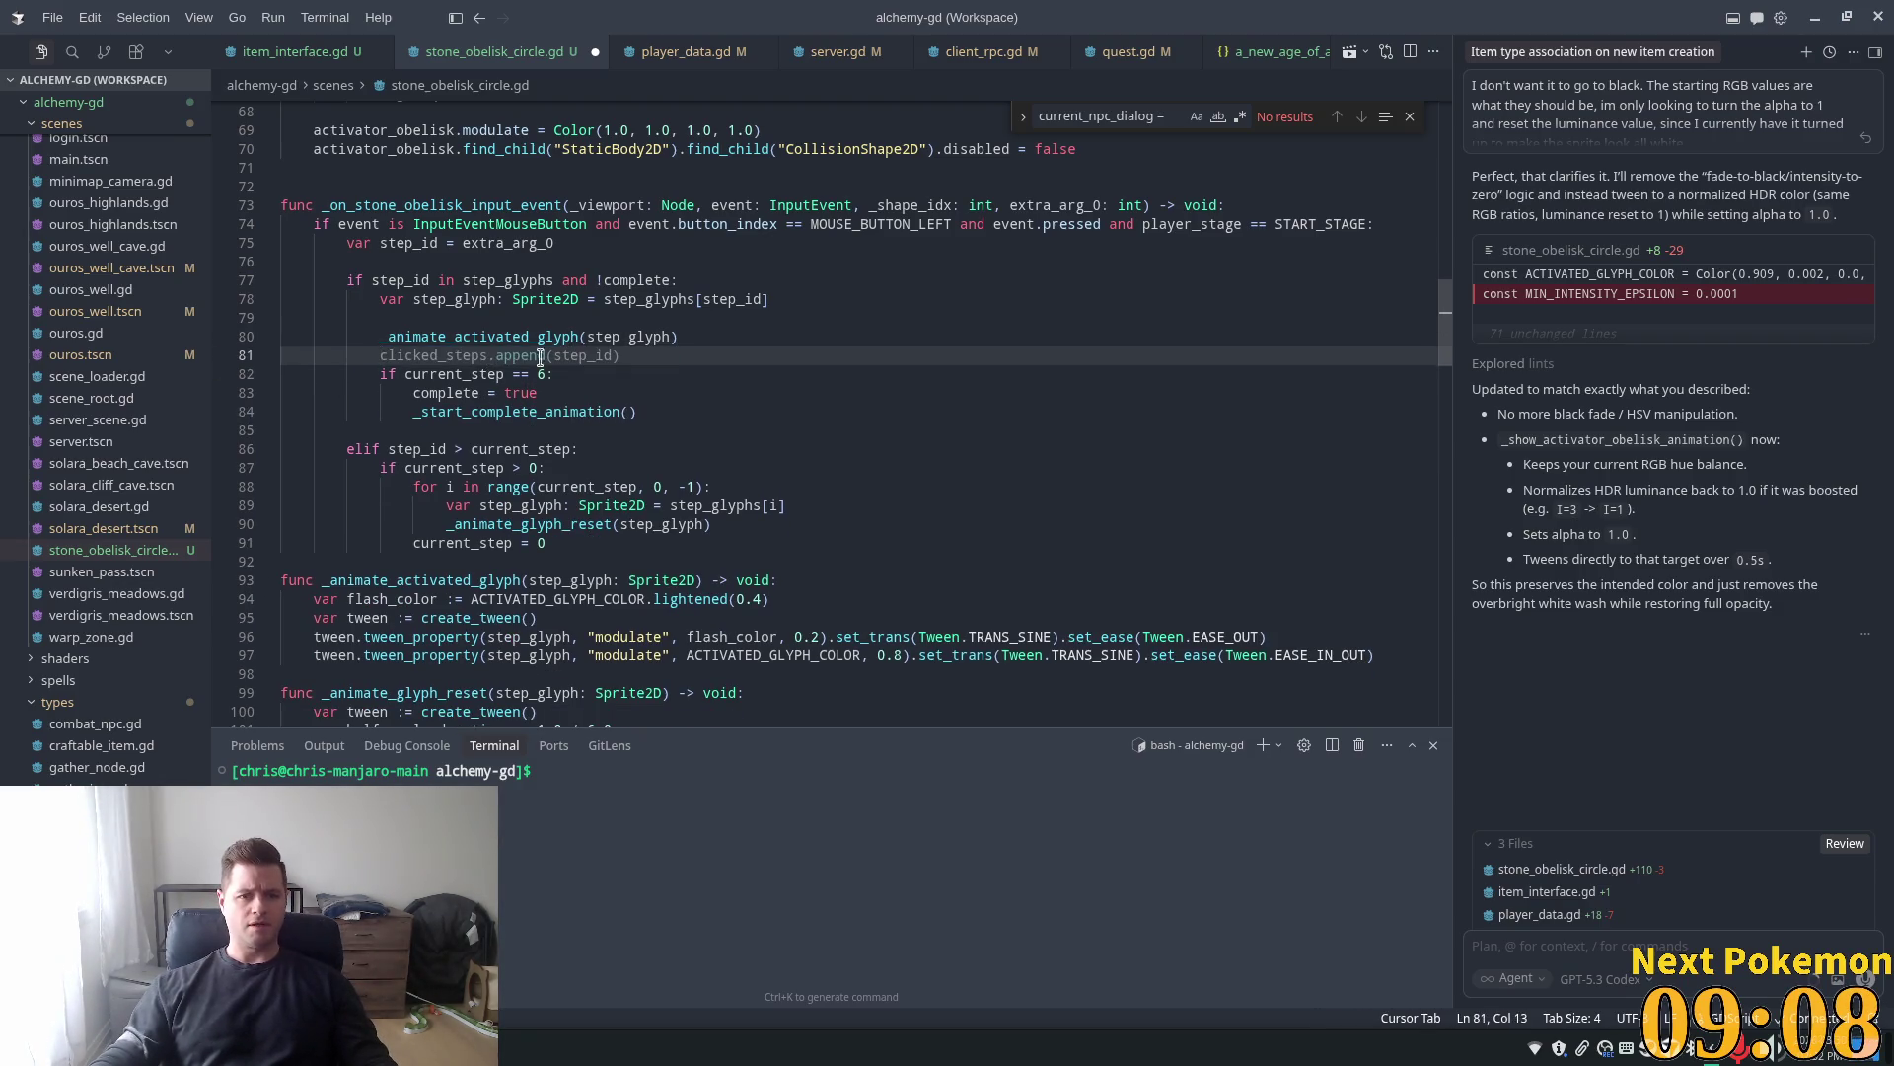
pyautogui.press('Tab')
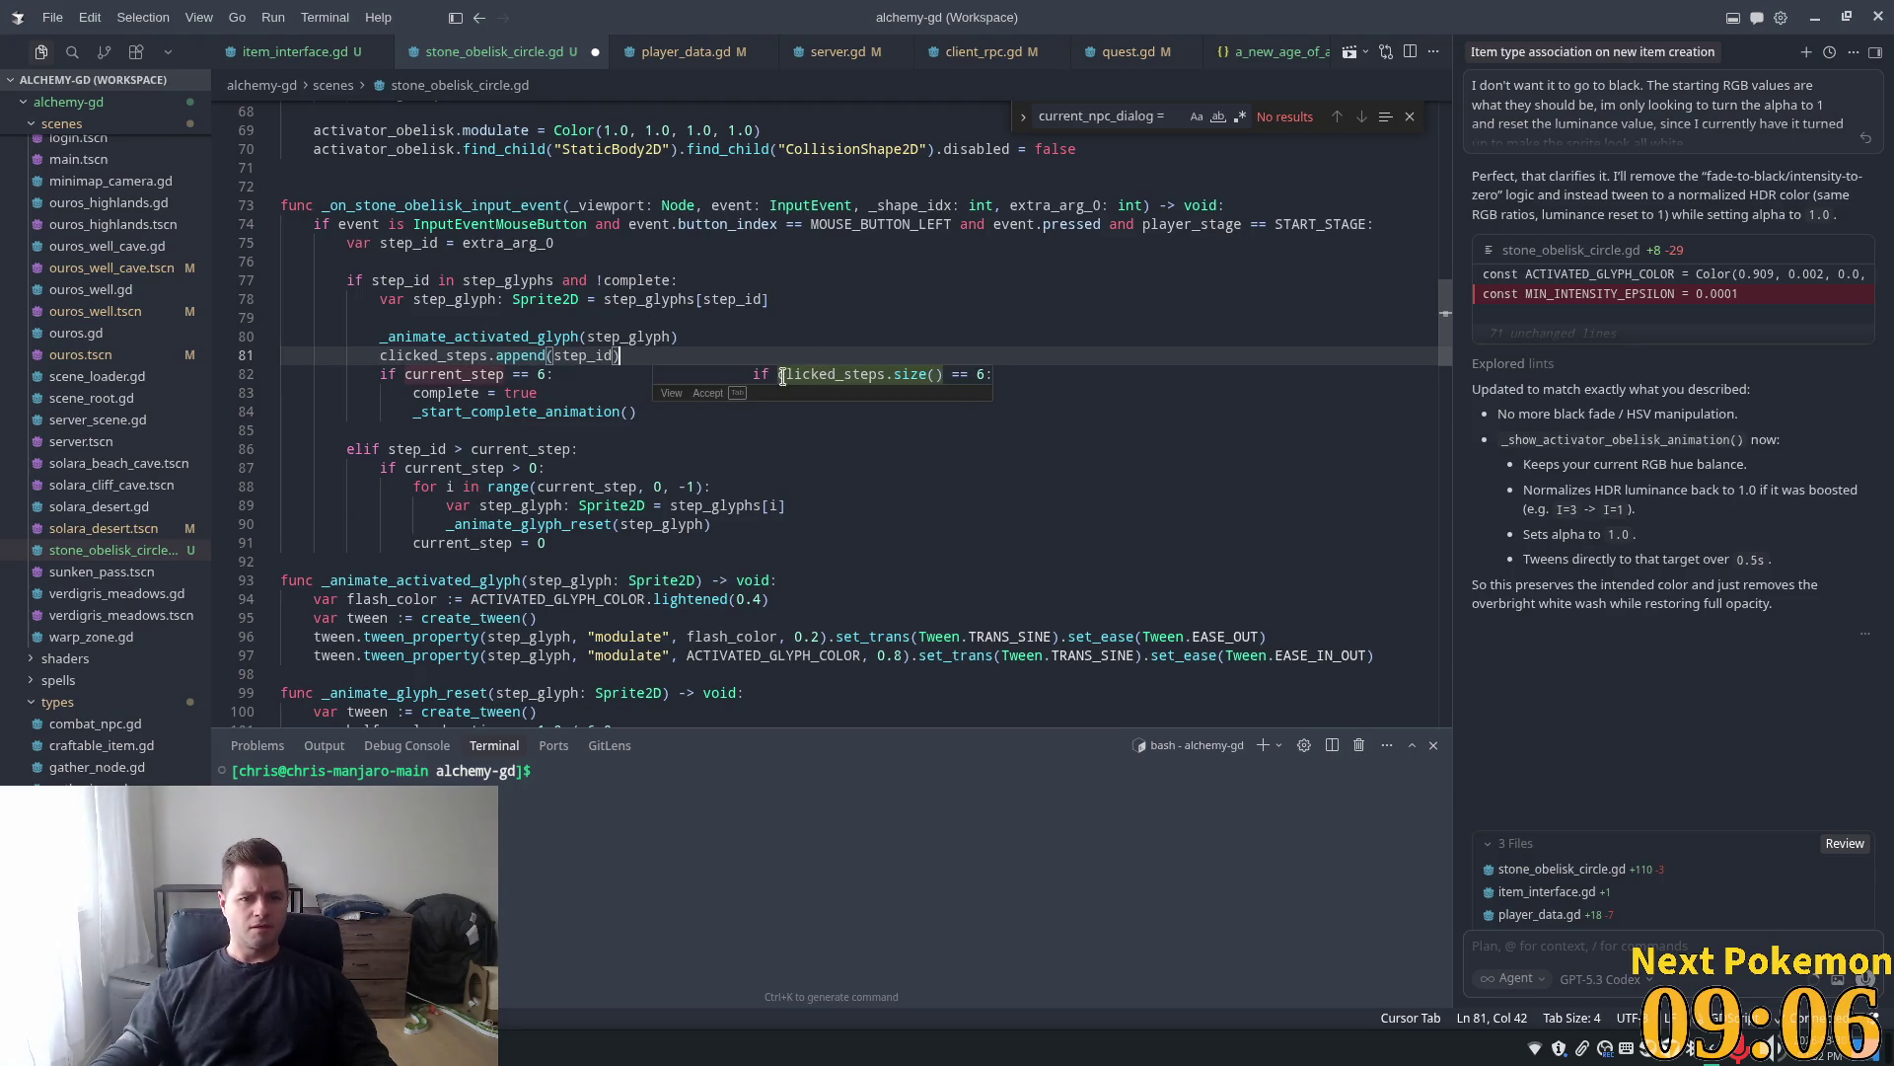
# Change the completion check to 'if clicked_steps.size() == 6:' and select the out-of-order reset branch
pyautogui.press('Tab')
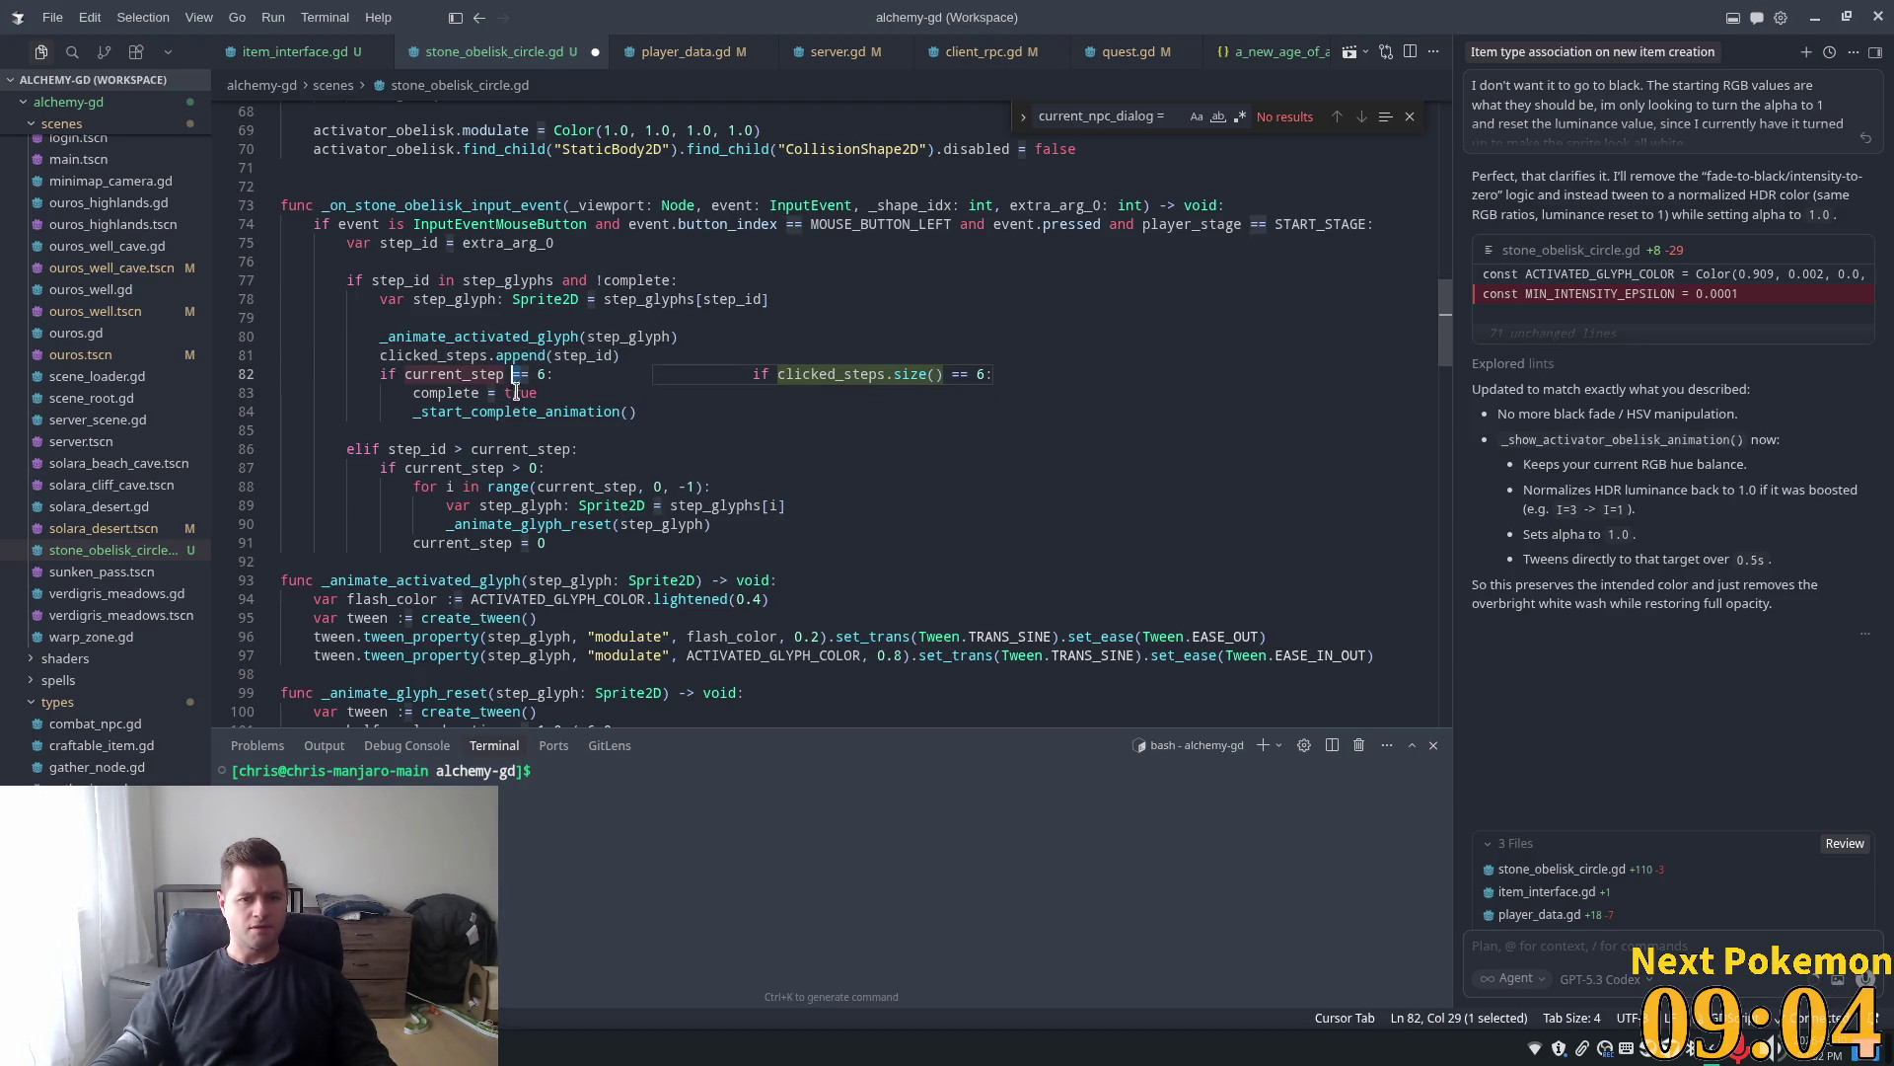
pyautogui.press('Tab')
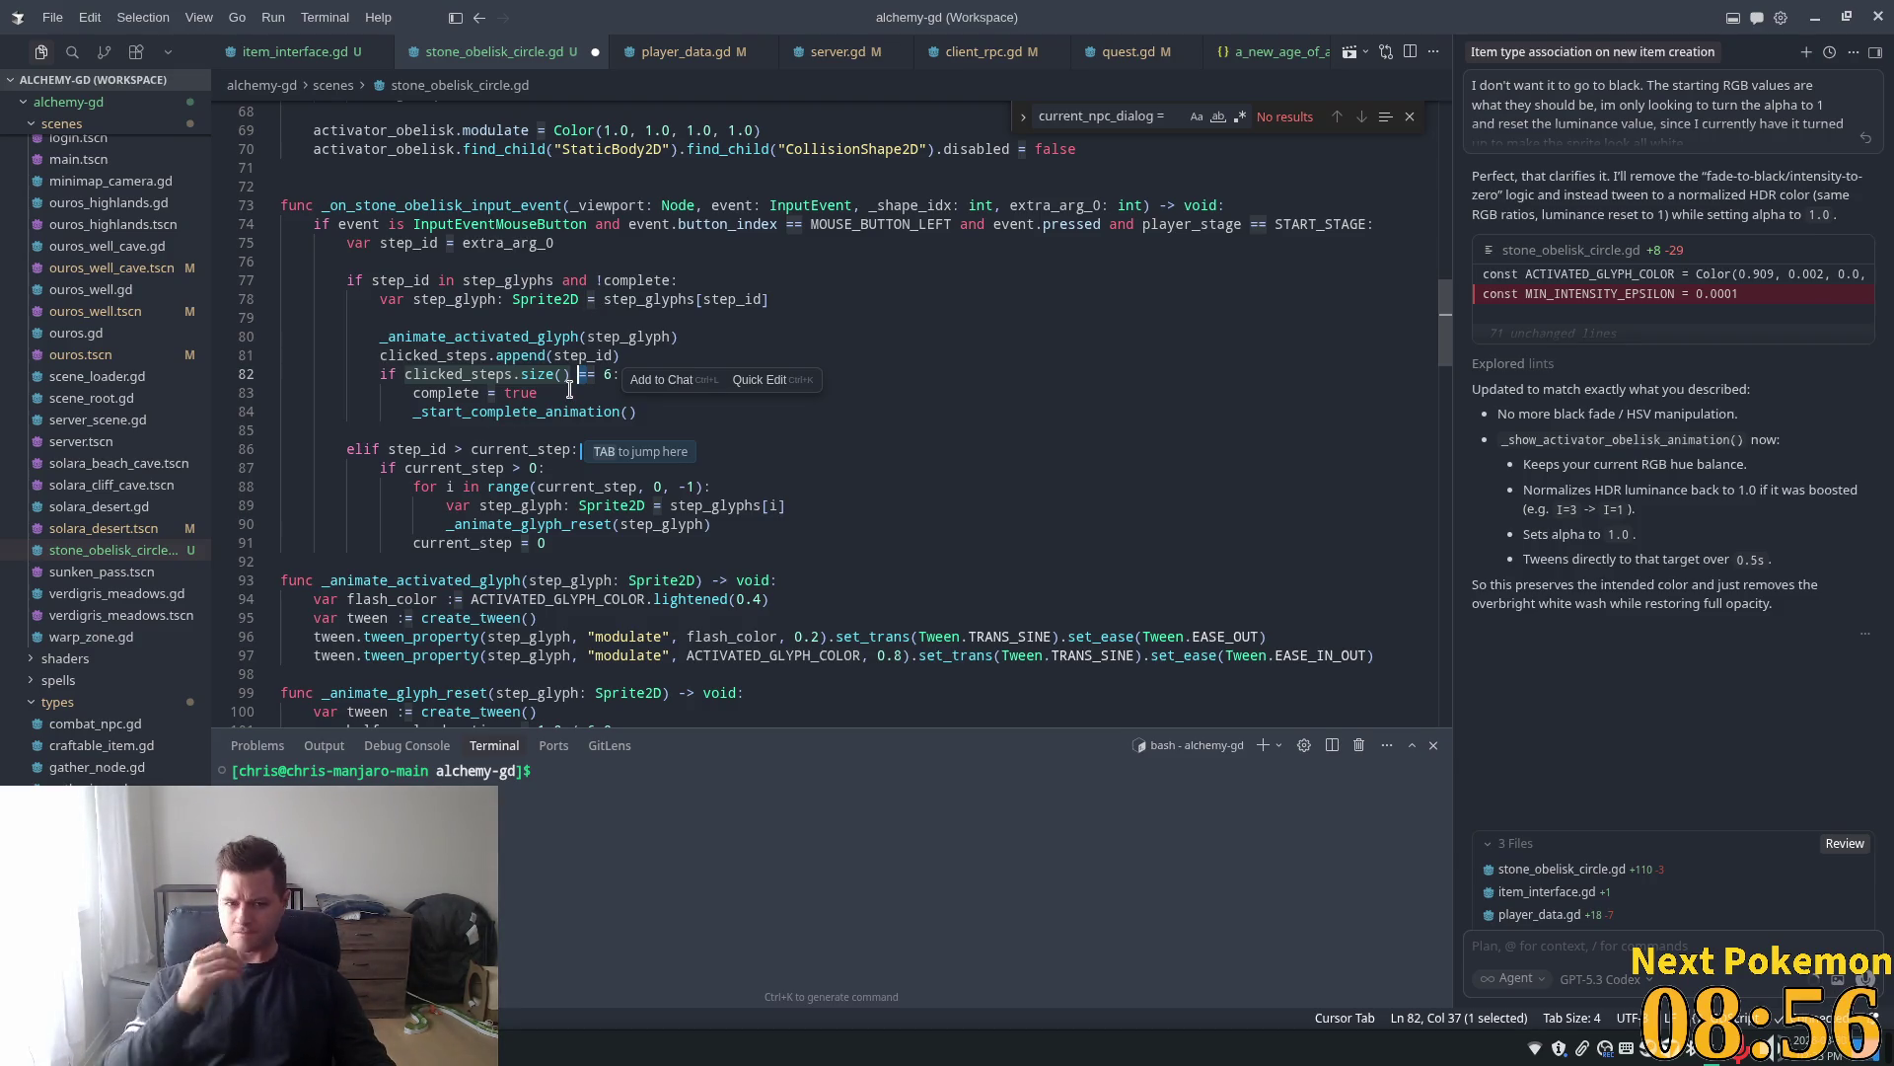
pyautogui.click(596, 374)
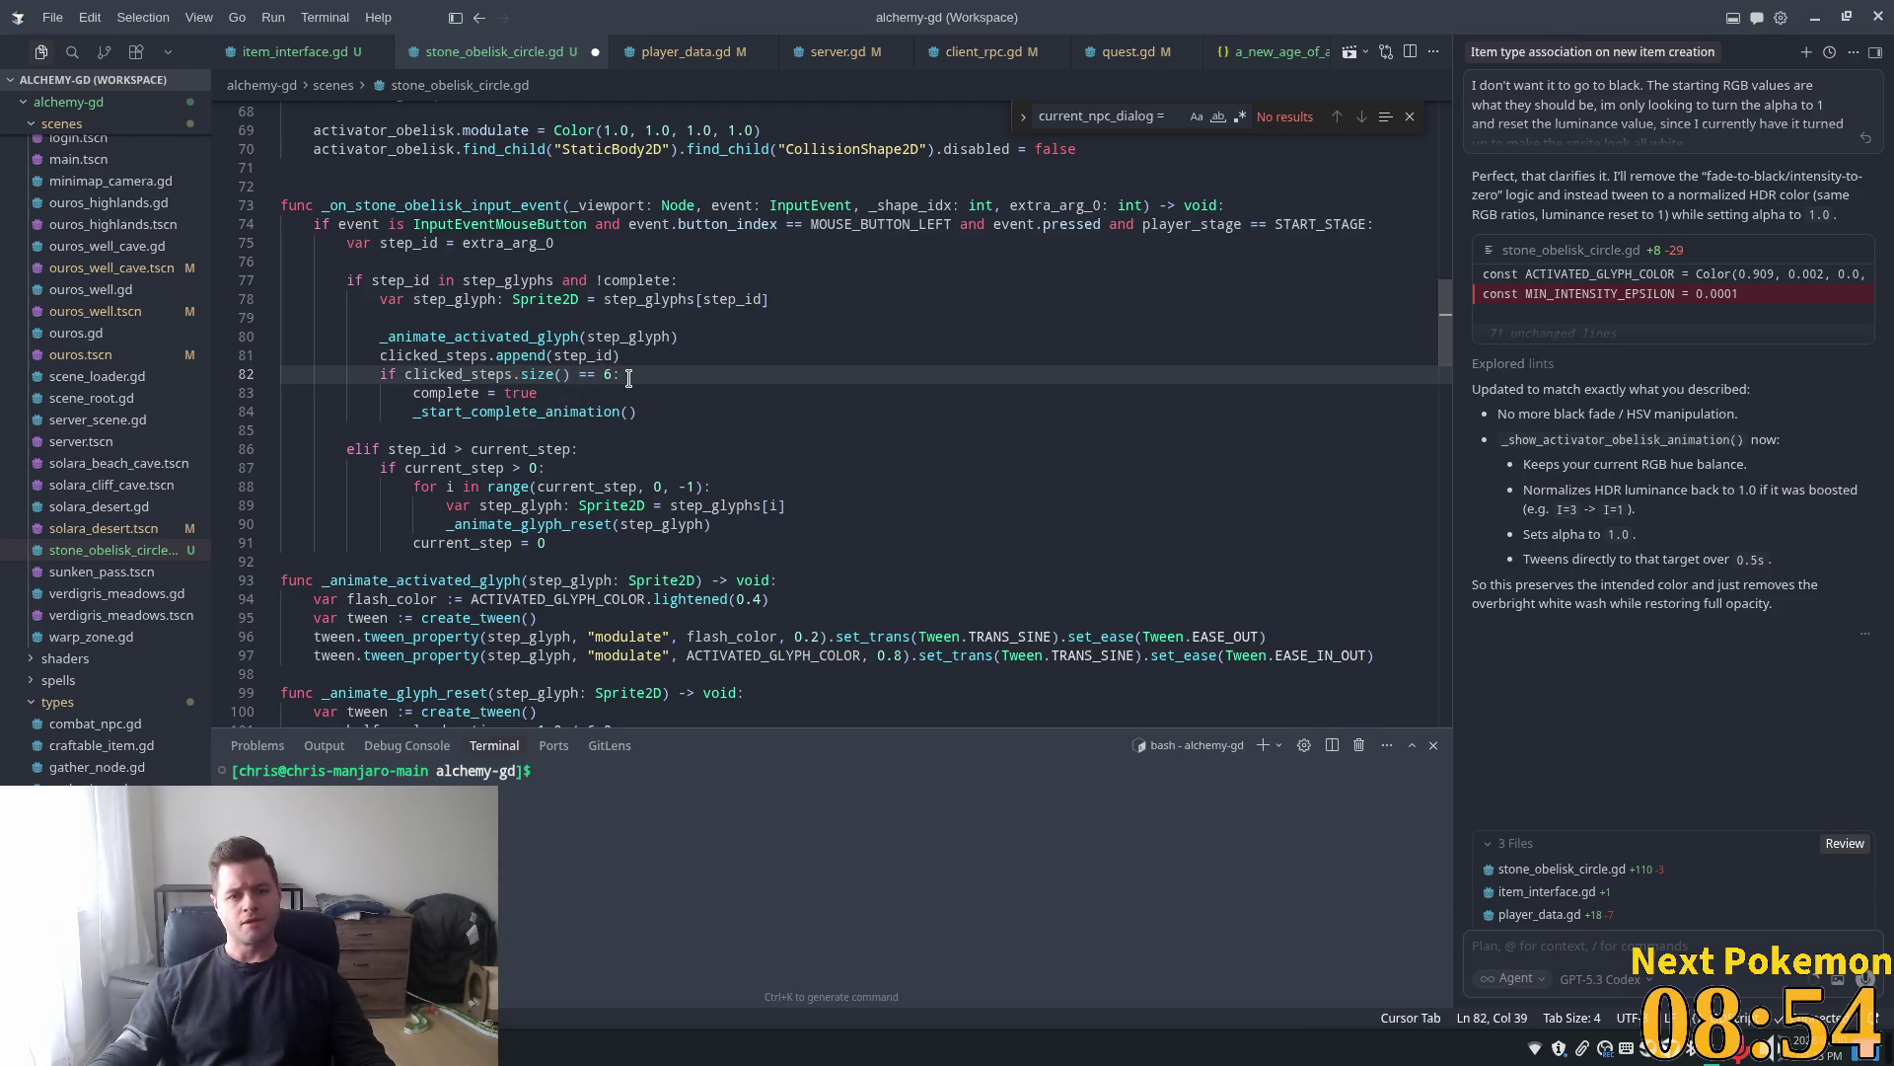
pyautogui.click(628, 378)
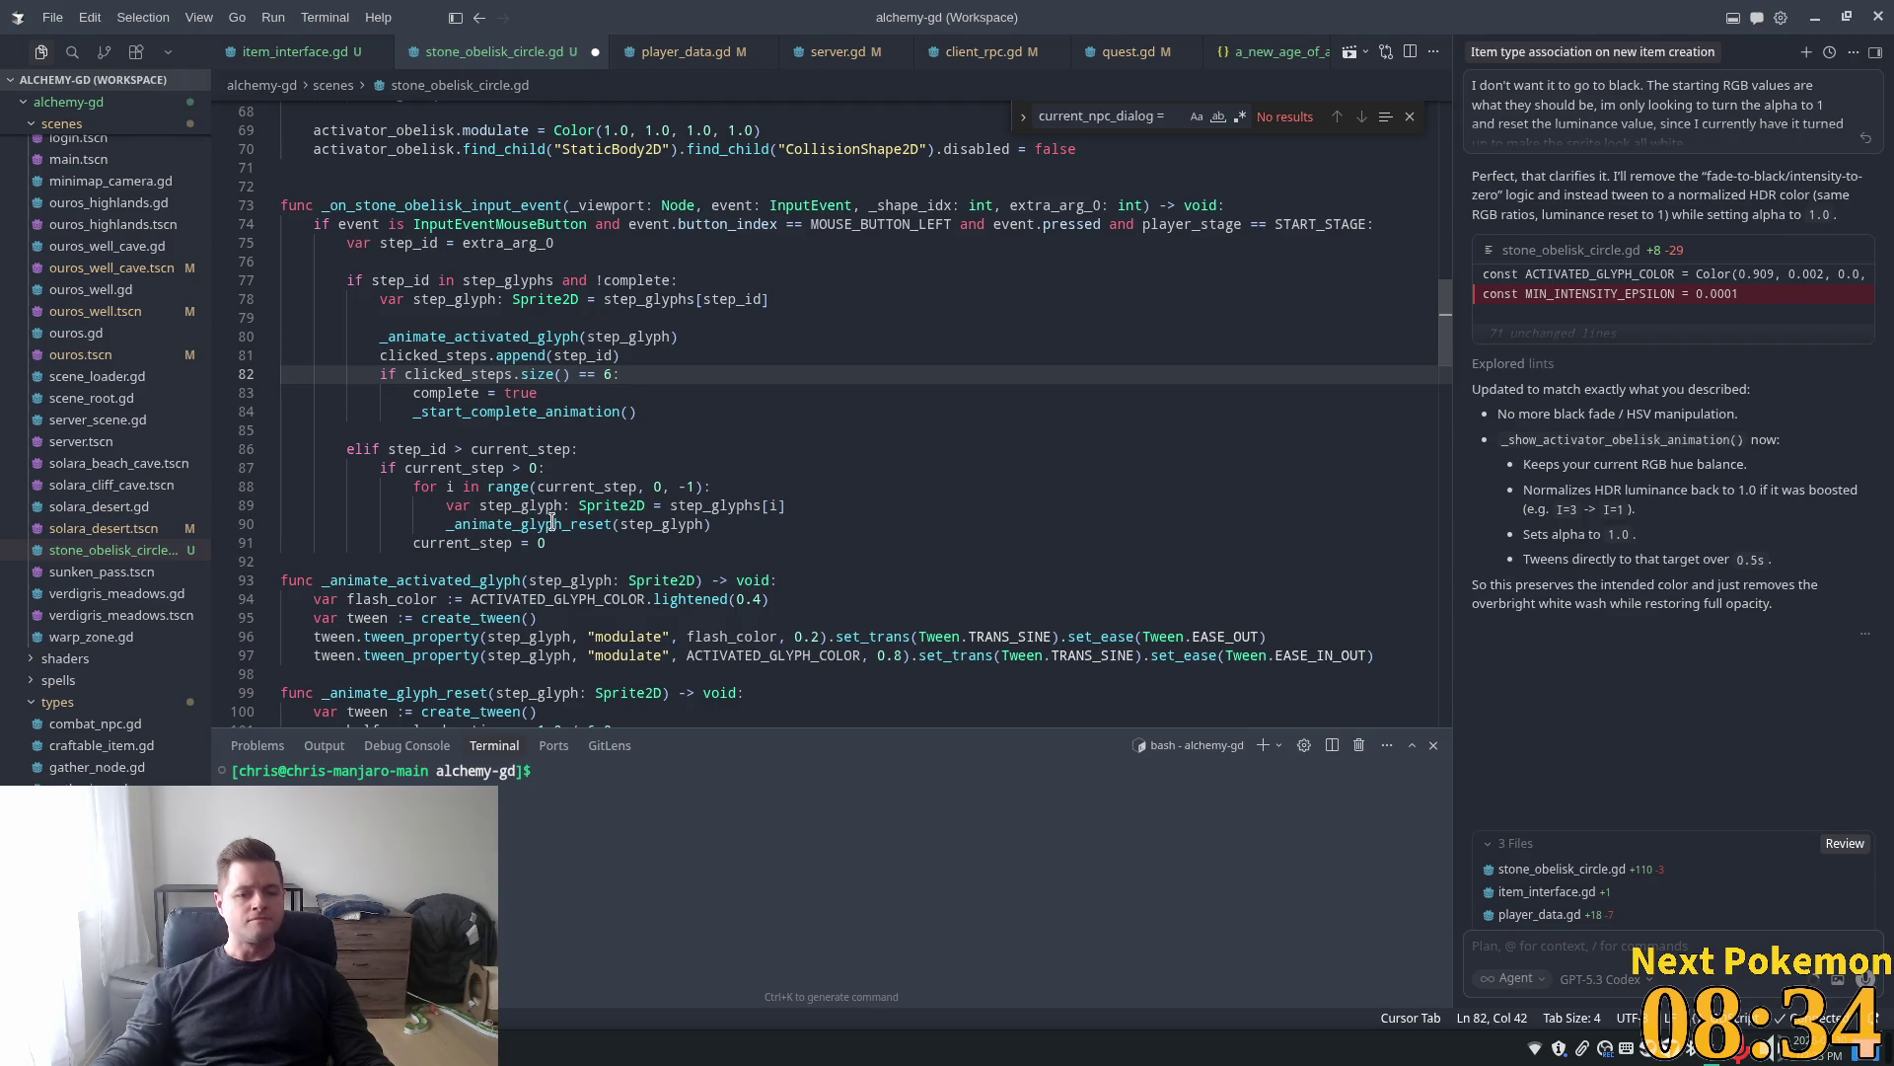
pyautogui.moveTo(547, 542); pyautogui.dragTo(217, 449)
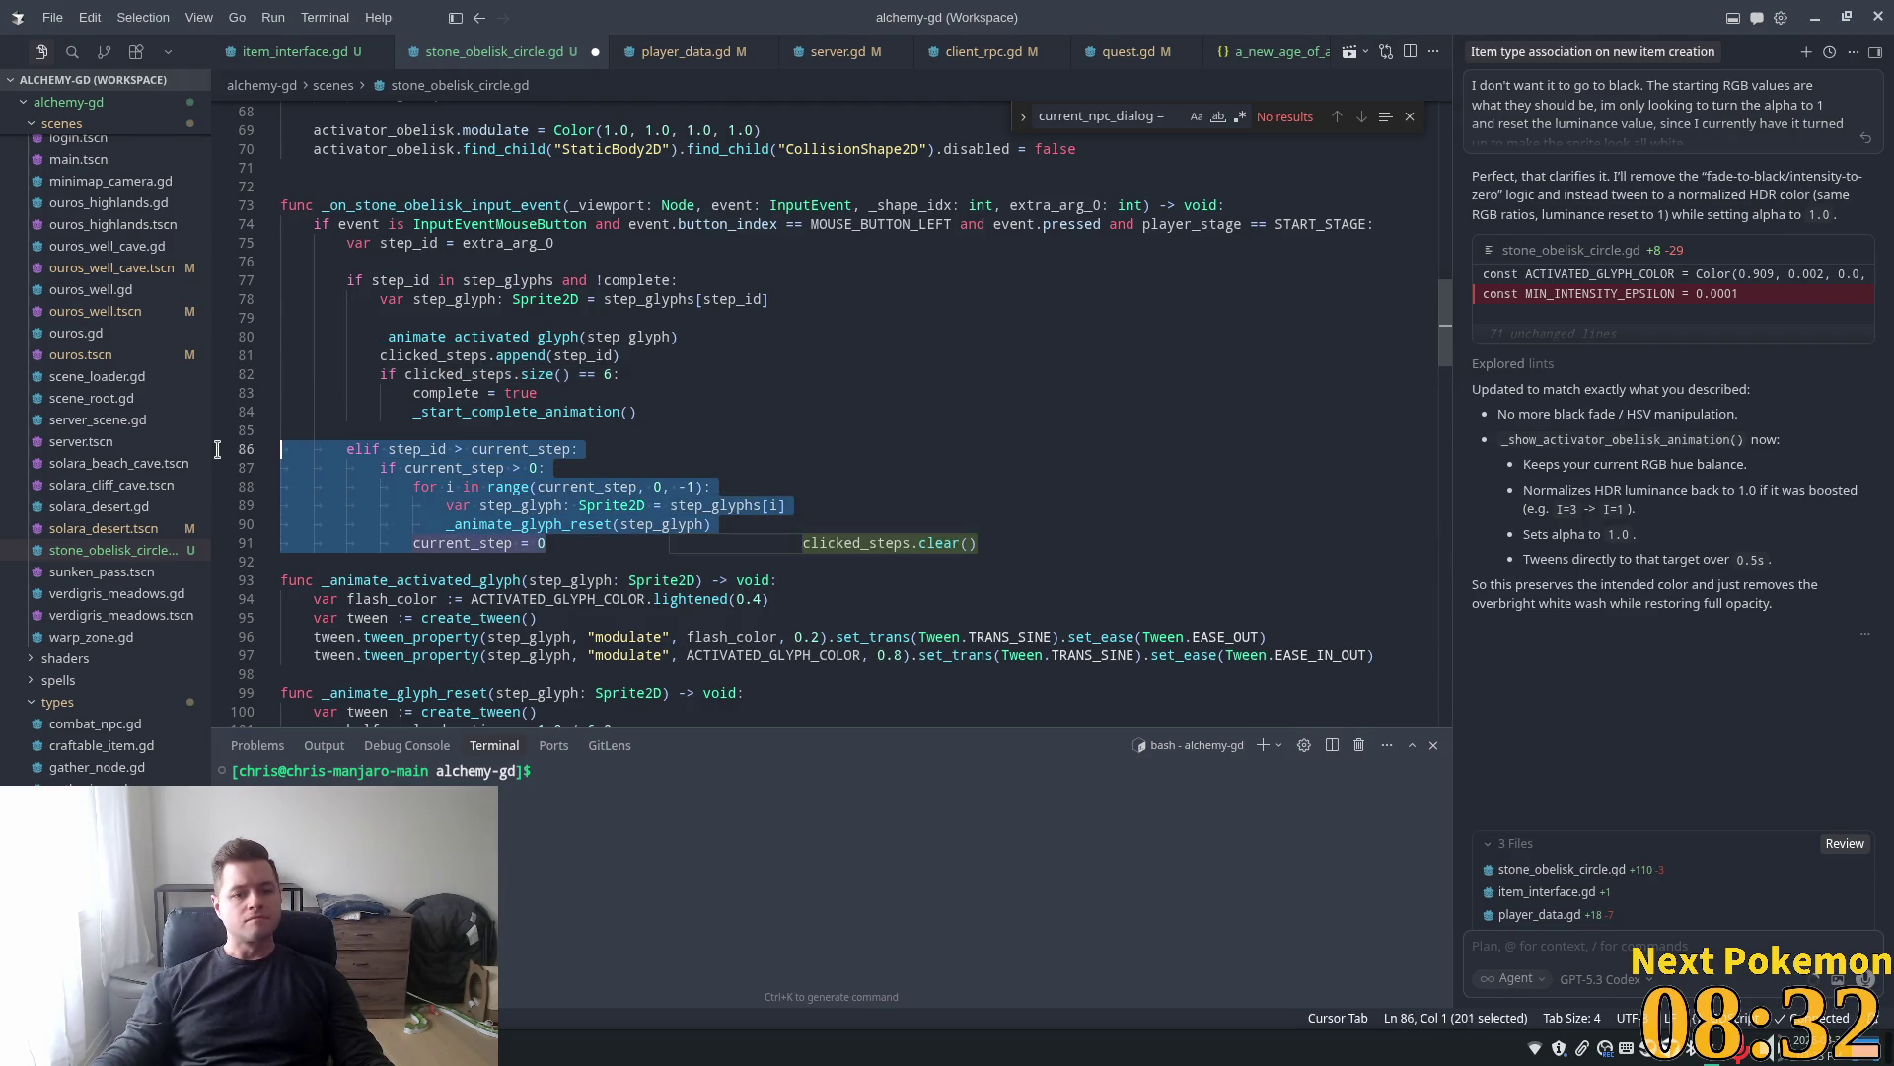
# Delete the out-of-order reset branch and accept the suggested loop that resets glyphs and clears clicked_steps
pyautogui.press('BackSpace')
pyautogui.press('BackSpace')
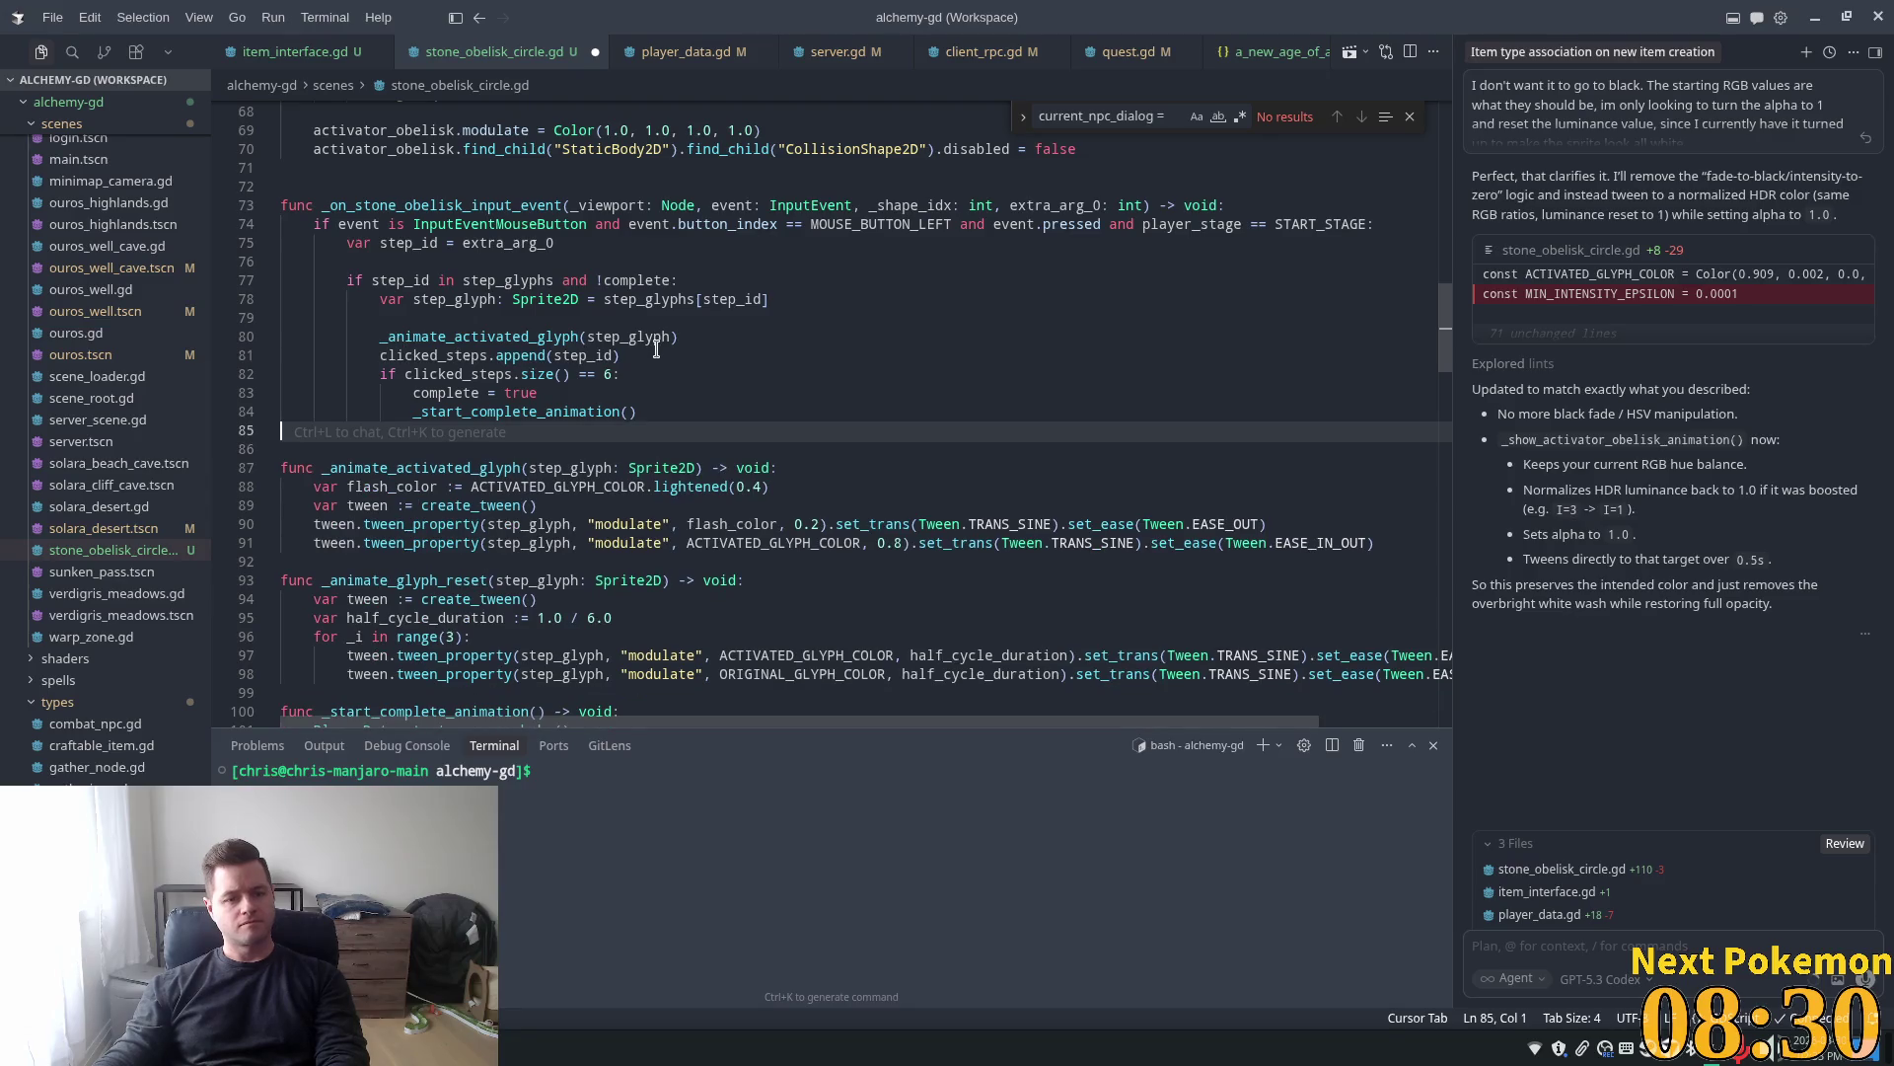
pyautogui.press('BackSpace')
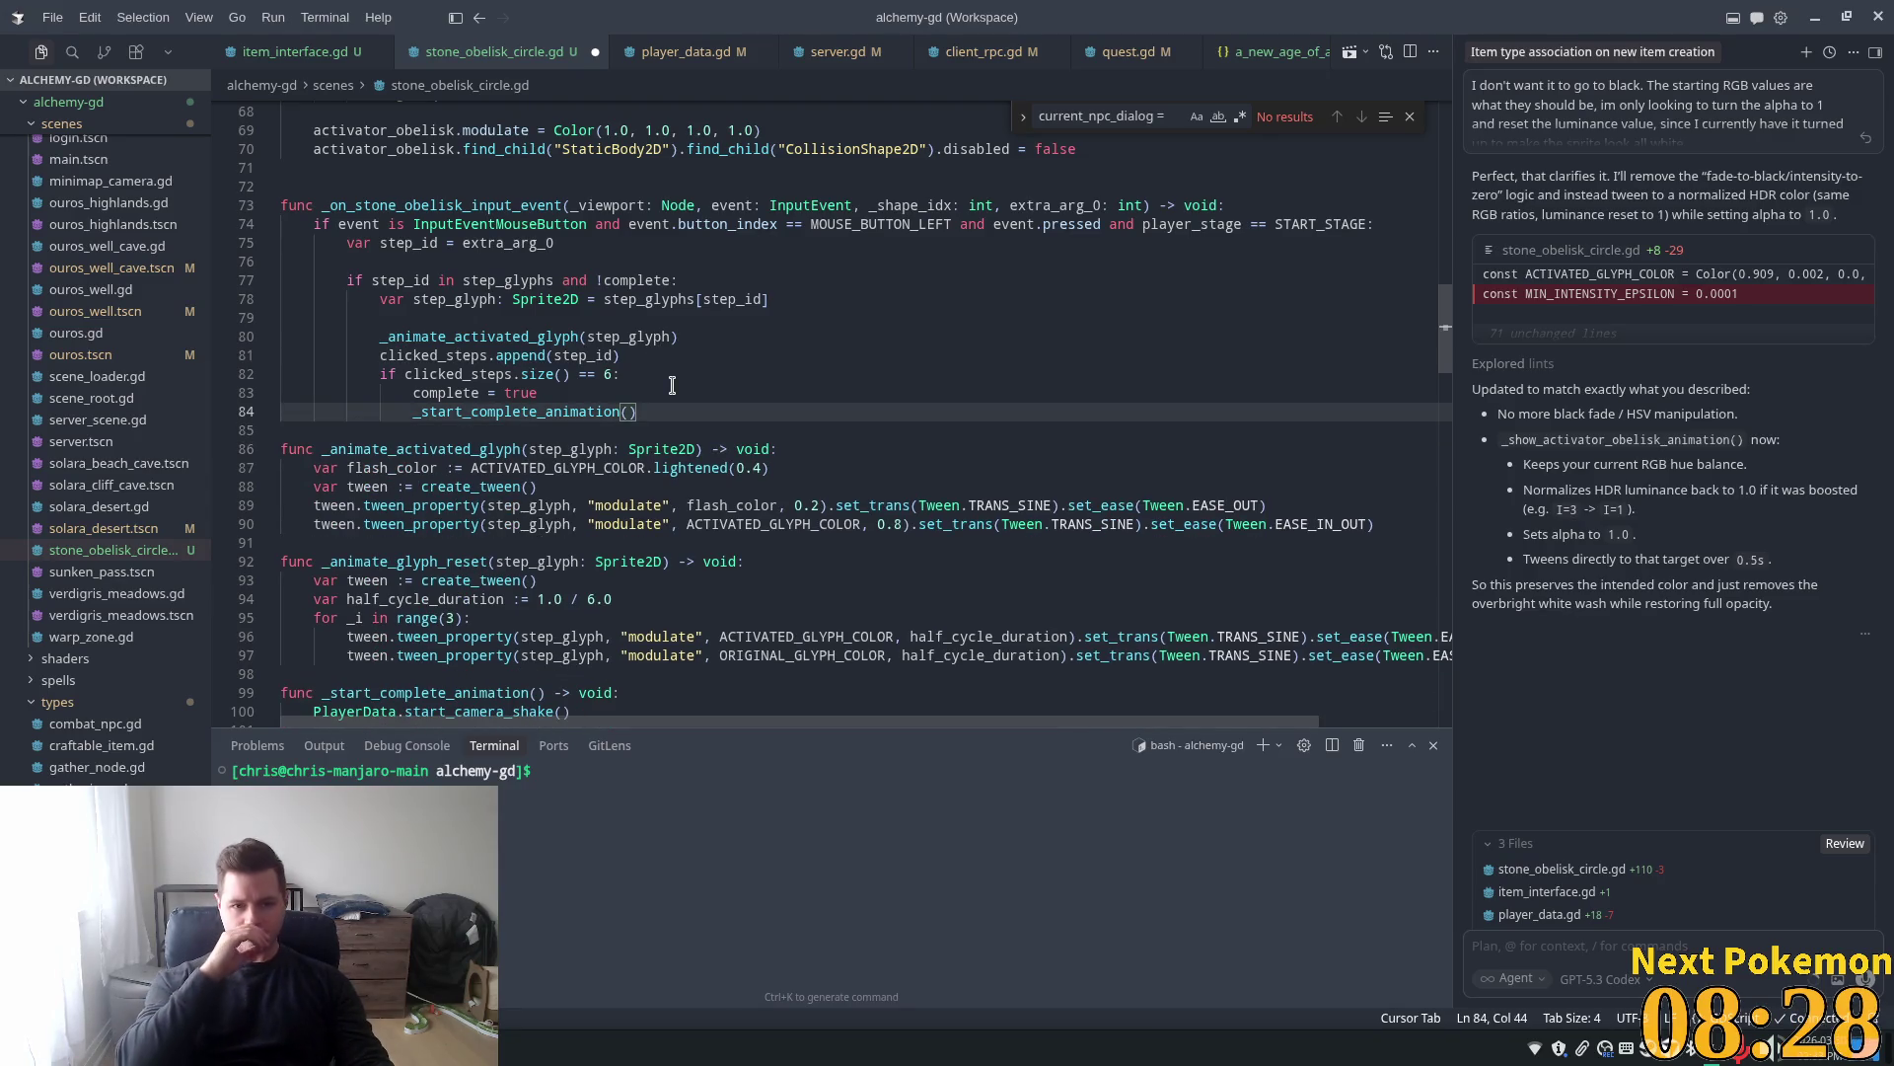
pyautogui.click(640, 372)
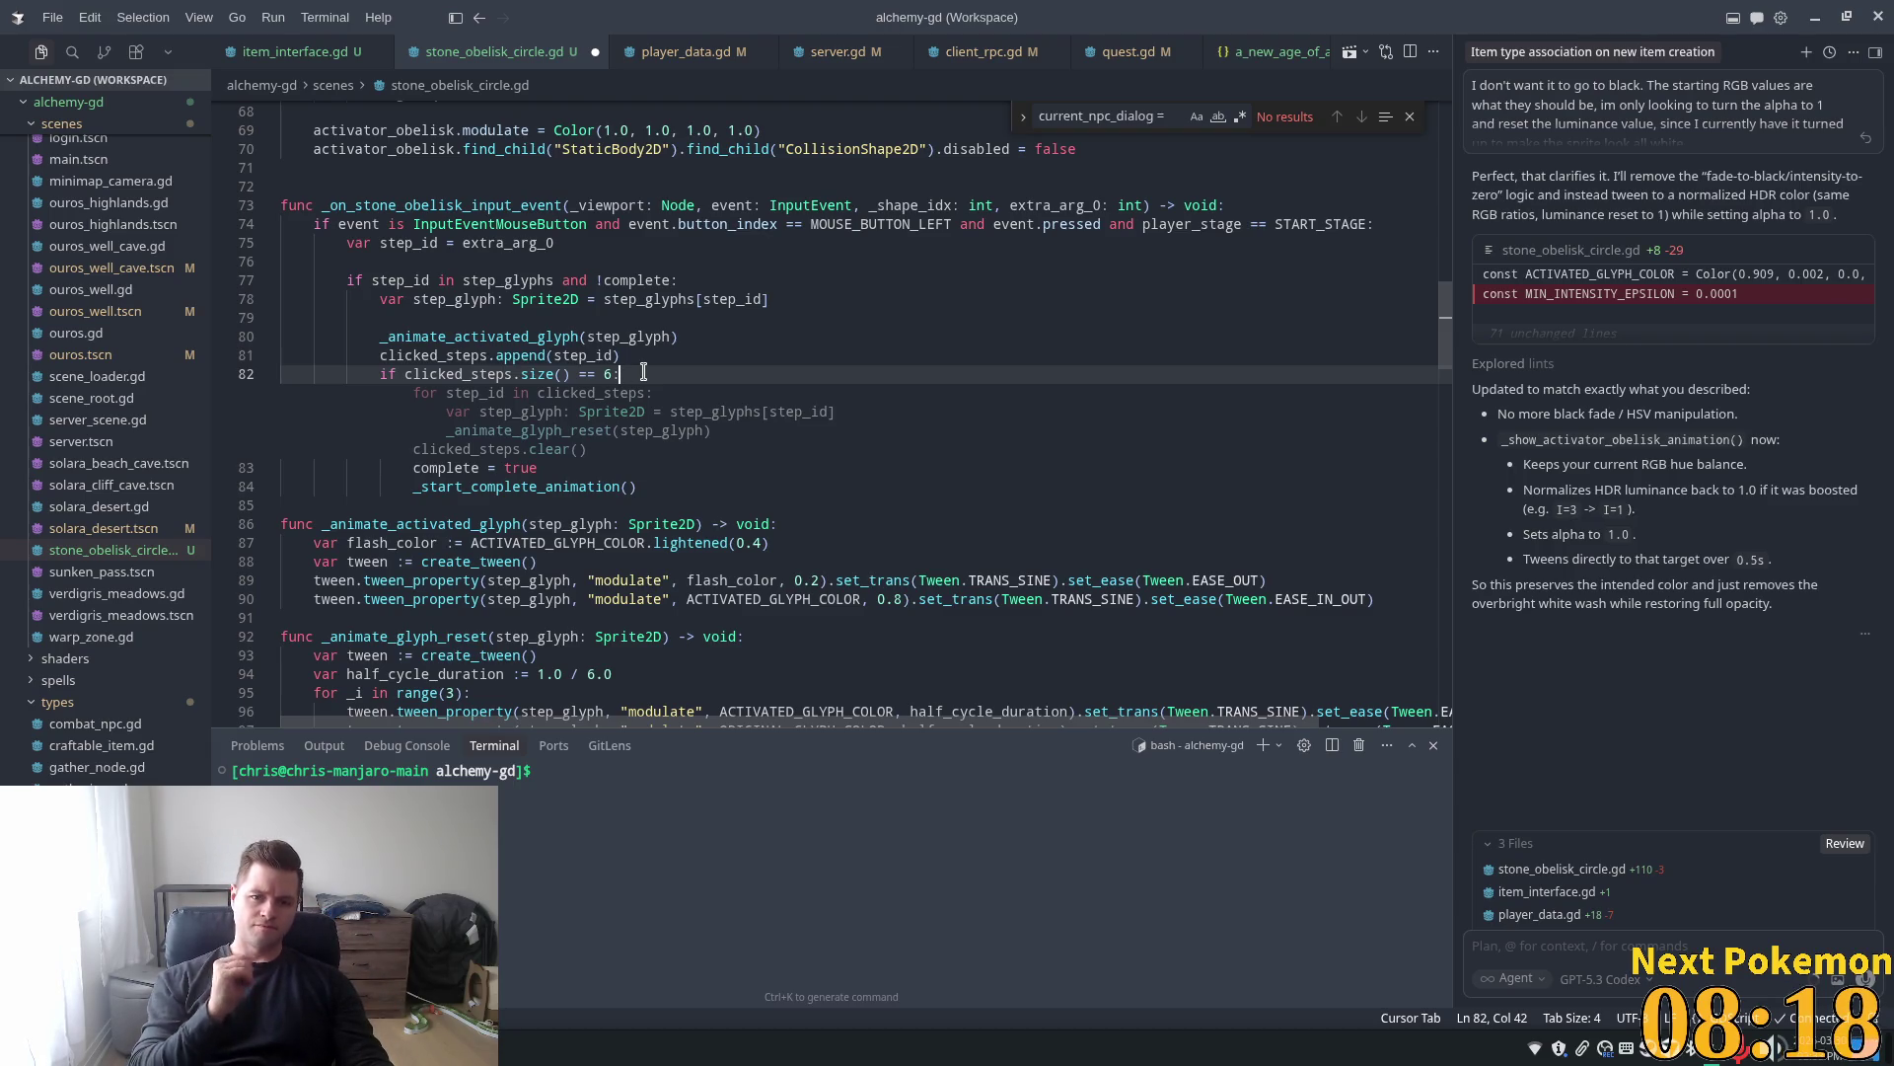
pyautogui.press('Return')
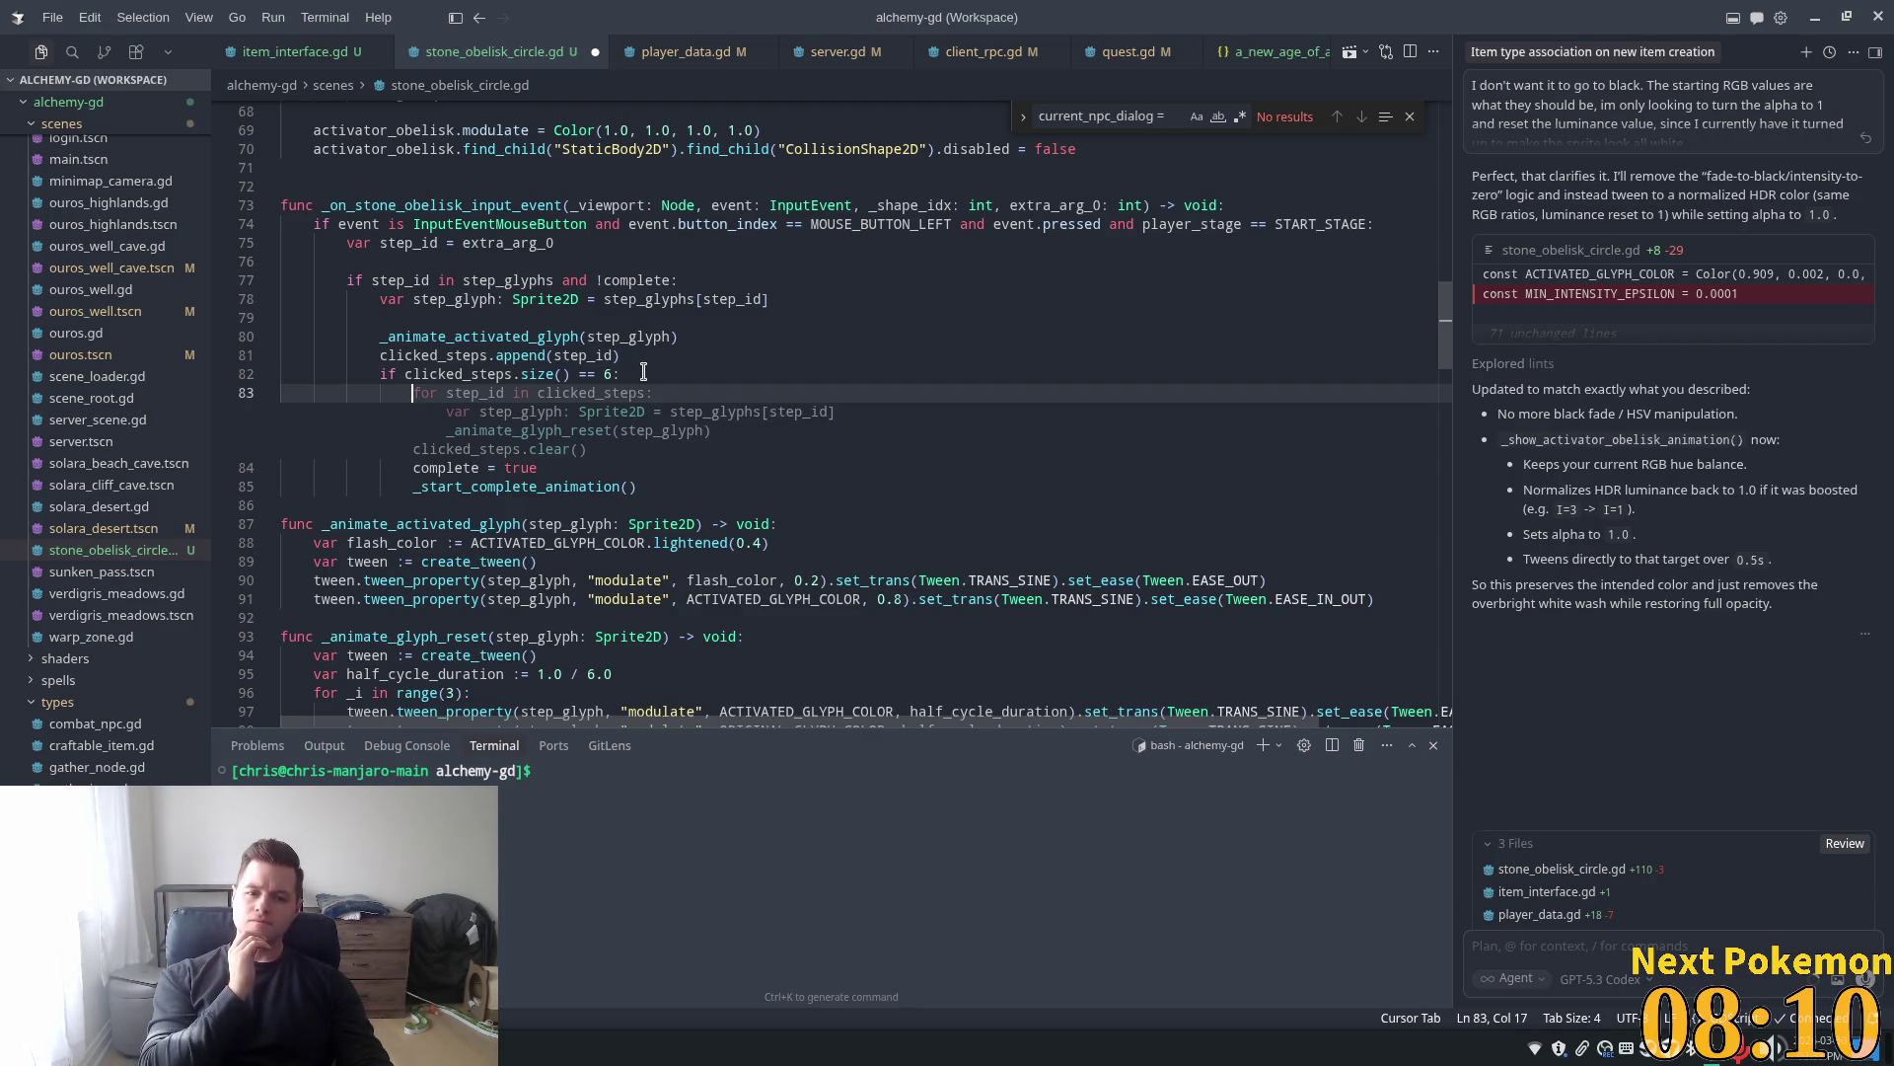
pyautogui.press('Tab')
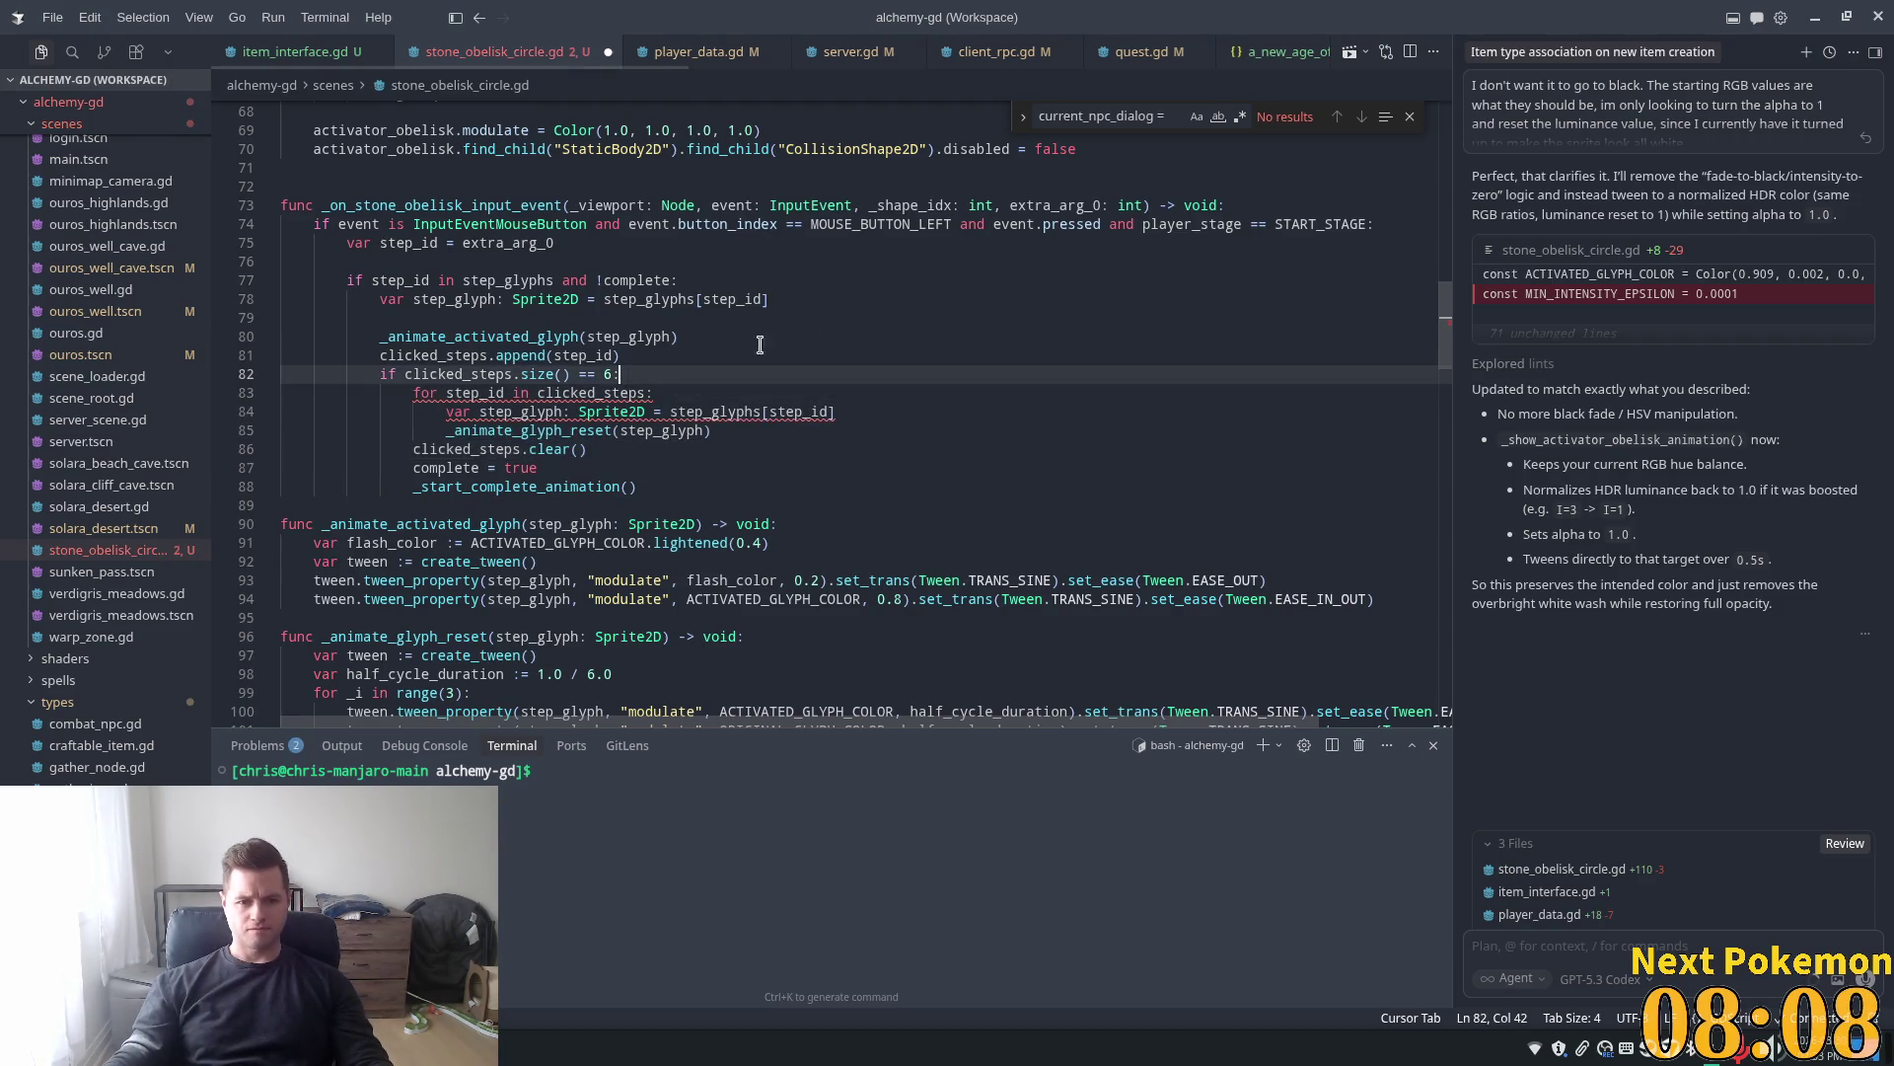
# Try adding a current_step variable declaration on line 83
pyautogui.write('var current_')
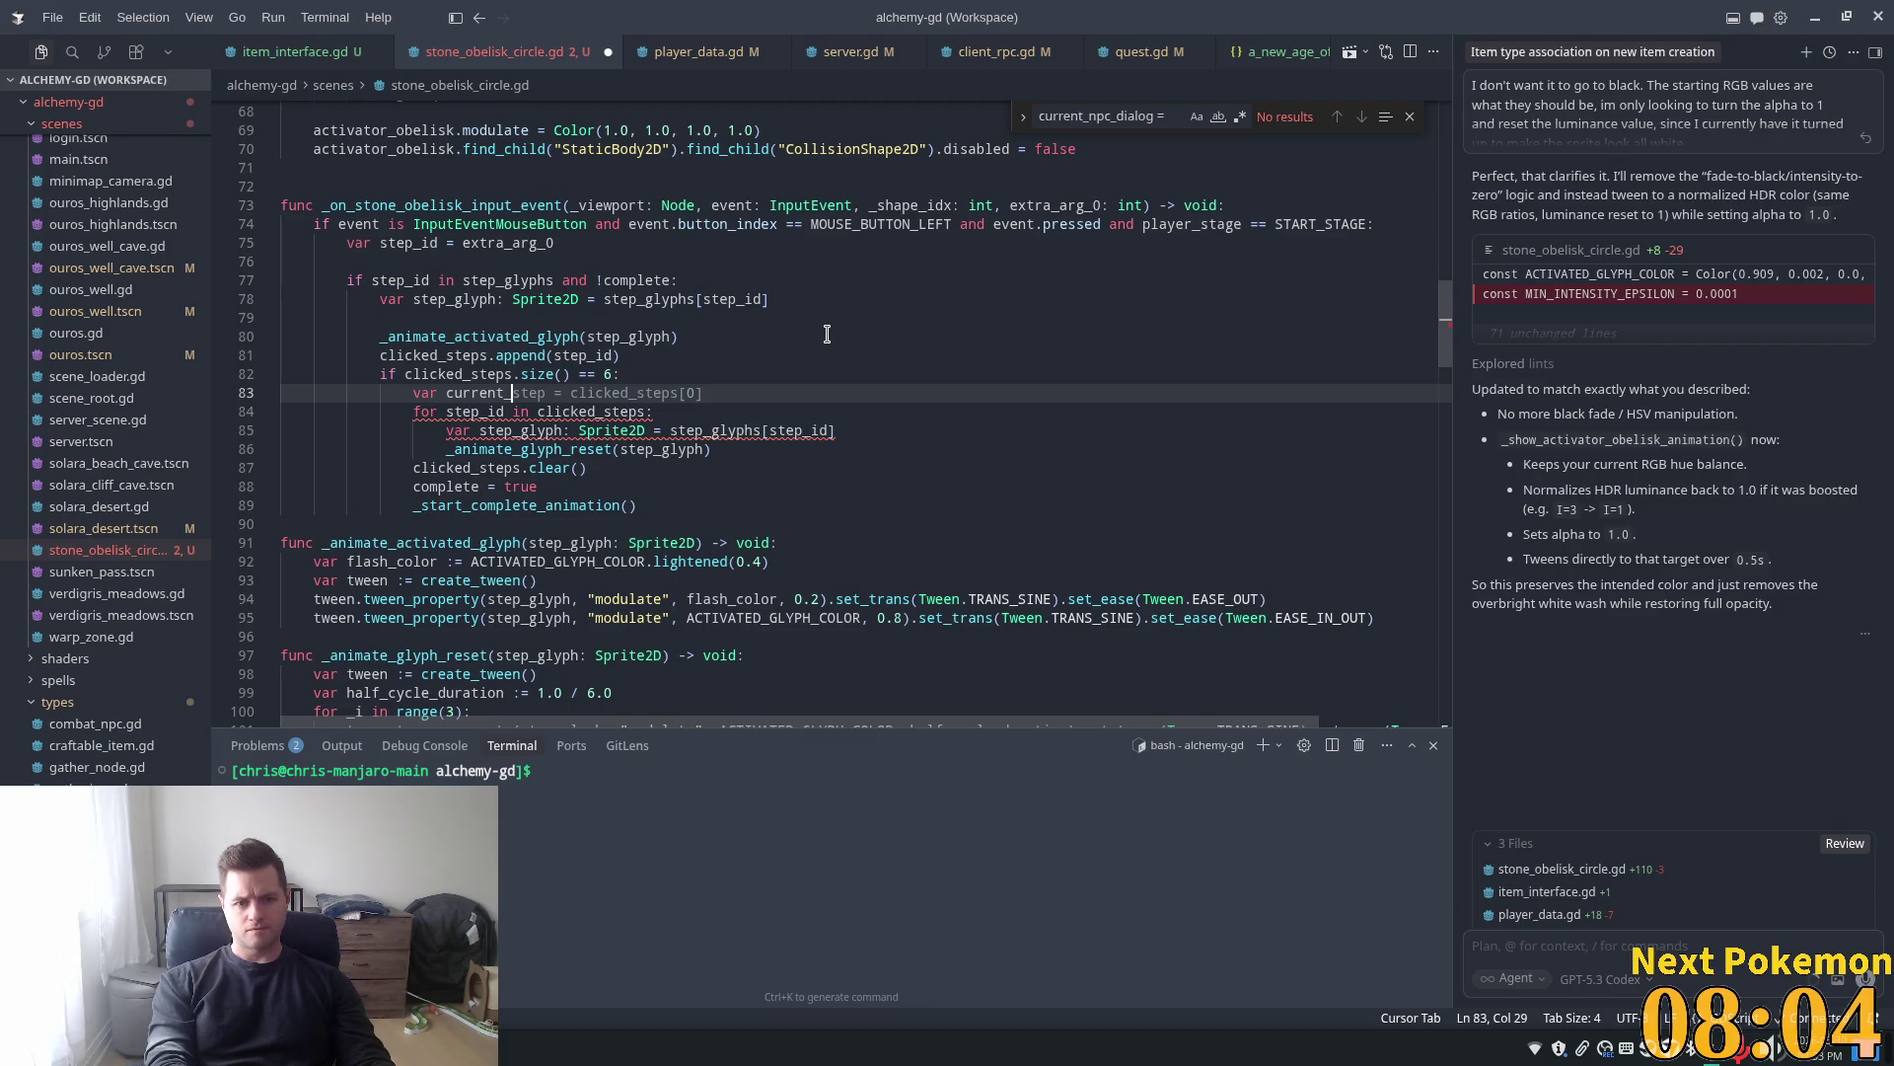
pyautogui.write('step = ')
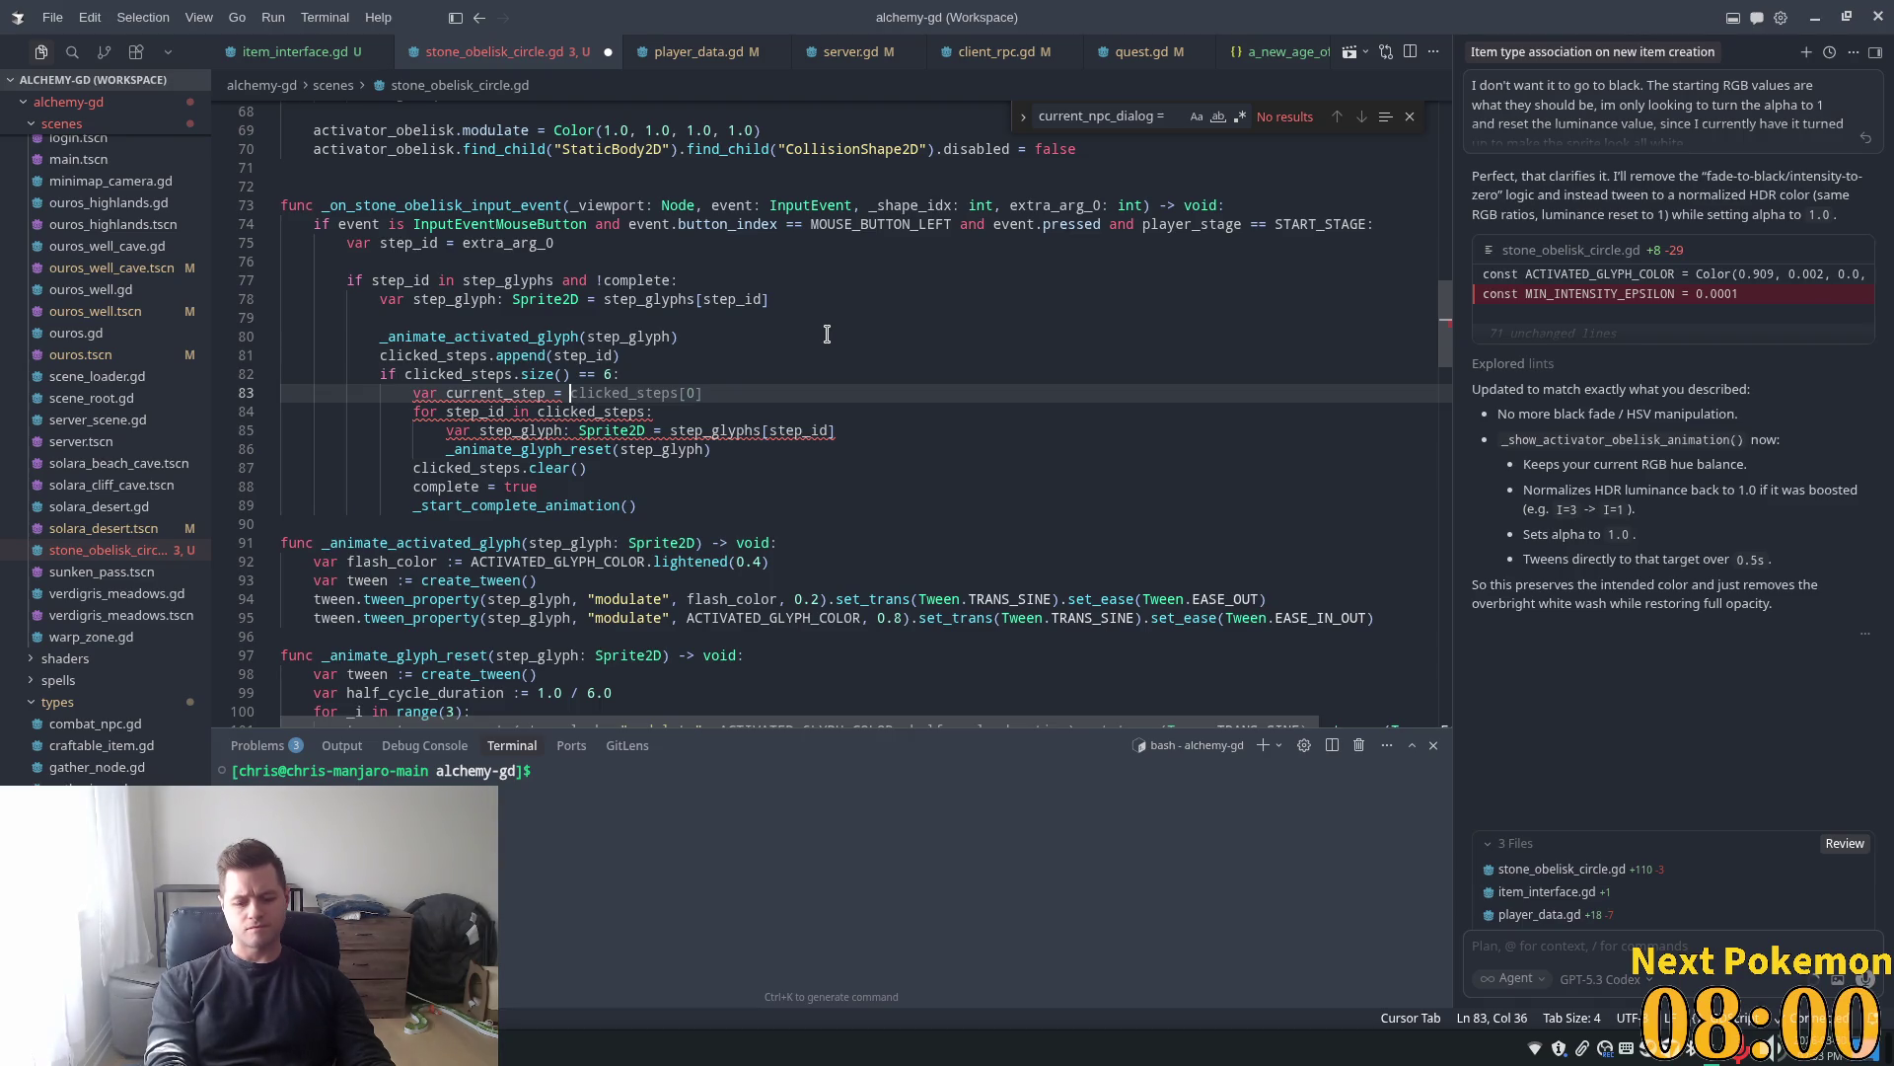
pyautogui.write('0')
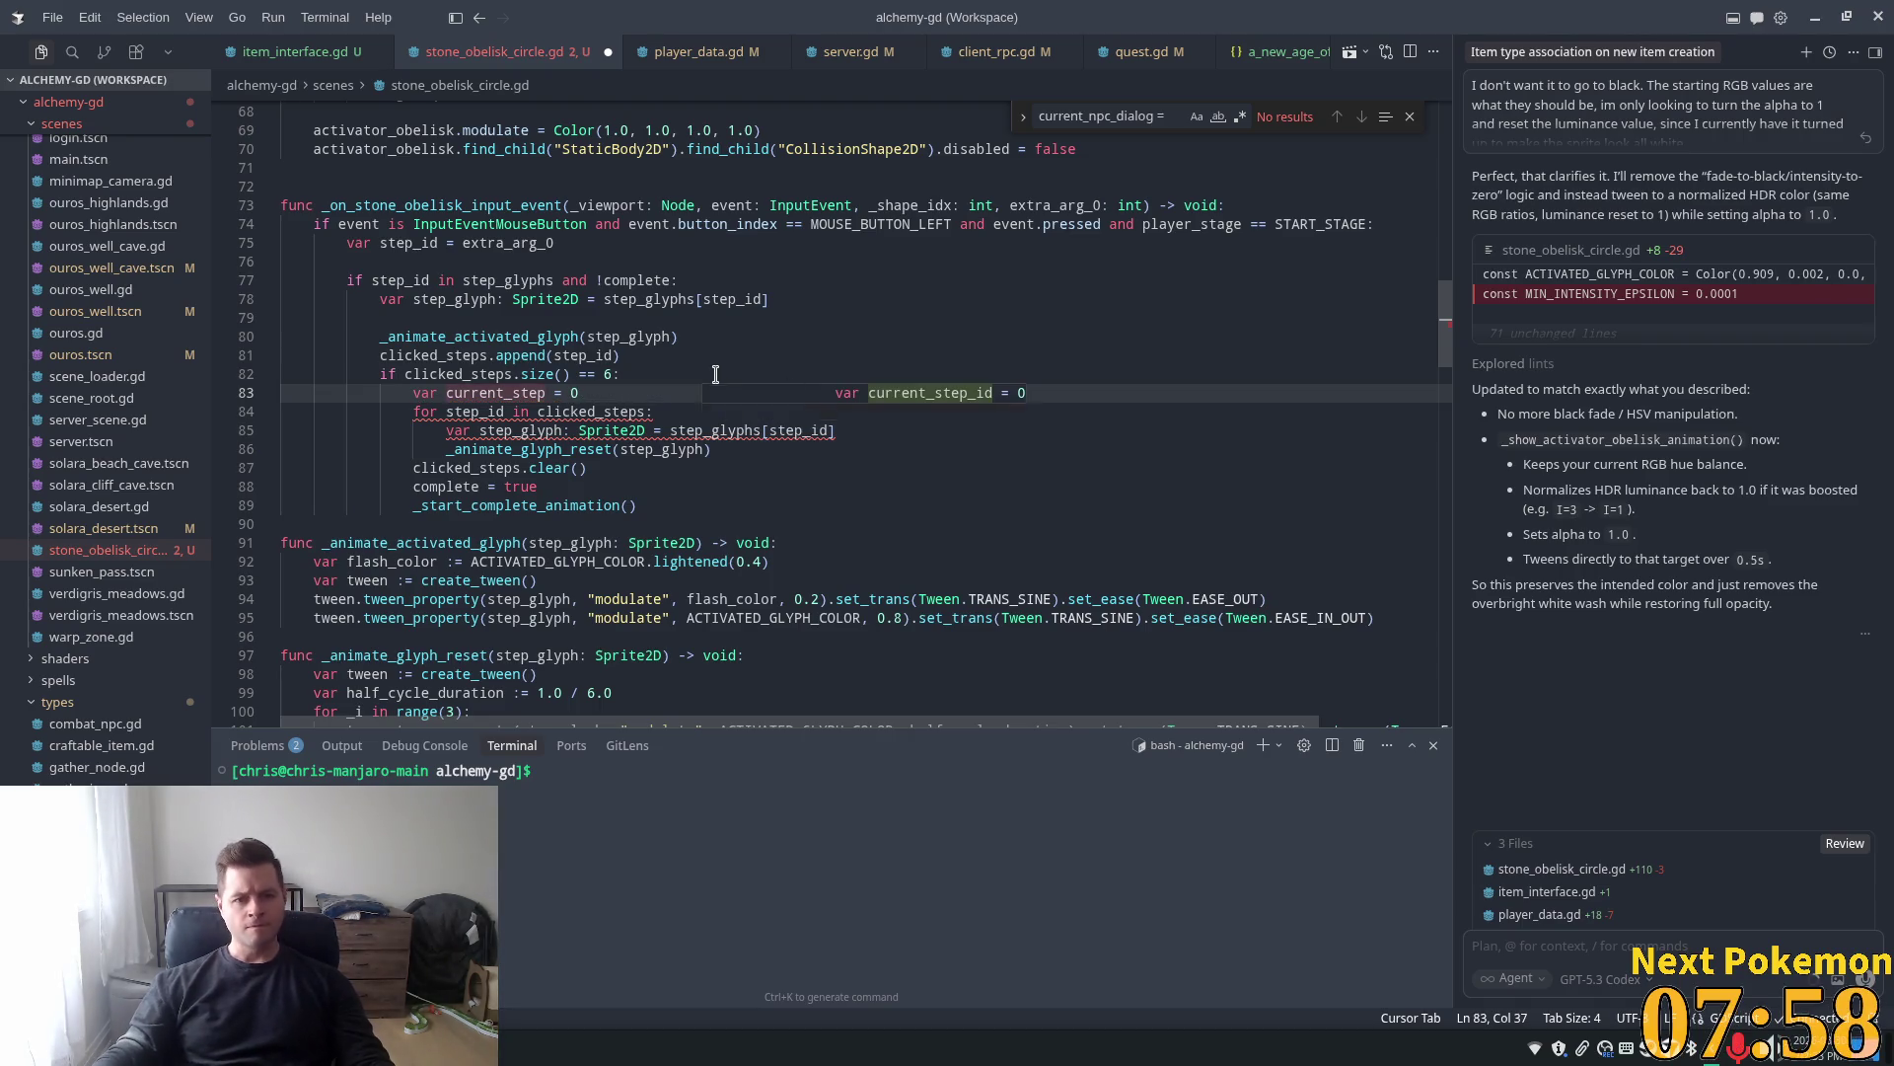
pyautogui.press('Tab')
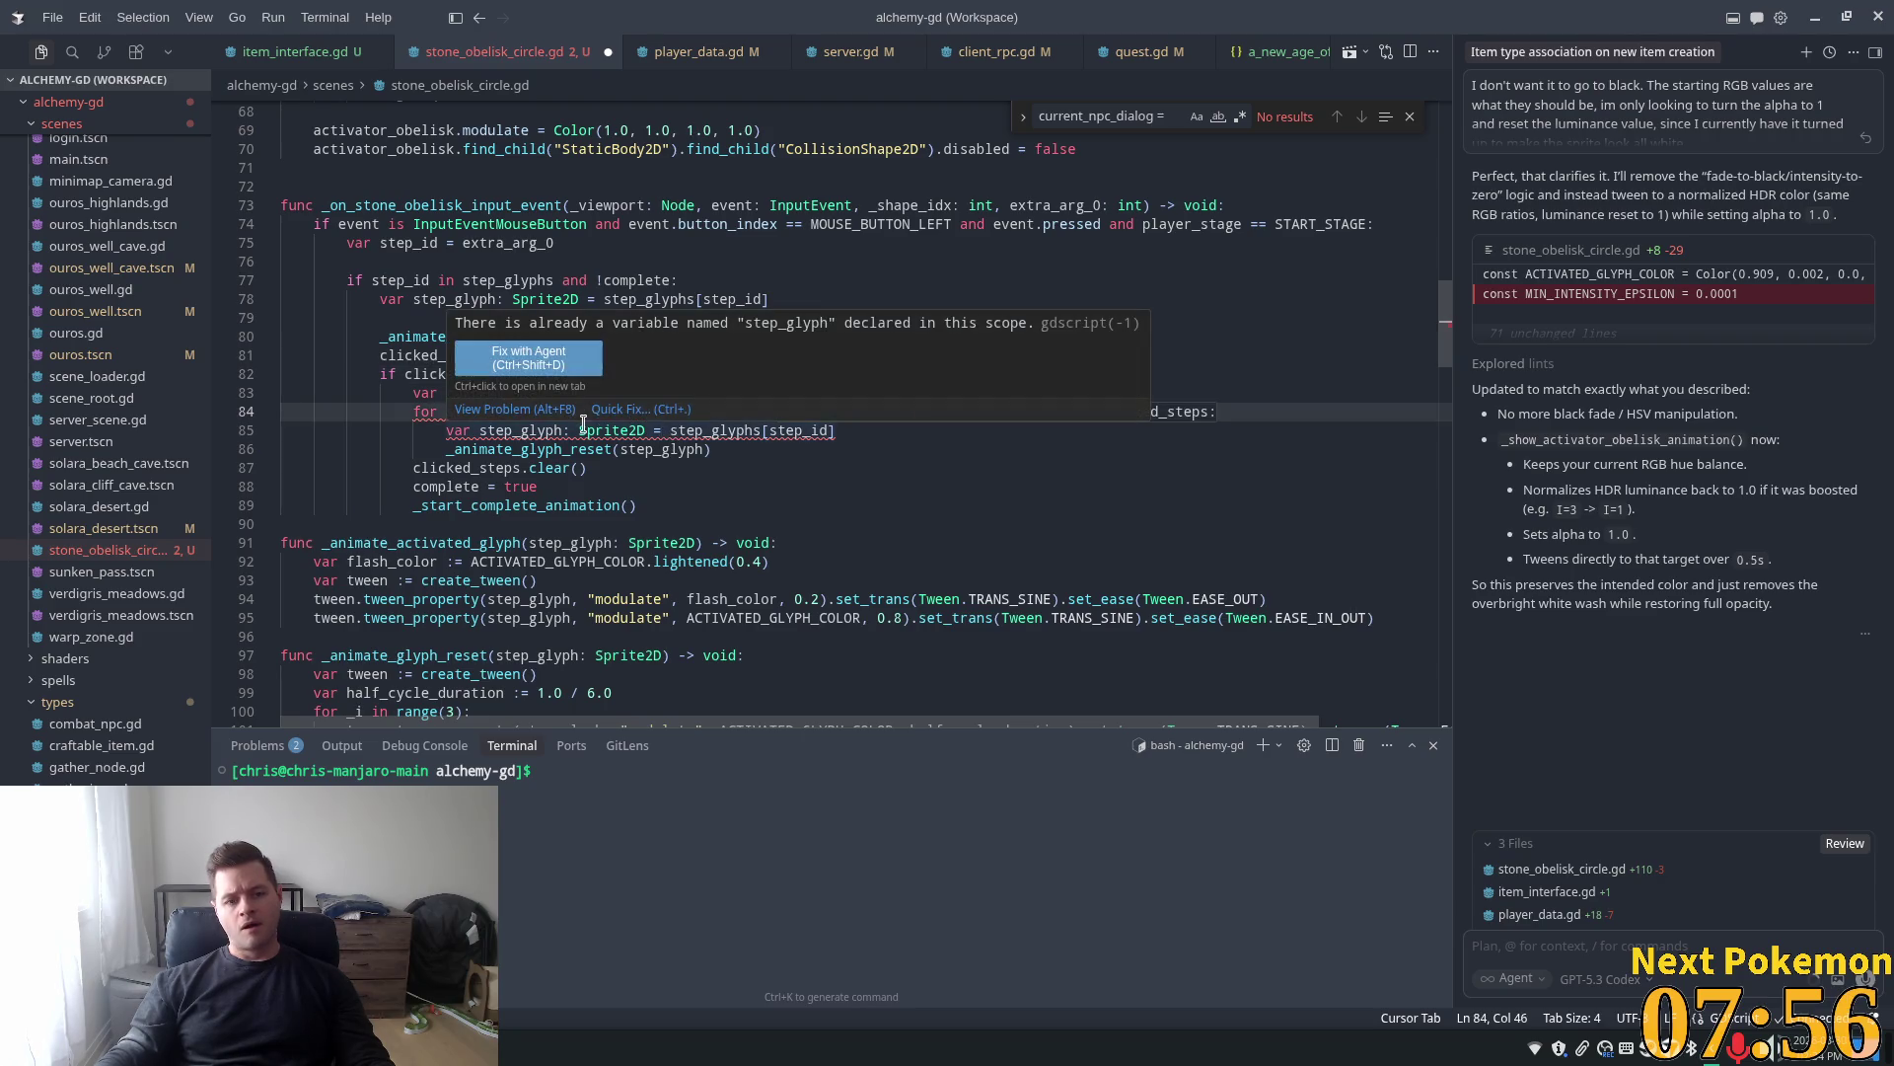
pyautogui.press('Tab')
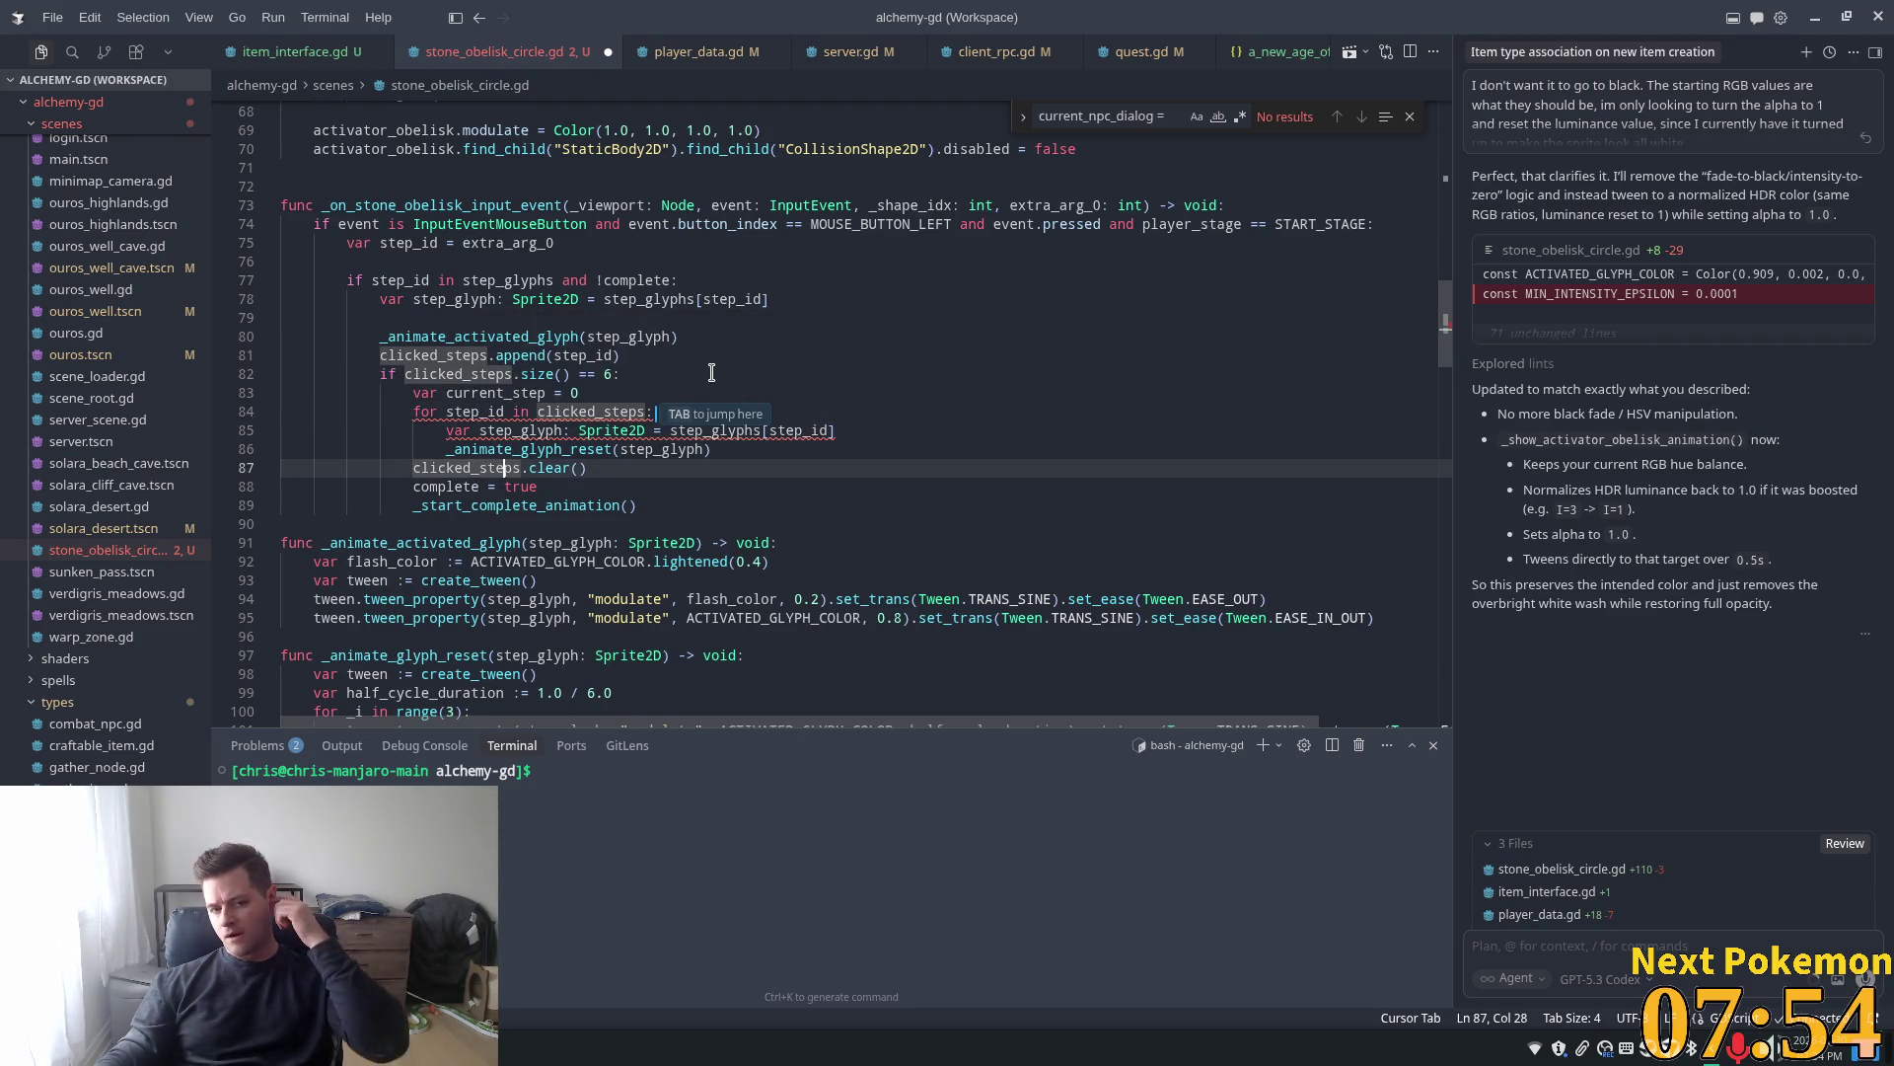
pyautogui.click(597, 392)
pyautogui.press('BackSpace')
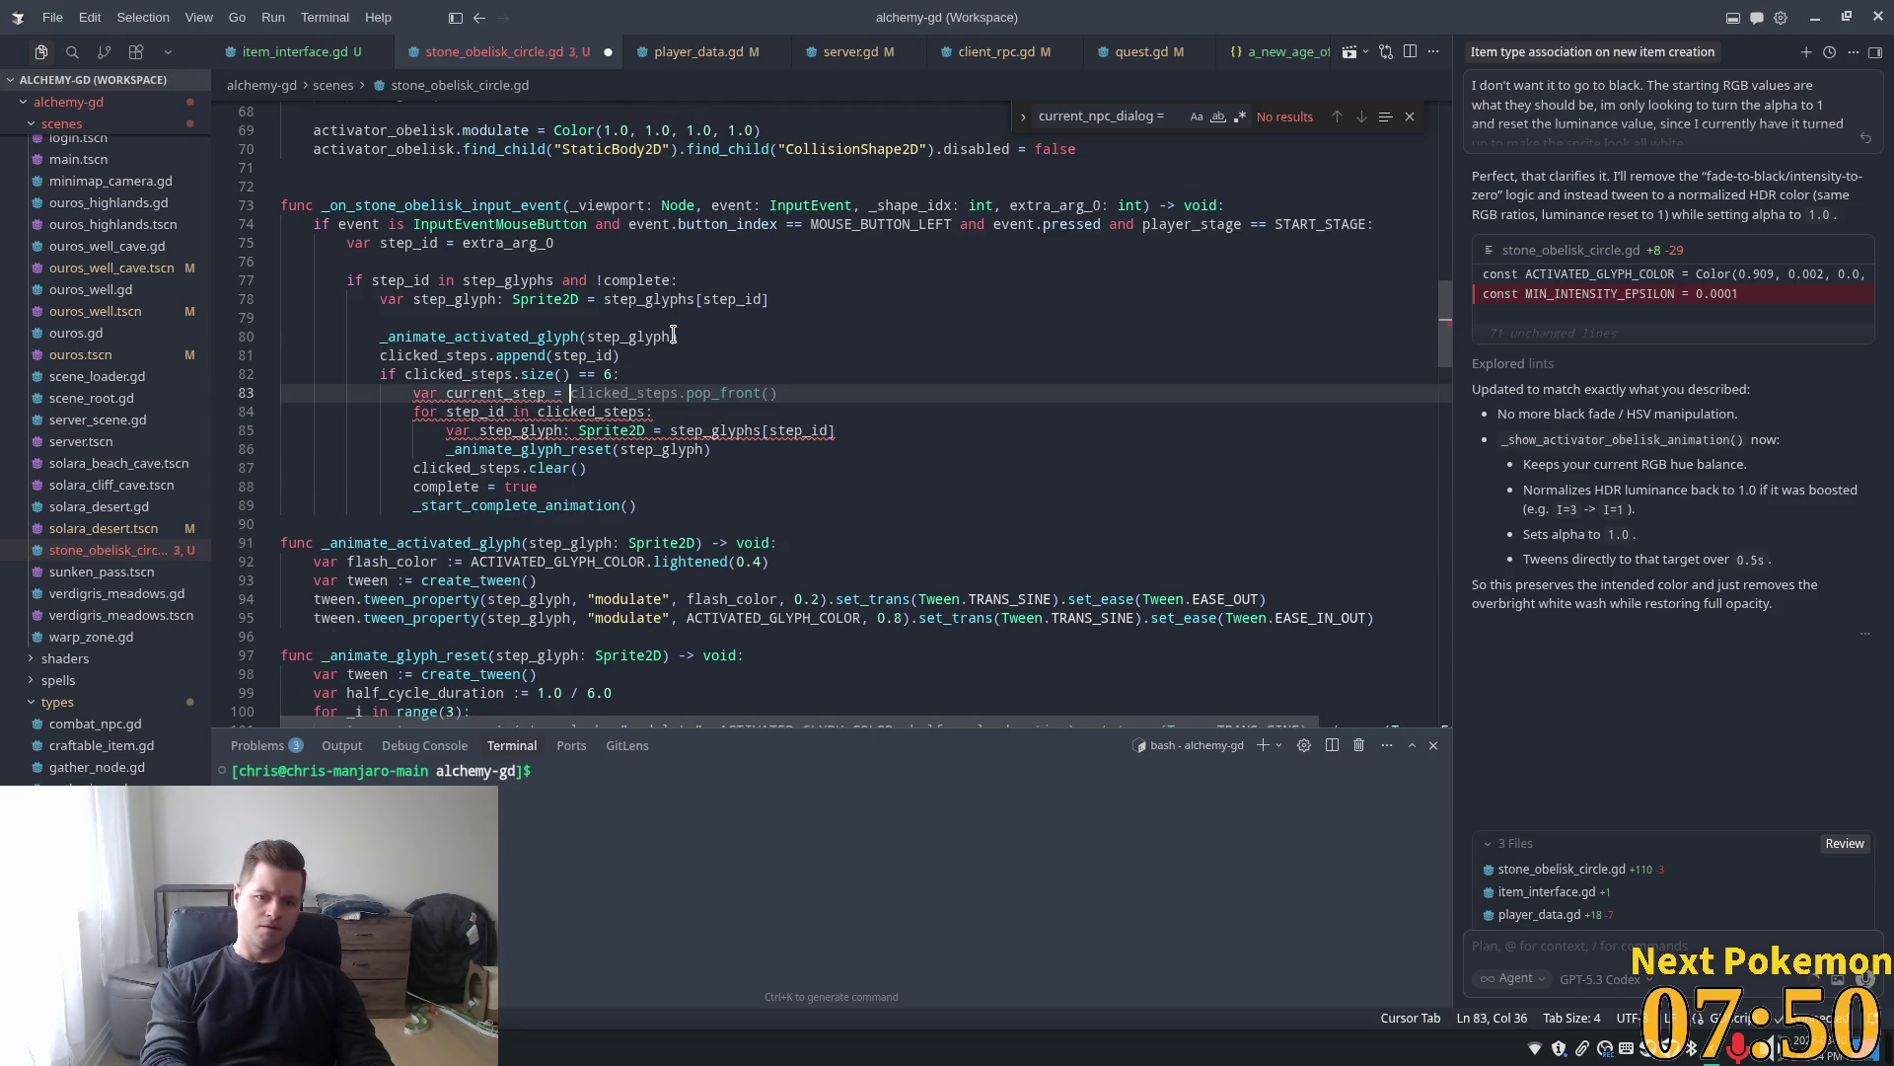
pyautogui.write('index')
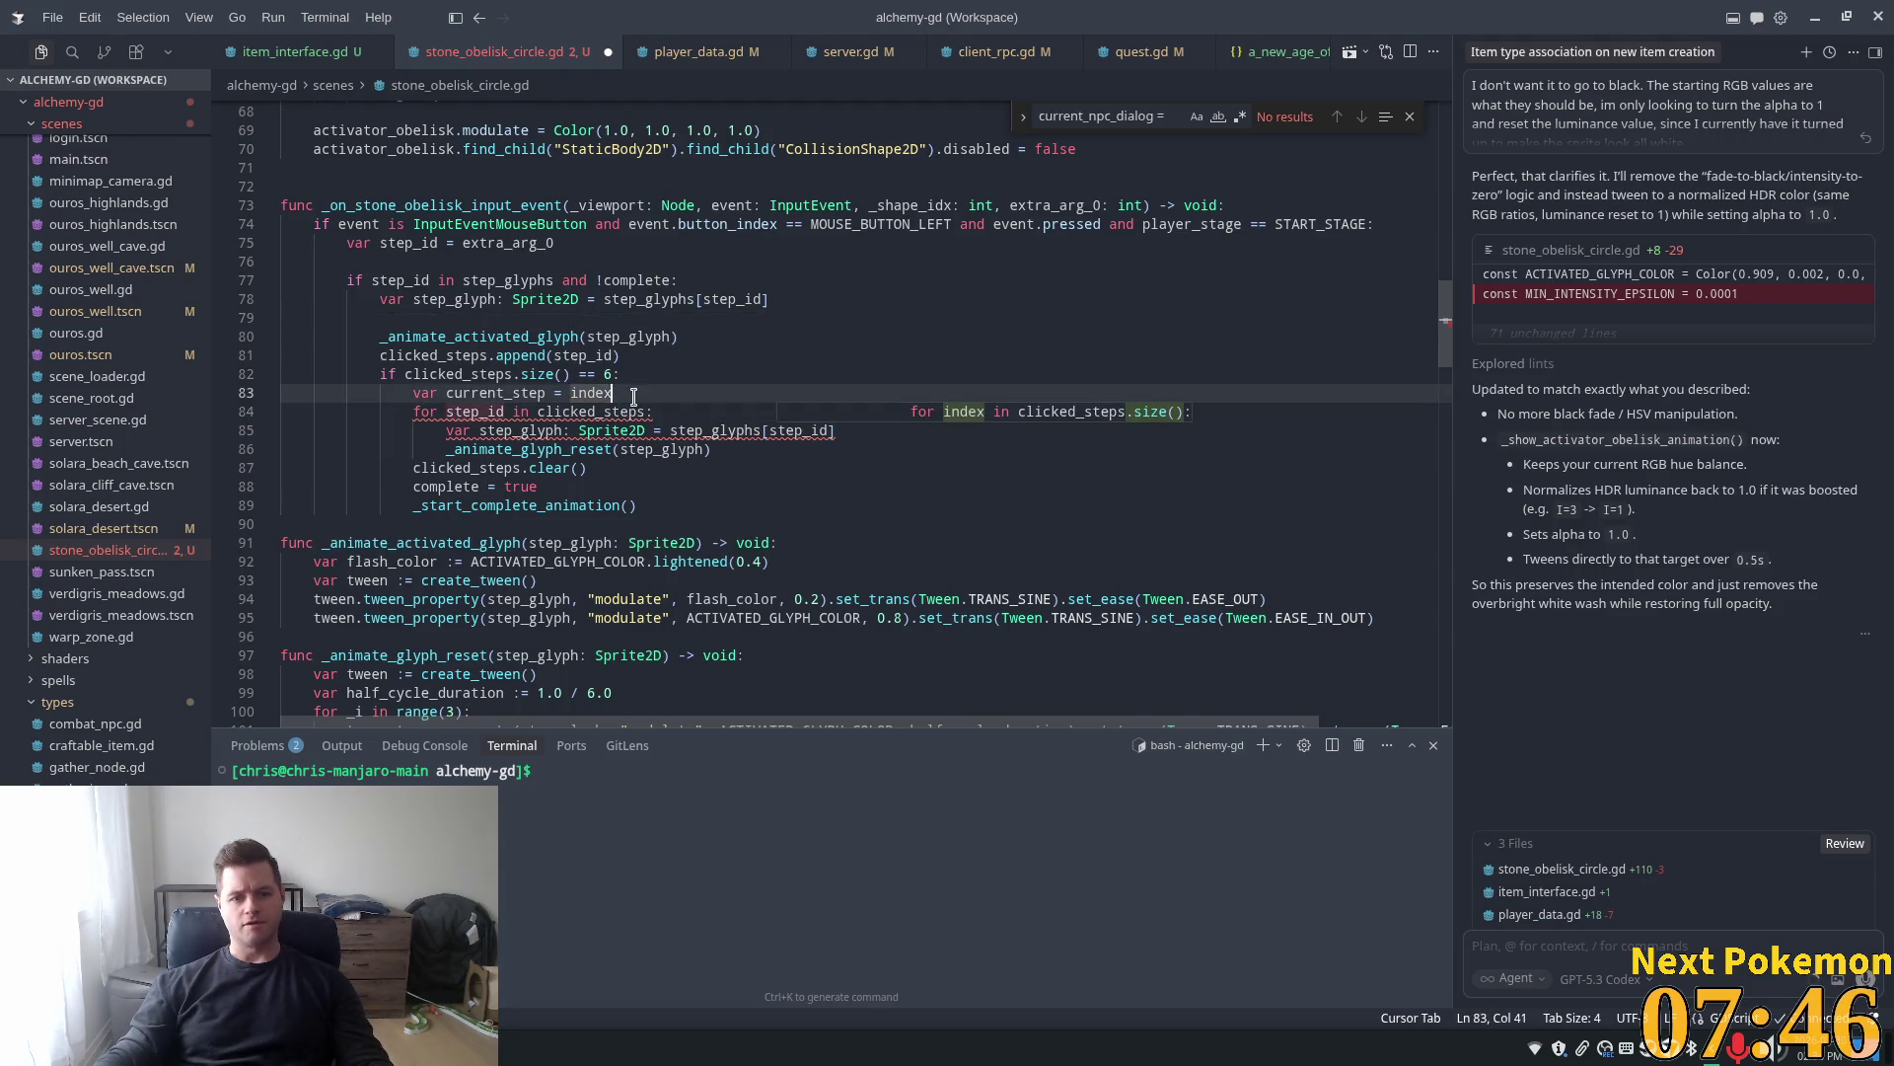
# Delete the current_step line and show the details of the step_glyph error
pyautogui.hotkey('shift', 'Home')
pyautogui.press('BackSpace')
pyautogui.press('BackSpace')
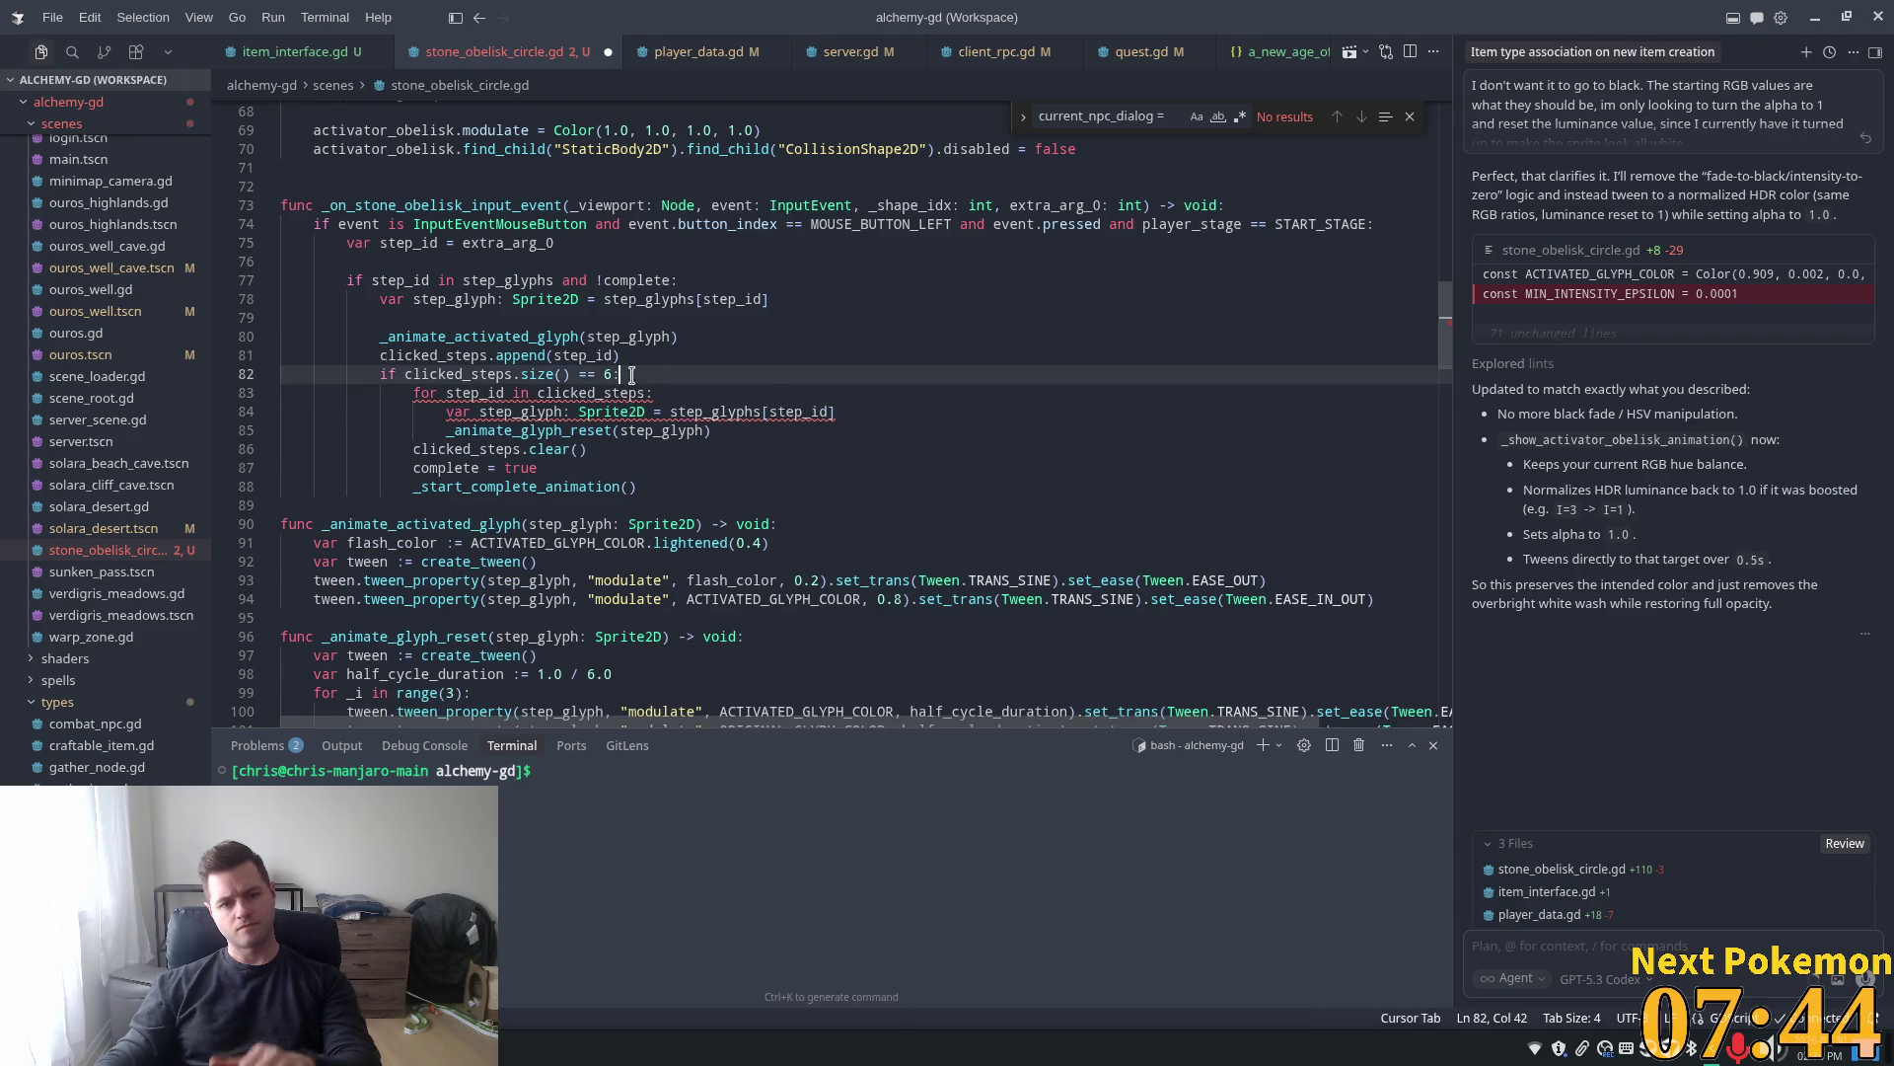
pyautogui.click(569, 393)
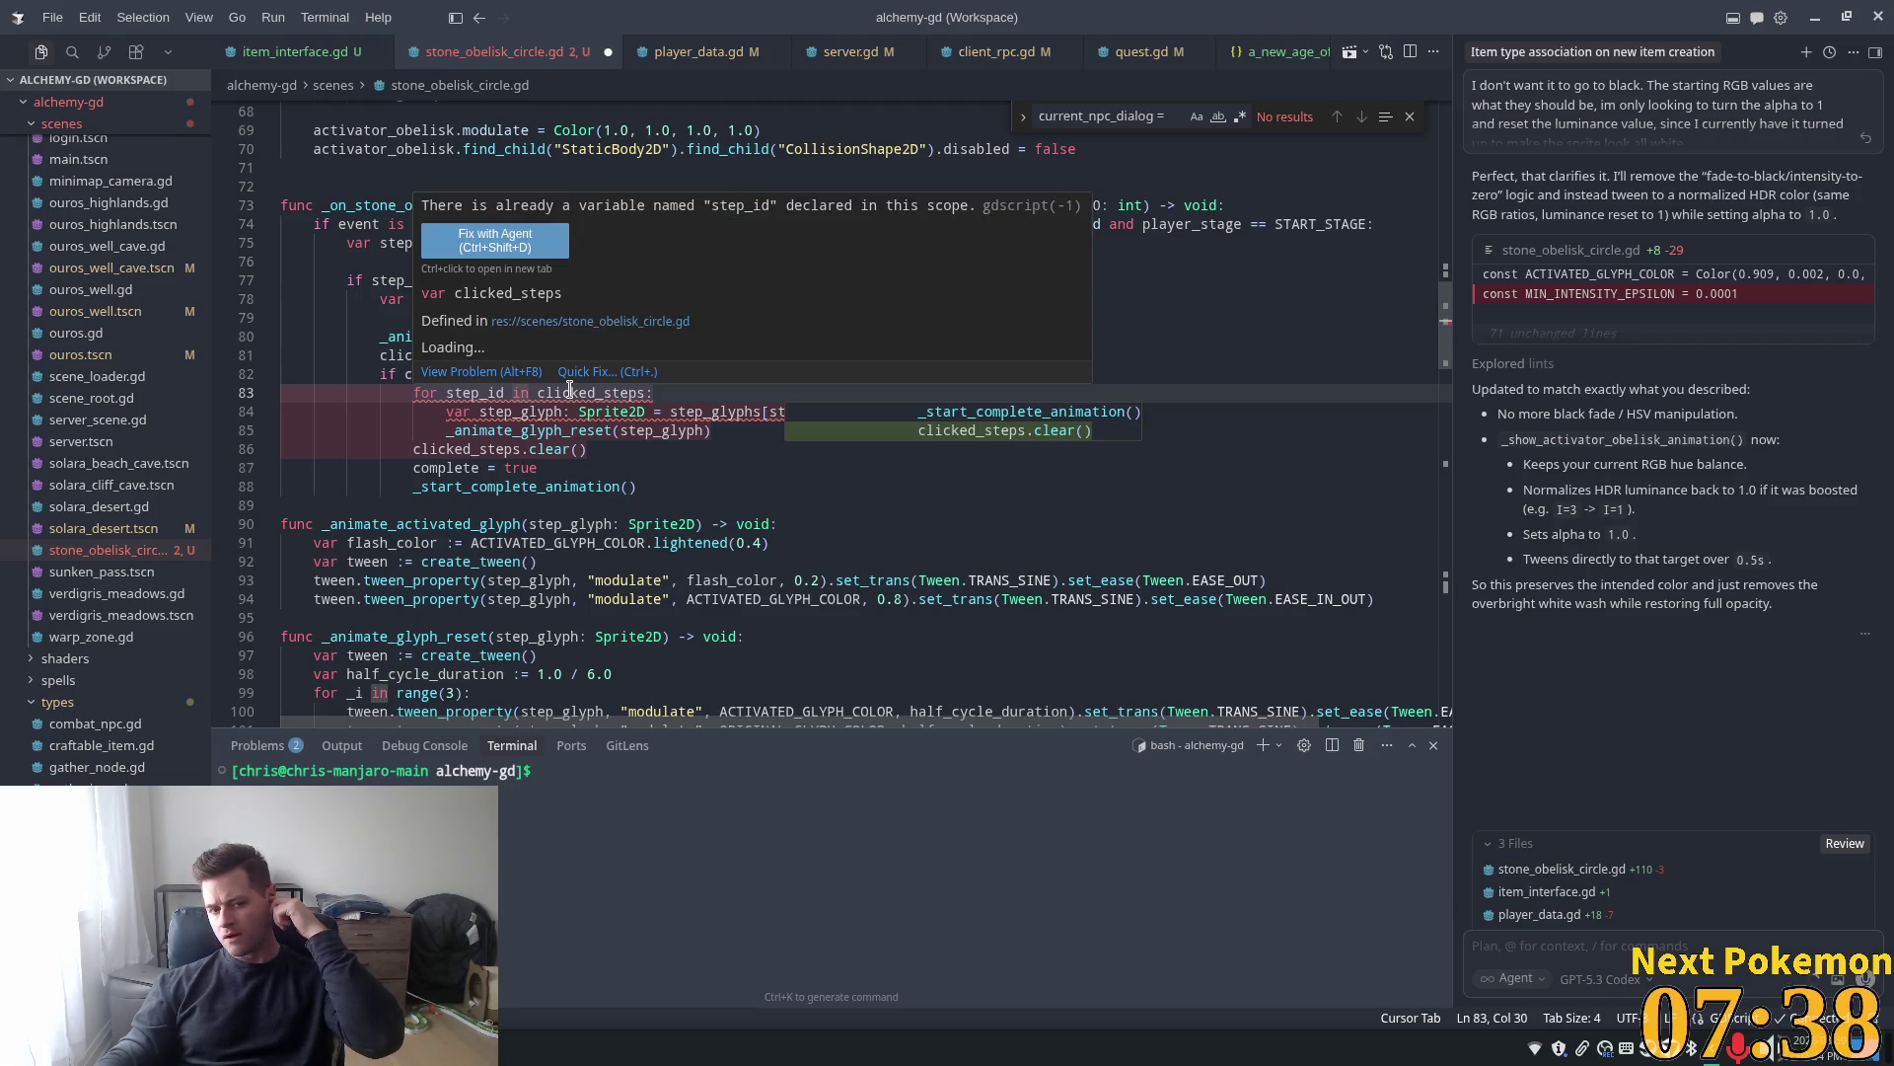
pyautogui.click(482, 371)
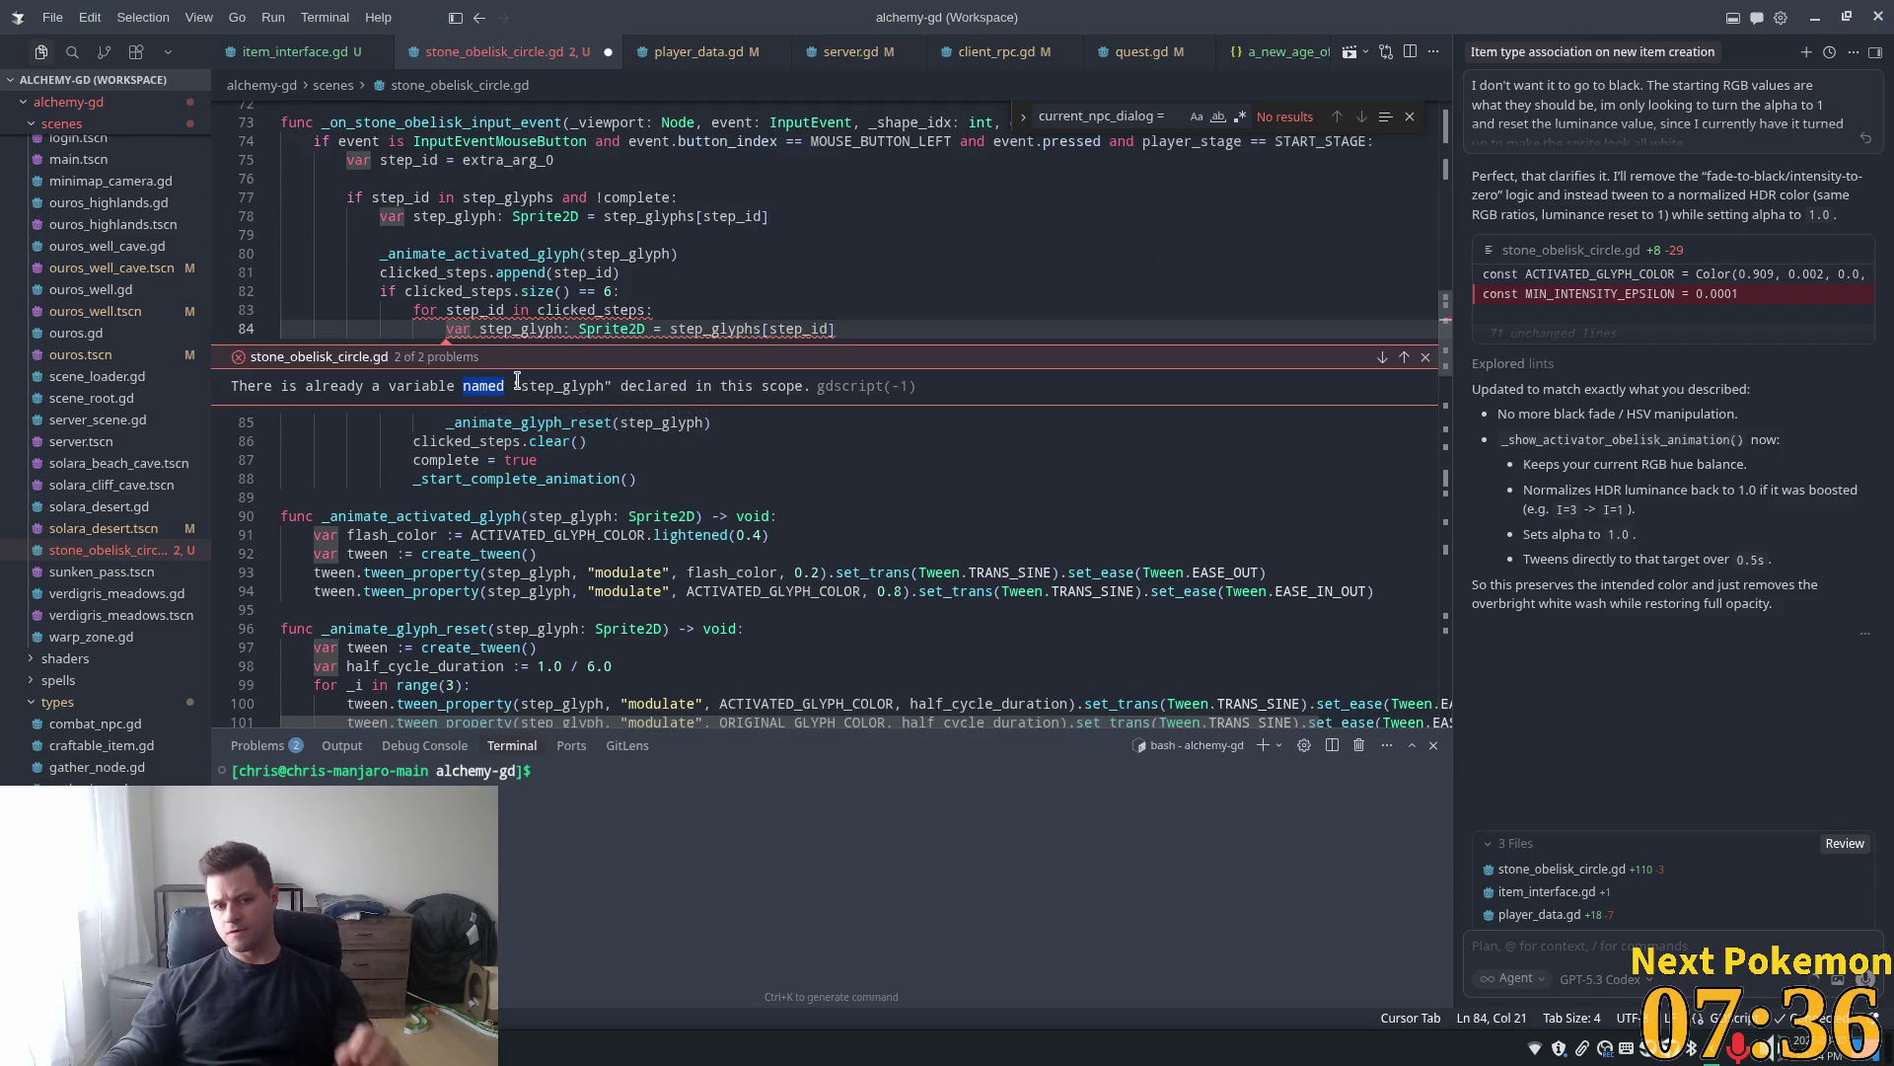
# Rename the loop variable to index and loop over clicked_steps.size()
pyautogui.press('Escape')
pyautogui.click(487, 291)
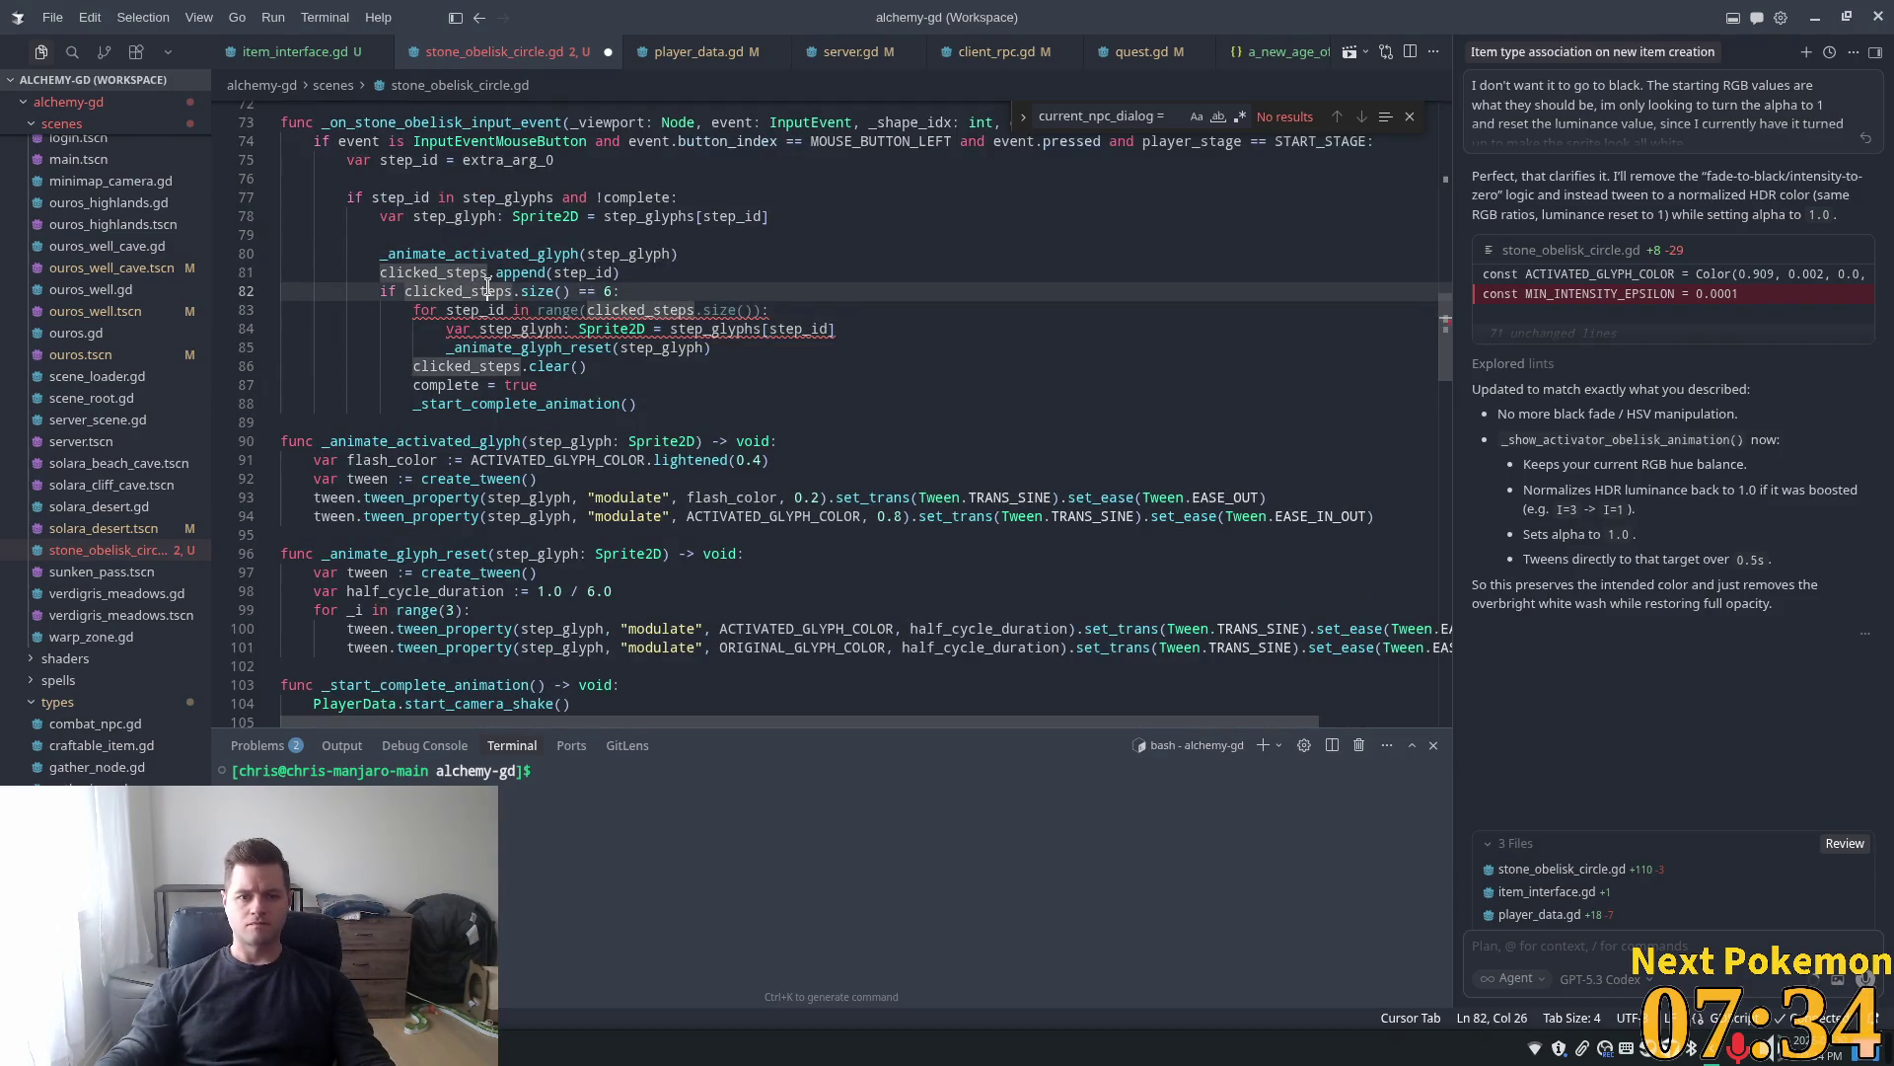
pyautogui.scroll(2, 502, 429)
pyautogui.doubleClick(485, 408)
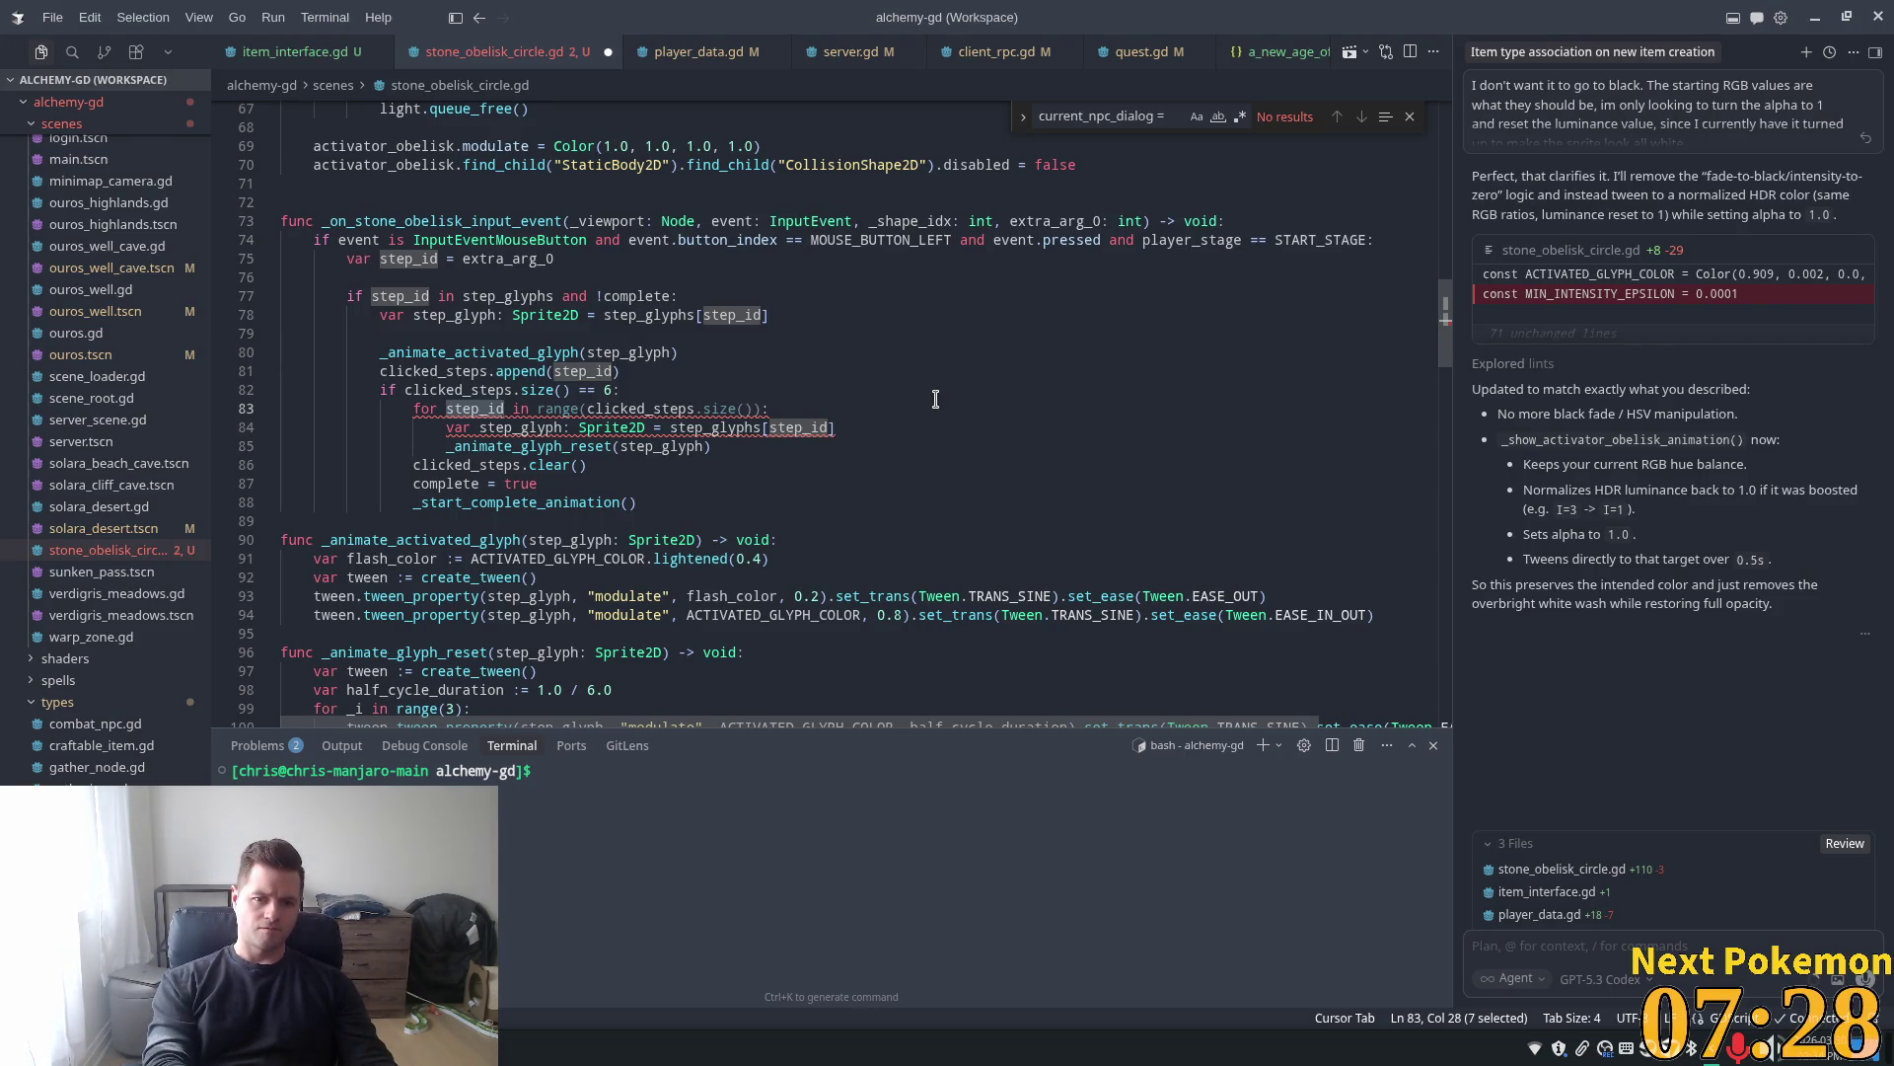
pyautogui.write('index')
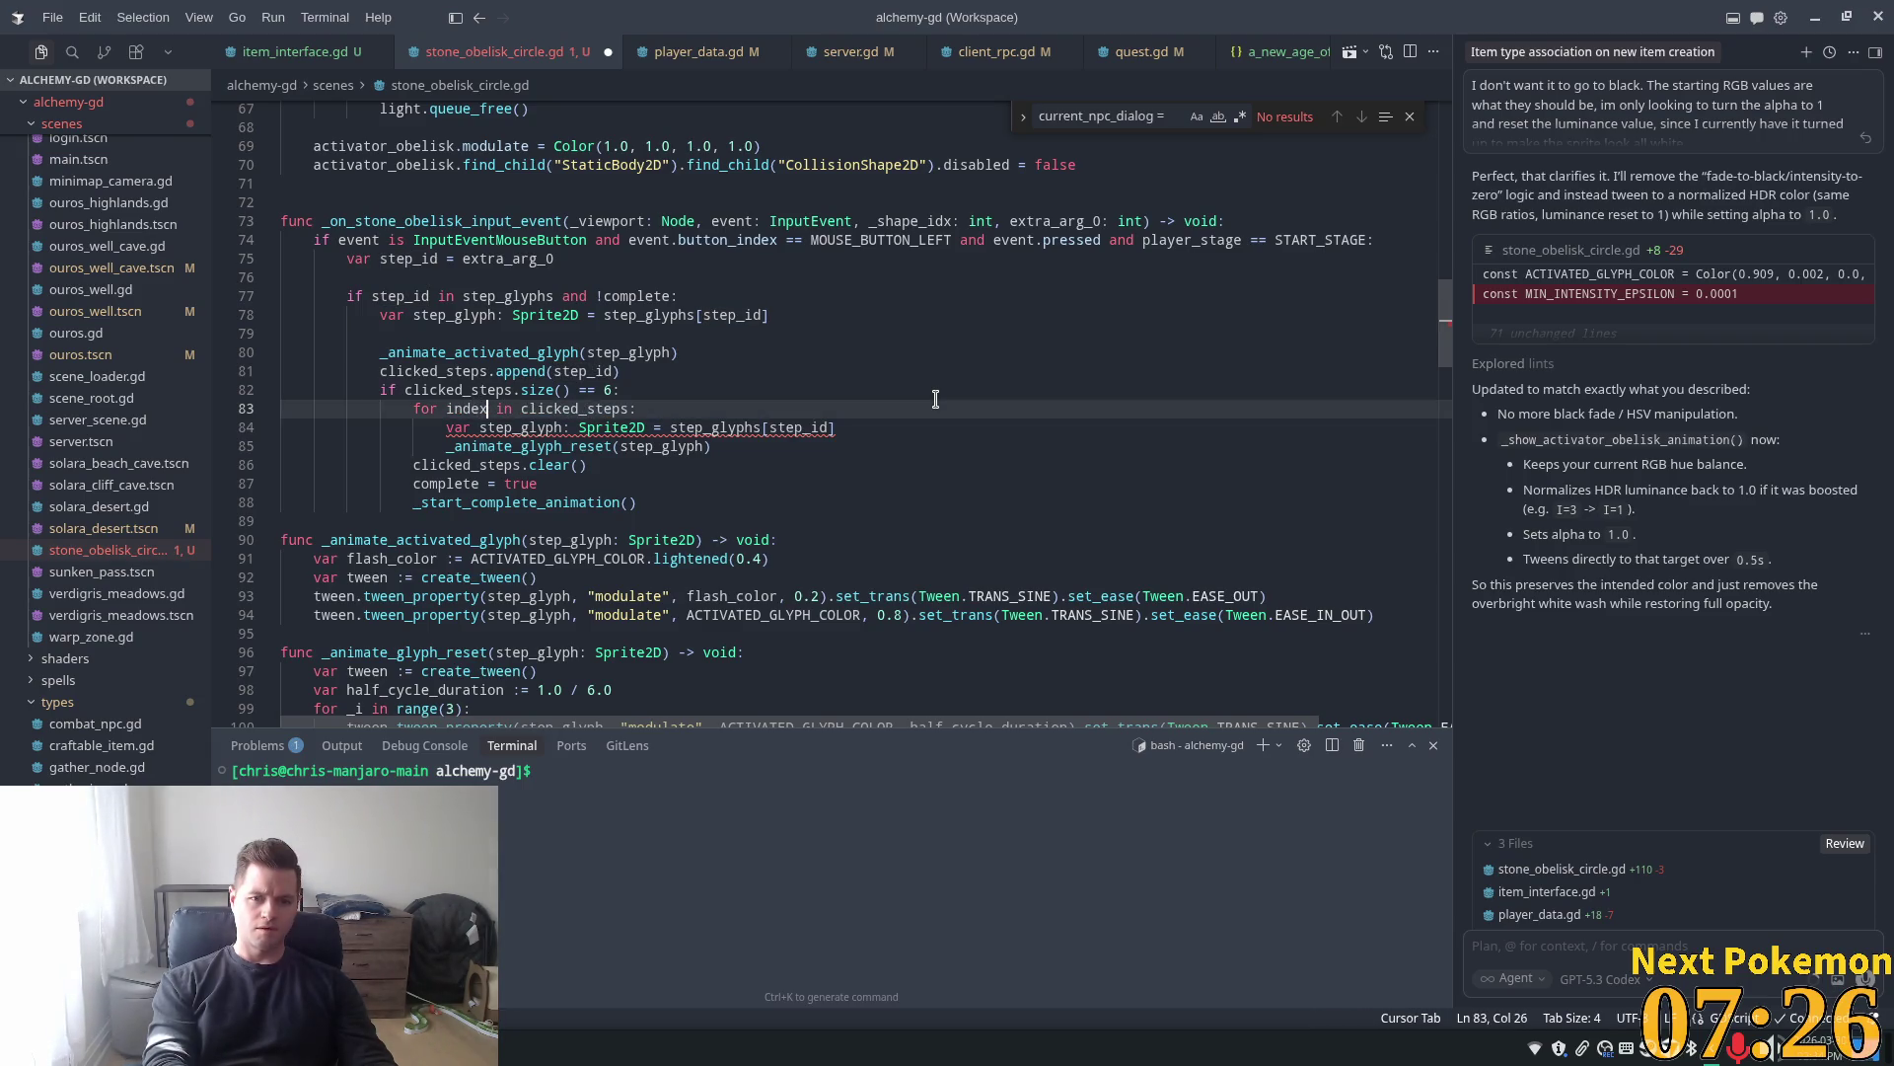
pyautogui.press('Left')
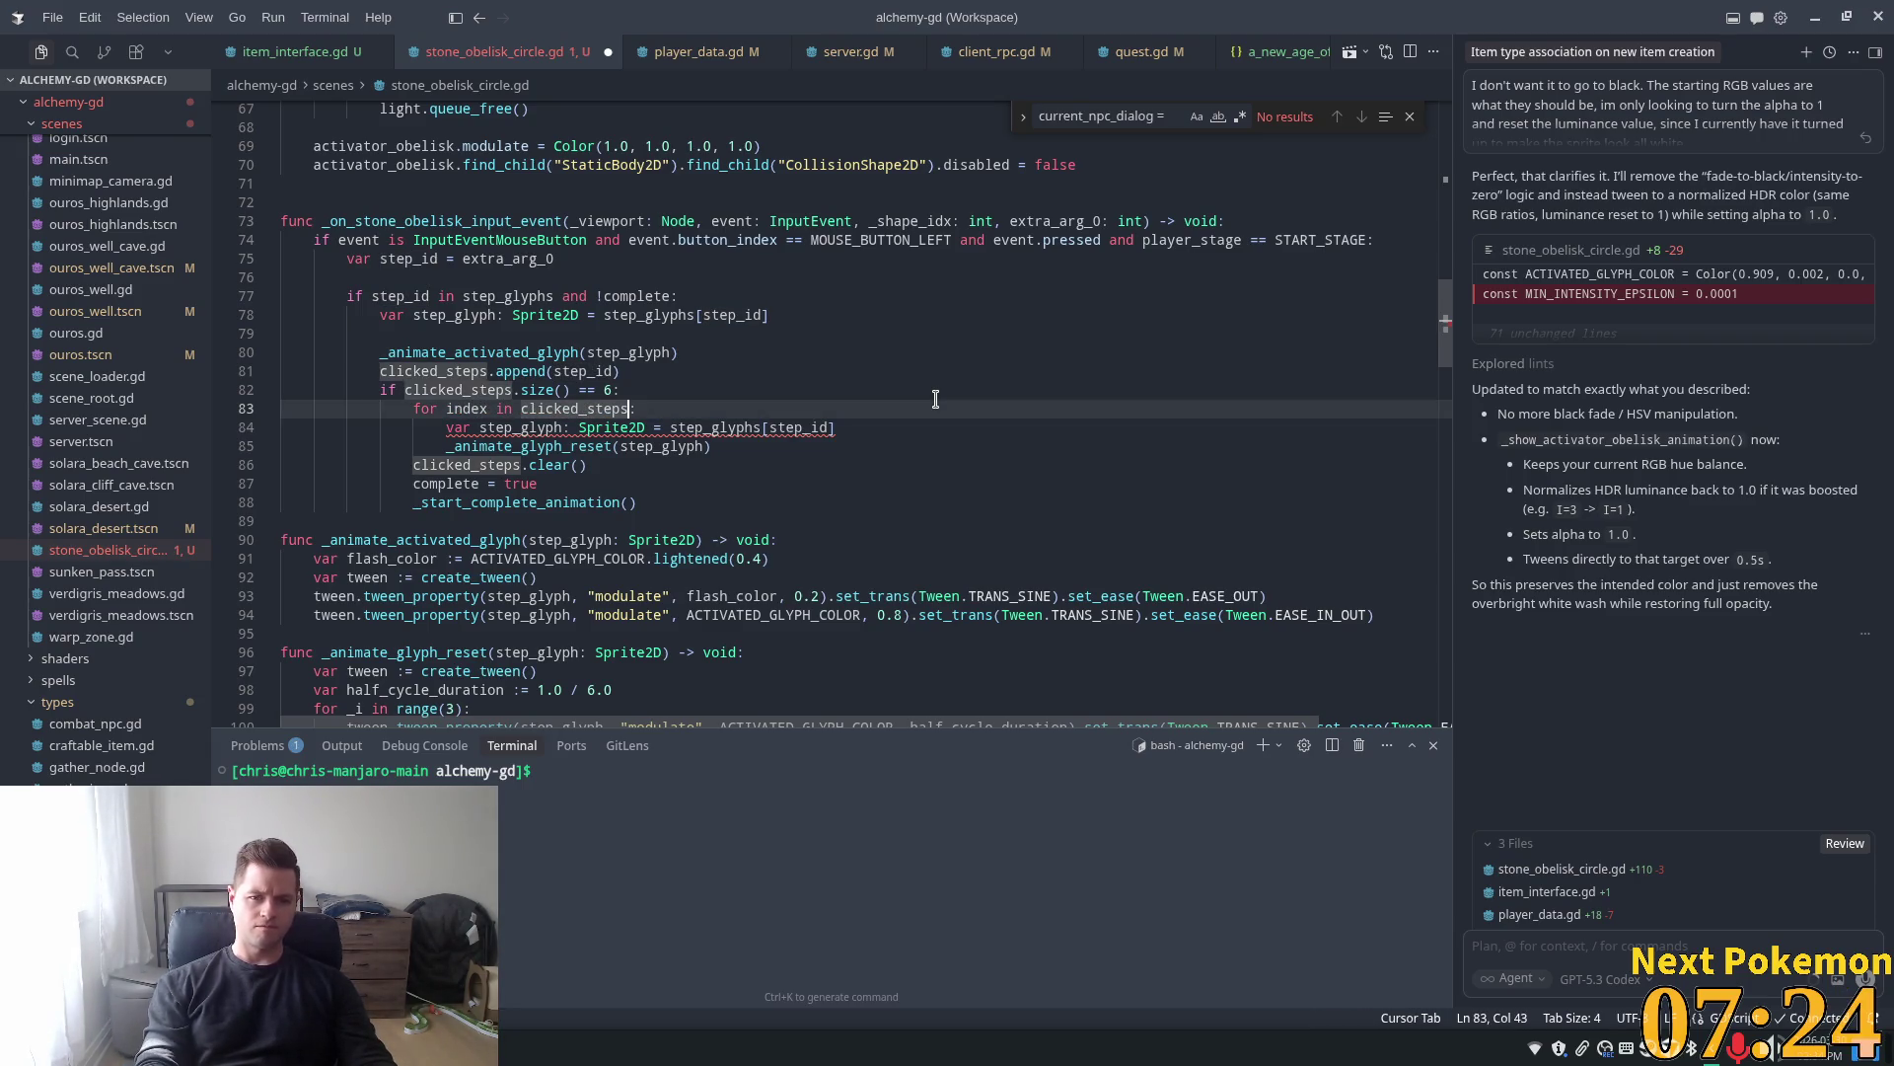
pyautogui.write('.siz')
pyautogui.press('Tab')
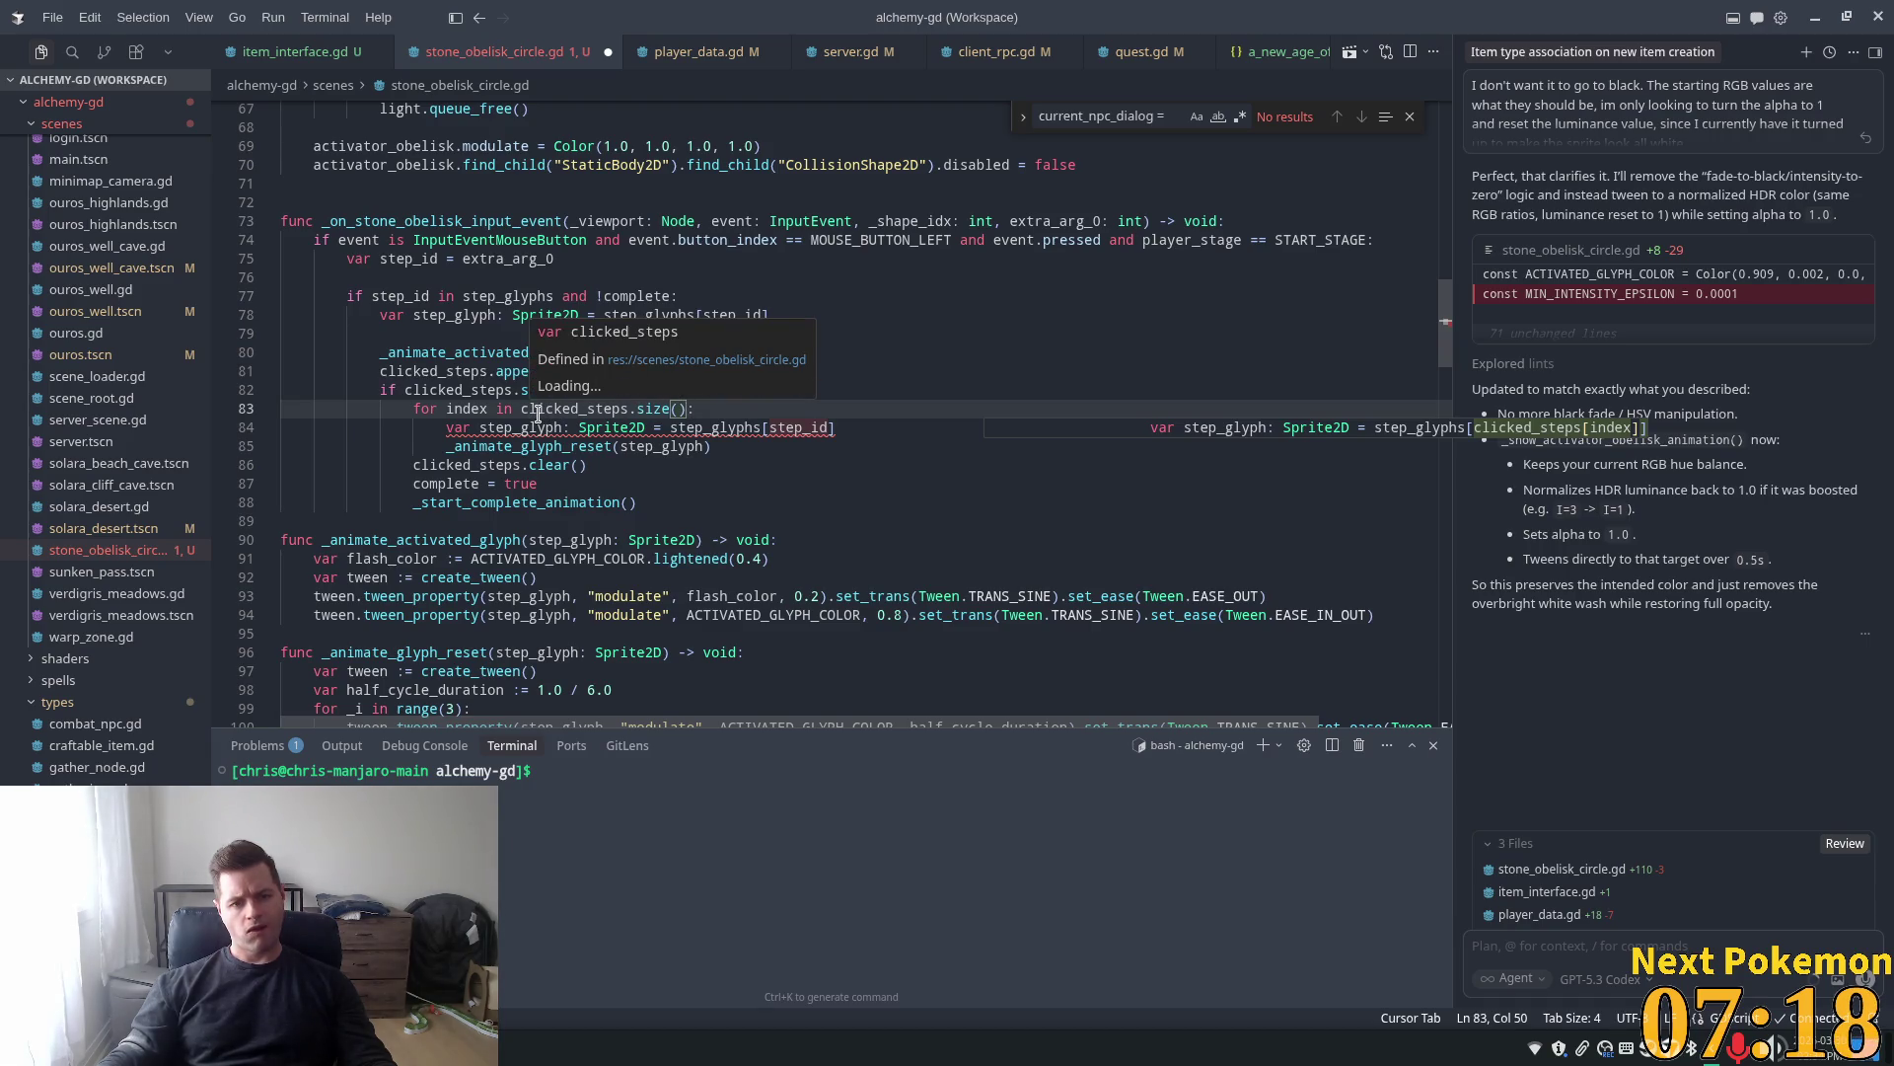
# Experiment with deleting the reset loop, then undo the edits back to an earlier version
pyautogui.click(634, 426)
pyautogui.press('Left')
pyautogui.press('Left')
pyautogui.press('Left')
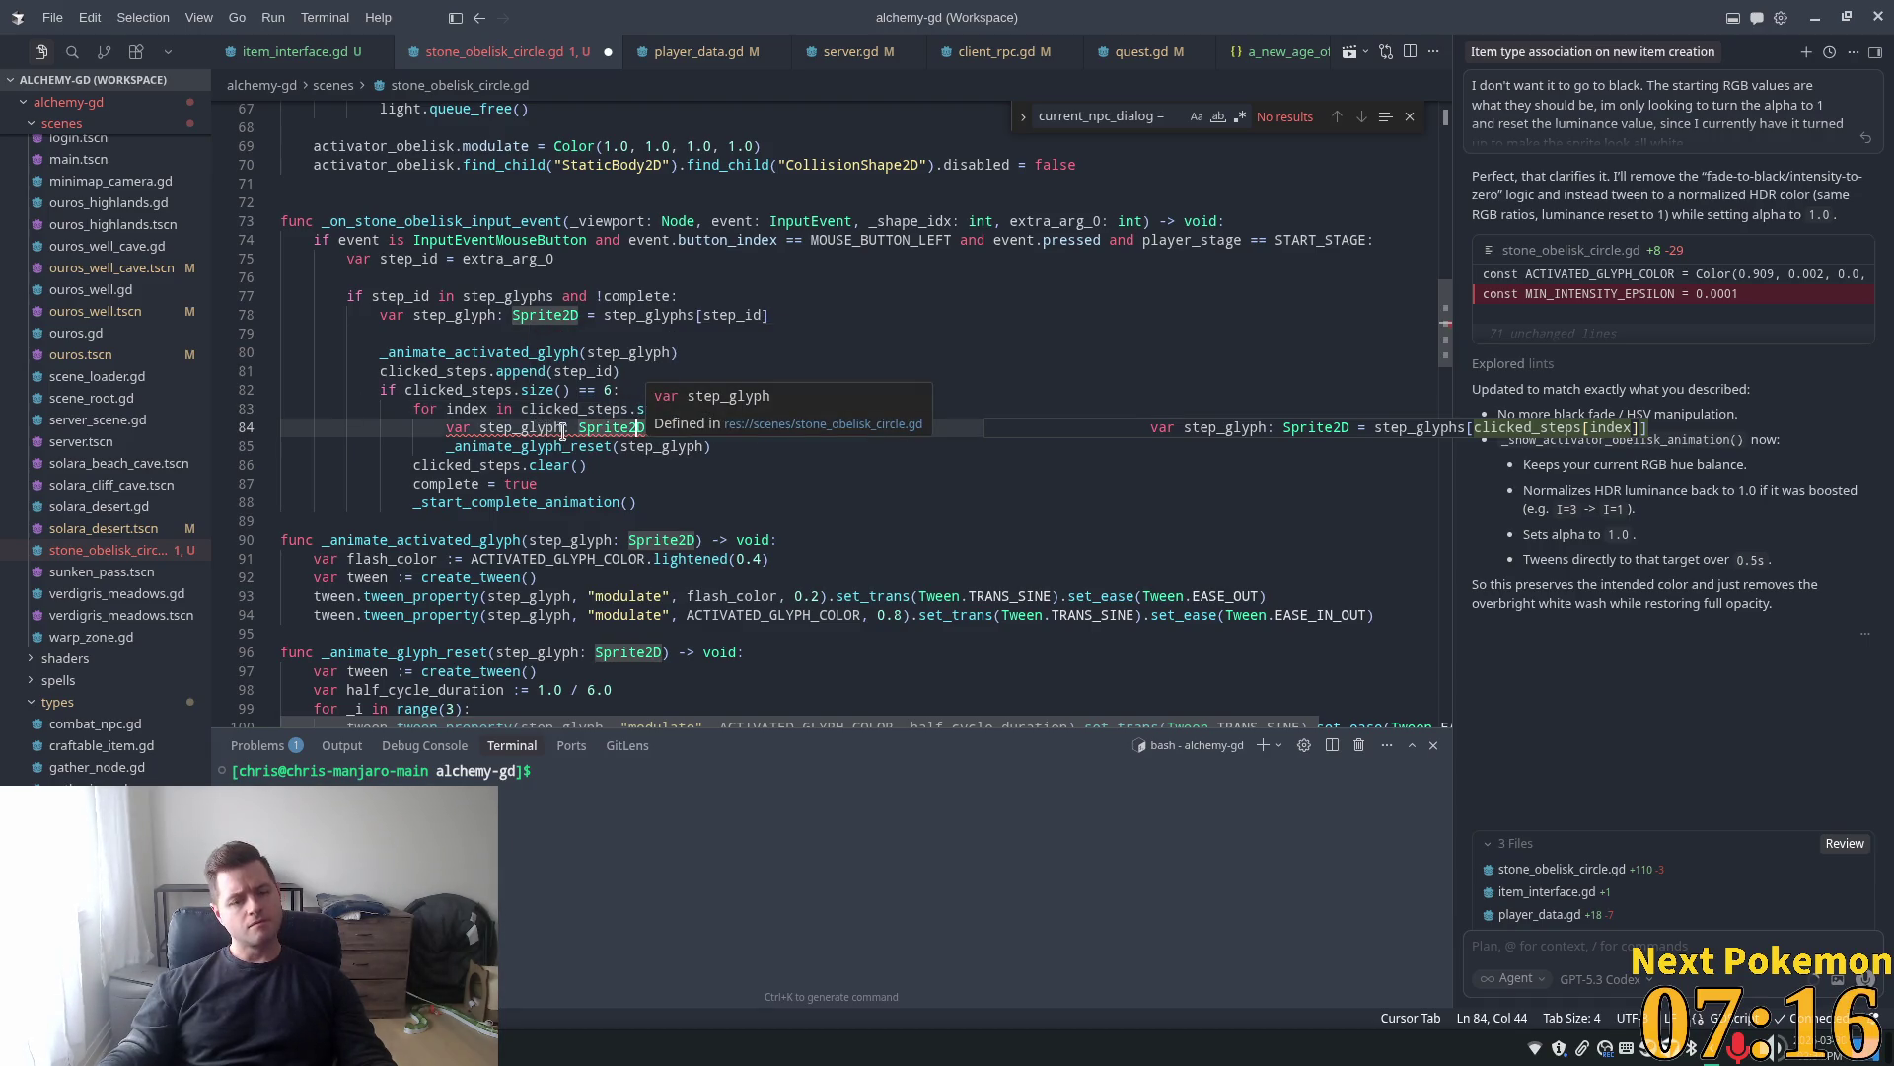
pyautogui.moveTo(725, 446); pyautogui.dragTo(483, 449)
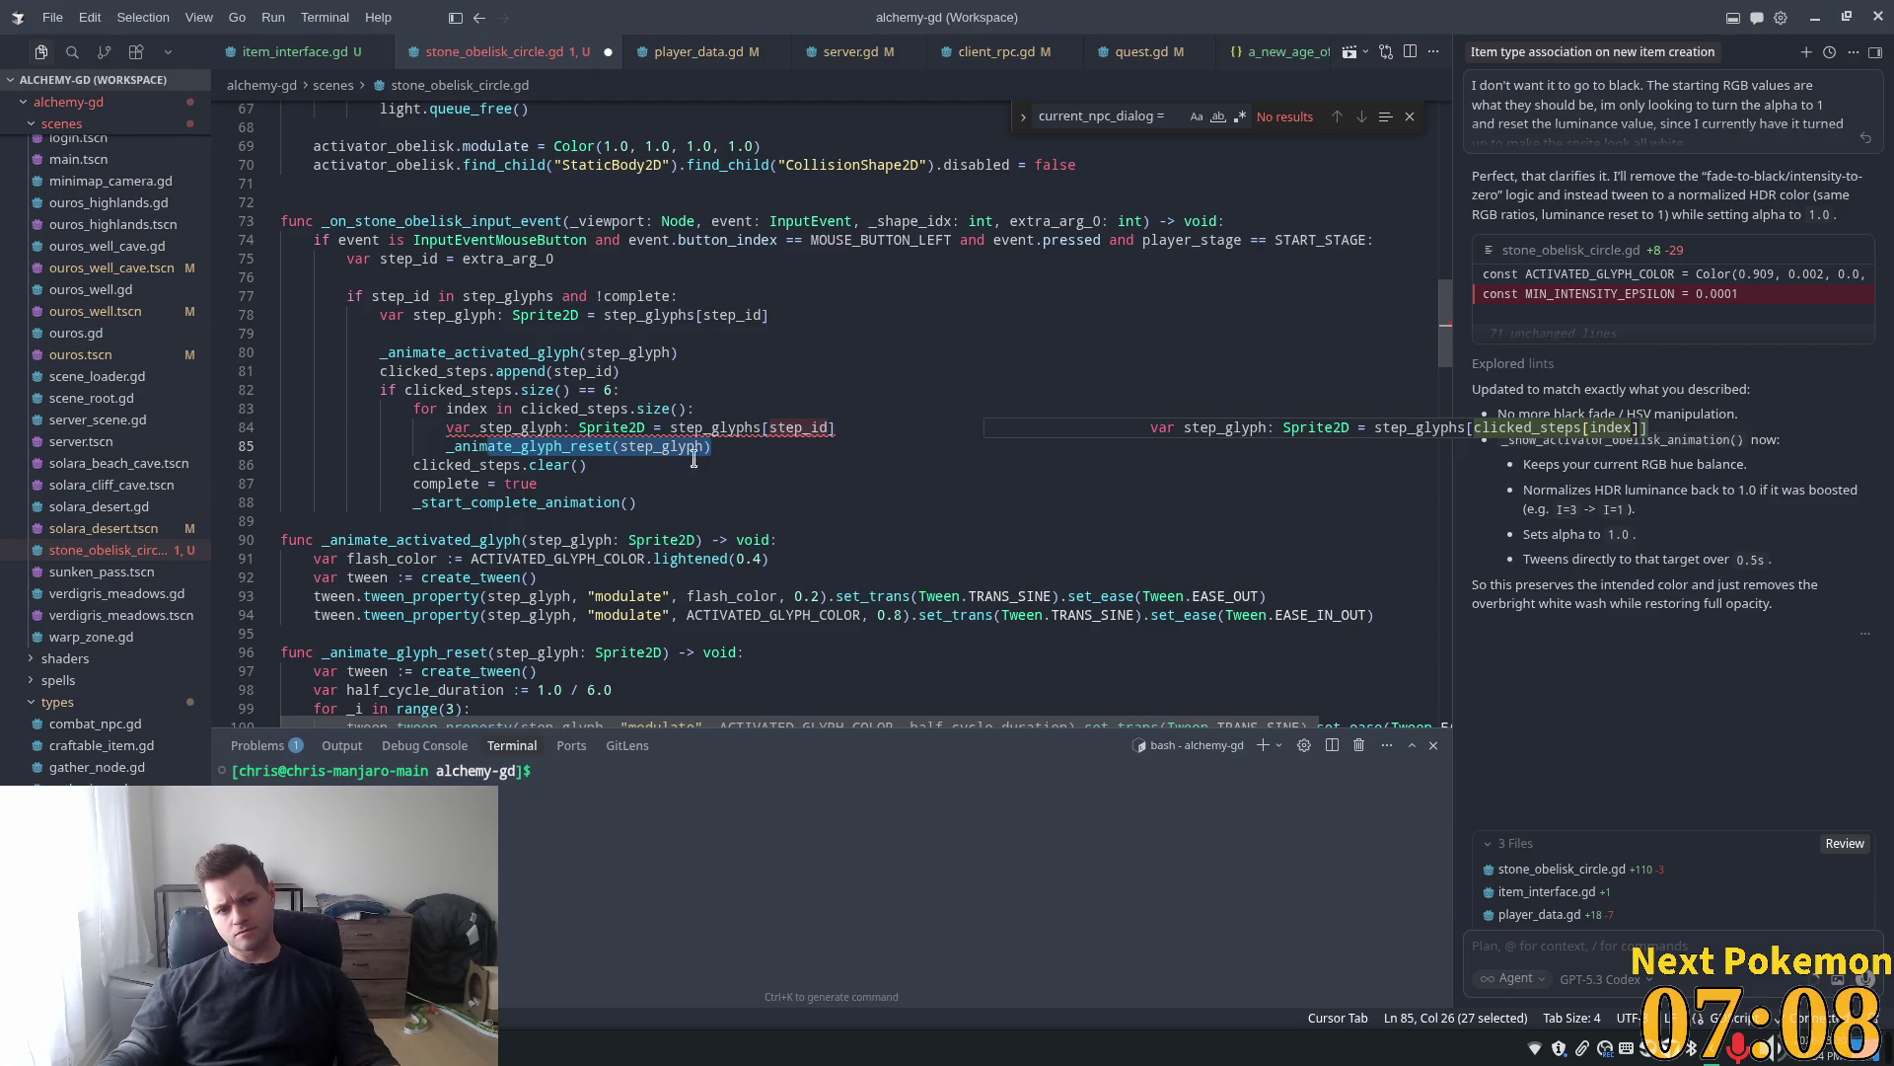
pyautogui.click(688, 409)
pyautogui.press('BackSpace')
pyautogui.press('BackSpace')
pyautogui.press('BackSpace')
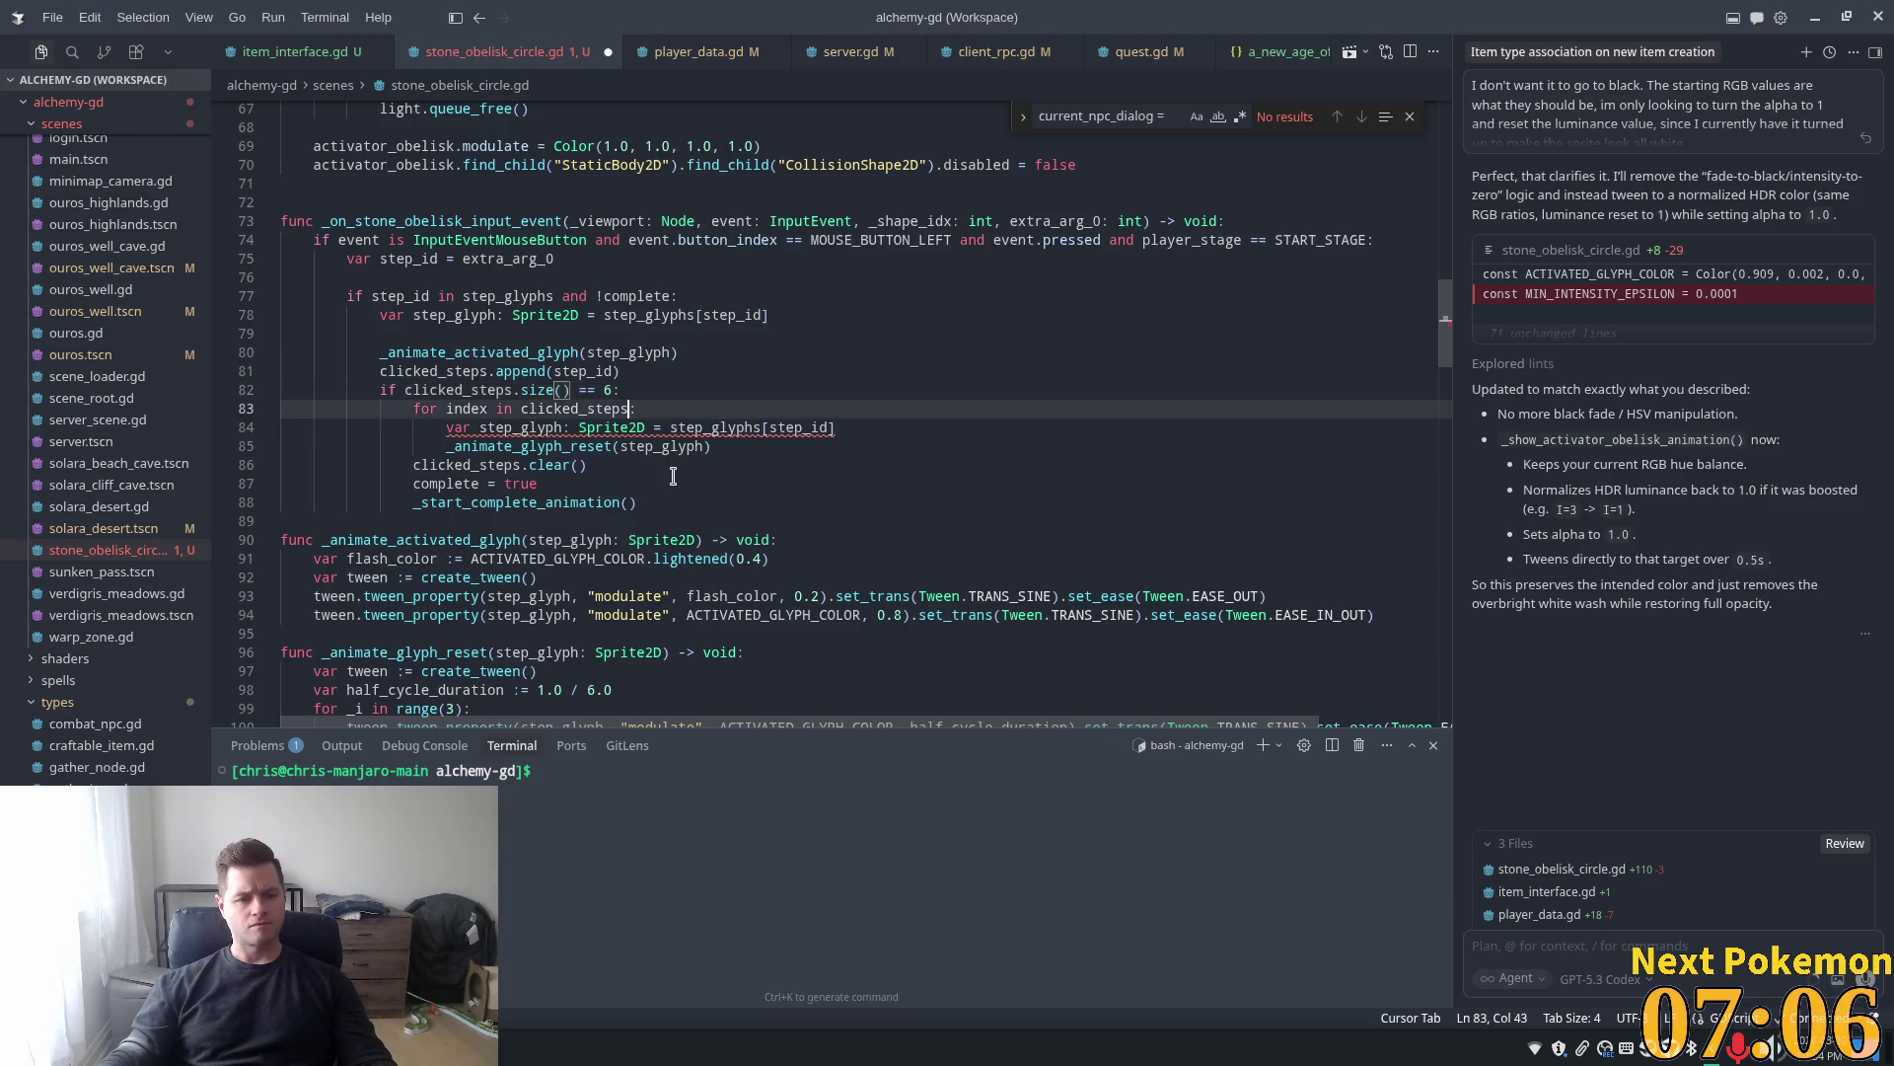
pyautogui.hotkey('shift', 'Down')
pyautogui.hotkey('shift', 'Down')
pyautogui.hotkey('shift', 'Down')
pyautogui.press('Delete')
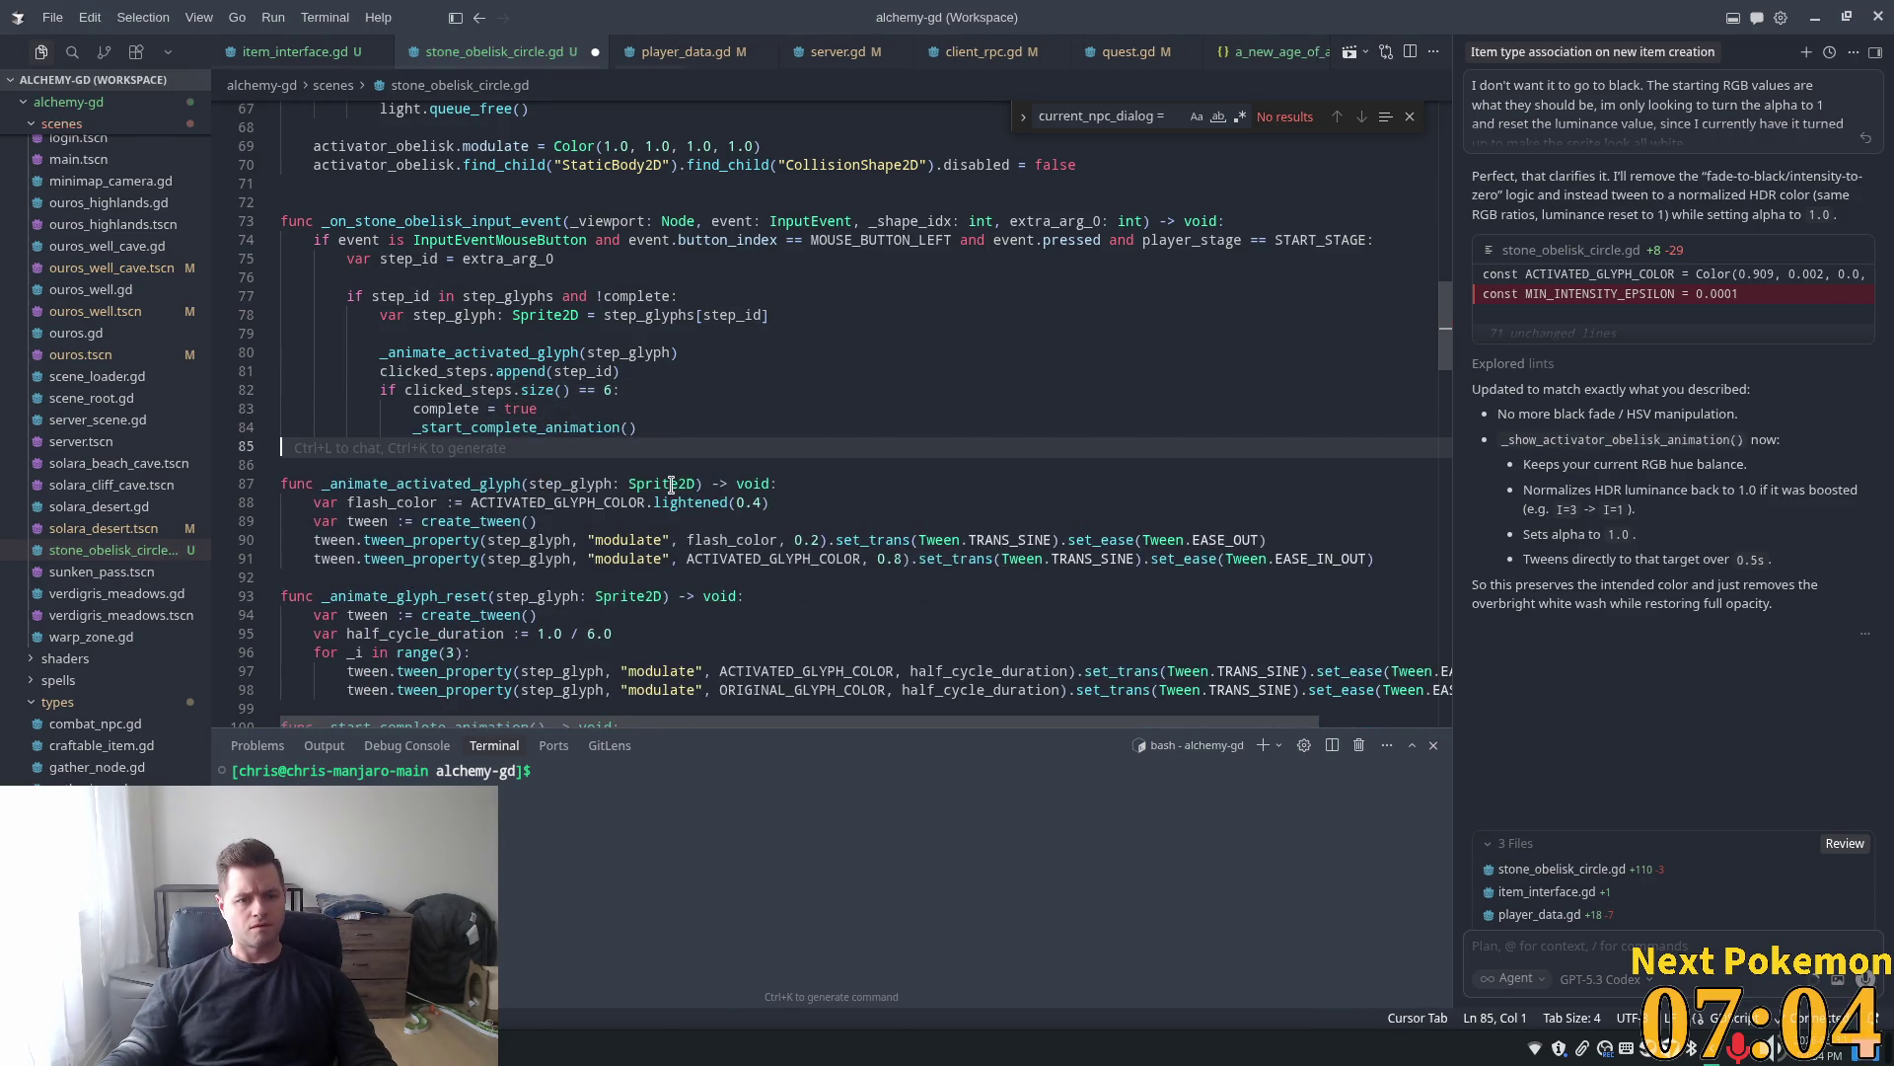
pyautogui.hotkey('ctrl', 'z')
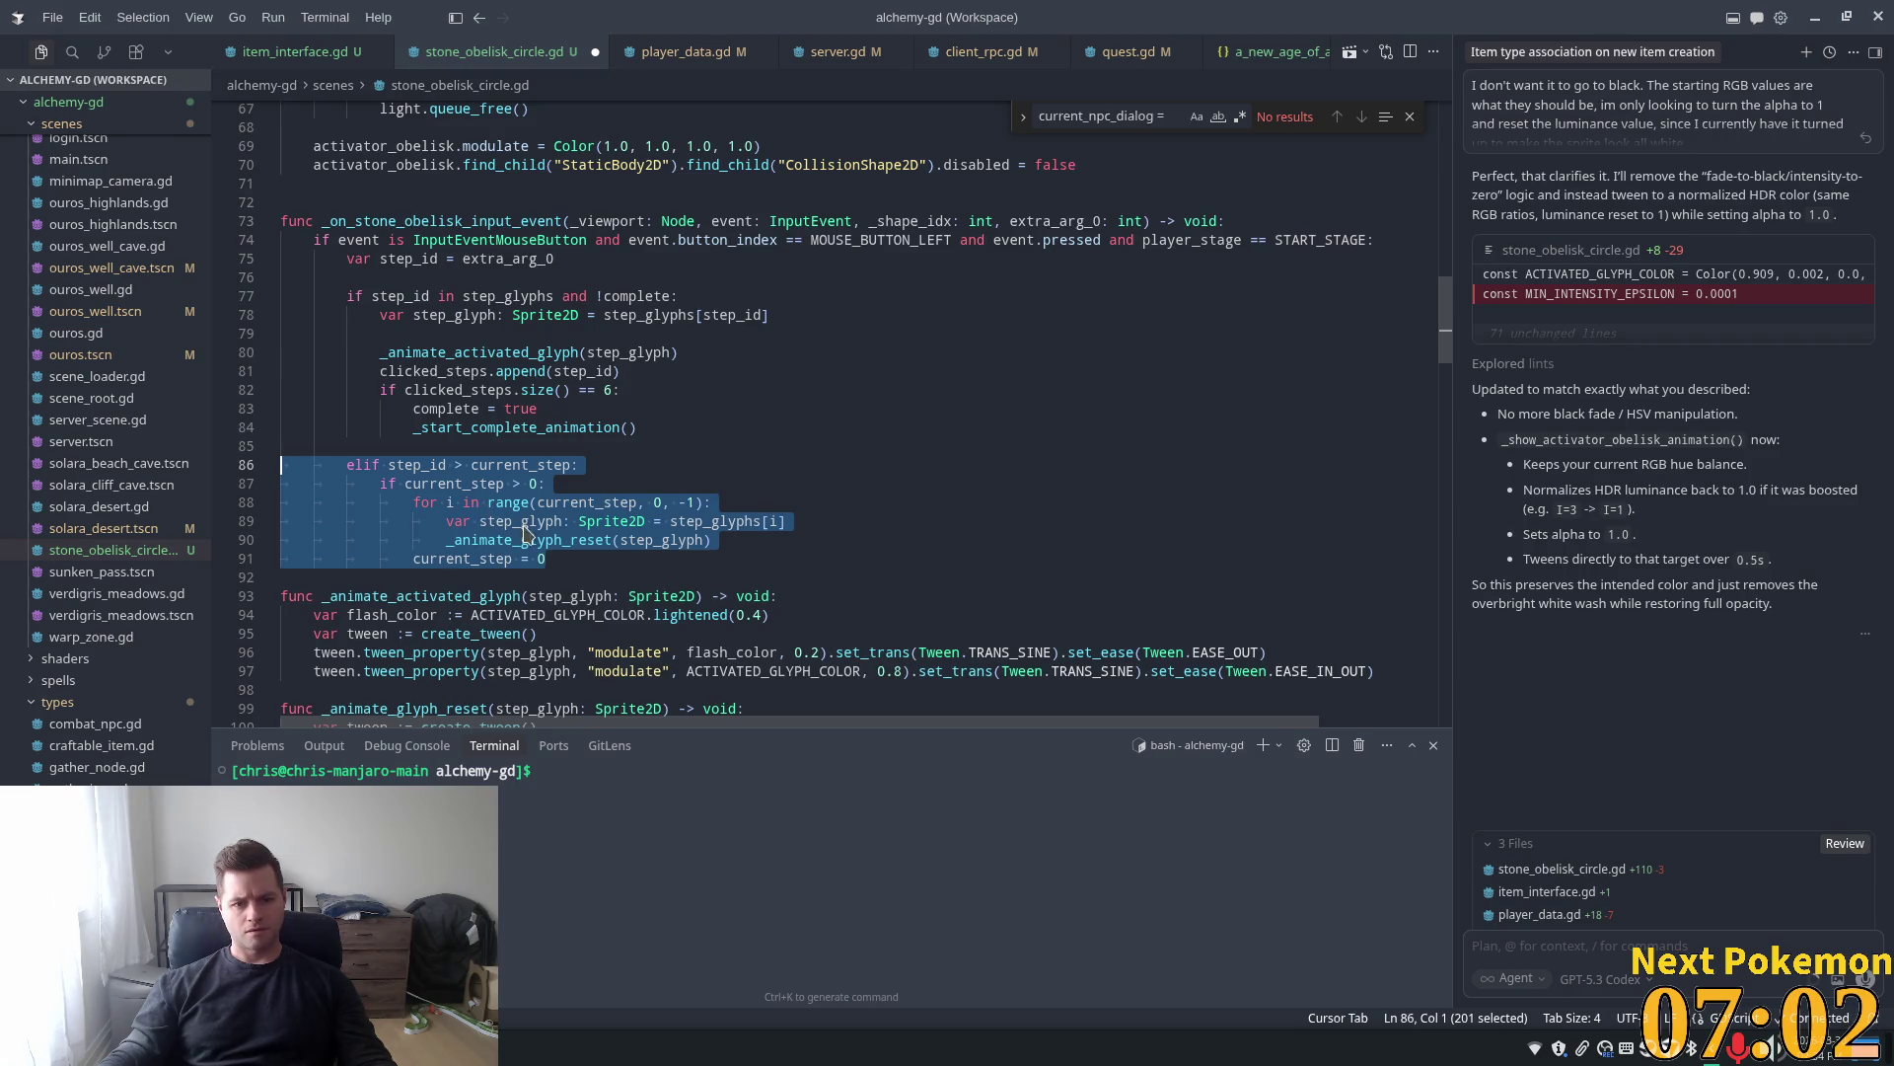
pyautogui.click(582, 540)
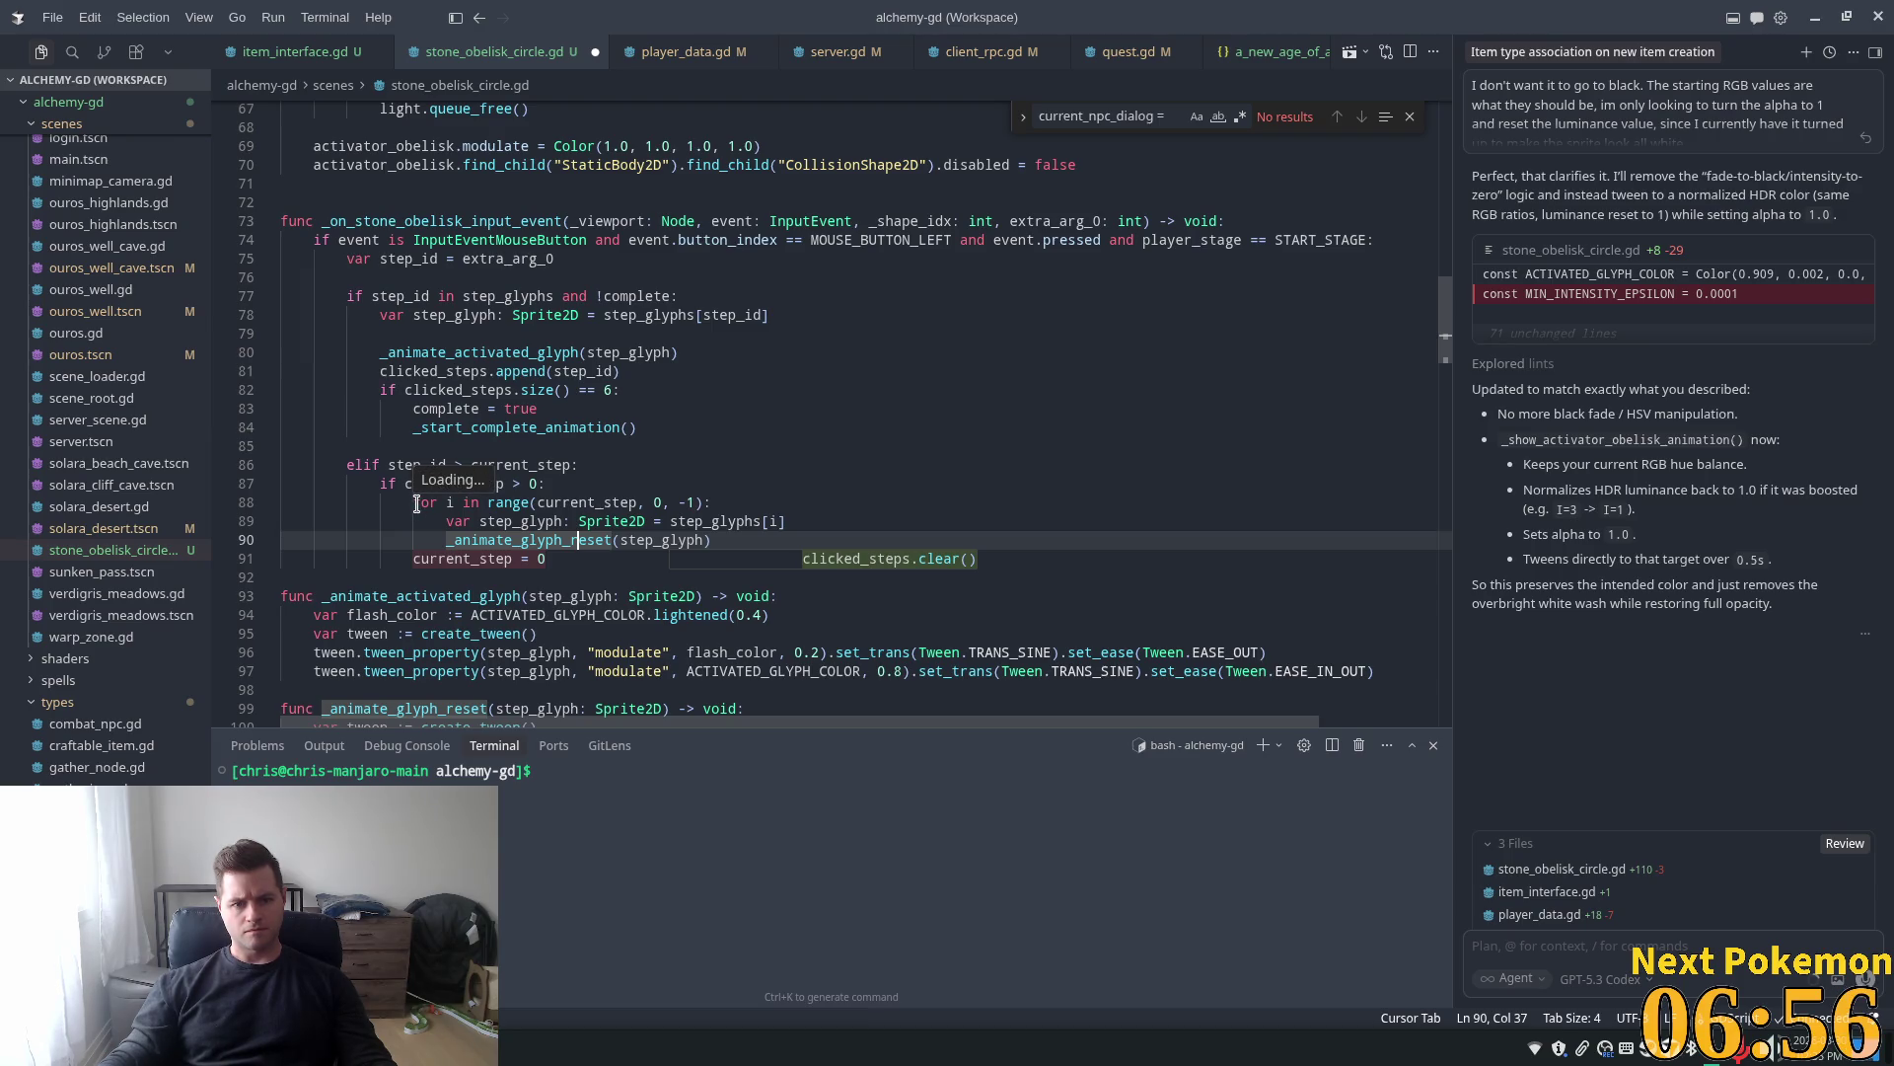
pyautogui.moveTo(416, 503); pyautogui.dragTo(741, 536)
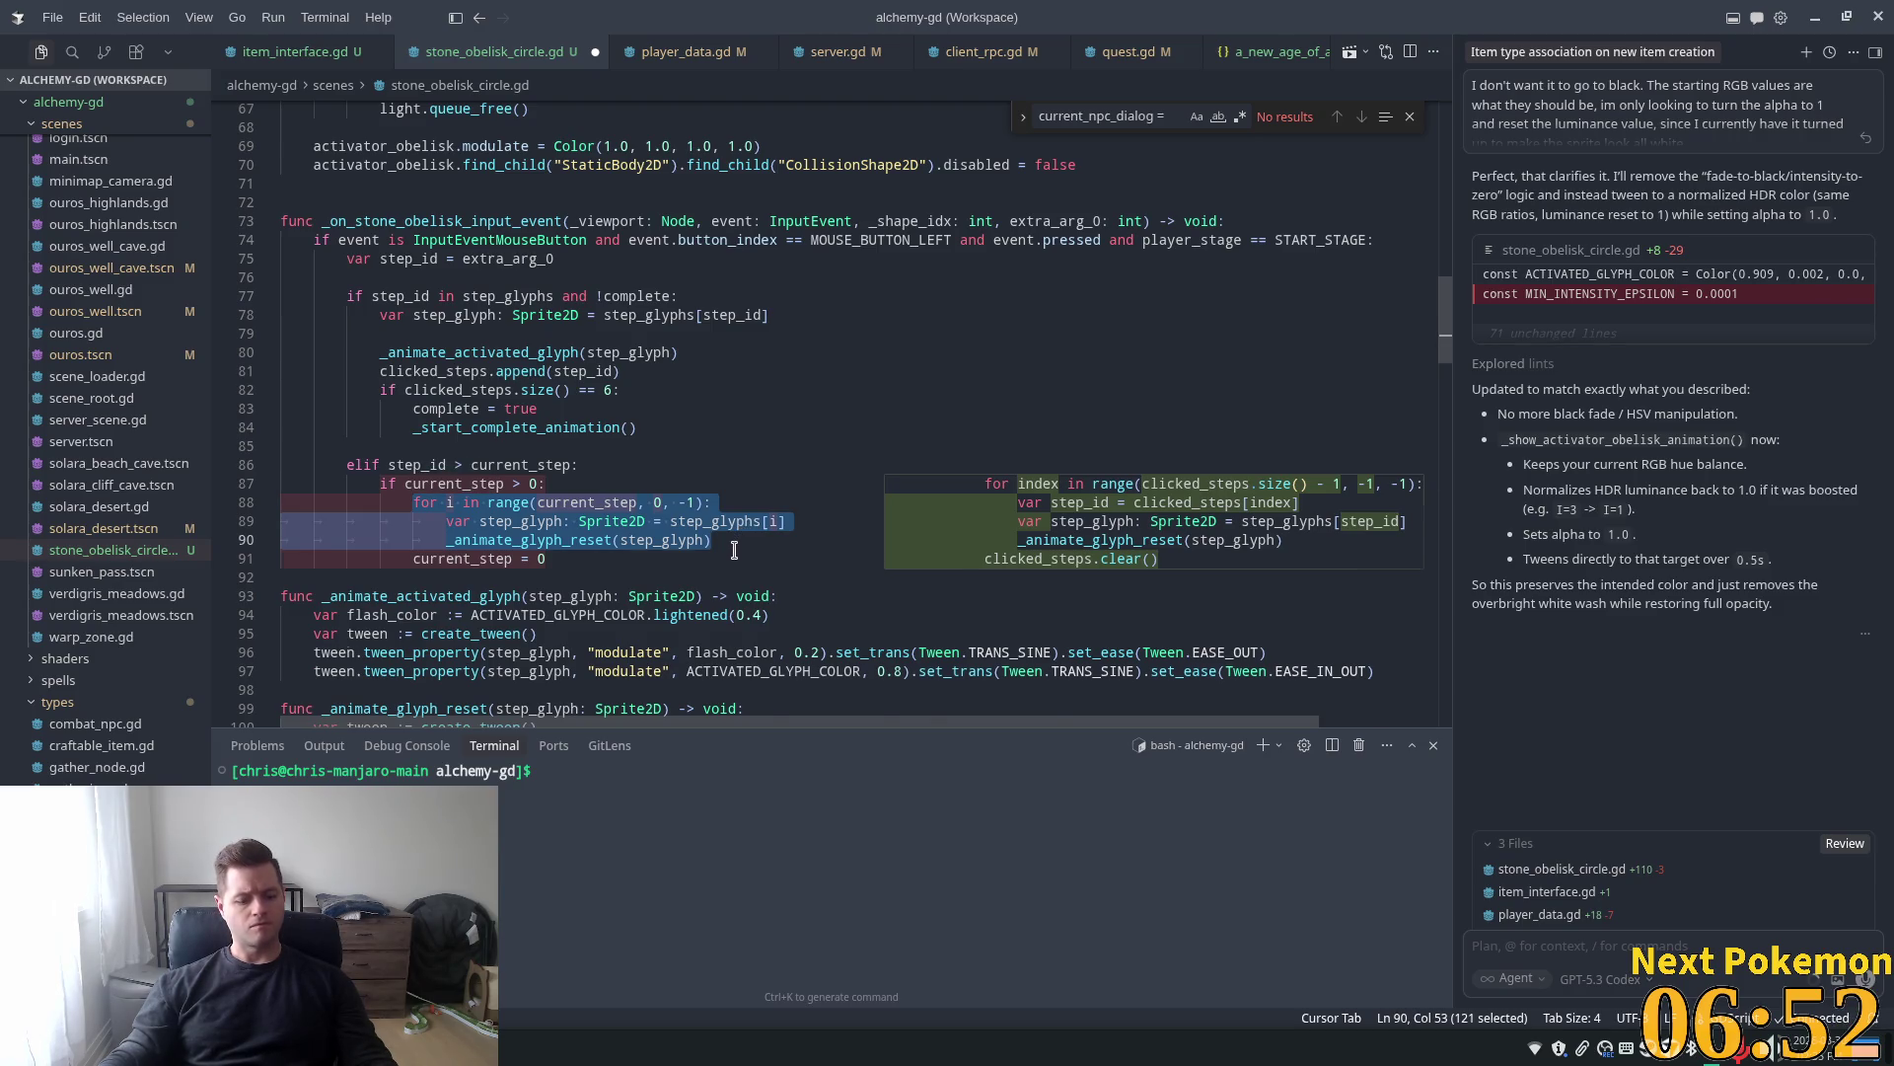
pyautogui.hotkey('ctrl', 'z')
pyautogui.hotkey('ctrl', 'z')
pyautogui.hotkey('ctrl', 'z')
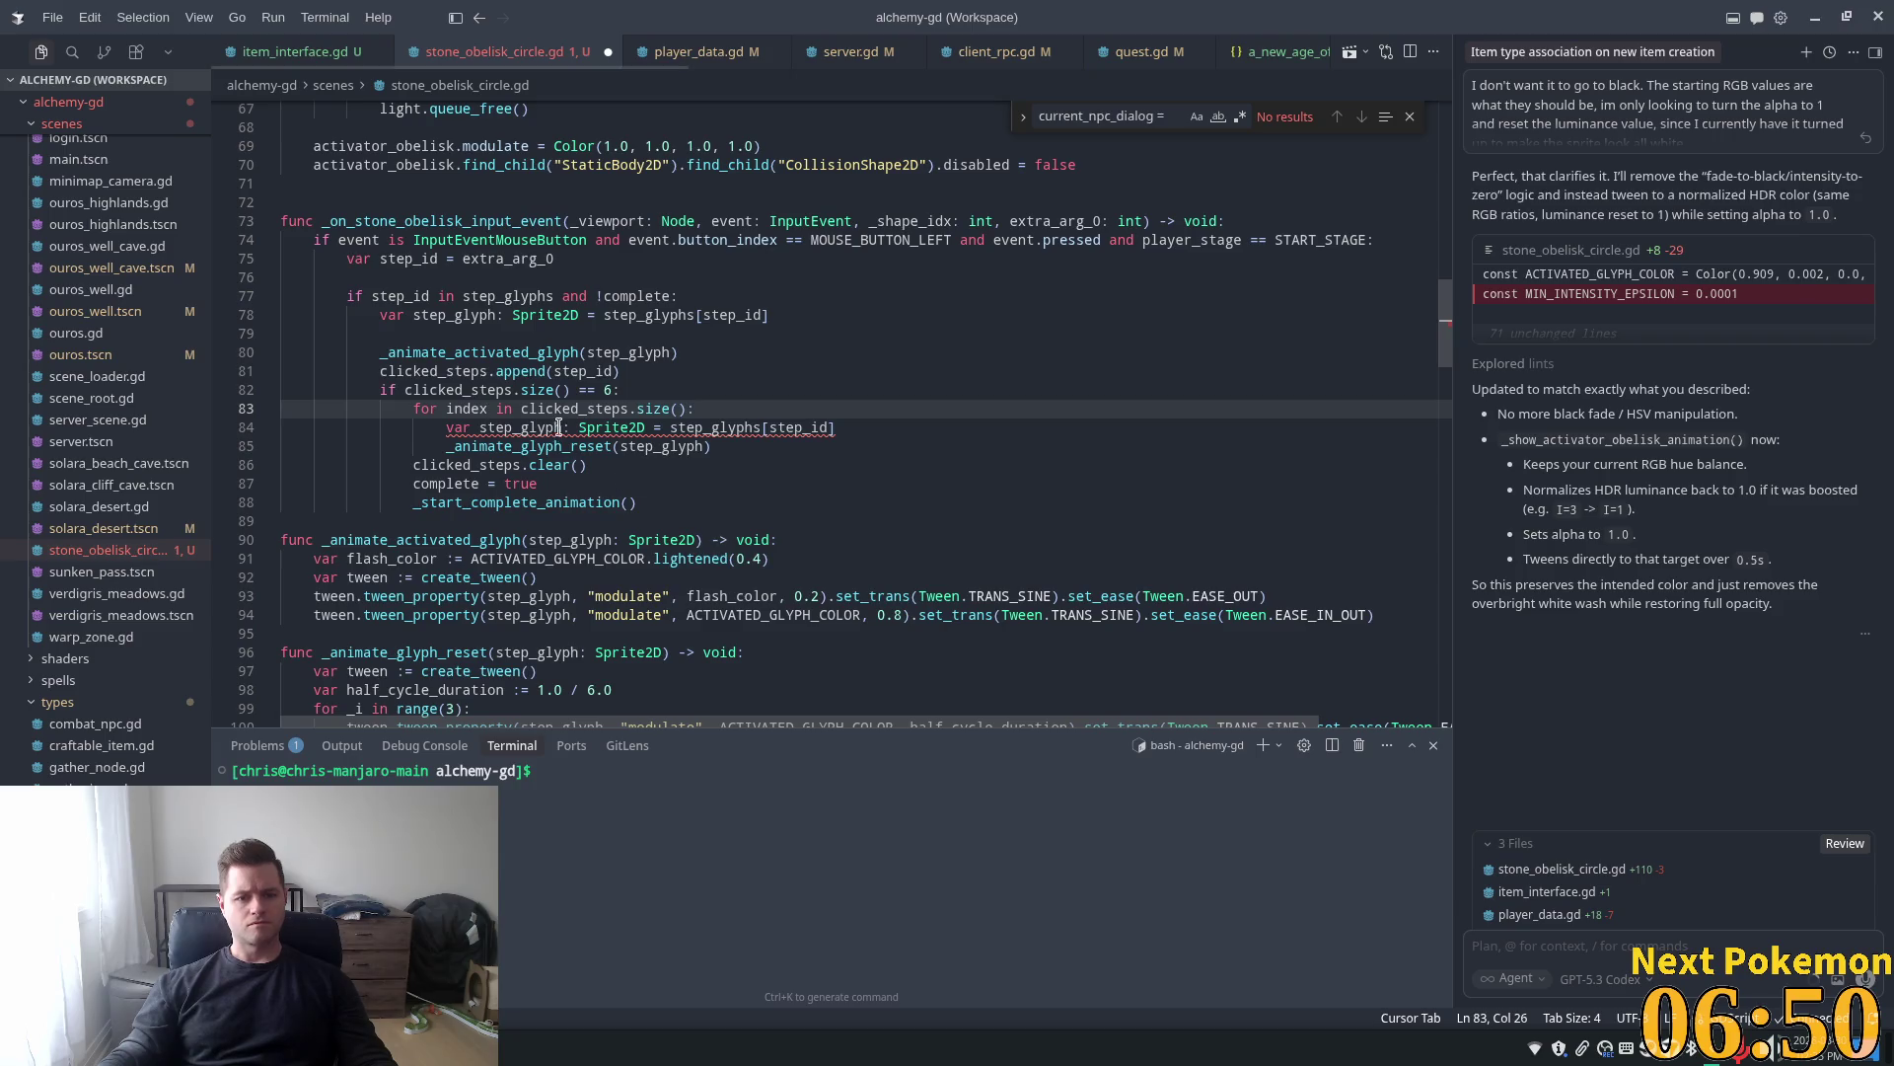
# Delete the _animate_glyph_reset(step_glyph) call on line 85 inside the clicked_steps loop
pyautogui.click(560, 427)
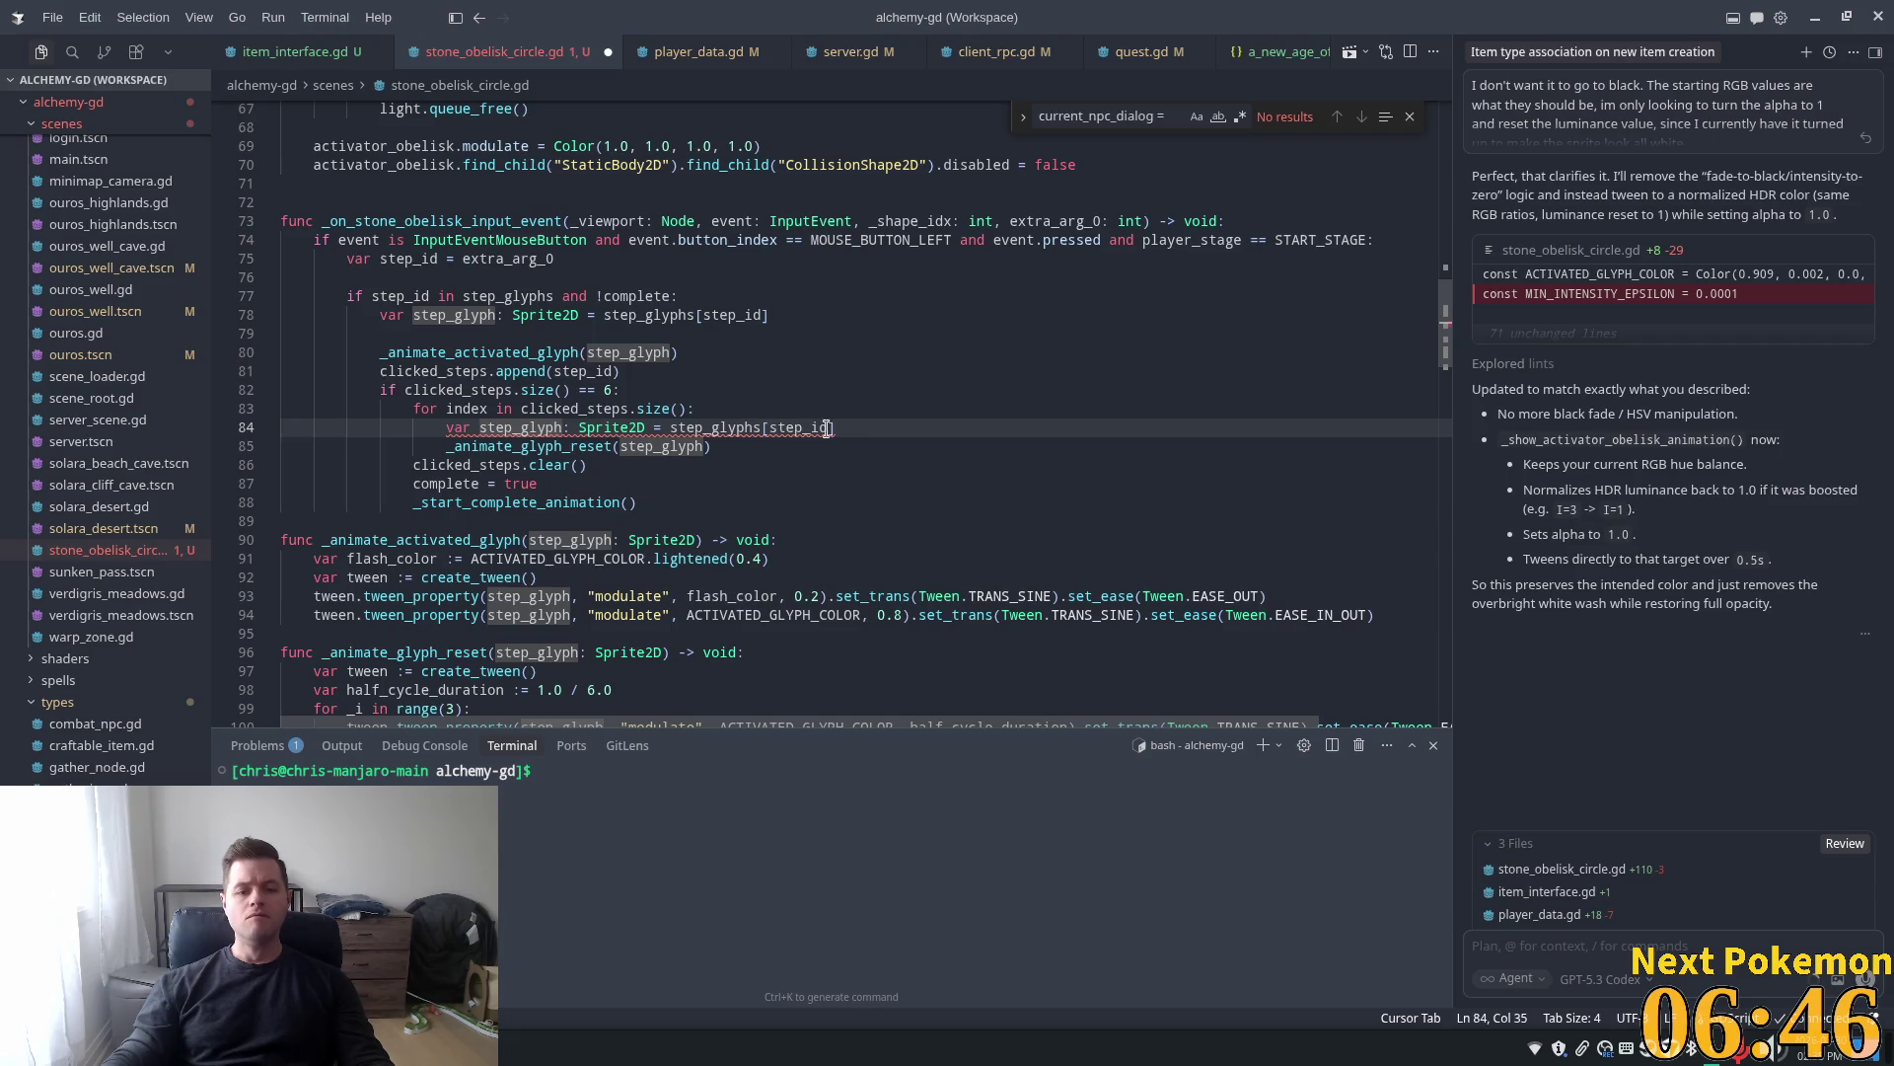
pyautogui.moveTo(834, 428); pyautogui.dragTo(442, 431)
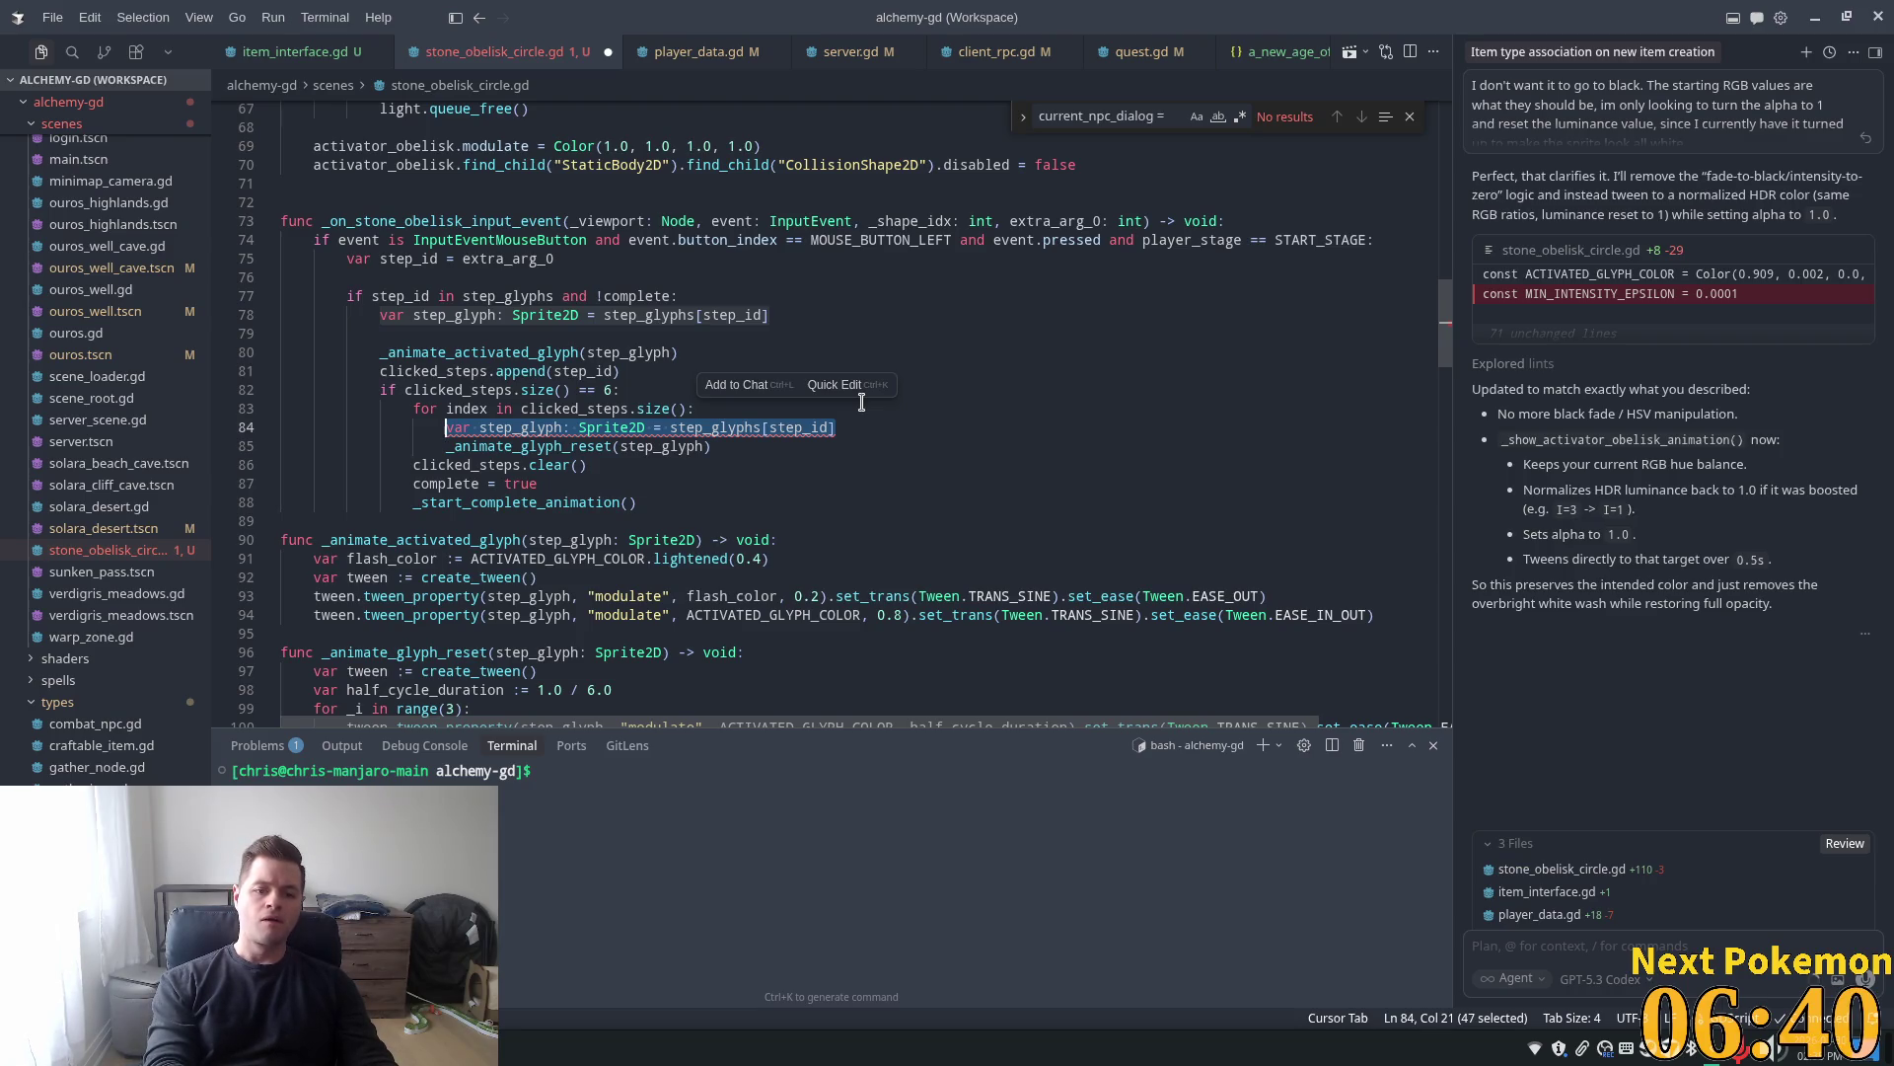
pyautogui.scroll(-2, 862, 399)
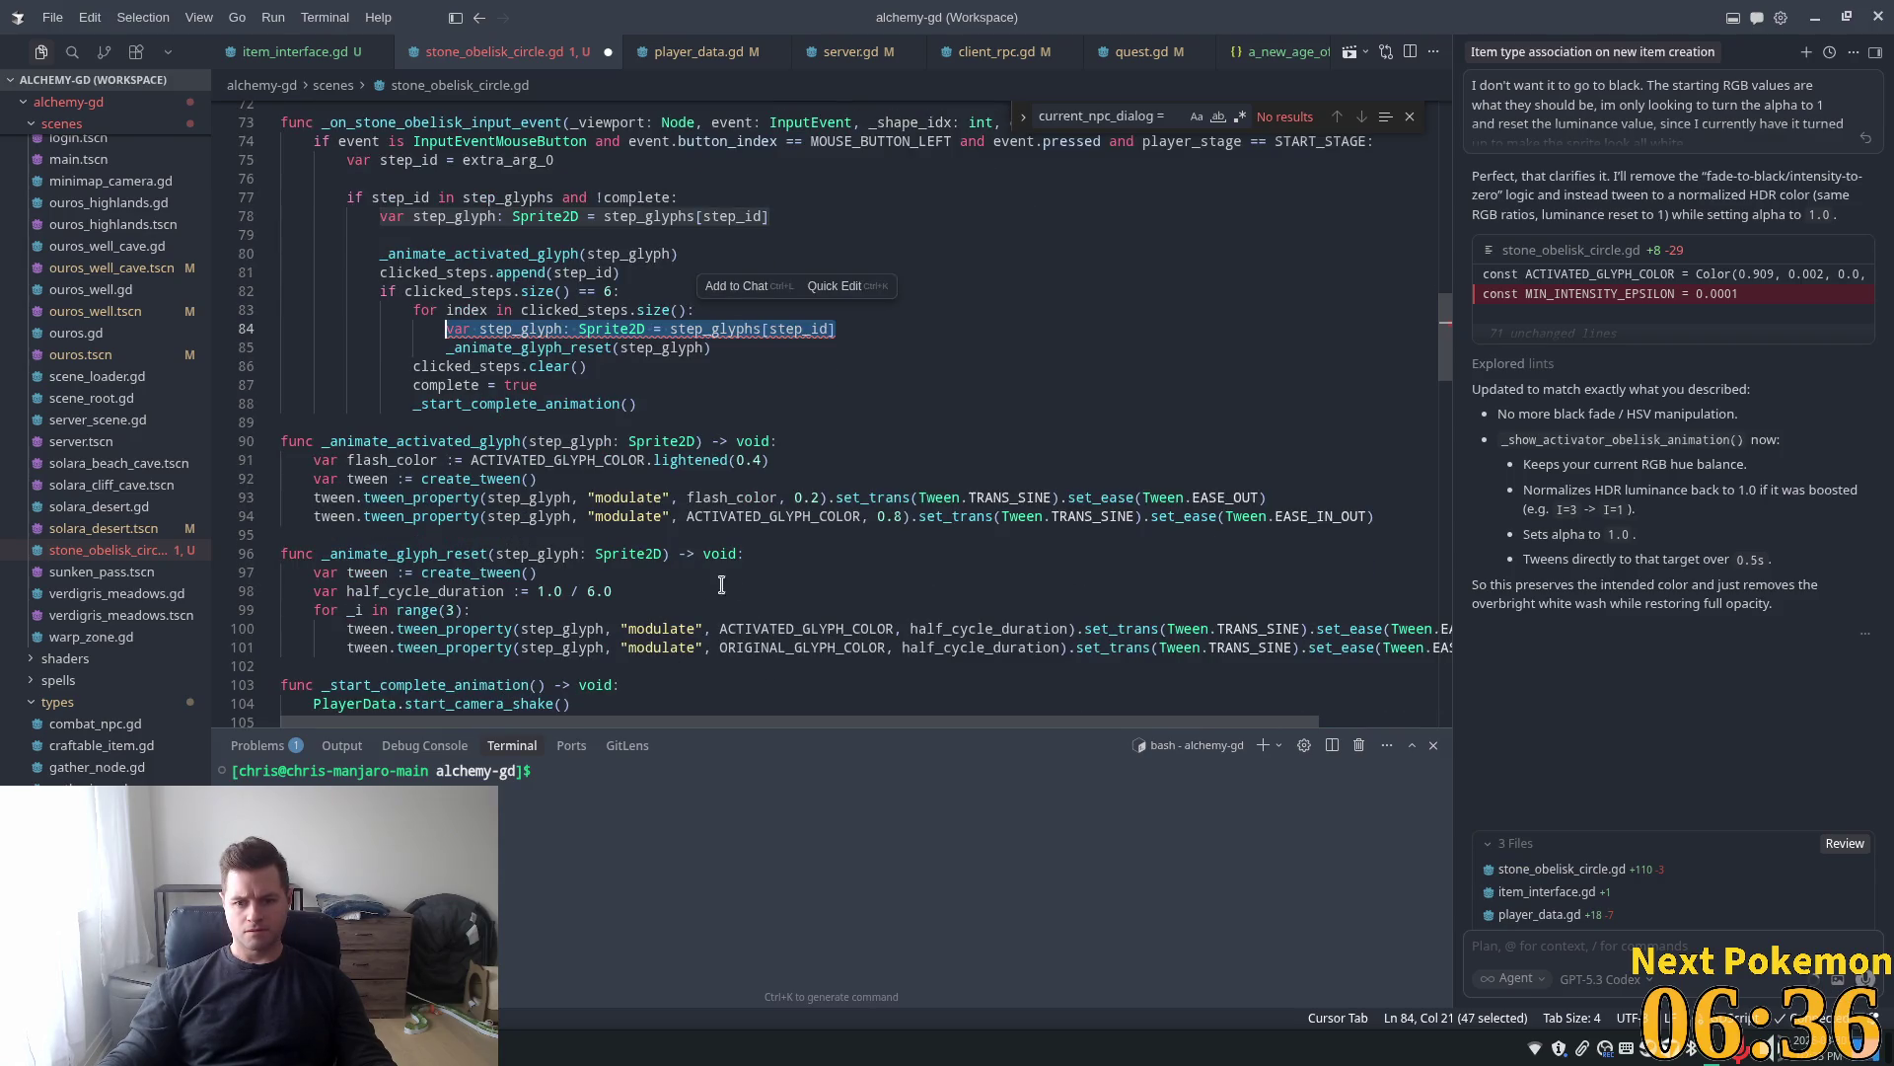
pyautogui.scroll(2, 644, 542)
pyautogui.scroll(-1, 665, 527)
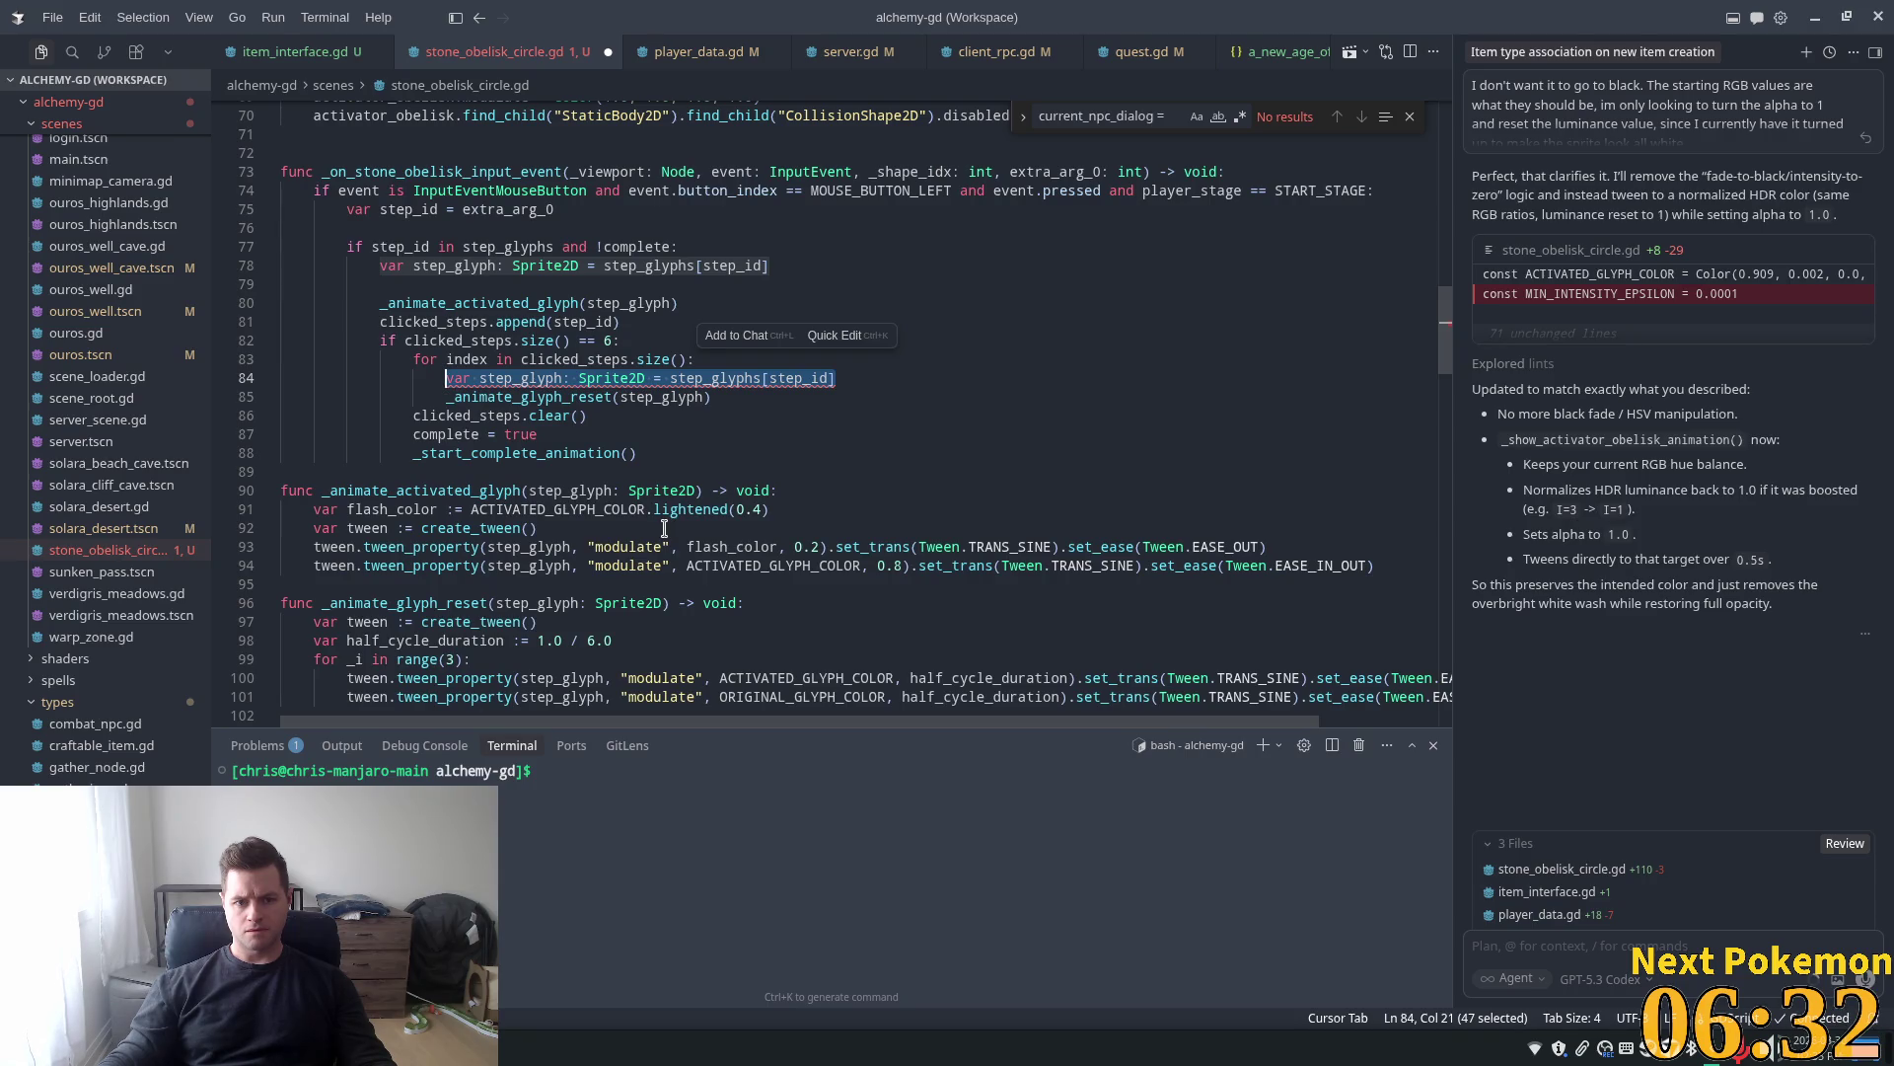
pyautogui.scroll(-2, 654, 532)
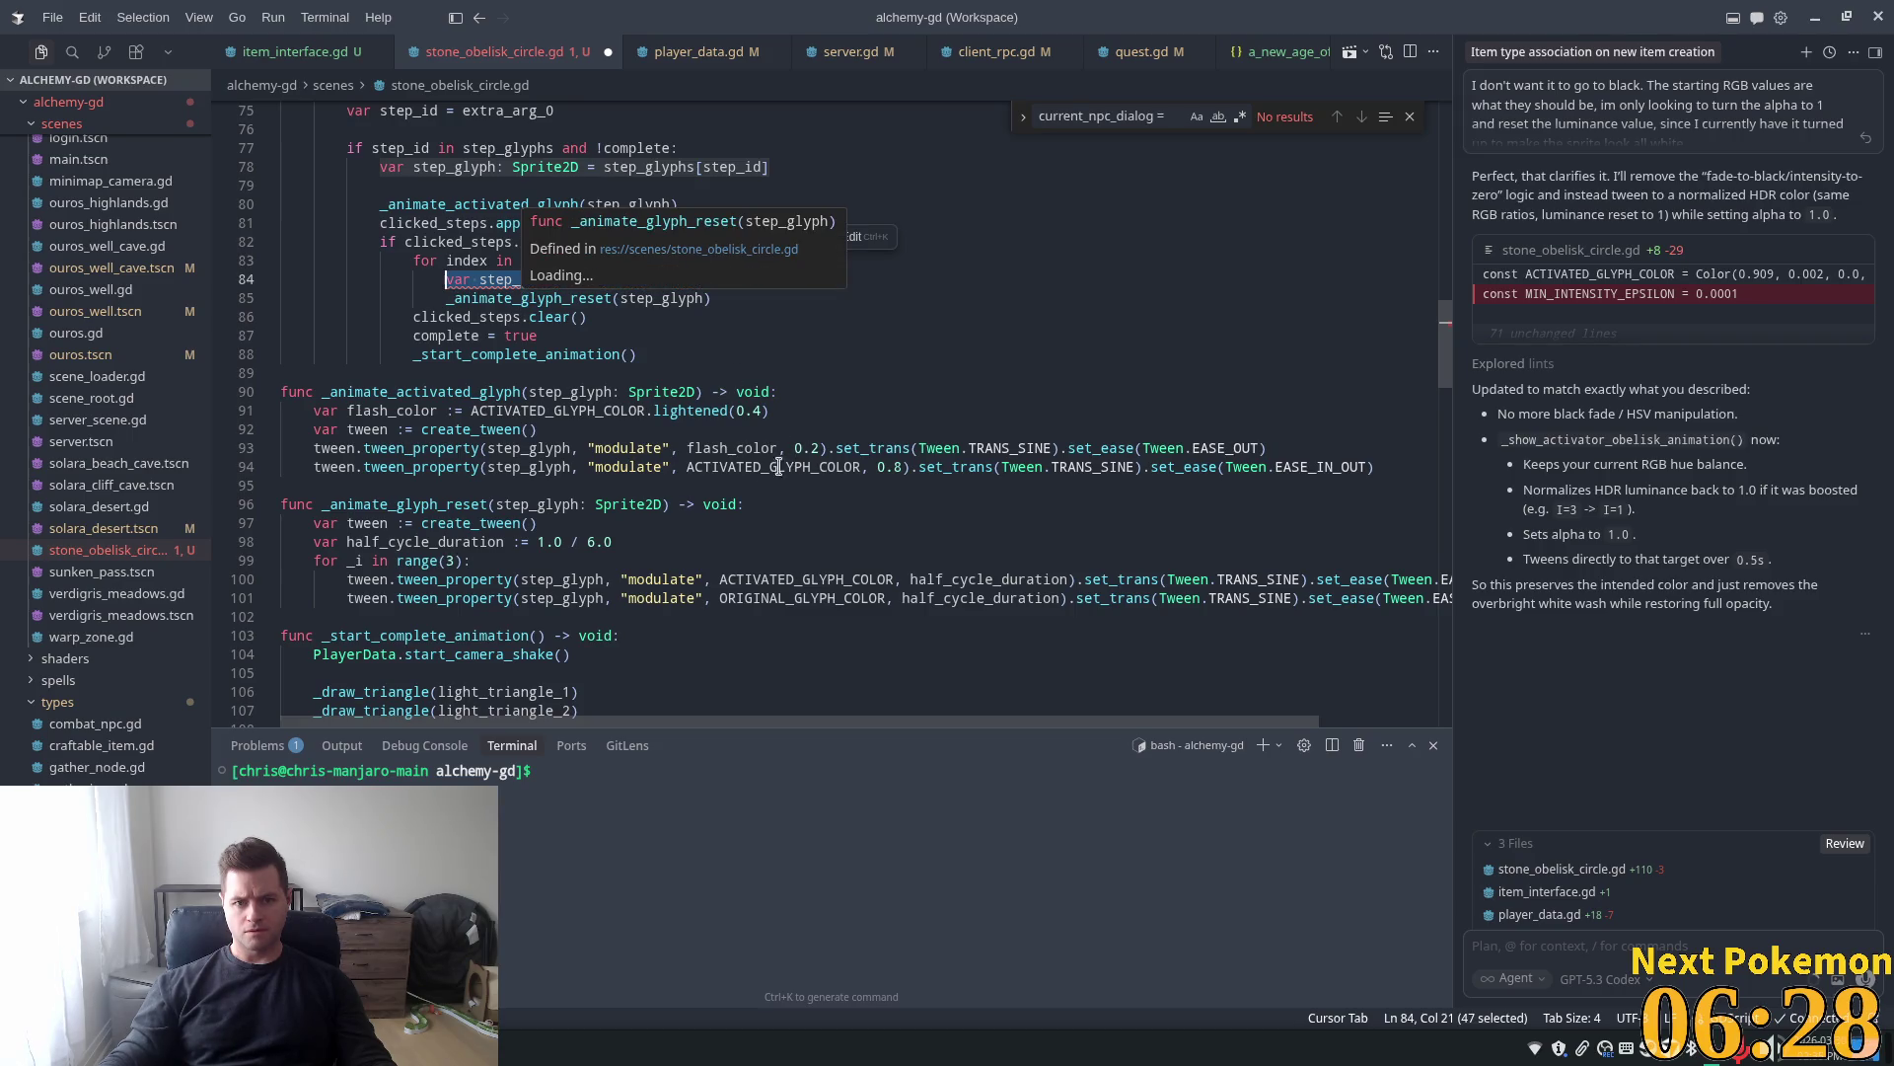
pyautogui.scroll(3, 706, 472)
pyautogui.click(641, 428)
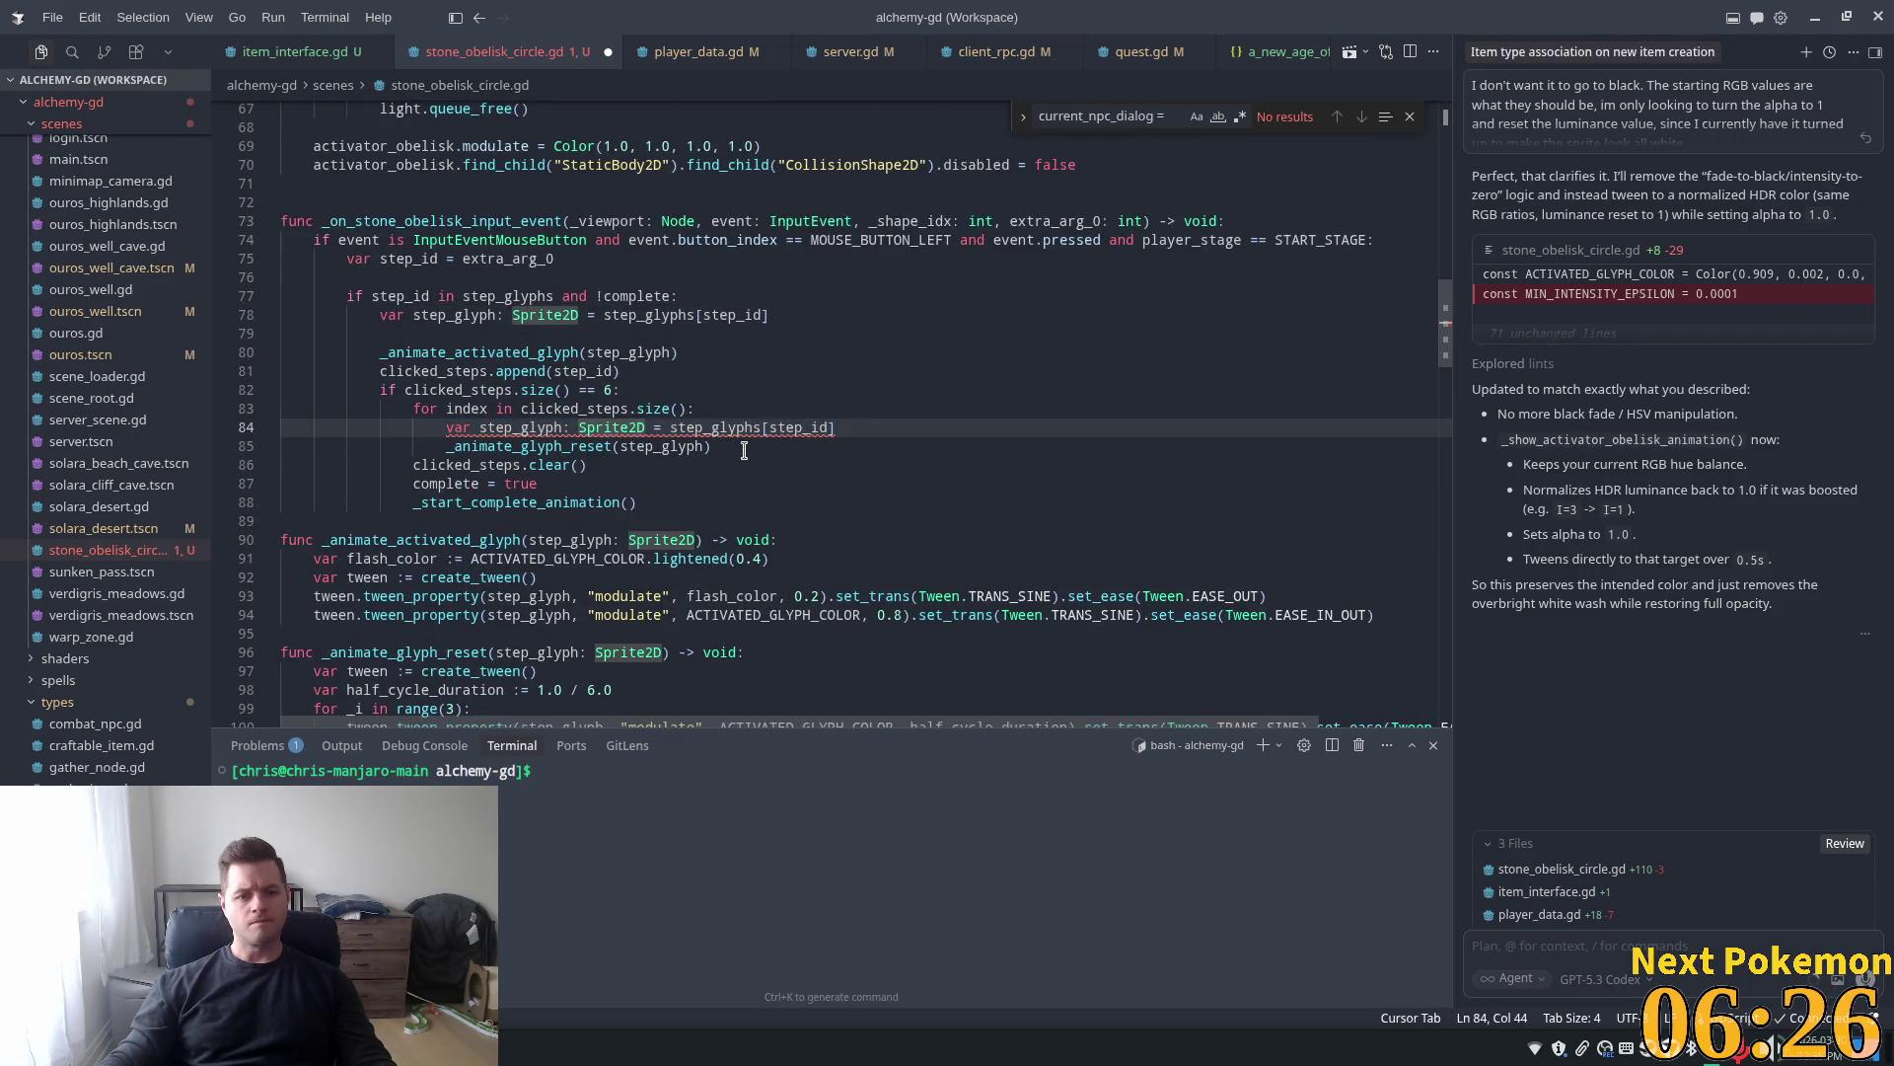
pyautogui.moveTo(769, 446); pyautogui.dragTo(454, 449)
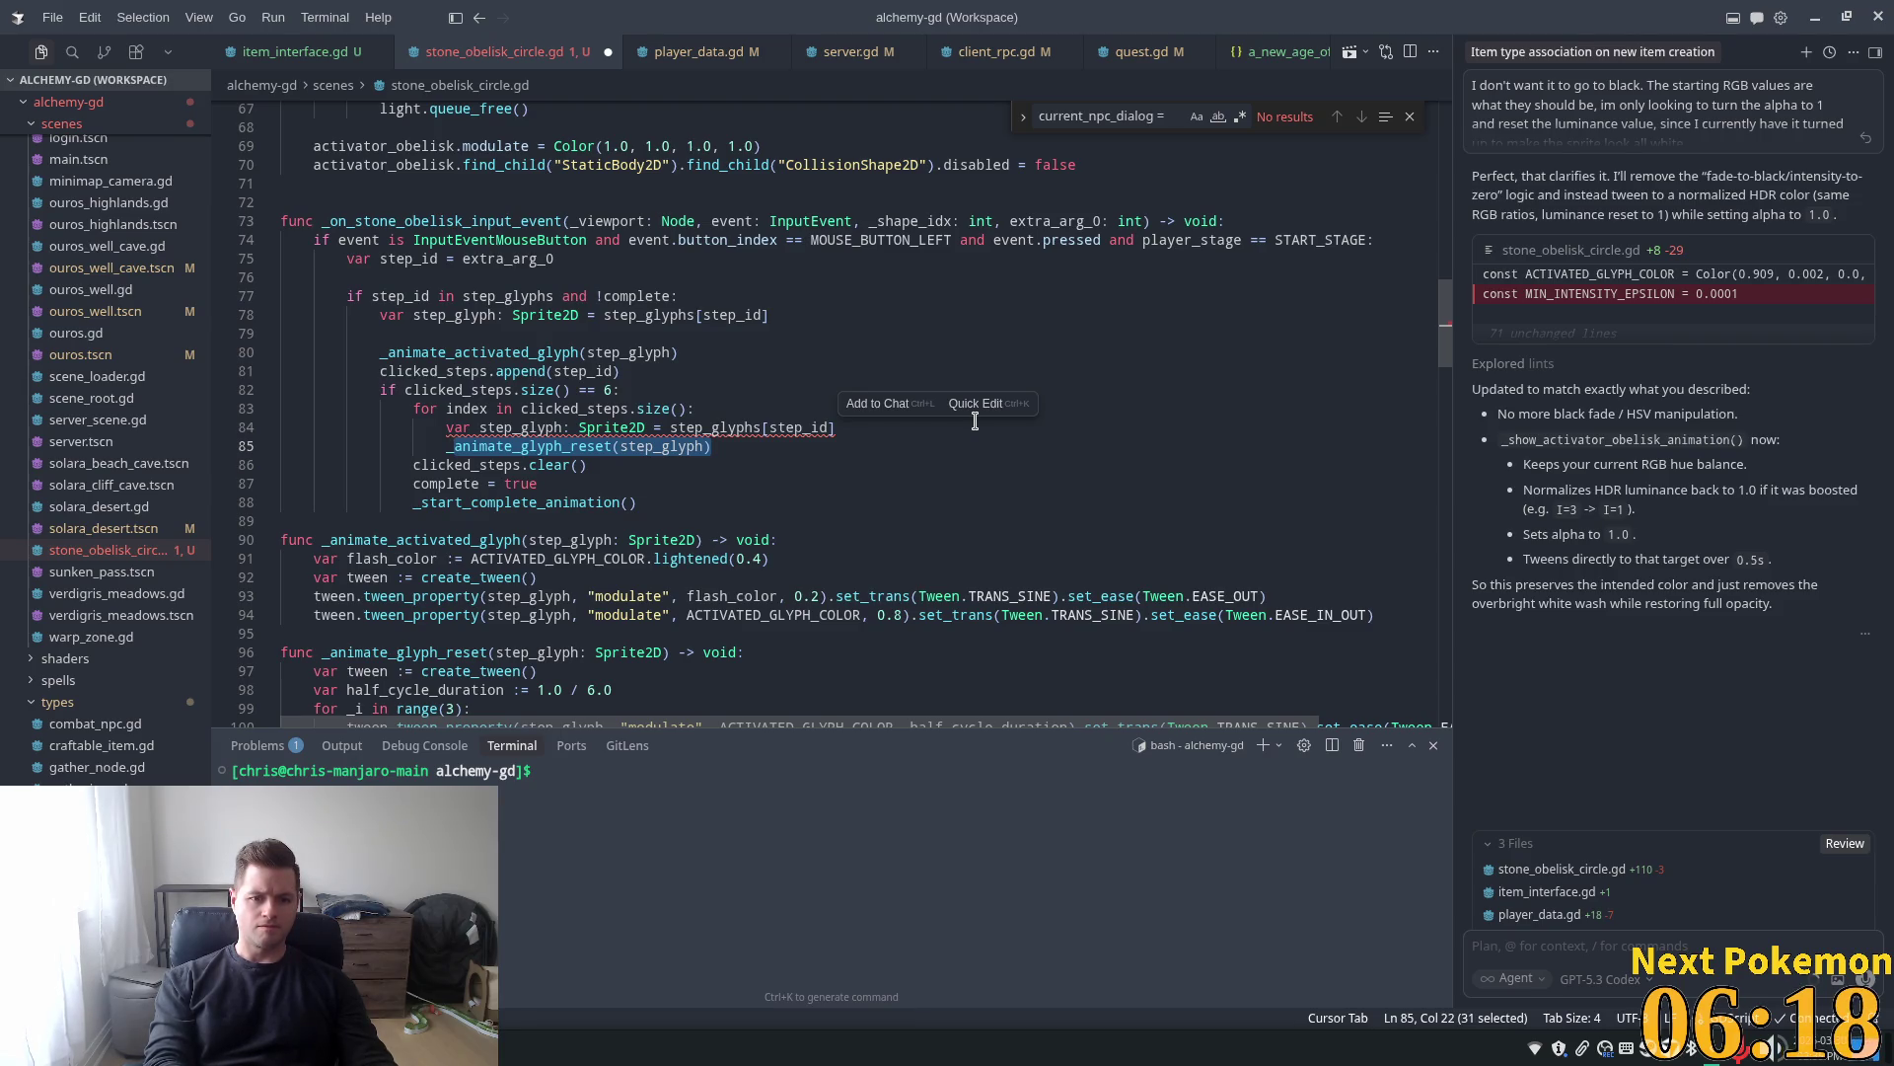
pyautogui.press('BackSpace')
pyautogui.press('BackSpace')
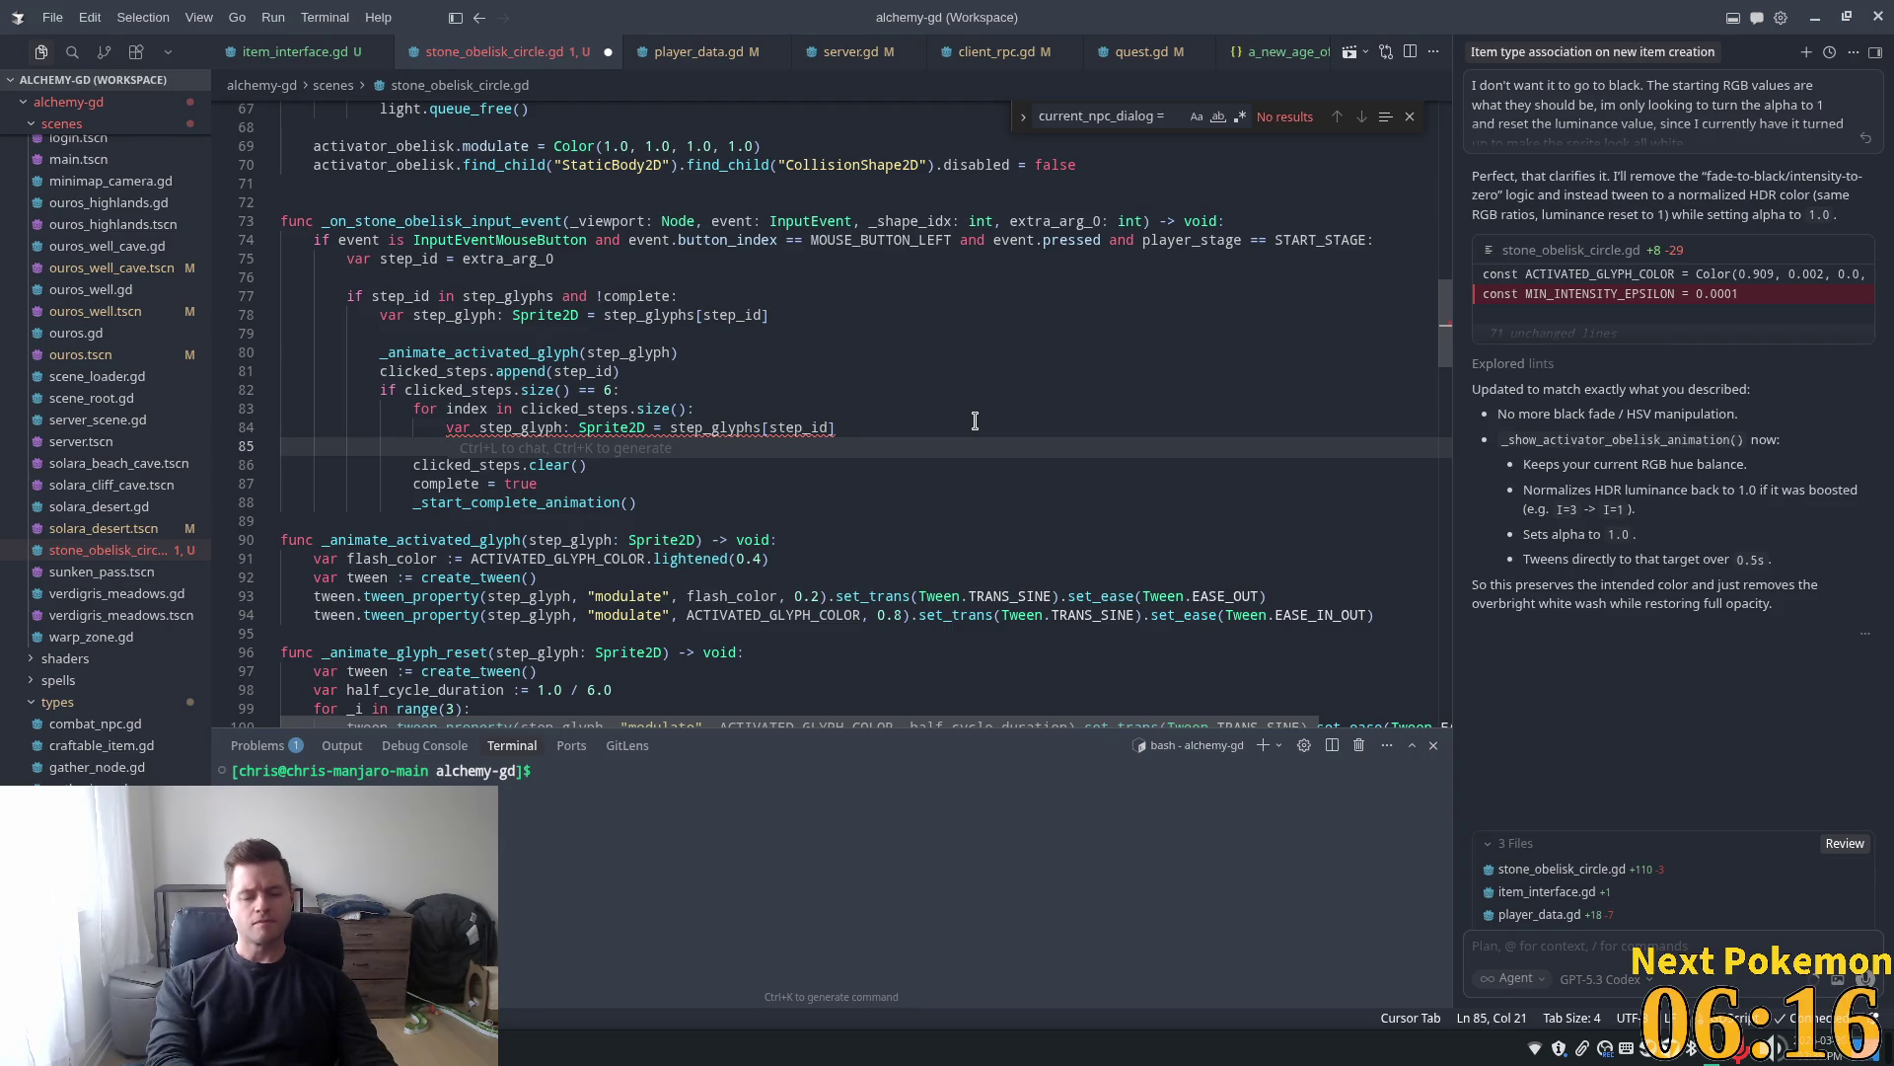
# Add the condition if index + 1 != clicked_steps[index] inside the loop
pyautogui.write('if ind')
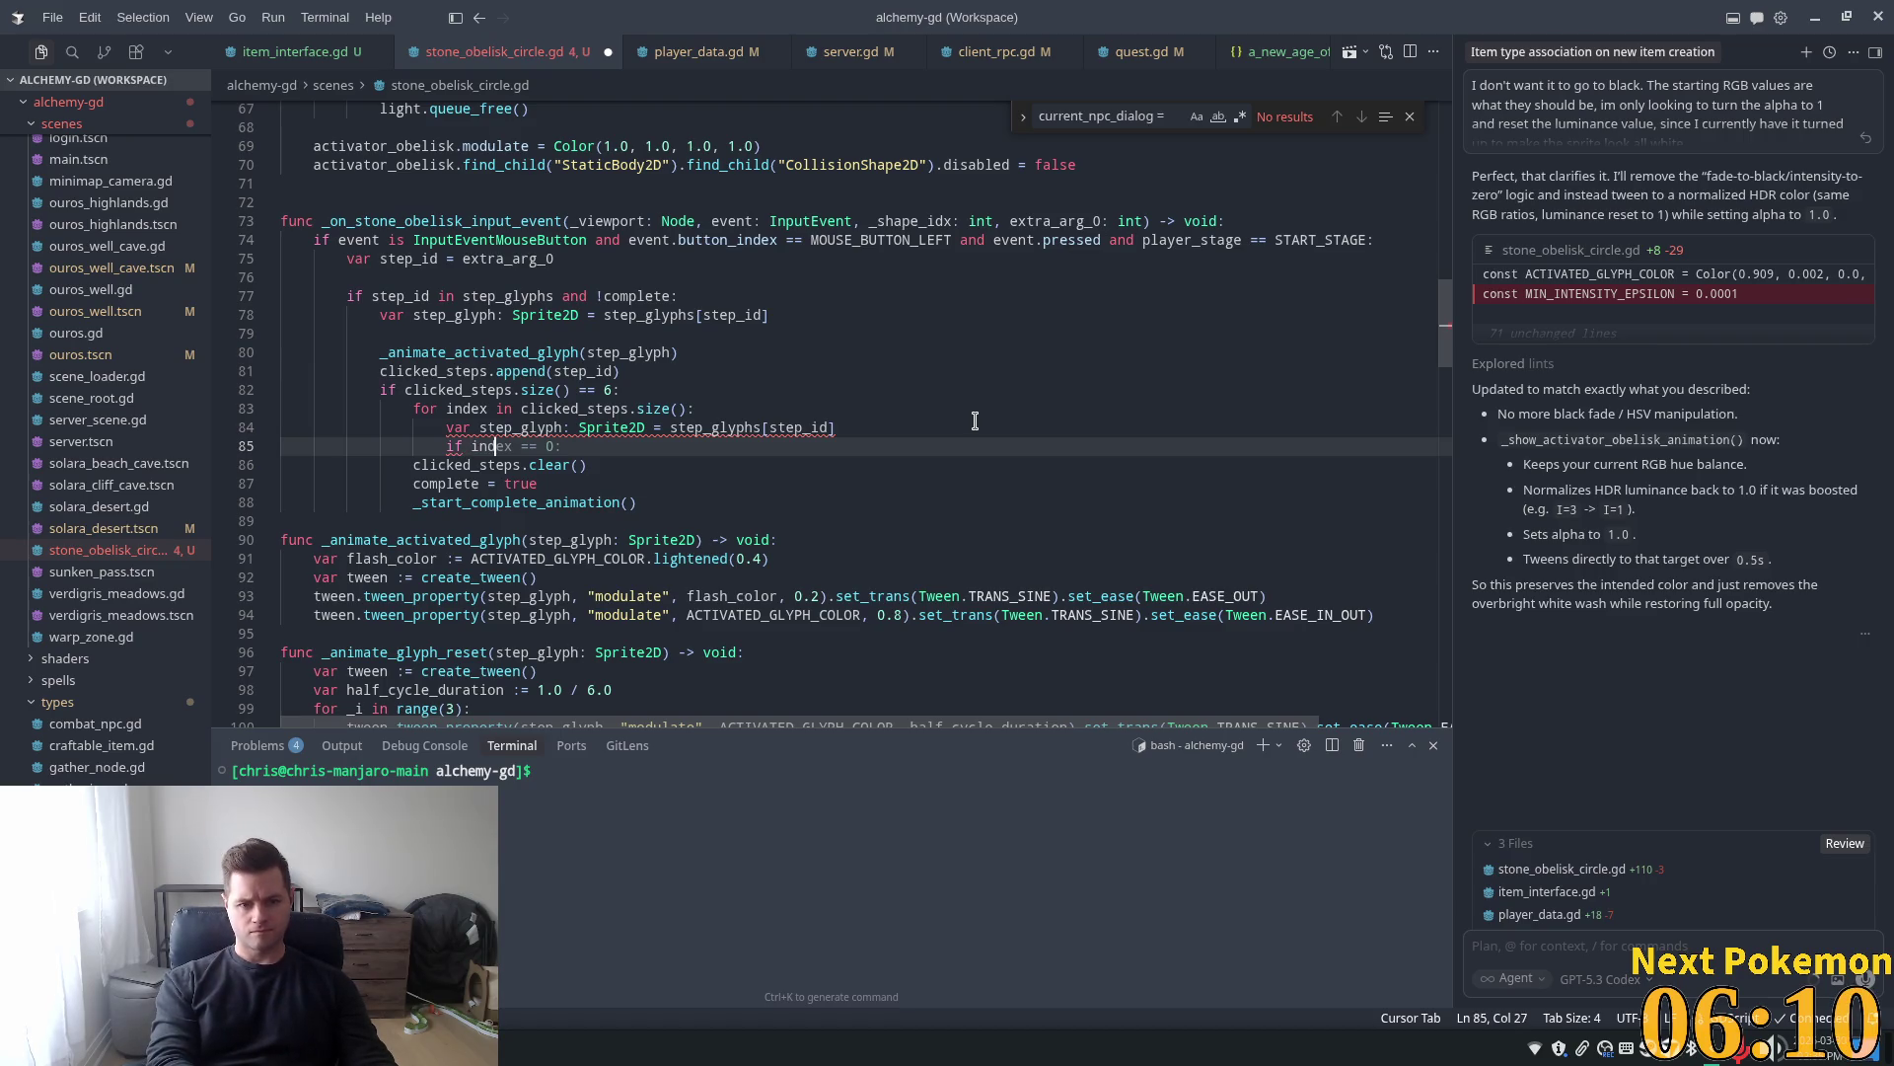
pyautogui.write(' ex')
pyautogui.write('= cli')
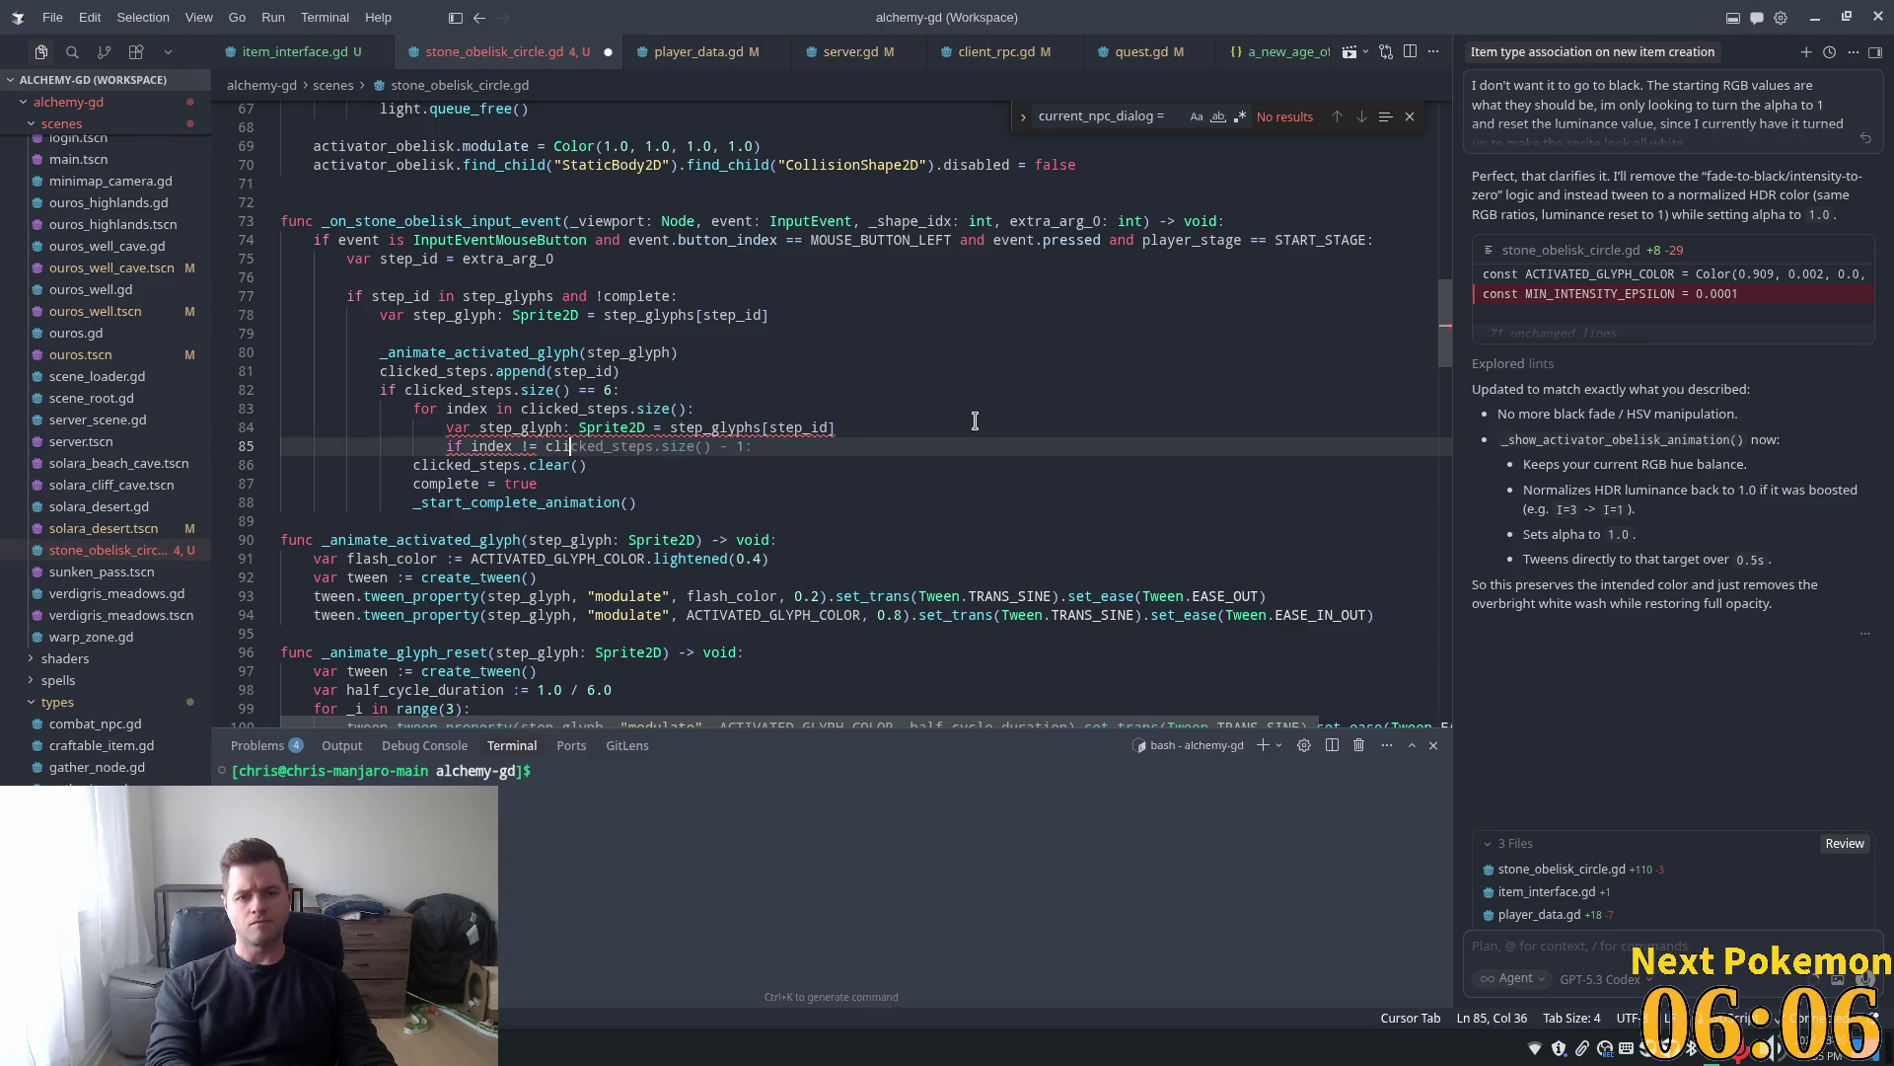
pyautogui.write('cked')
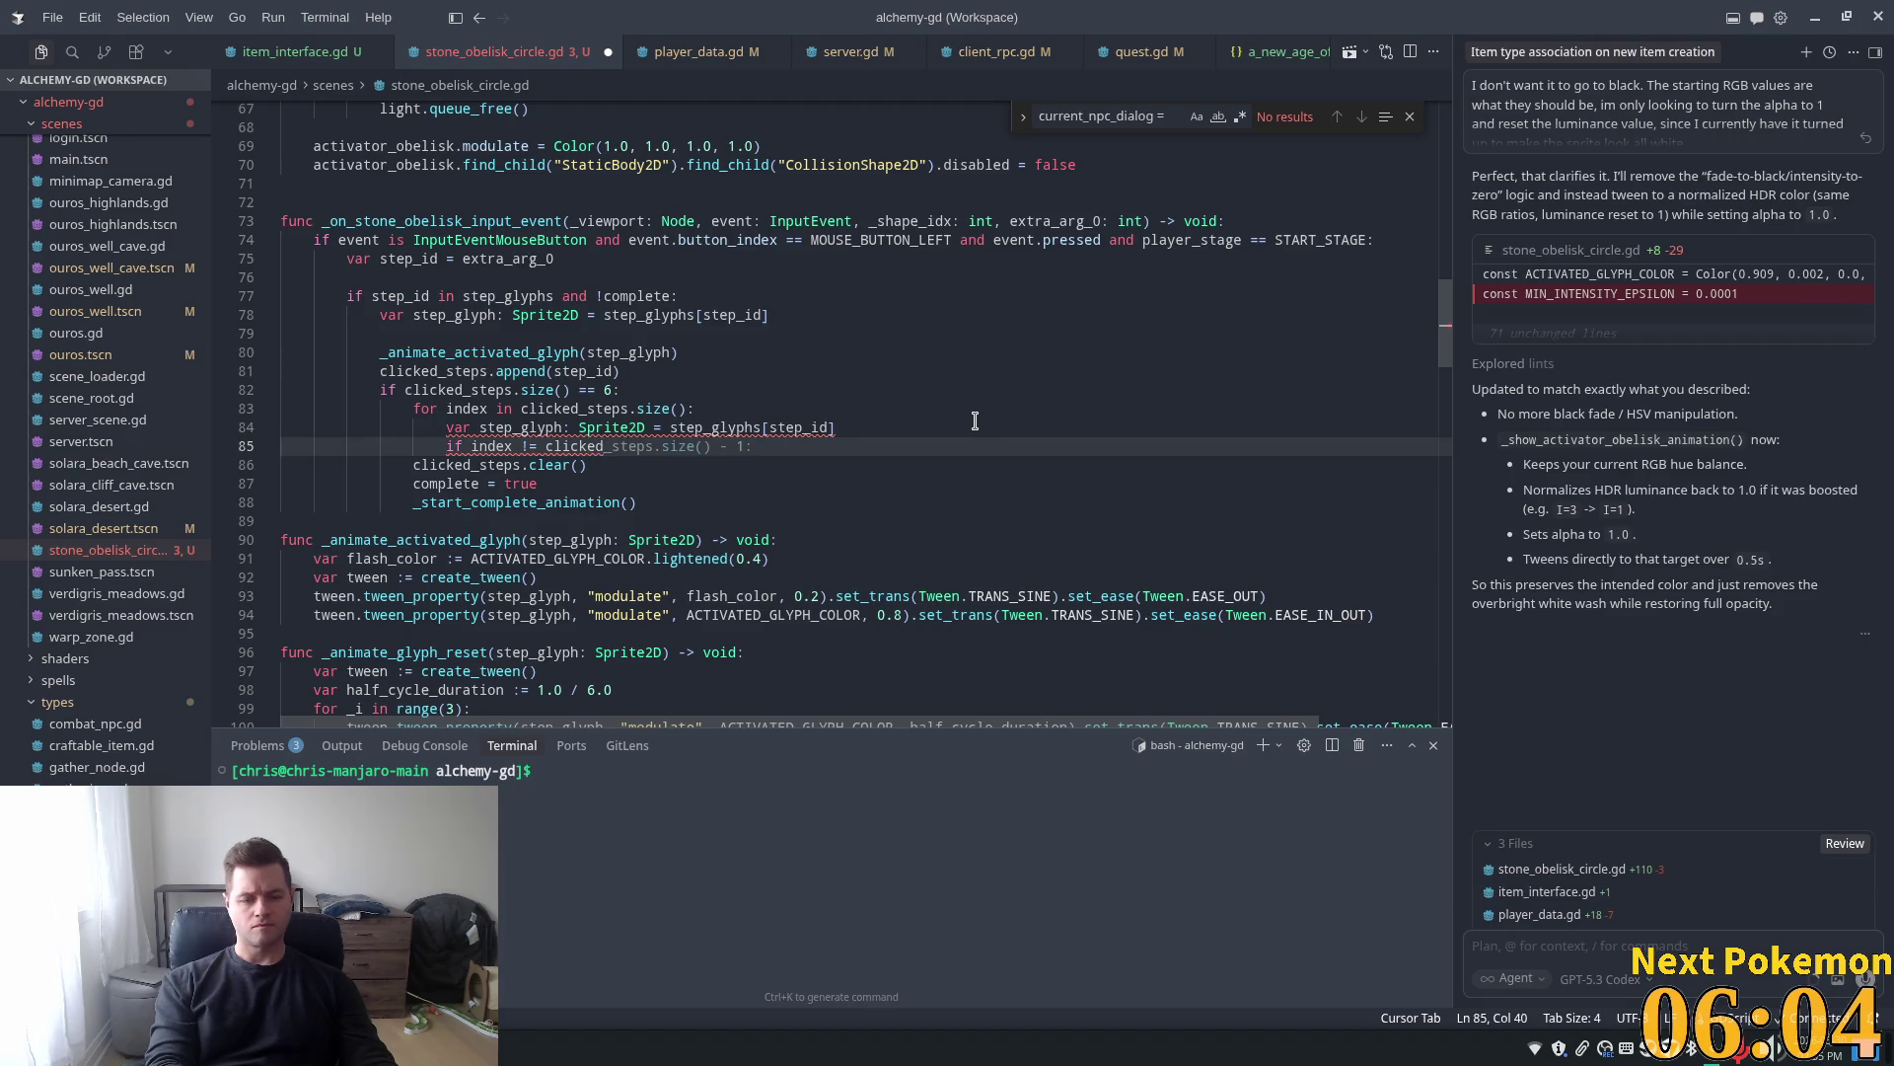
pyautogui.press('Left')
pyautogui.press('Left')
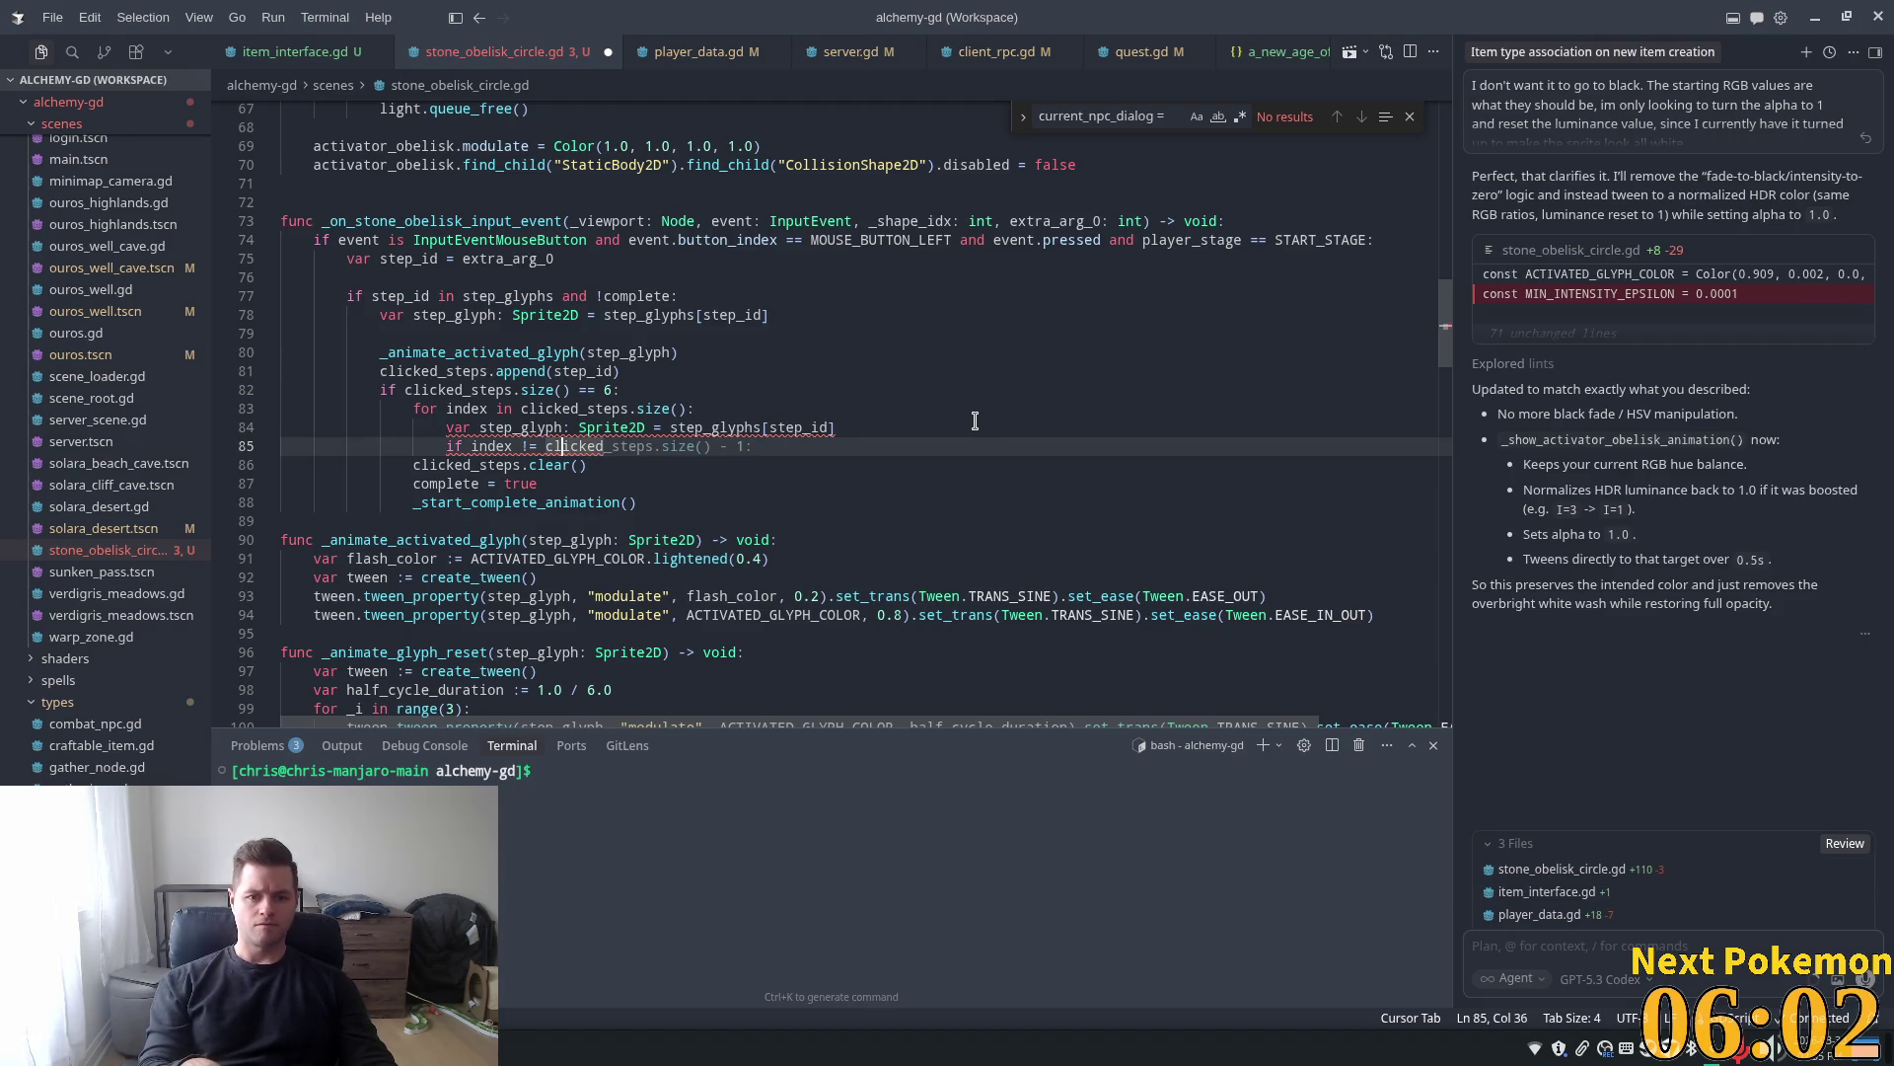
pyautogui.press('Left')
pyautogui.press('Left')
pyautogui.press('Left')
pyautogui.press('Left')
pyautogui.press('Left')
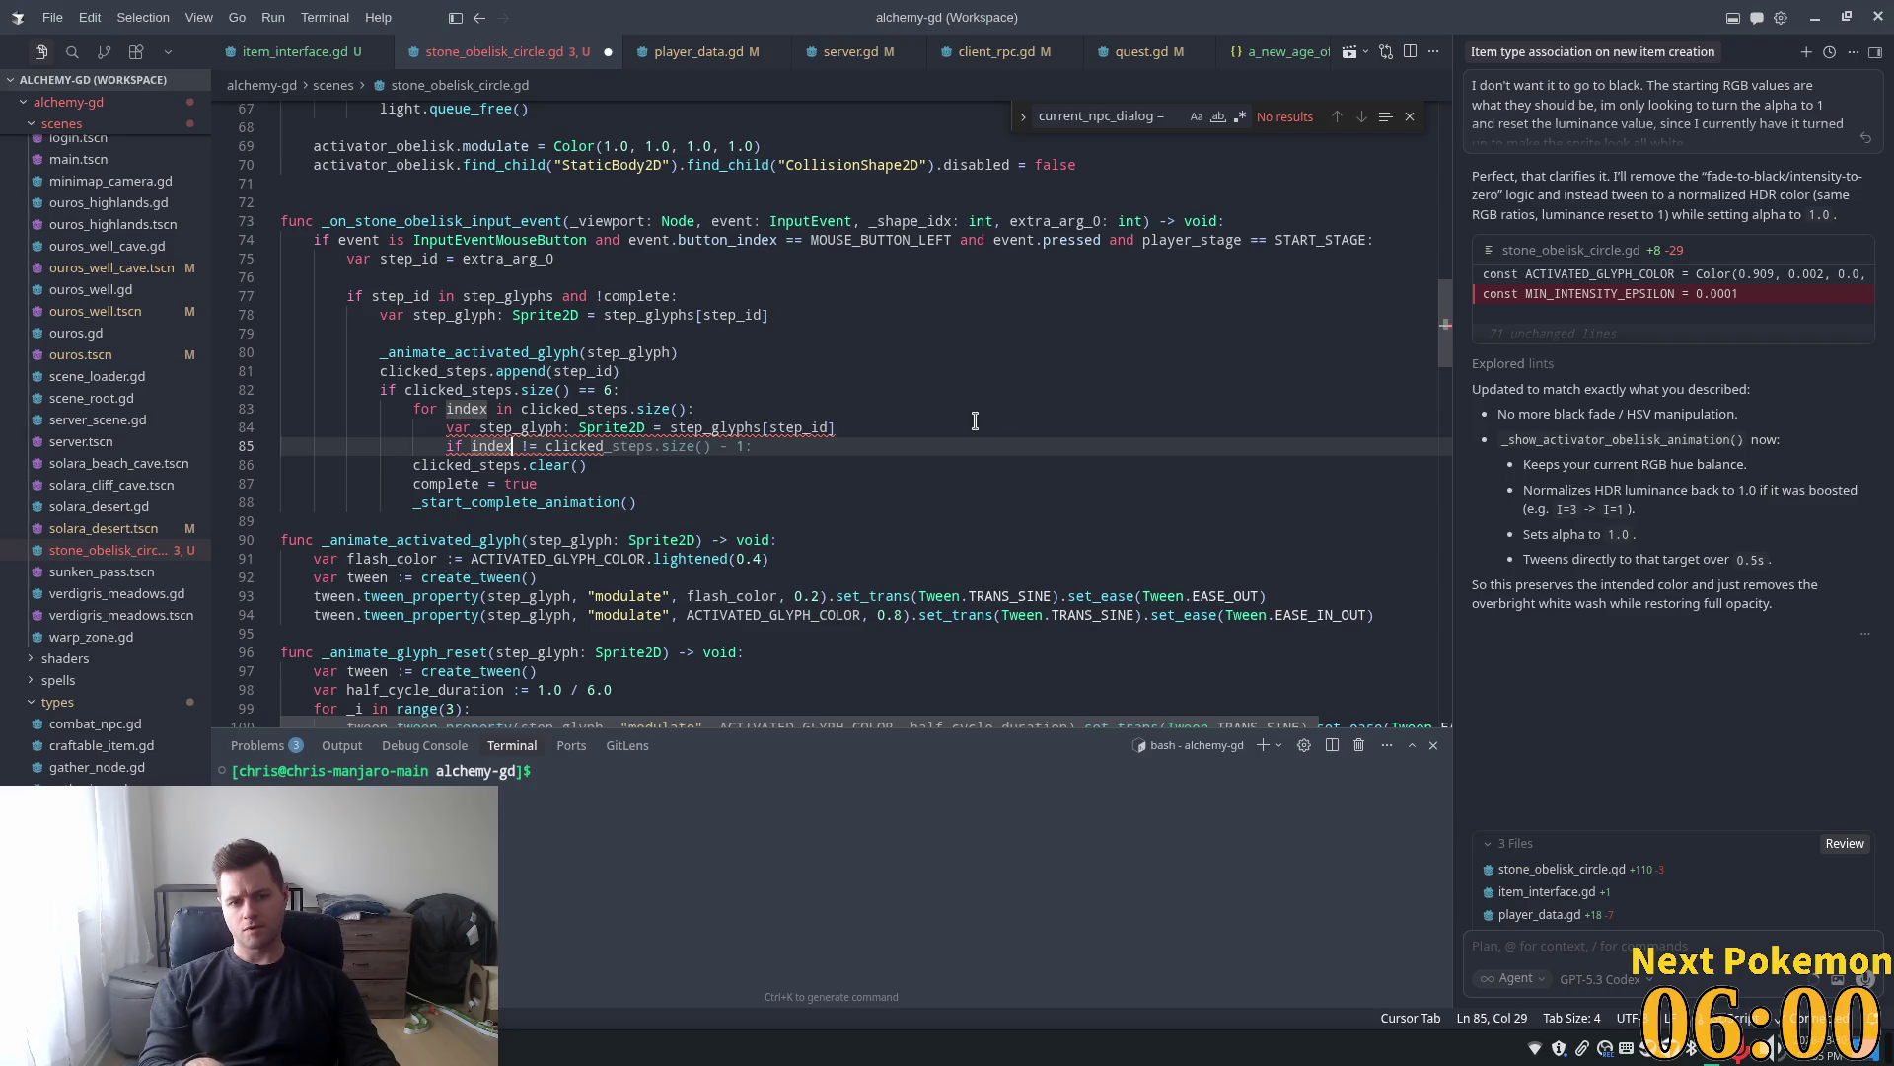
pyautogui.write('+ 1')
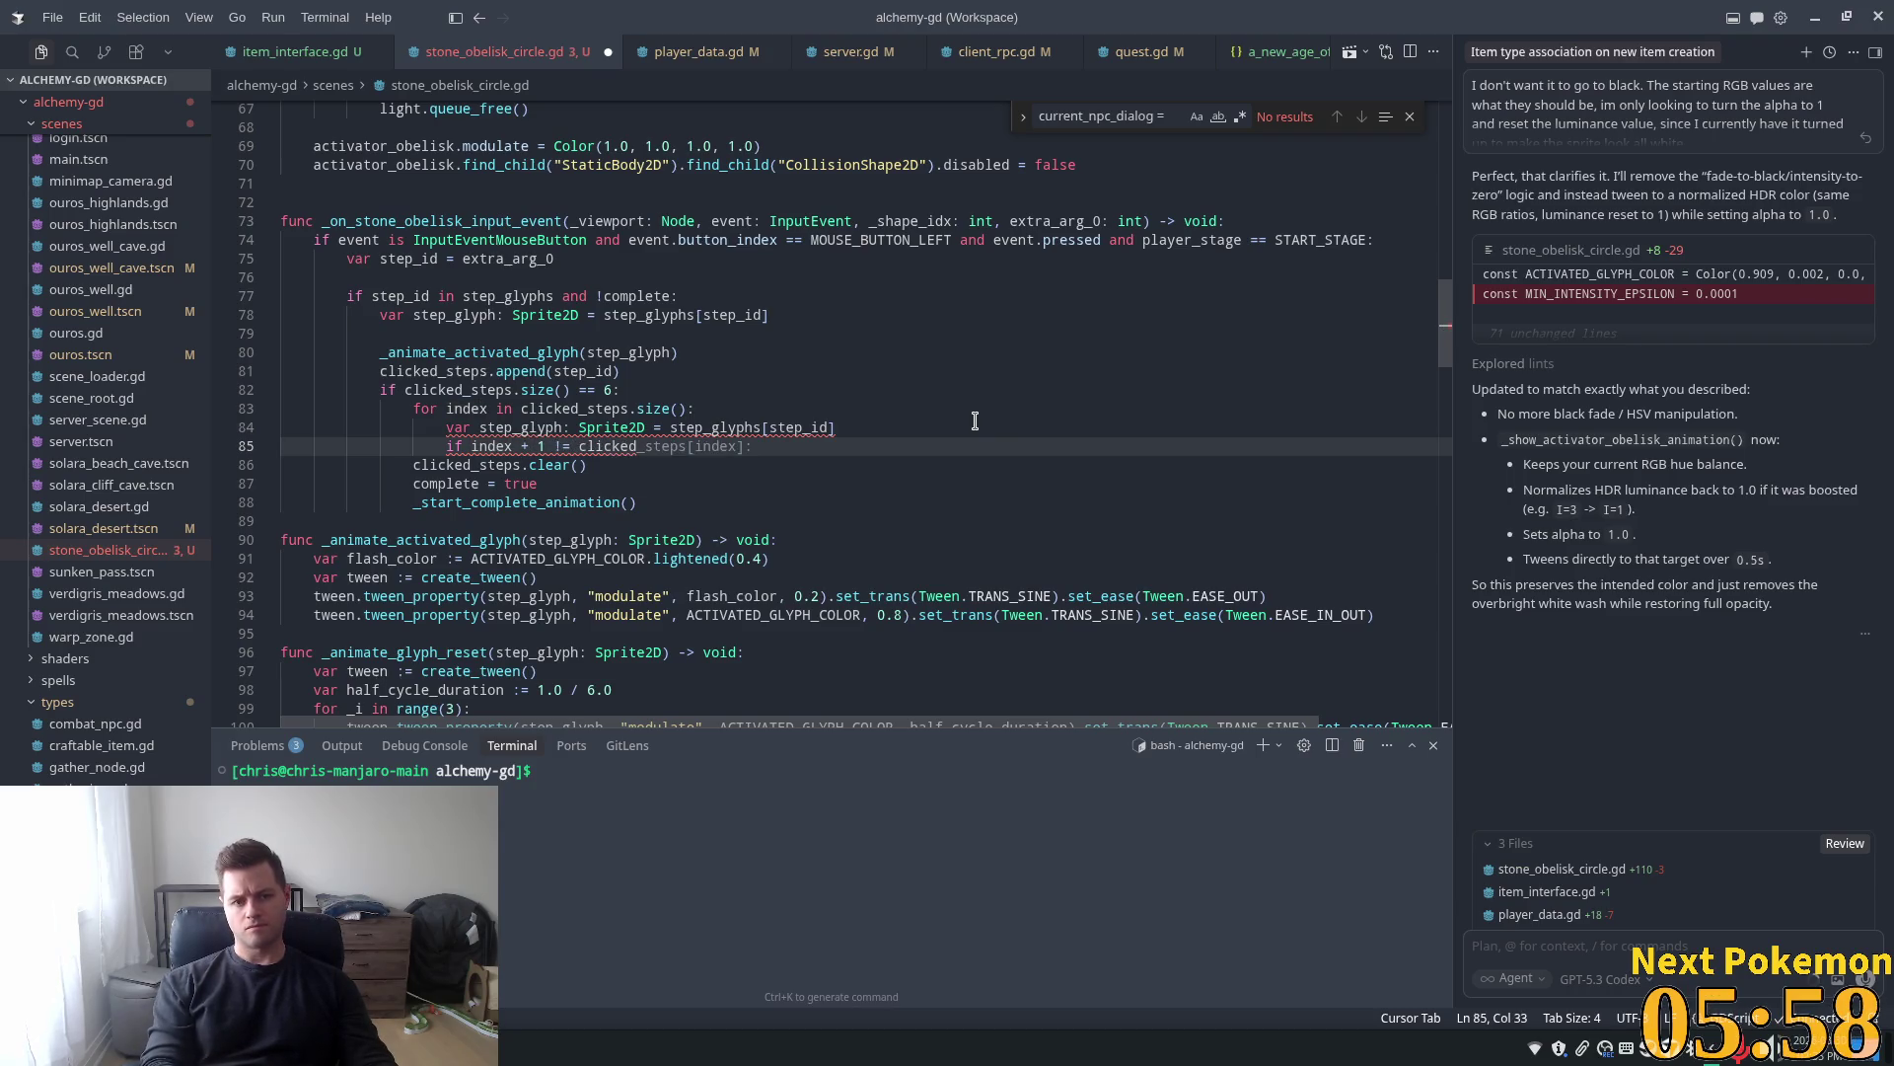
pyautogui.write(' !=')
pyautogui.press('Tab')
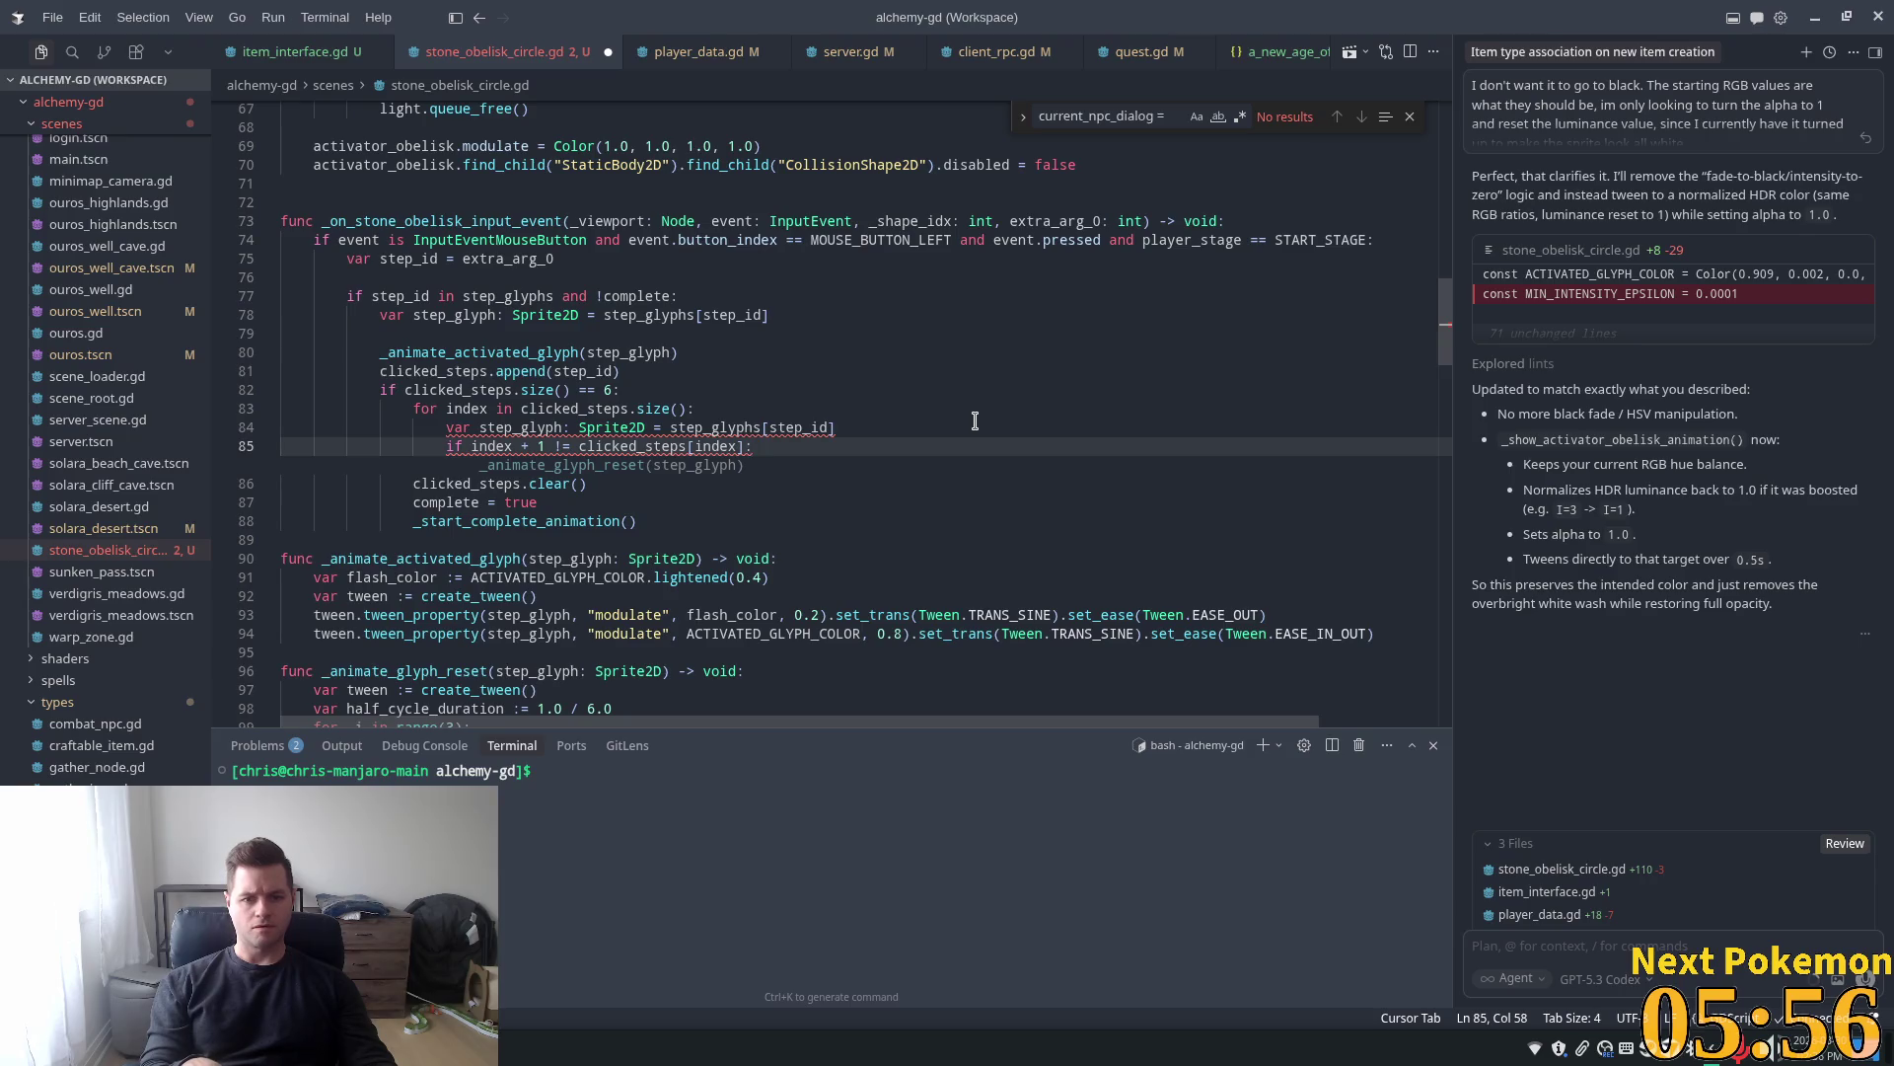
# Insert the backward range(current_step, 0, -1) glyph reset loop under the condition and indent its body
pyautogui.press('Return')
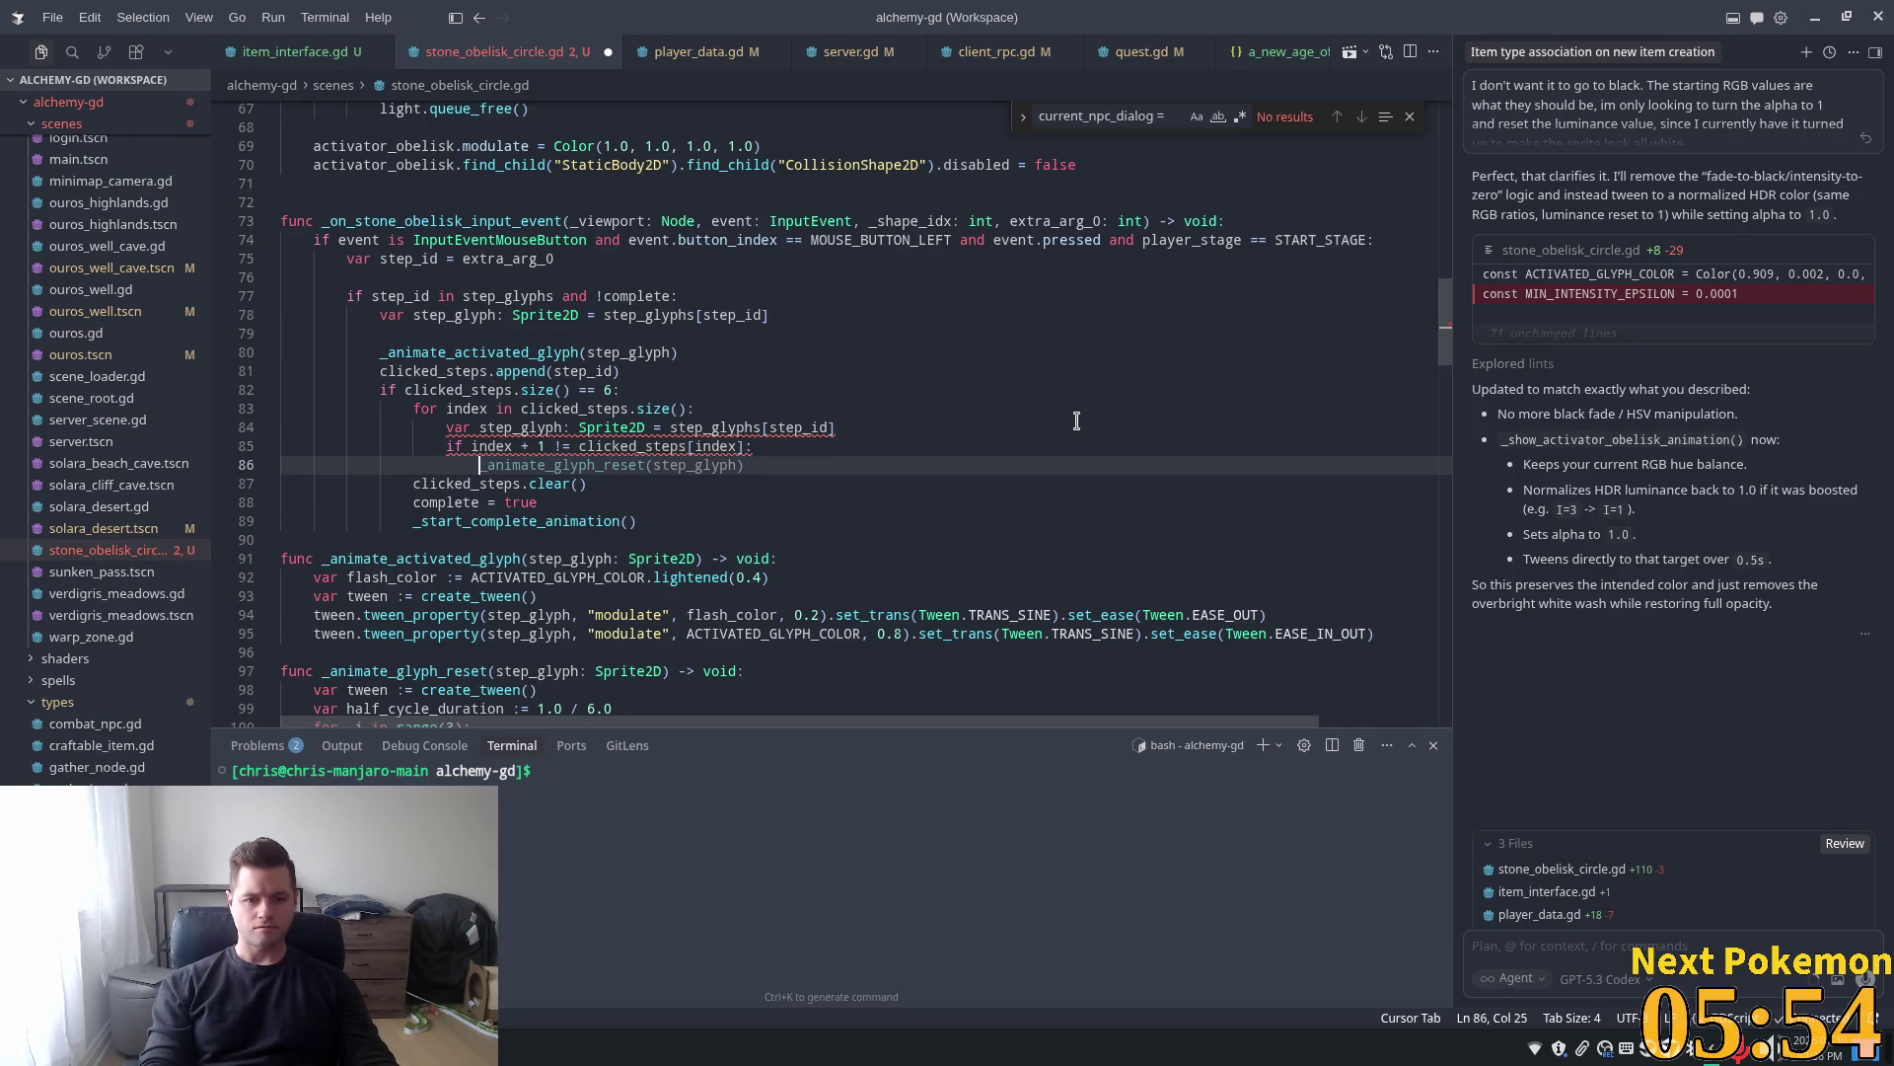
pyautogui.press('Tab')
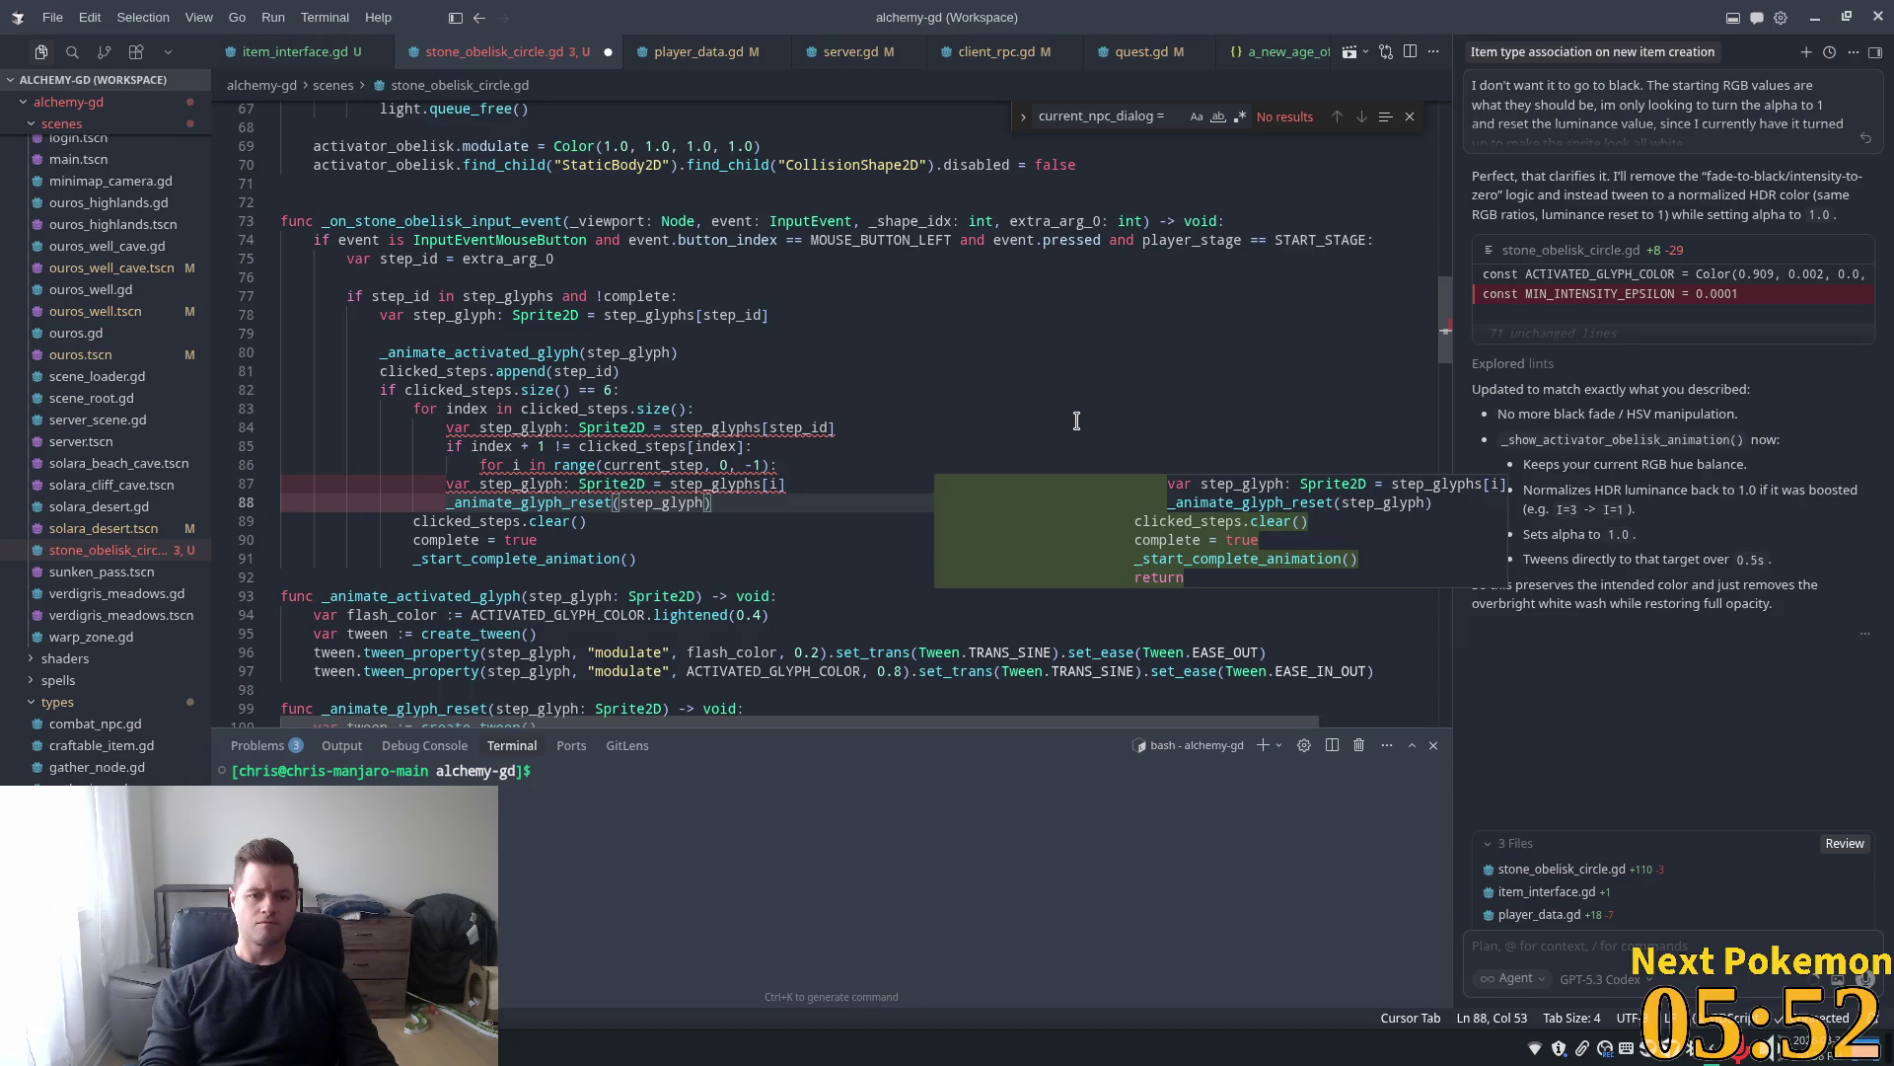
pyautogui.hotkey('shift', 'Up')
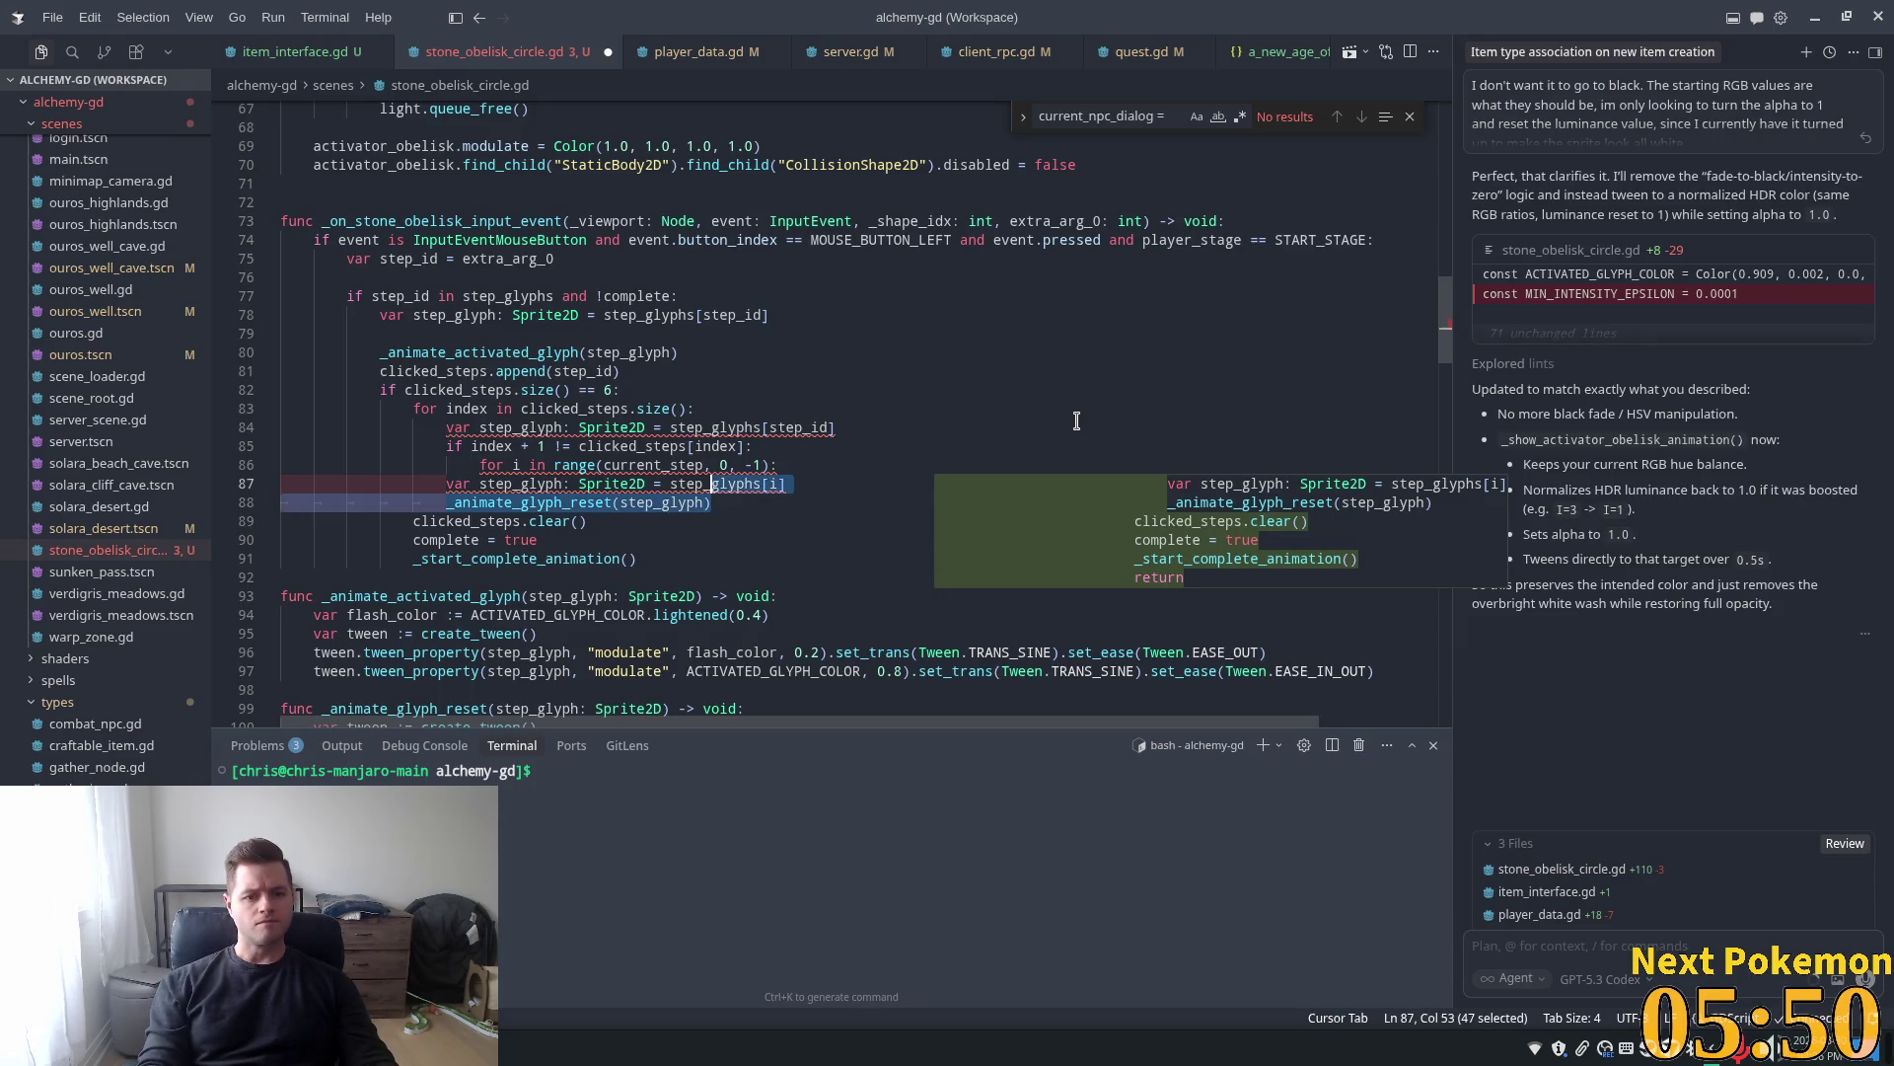
pyautogui.press('Tab')
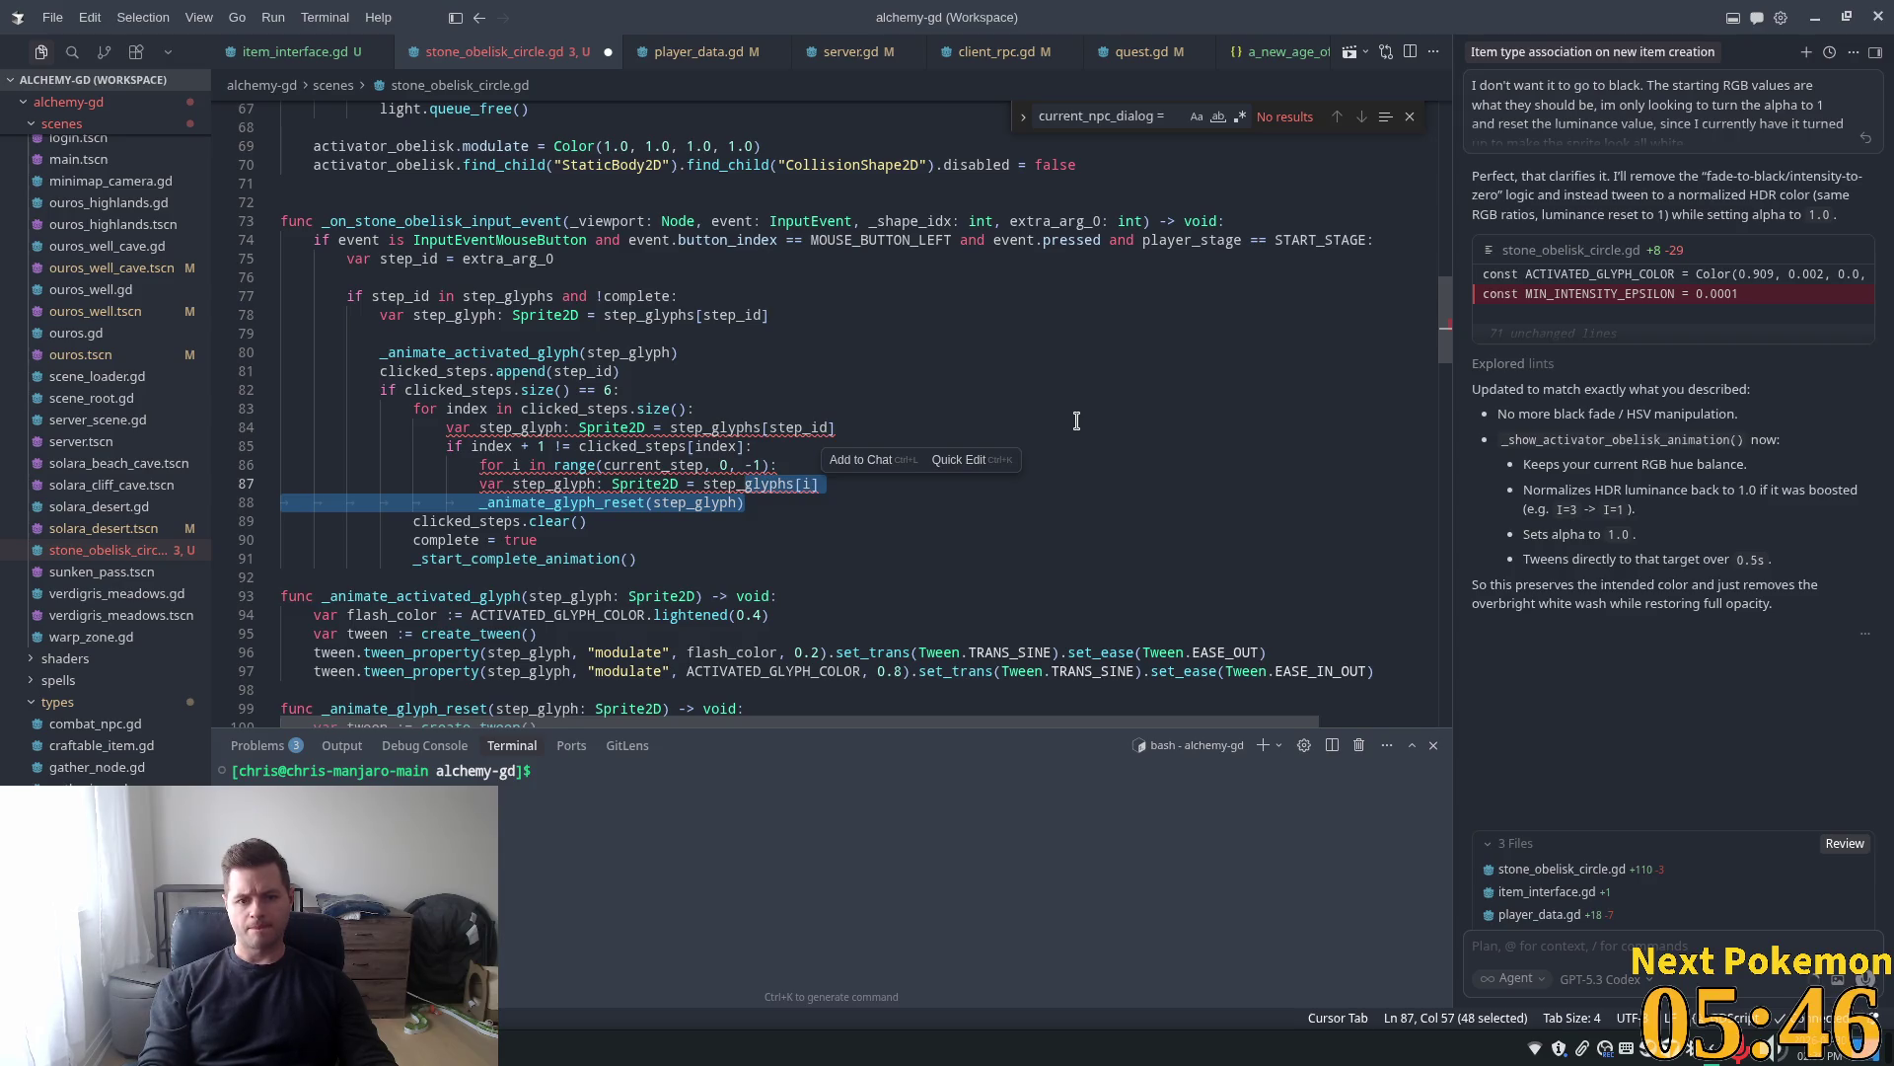
pyautogui.press('Tab')
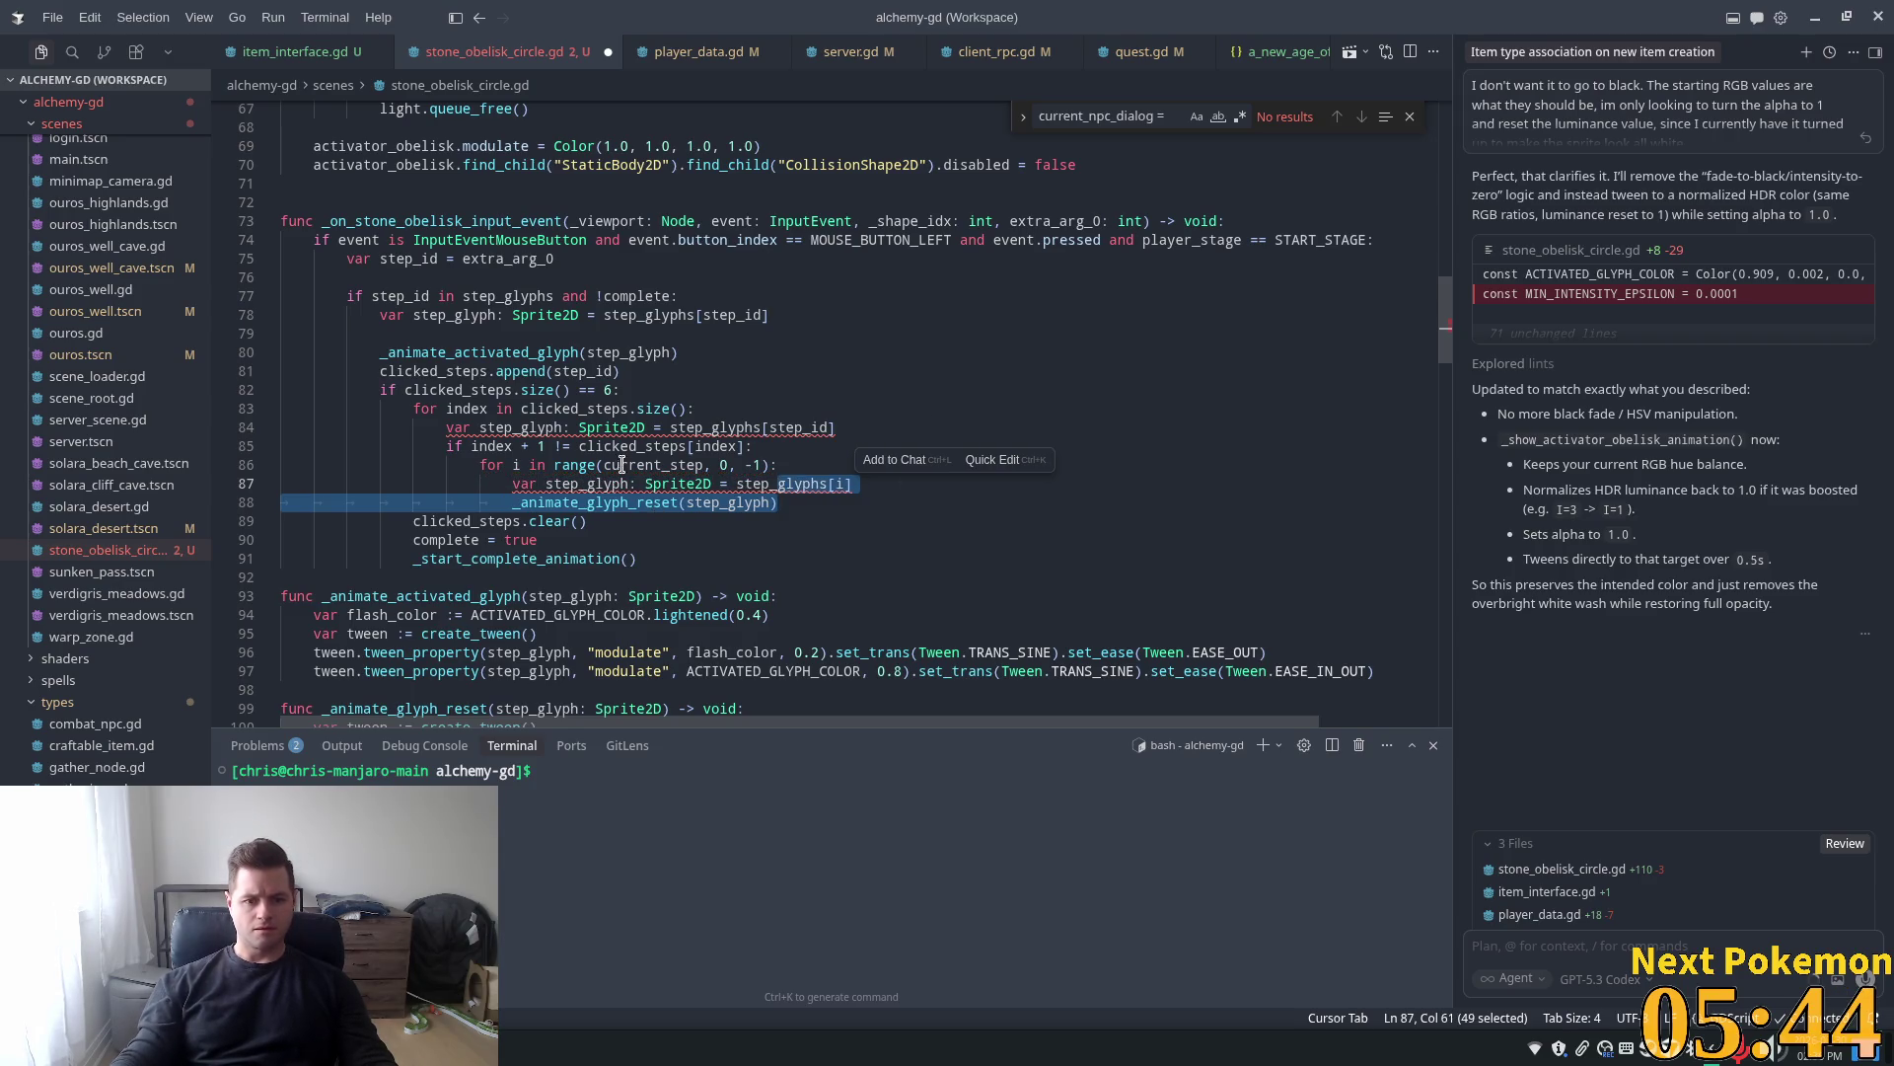
pyautogui.press('Up')
pyautogui.press('Up')
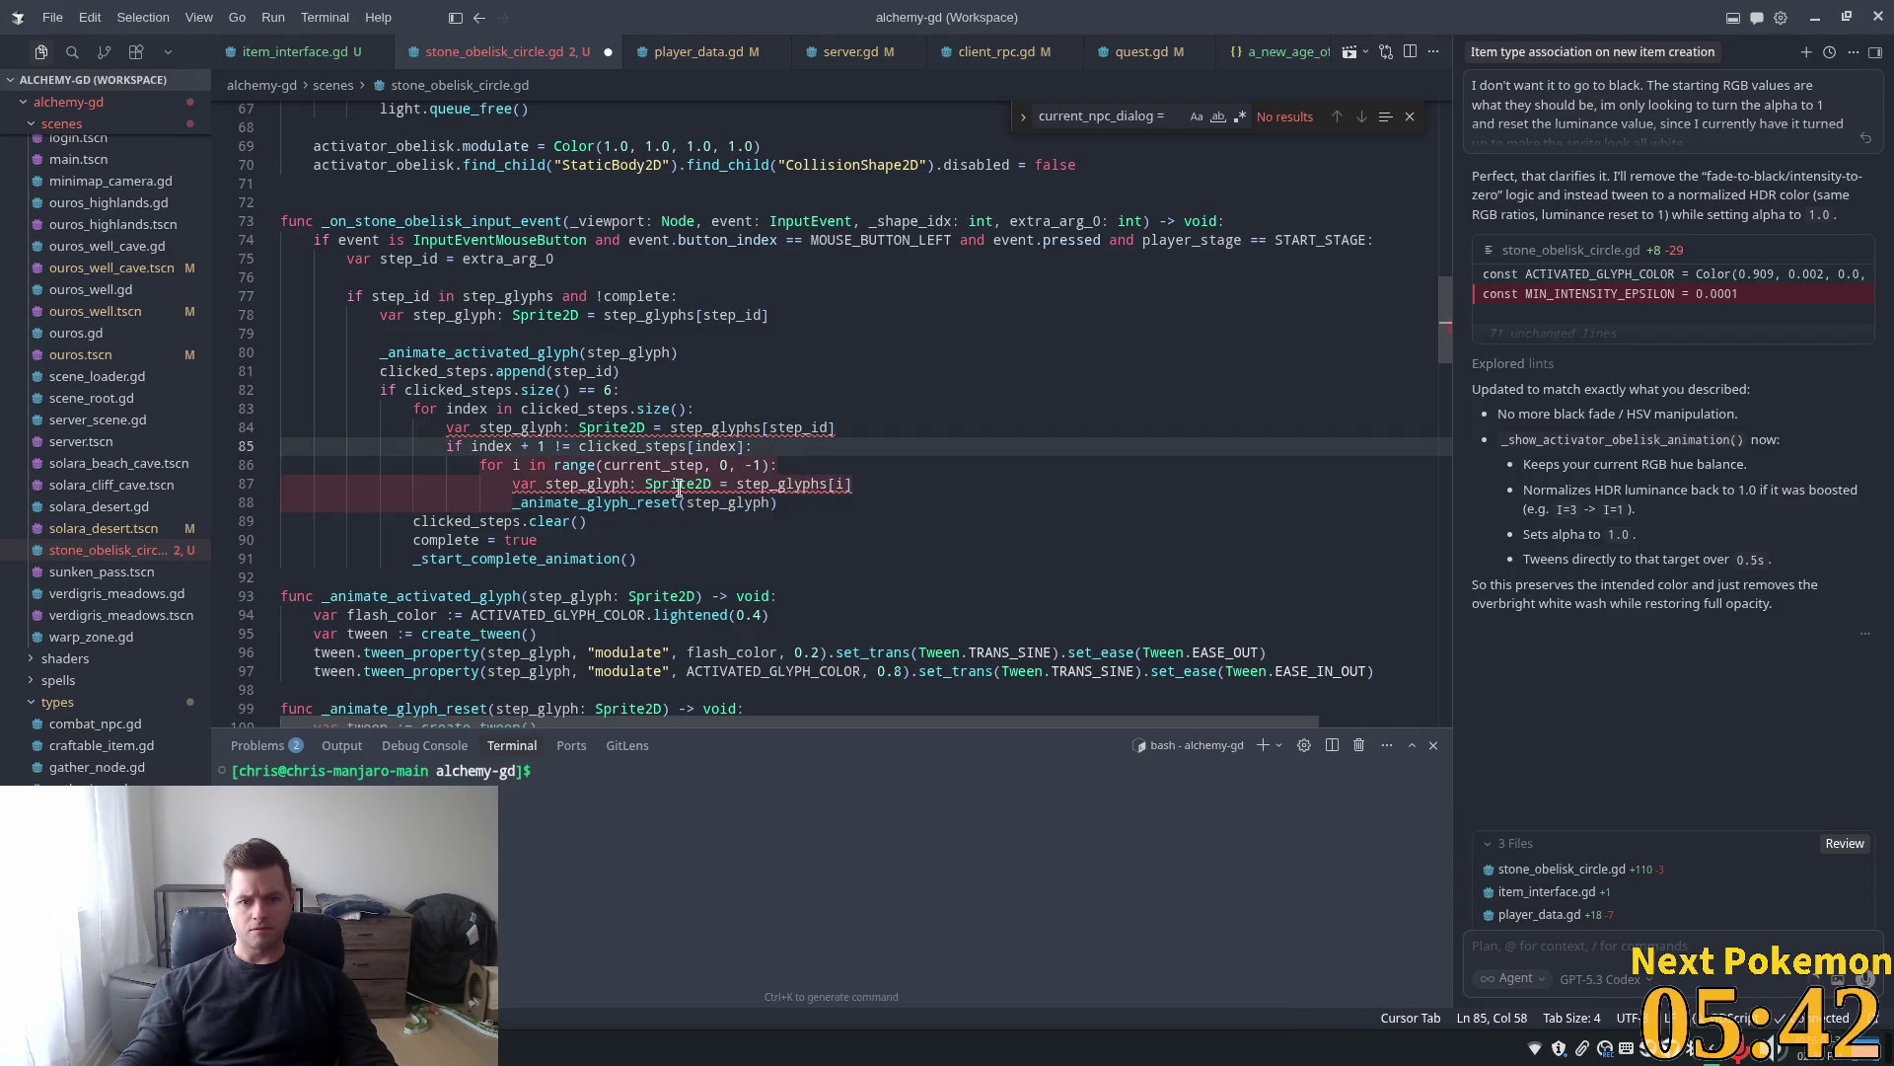
# Rename the duplicate step_glyph declaration on line 87 to step_glyph_reset
pyautogui.moveTo(546, 484)
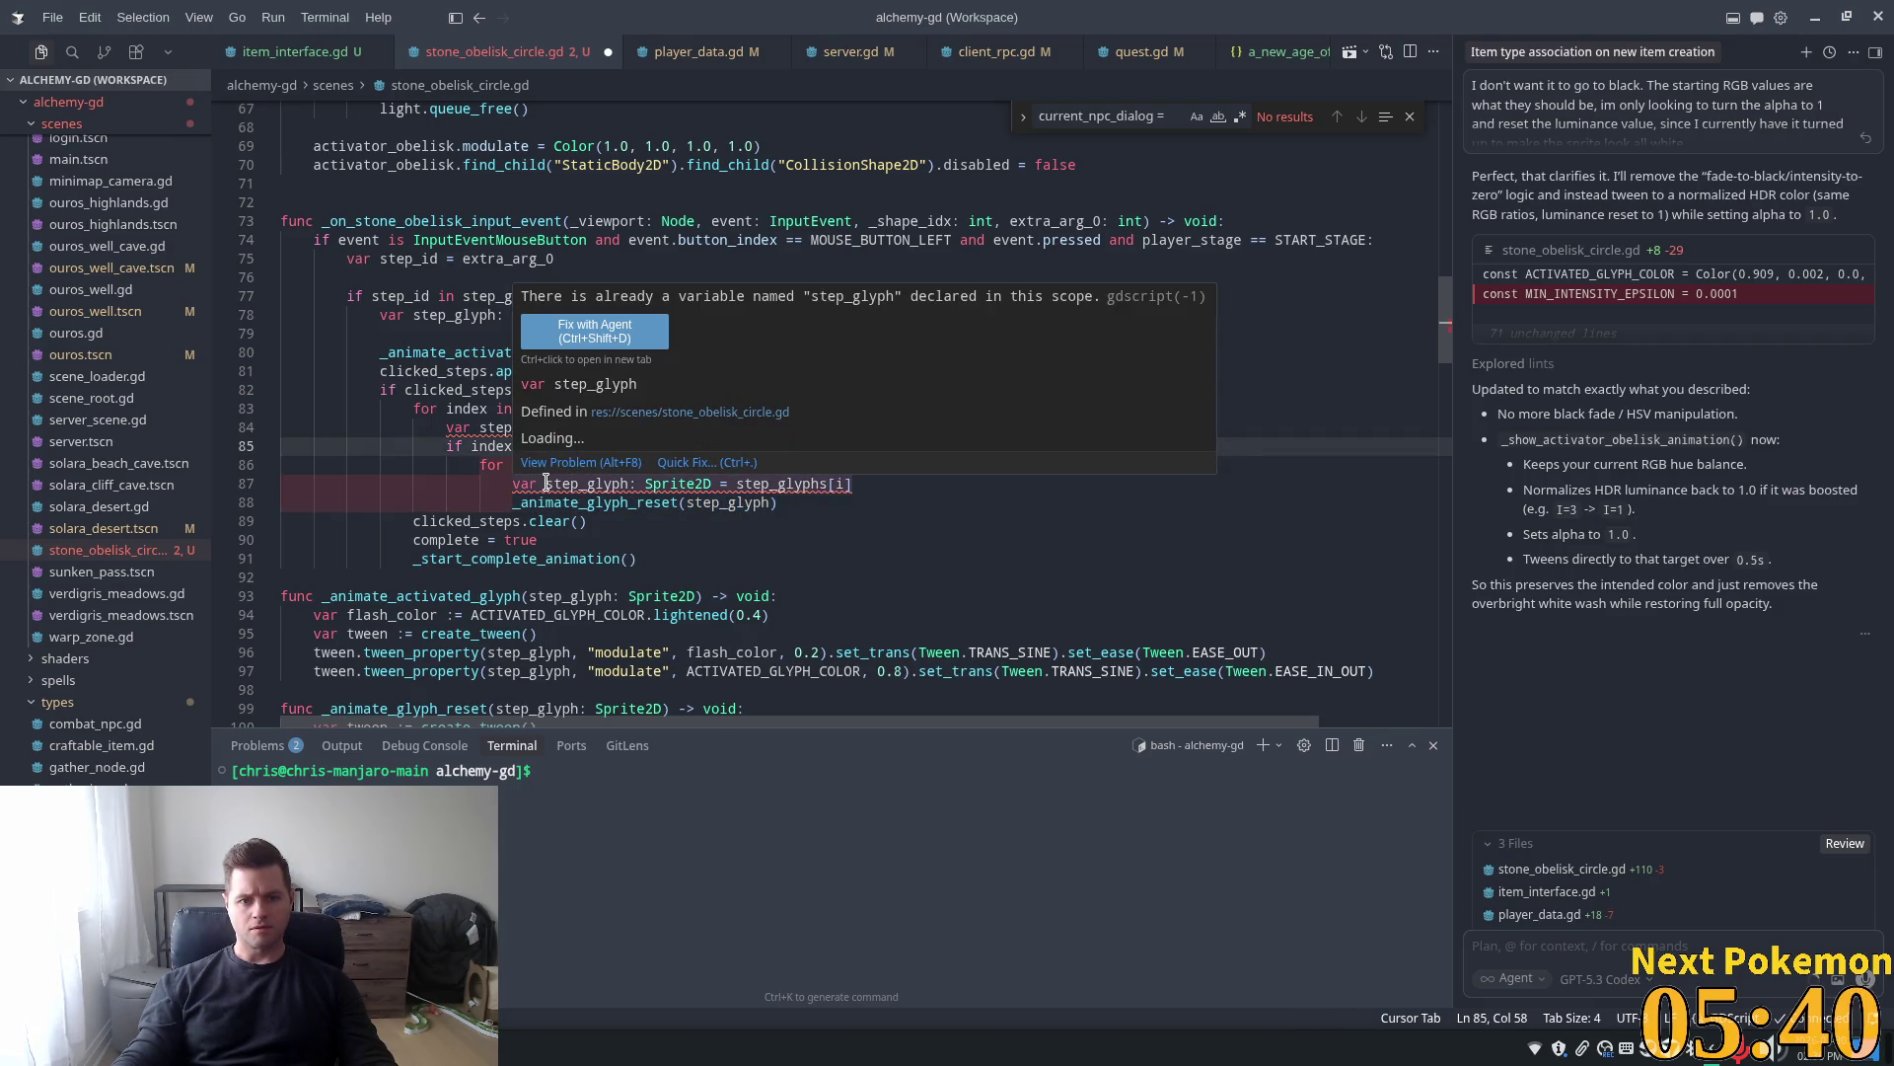
pyautogui.click(546, 484)
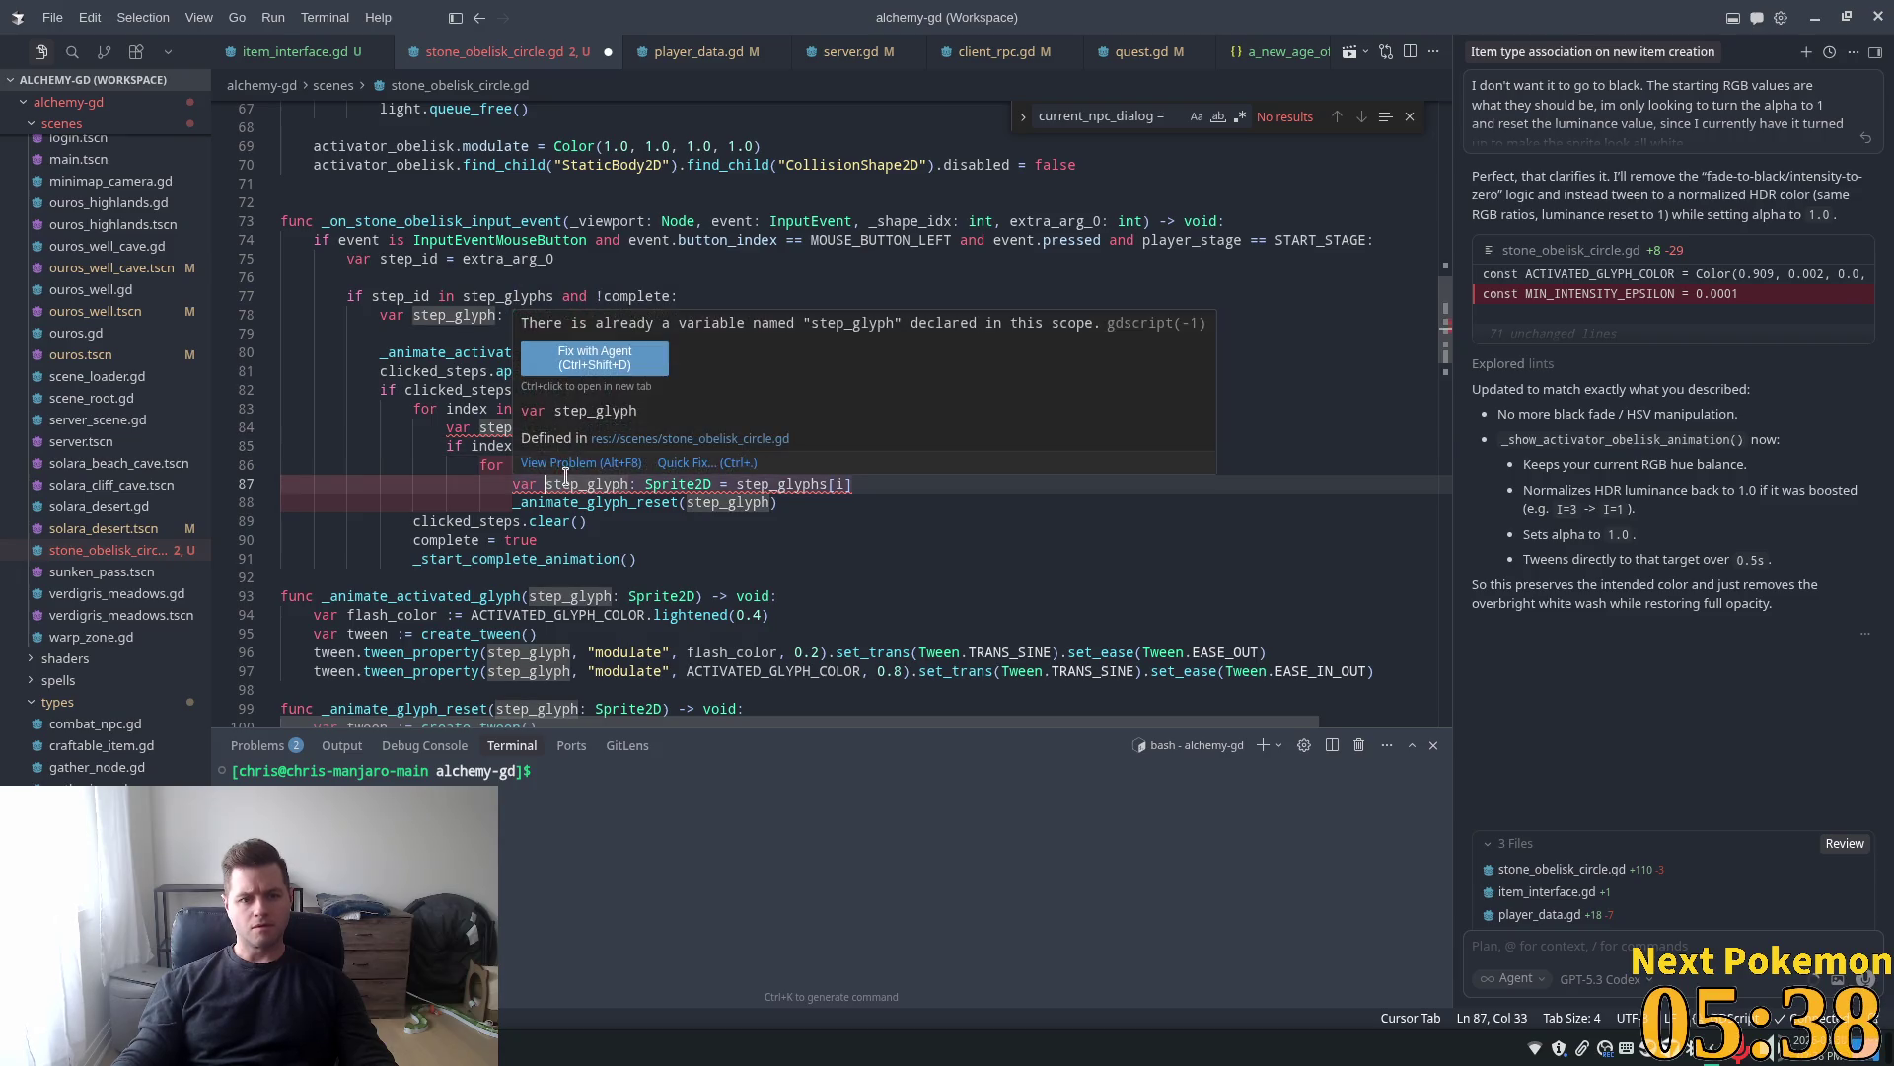
pyautogui.doubleClick(521, 428)
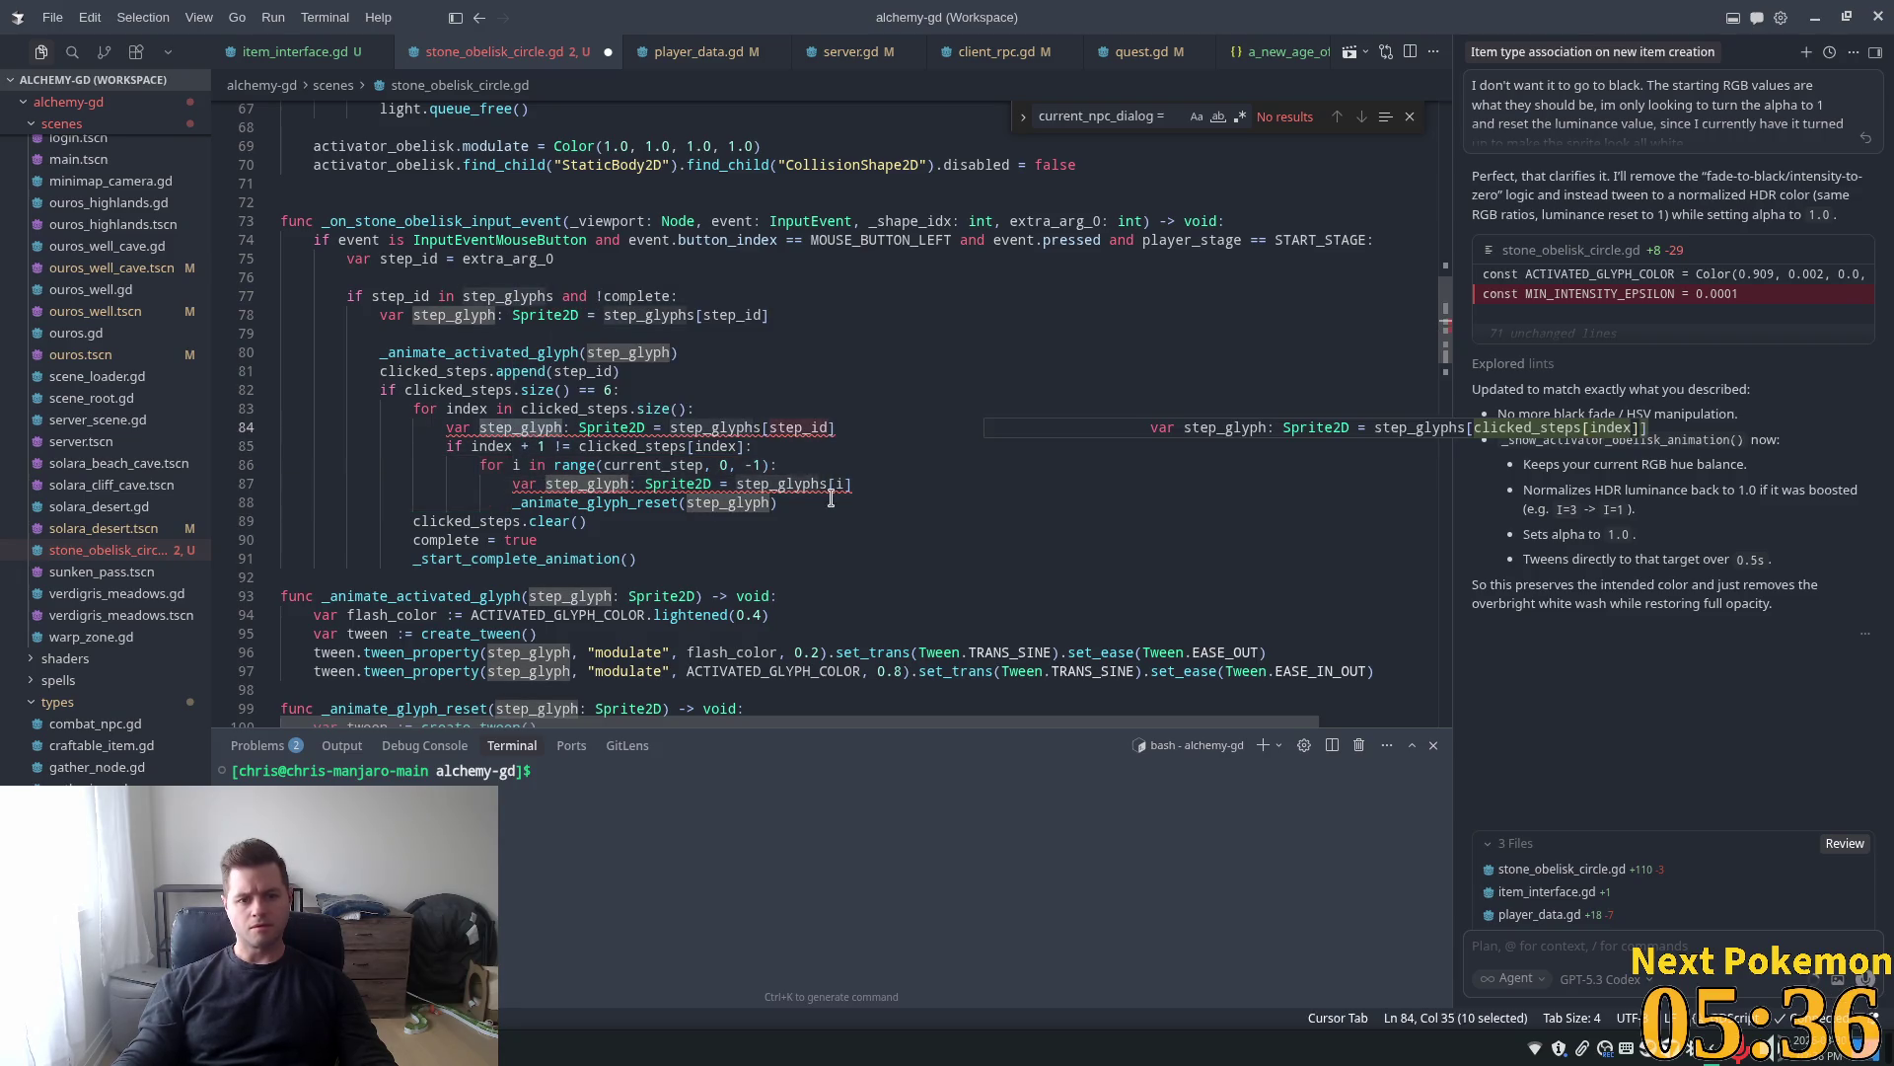
pyautogui.click(624, 484)
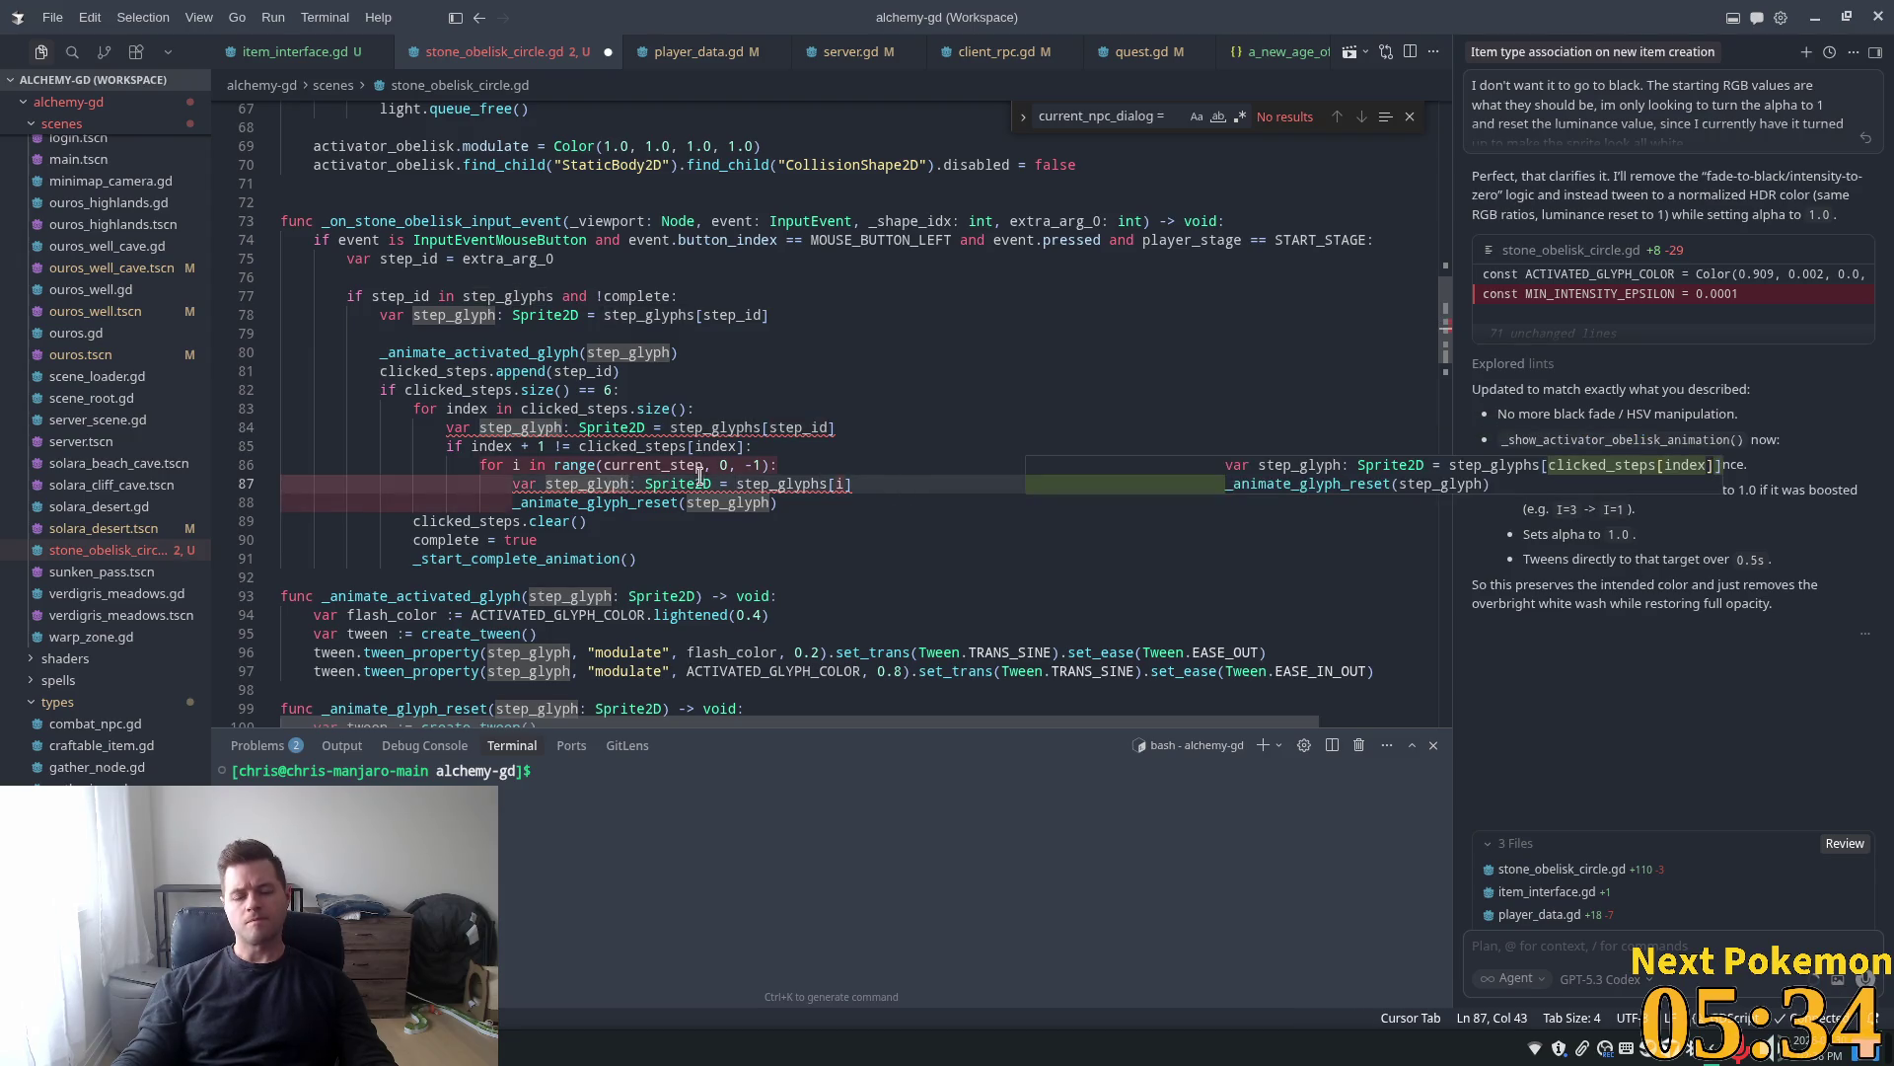
pyautogui.write('_reset')
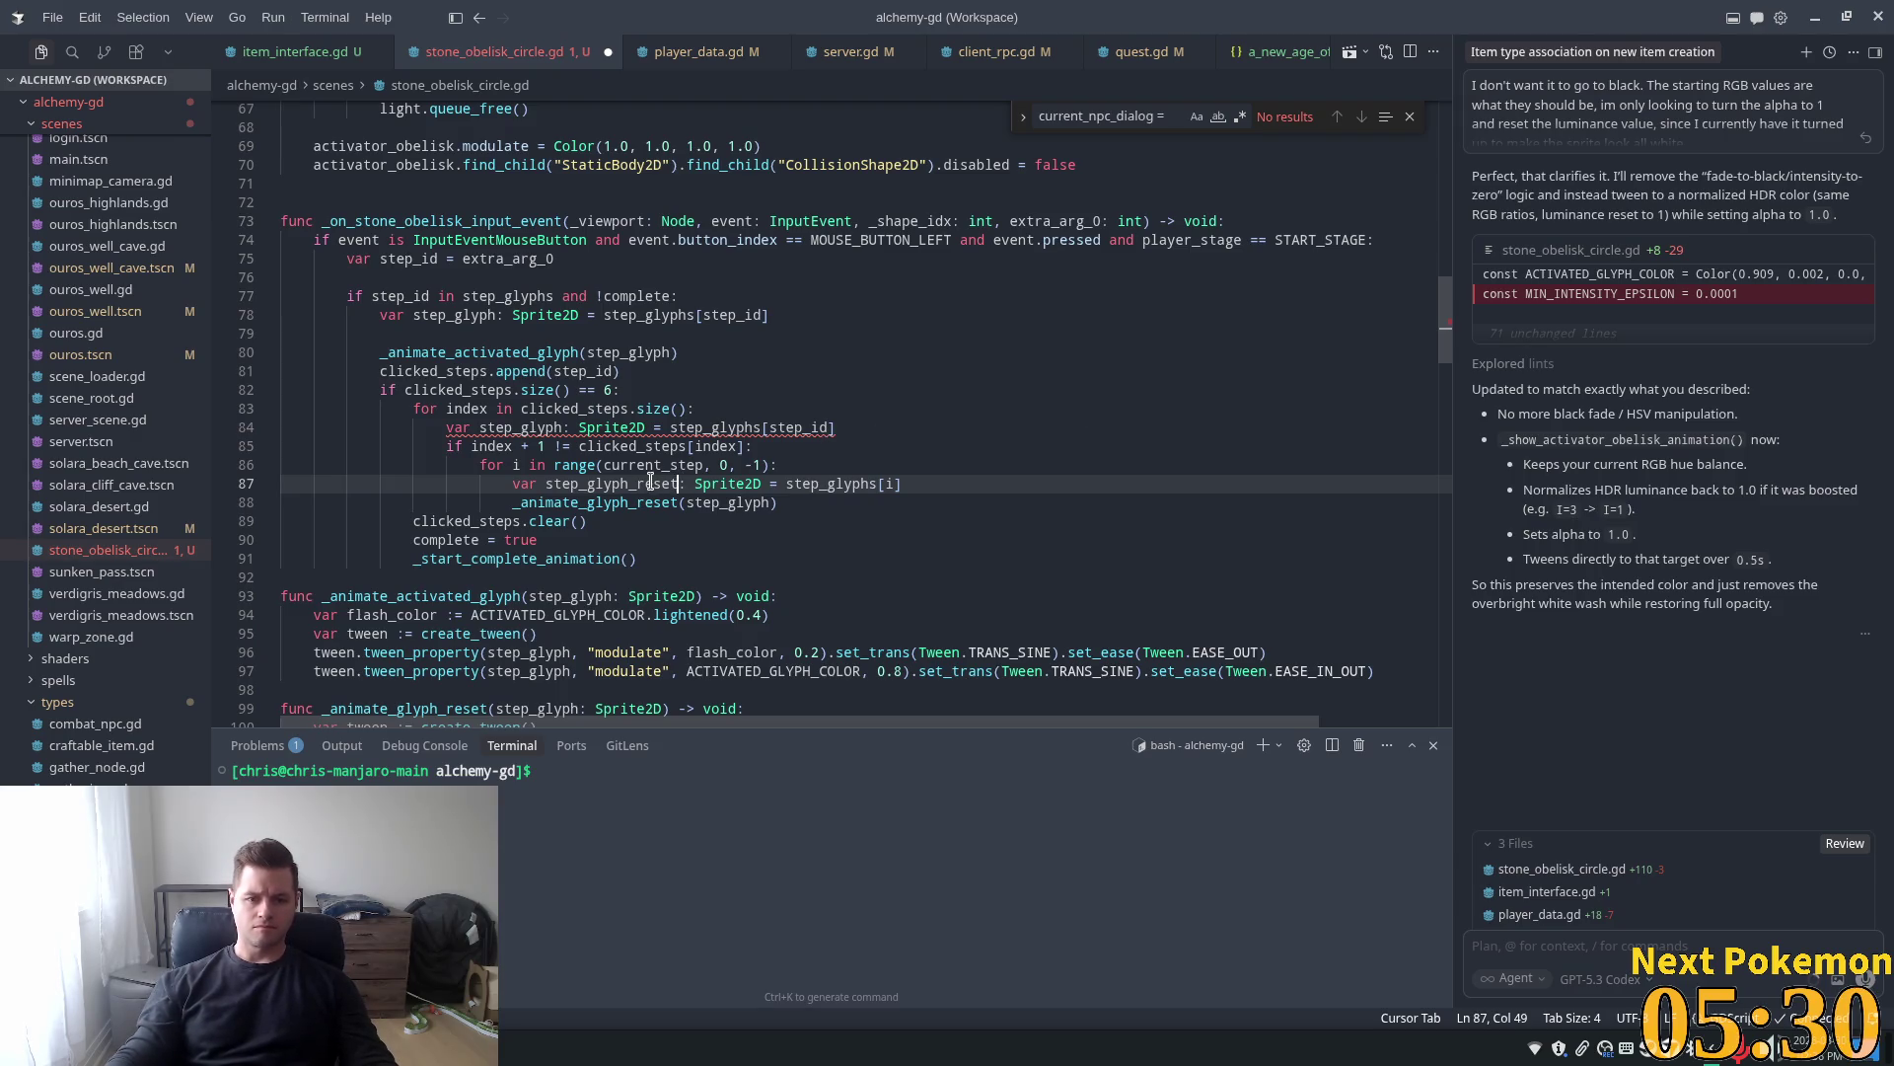
pyautogui.doubleClick(650, 484)
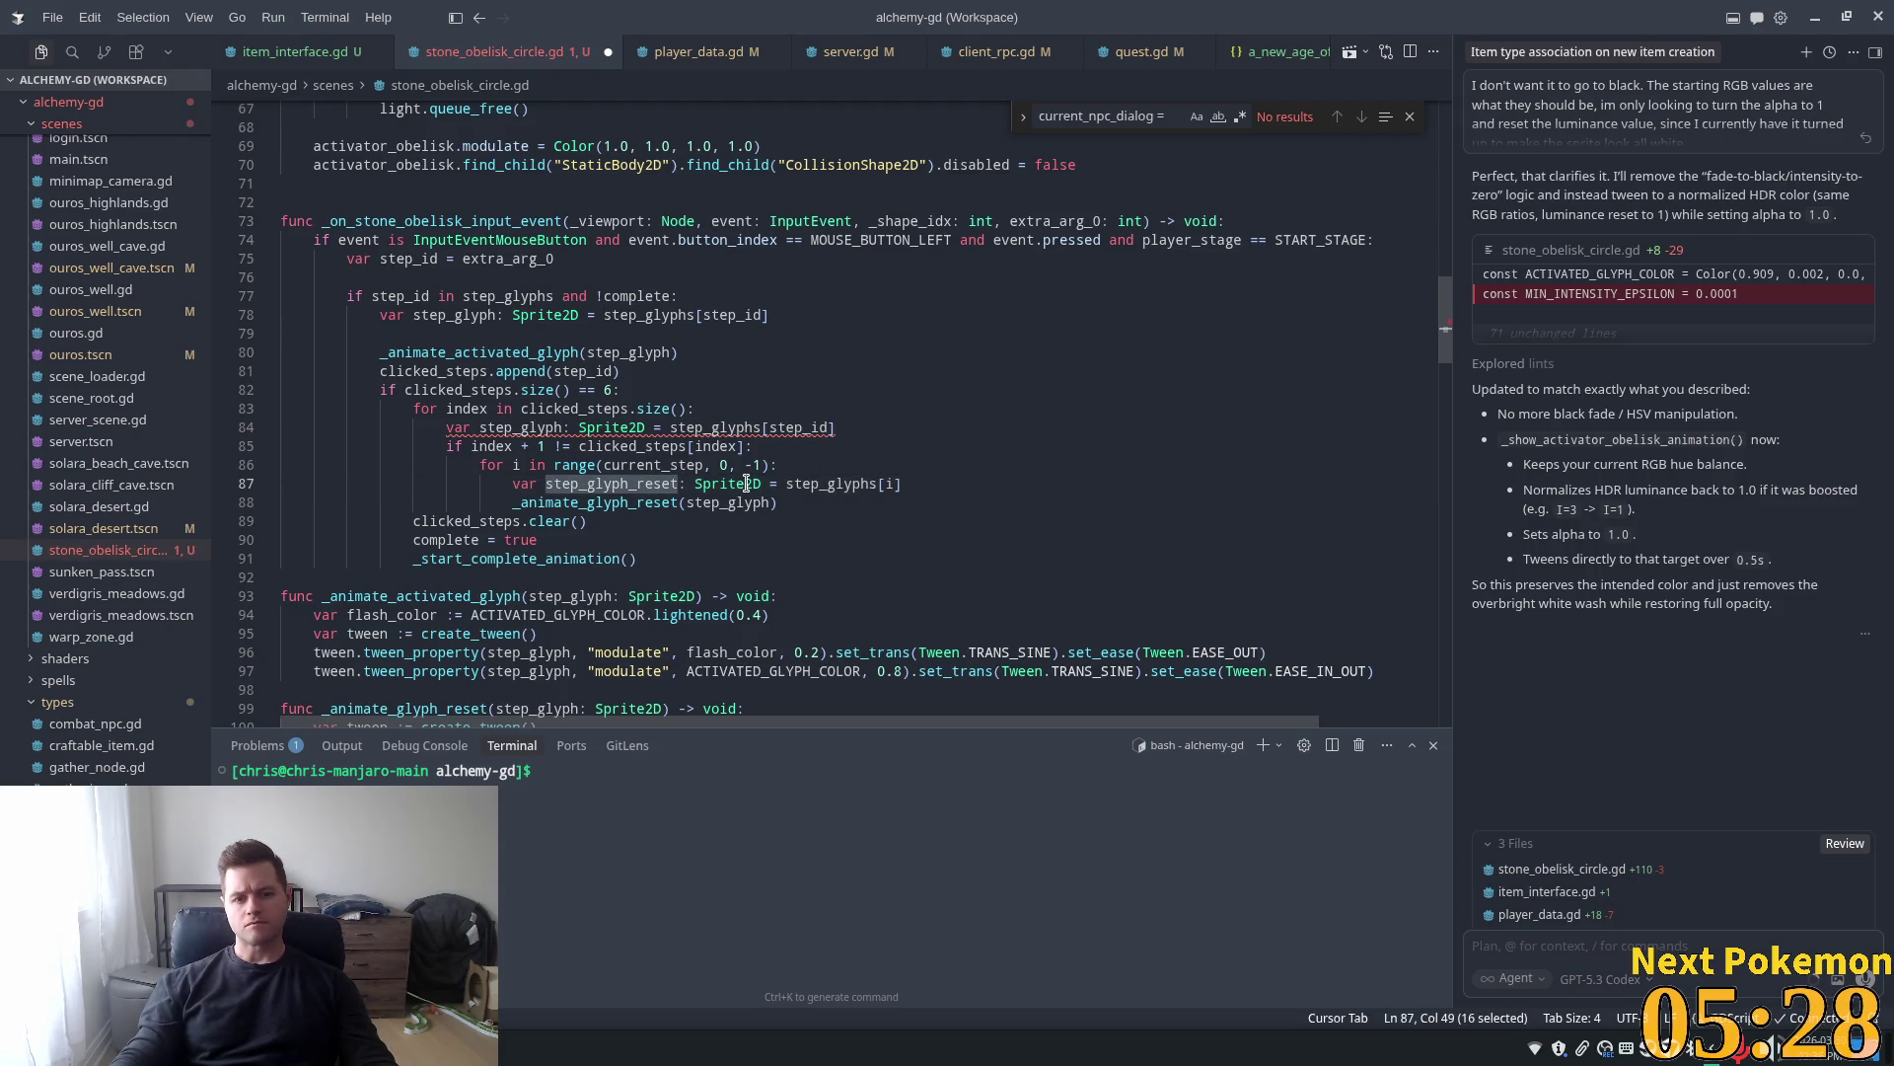
pyautogui.press('Down')
pyautogui.press('Down')
pyautogui.press('Down')
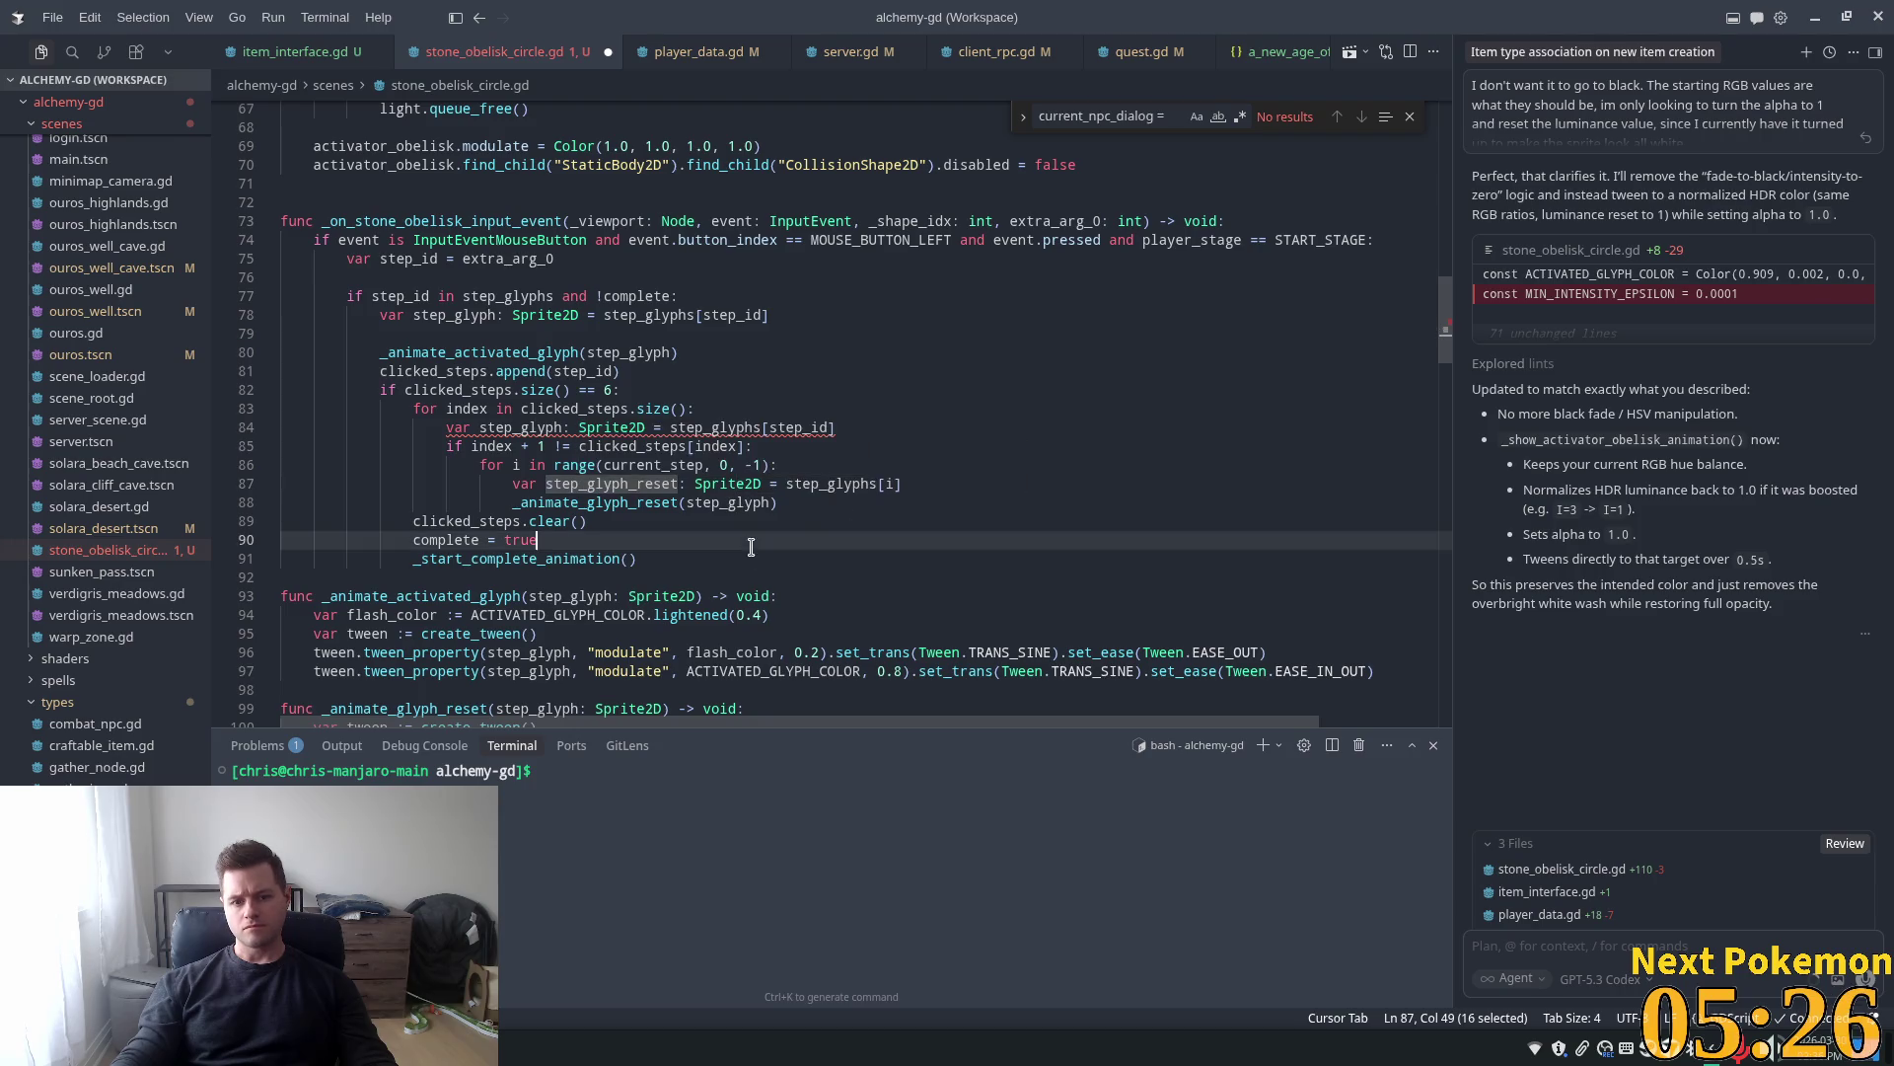
# Pass step_glyphs[i] directly to _animate_glyph_reset and delete the leftover declaration line
pyautogui.moveTo(900, 483); pyautogui.dragTo(795, 482)
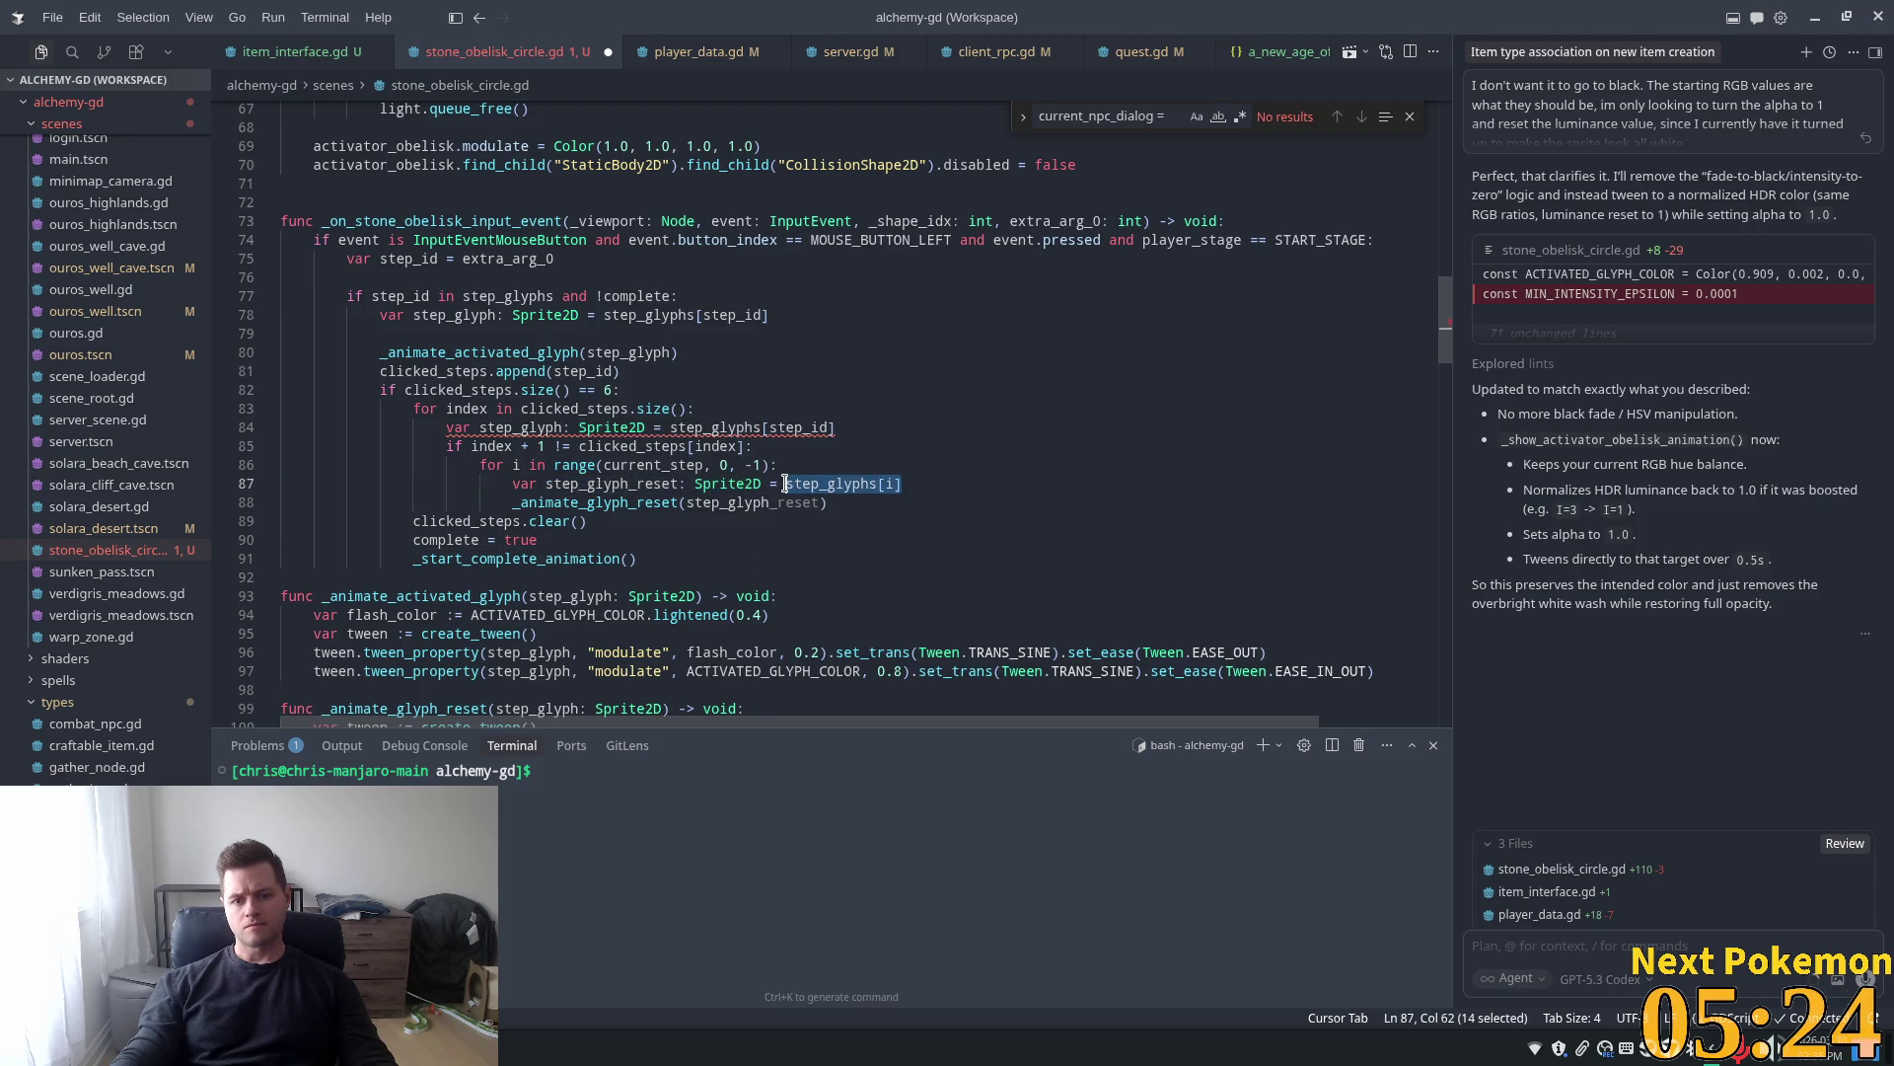
pyautogui.hotkey('ctrl', 'x')
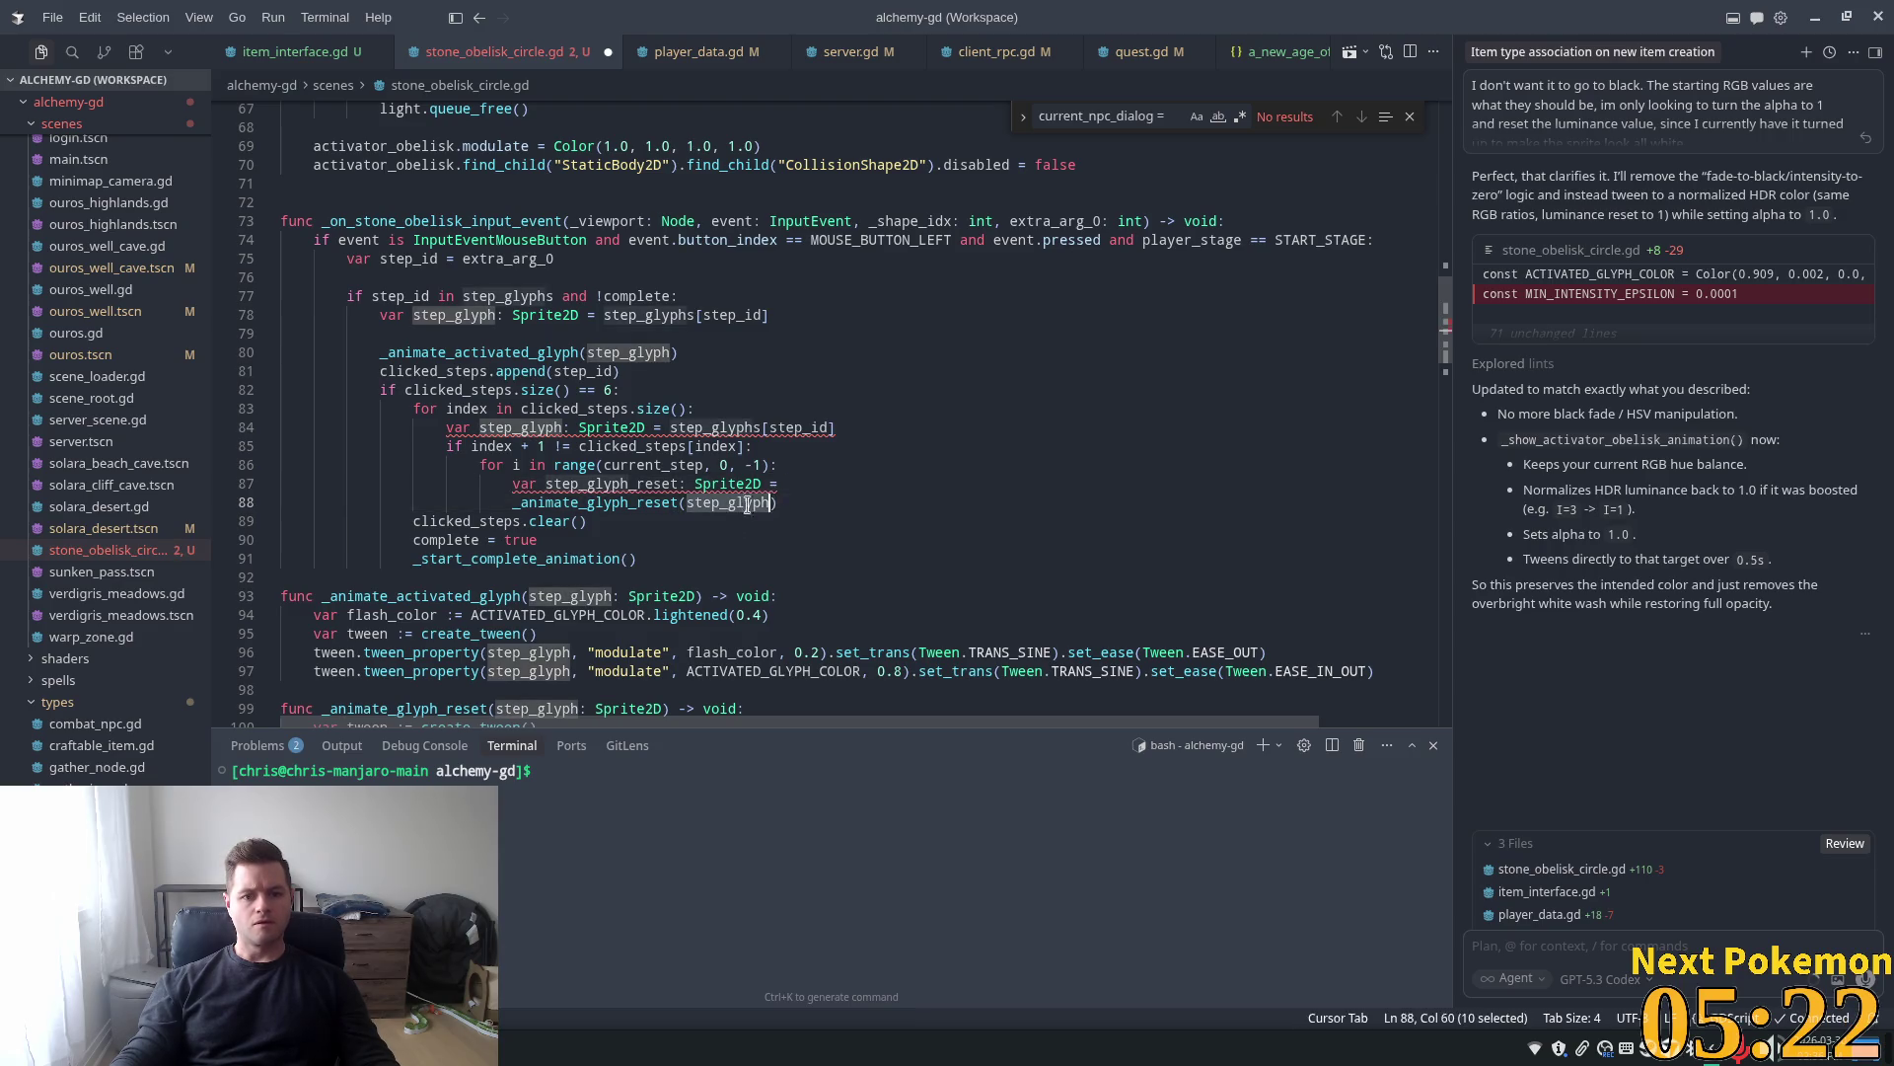
pyautogui.press('Tab')
pyautogui.moveTo(784, 484); pyautogui.dragTo(419, 486)
pyautogui.hotkey('ctrl', 'shift', 'k')
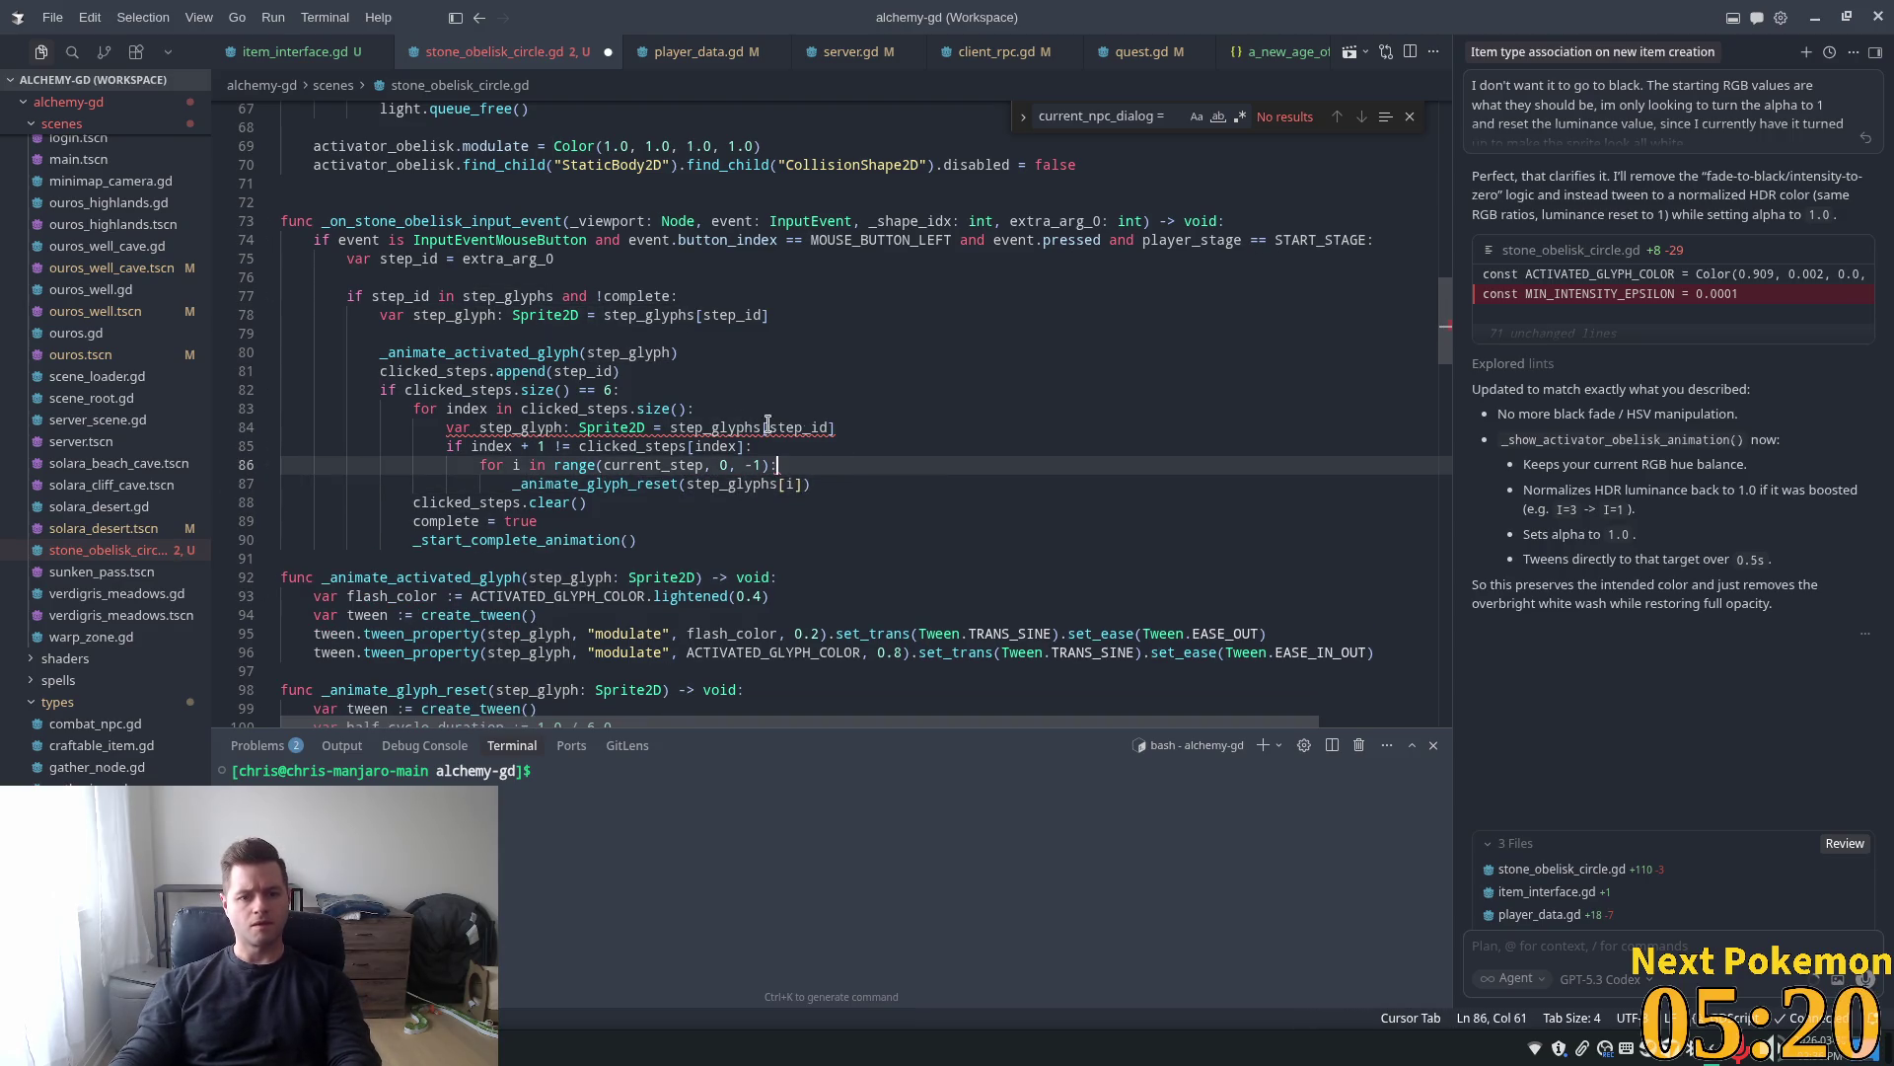
pyautogui.click(470, 502)
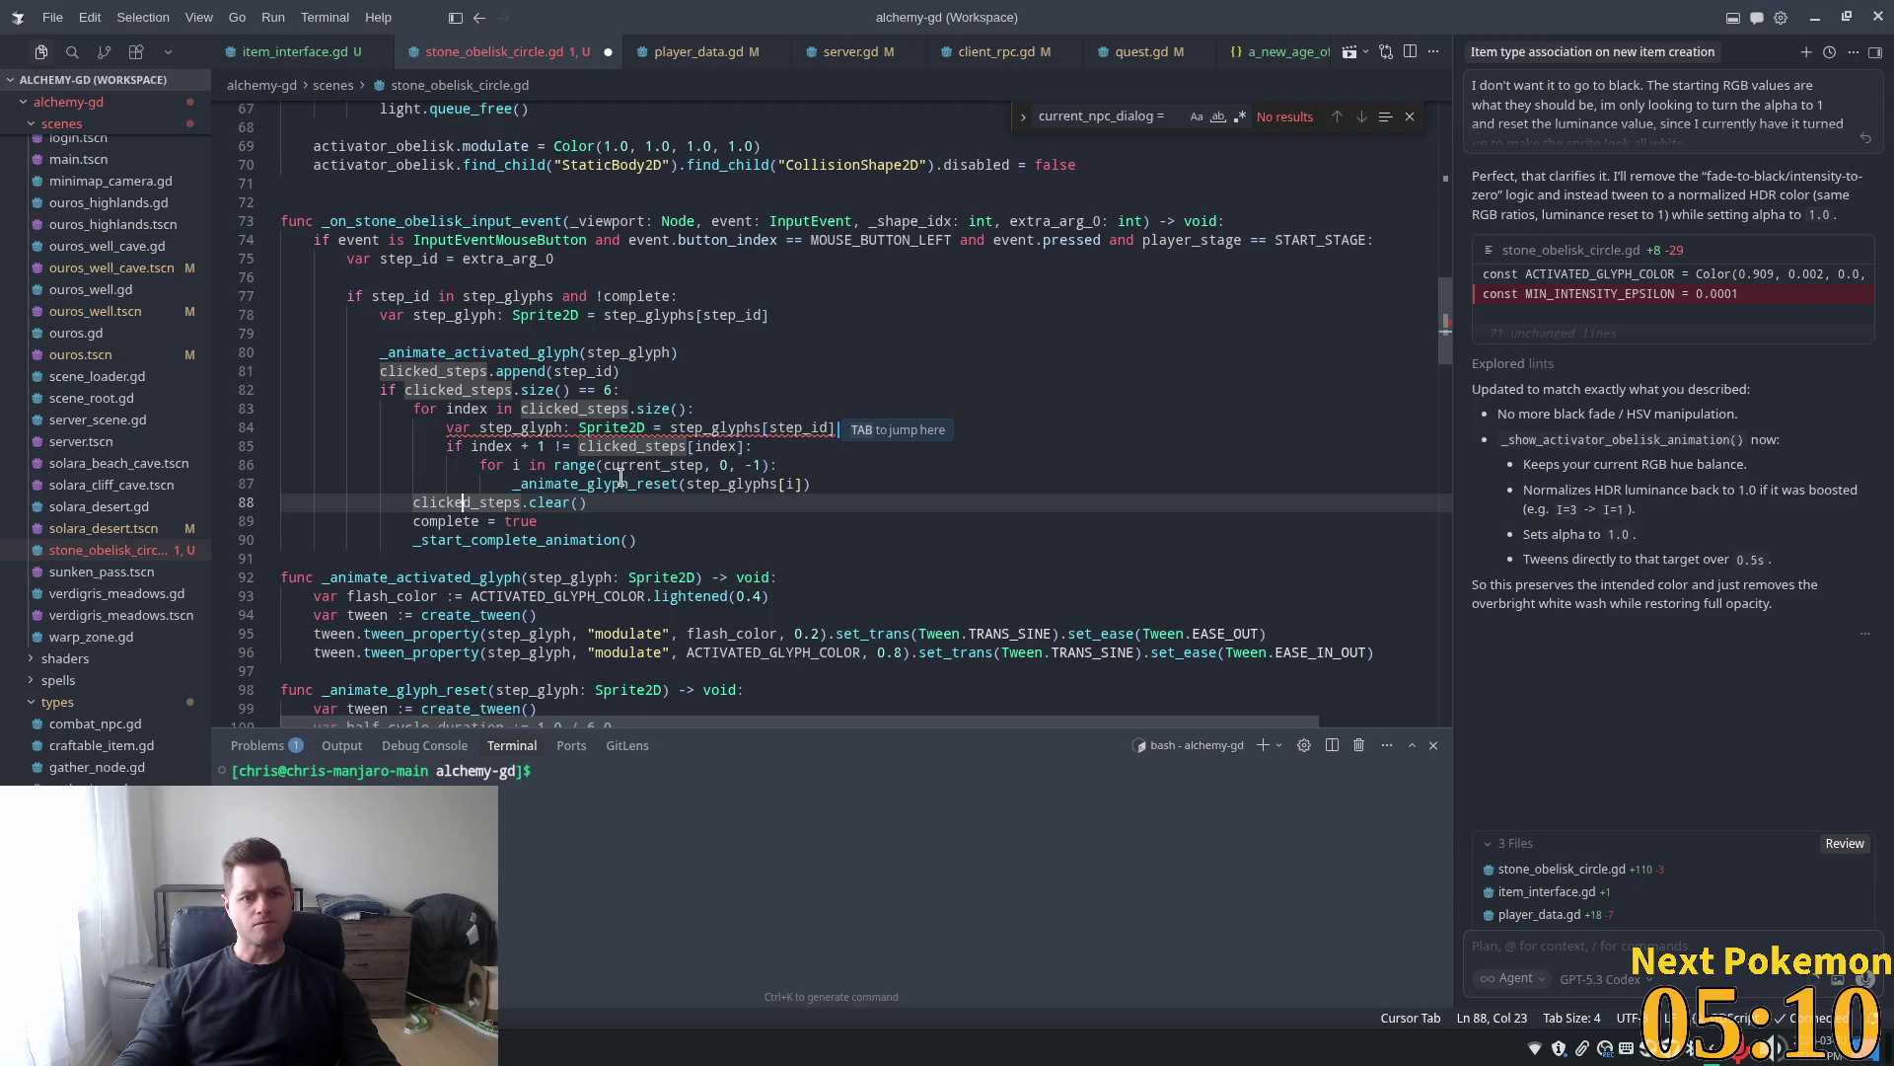
# Add a break statement right after the _animate_glyph_reset line
pyautogui.click(835, 491)
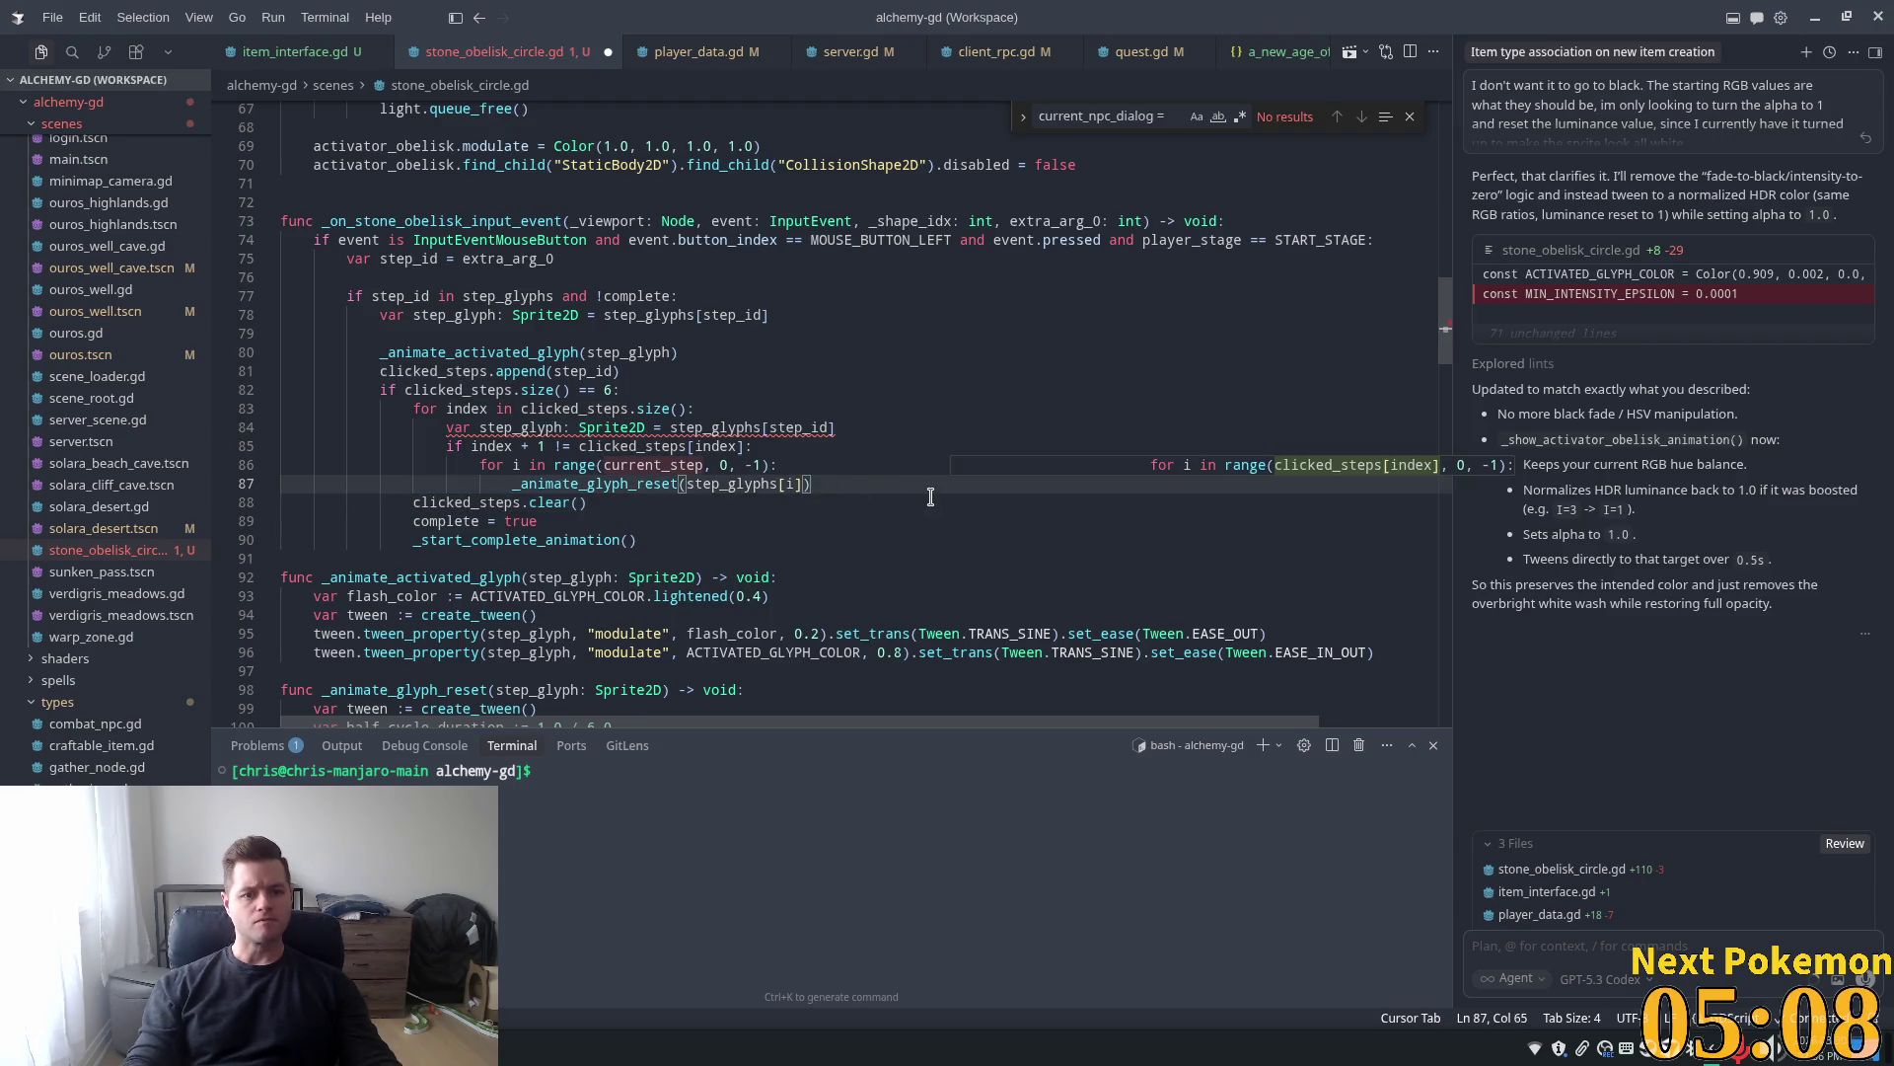
pyautogui.press('Return')
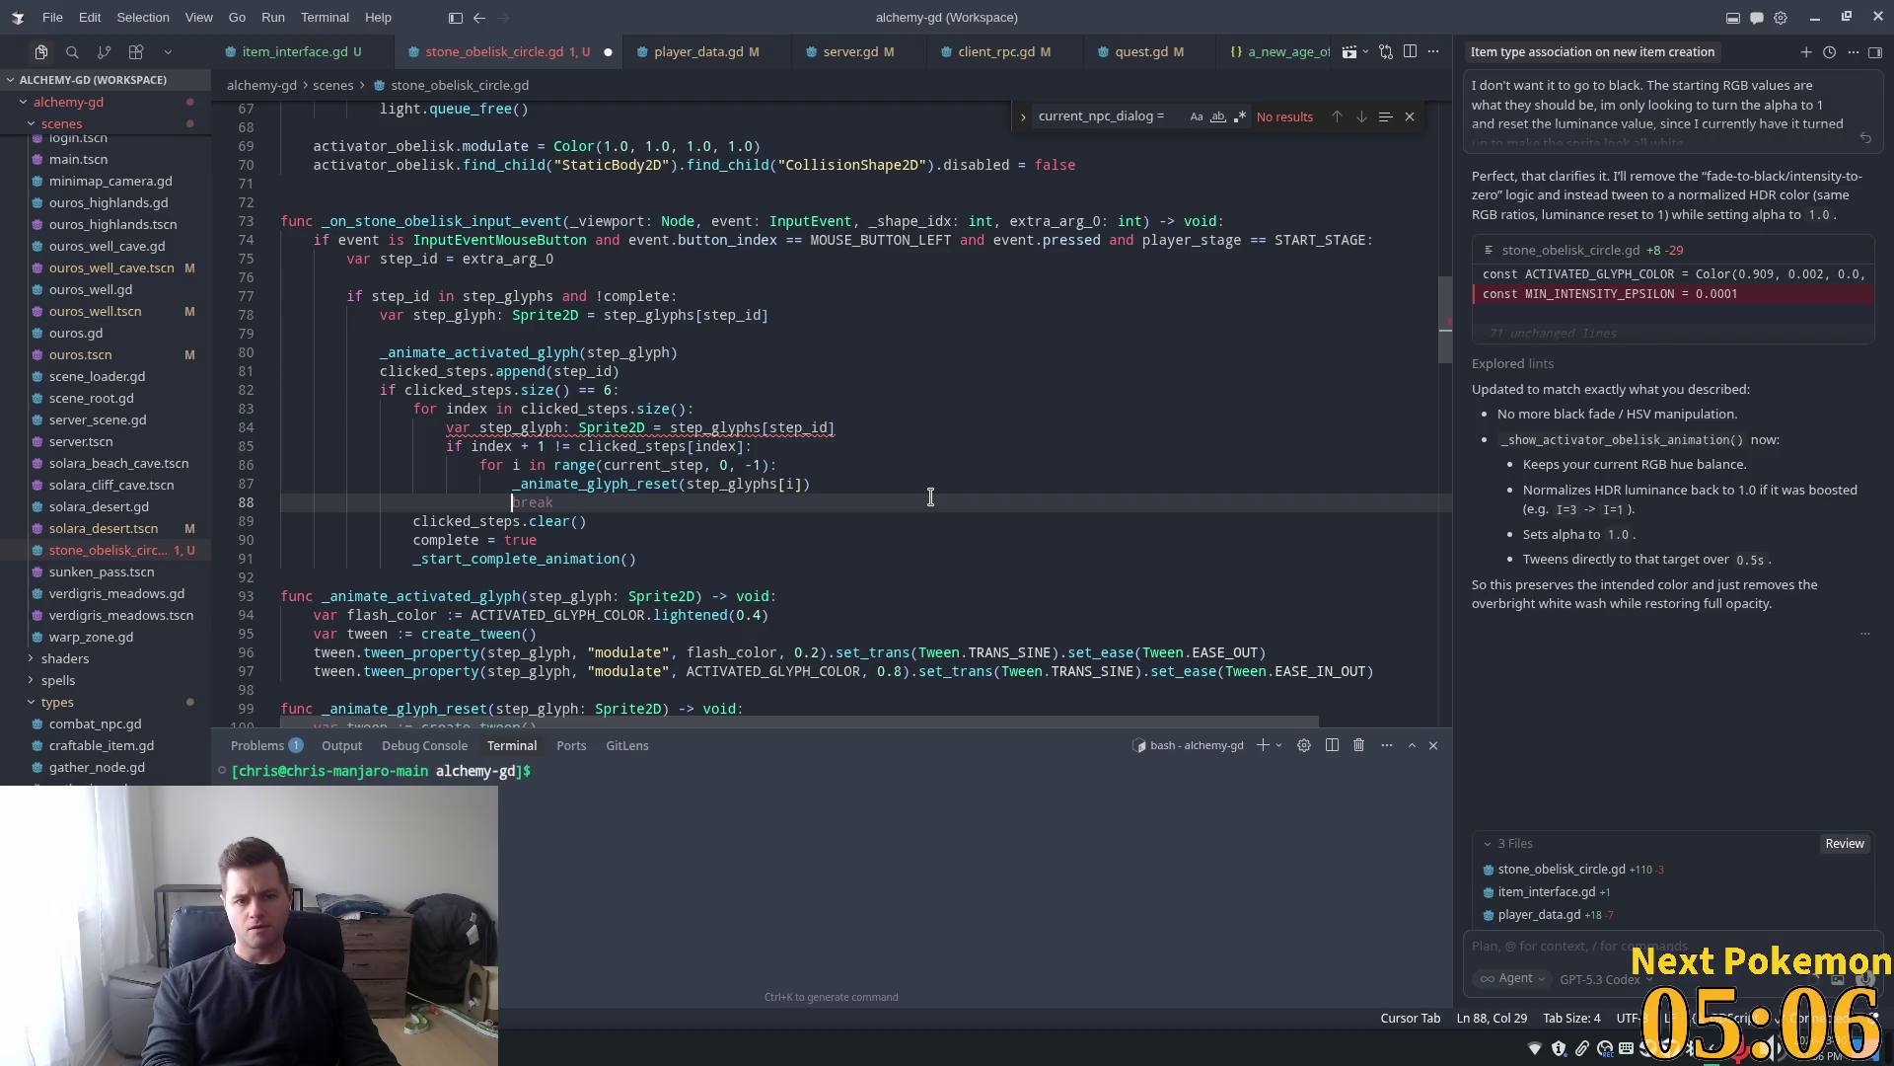
pyautogui.write('break')
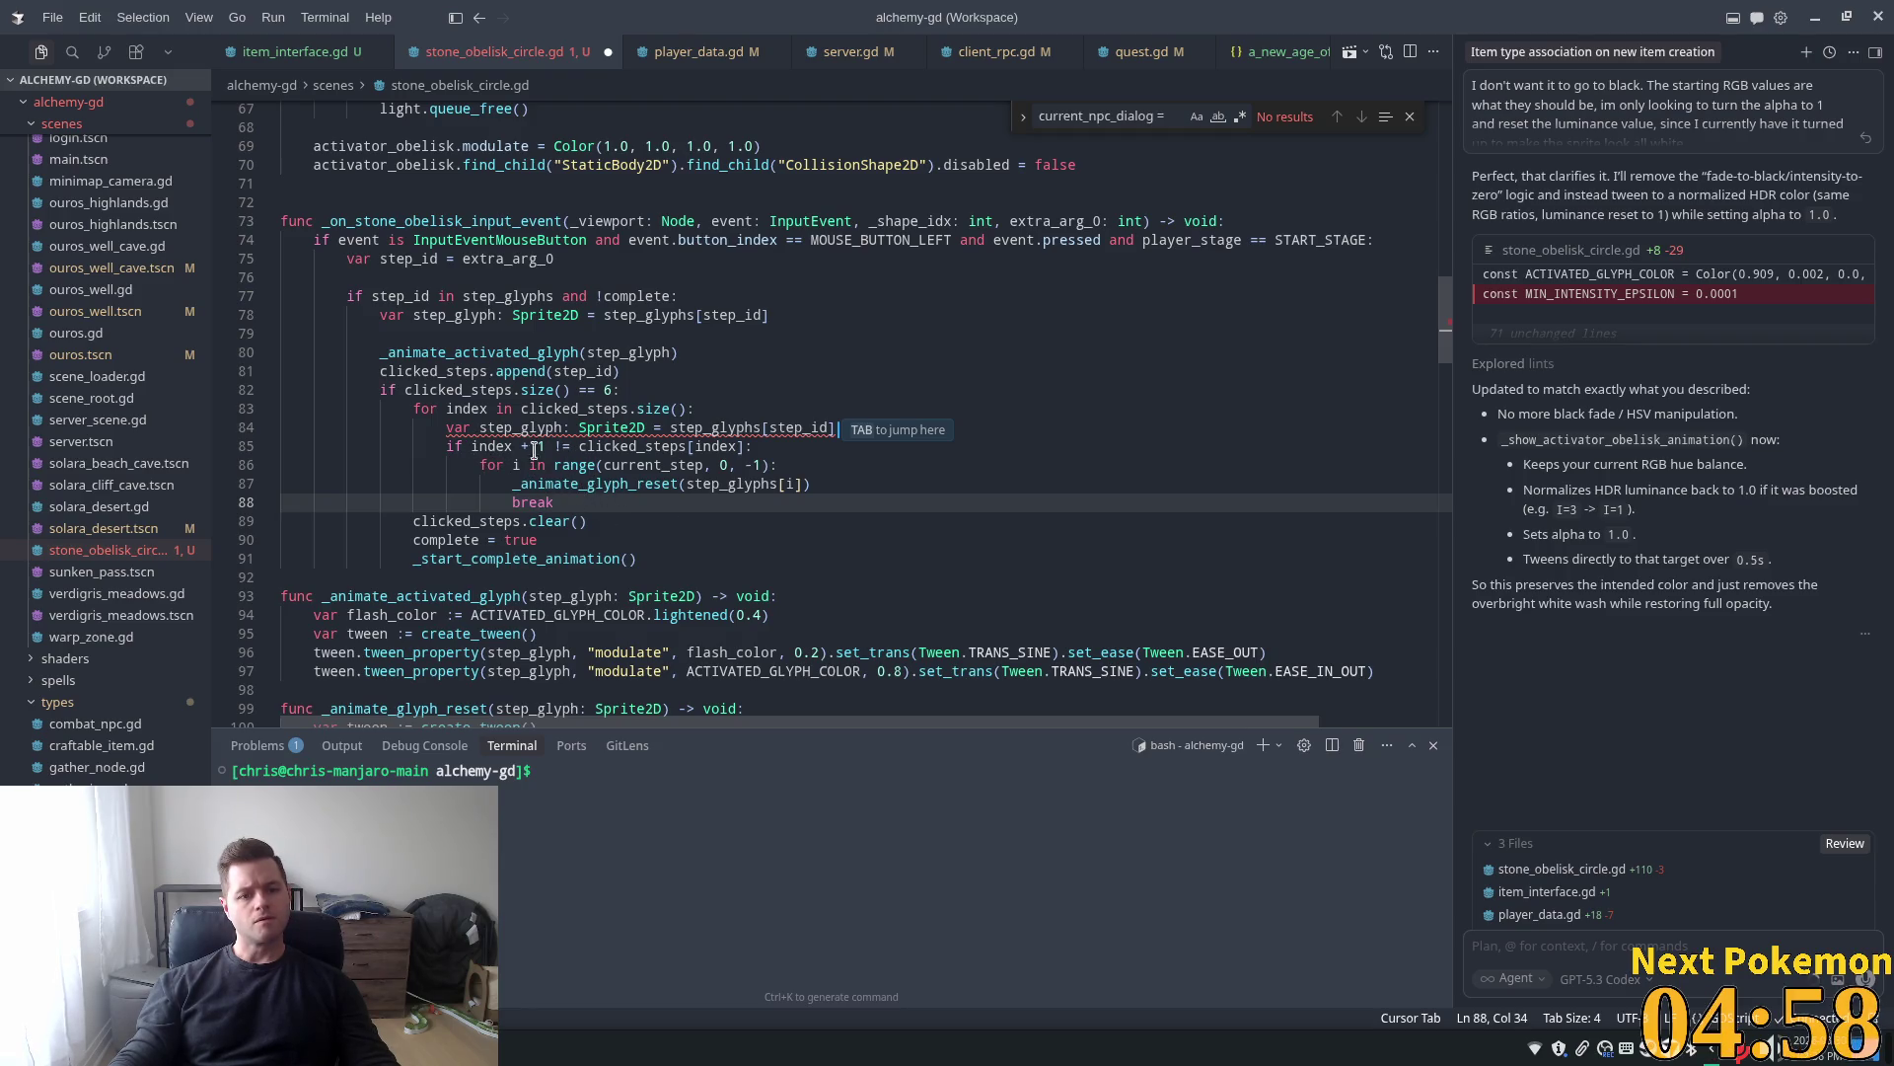
# Select the duplicate step_glyph declaration on line 84
pyautogui.press('Tab')
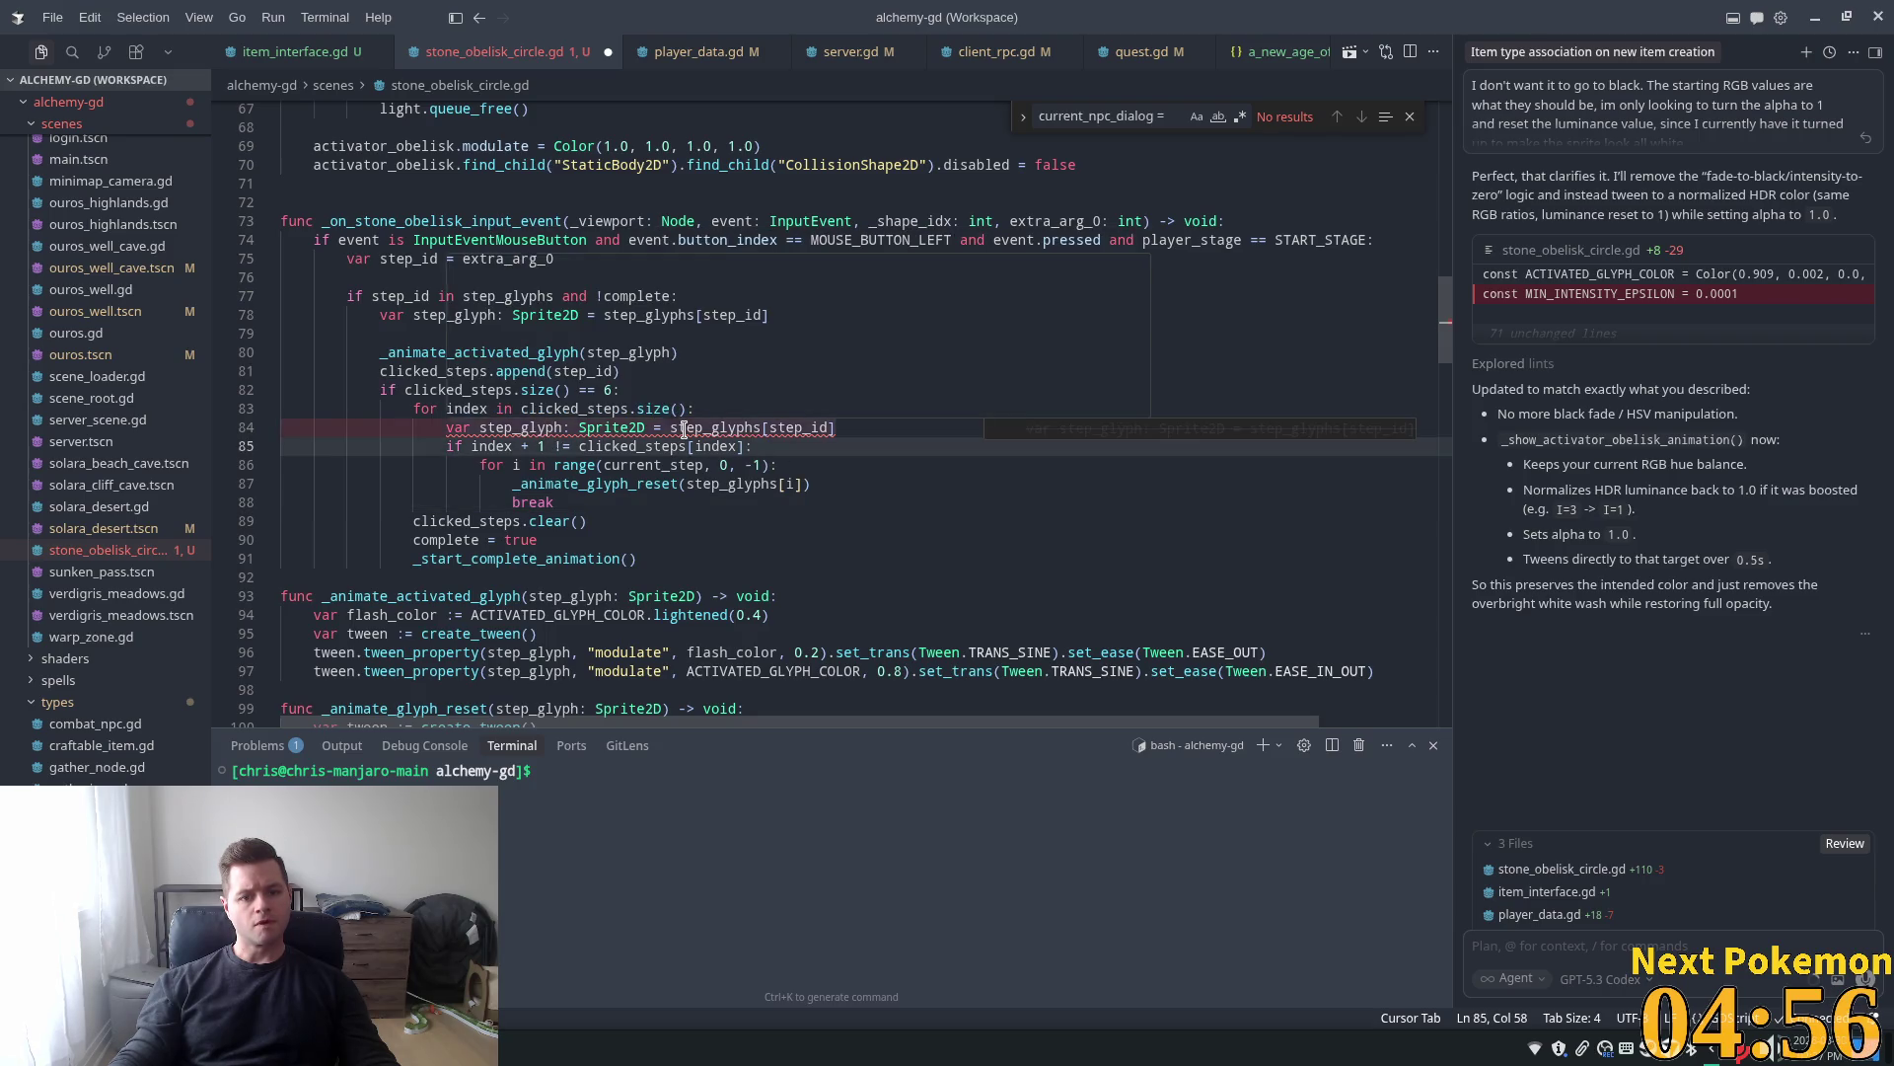
pyautogui.moveTo(684, 430)
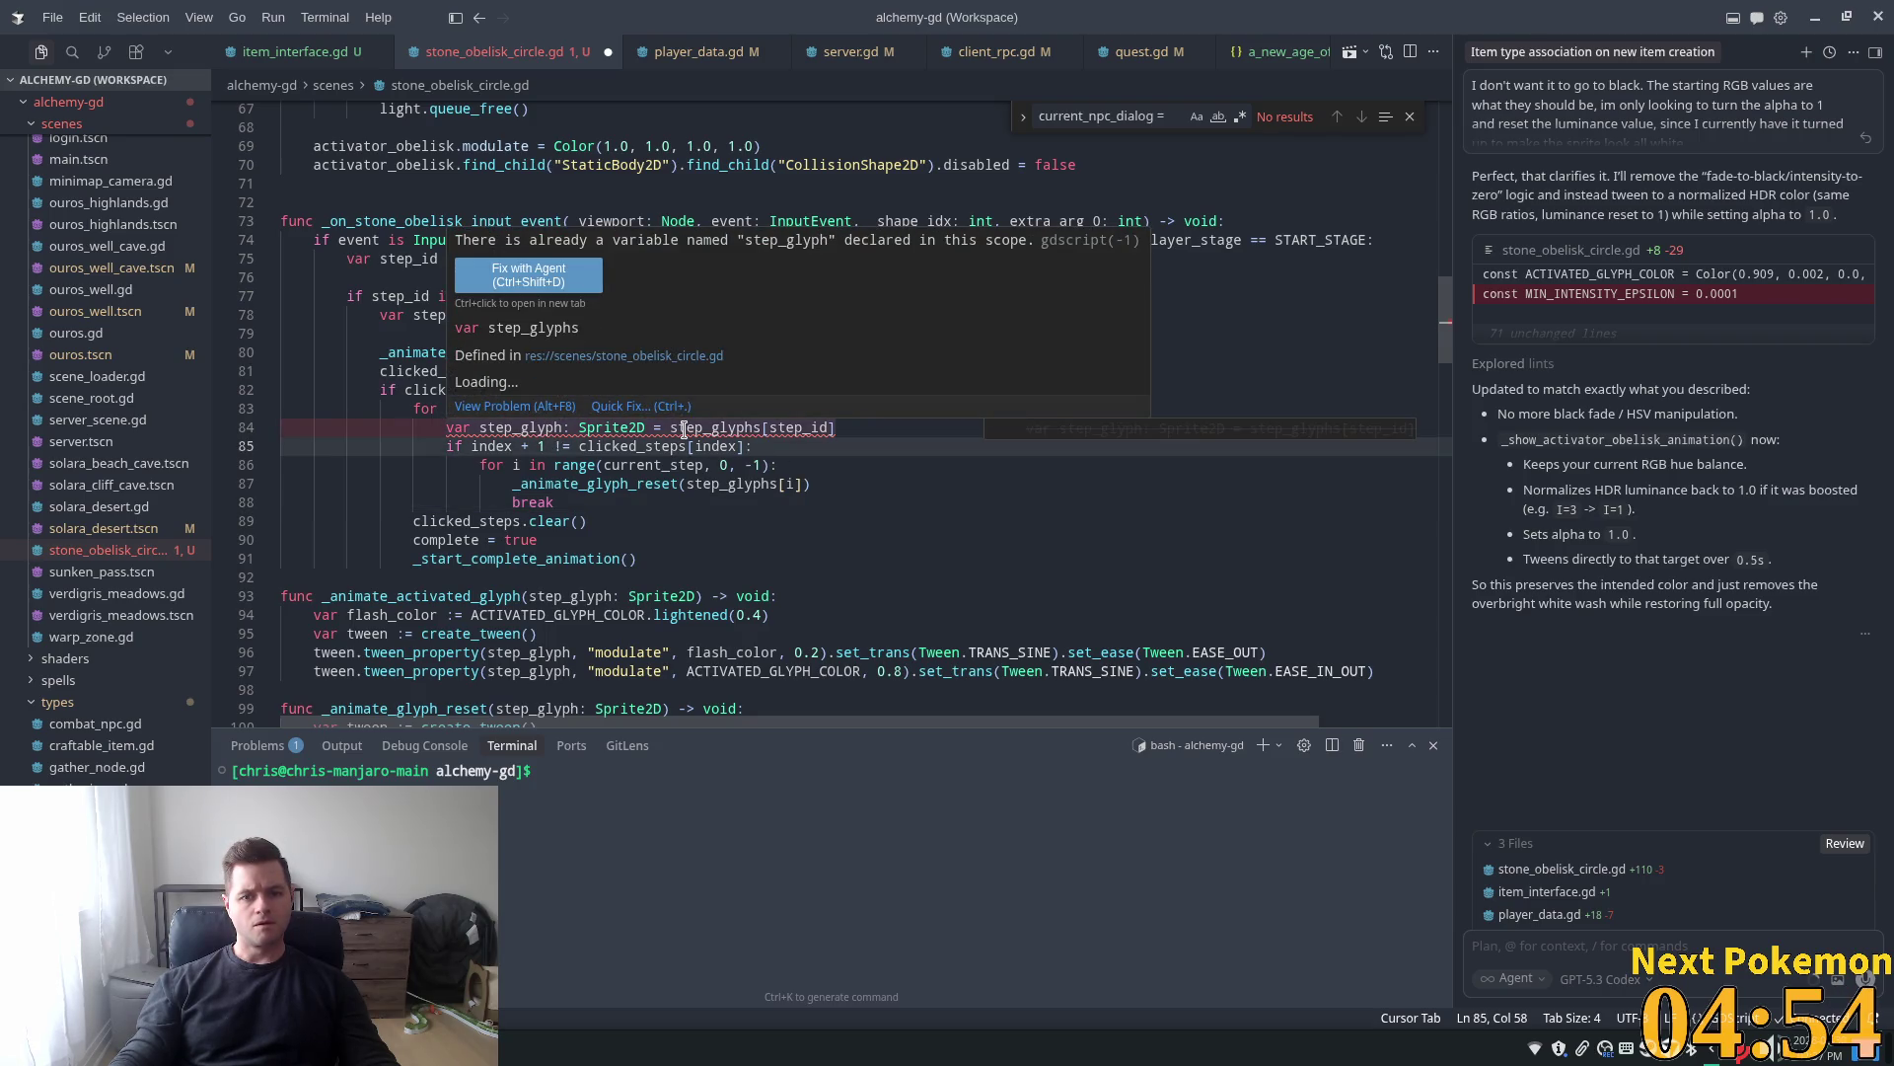
pyautogui.doubleClick(536, 427)
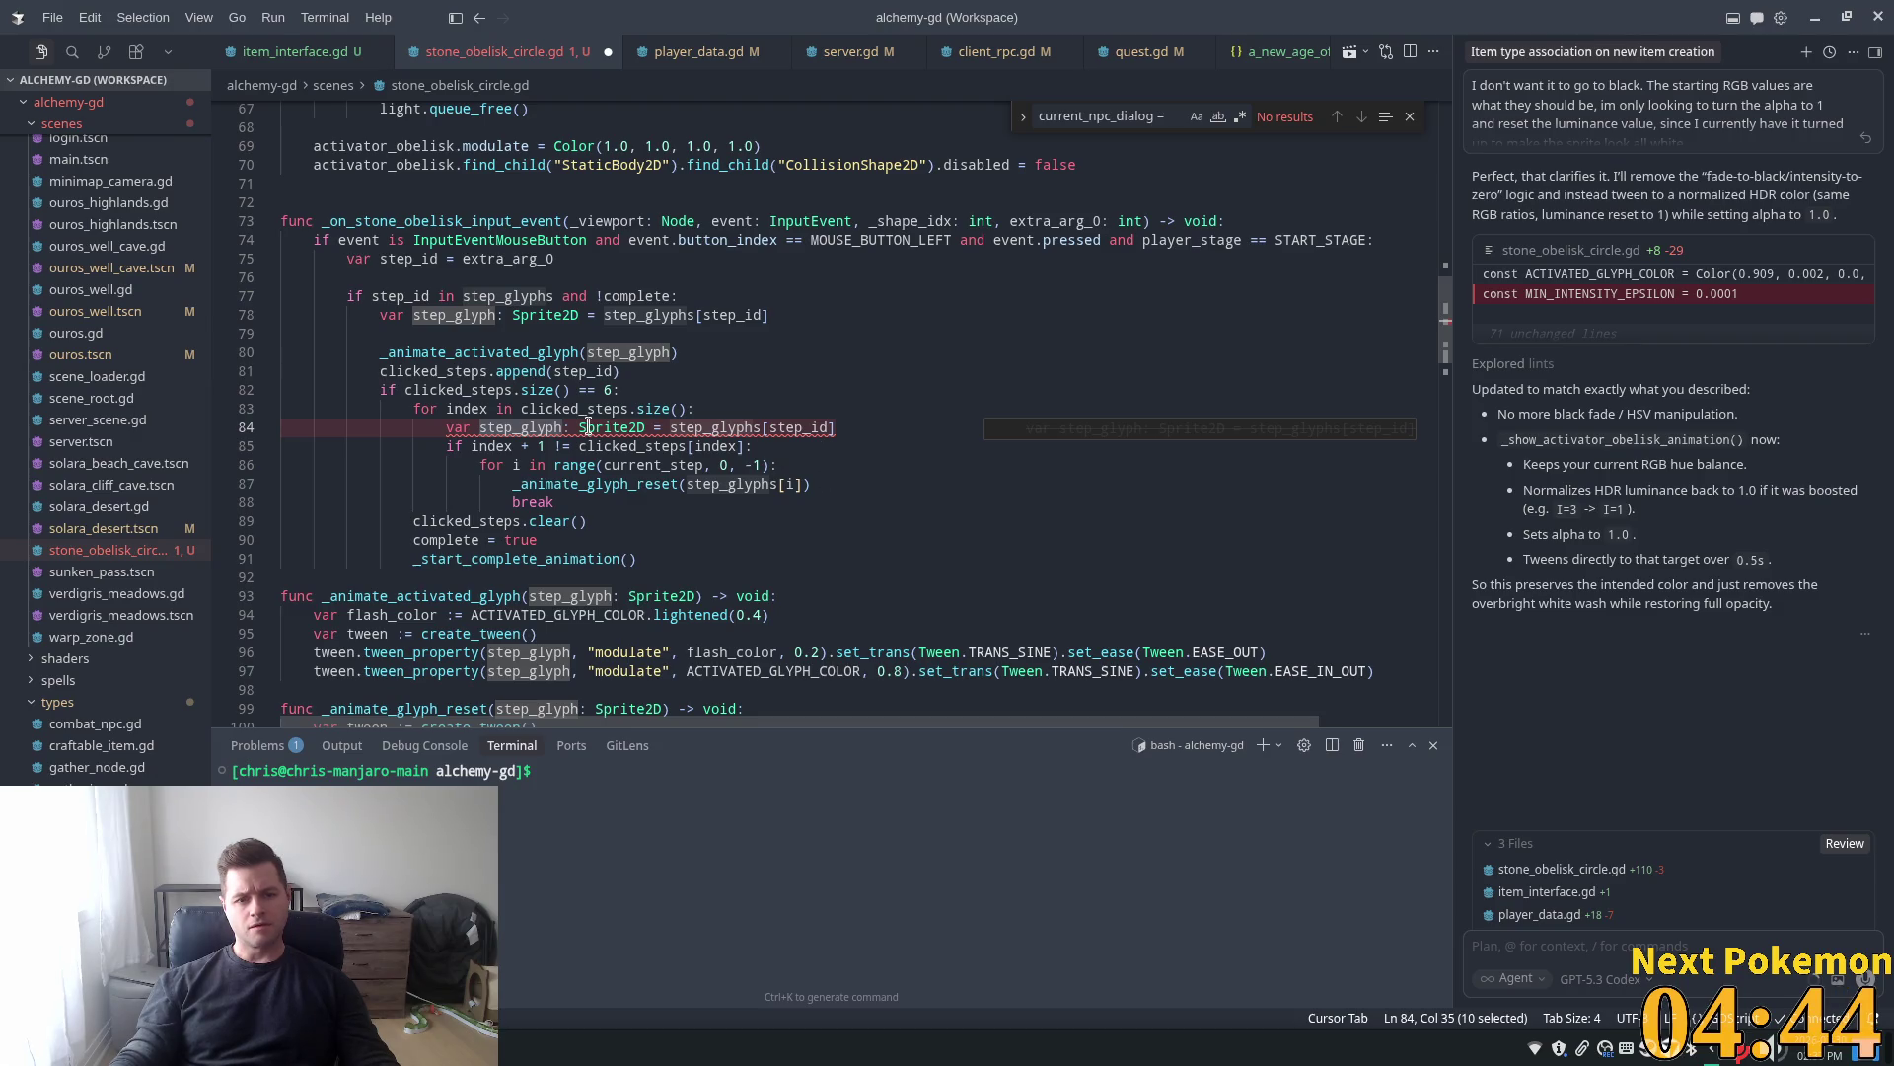
pyautogui.moveTo(837, 427); pyautogui.dragTo(267, 431)
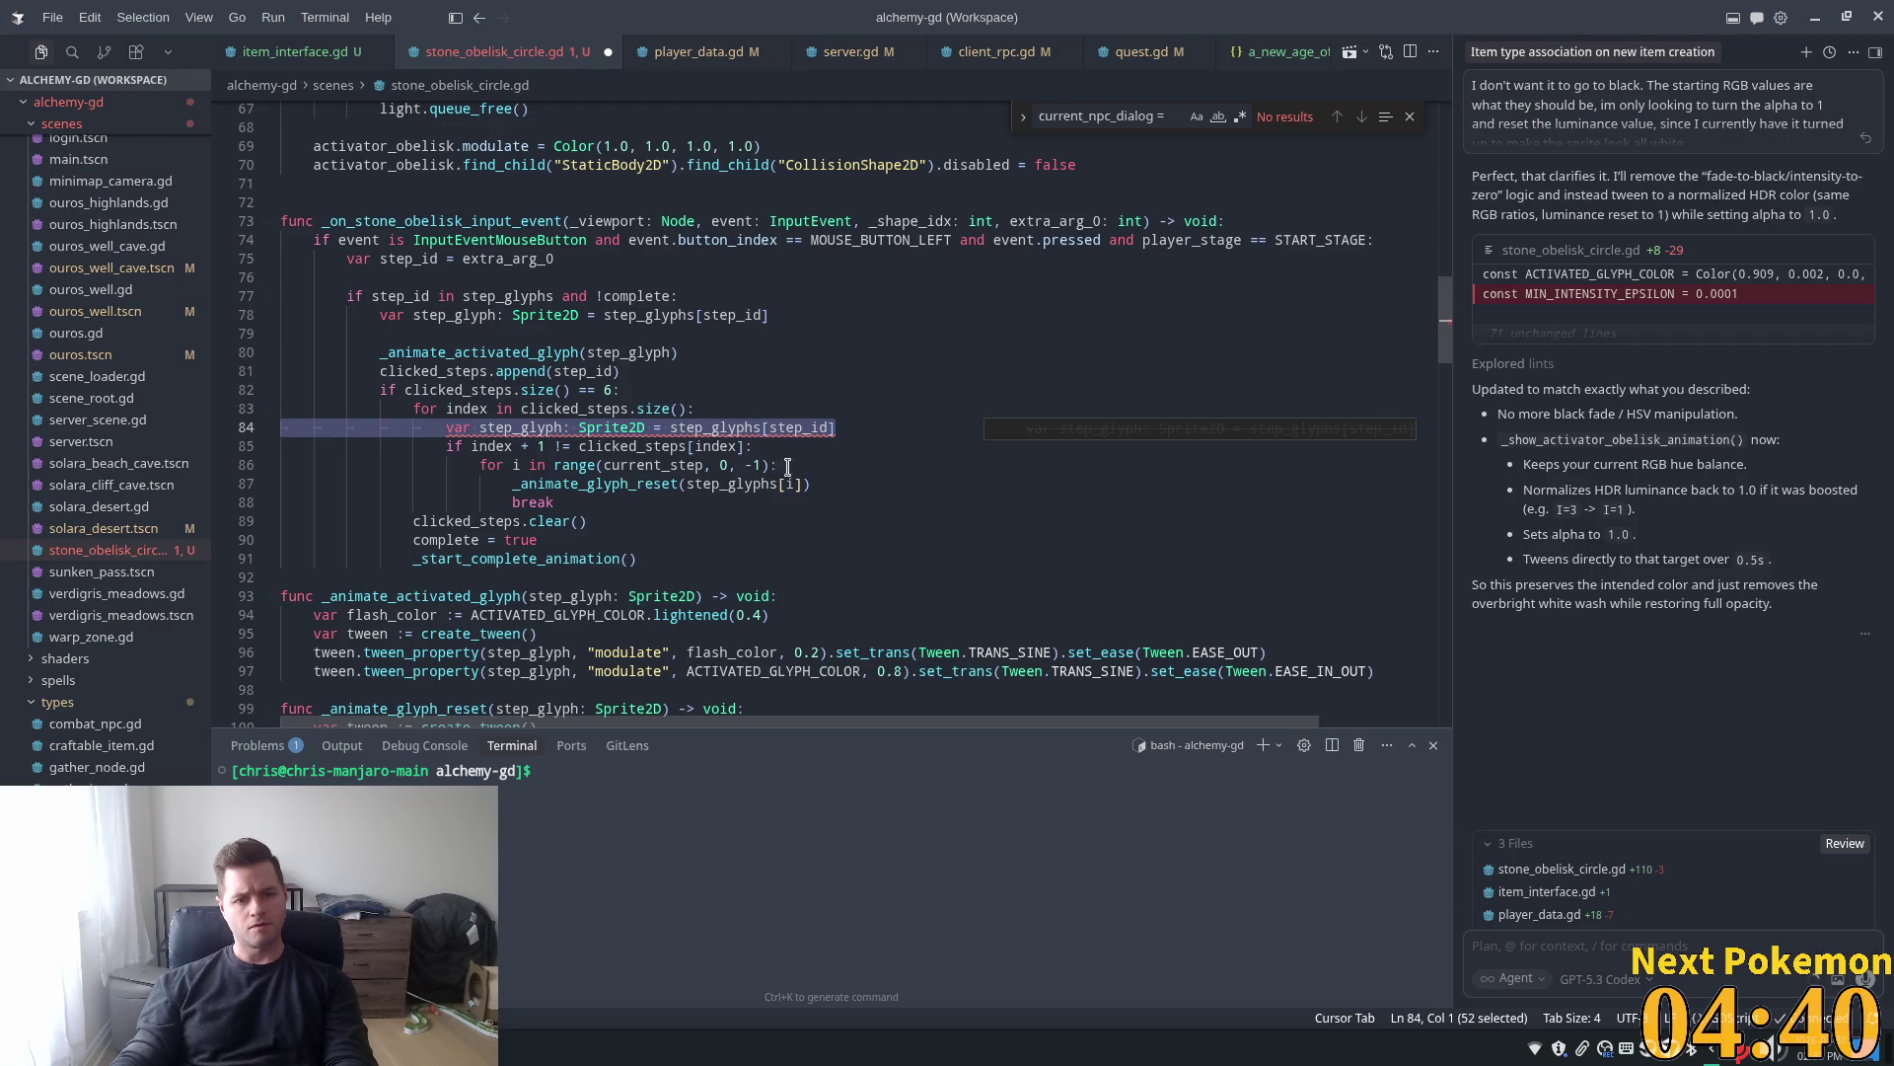
# Delete the duplicate step_glyph declaration line
pyautogui.press('BackSpace')
pyautogui.press('BackSpace')
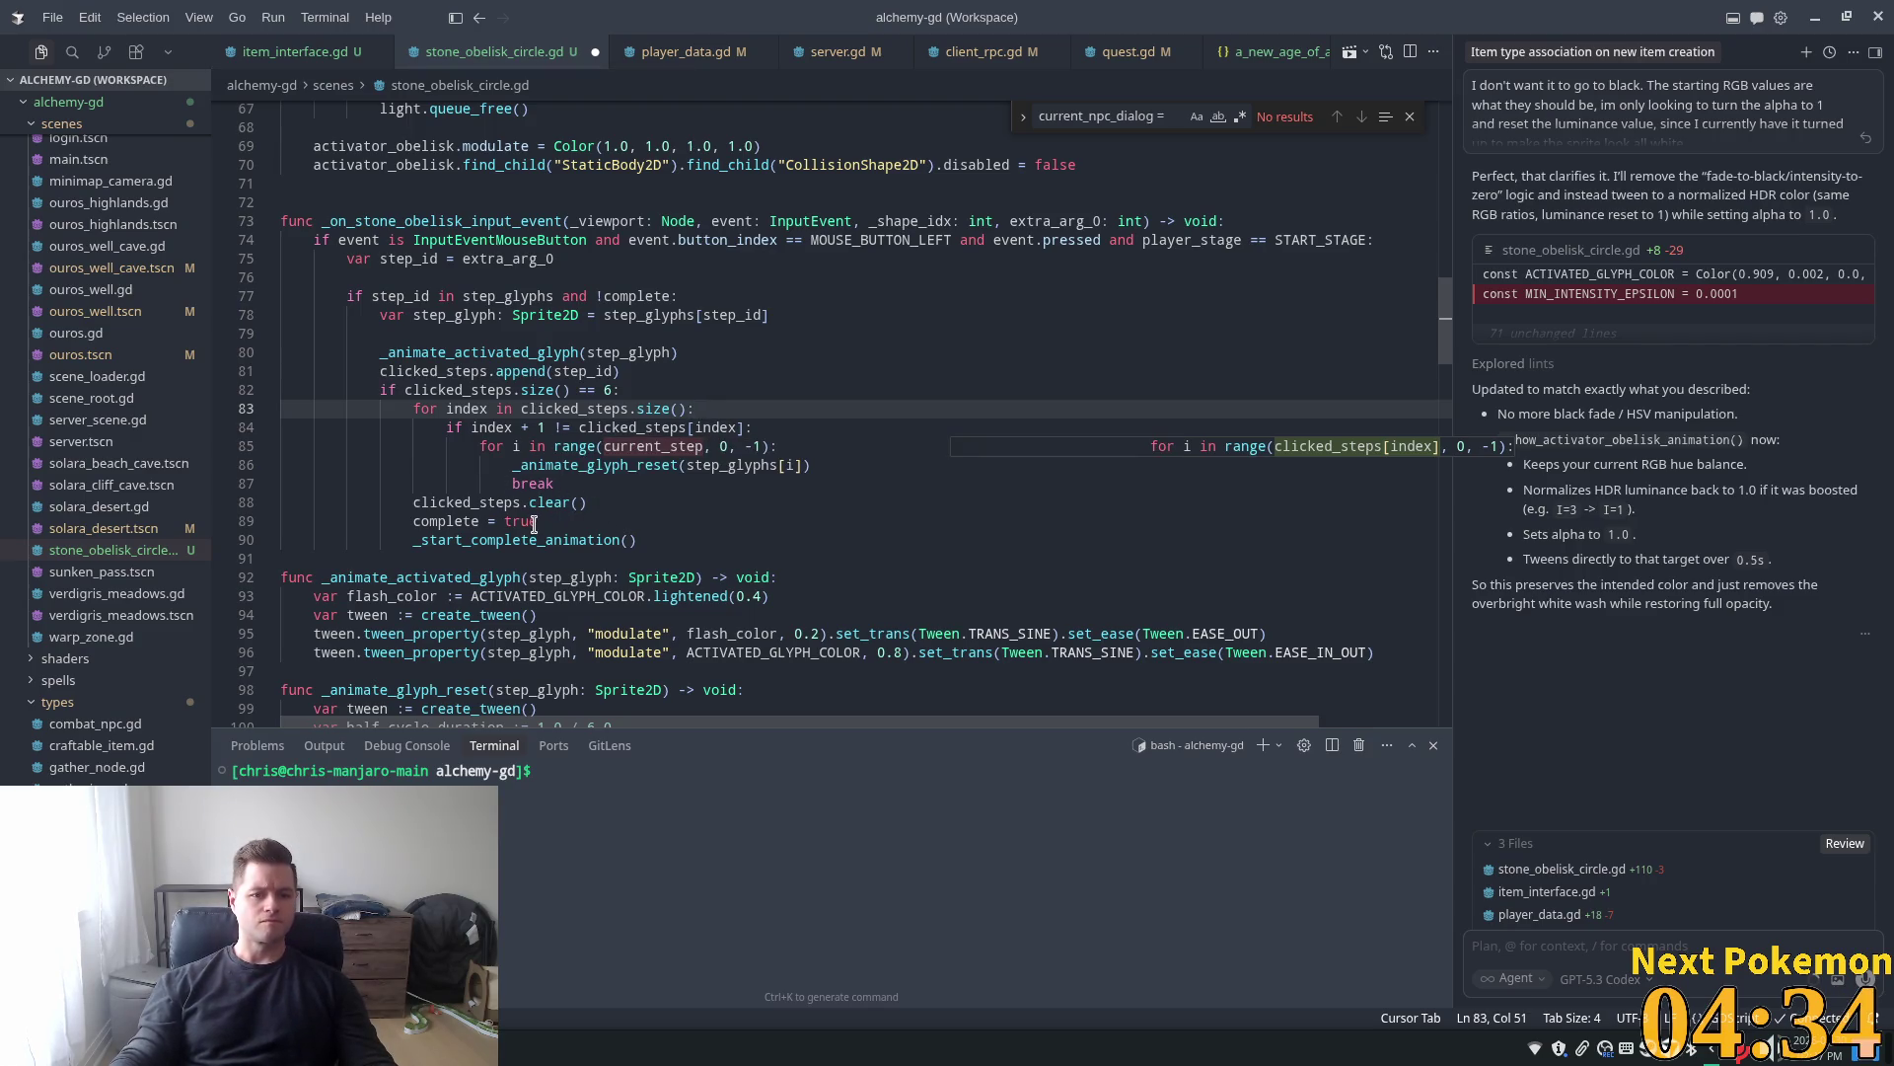
pyautogui.click(498, 473)
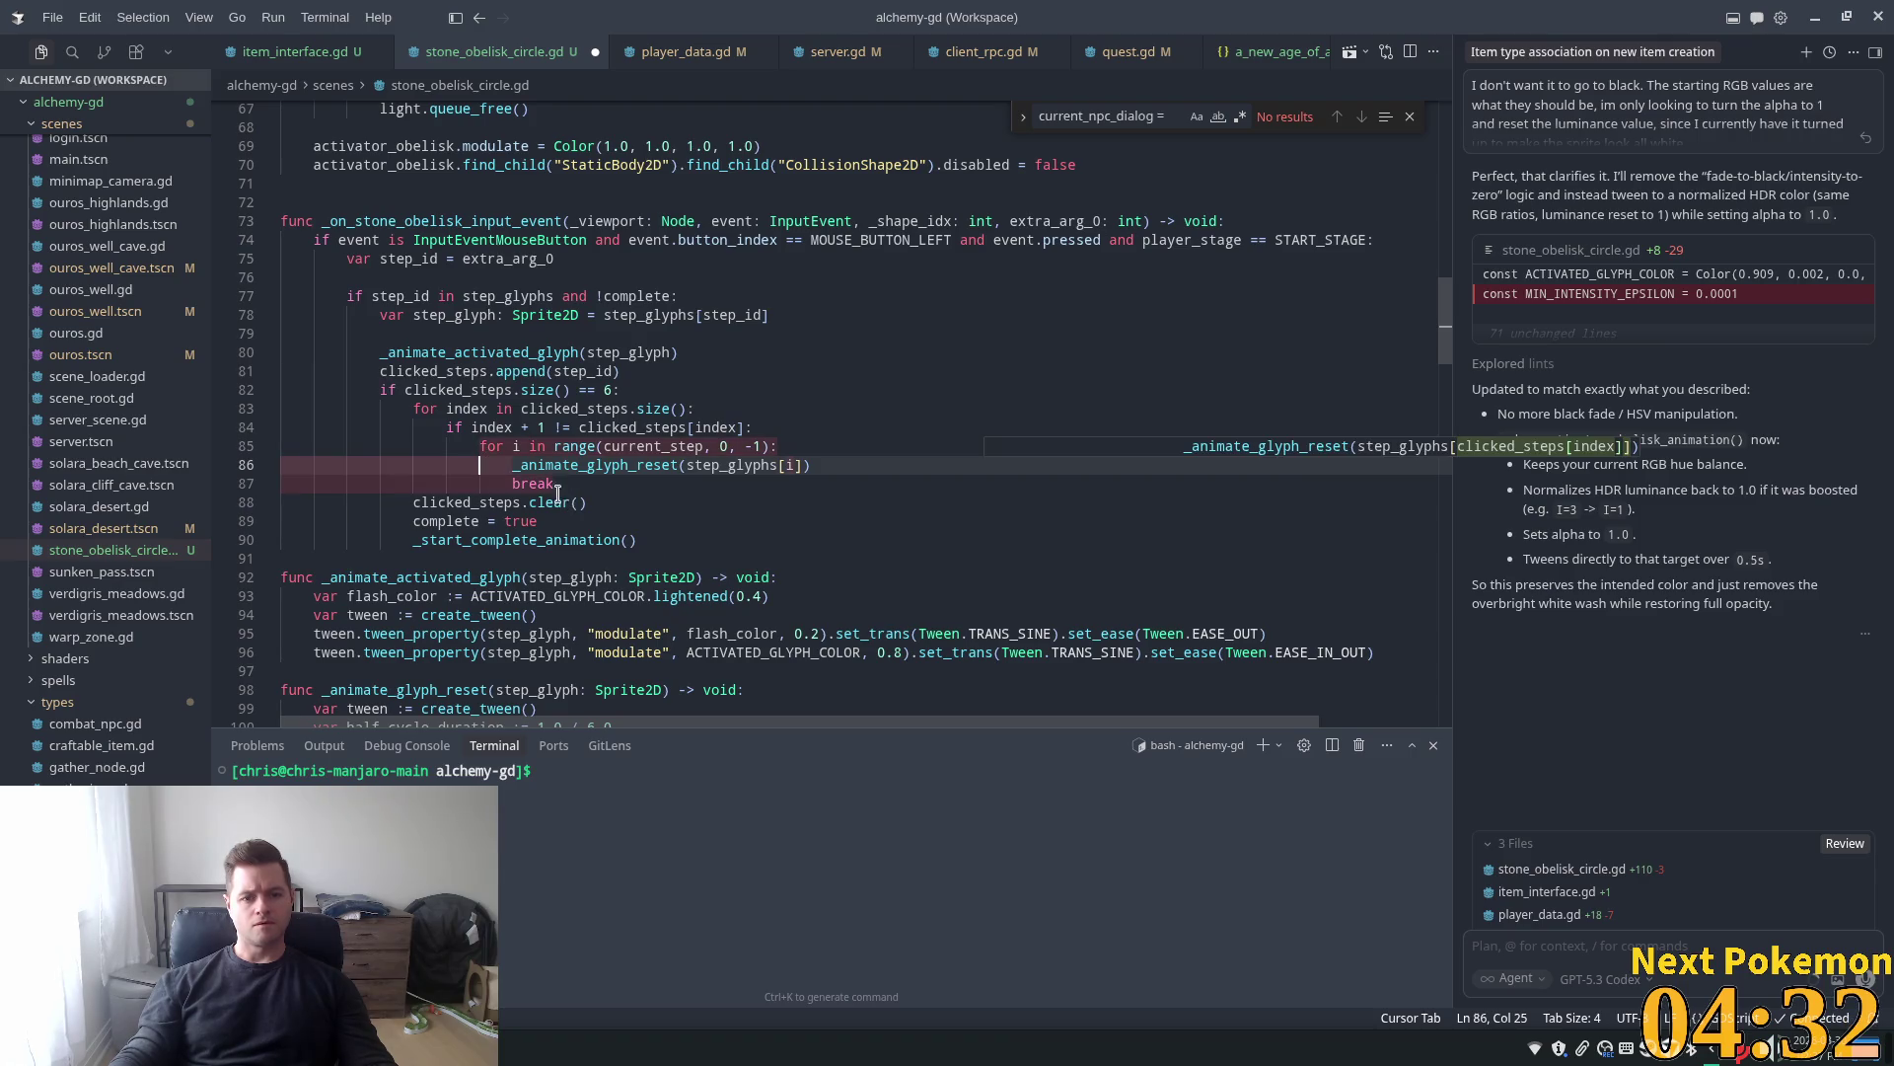
pyautogui.press('Right')
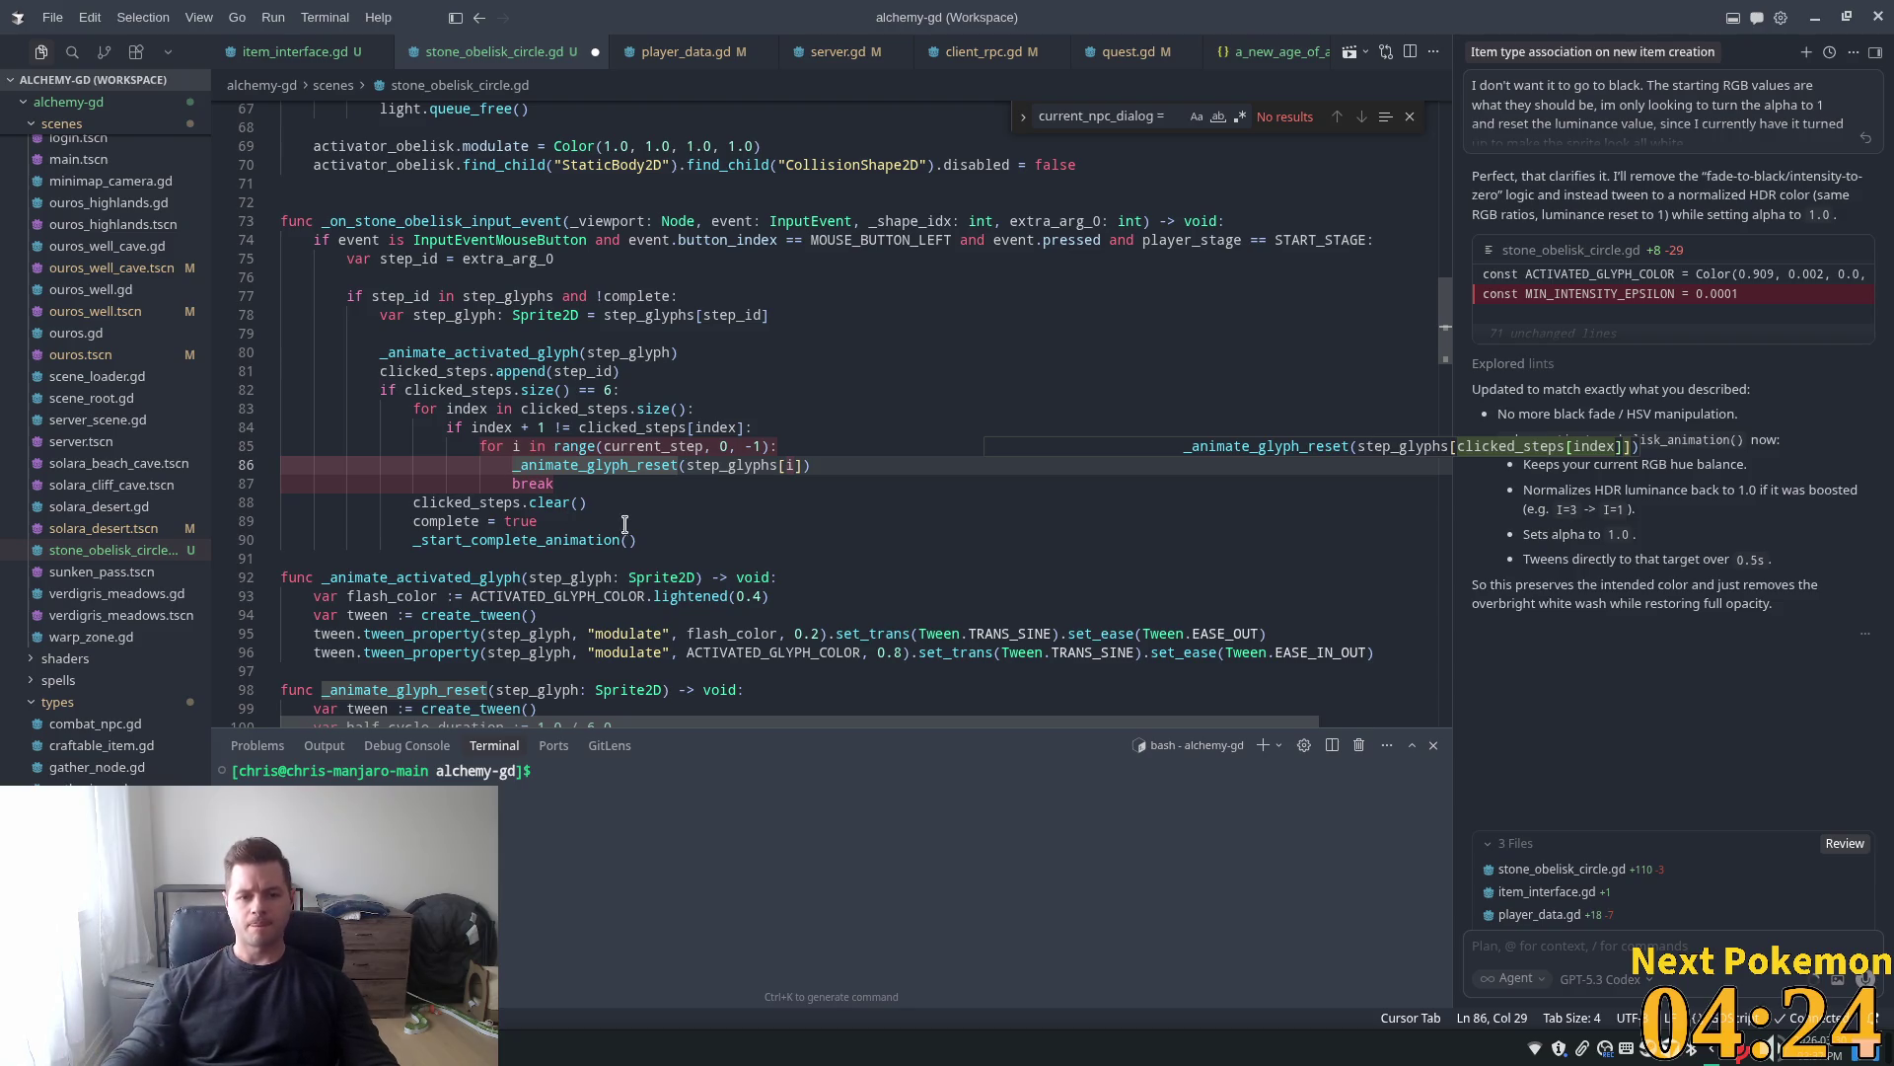
# Remove and restore the clicked_steps.clear() statement, ending on the break line
pyautogui.click(588, 503)
pyautogui.moveTo(588, 503); pyautogui.dragTo(418, 503)
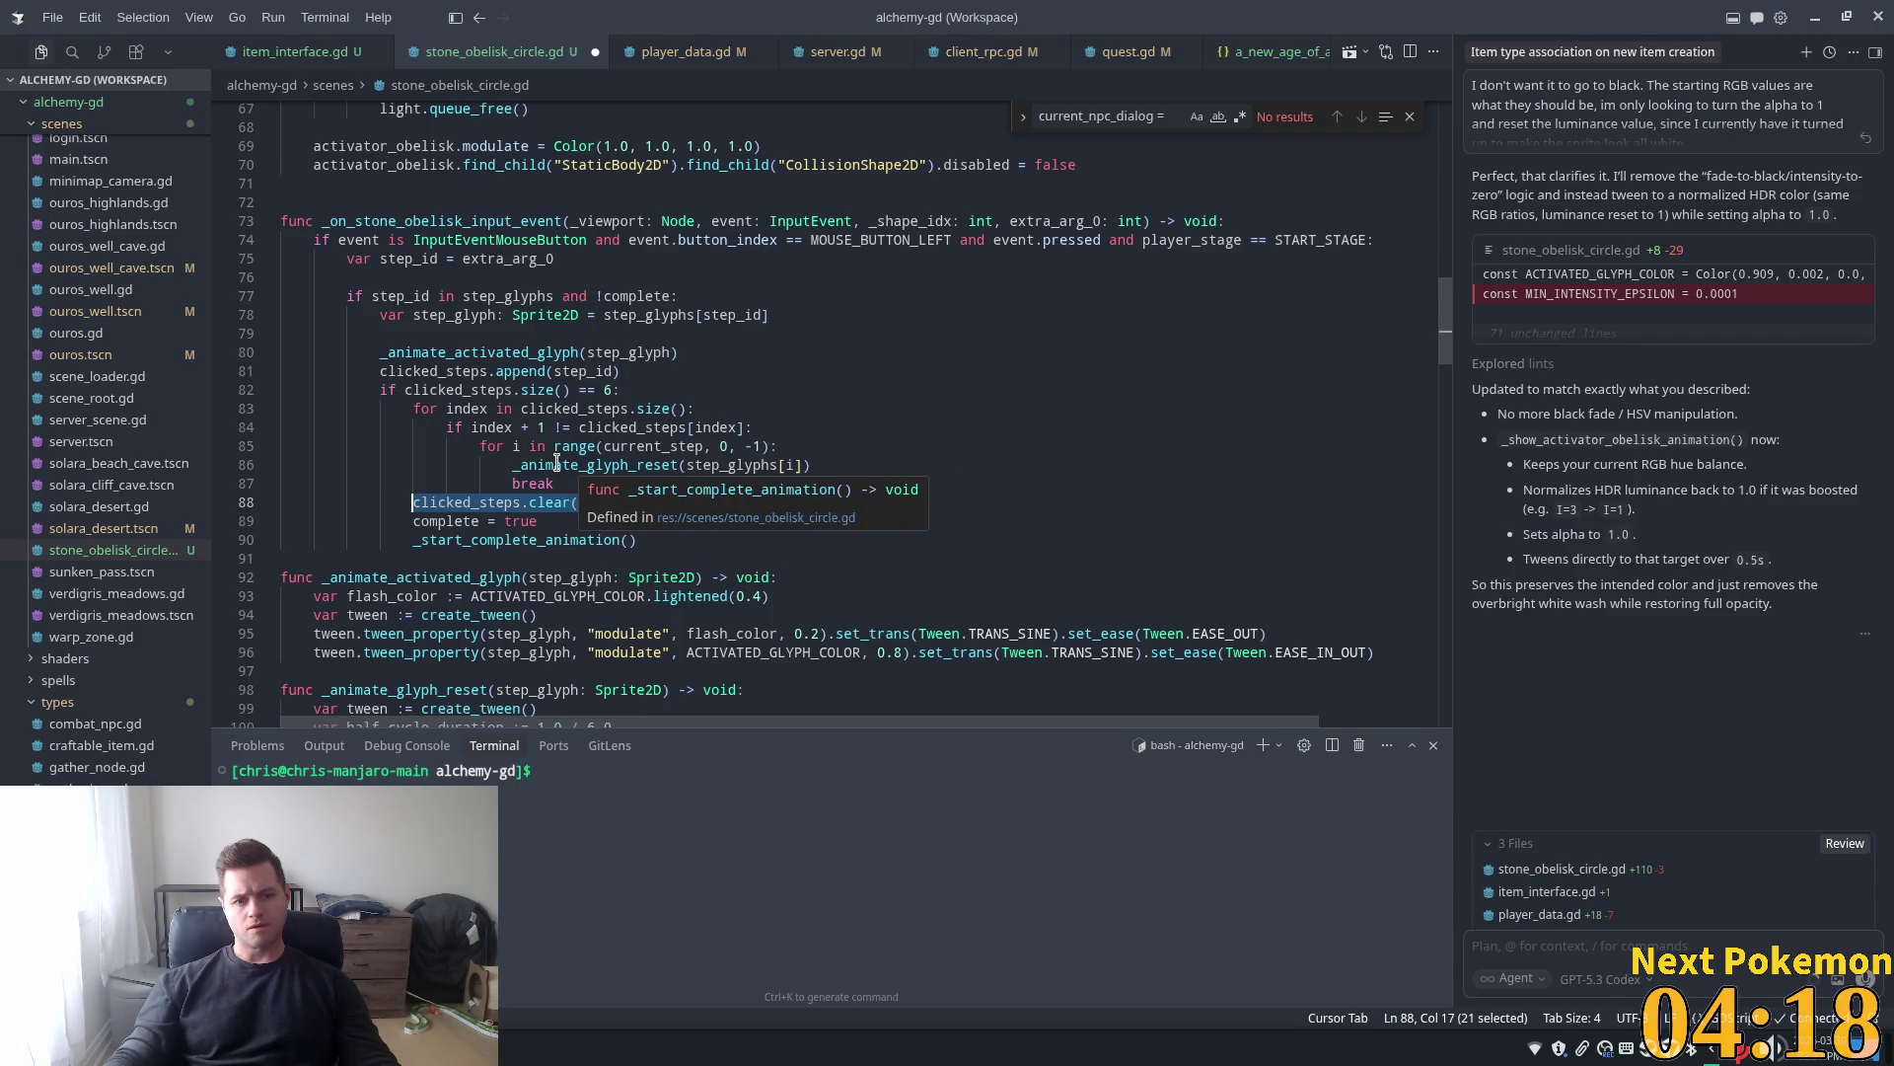
pyautogui.press('BackSpace')
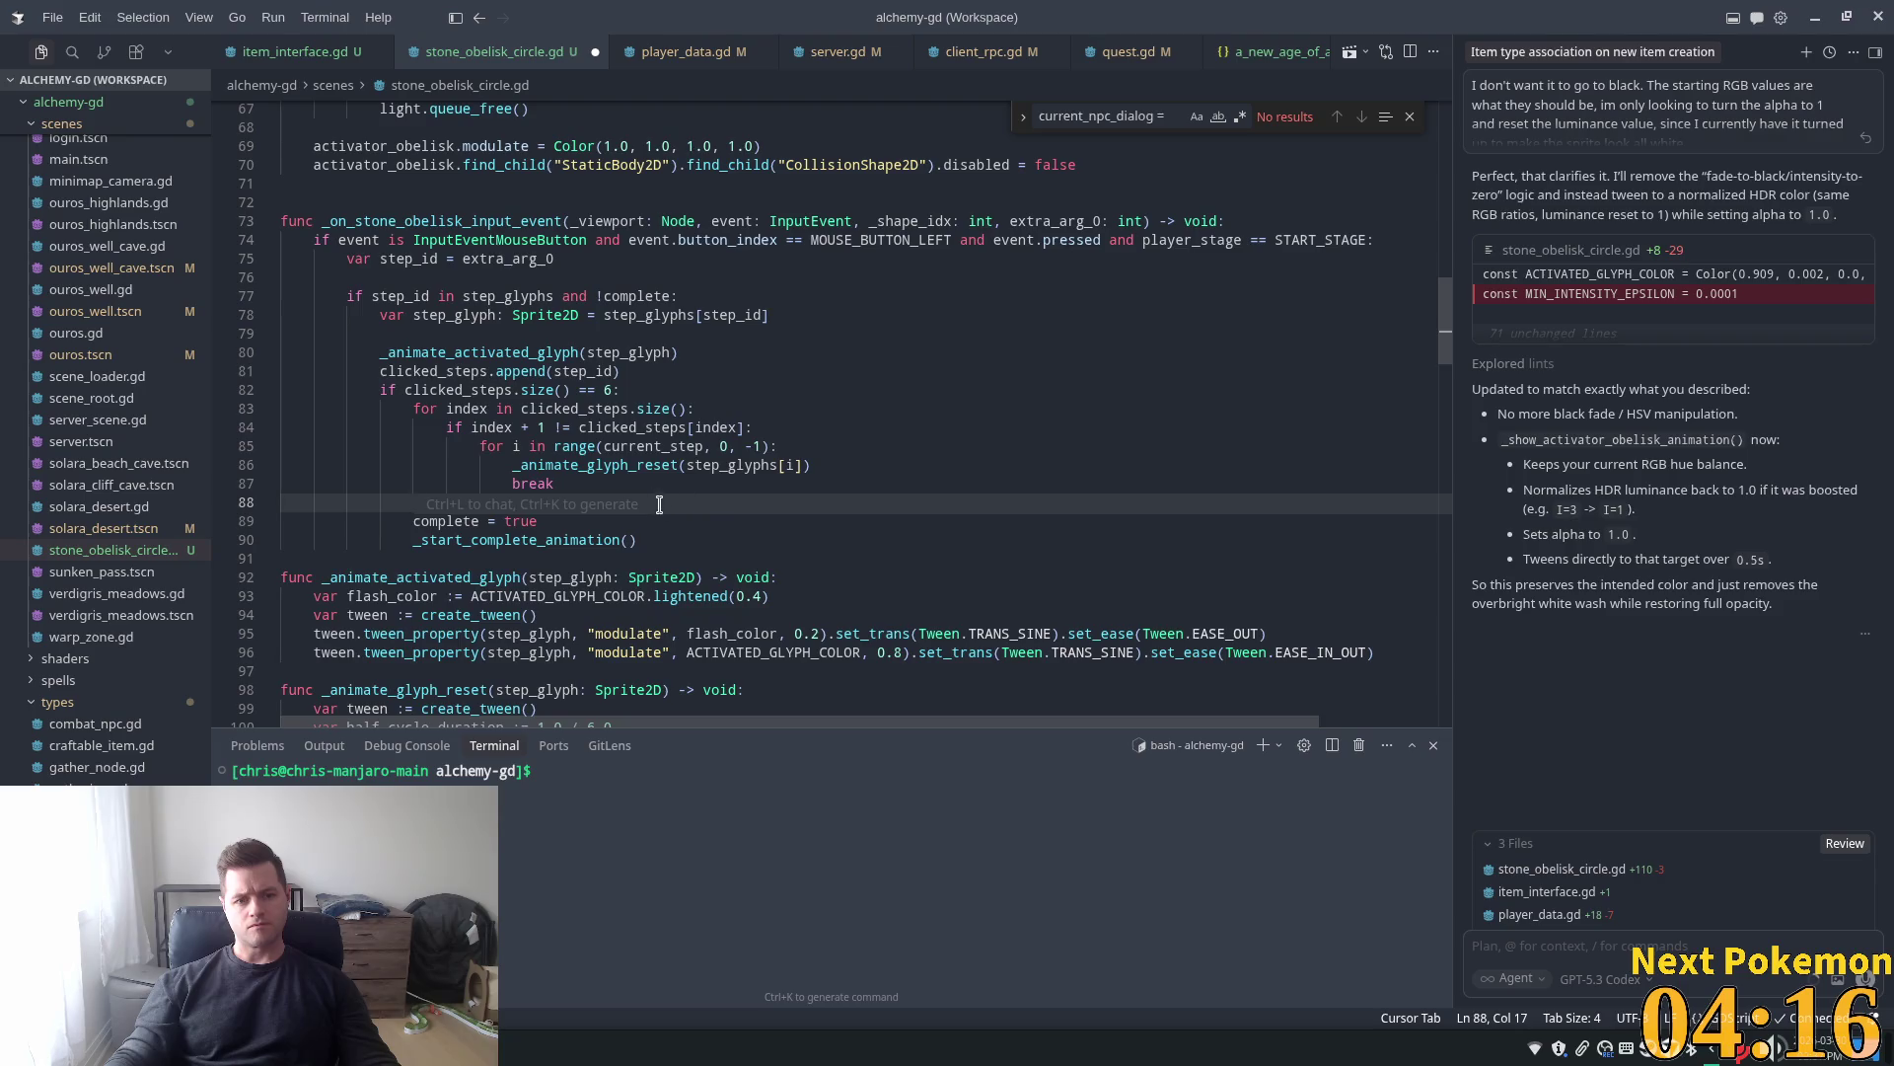
pyautogui.write('clicked_steps.clear()')
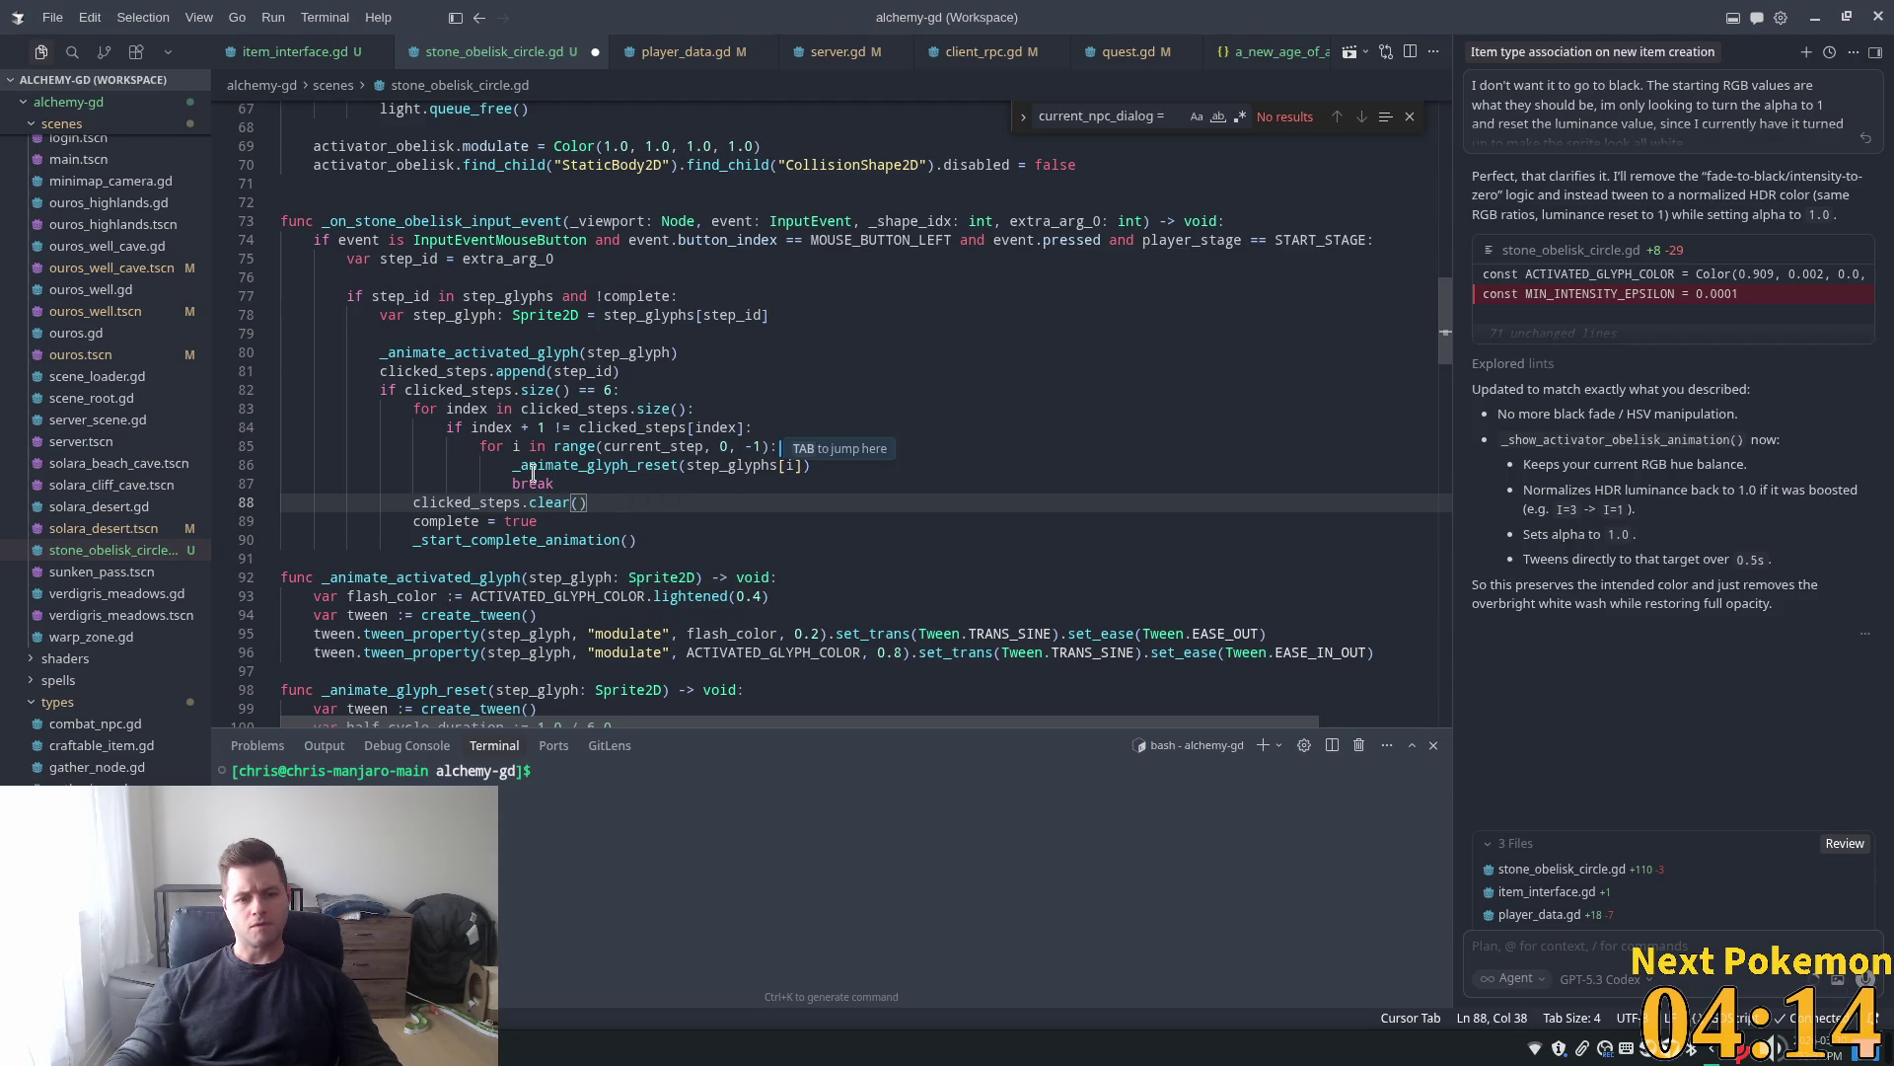
pyautogui.press('Up')
pyautogui.press('Up')
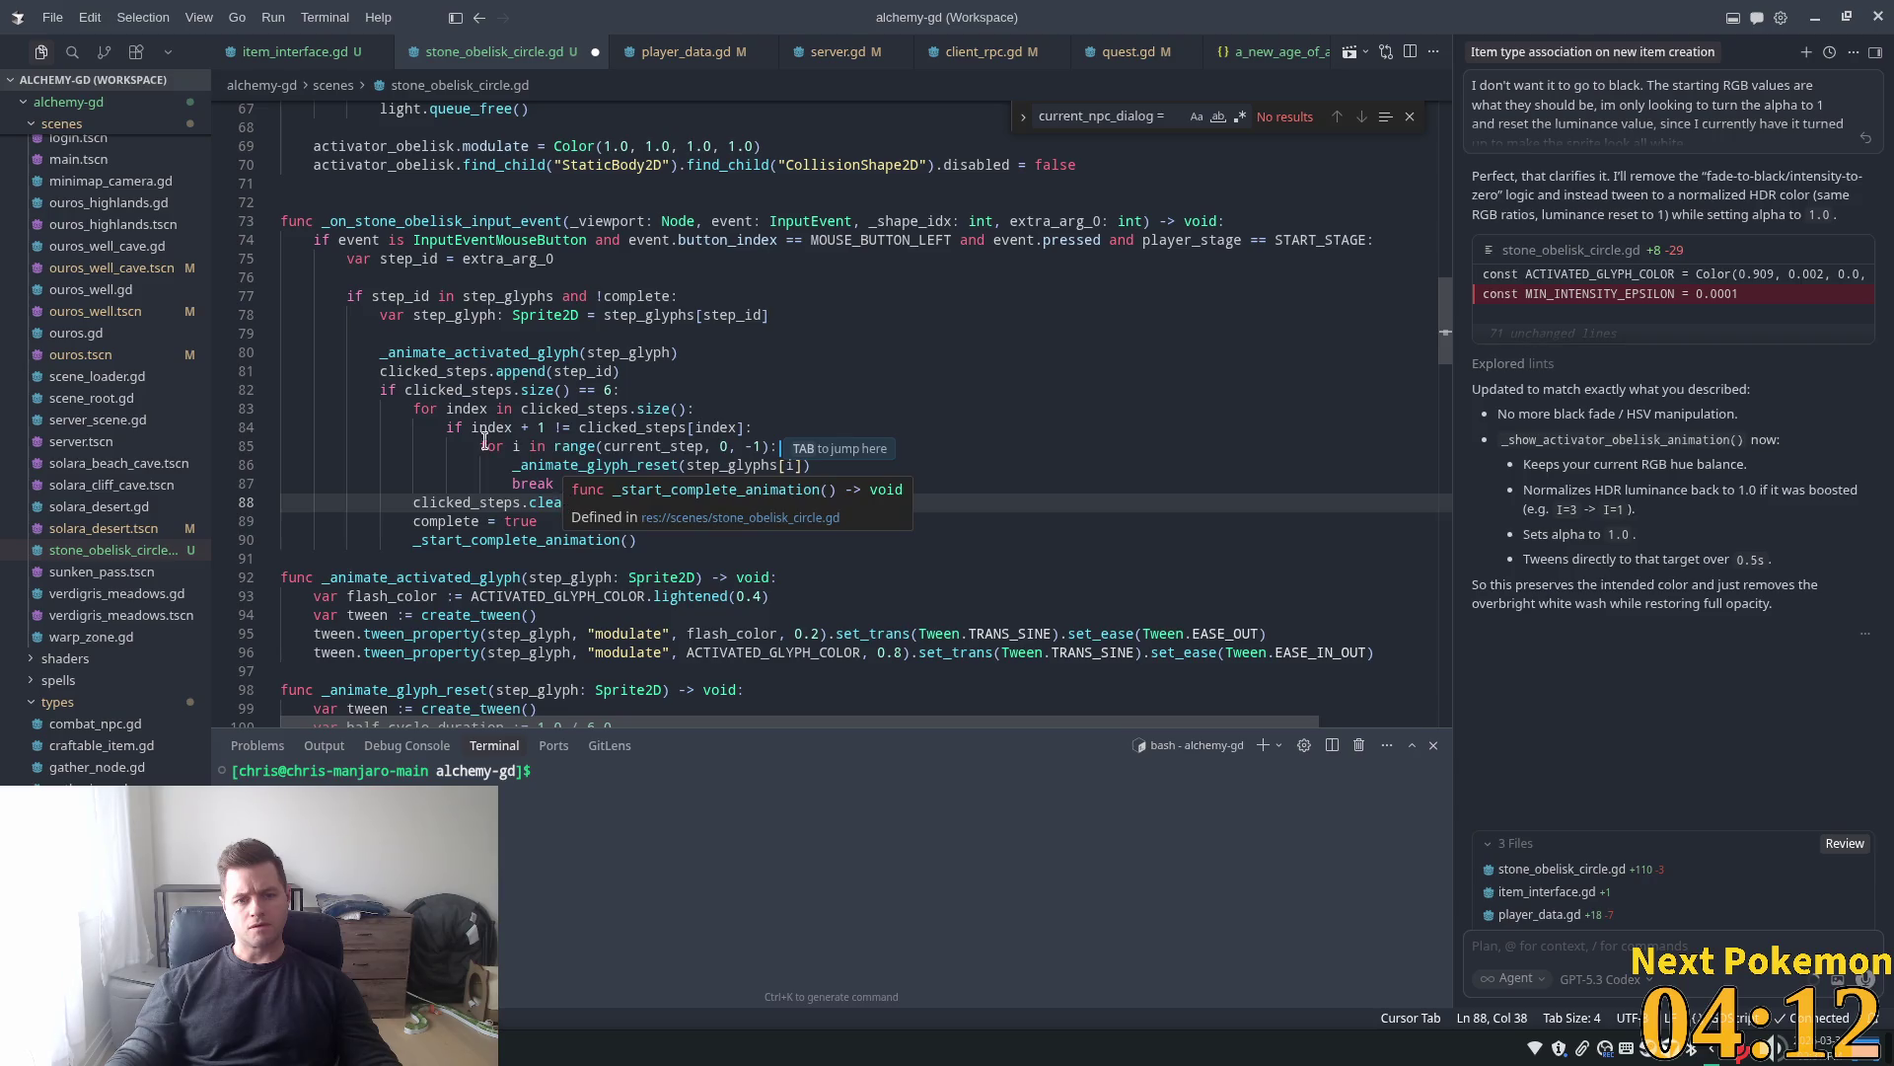
pyautogui.press('Down')
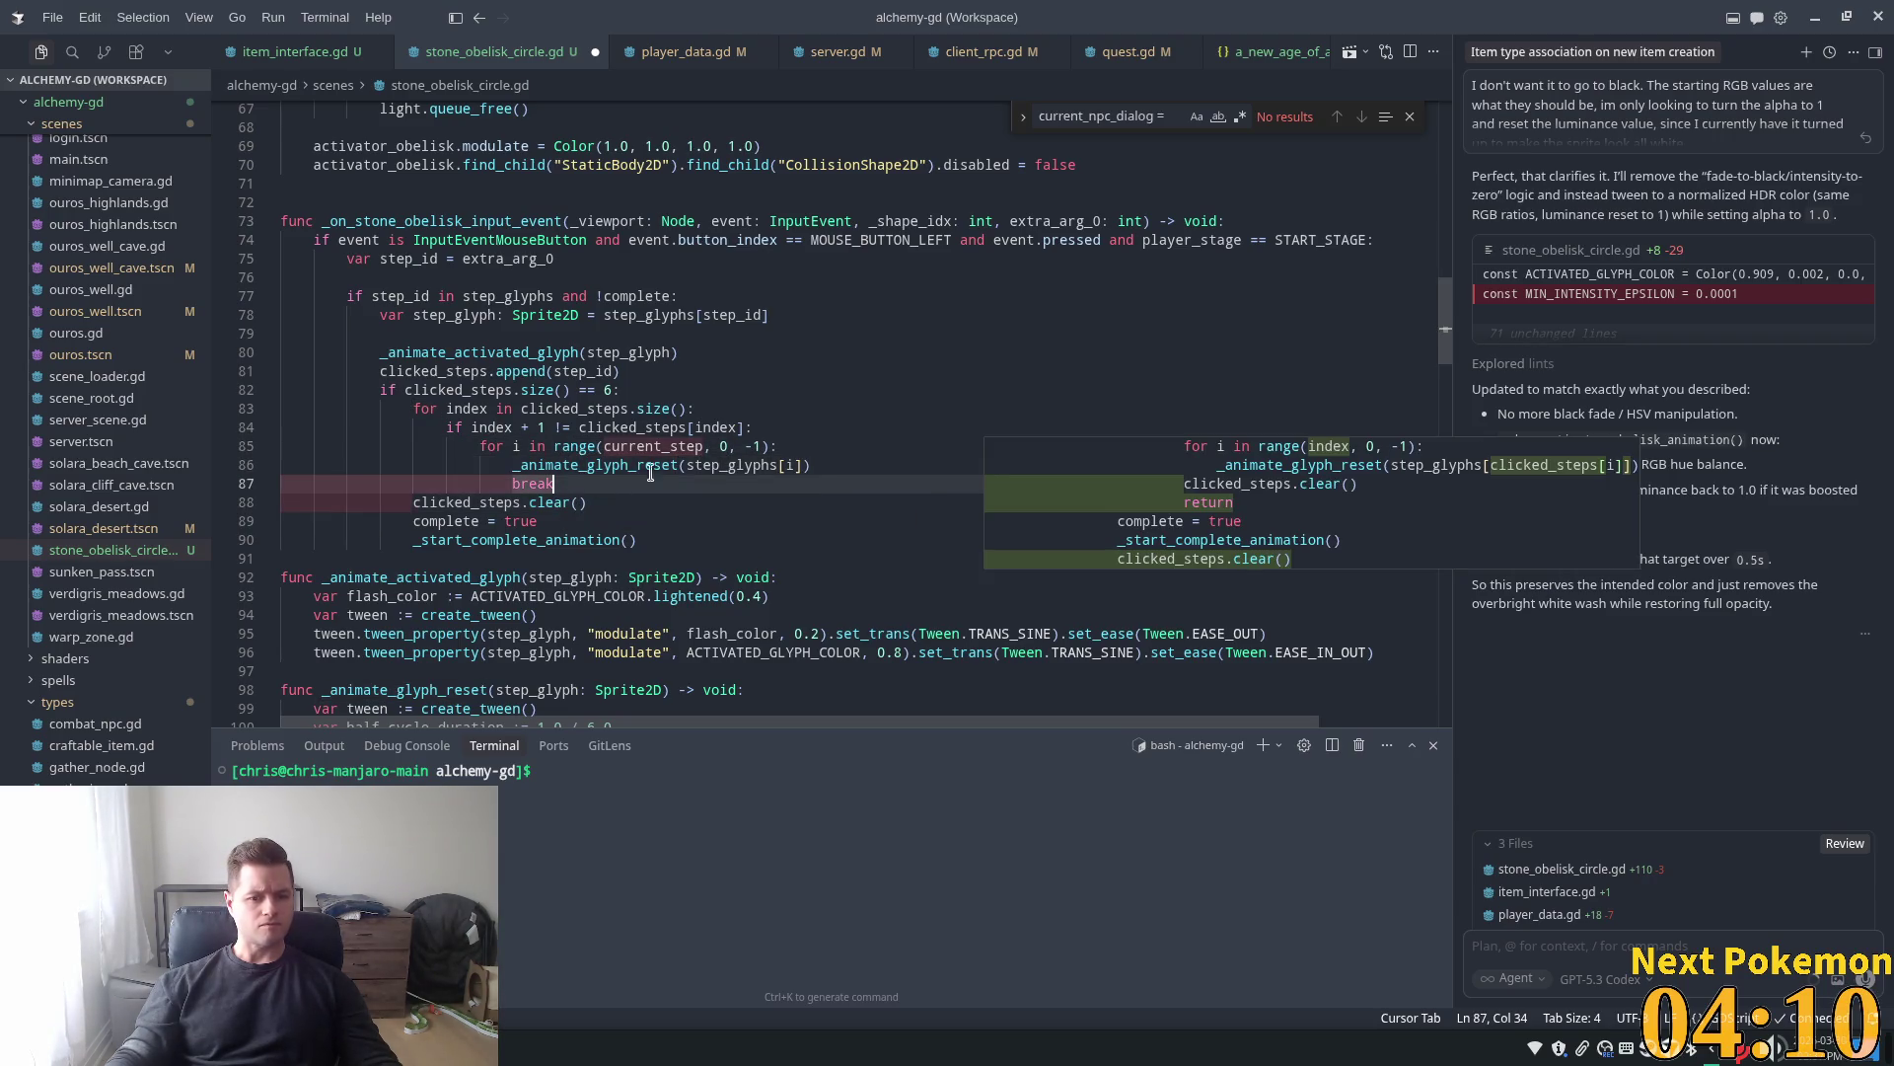
# Replace break with clicked_steps.clear() followed by an early return
pyautogui.press('BackSpace')
pyautogui.press('BackSpace')
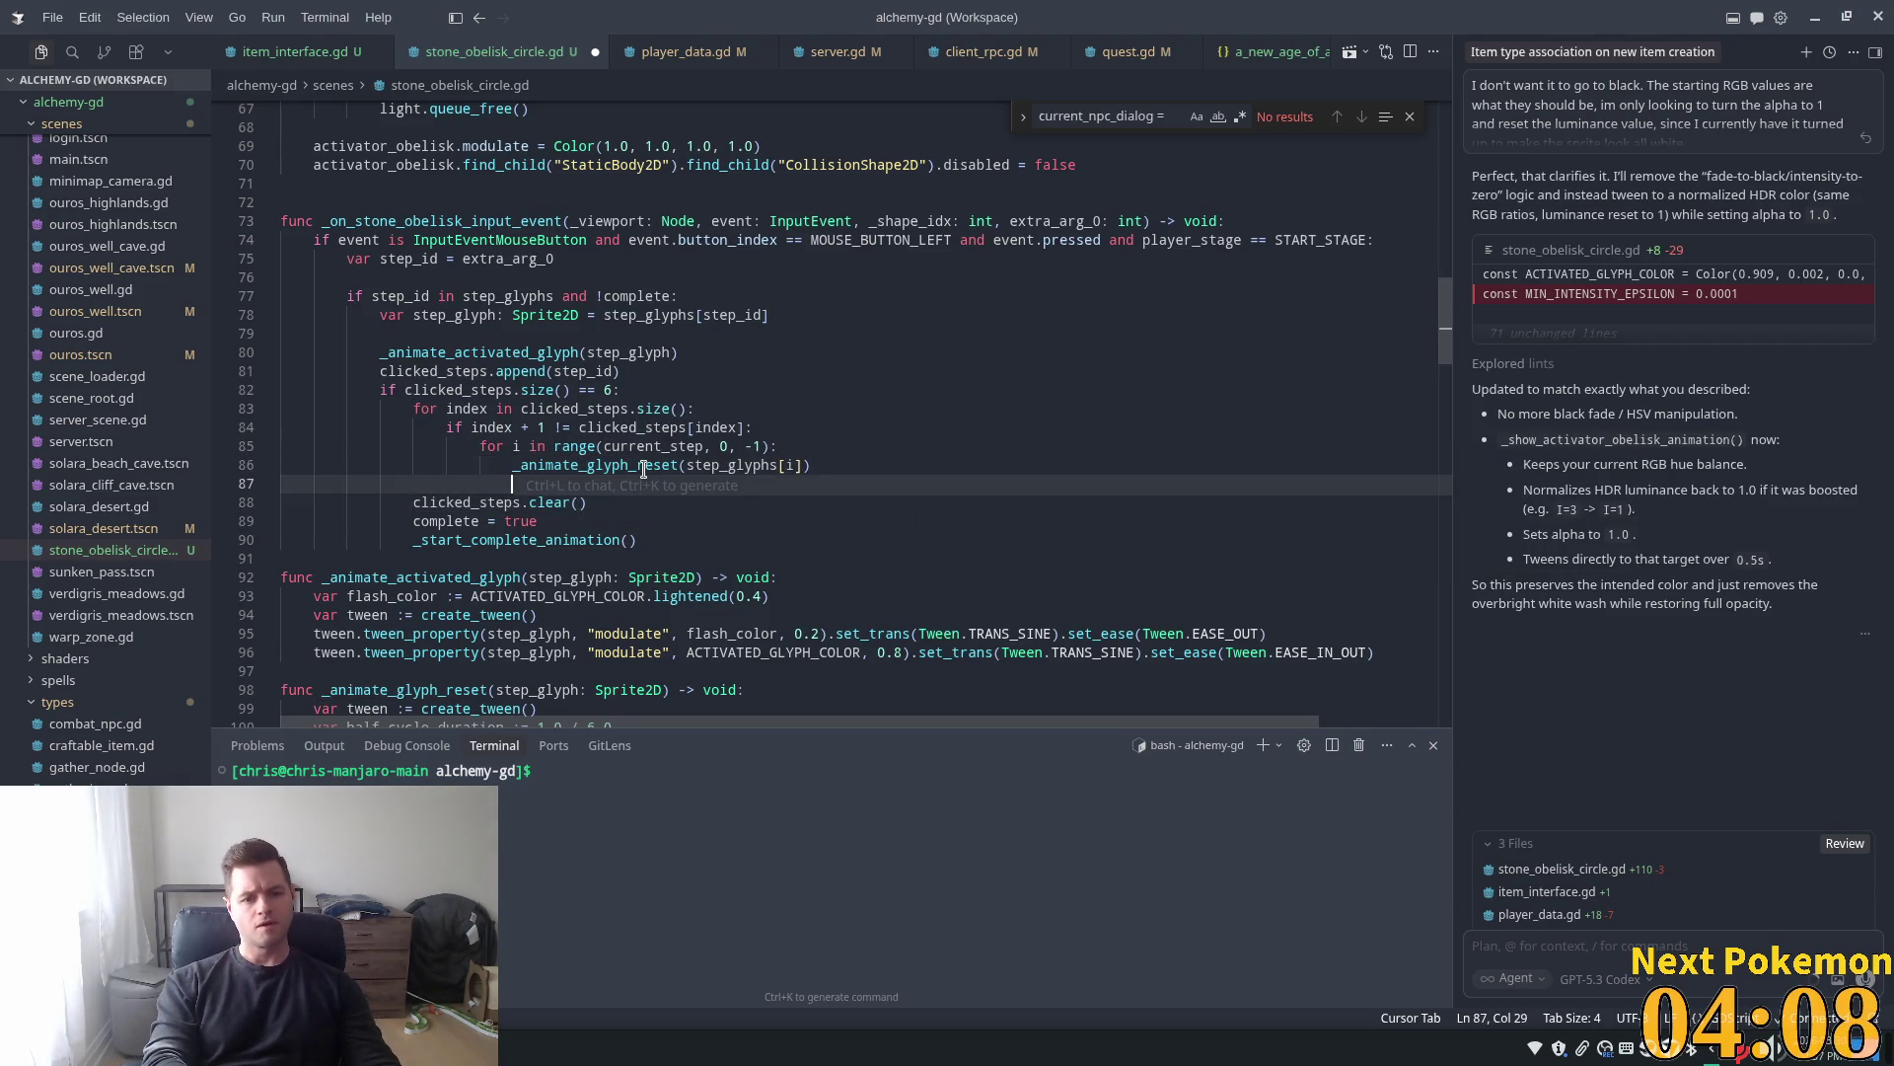
pyautogui.write('clicked_steps.clear()')
pyautogui.press('Tab')
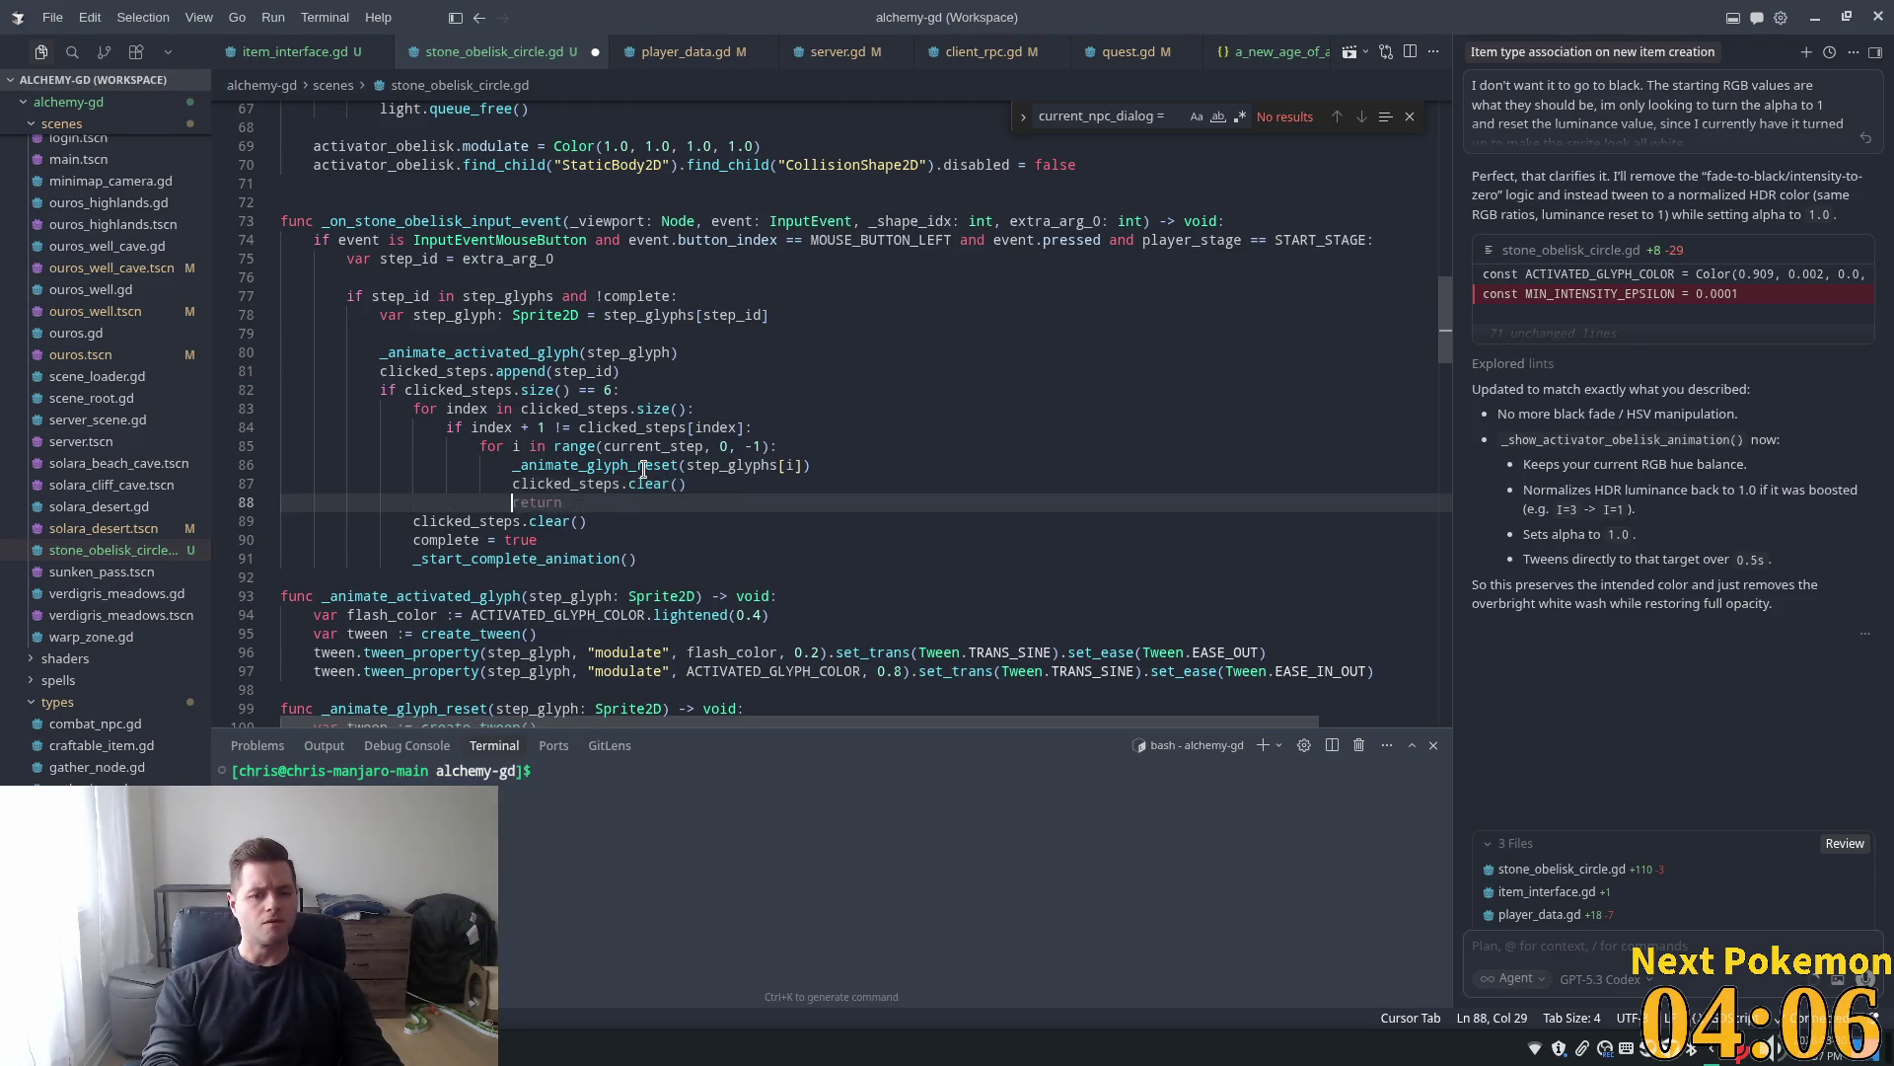
pyautogui.press('Tab')
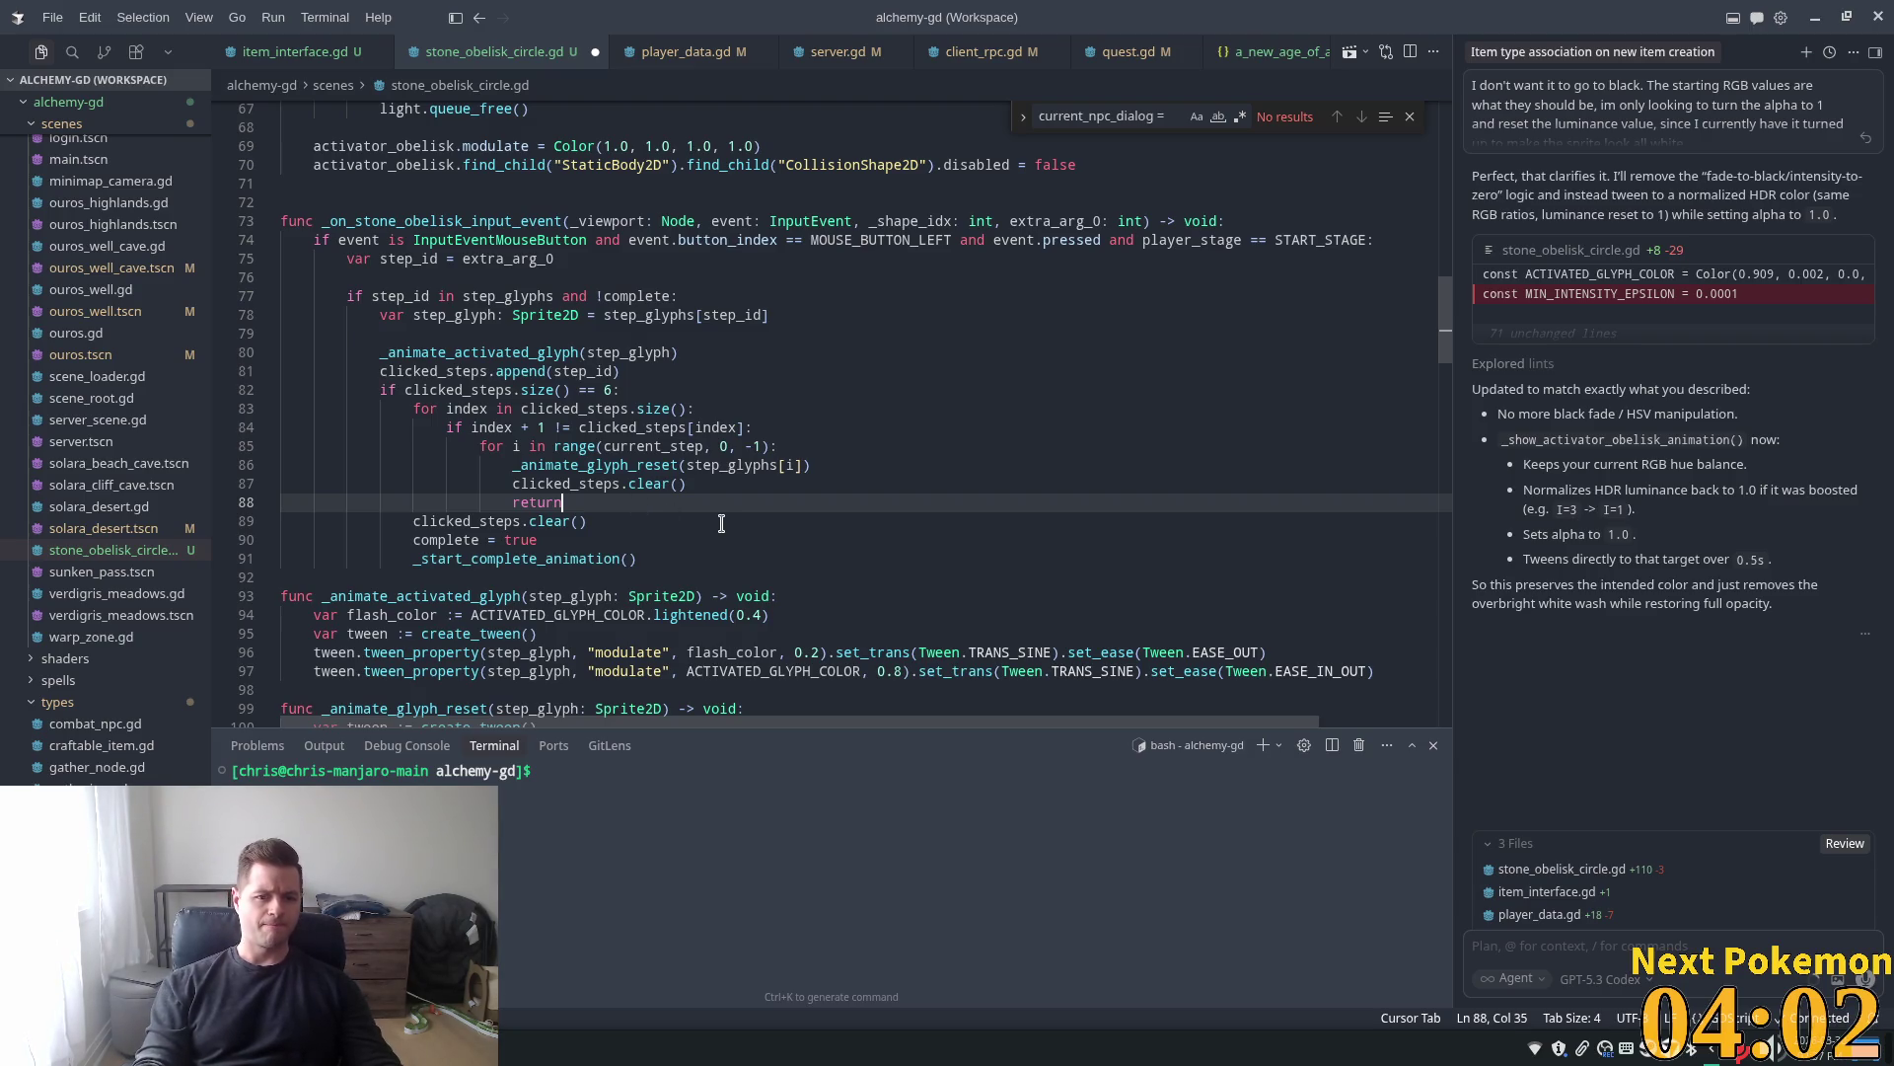
pyautogui.press('Return')
pyautogui.press('BackSpace')
pyautogui.press('BackSpace')
pyautogui.press('BackSpace')
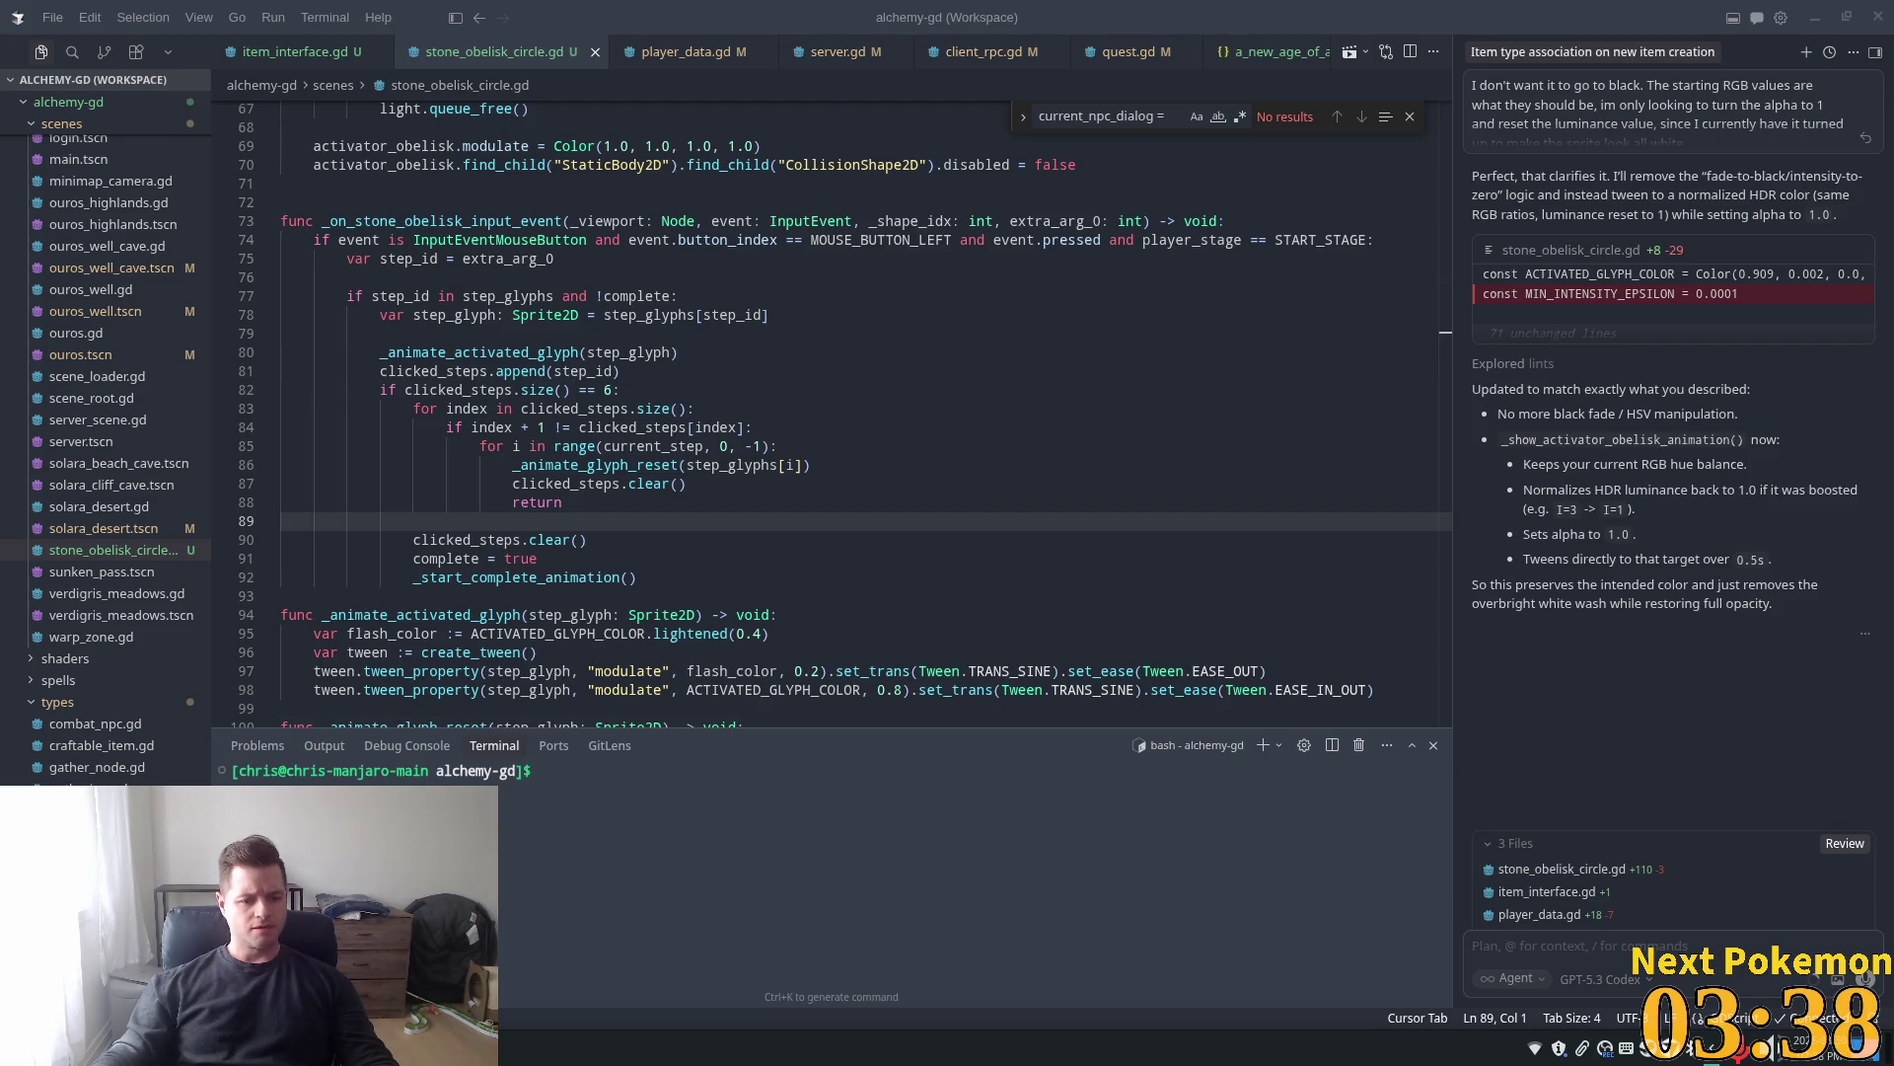
# In phpMyAdmin, set the third player_quests row's stage to 9
pyautogui.hotkey('alt', 'Tab')
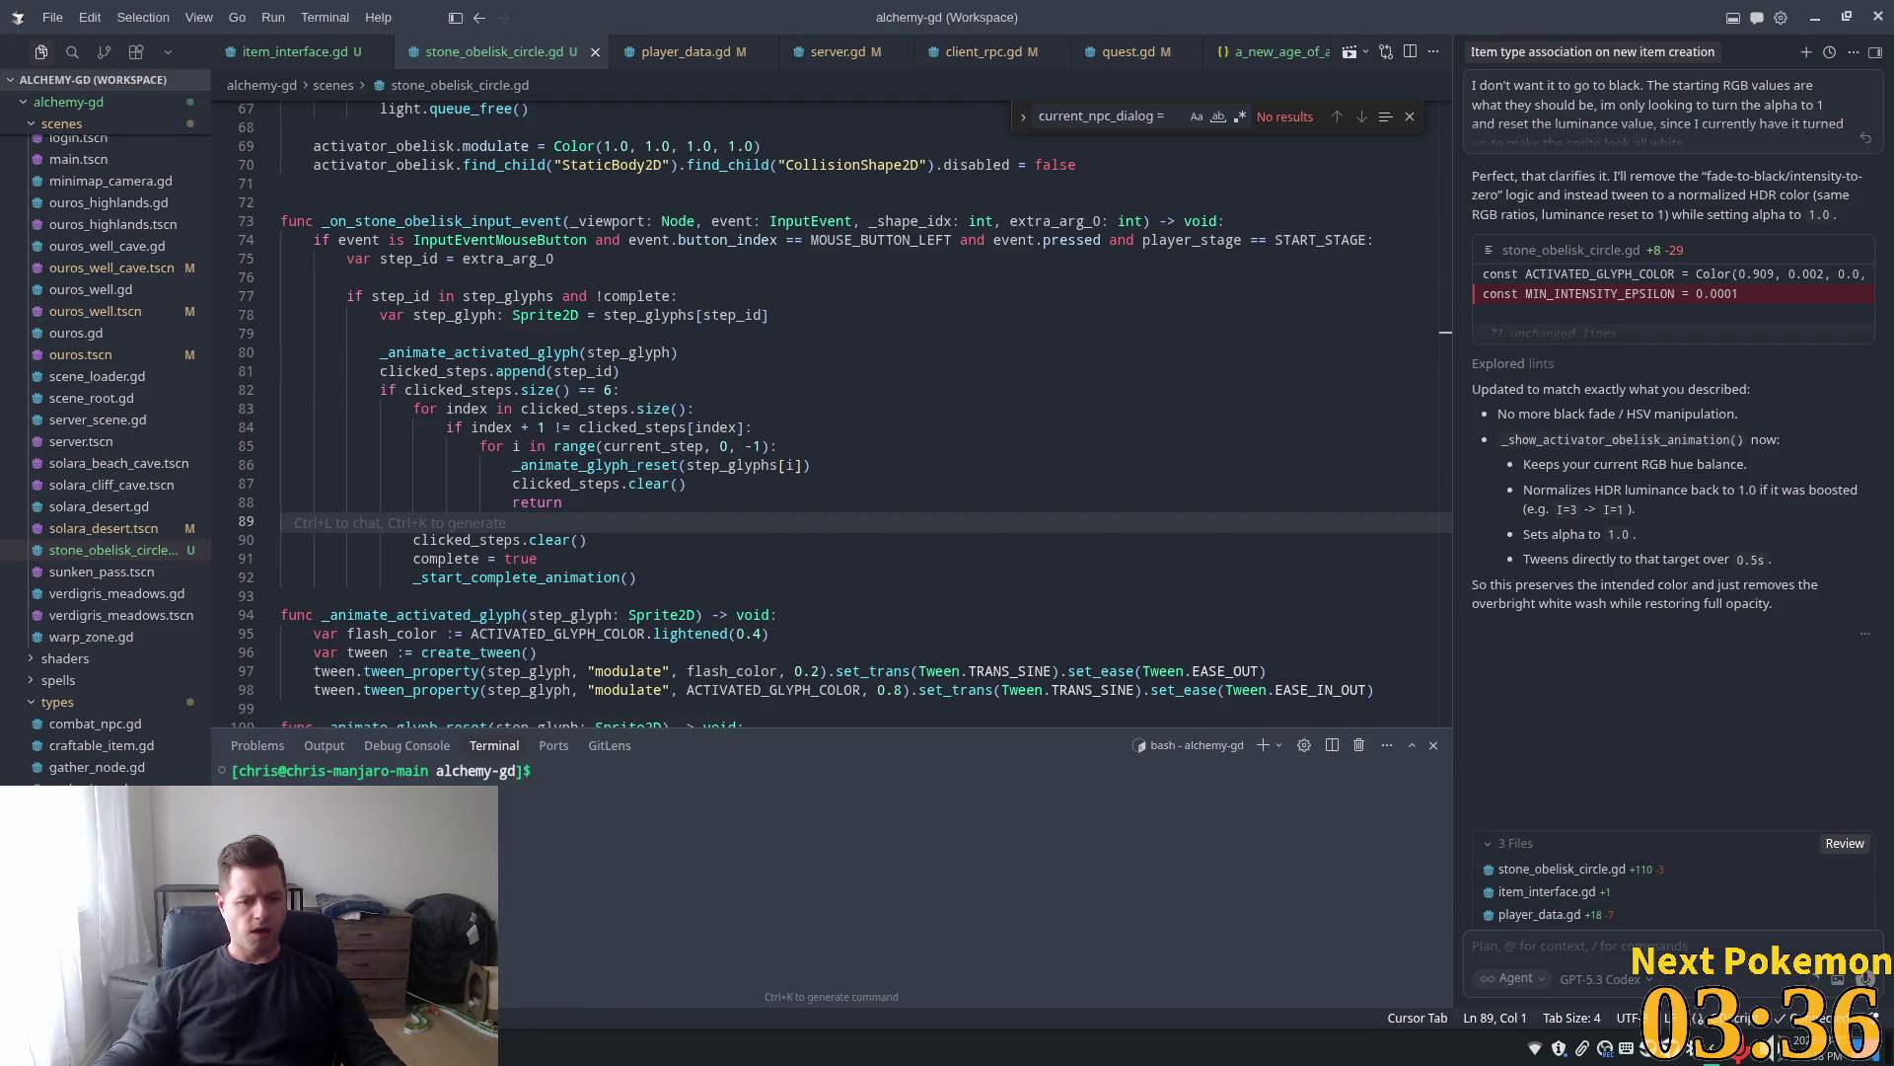
pyautogui.hotkey('alt', 'Tab')
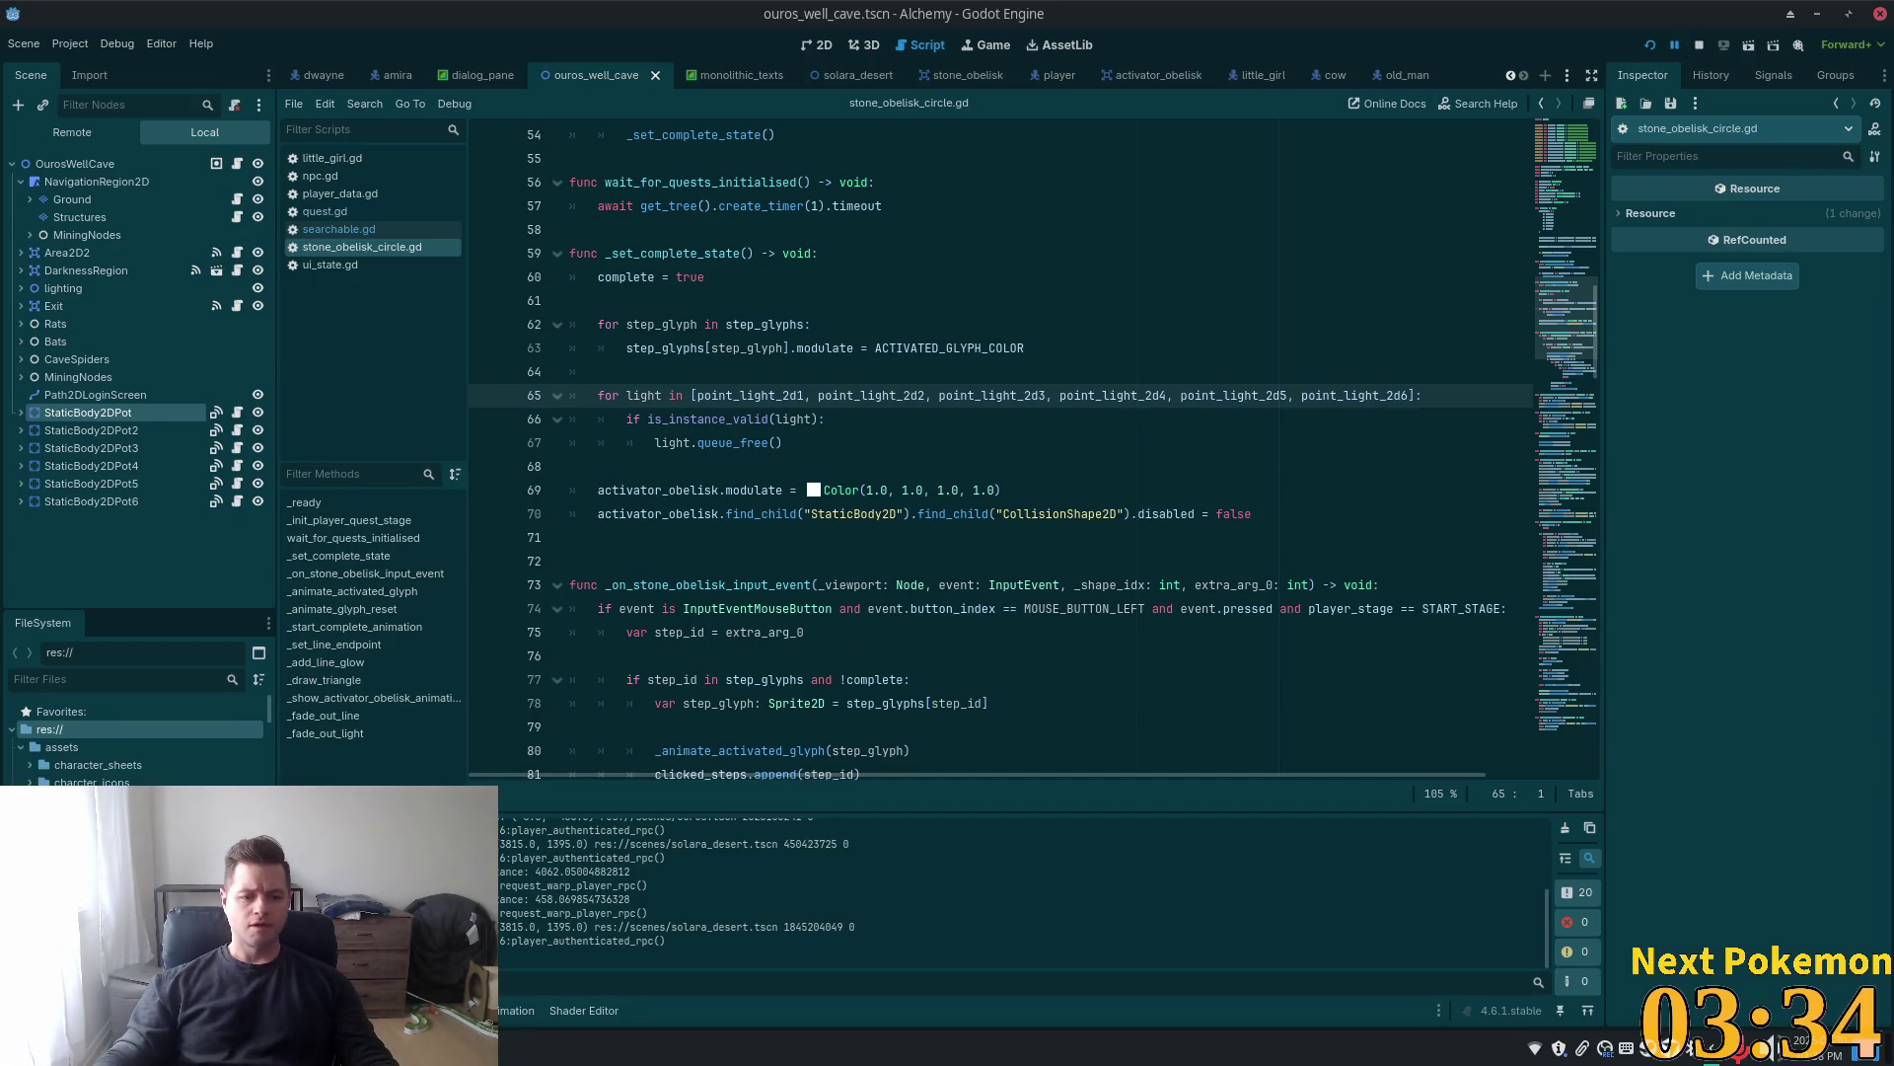
pyautogui.hotkey('alt', 'Tab')
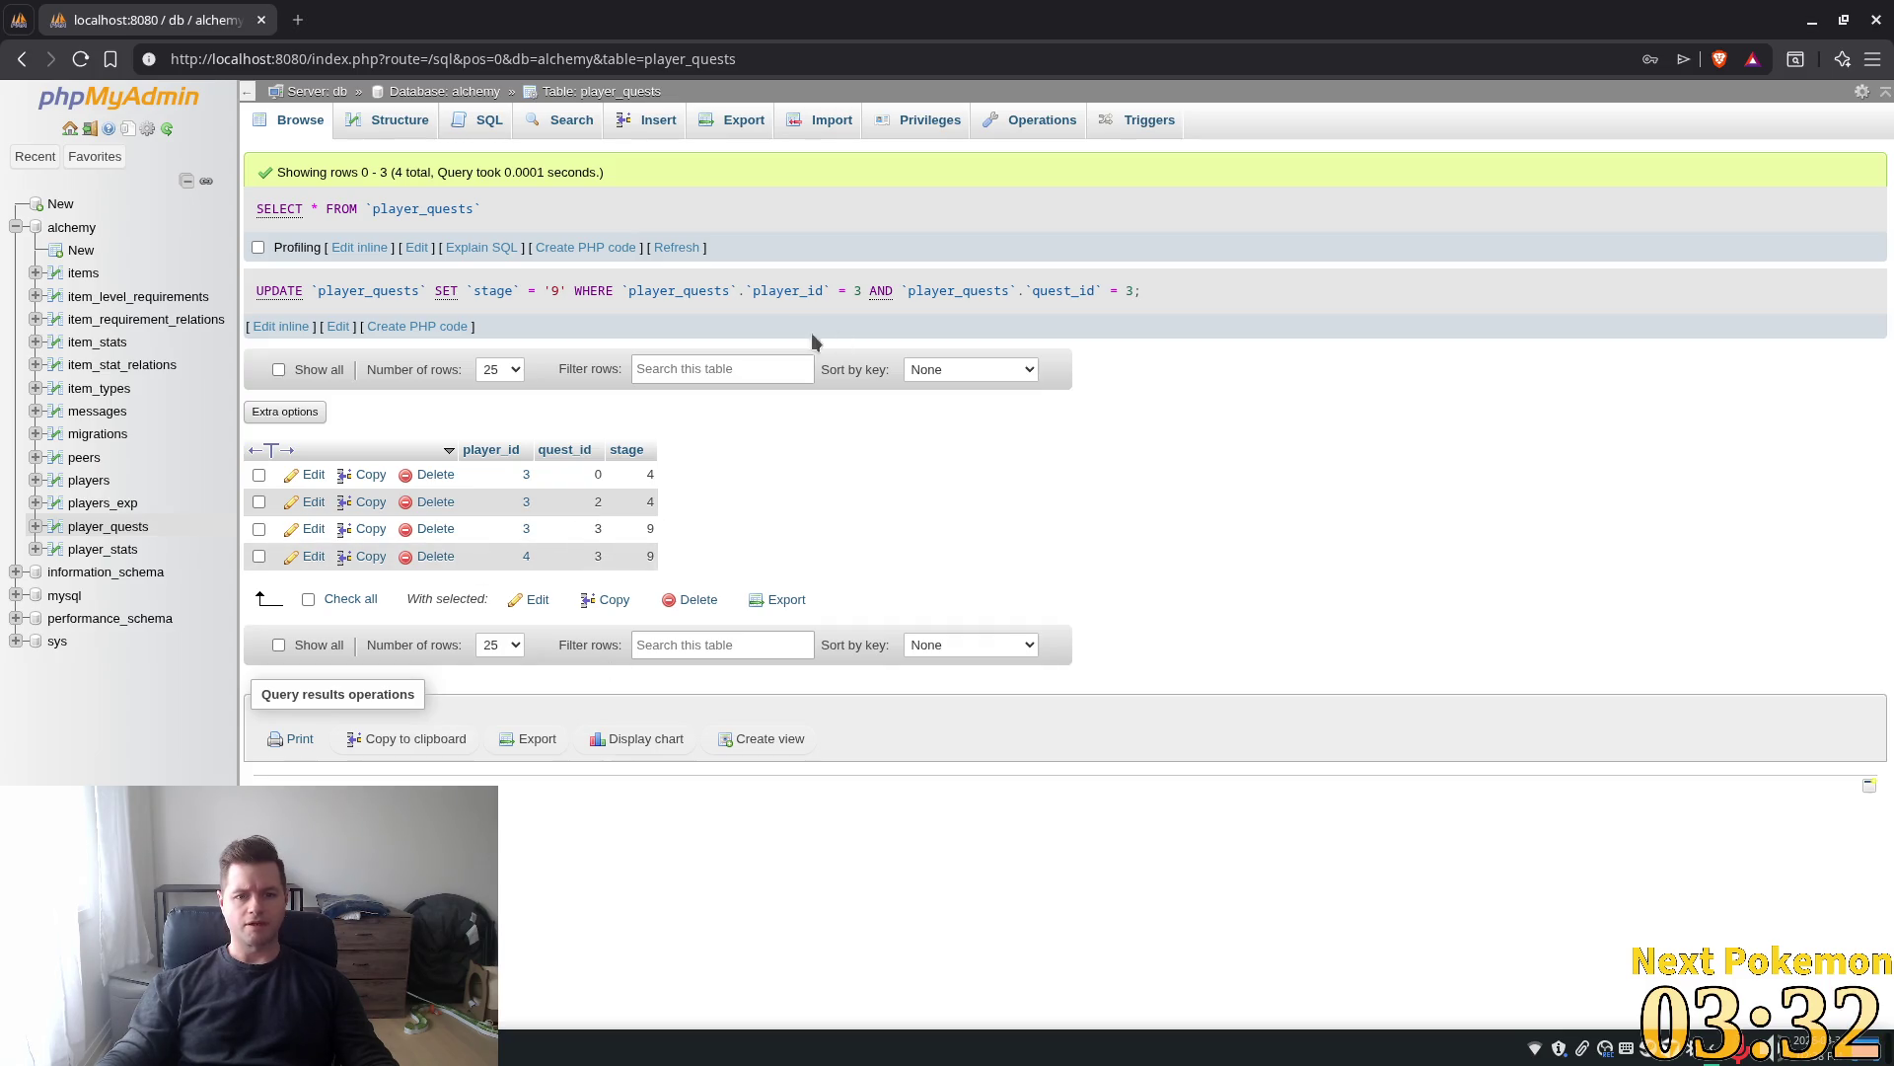
pyautogui.click(682, 246)
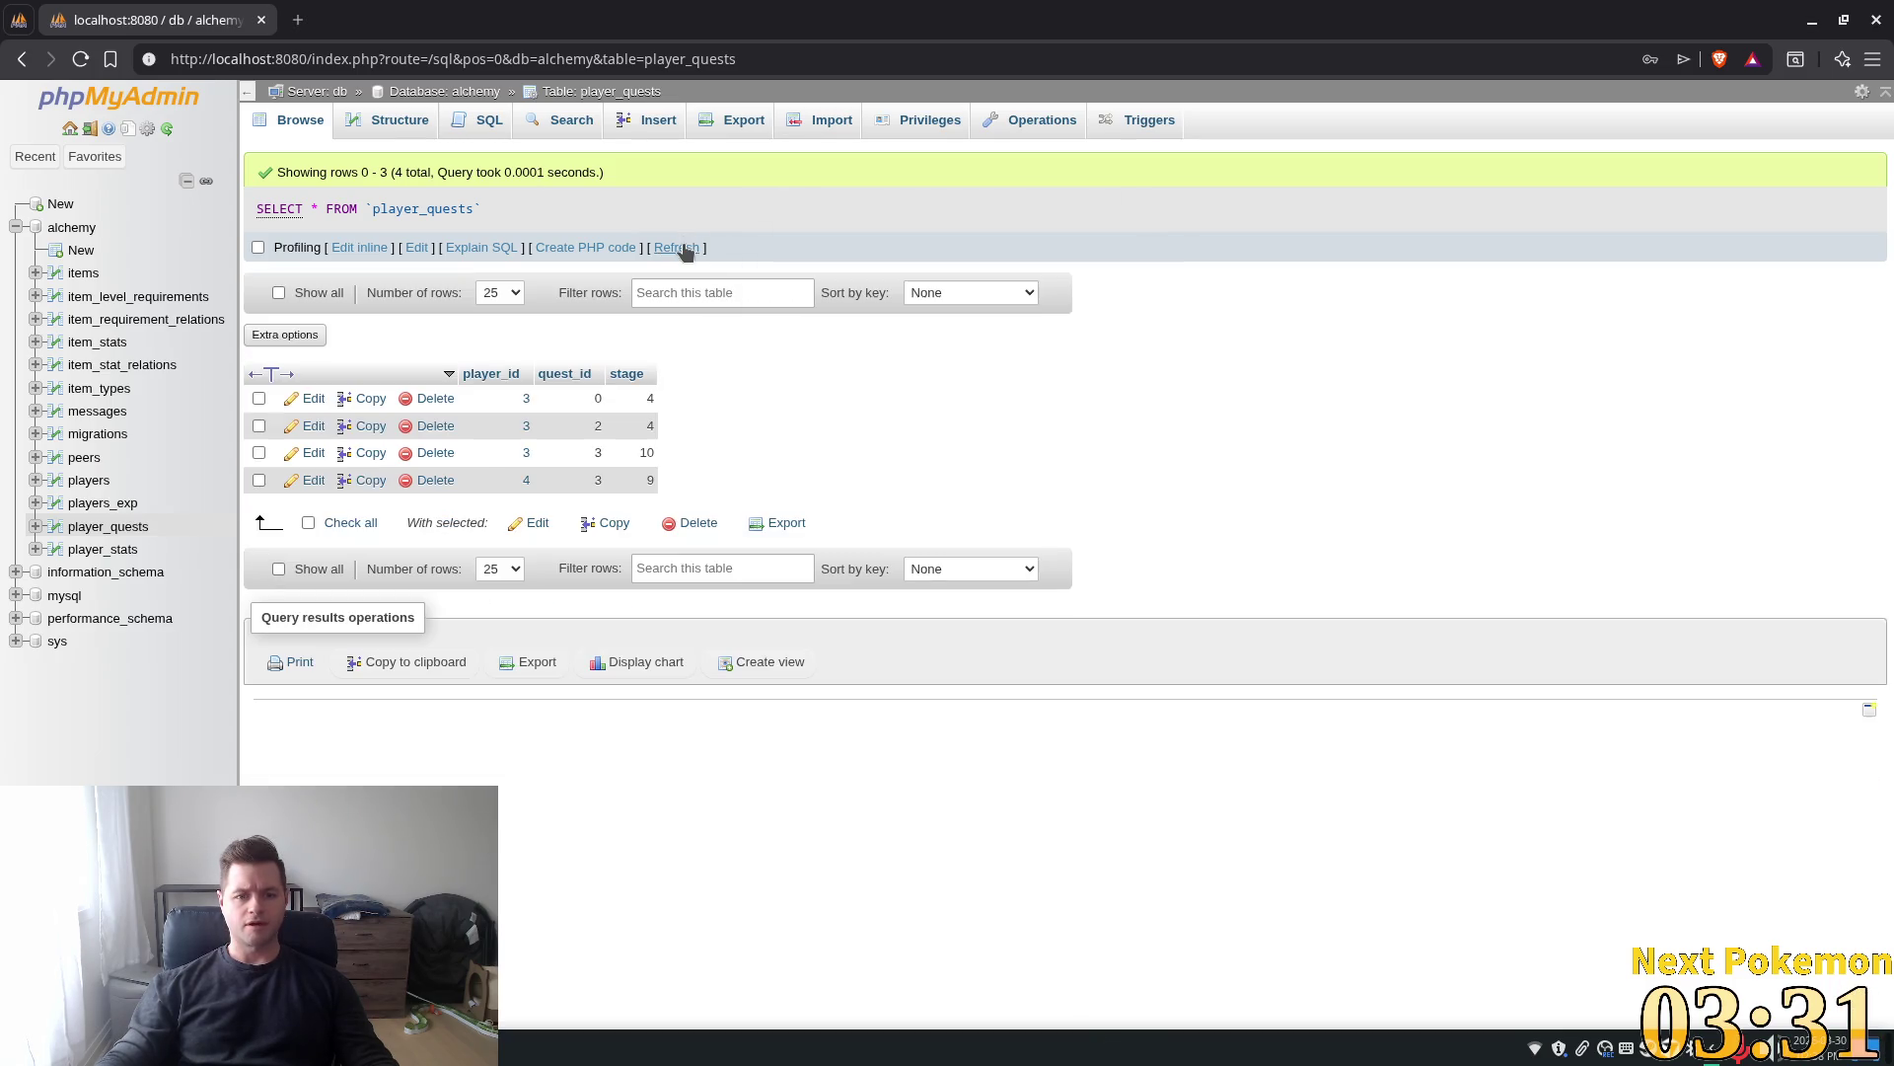
pyautogui.doubleClick(627, 454)
pyautogui.write('10')
pyautogui.press('BackSpace')
pyautogui.press('BackSpace')
pyautogui.write('9')
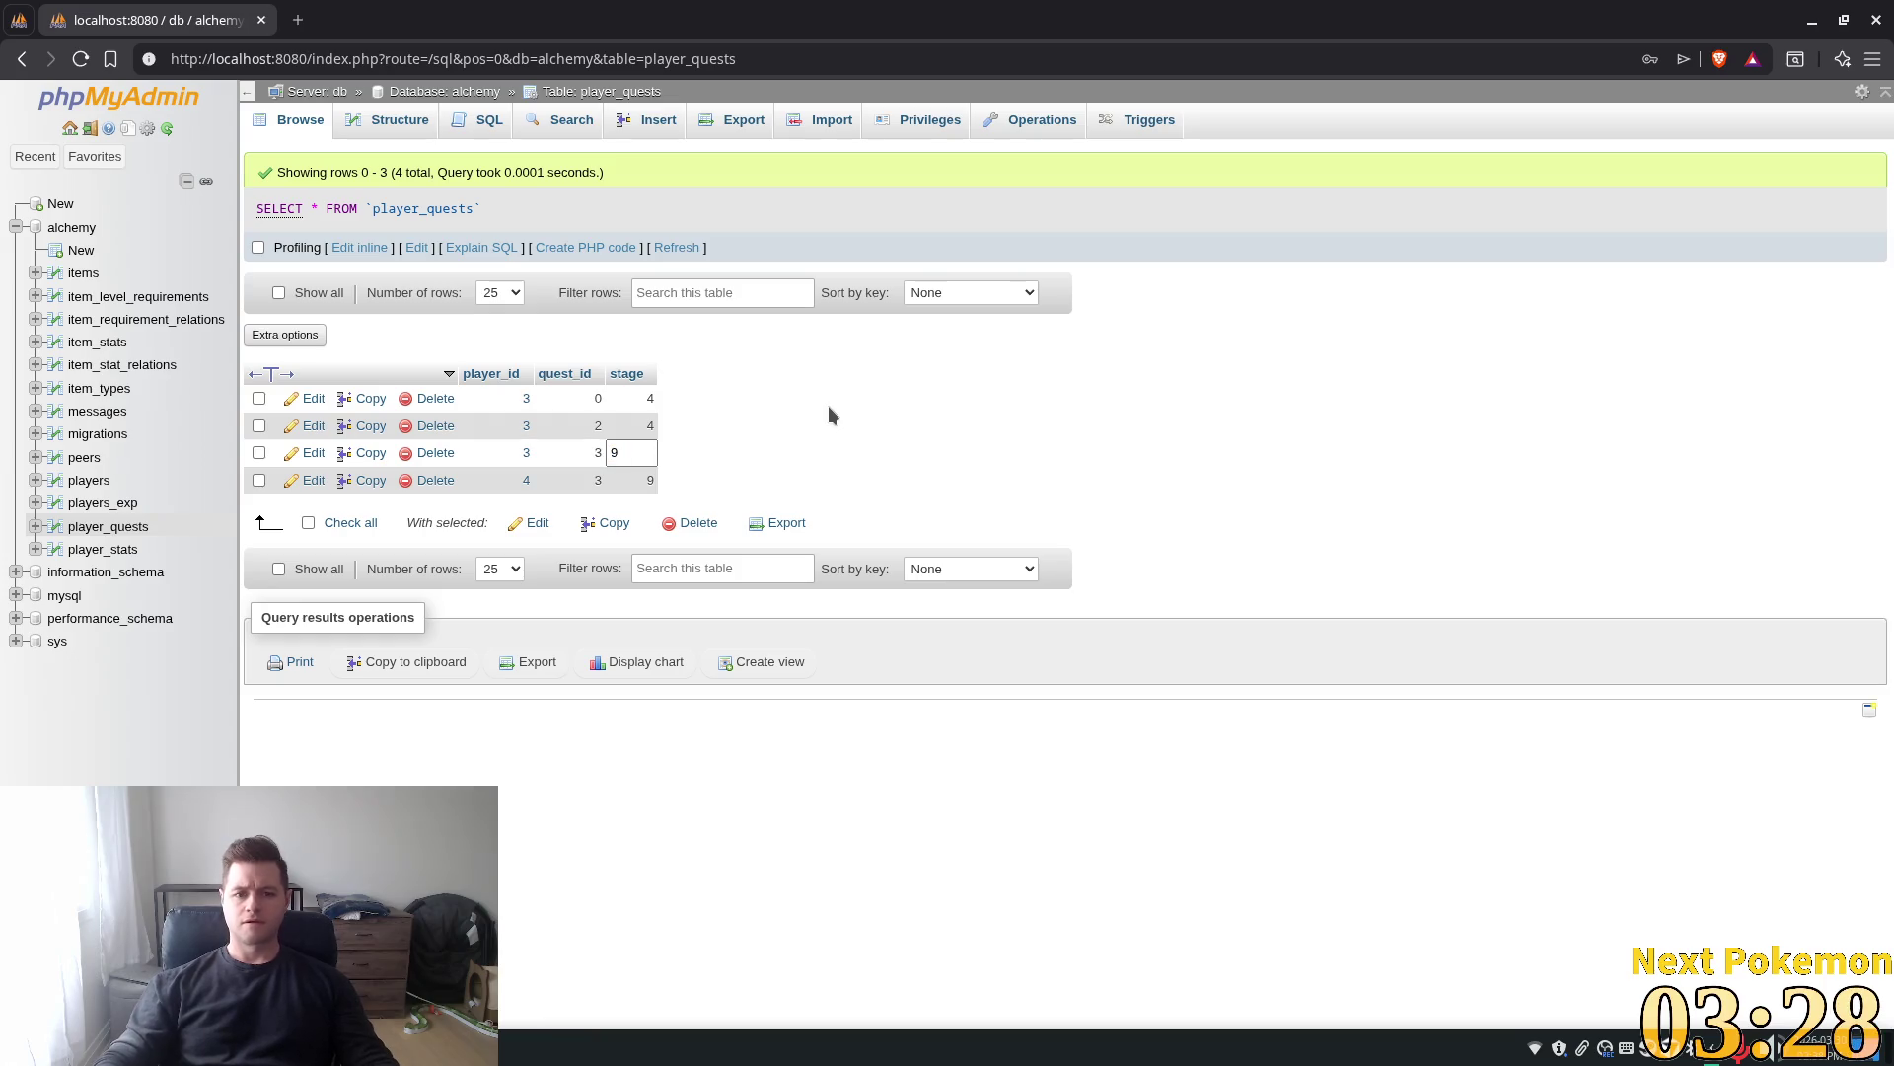
pyautogui.press('Return')
pyautogui.hotkey('alt', 'Tab')
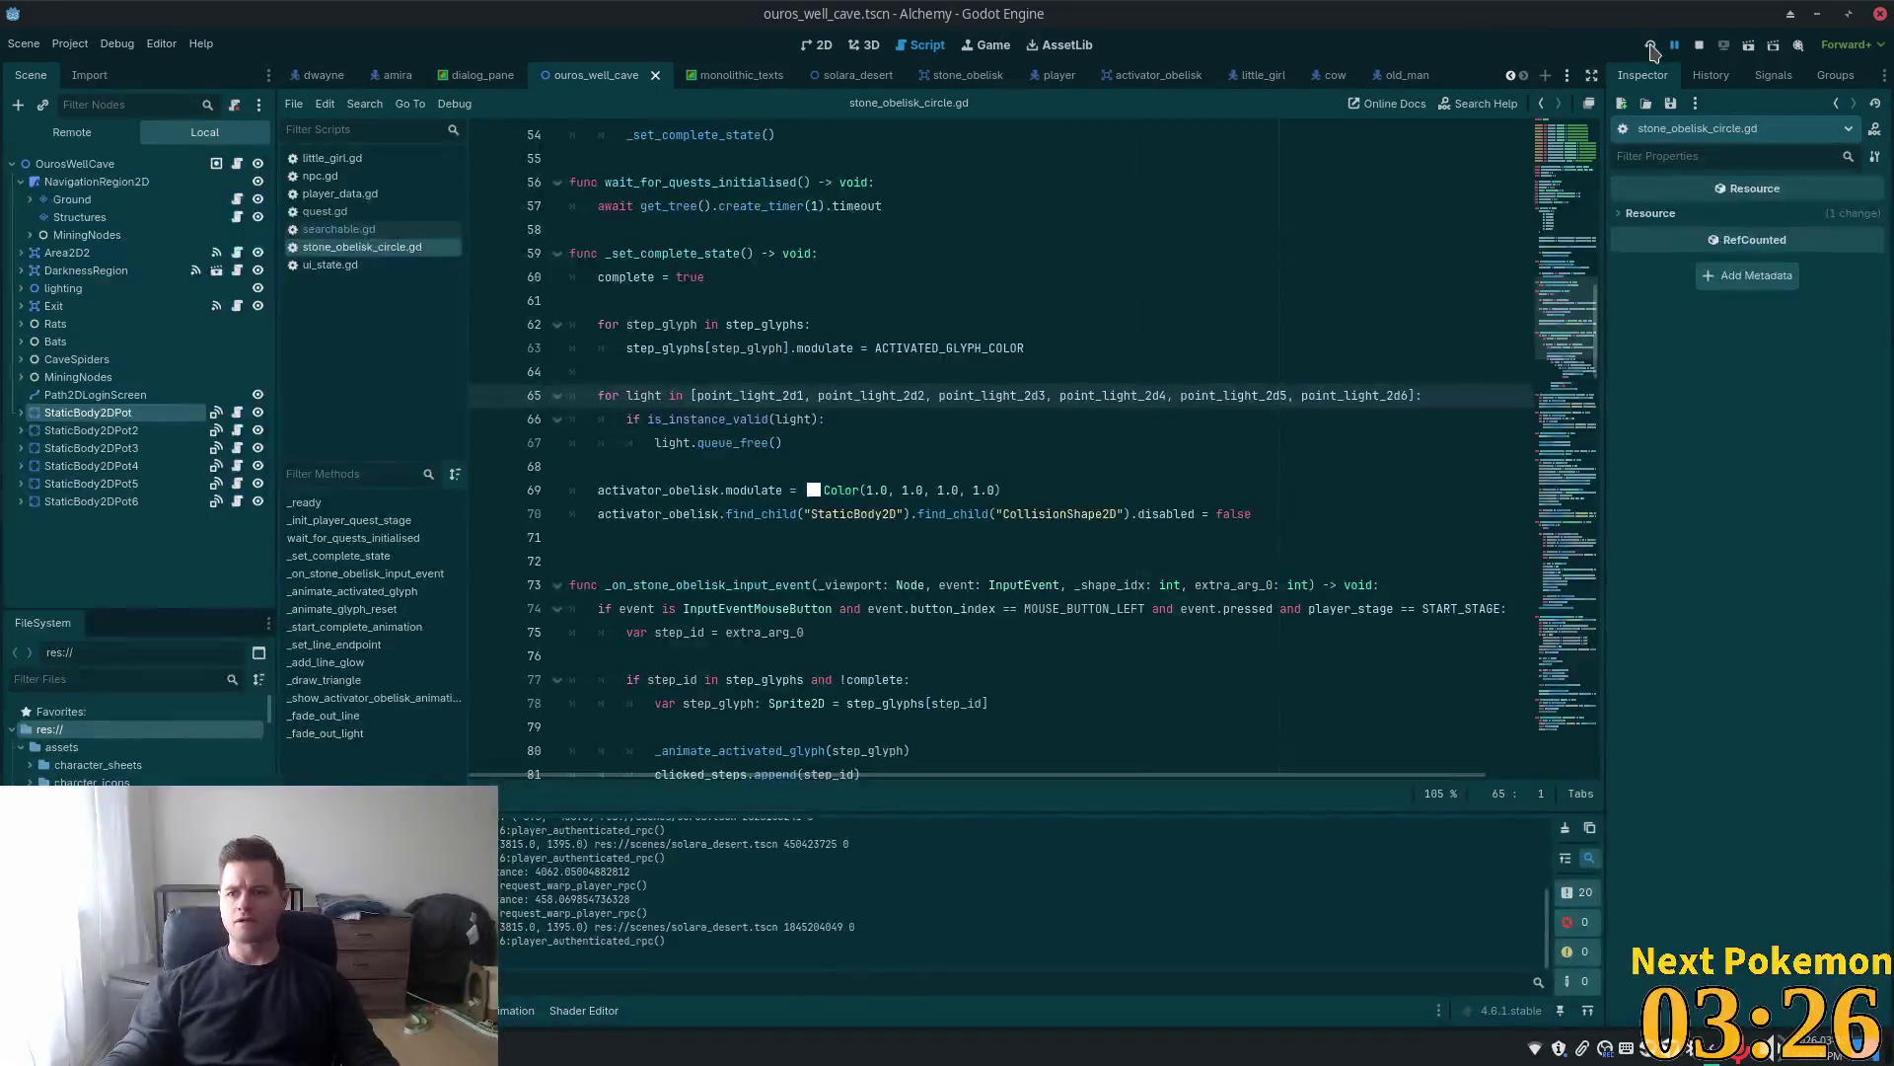
# Launch the game, walk among the obelisks, and click the final obelisks to complete the hexagram
pyautogui.click(1653, 47)
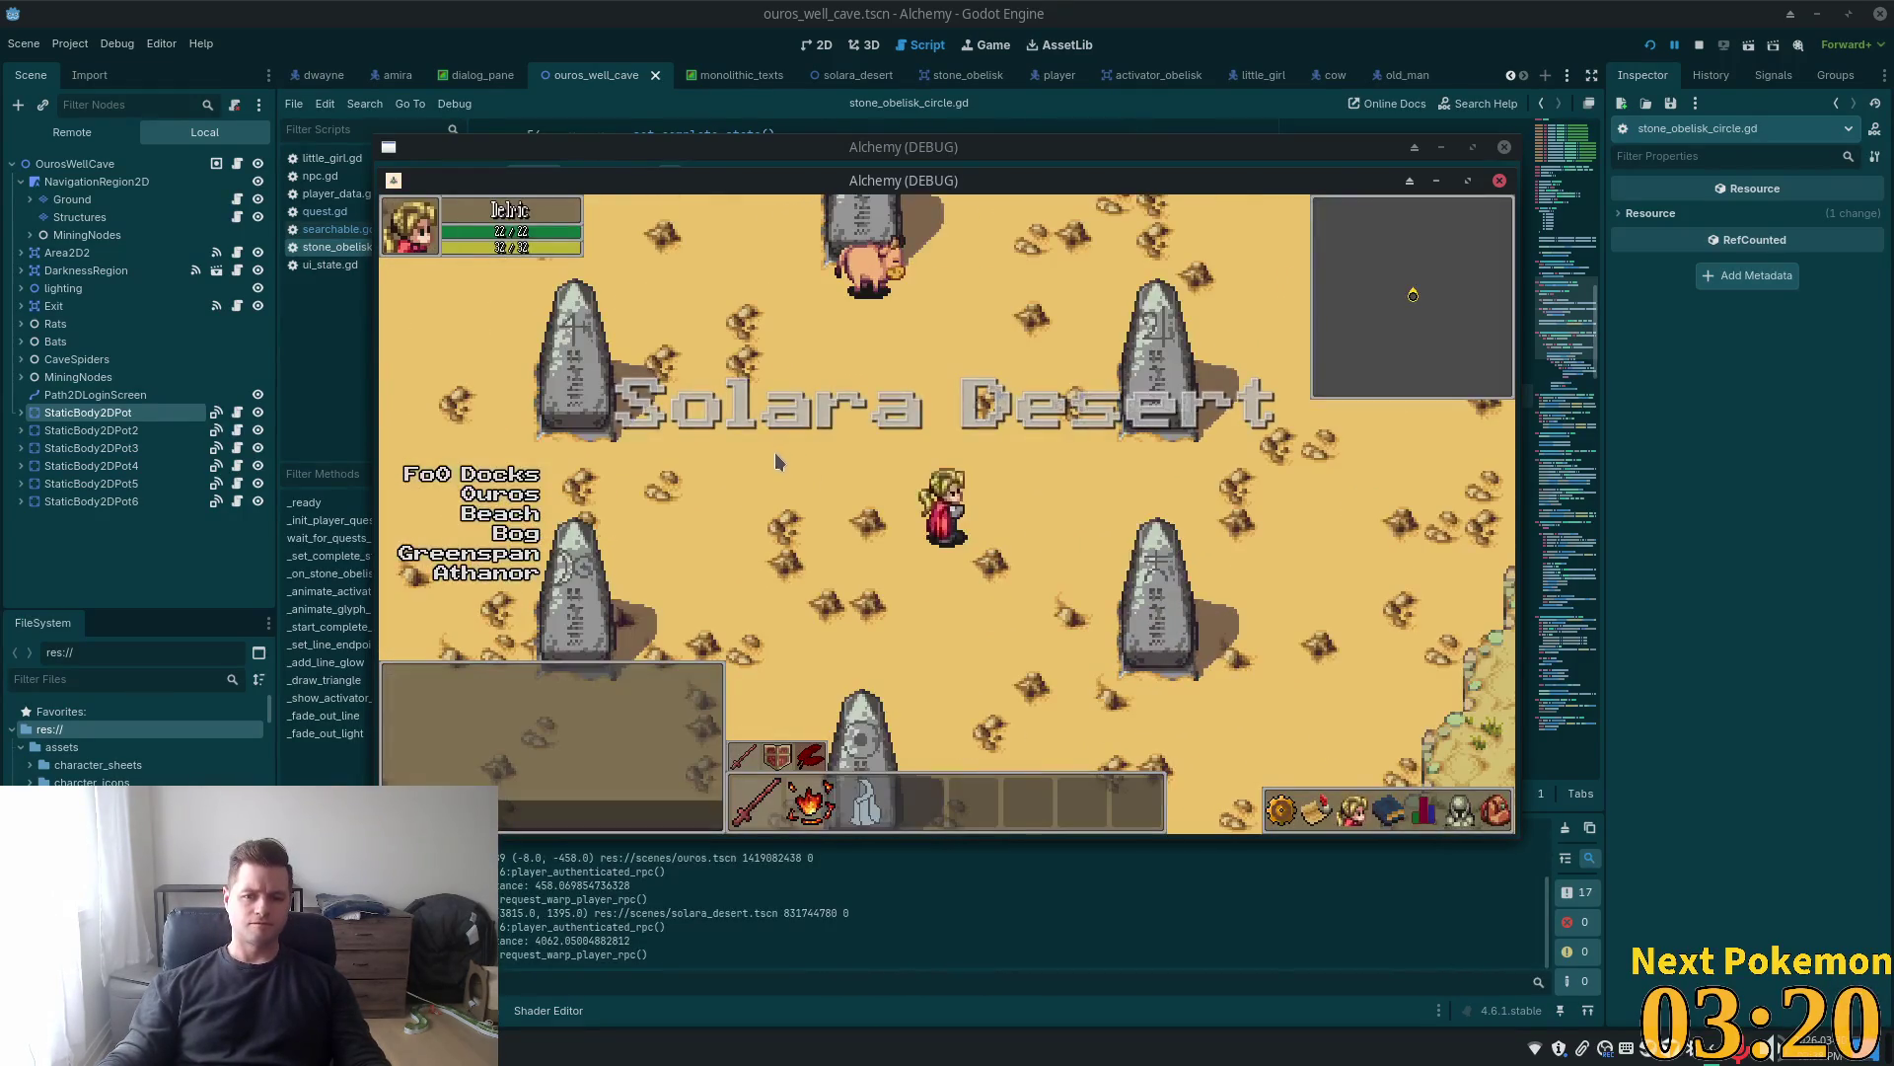
pyautogui.press('Down')
pyautogui.press('Left')
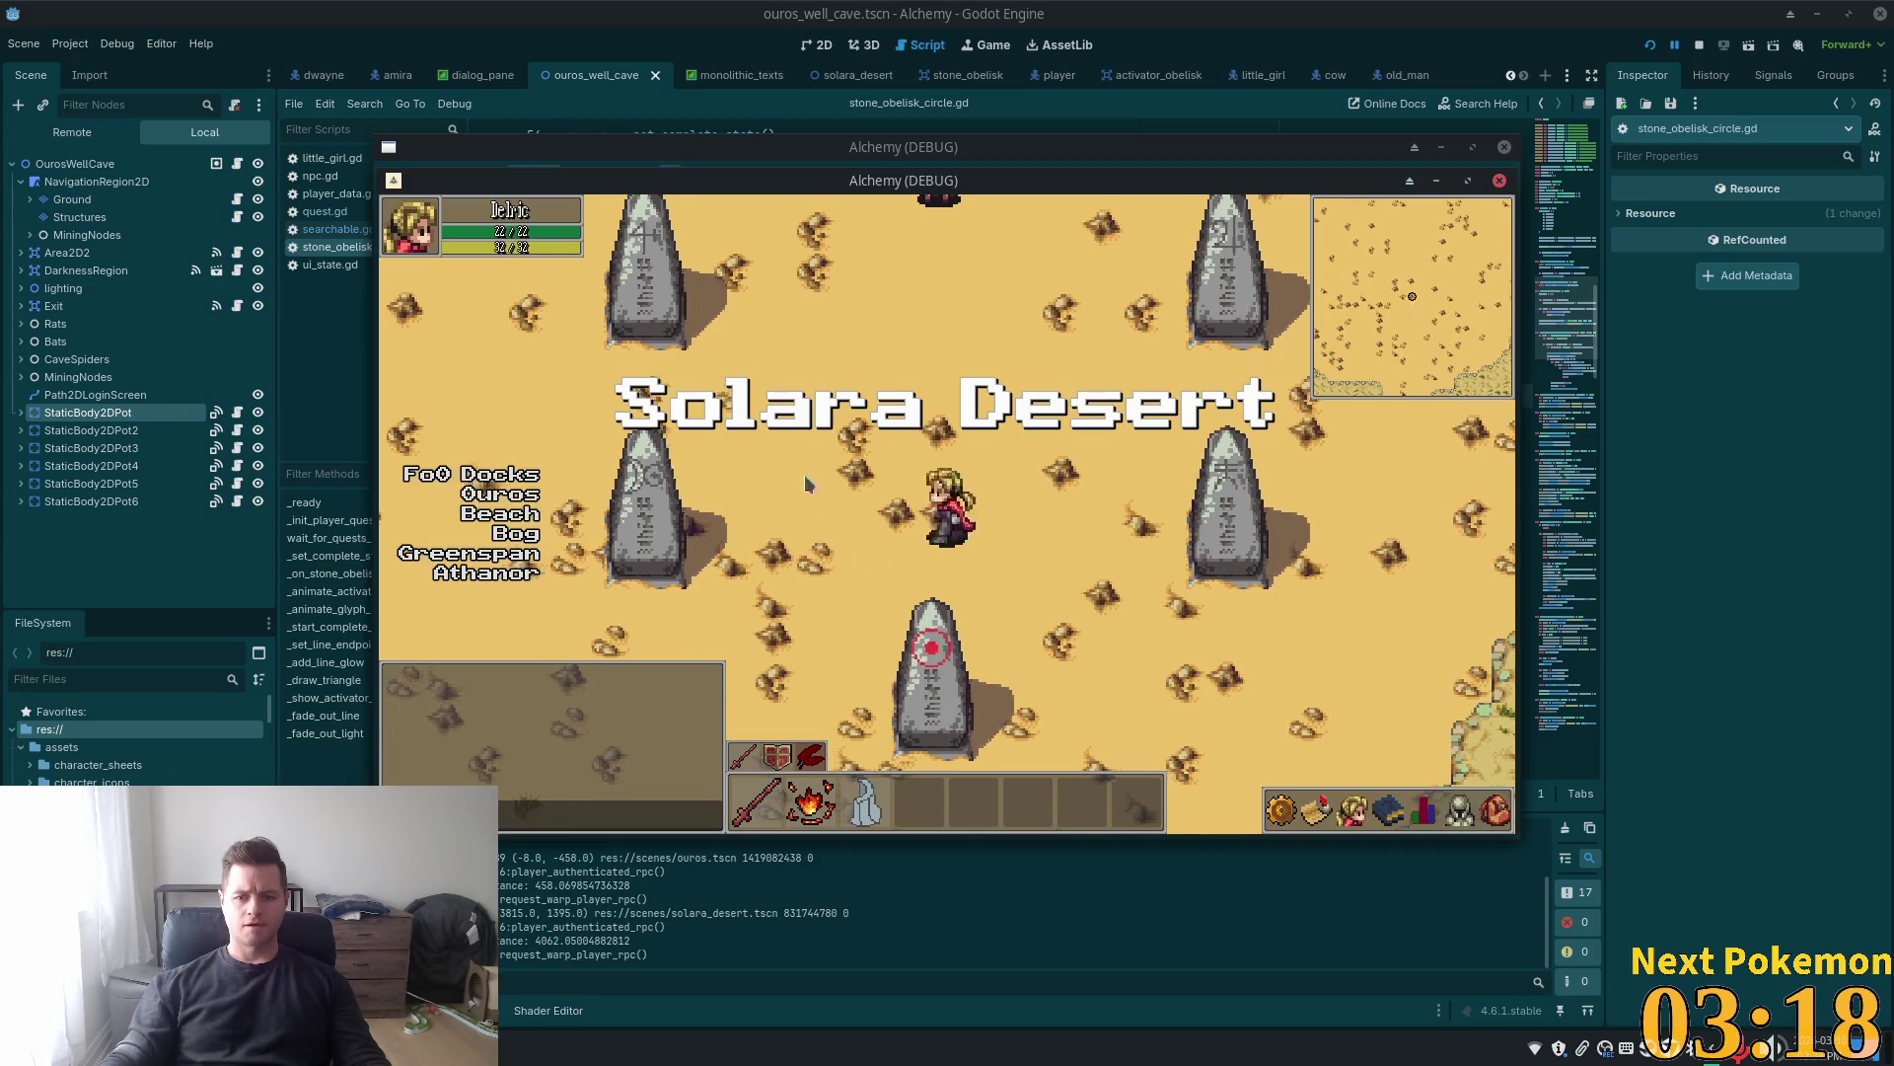
pyautogui.press('Up')
pyautogui.press('Left')
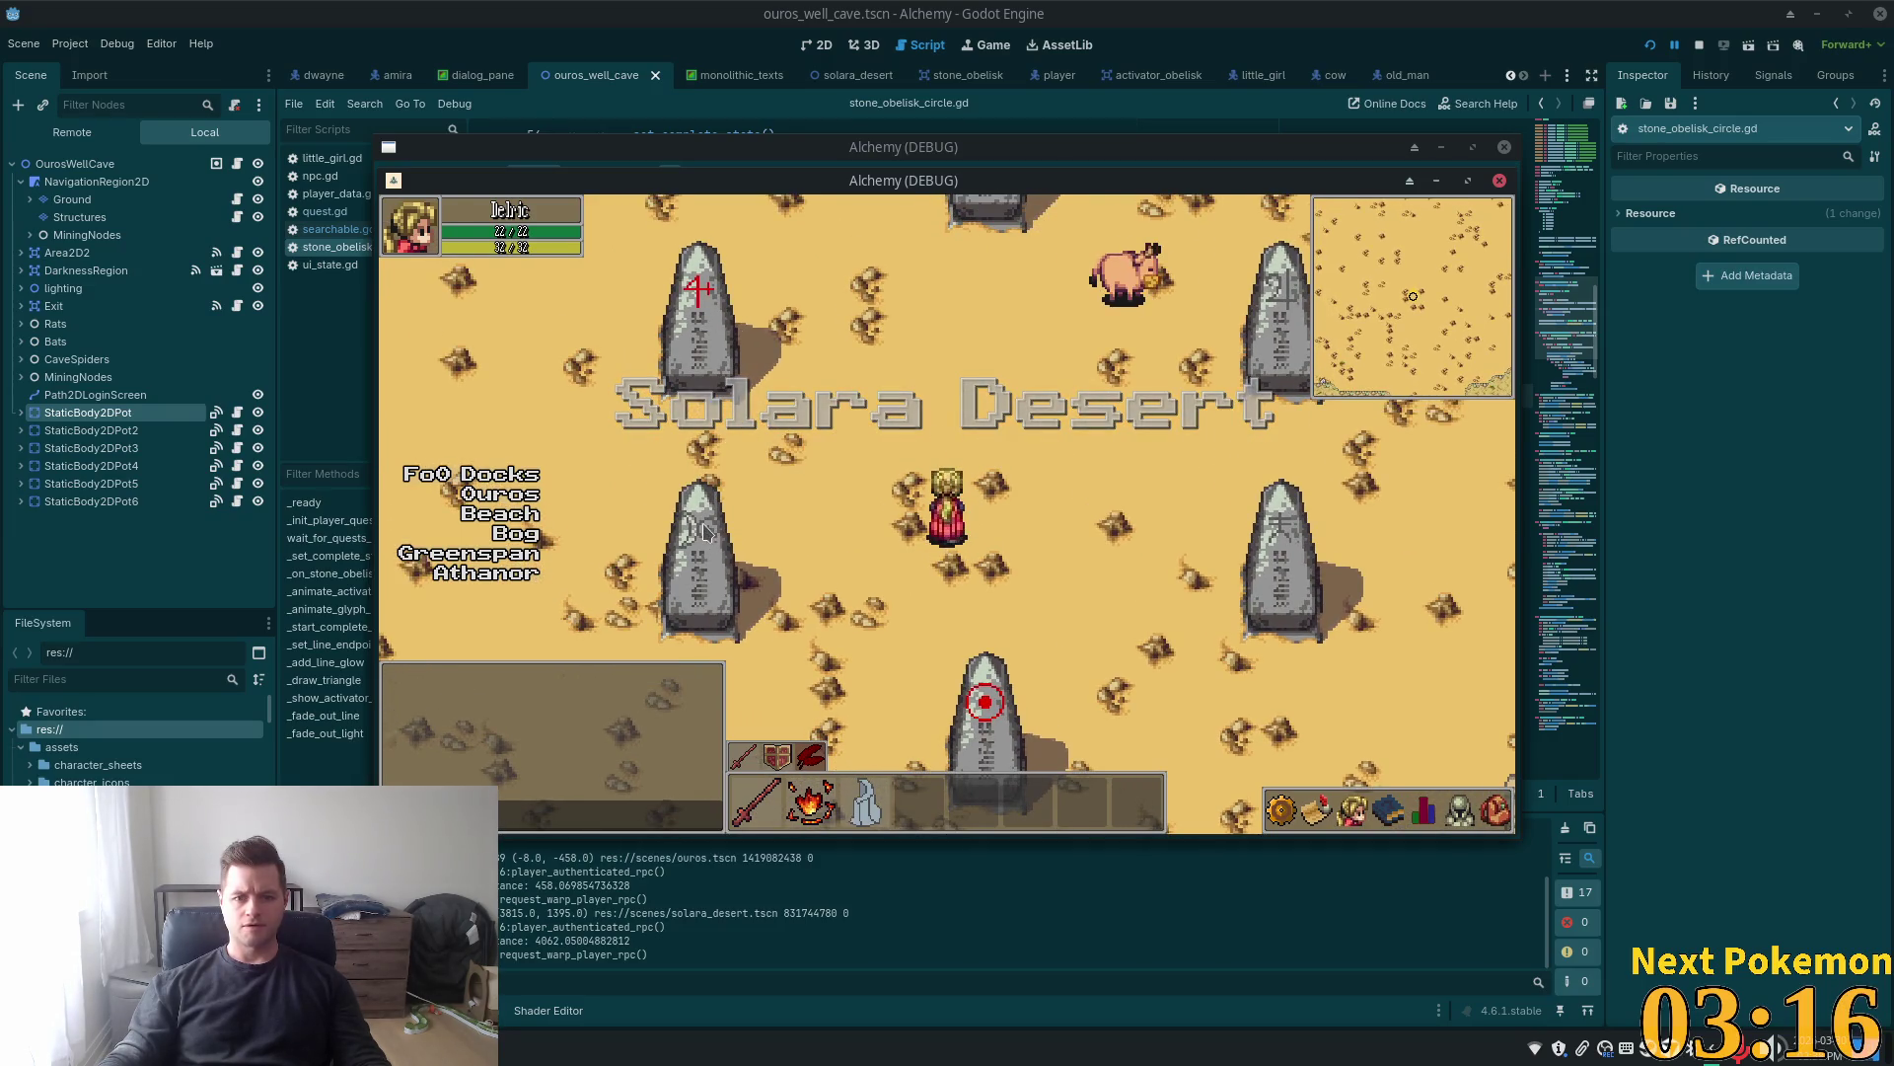
pyautogui.click(707, 531)
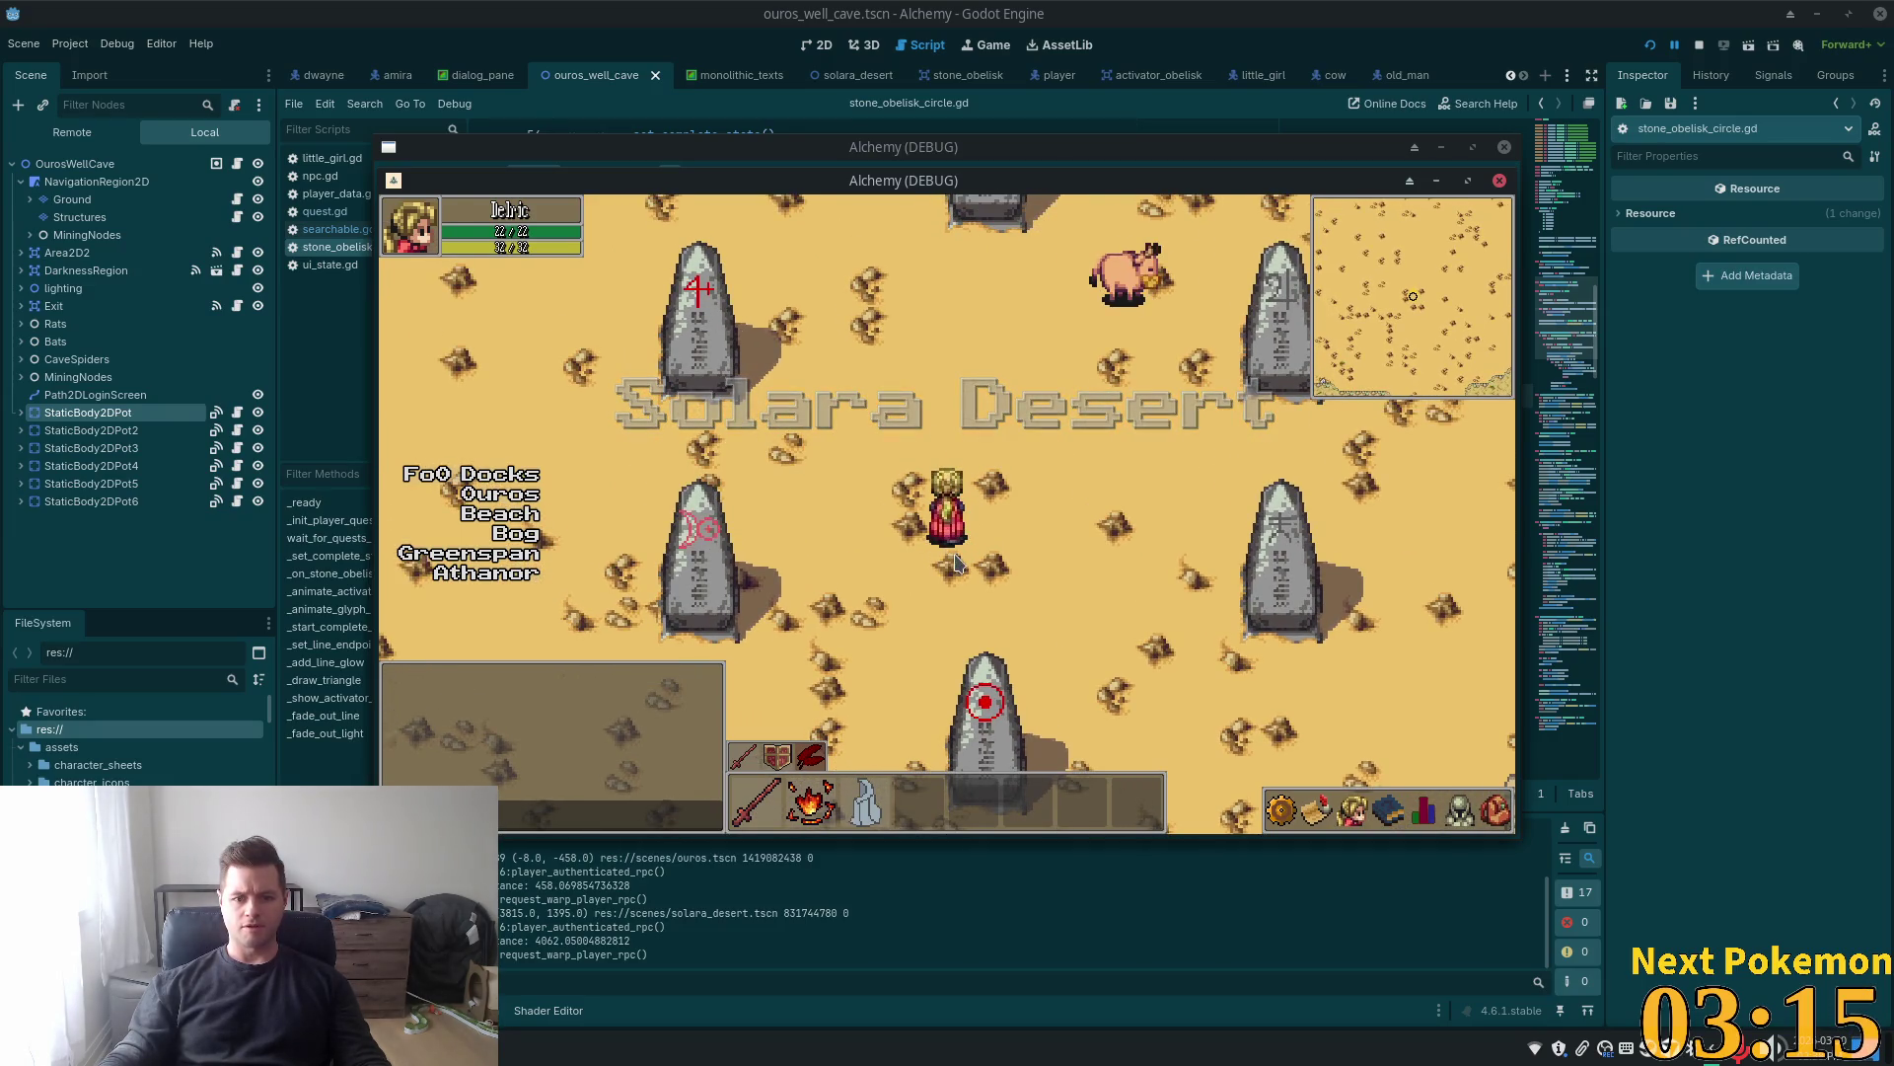
pyautogui.click(1251, 325)
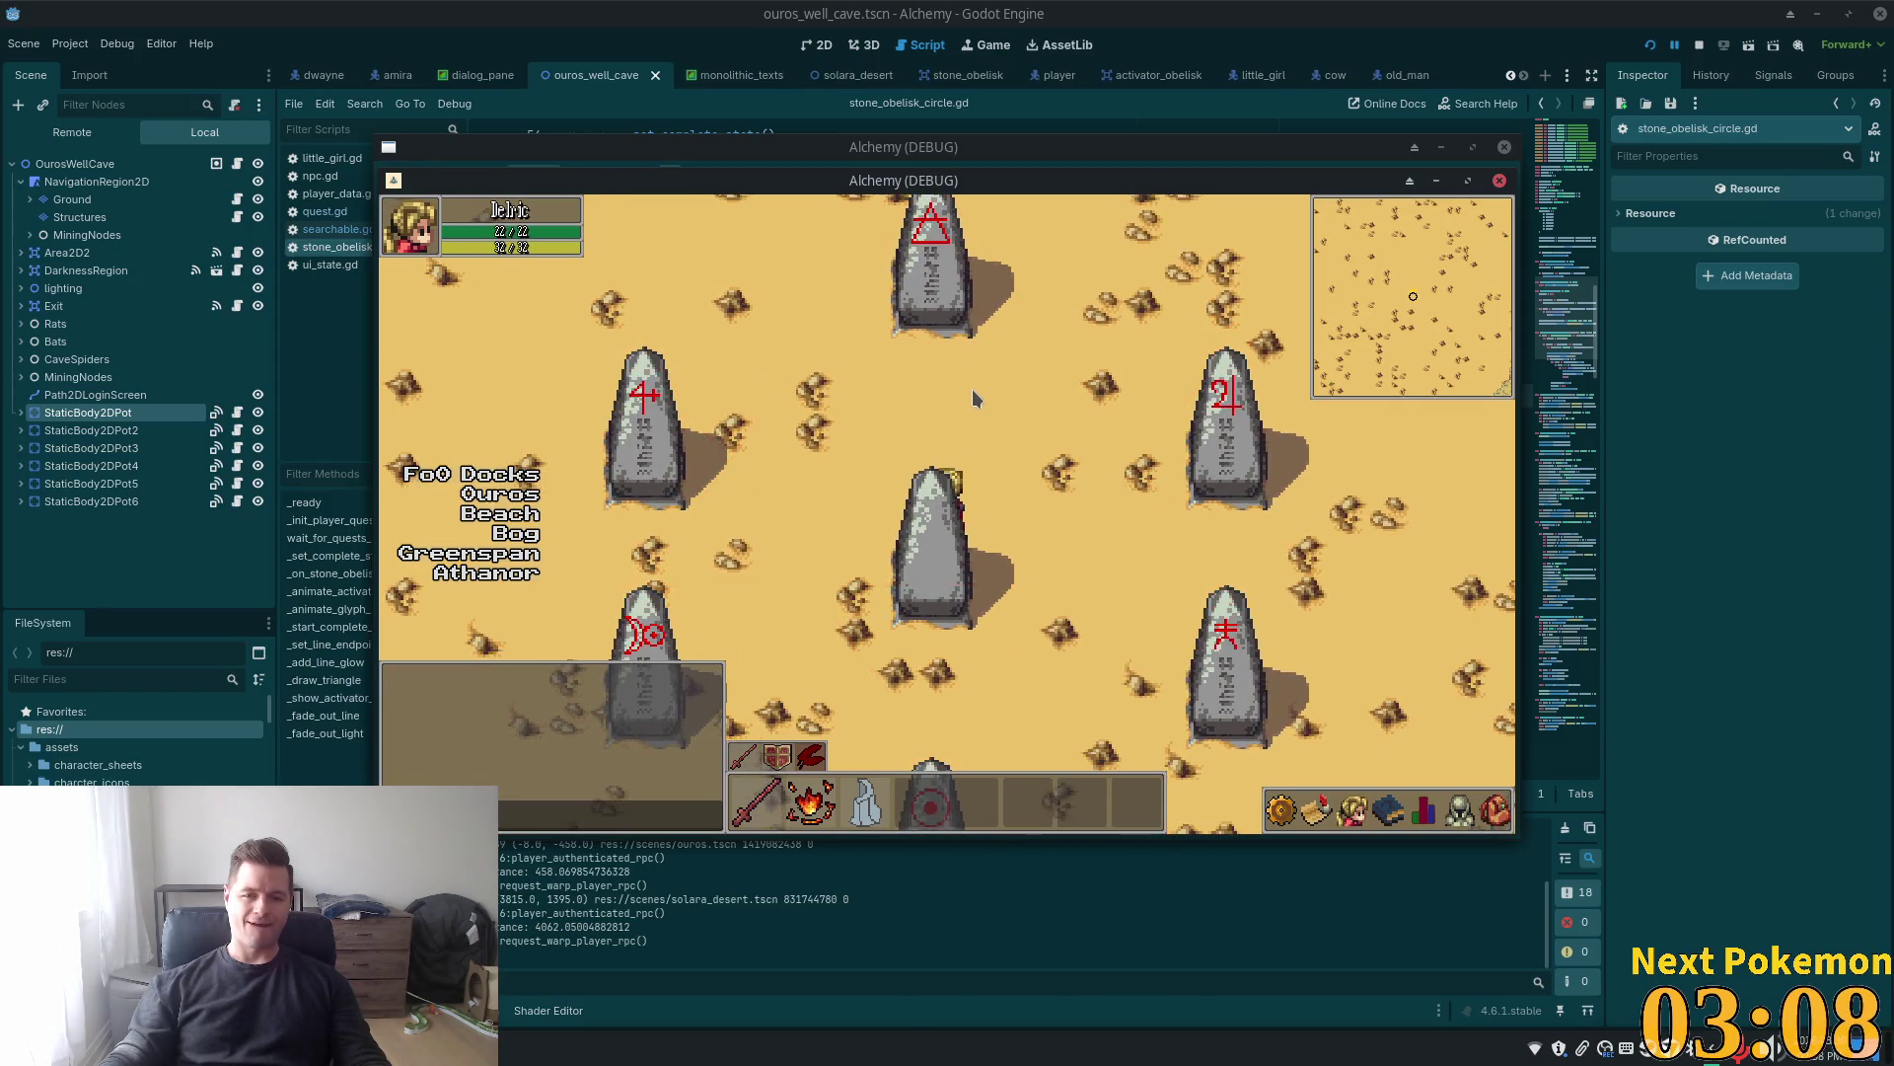
pyautogui.press('Down')
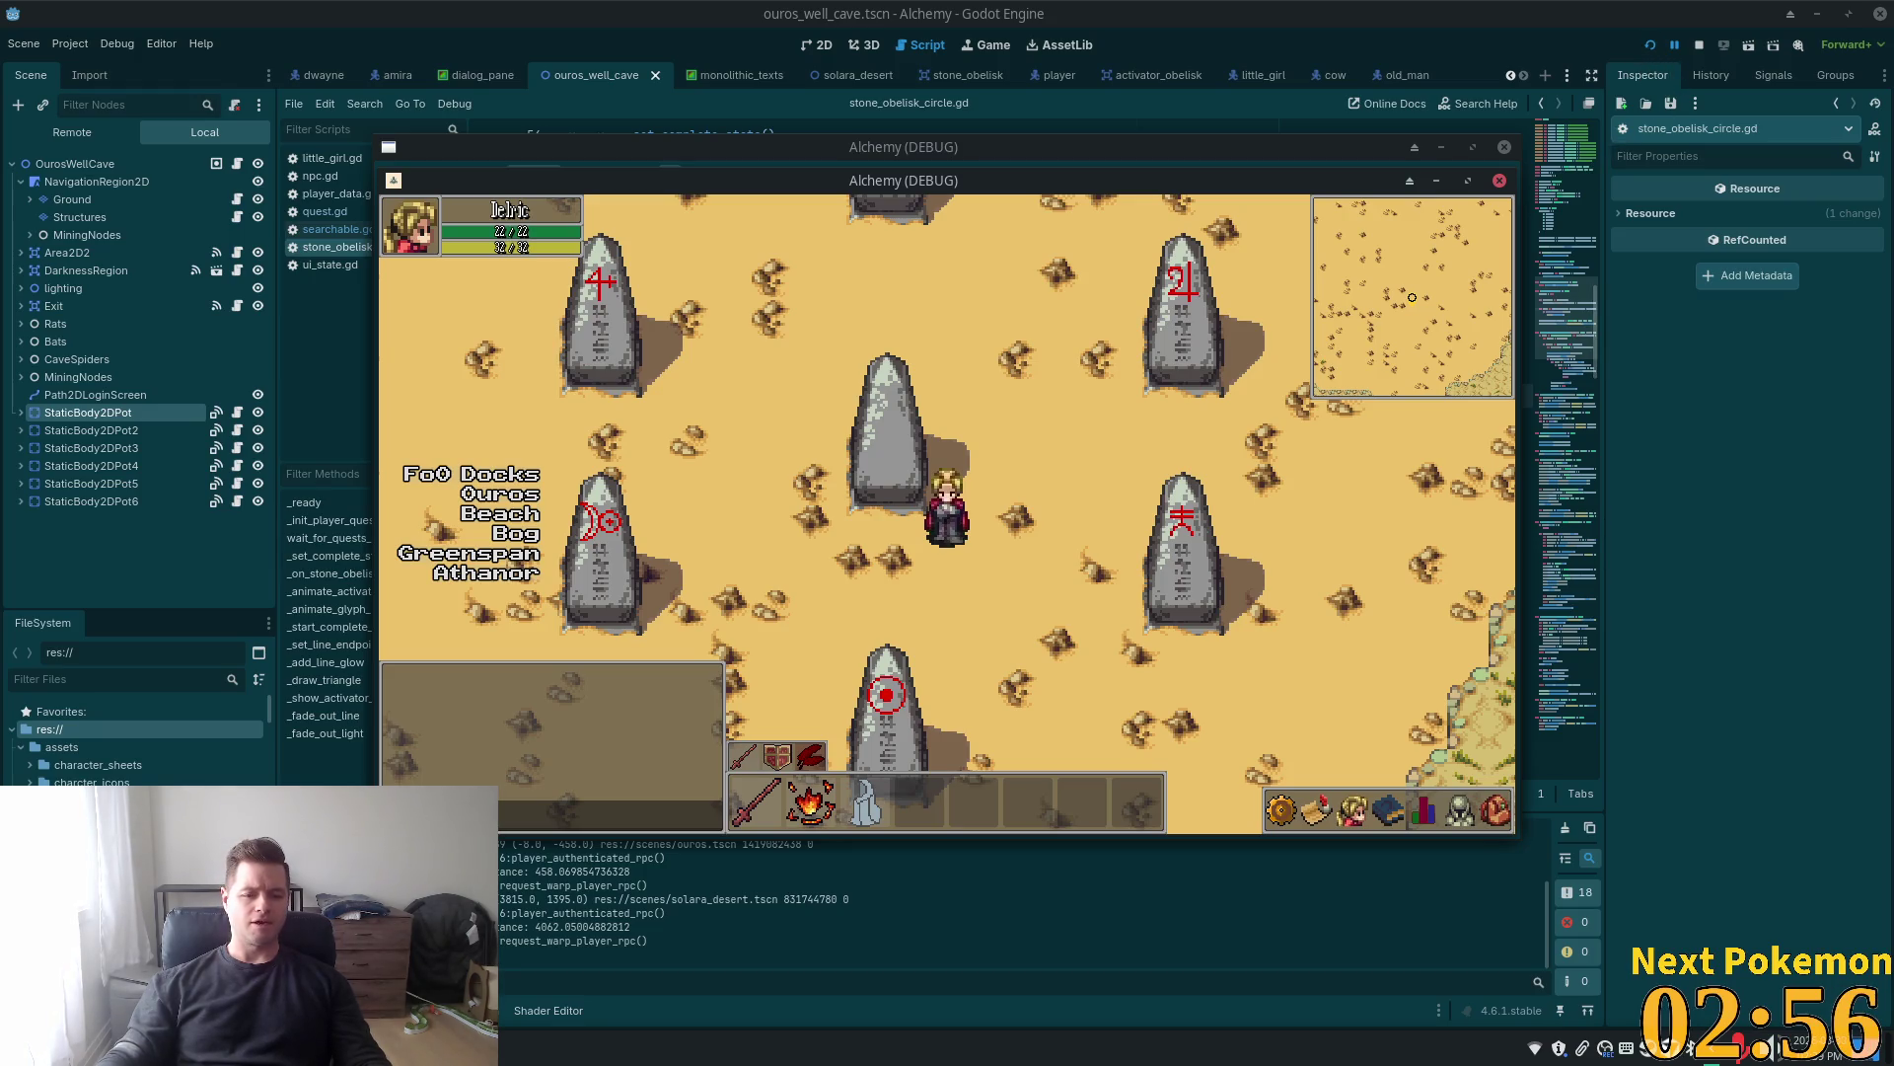
pyautogui.hotkey('alt', 'Tab')
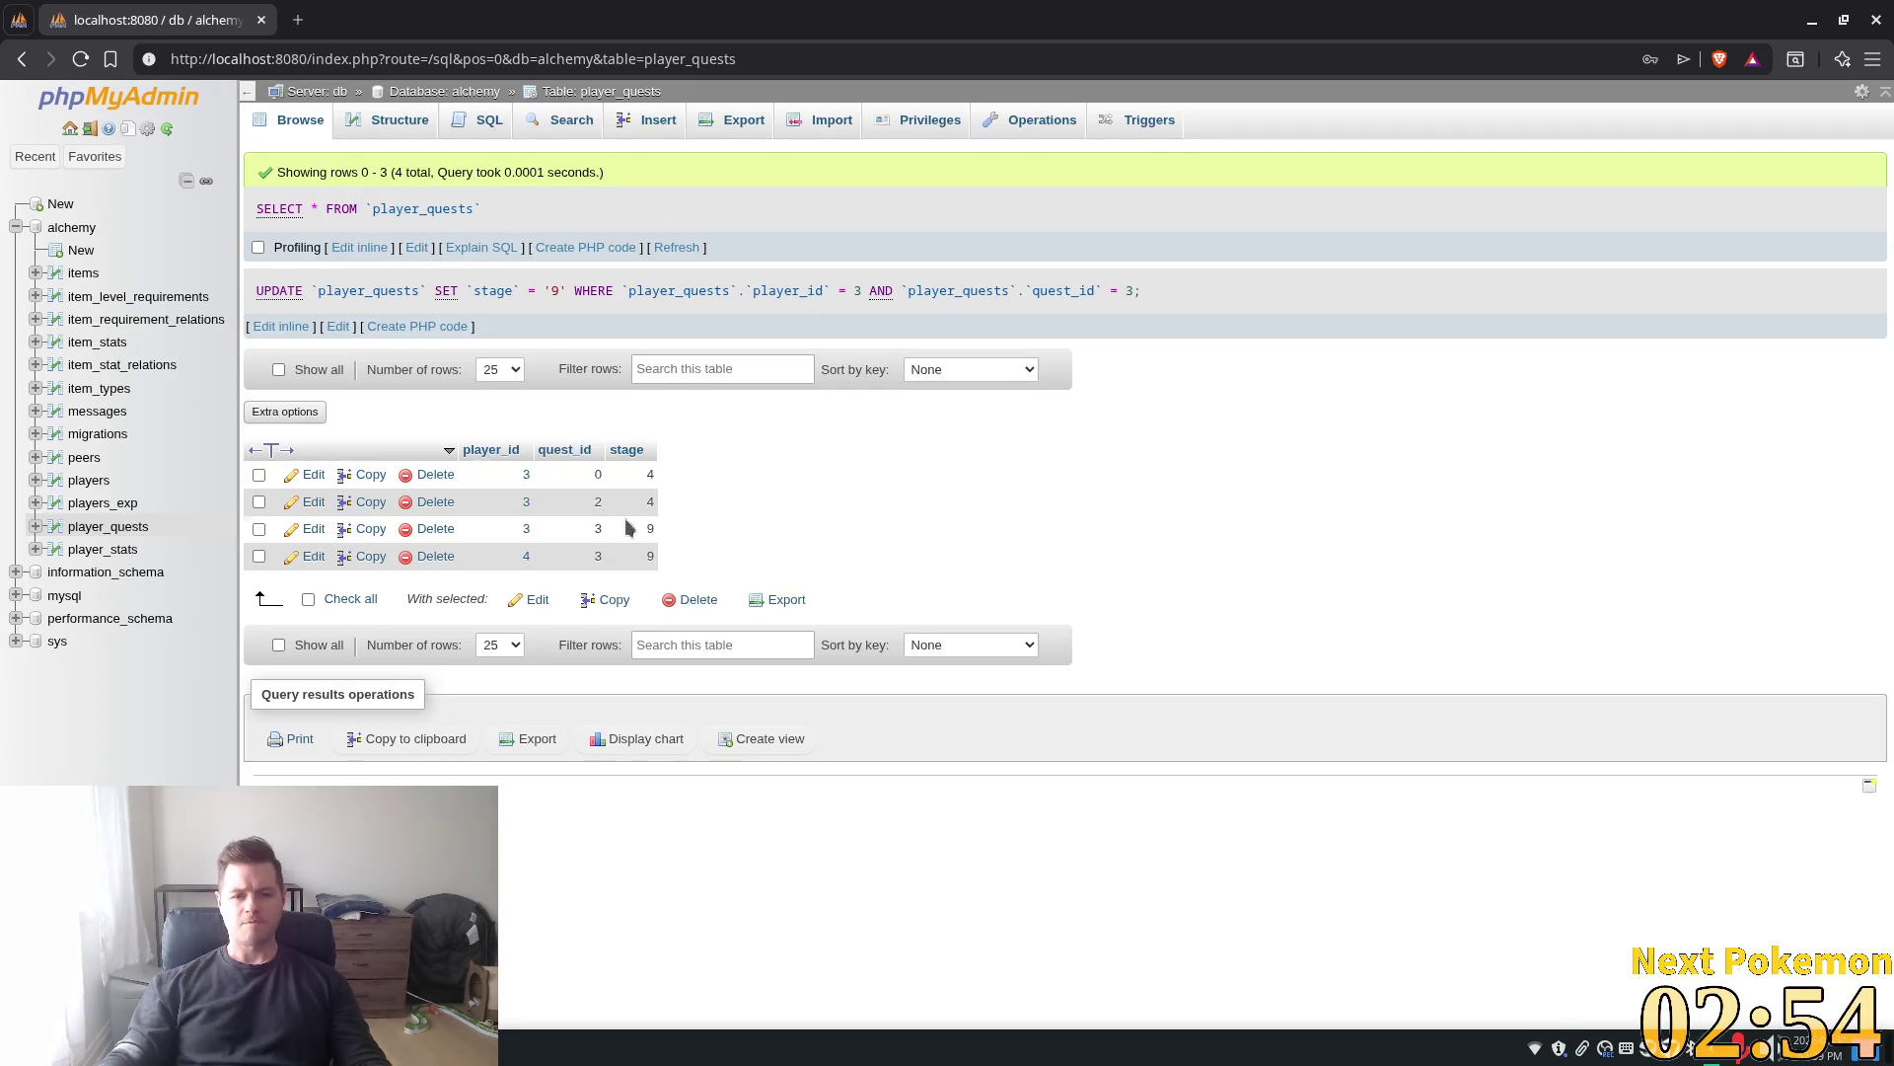
# Refresh player_quests and change the third row's stage from 10 to 9
pyautogui.doubleClick(650, 528)
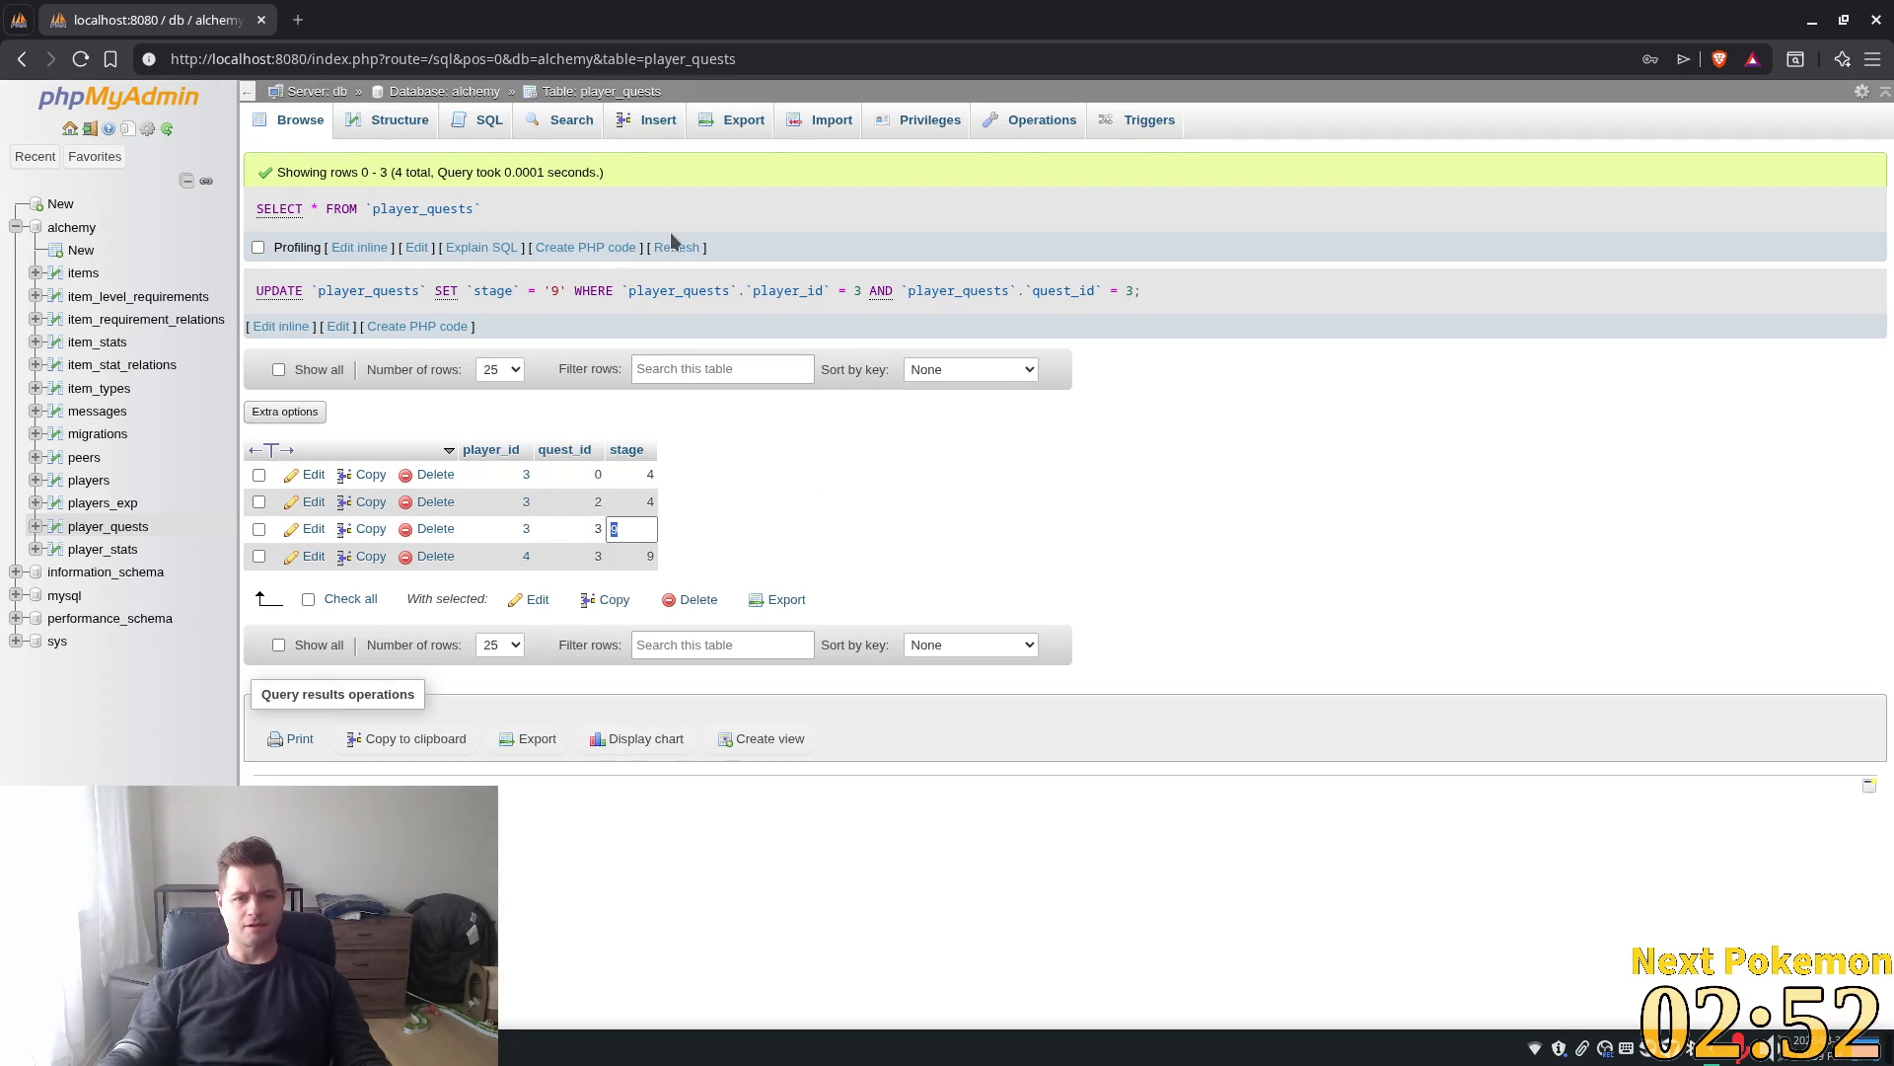
pyautogui.click(676, 246)
pyautogui.doubleClick(639, 452)
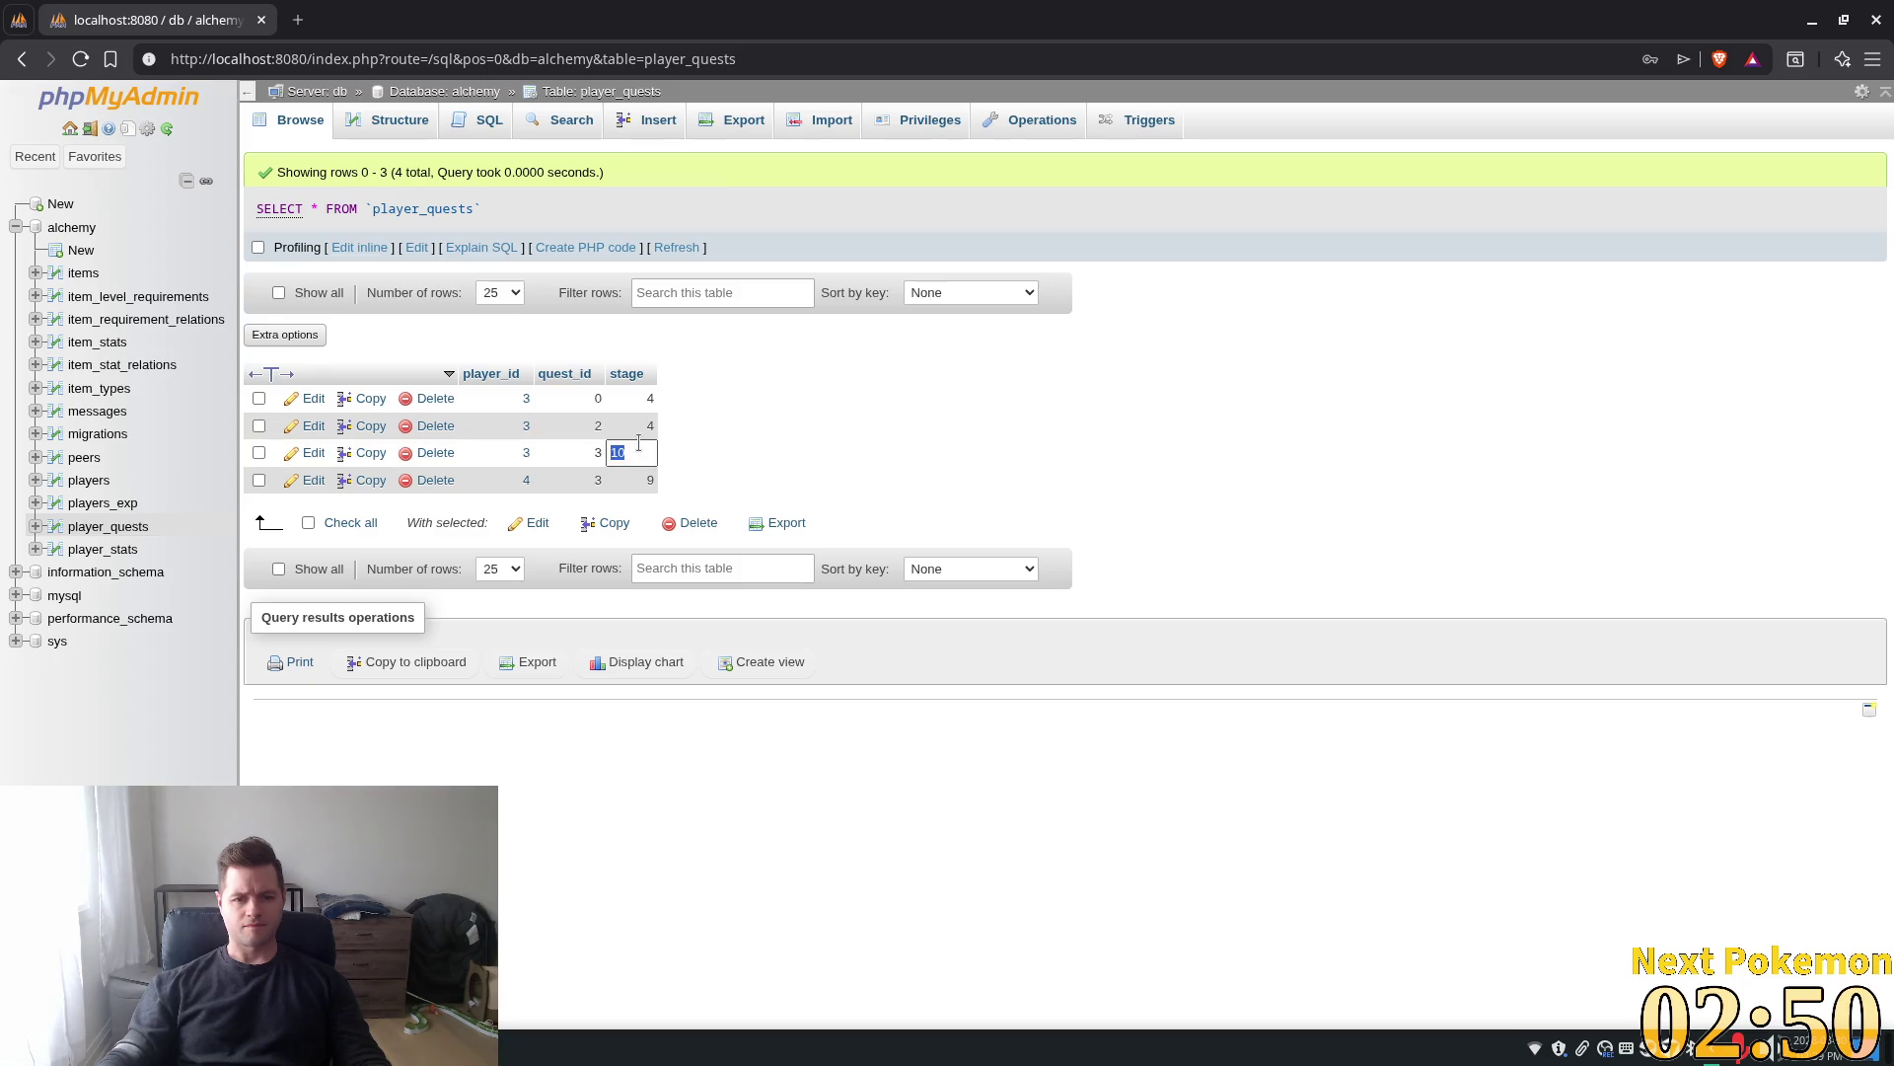
pyautogui.write('9')
pyautogui.press('Return')
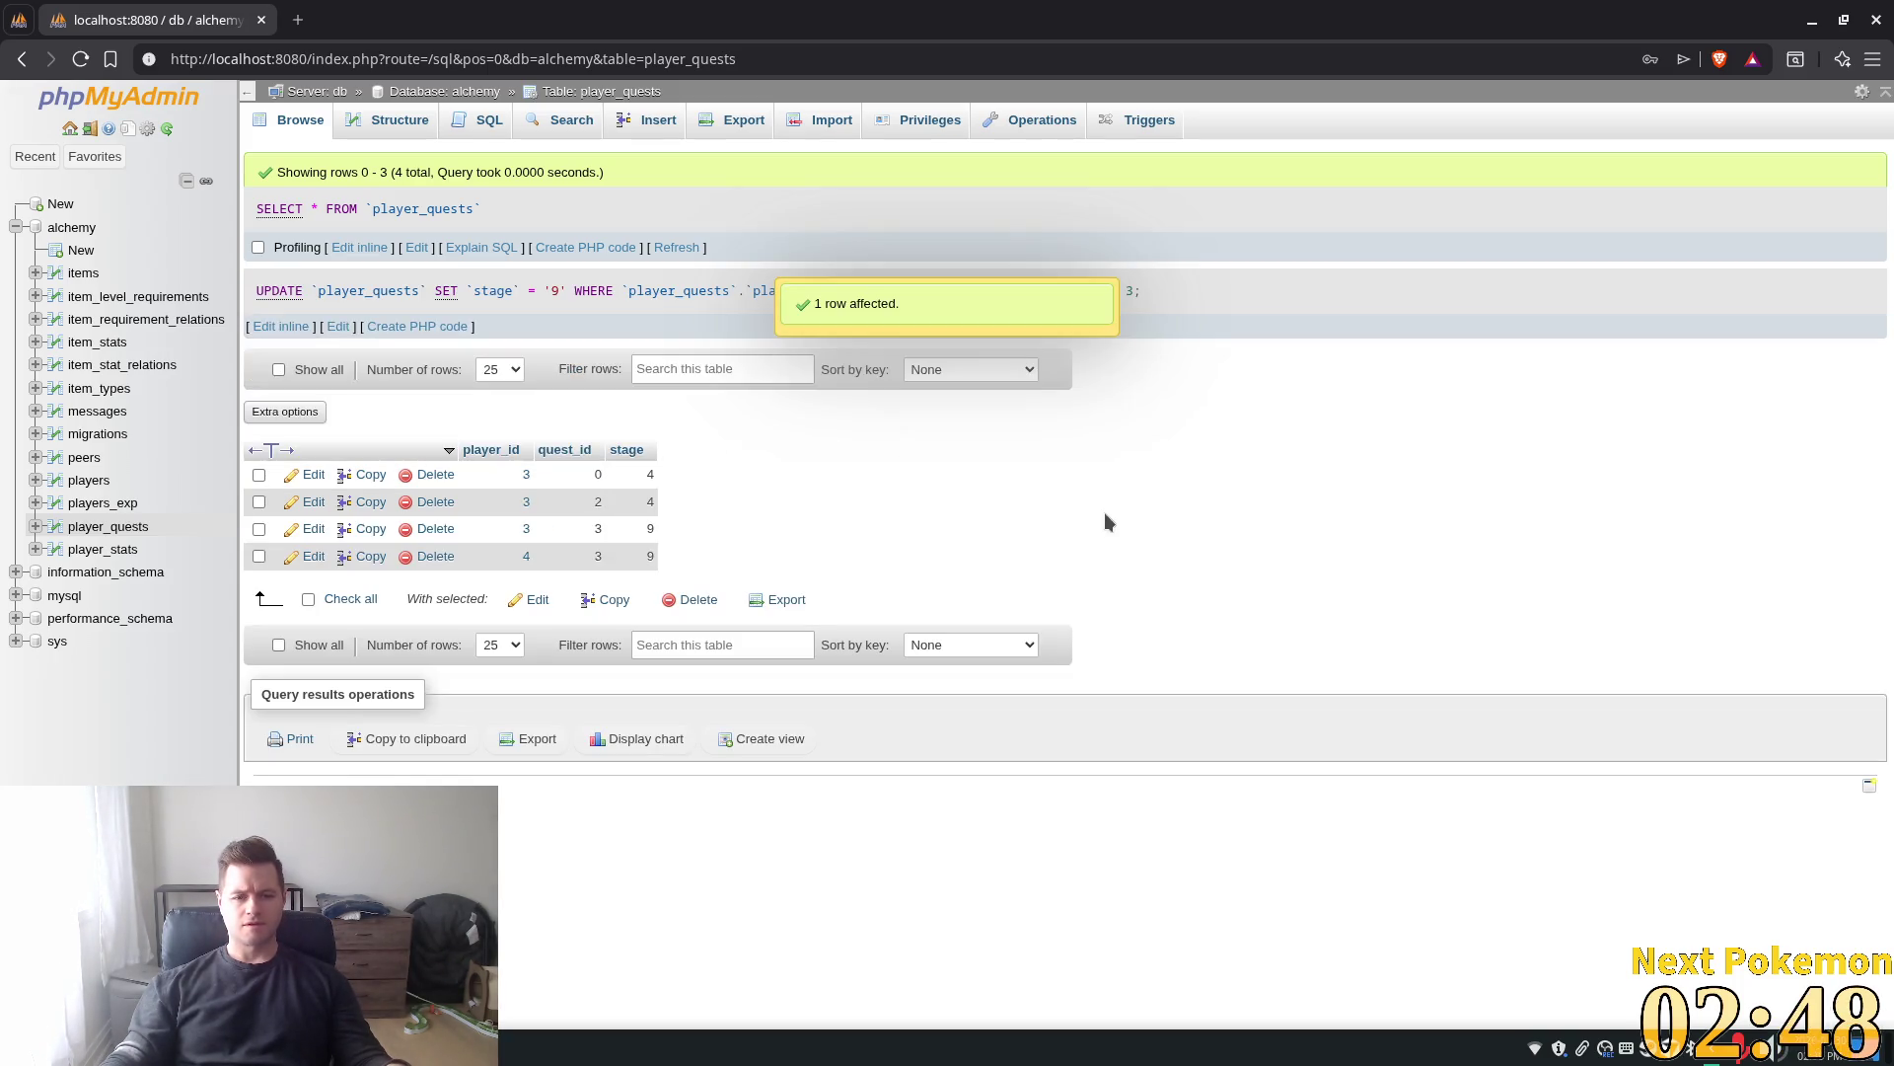
pyautogui.hotkey('alt', 'Tab')
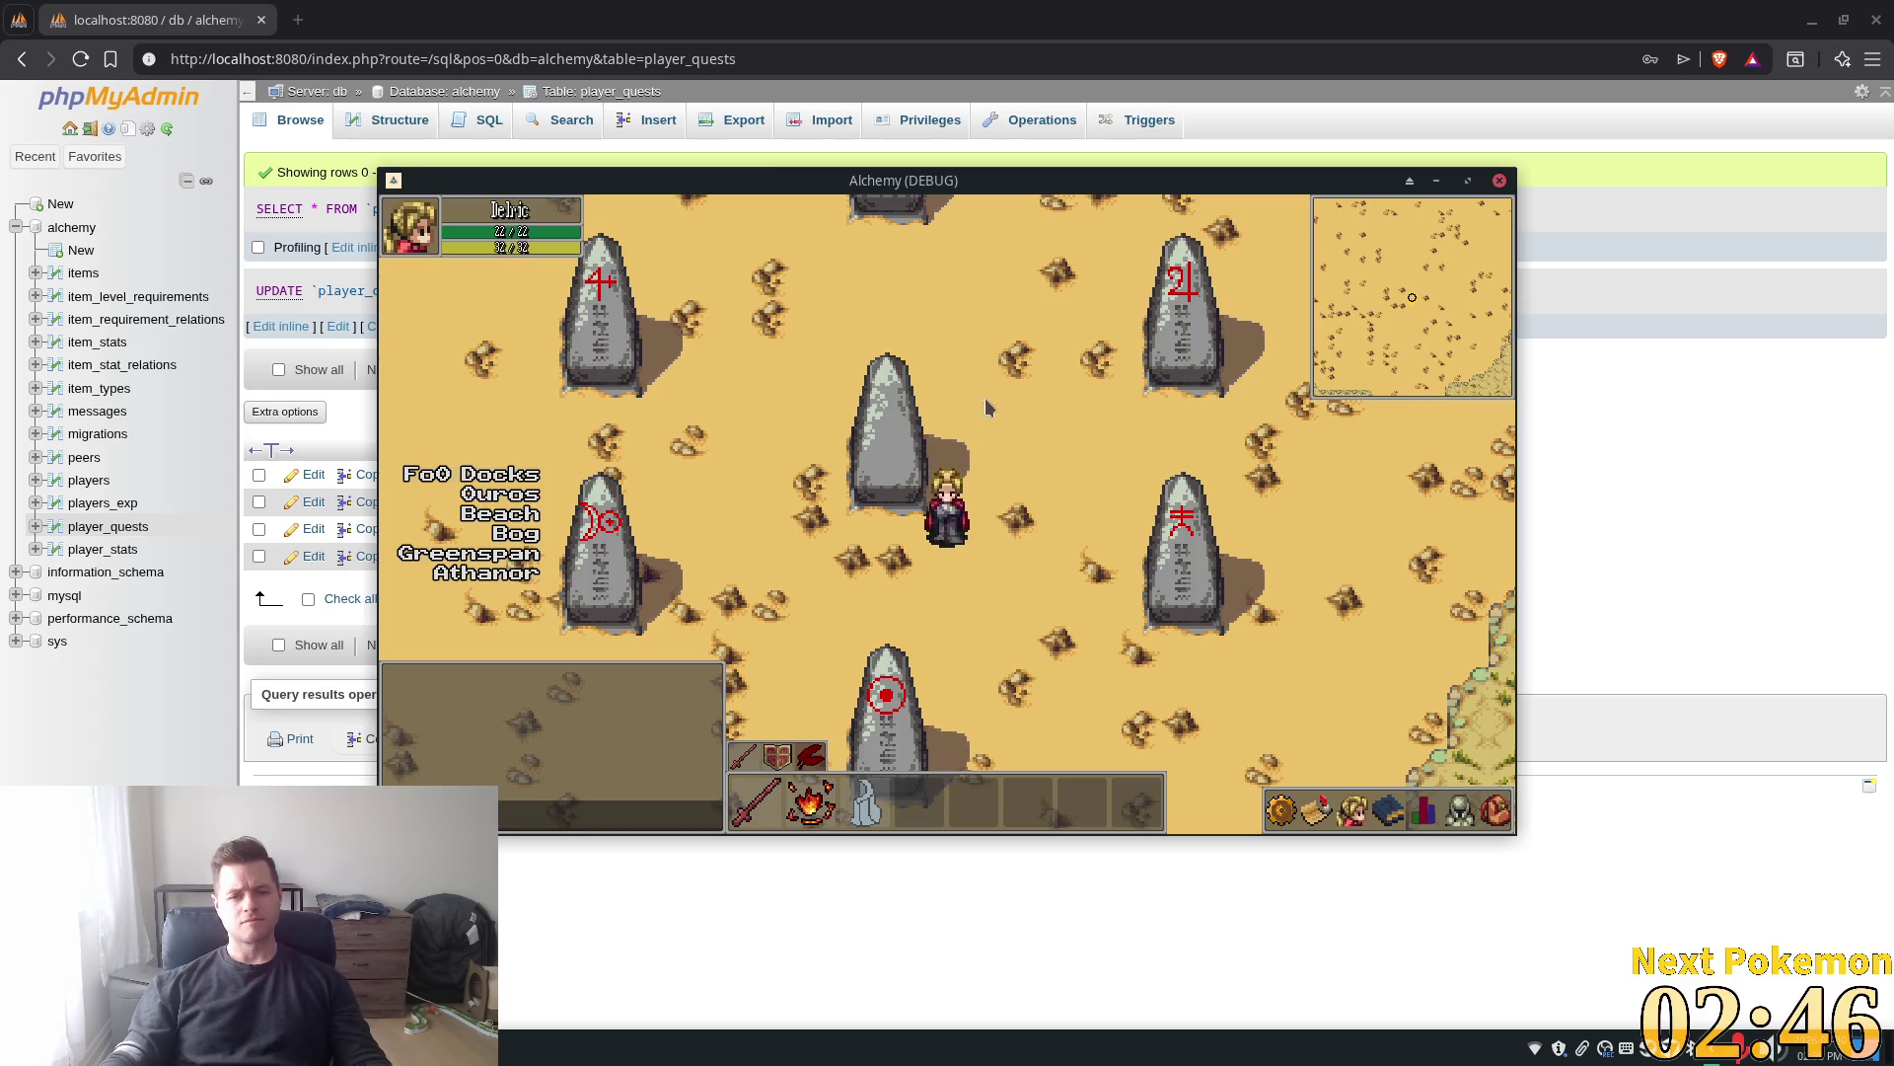
# Log out and back in, then walk north to see the glowing hexagram at the obelisks
pyautogui.press('Escape')
pyautogui.click(1375, 612)
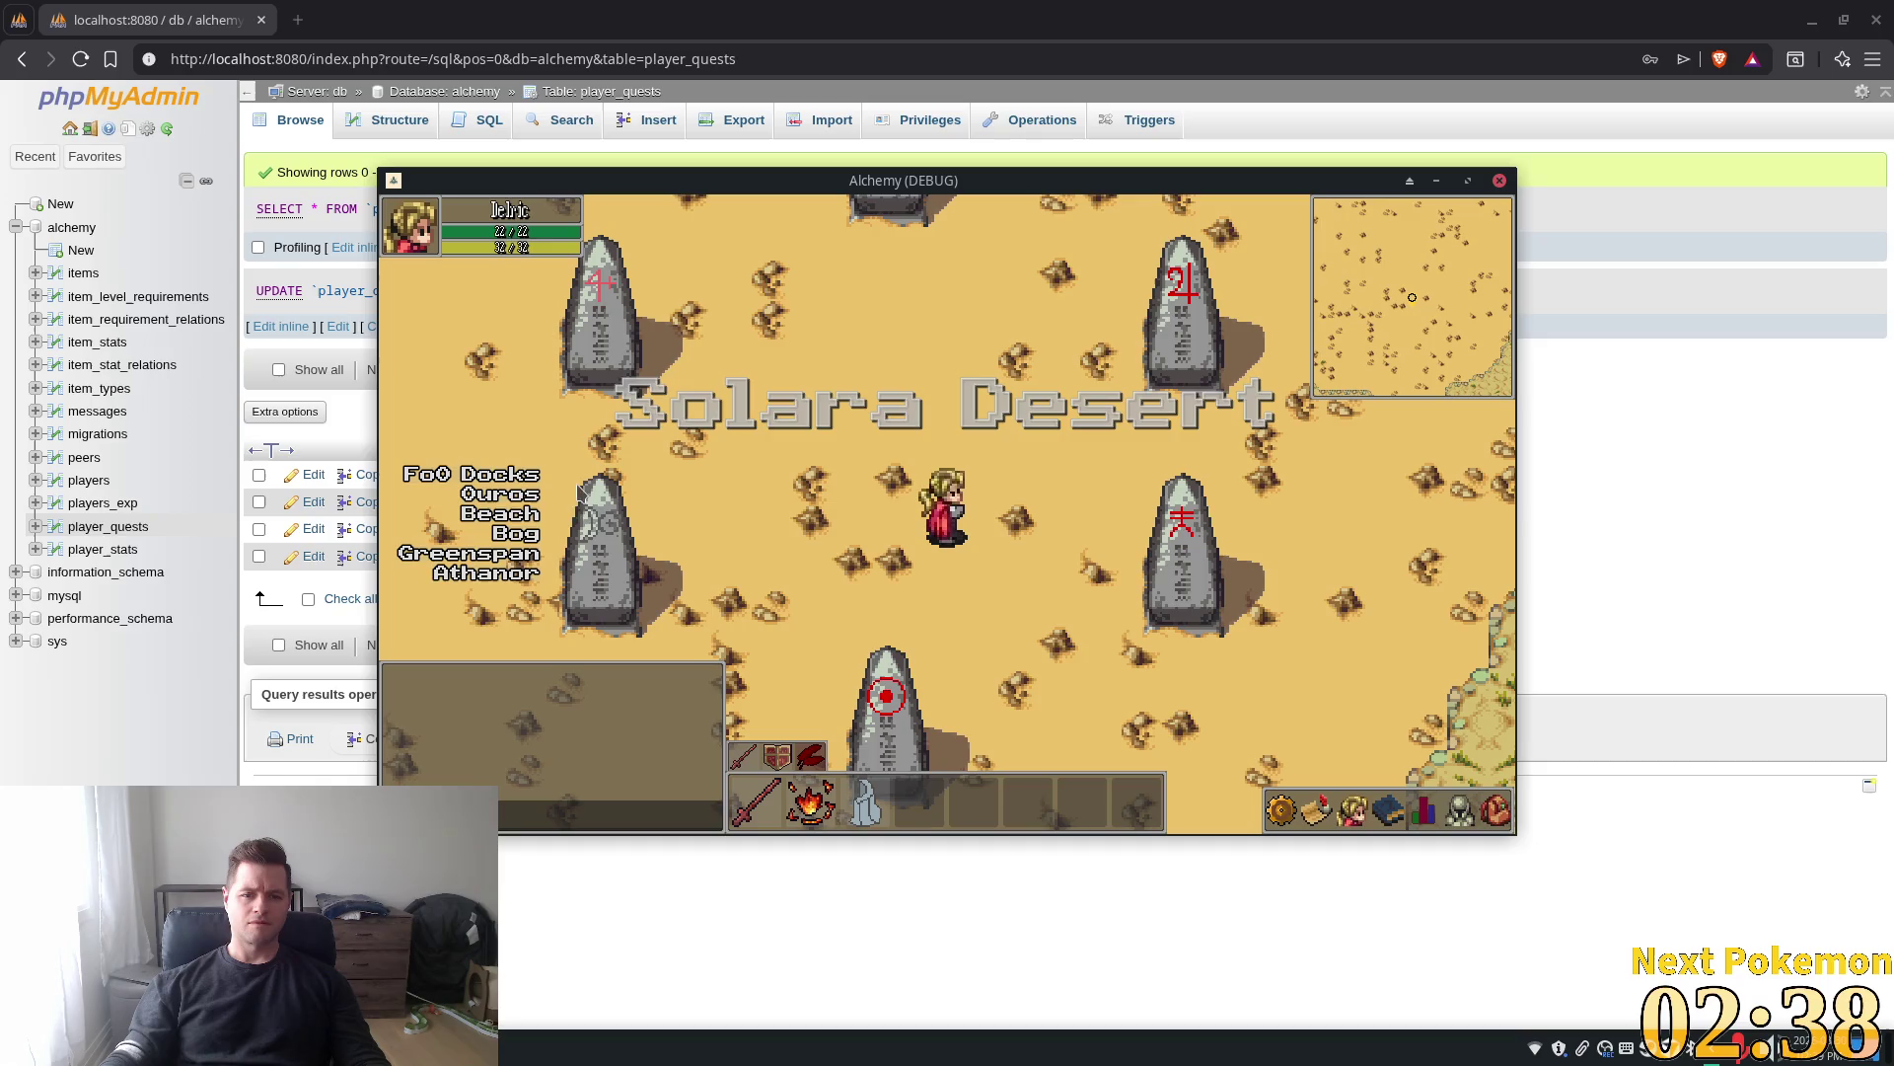
pyautogui.press('Up')
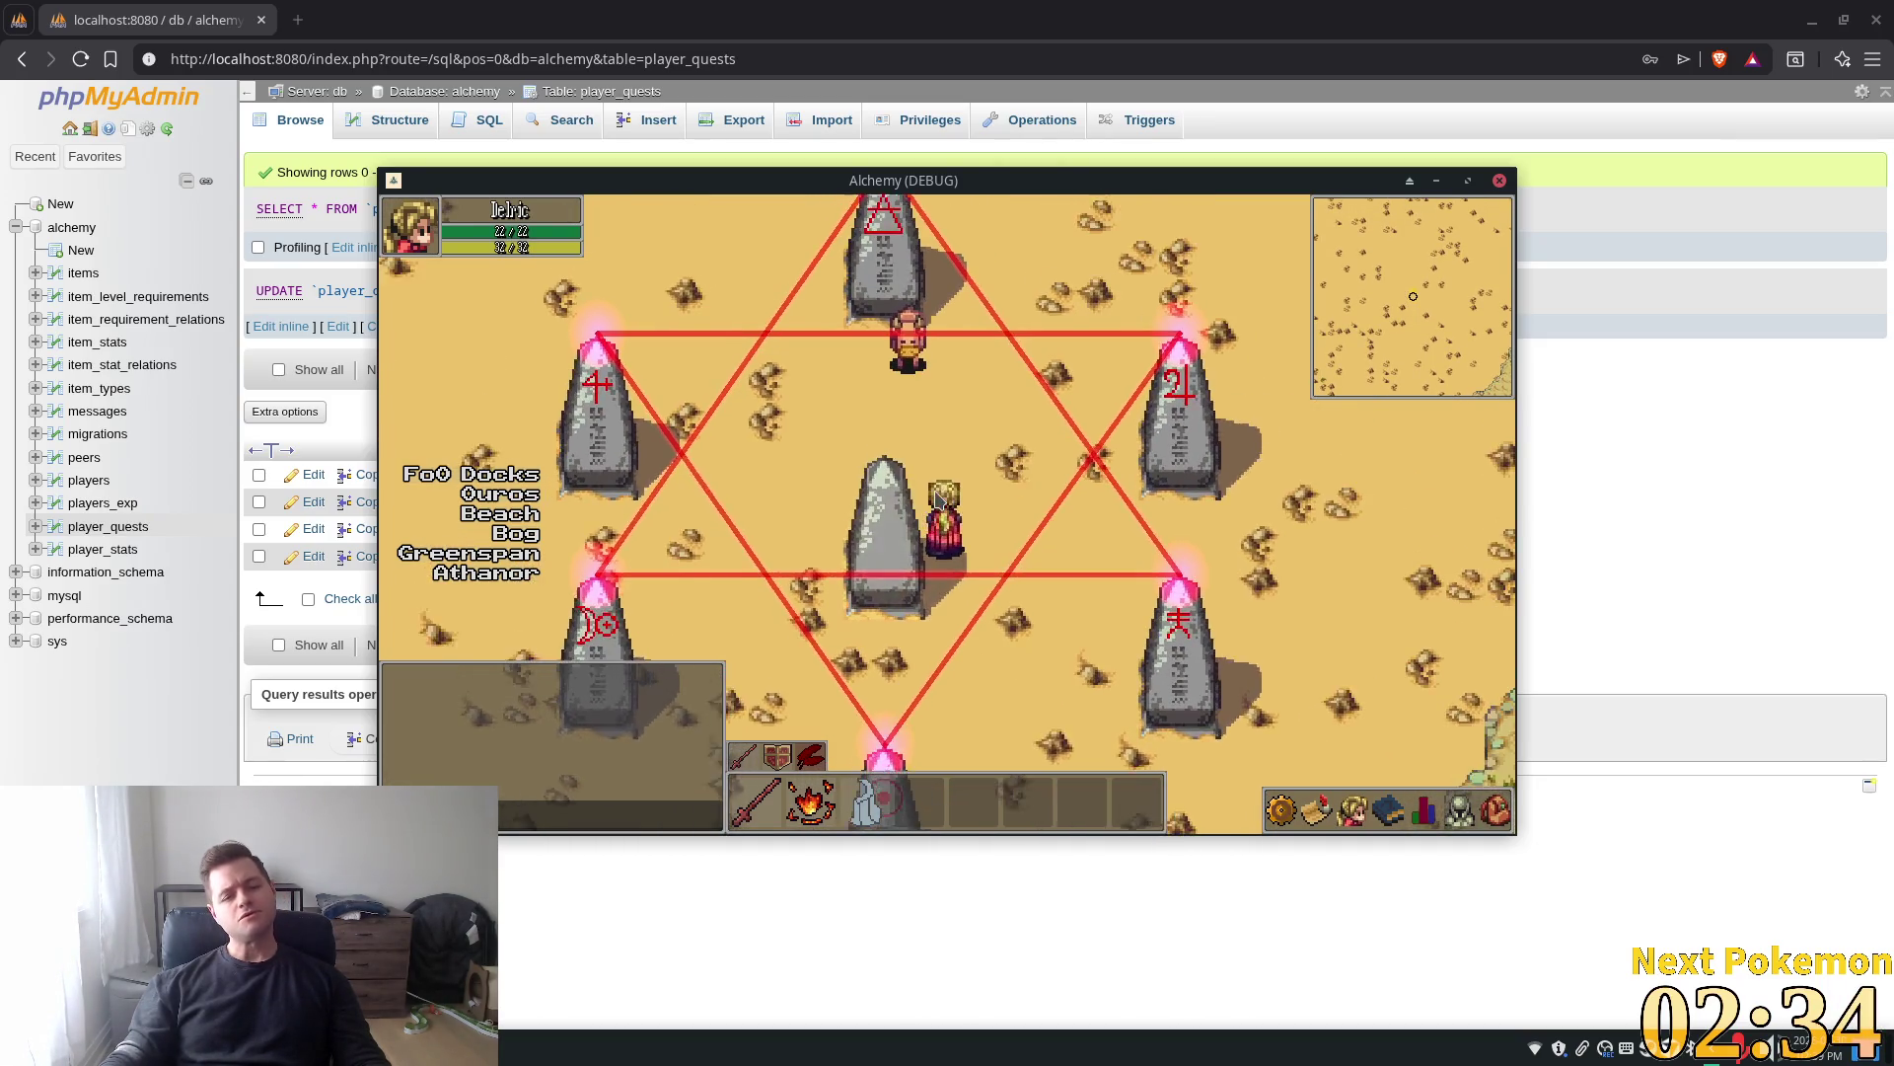
pyautogui.press('Down')
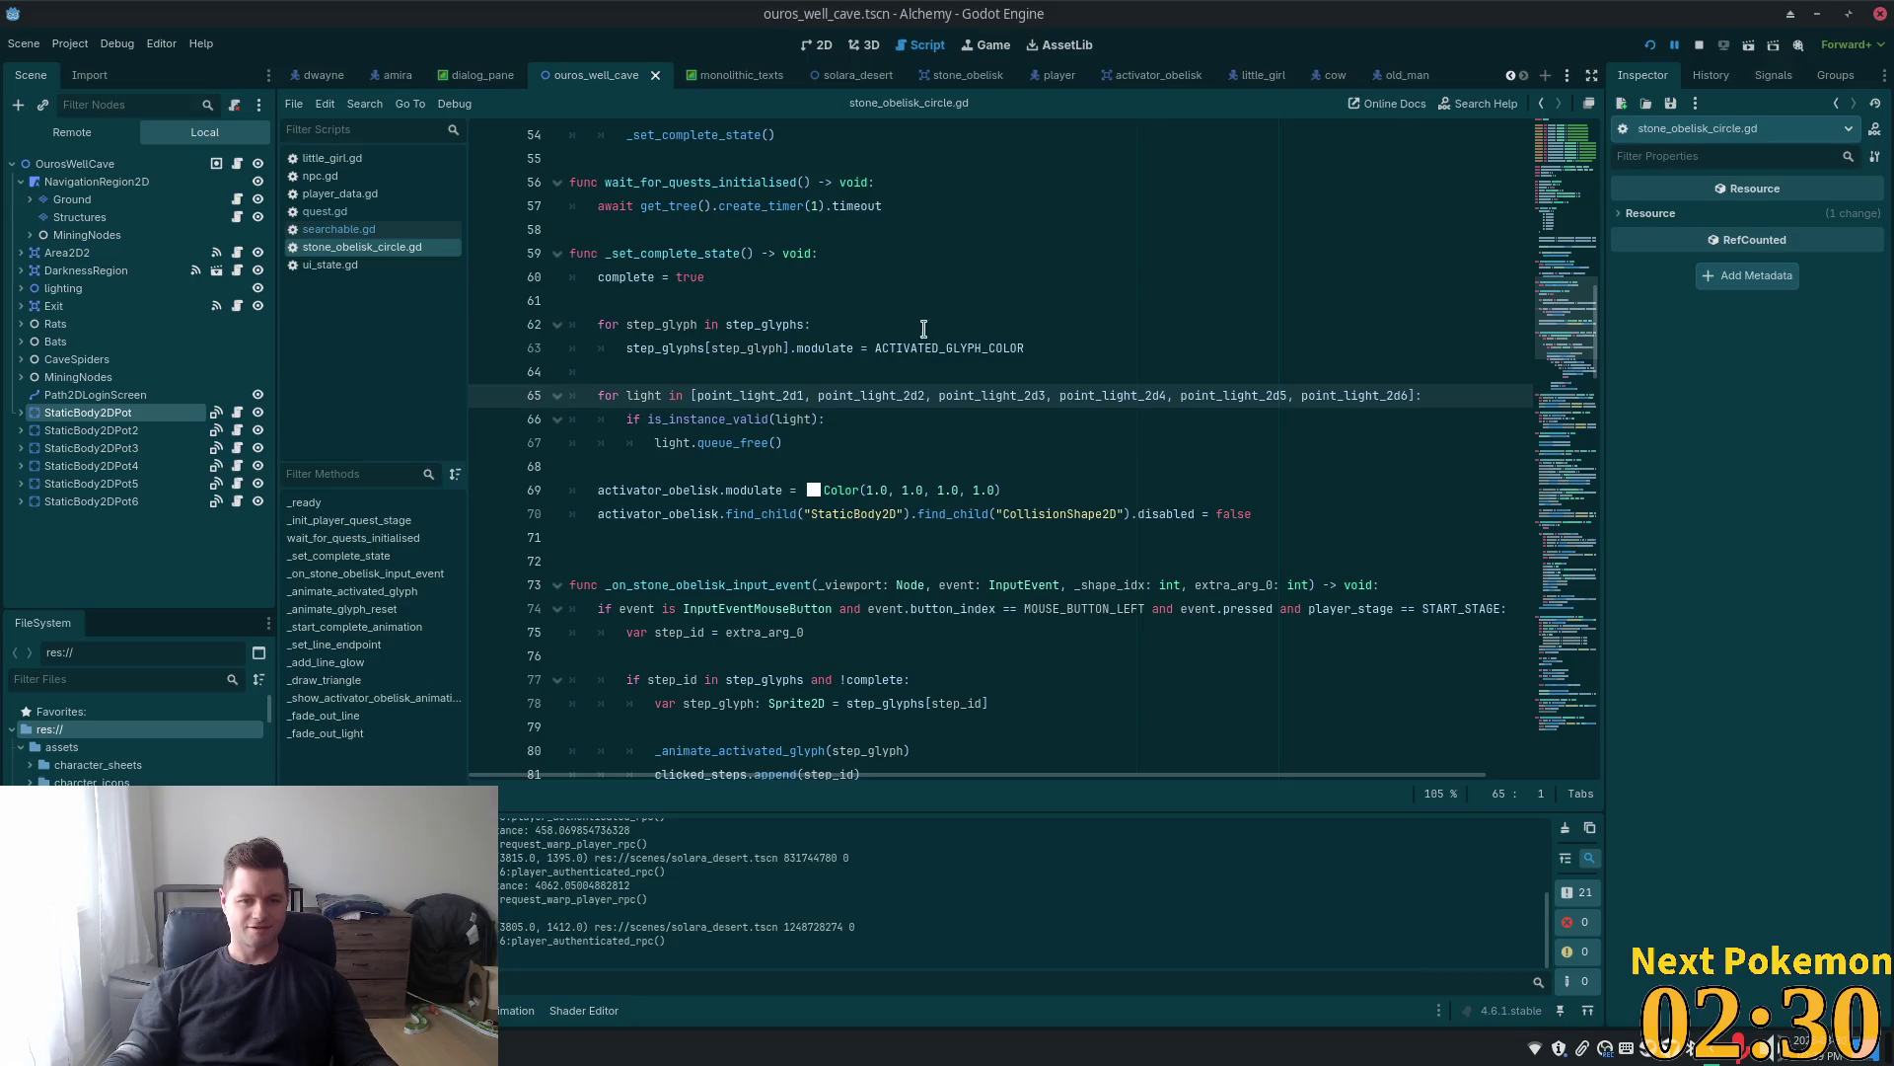
pyautogui.hotkey('alt', 'Tab')
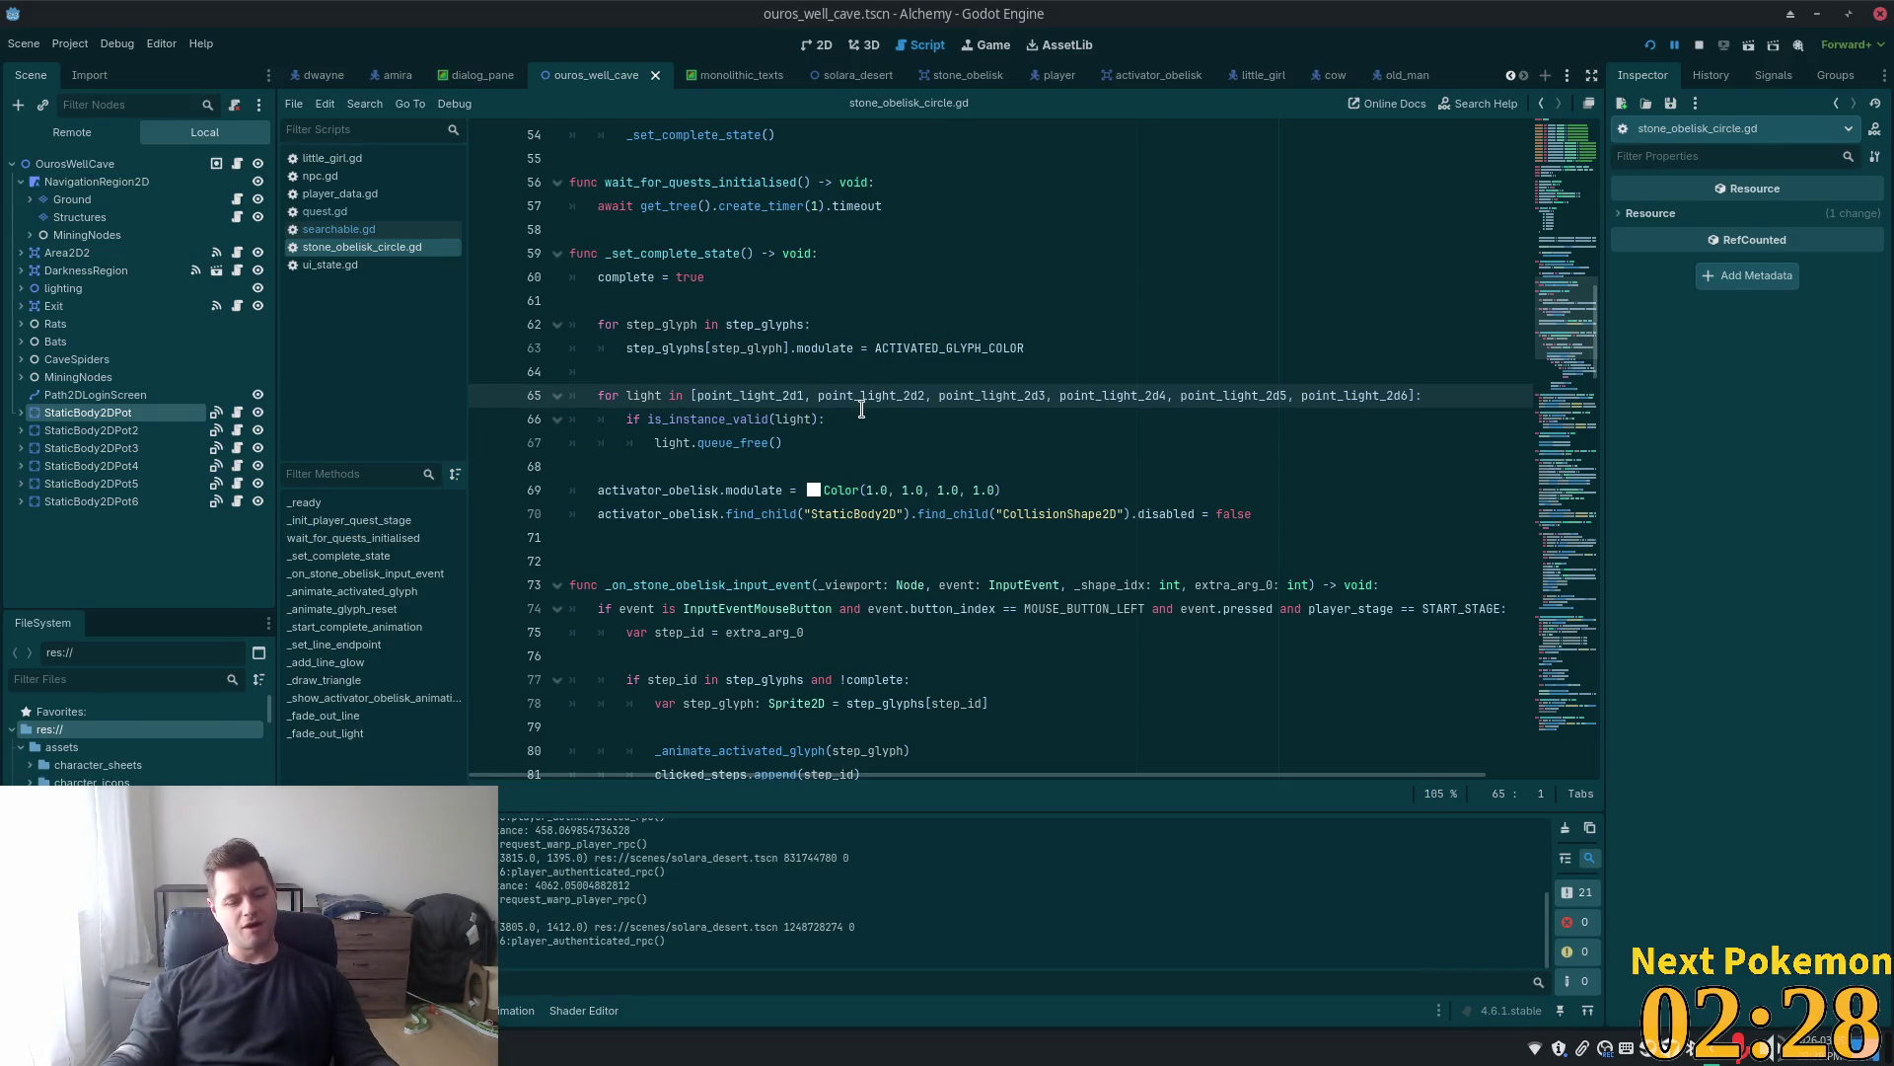
pyautogui.hotkey('alt', 'Tab')
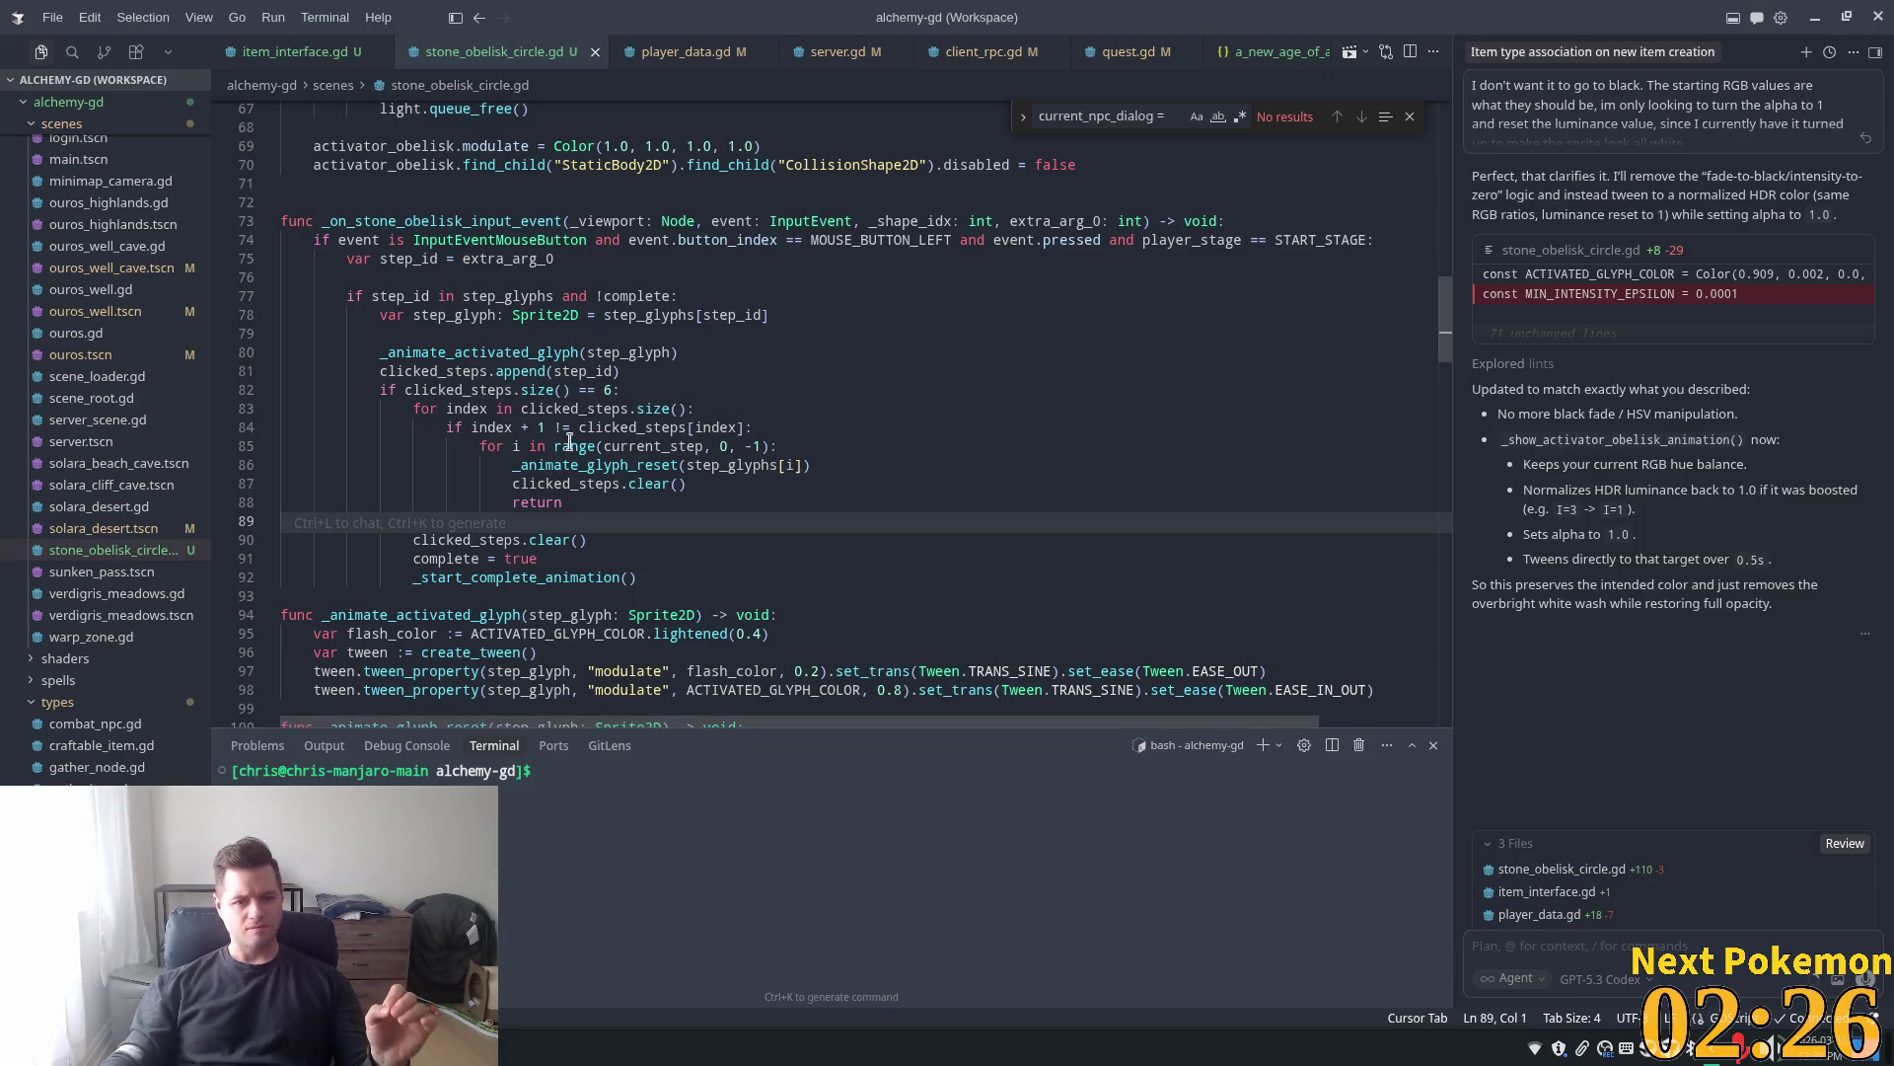
# Replace clicked_steps.size() on line 83 with range(clicked_steps.size()) using the ra completion
pyautogui.click(519, 431)
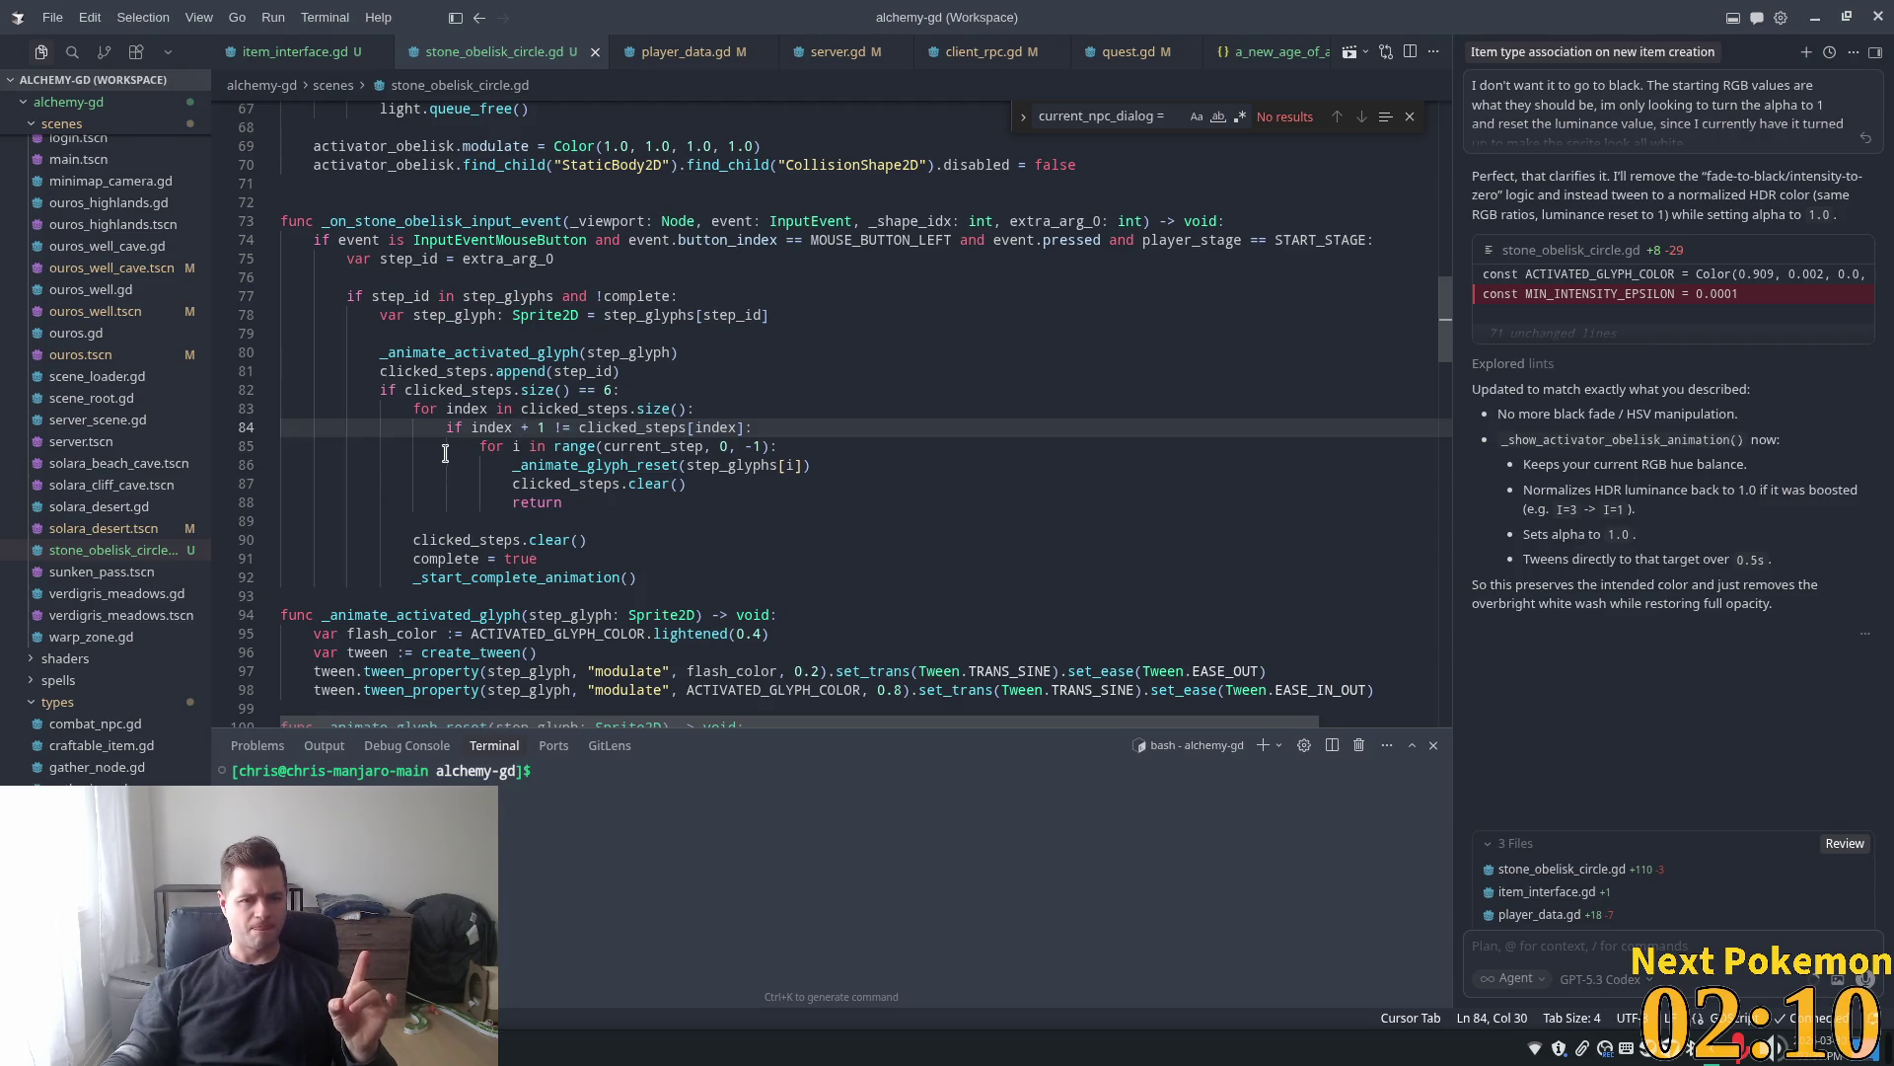
pyautogui.click(544, 426)
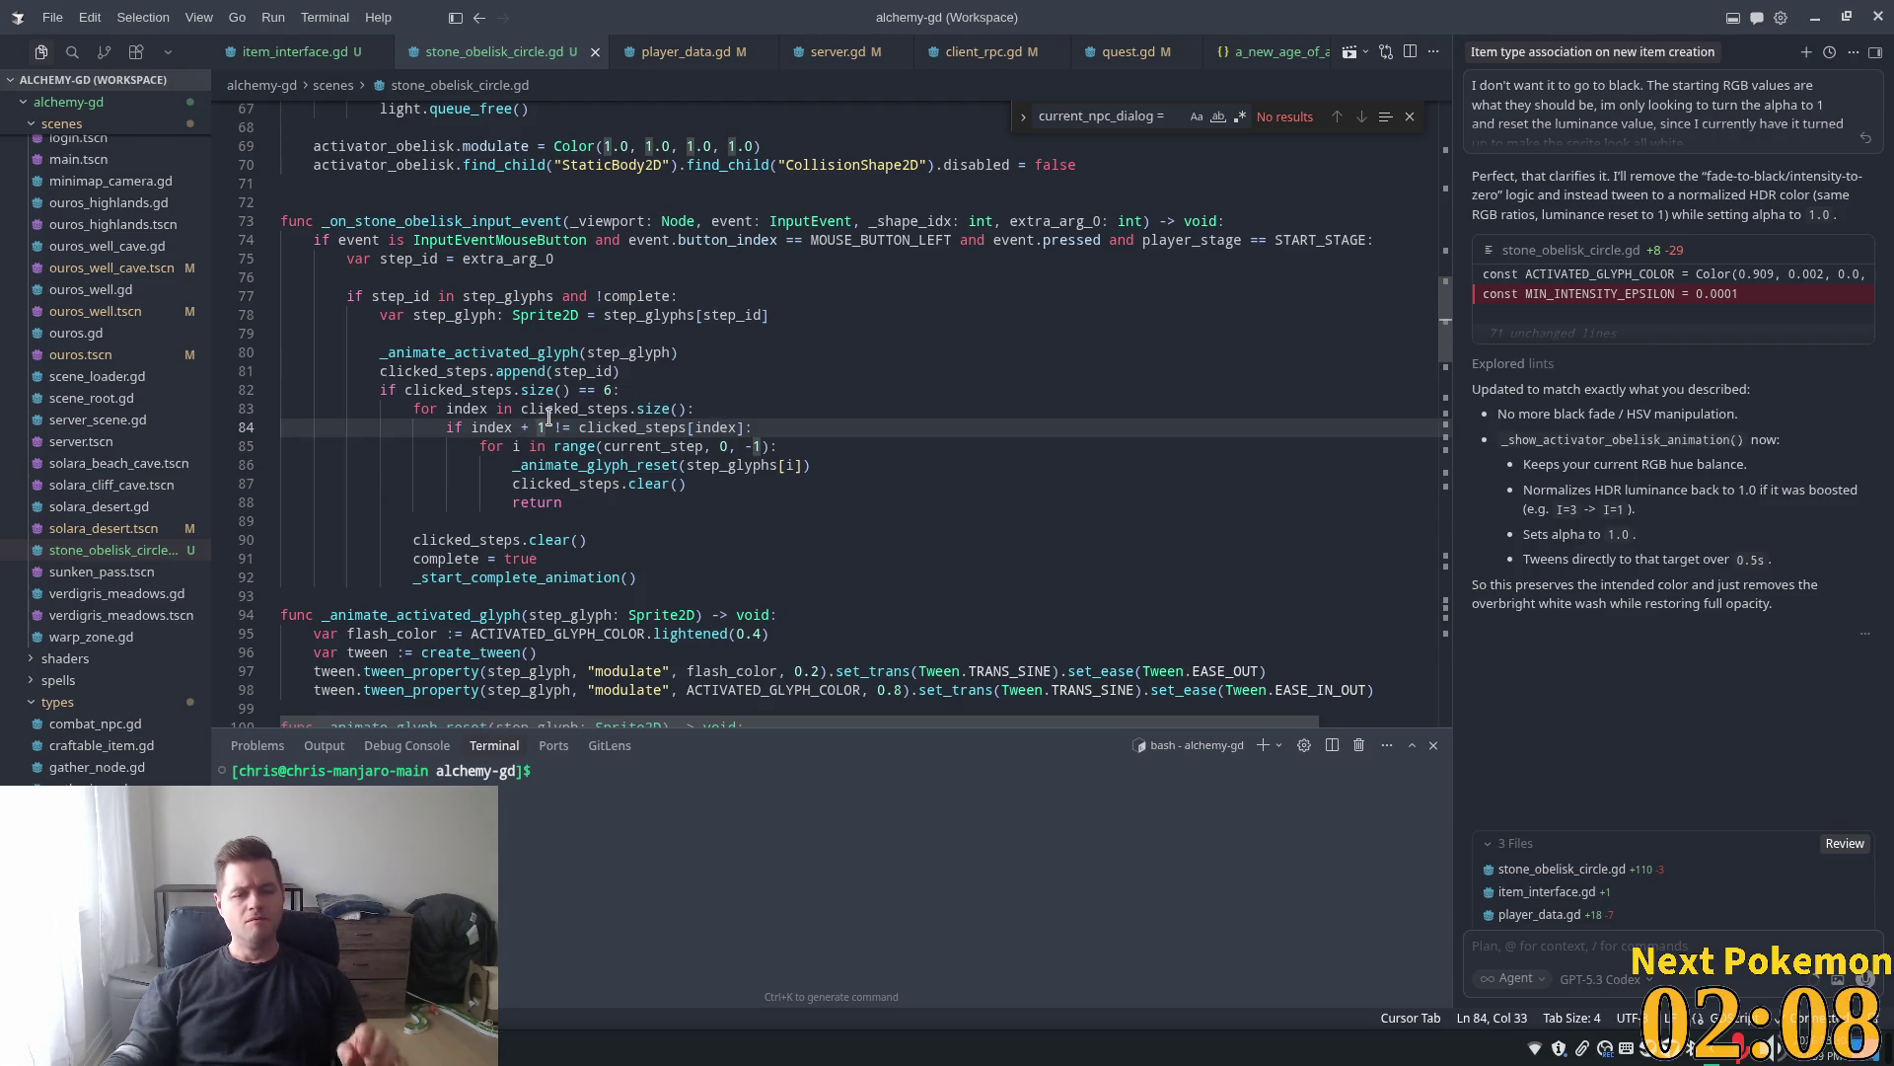
pyautogui.click(532, 410)
pyautogui.moveTo(681, 408); pyautogui.dragTo(521, 408)
pyautogui.click(687, 407)
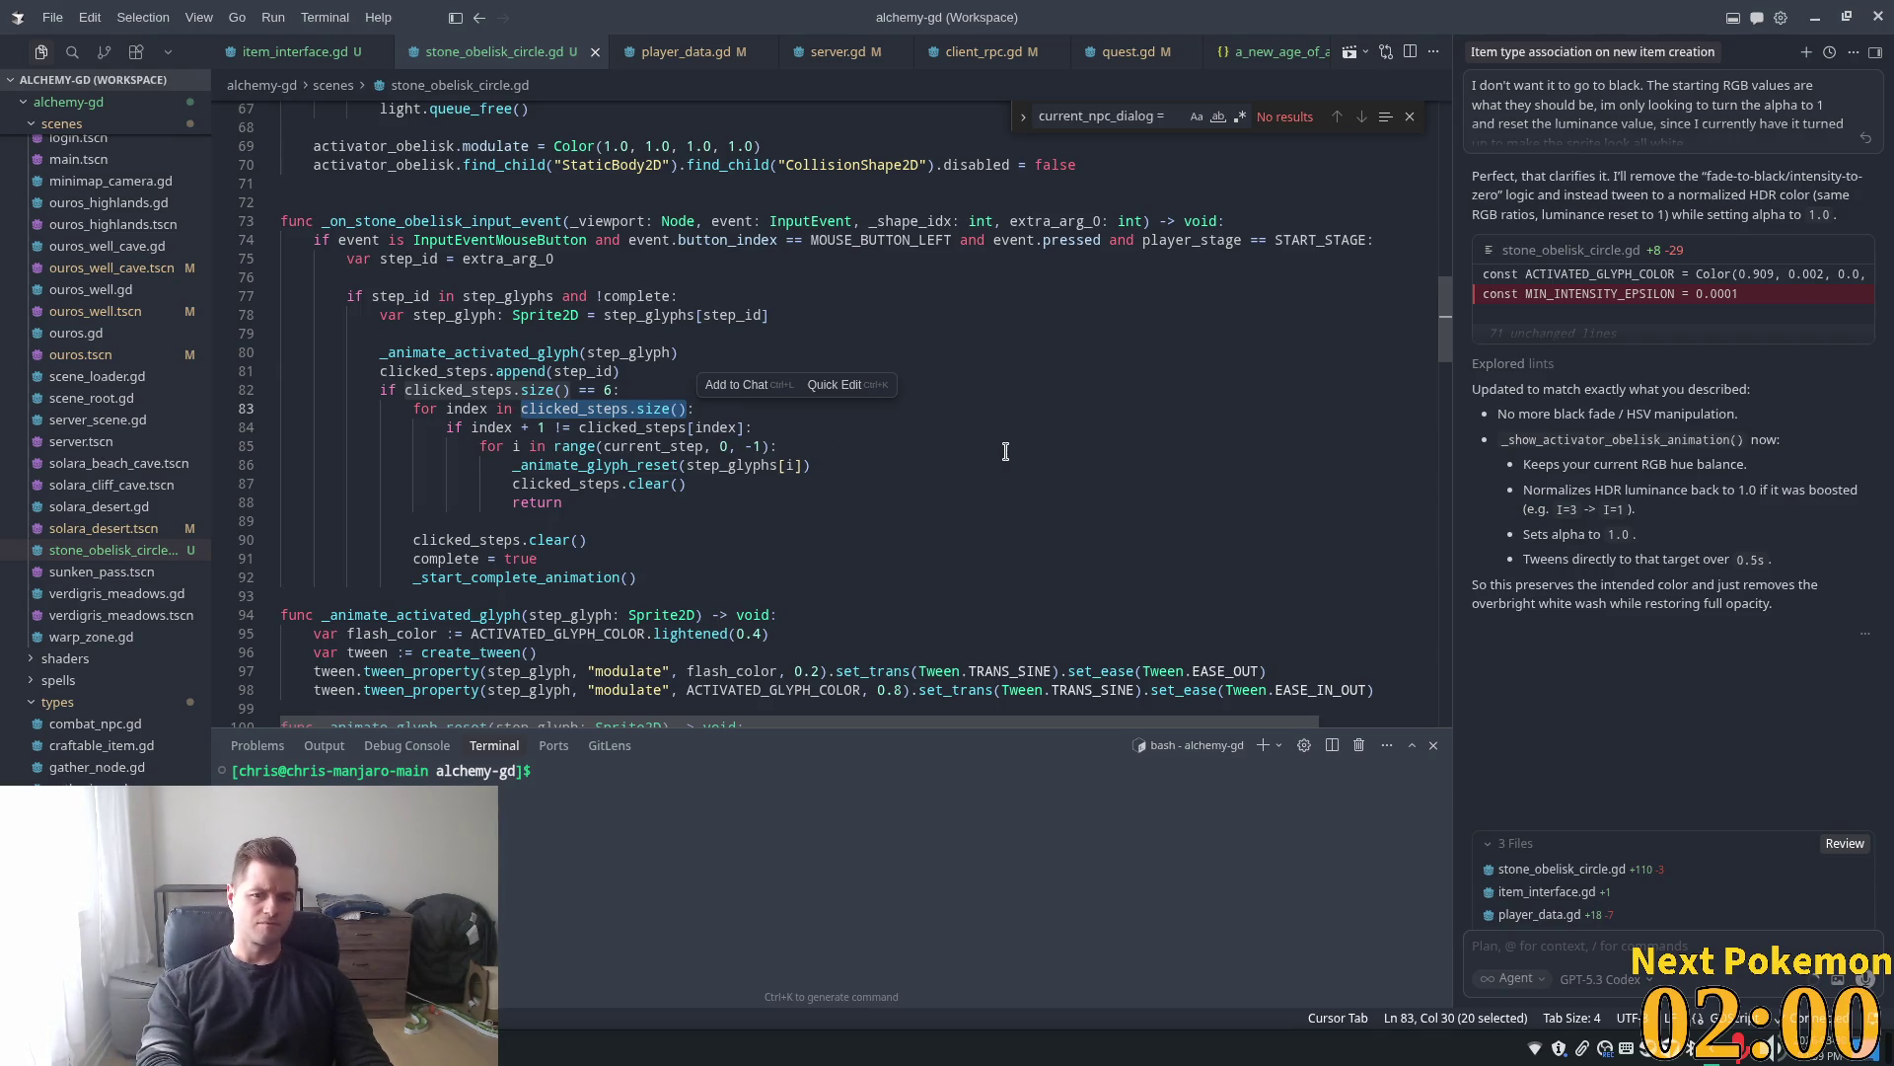
pyautogui.write('ra:')
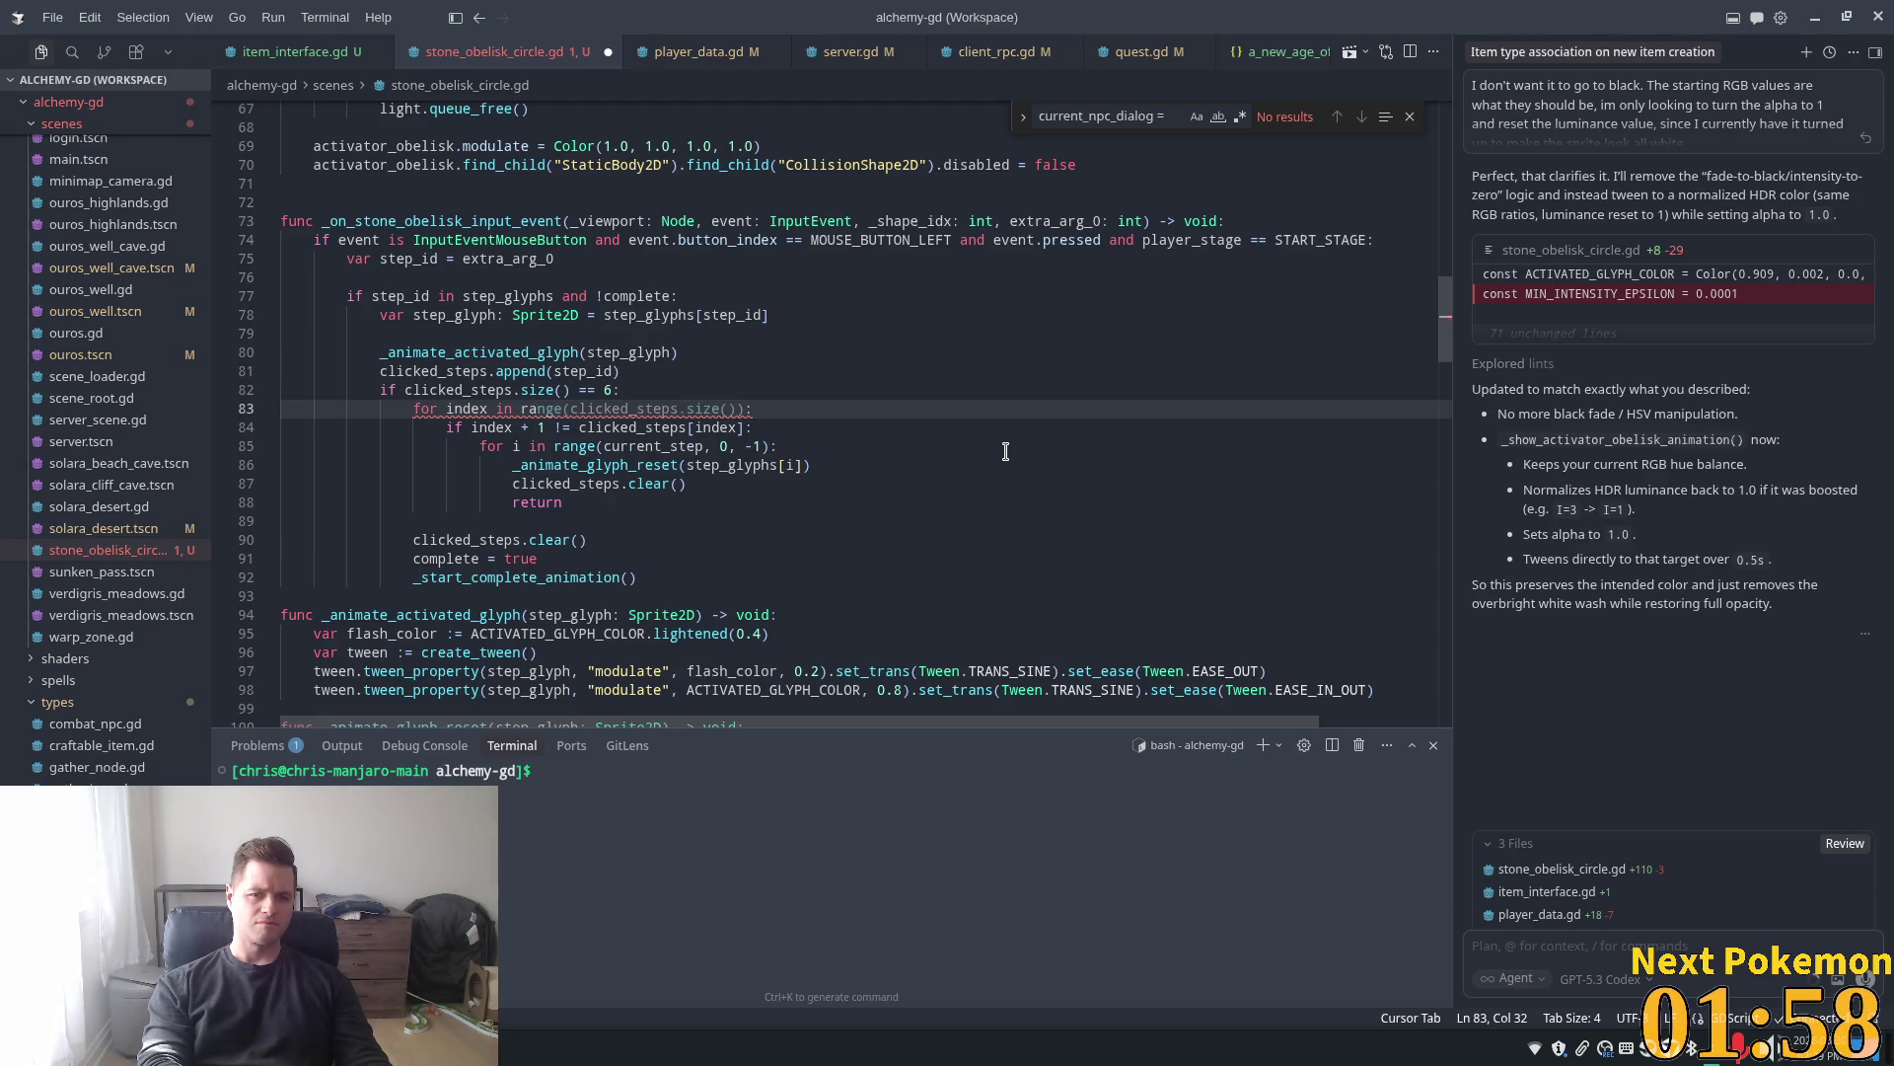
pyautogui.press('Tab')
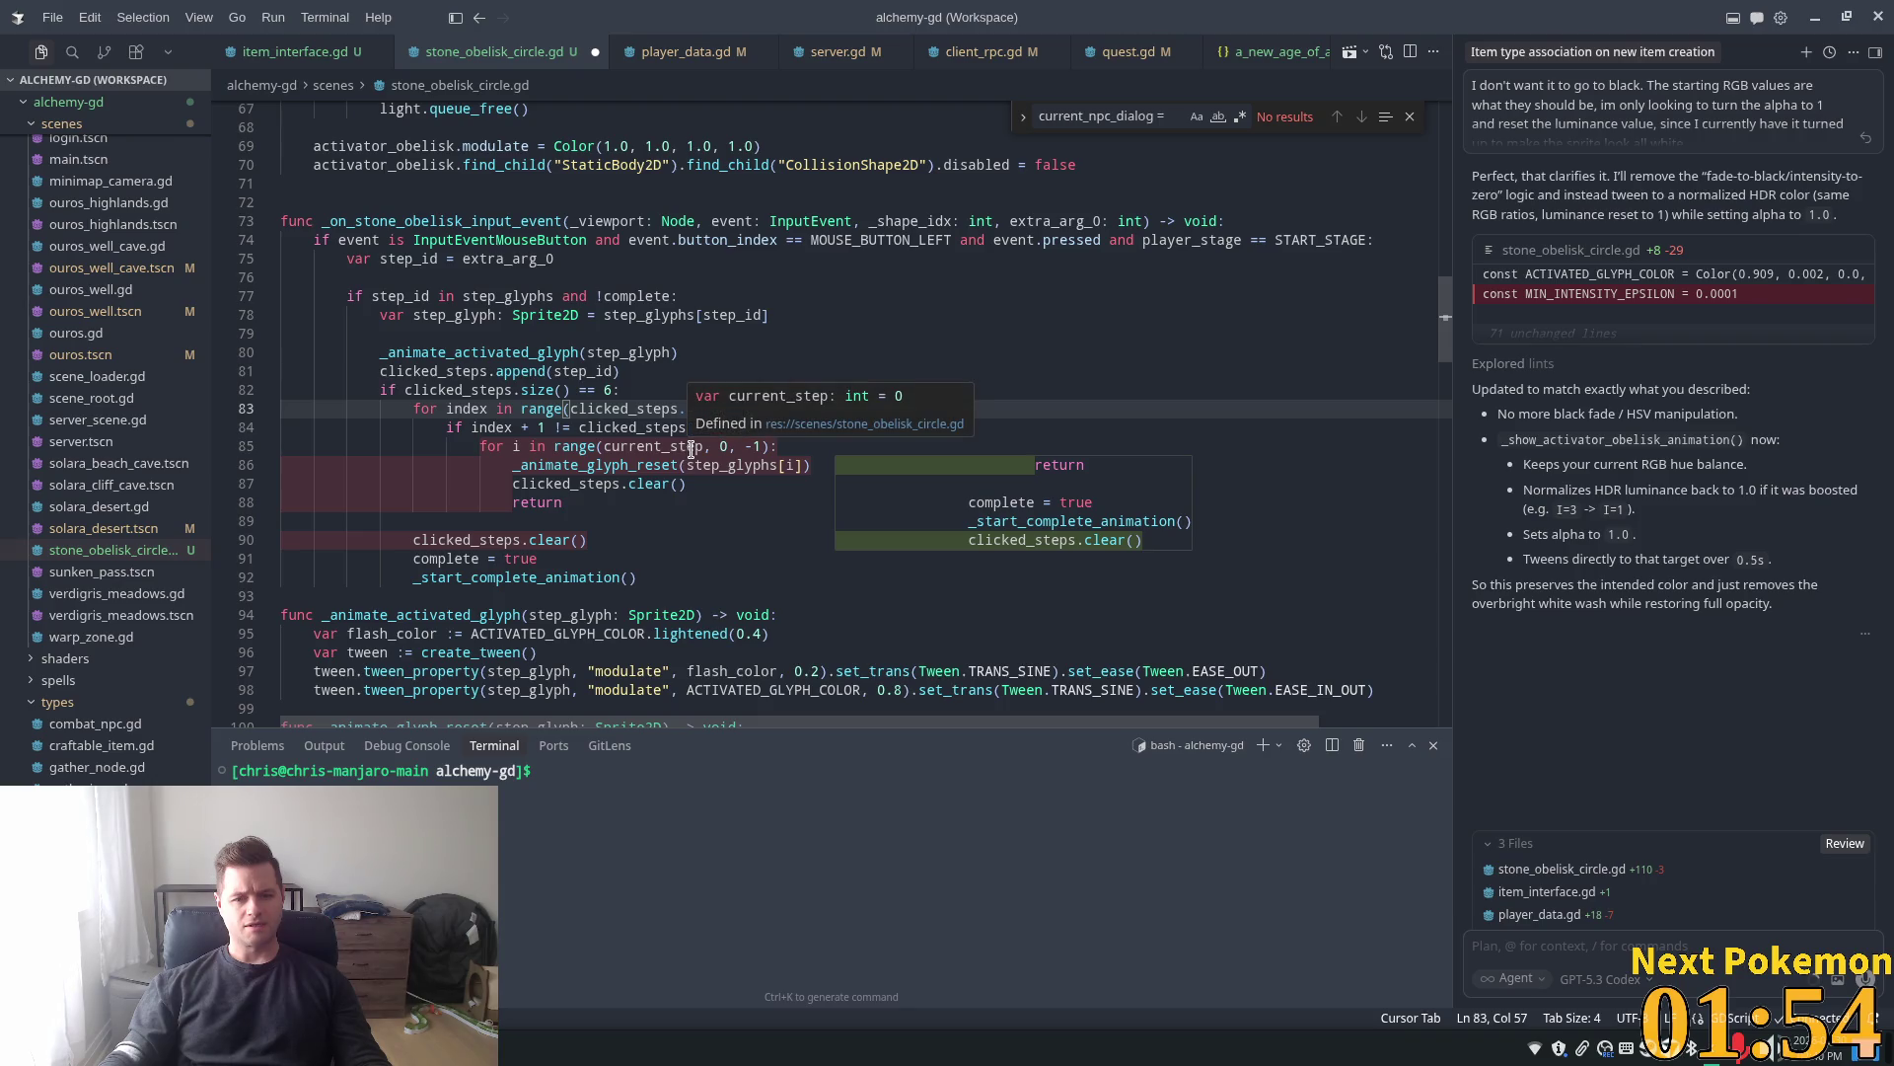
pyautogui.click(651, 515)
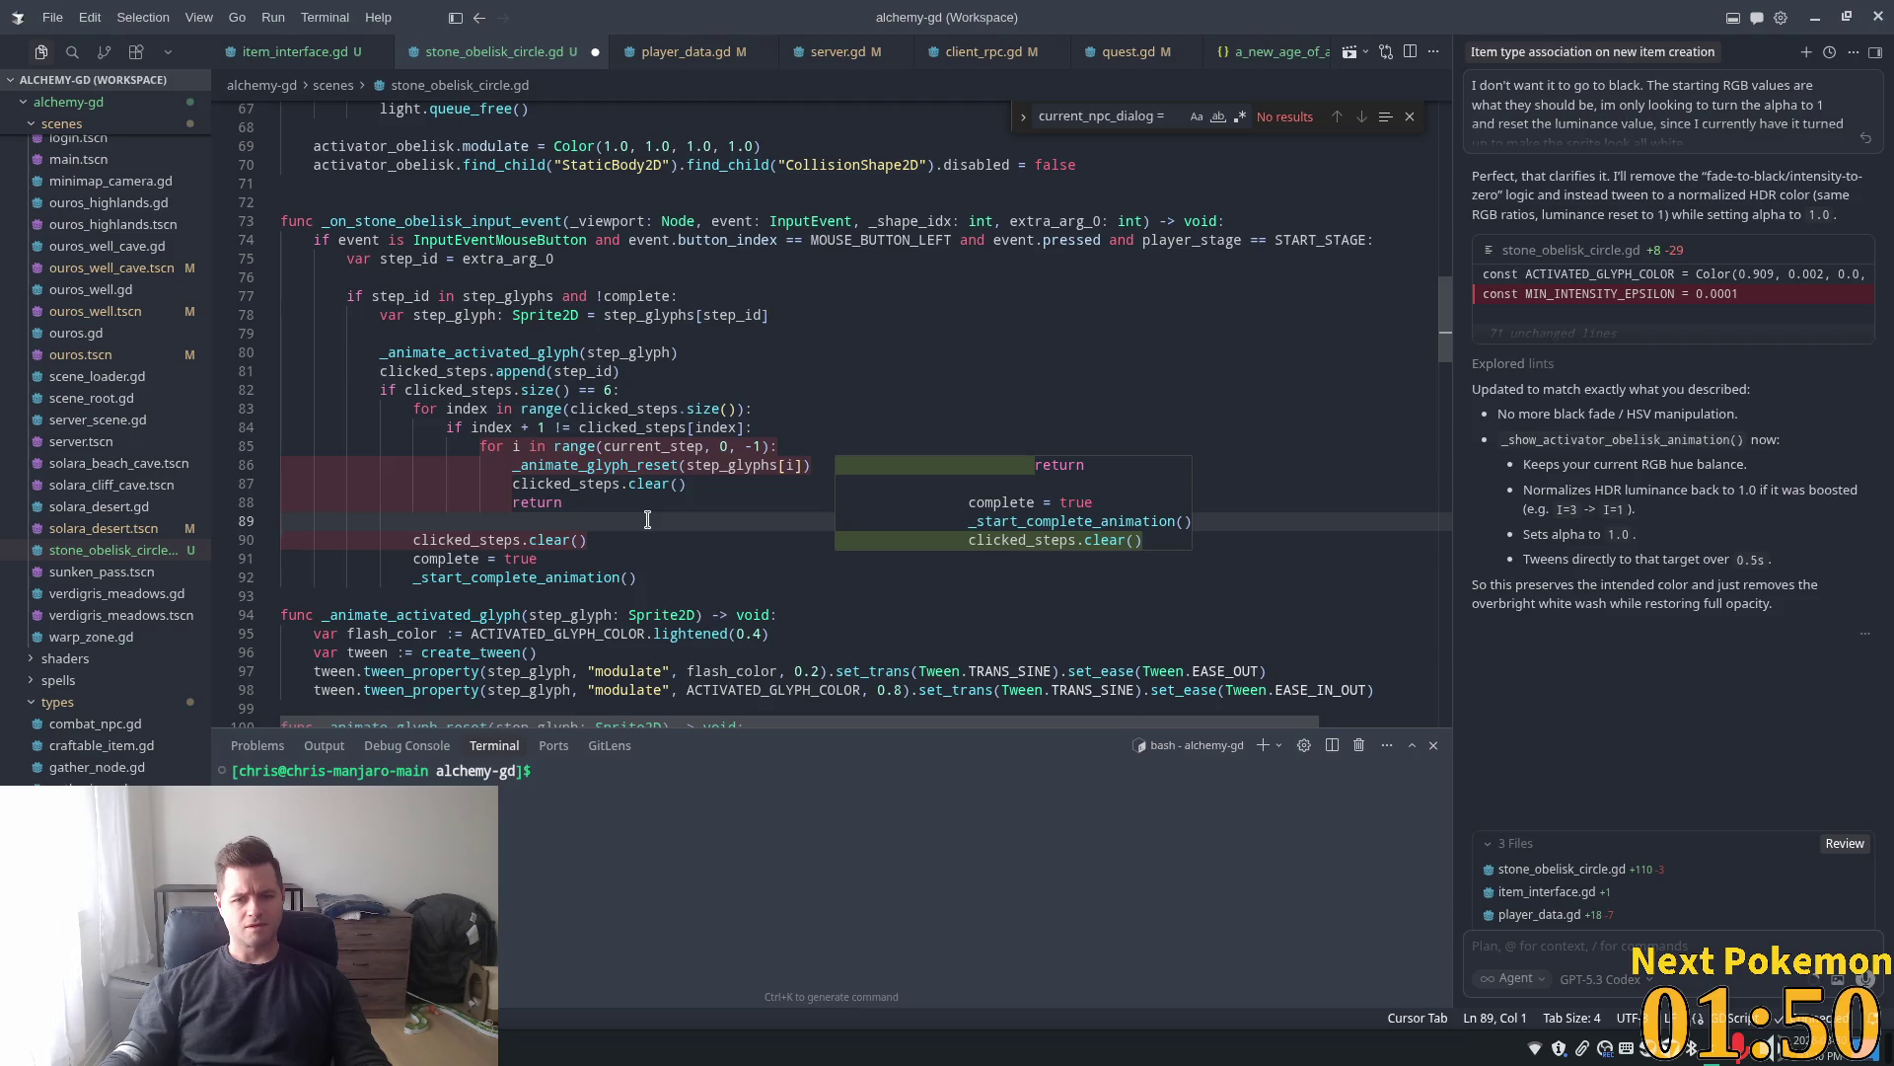
pyautogui.click(597, 546)
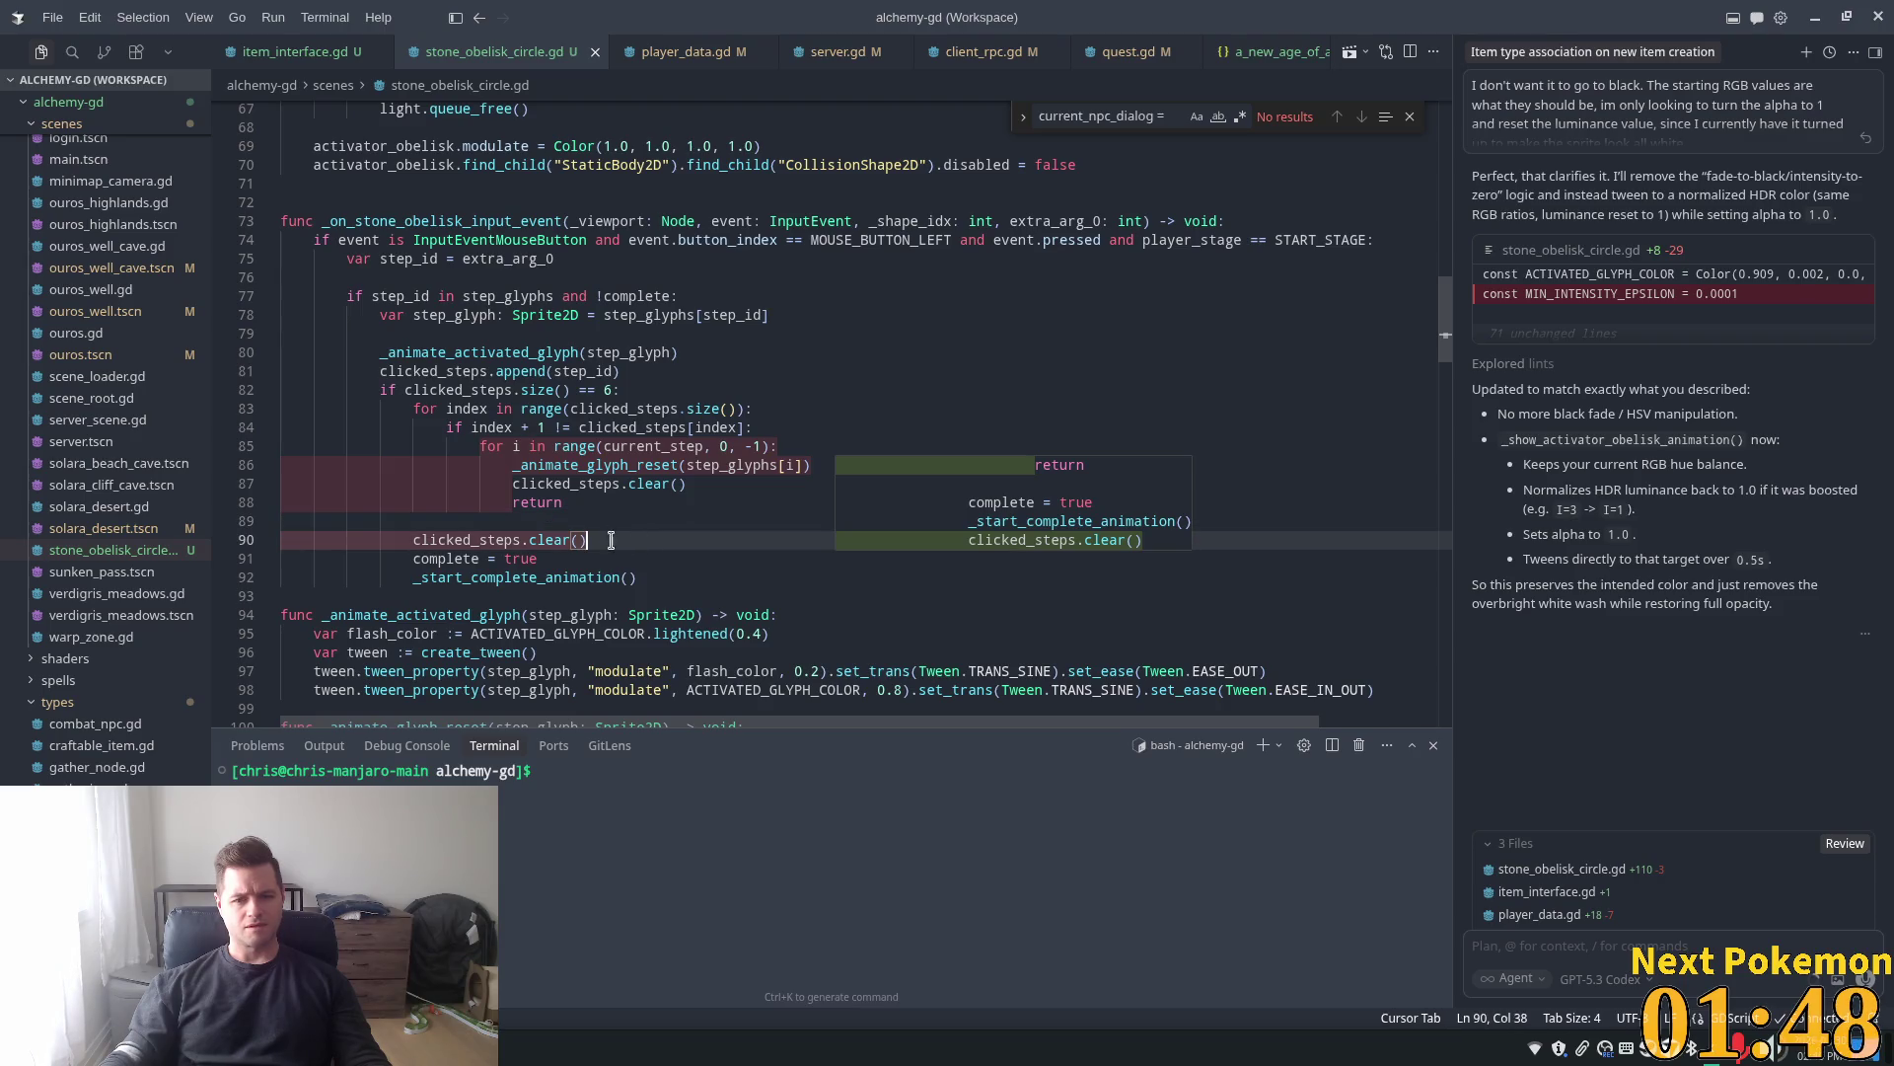
pyautogui.click(597, 463)
pyautogui.hotkey('alt', 'Tab')
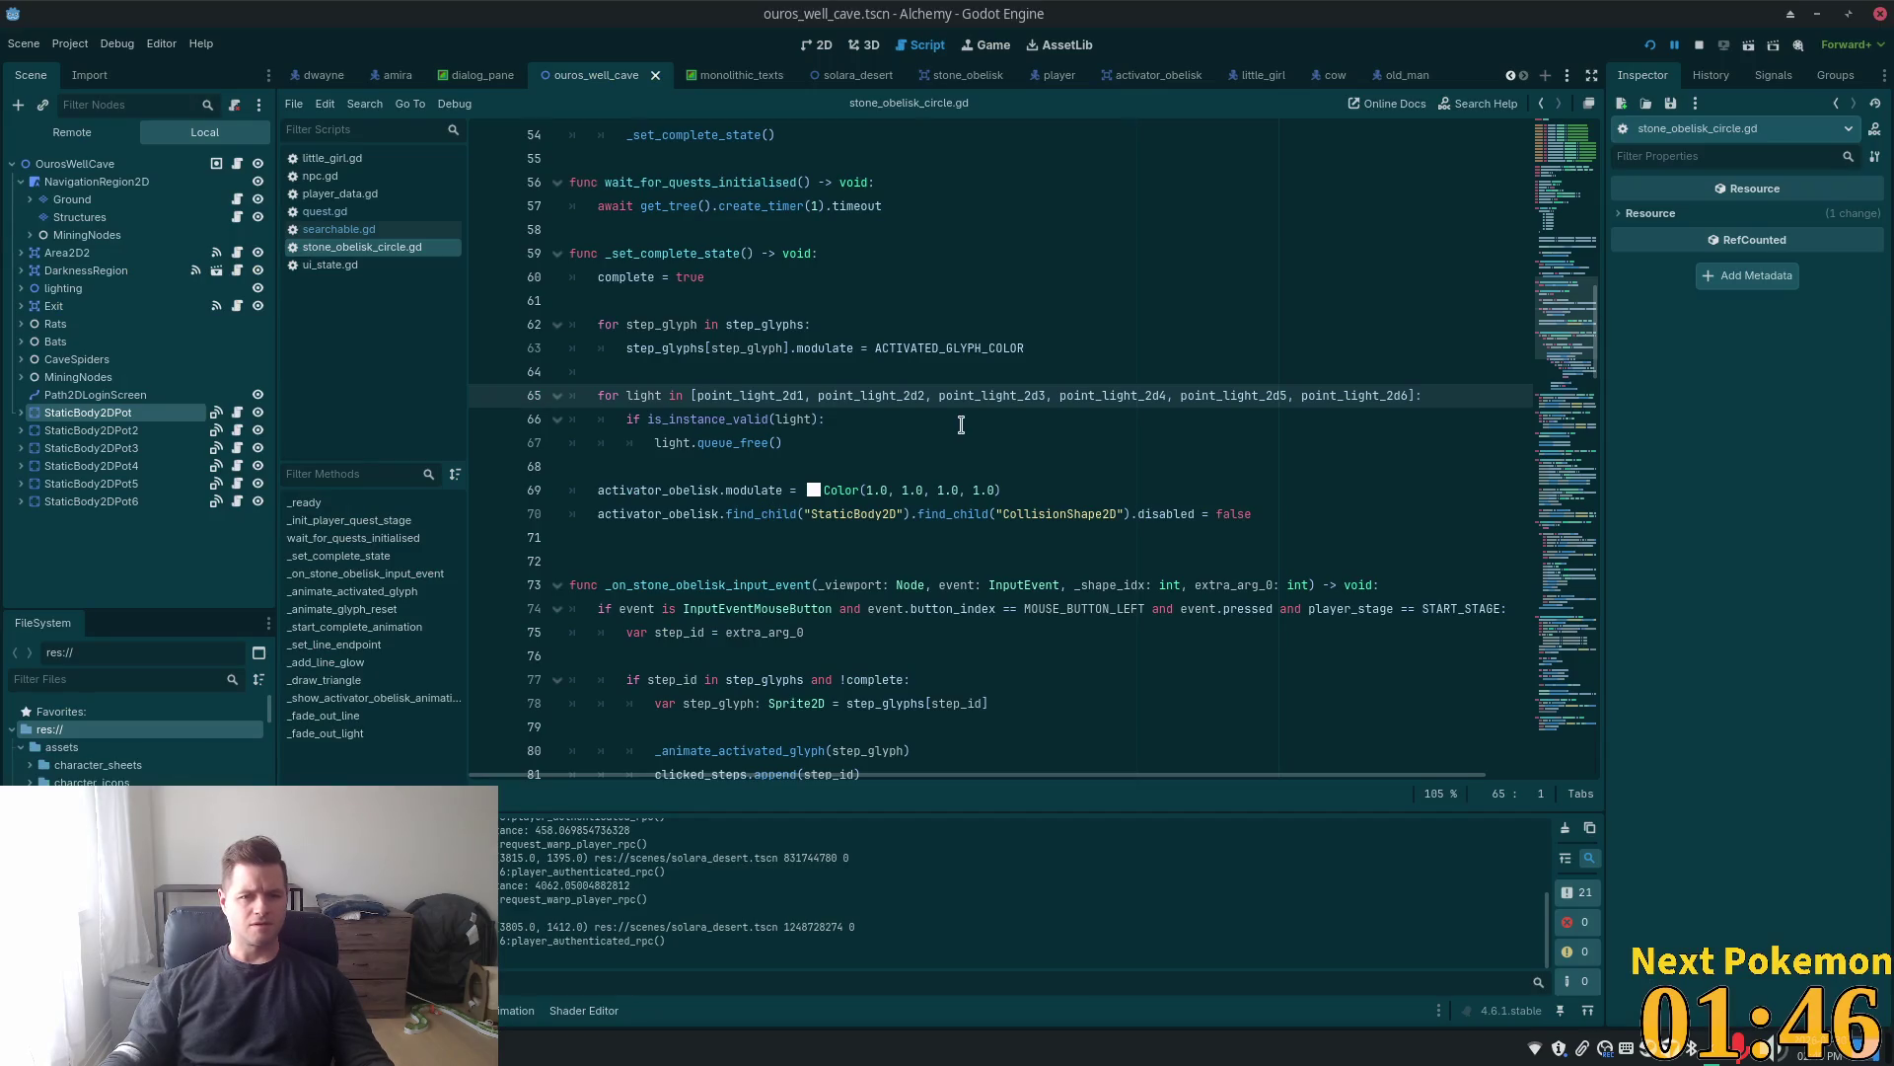
# Relaunch the game, refresh player_quests, and change row 3's stage from 10 to 9
pyautogui.click(1649, 45)
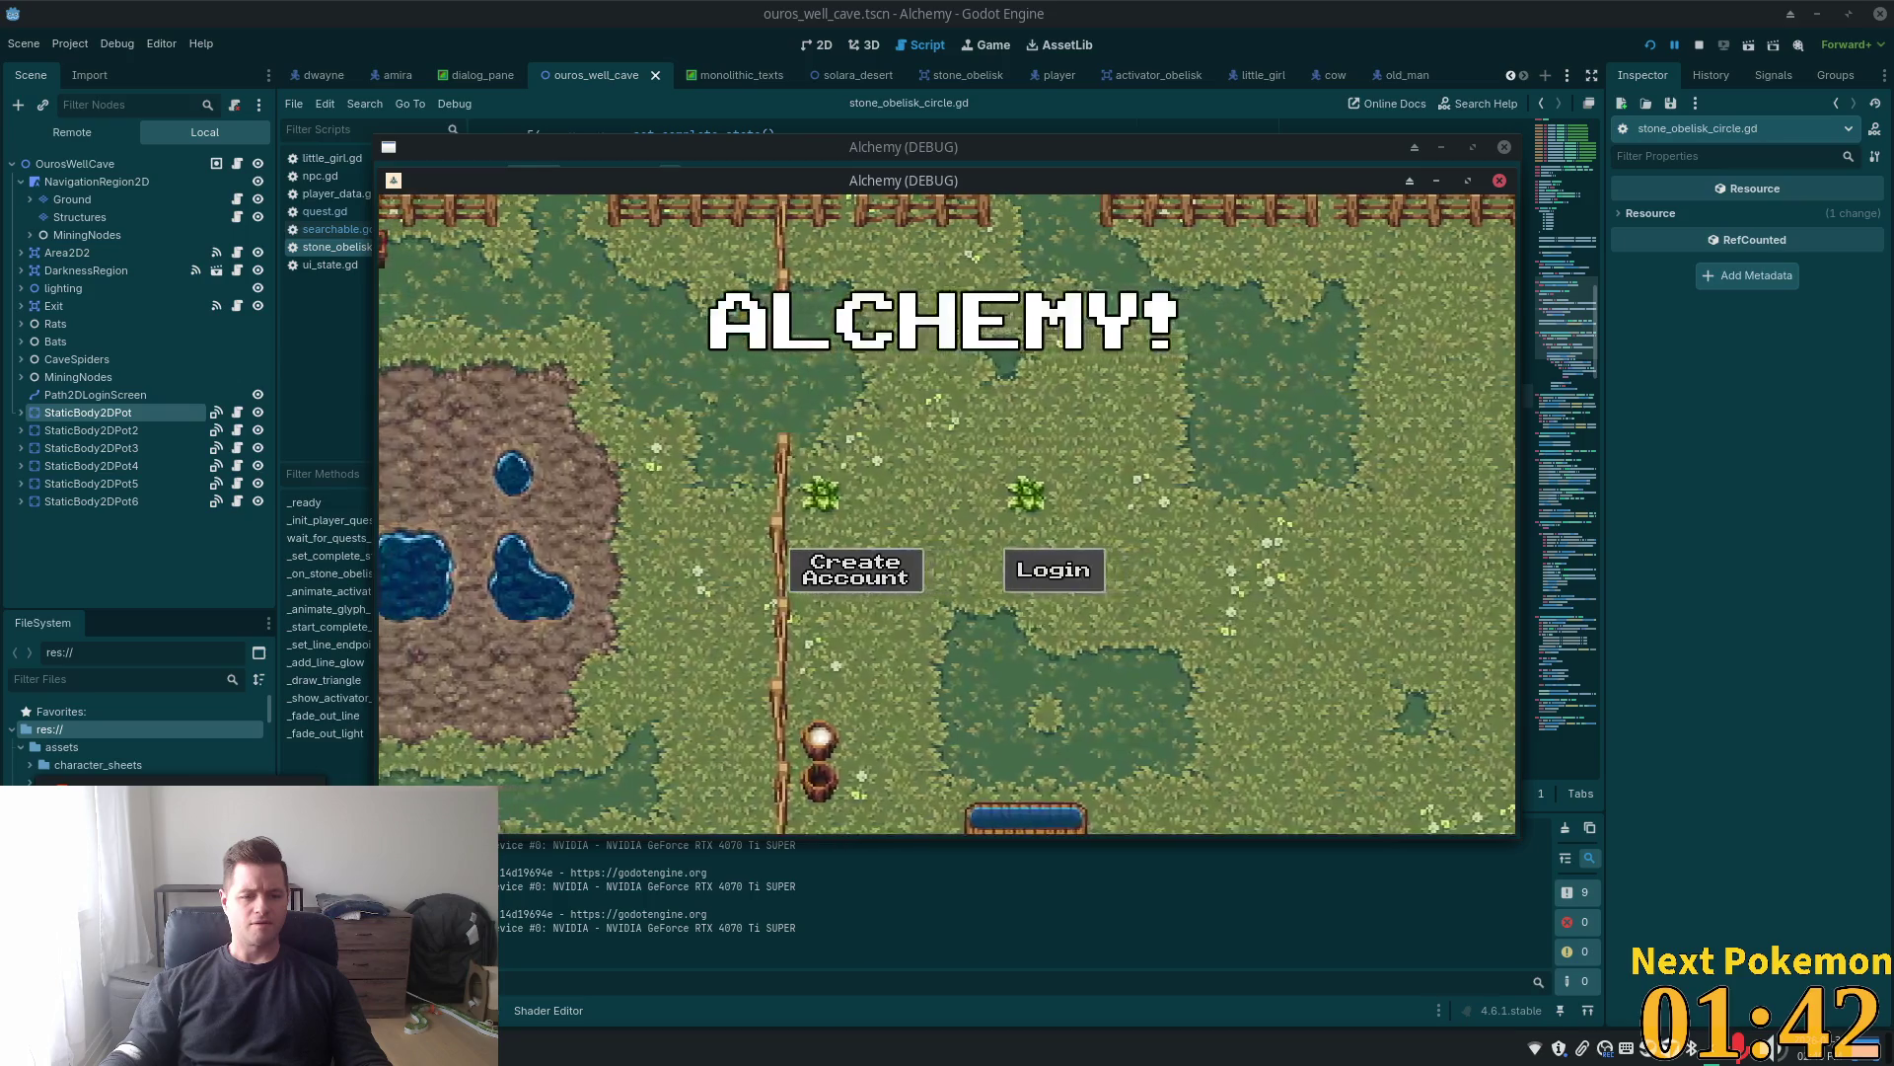
pyautogui.hotkey('alt', 'Tab')
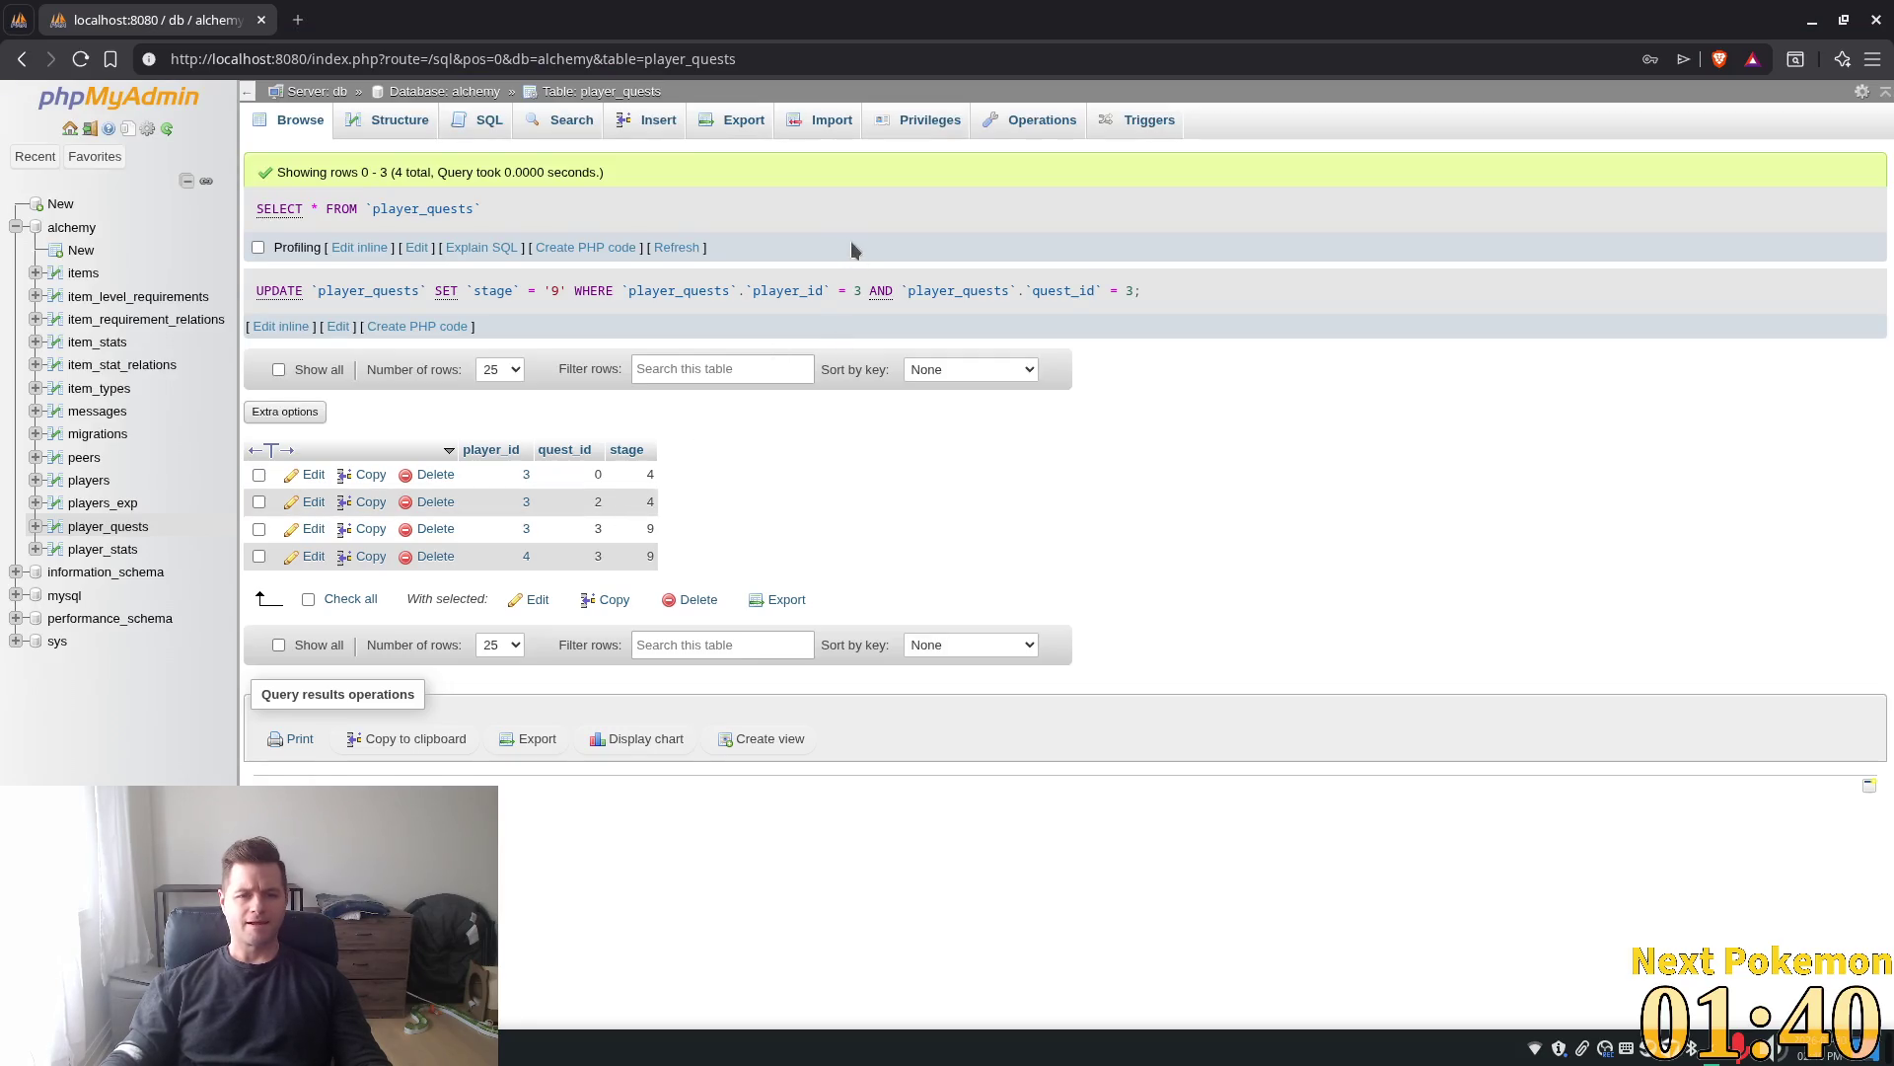
pyautogui.click(685, 247)
pyautogui.doubleClick(647, 451)
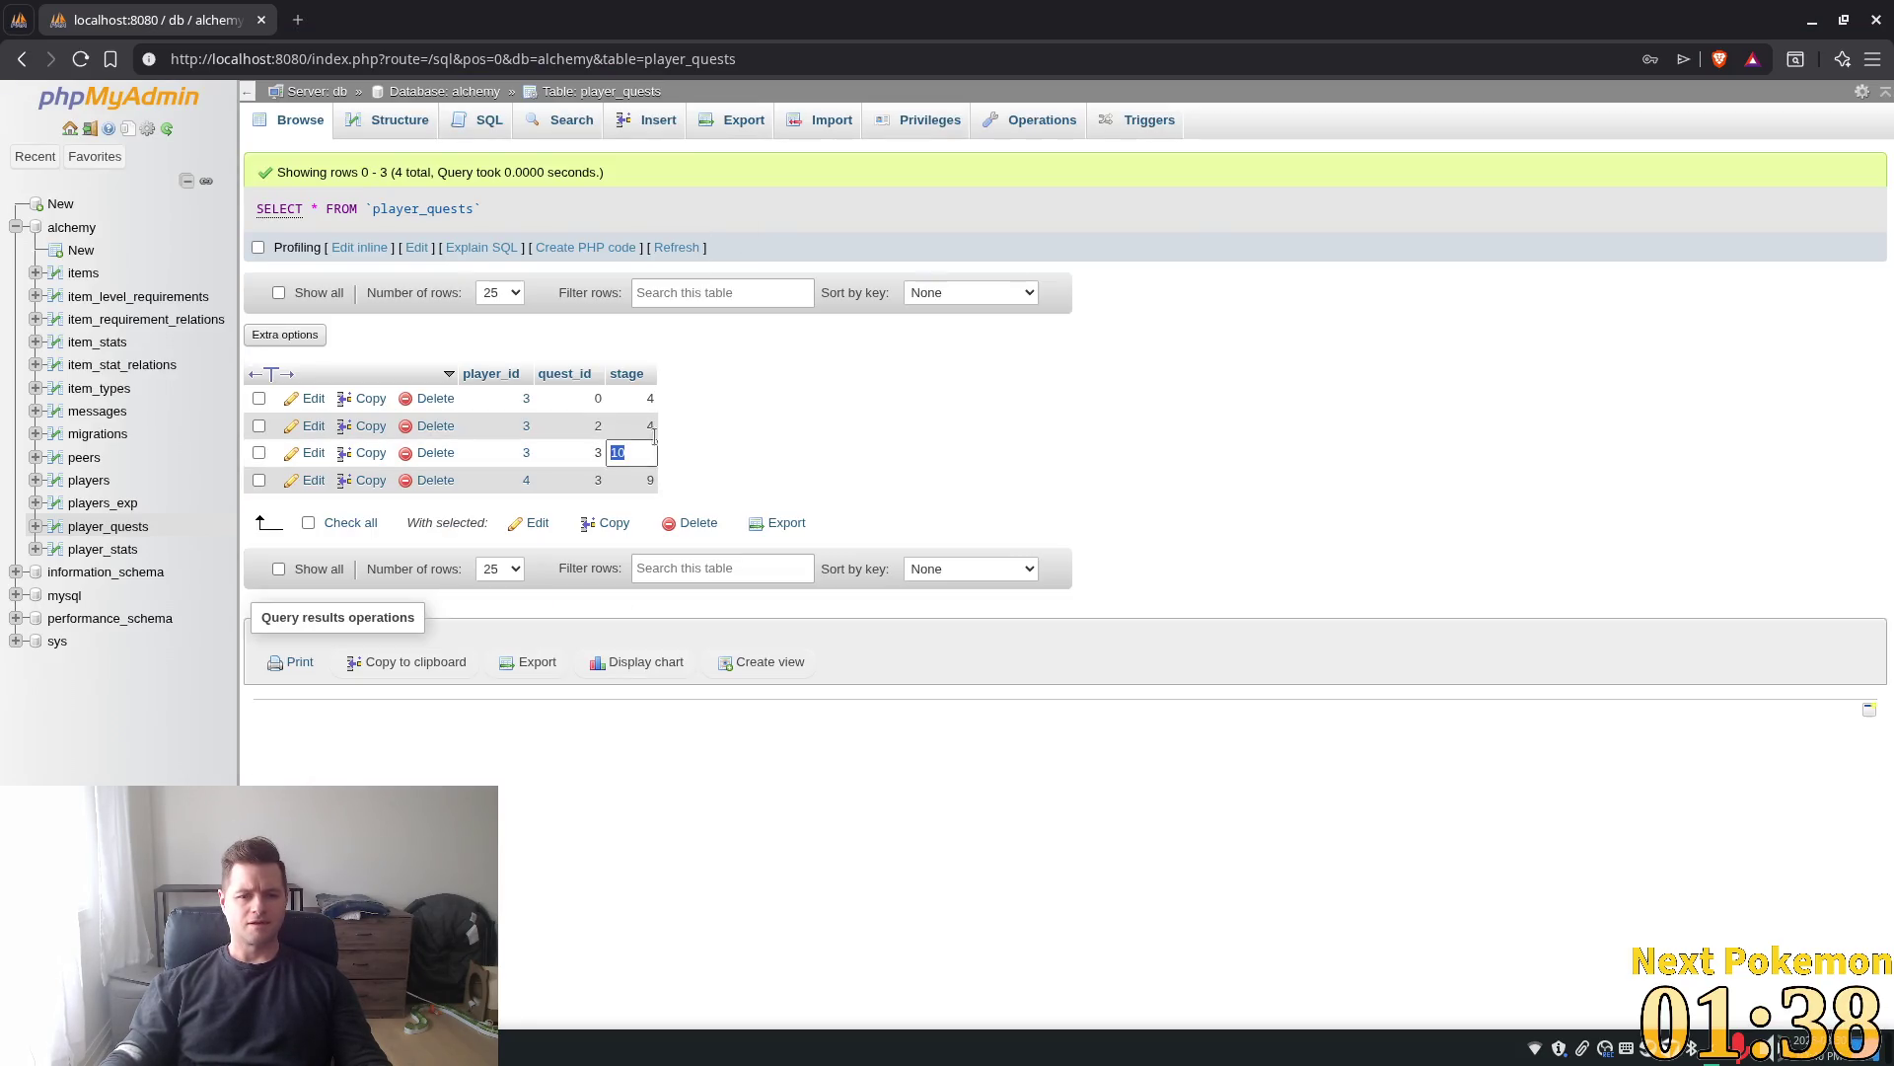
pyautogui.write('9')
pyautogui.click(737, 377)
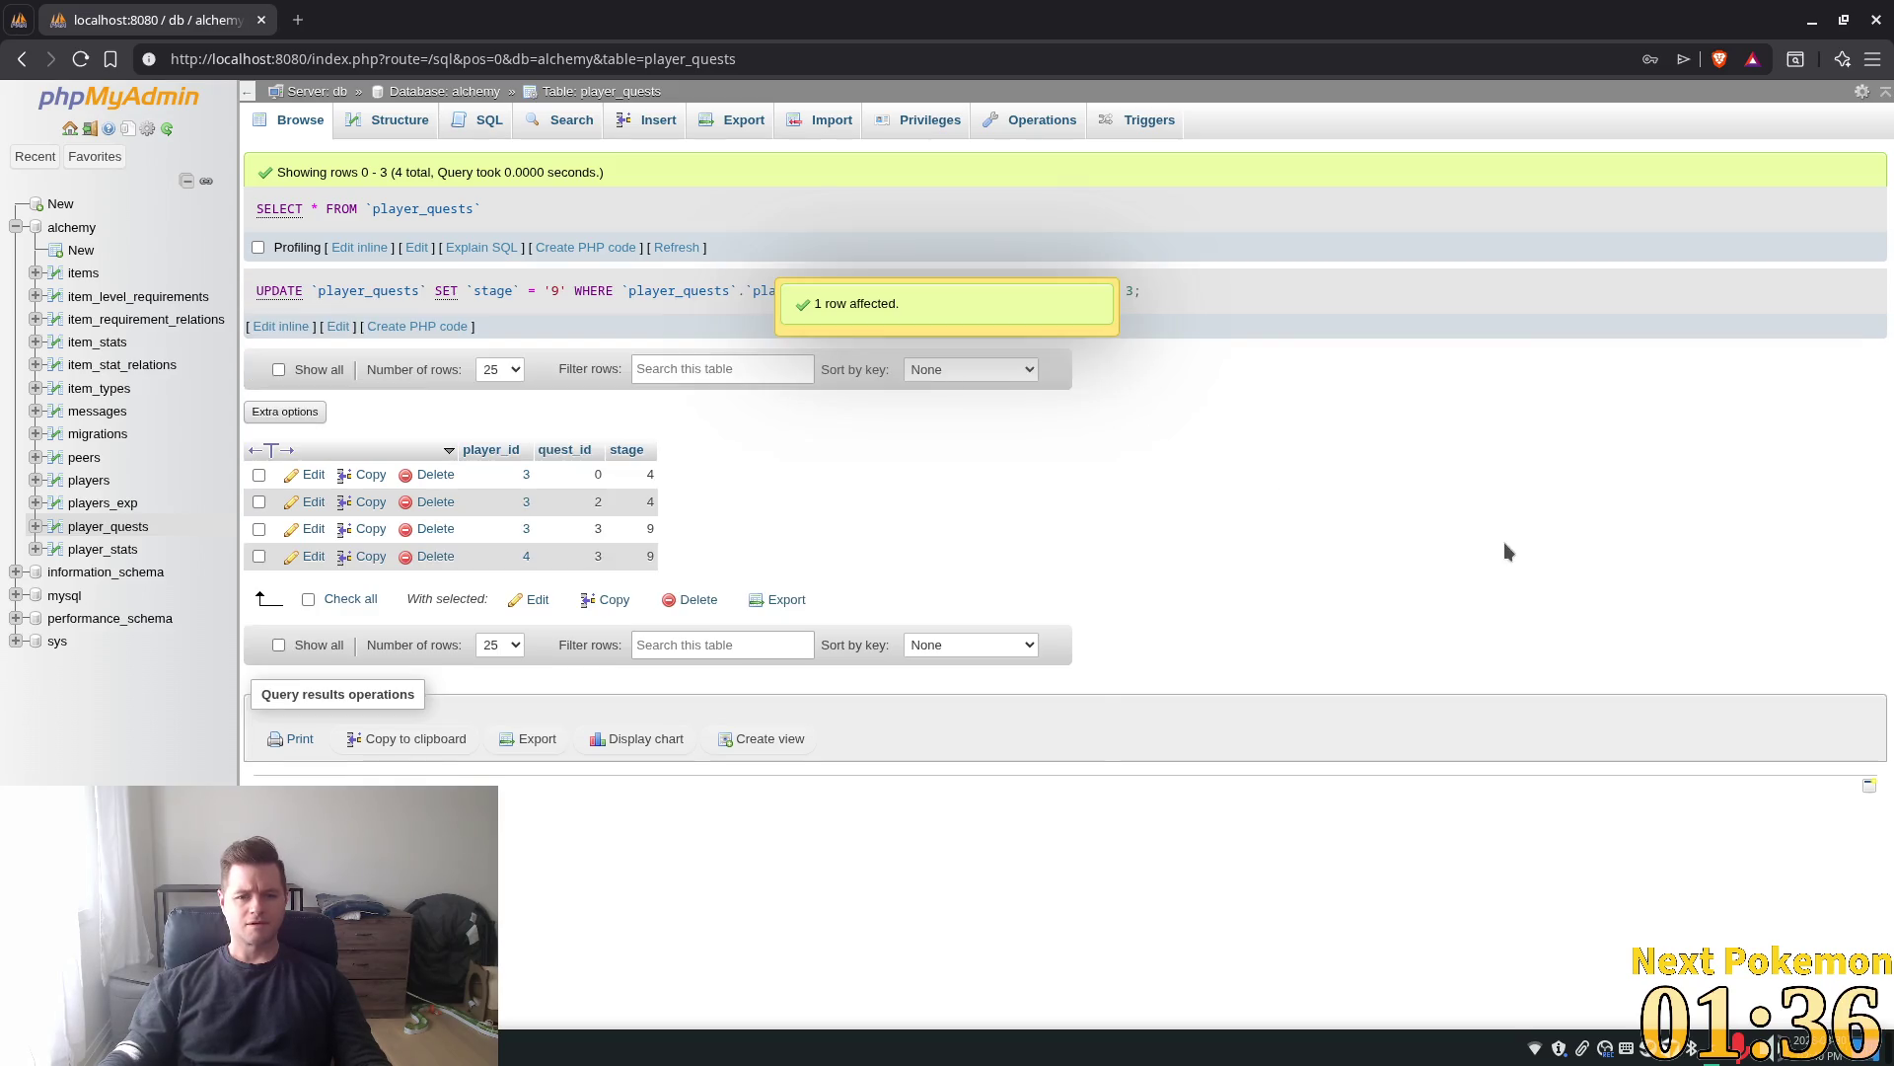
pyautogui.hotkey('alt', 'Tab')
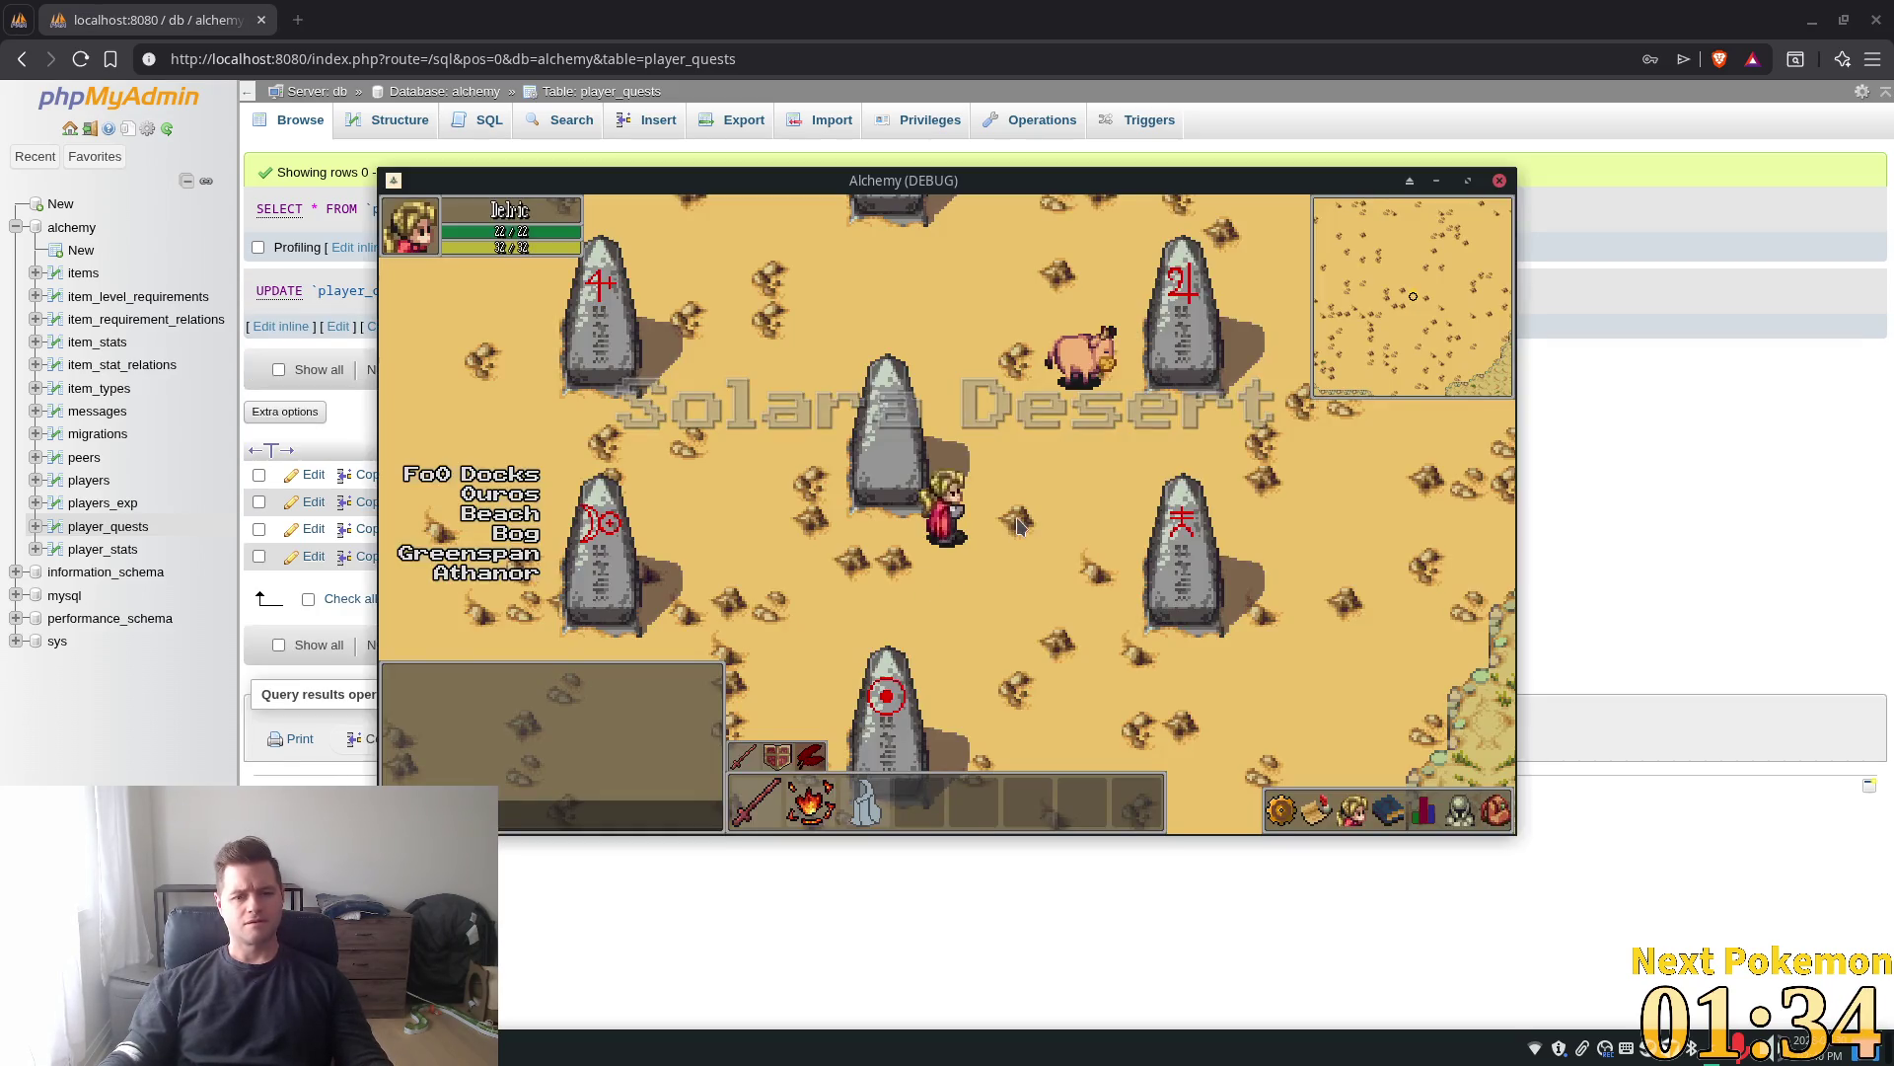
# Log out to the ALCHEMY! title screen, walk north into the stone circle, then return to Godot
pyautogui.press('Escape')
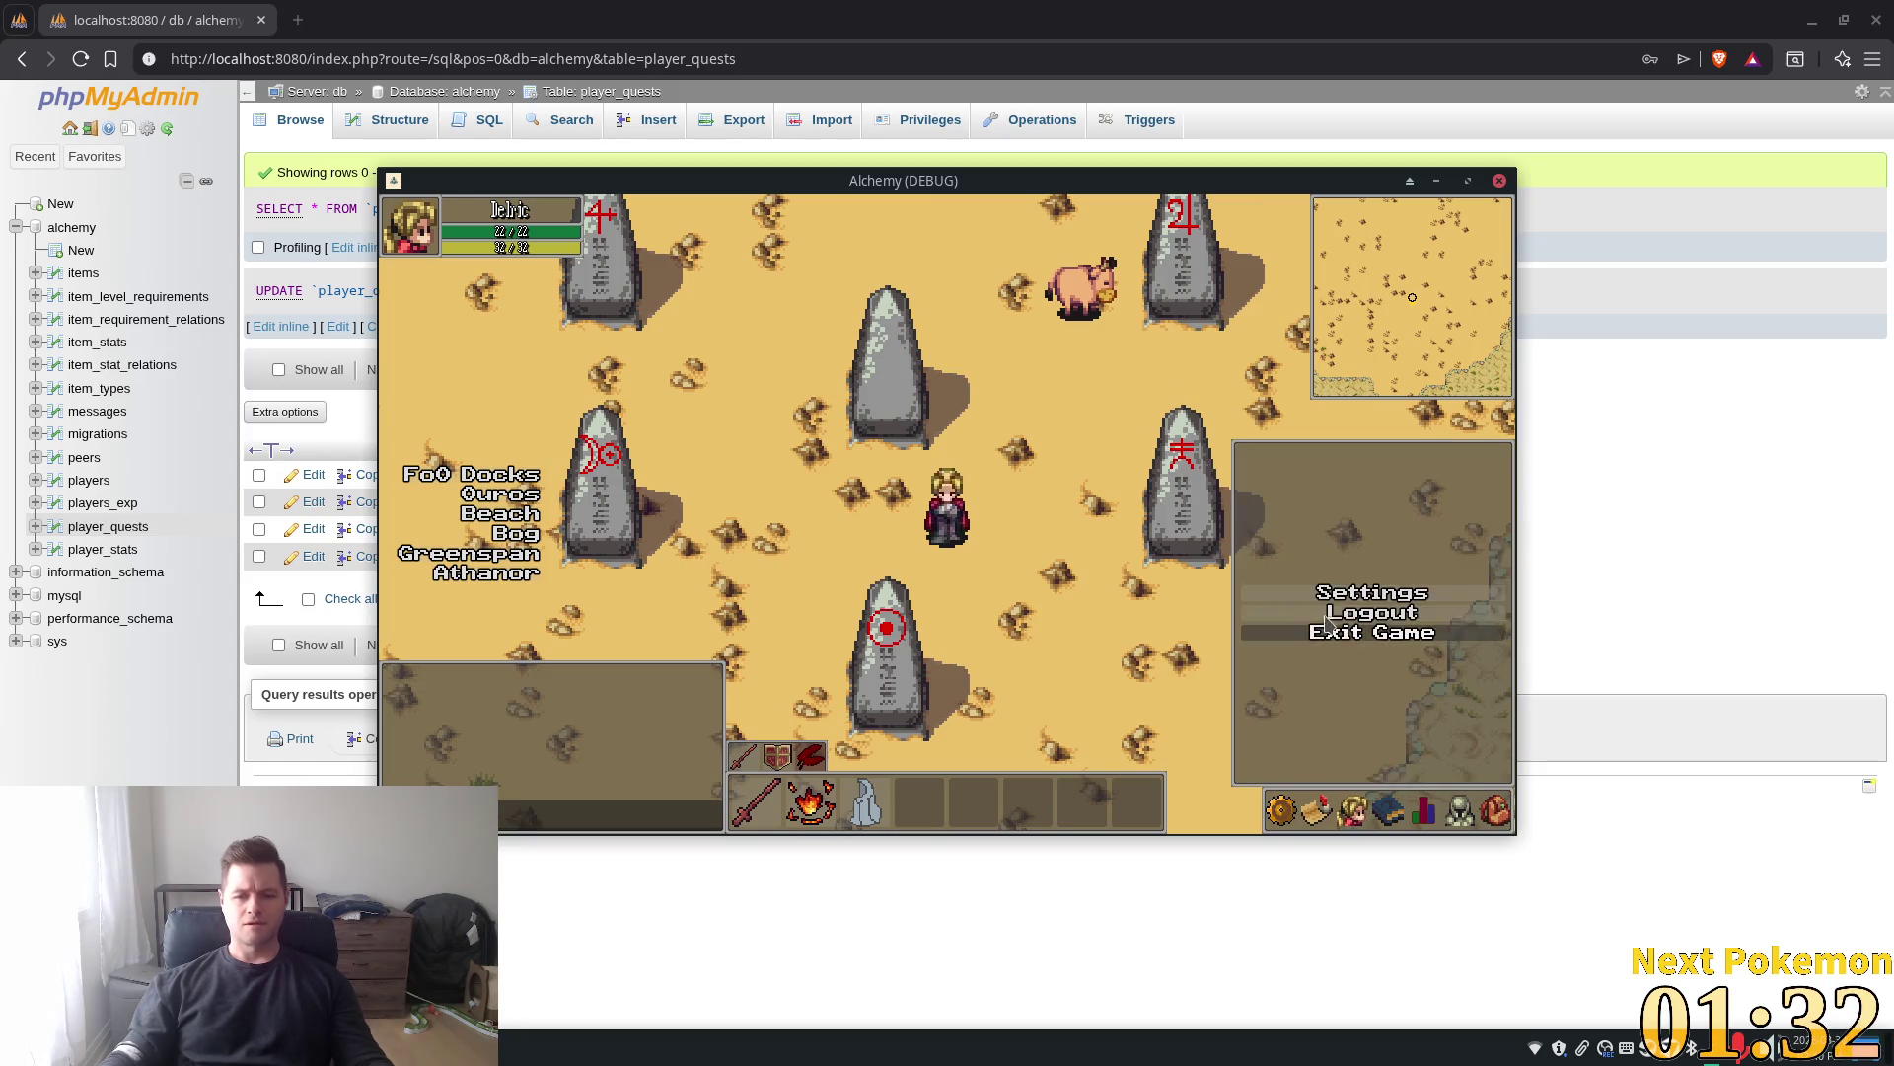
pyautogui.click(1344, 614)
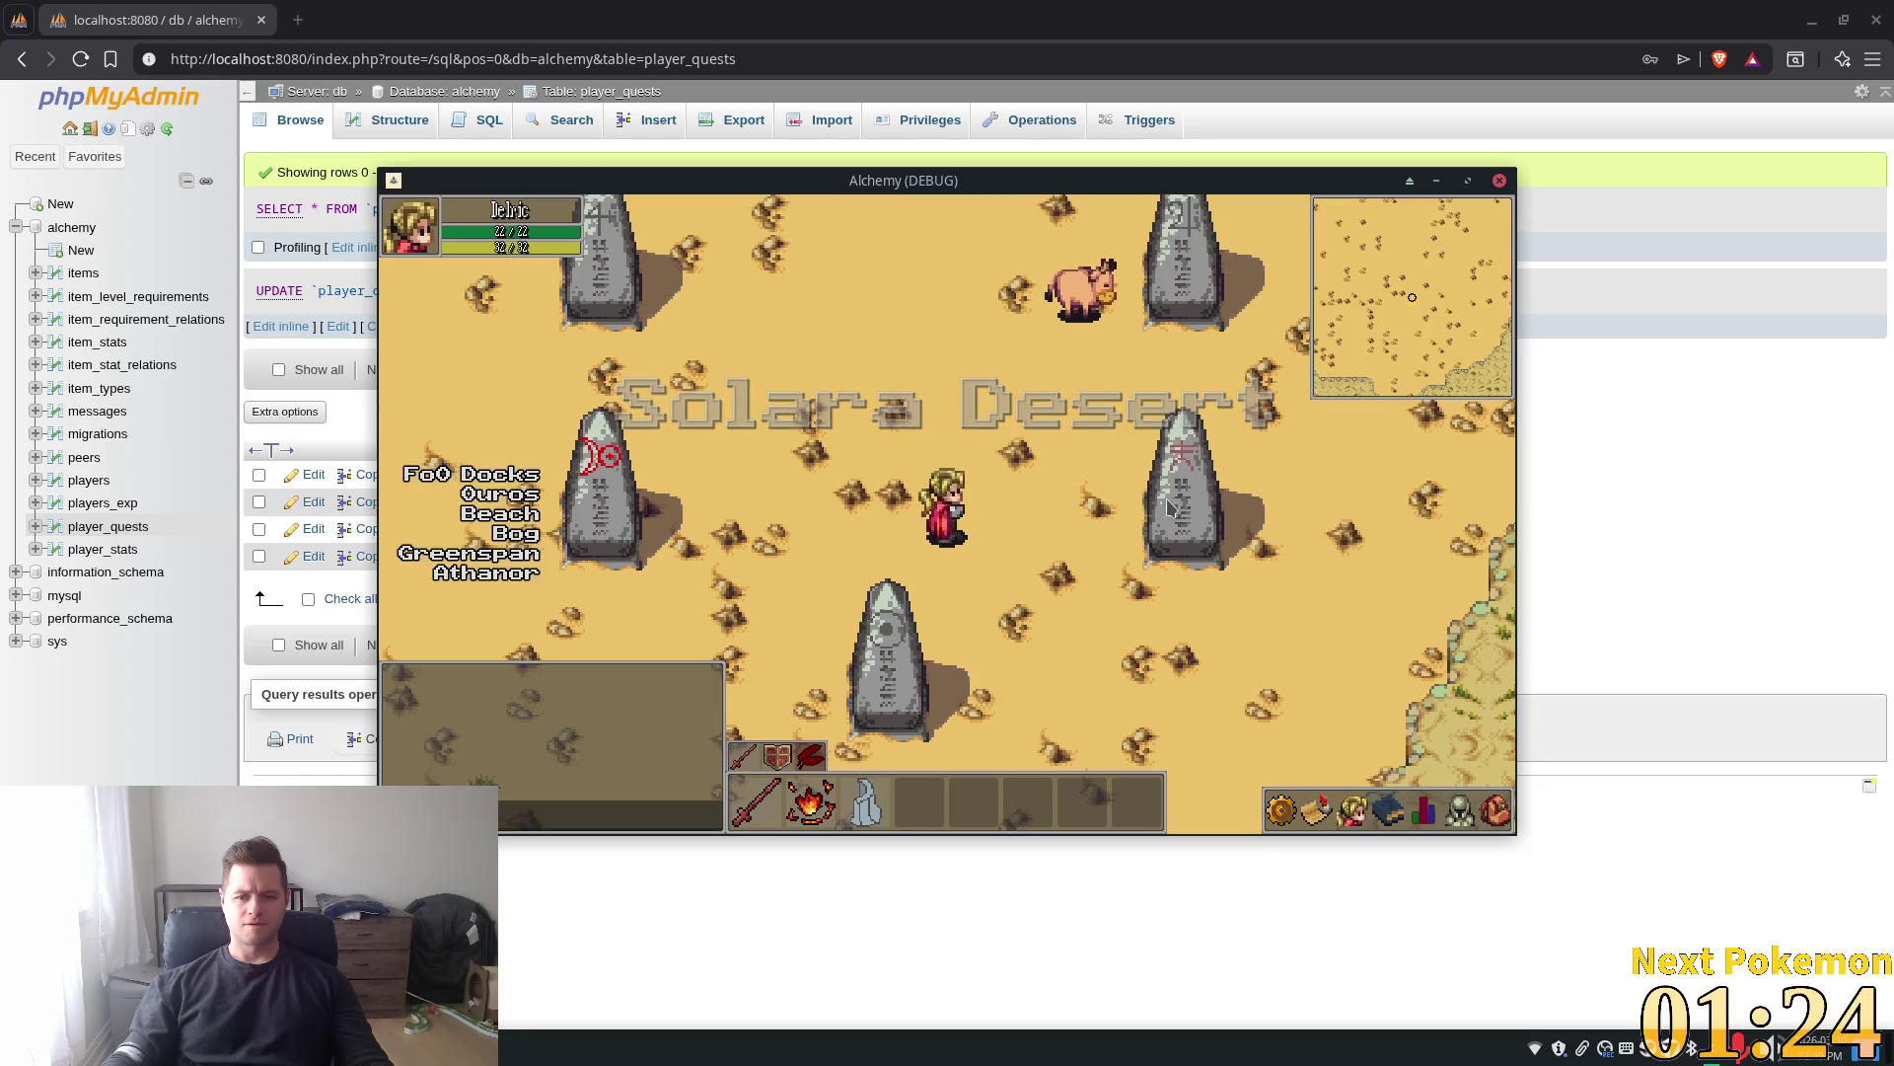
pyautogui.press('w')
pyautogui.press('w')
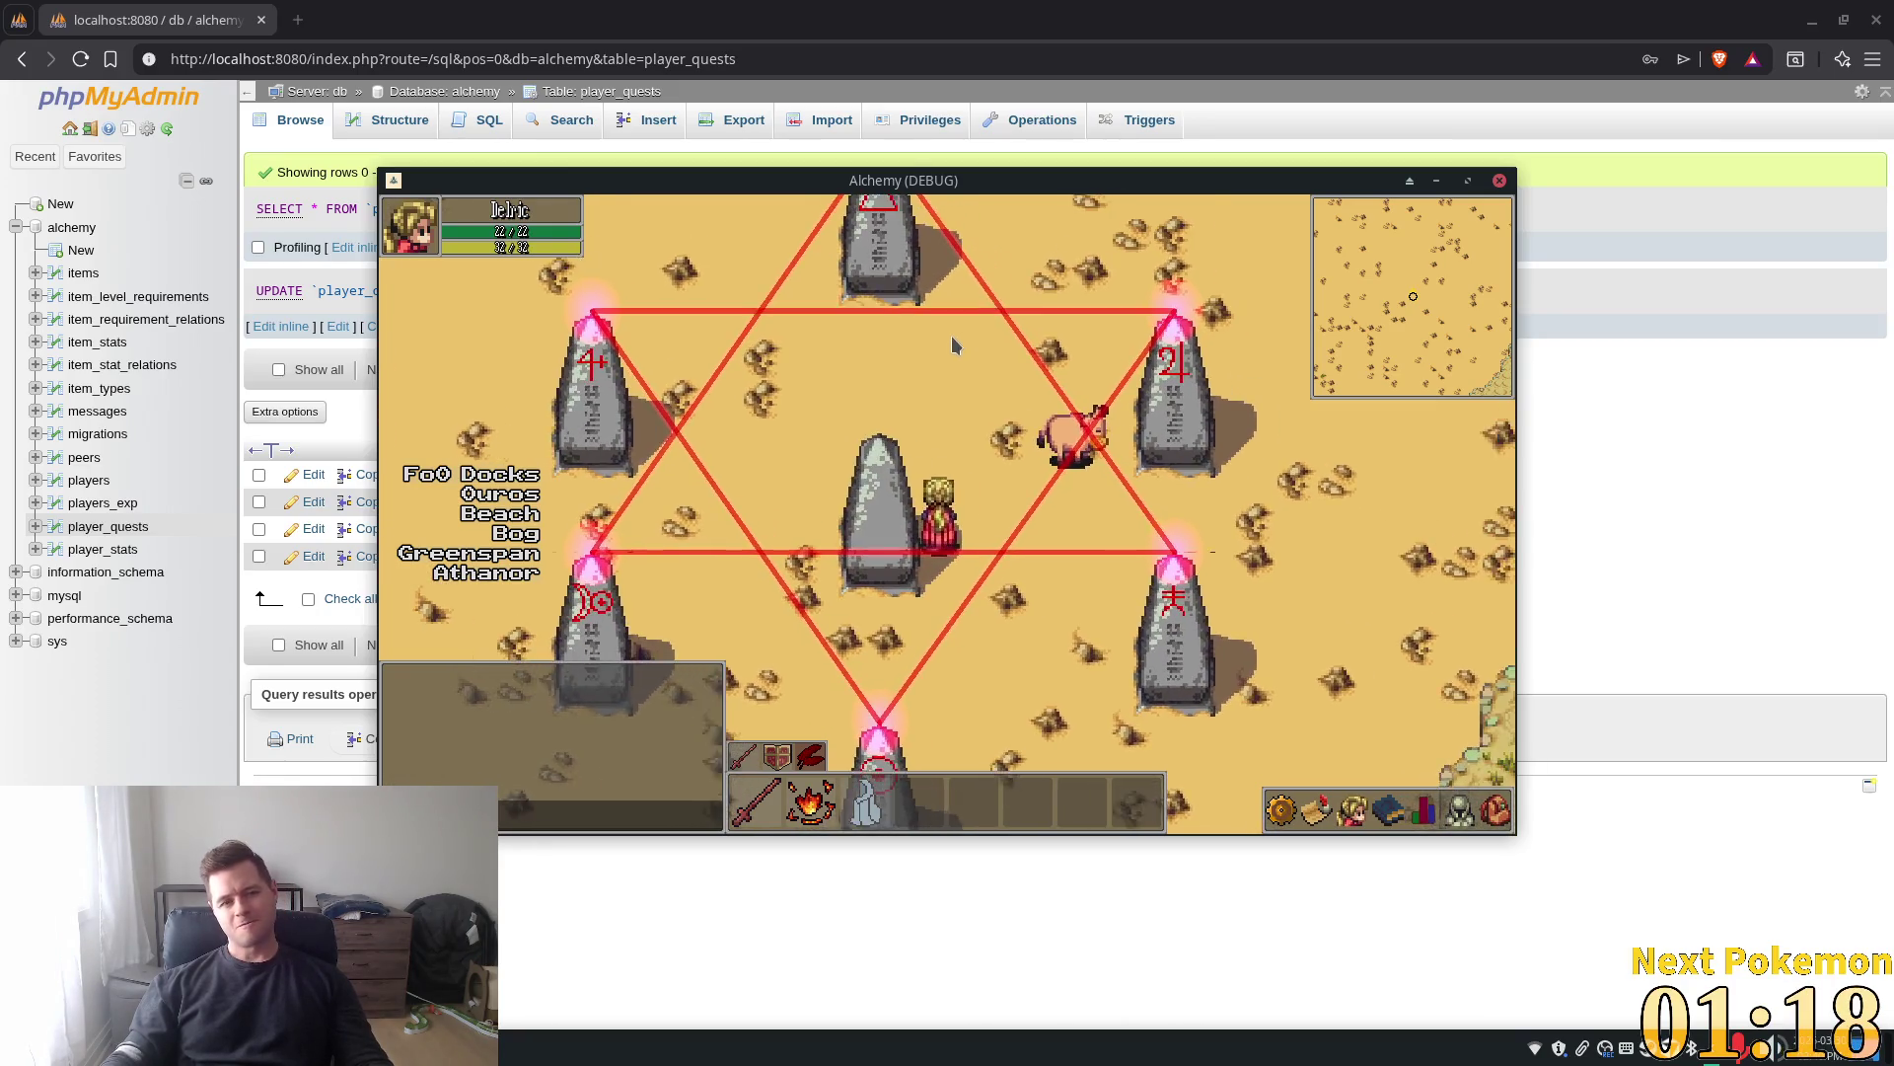
pyautogui.hotkey('alt', 'Tab')
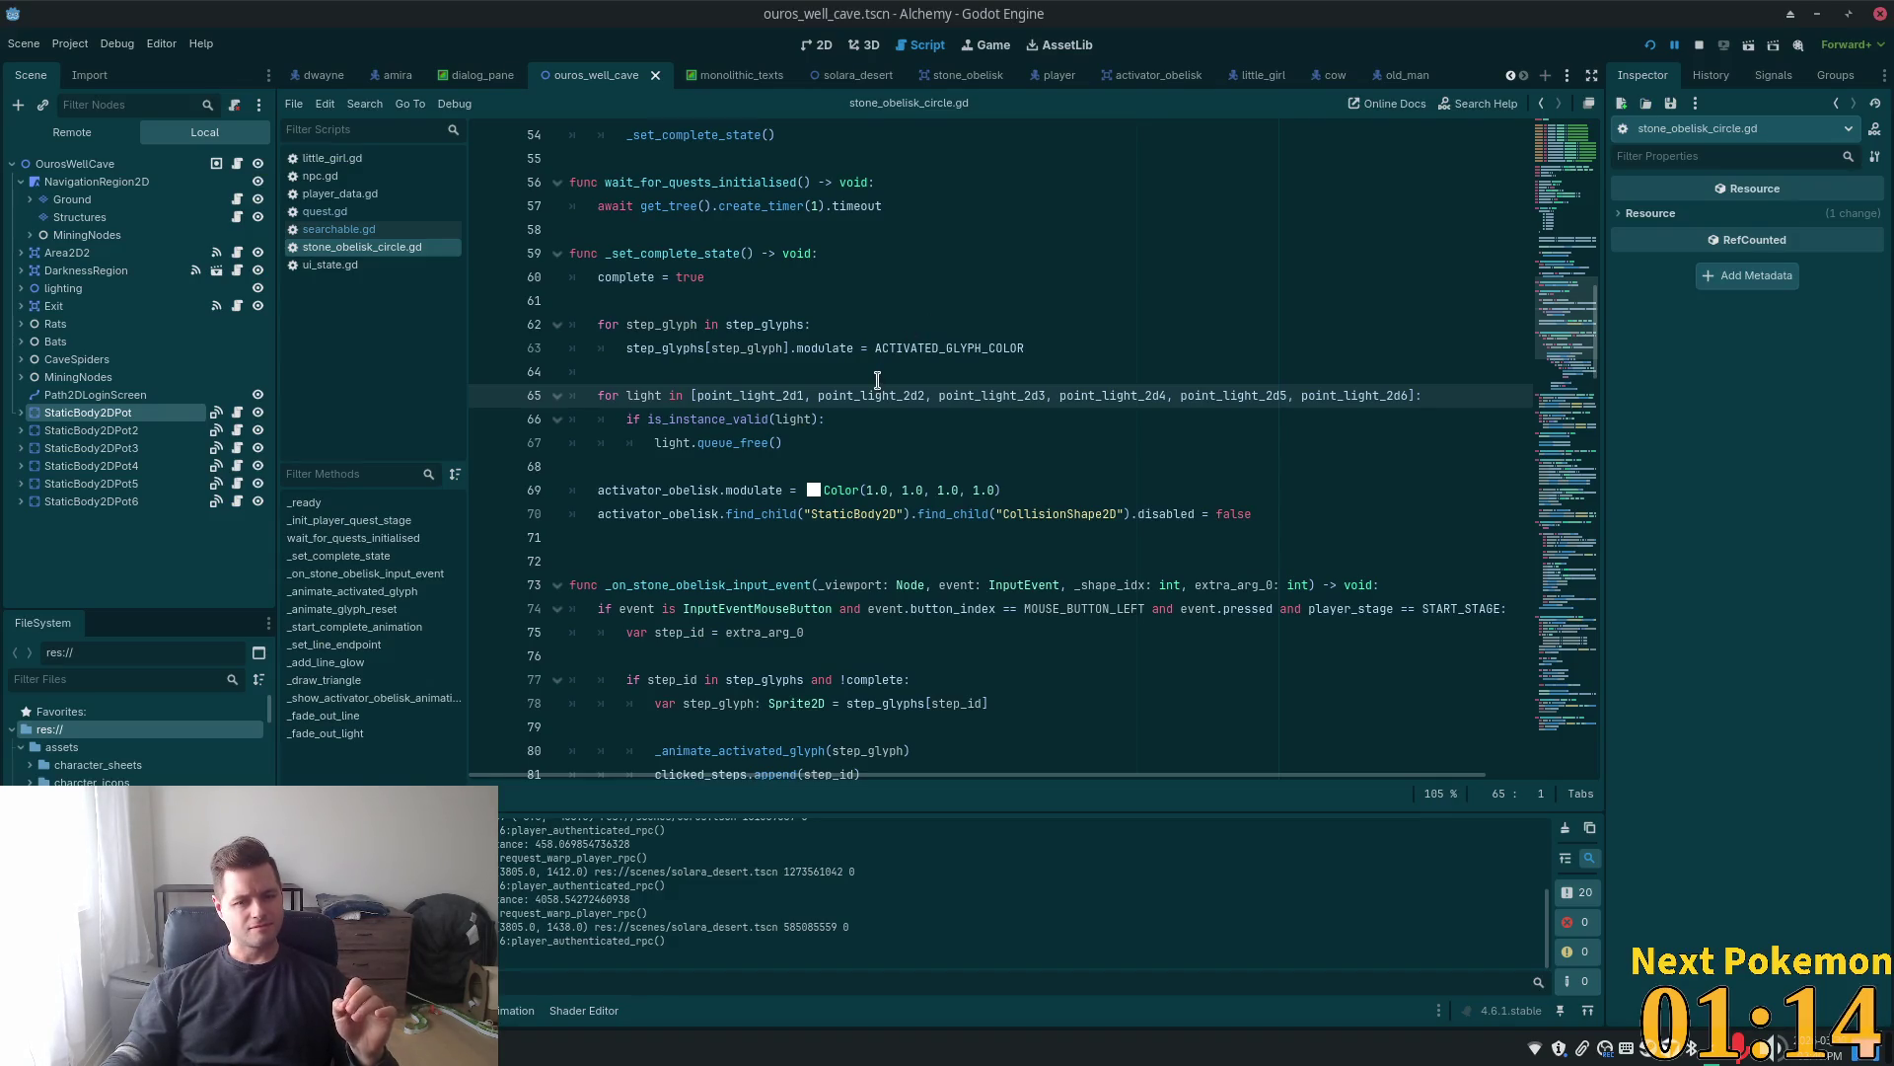
# Inspect the index + 1 order check and the uses of clicked_steps in the obelisk script
pyautogui.hotkey('alt', 'Tab')
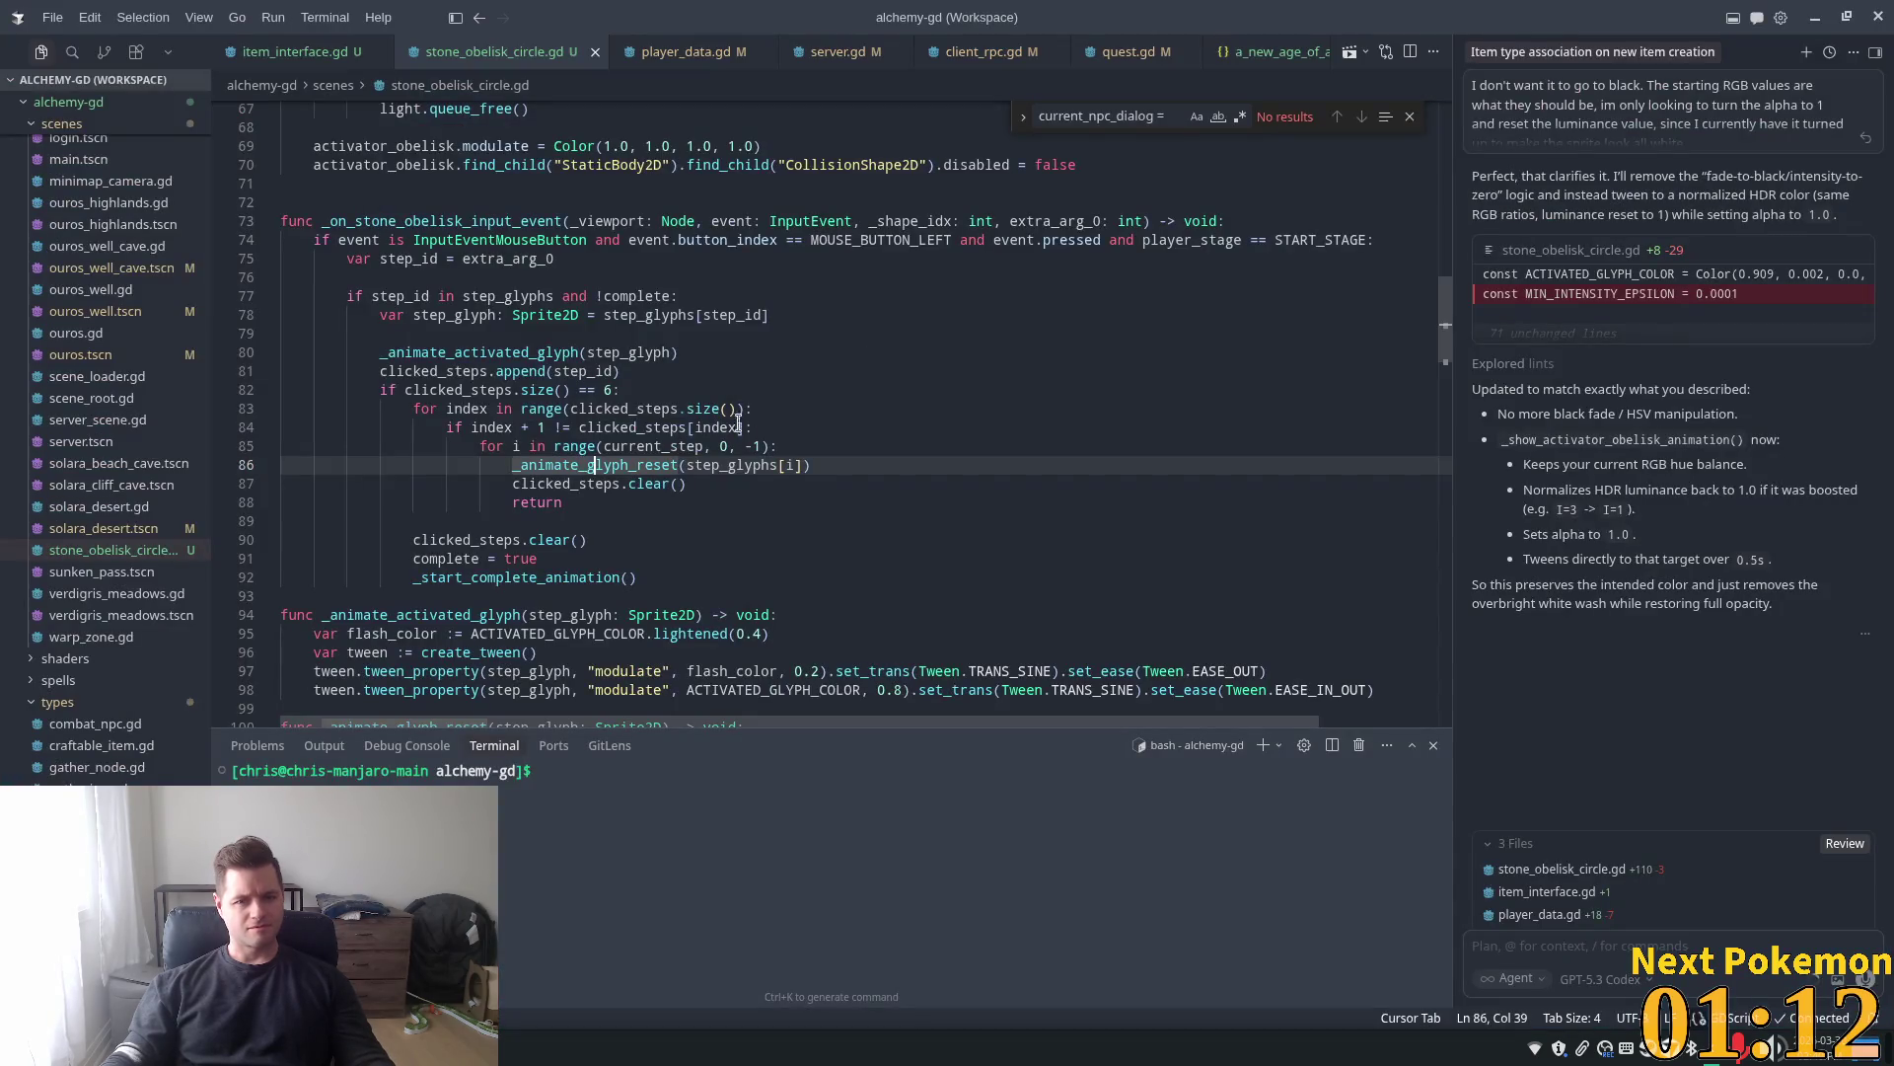
pyautogui.moveTo(471, 427); pyautogui.dragTo(552, 426)
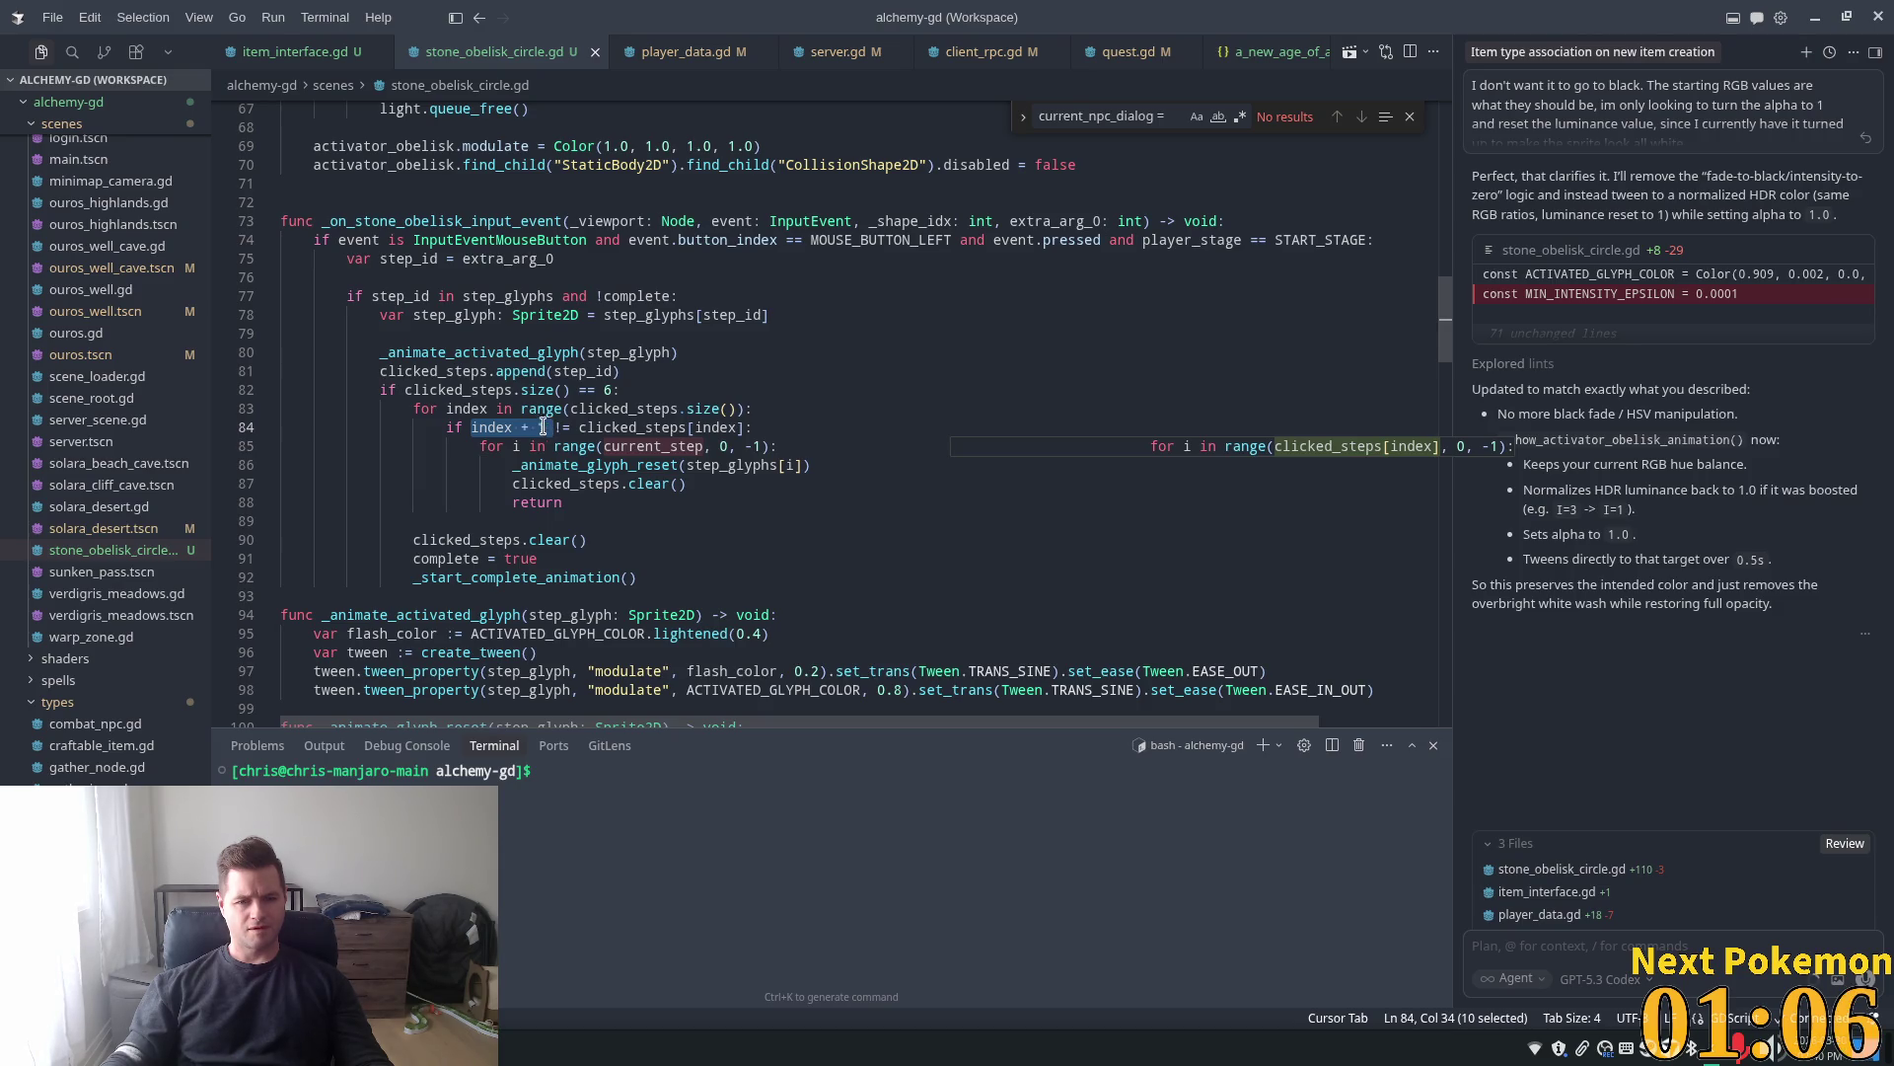
pyautogui.click(629, 465)
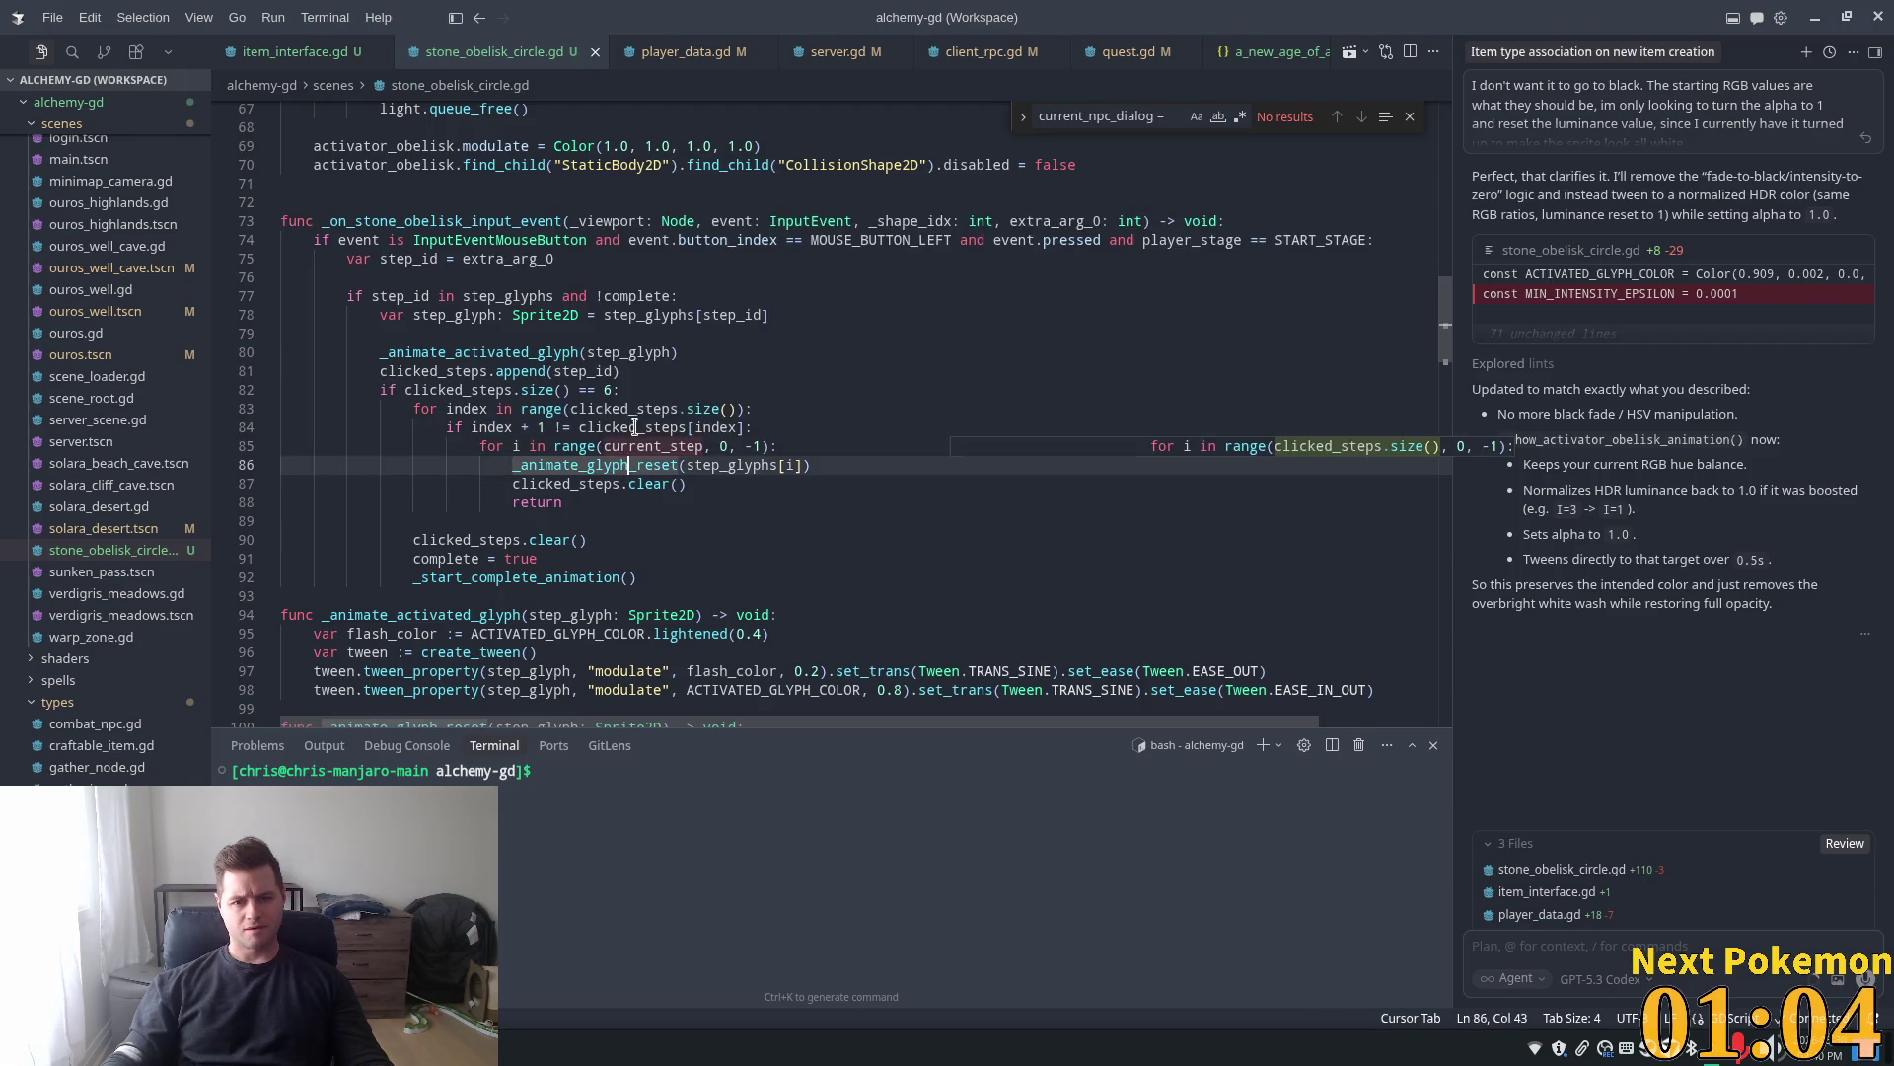
pyautogui.doubleClick(634, 426)
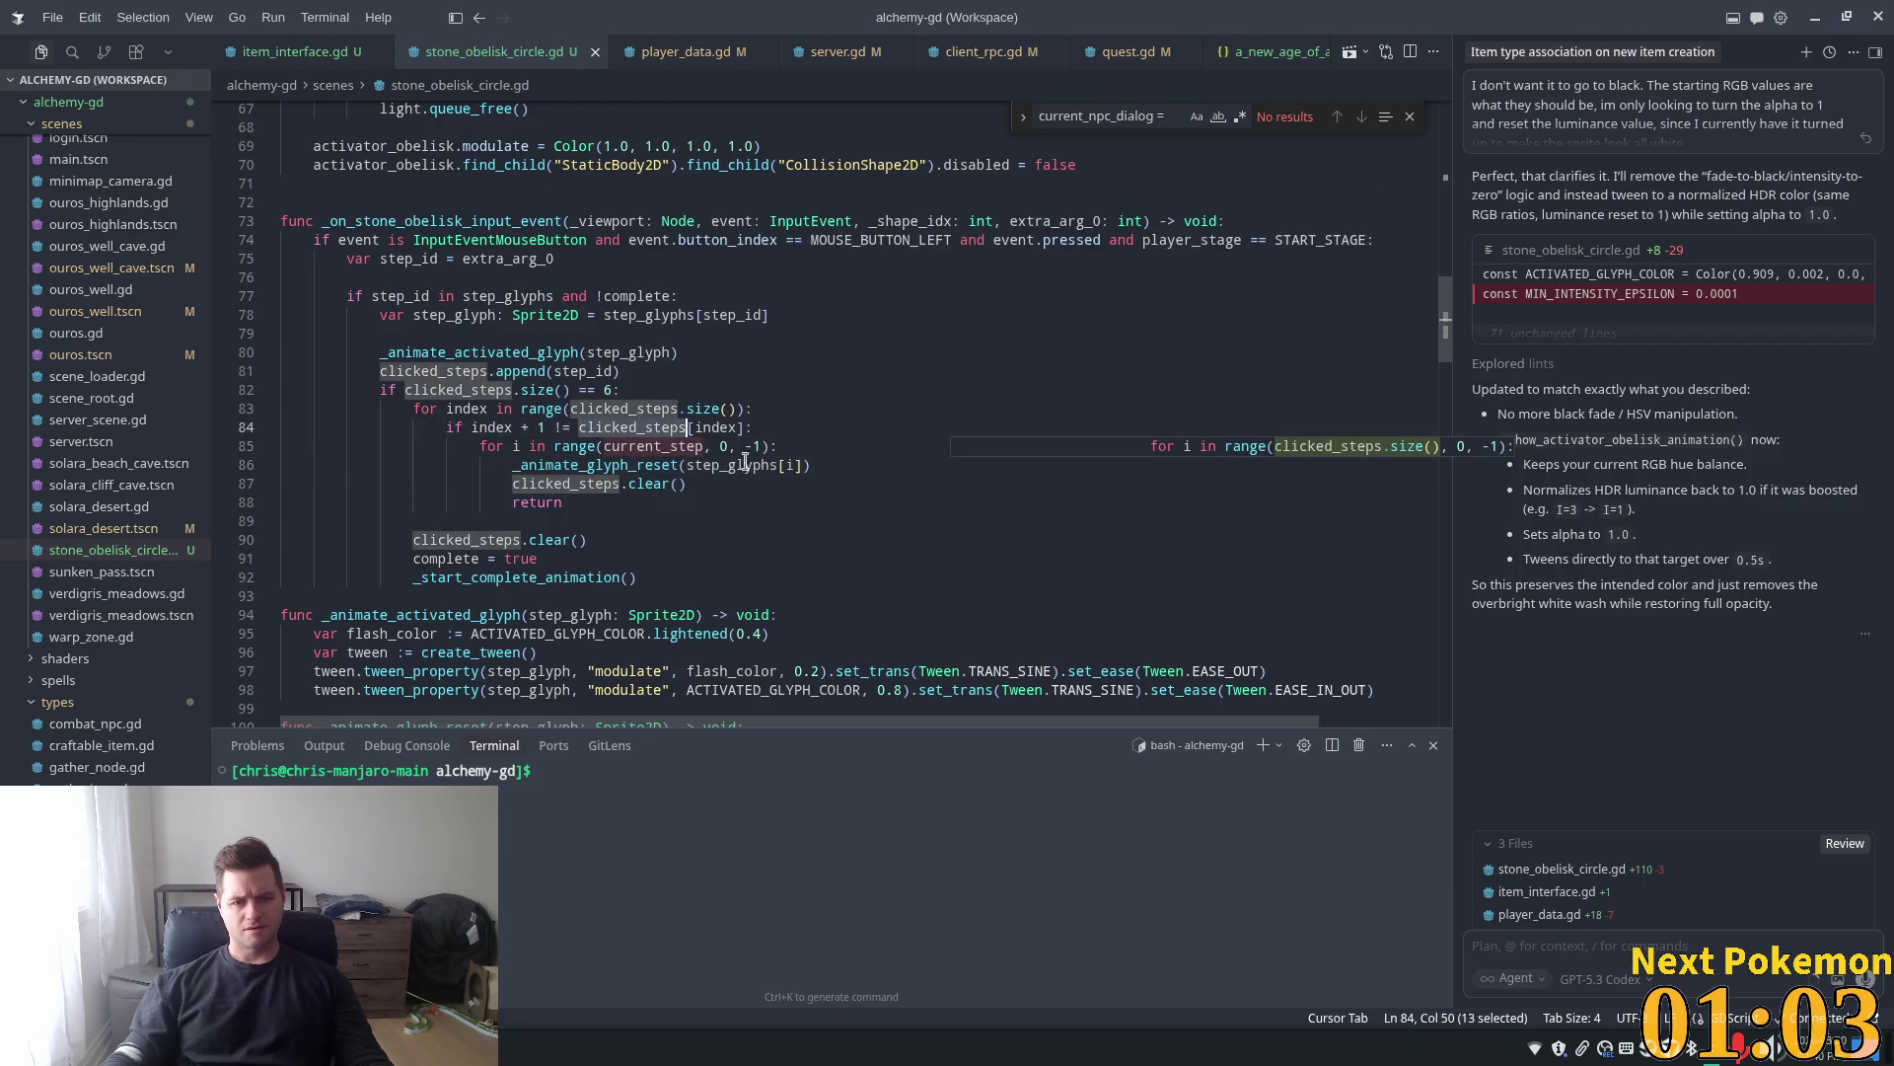
# Dedent the clicked_steps.clear() and return lines out of the glyph-reset loop
pyautogui.click(581, 487)
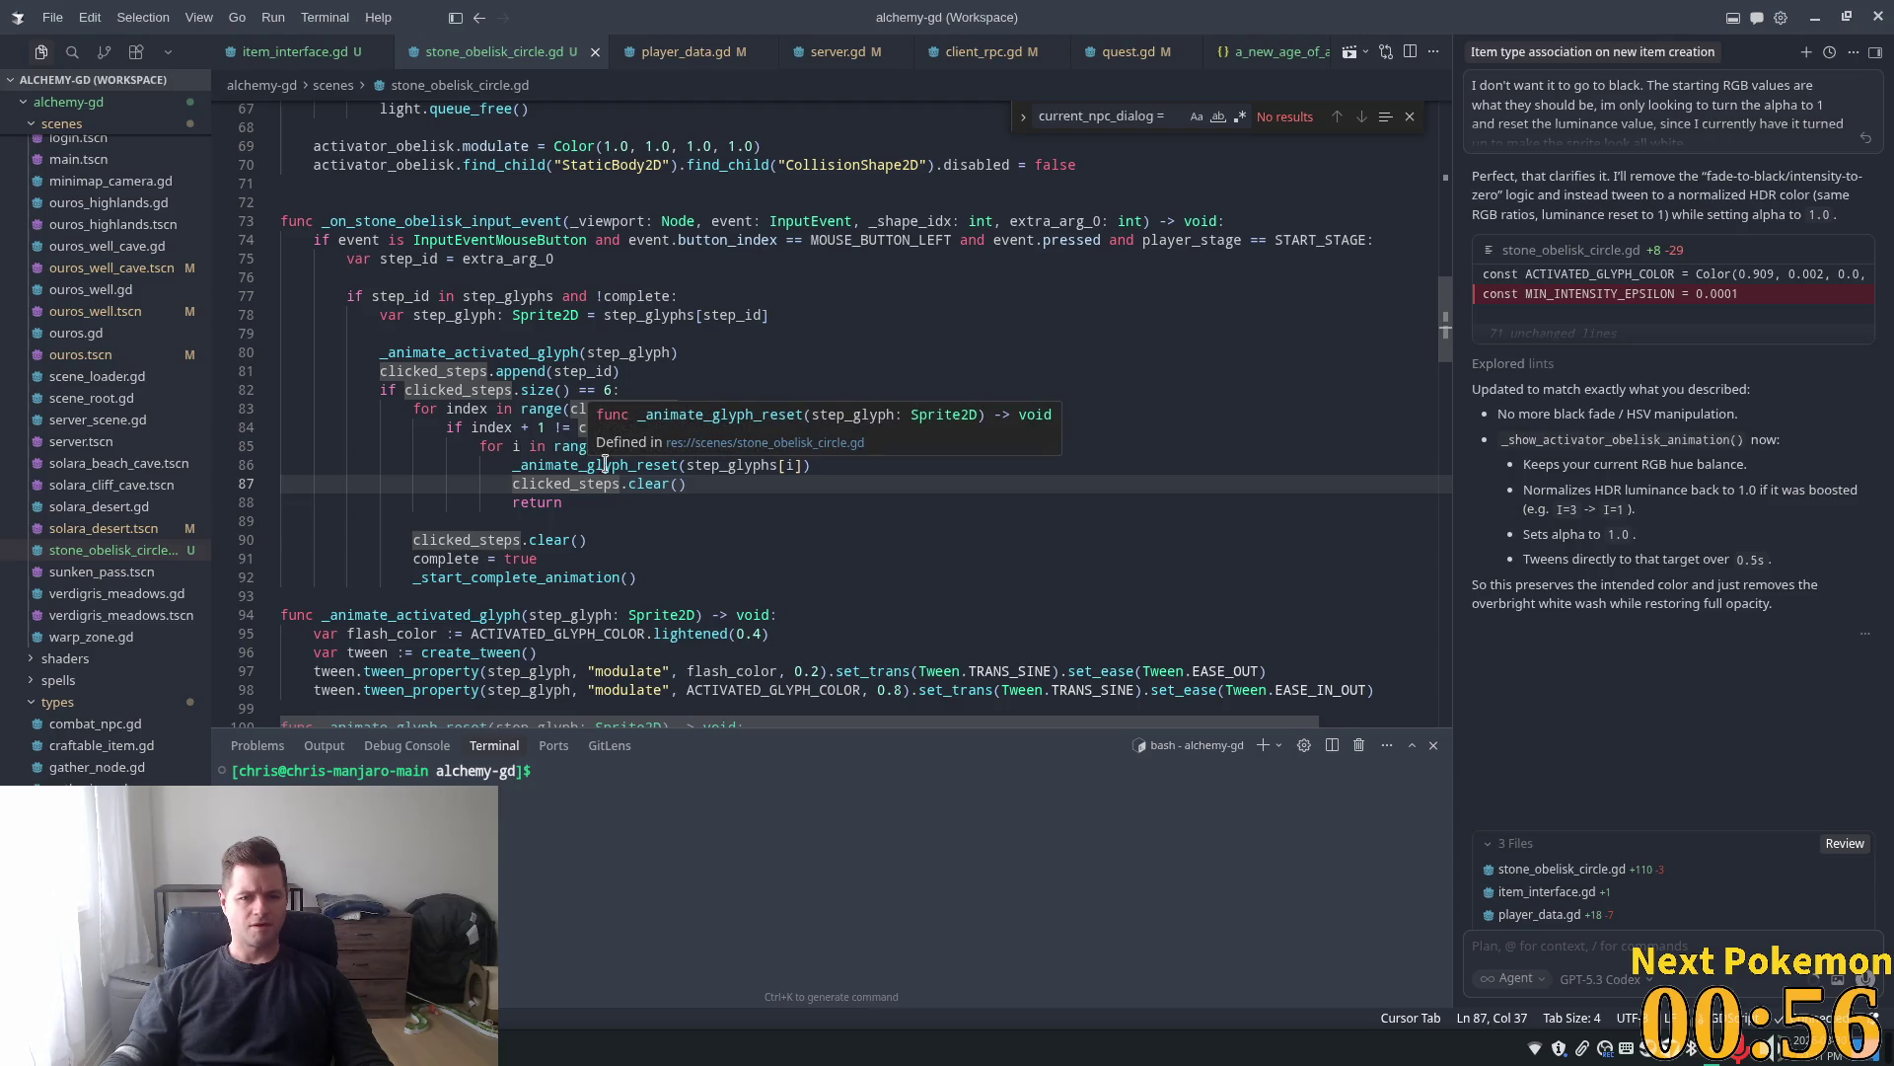
pyautogui.click(592, 503)
pyautogui.moveTo(592, 503); pyautogui.dragTo(508, 481)
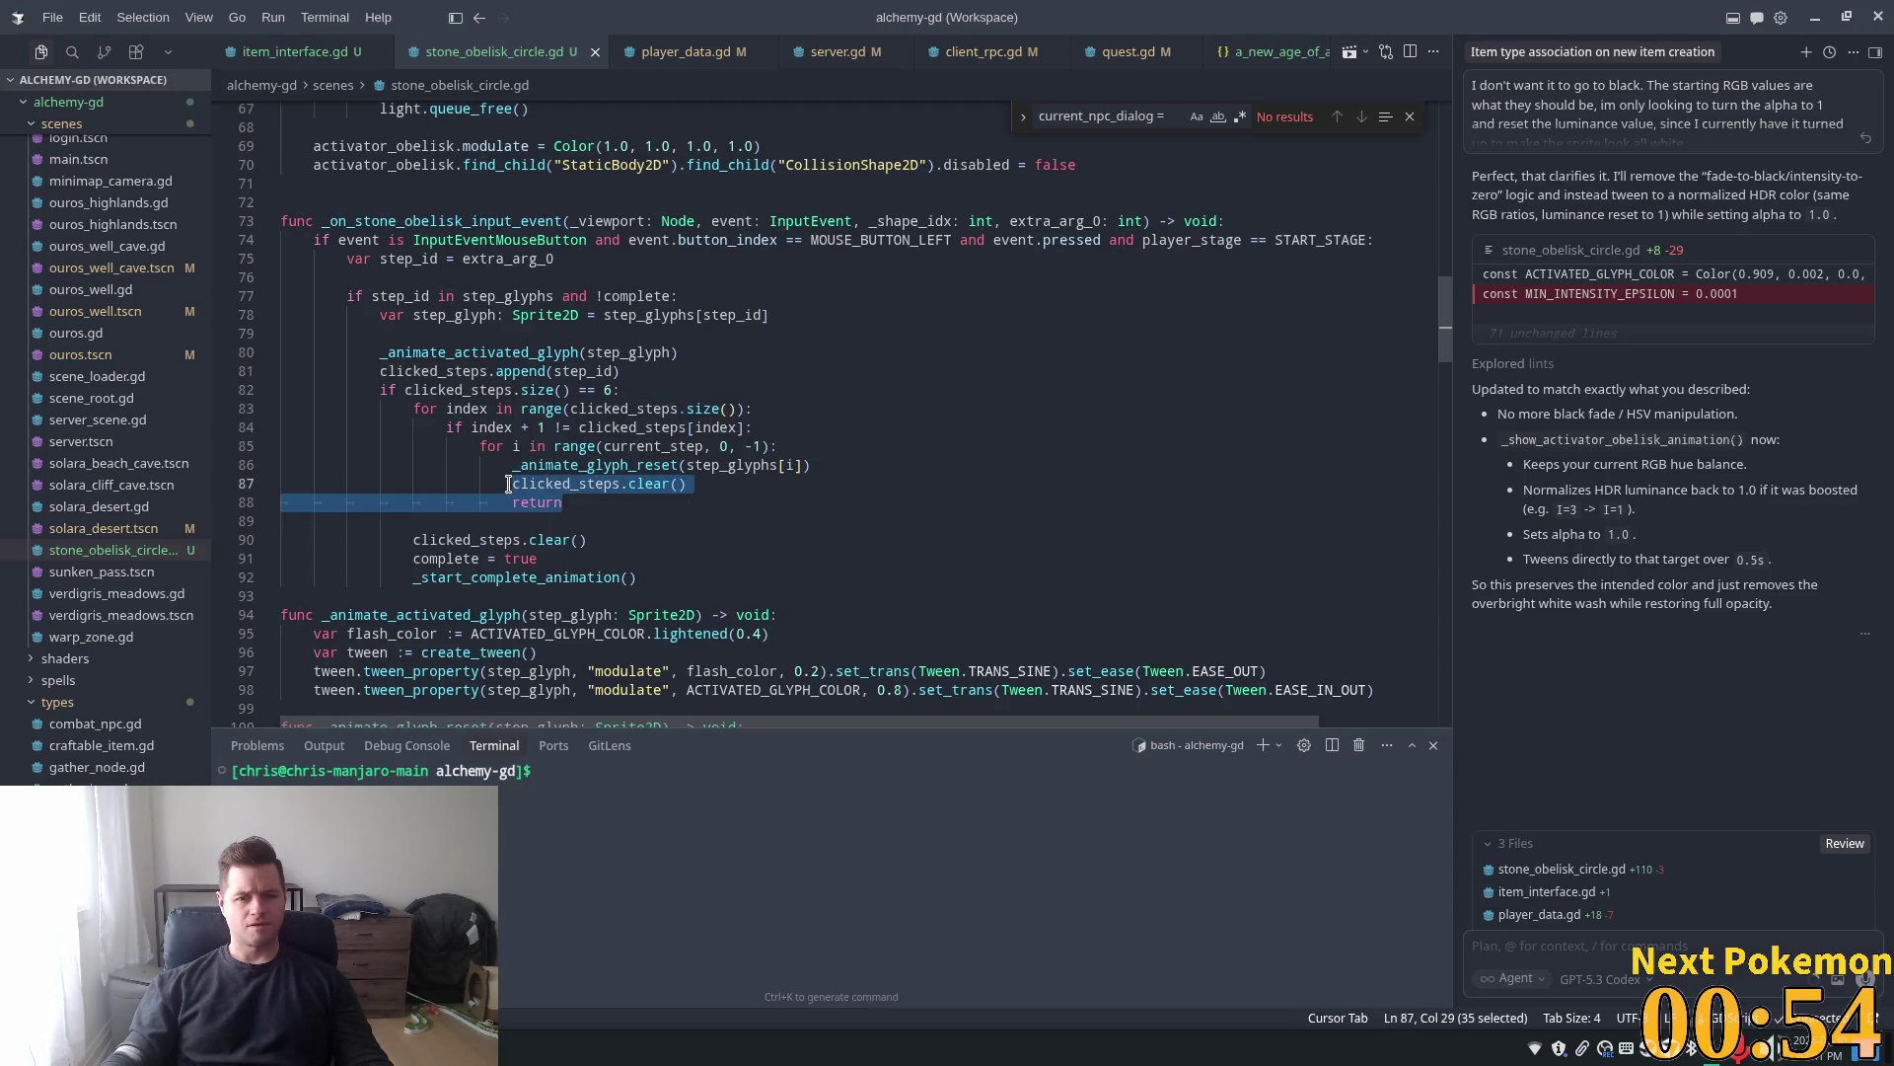
pyautogui.click(1122, 511)
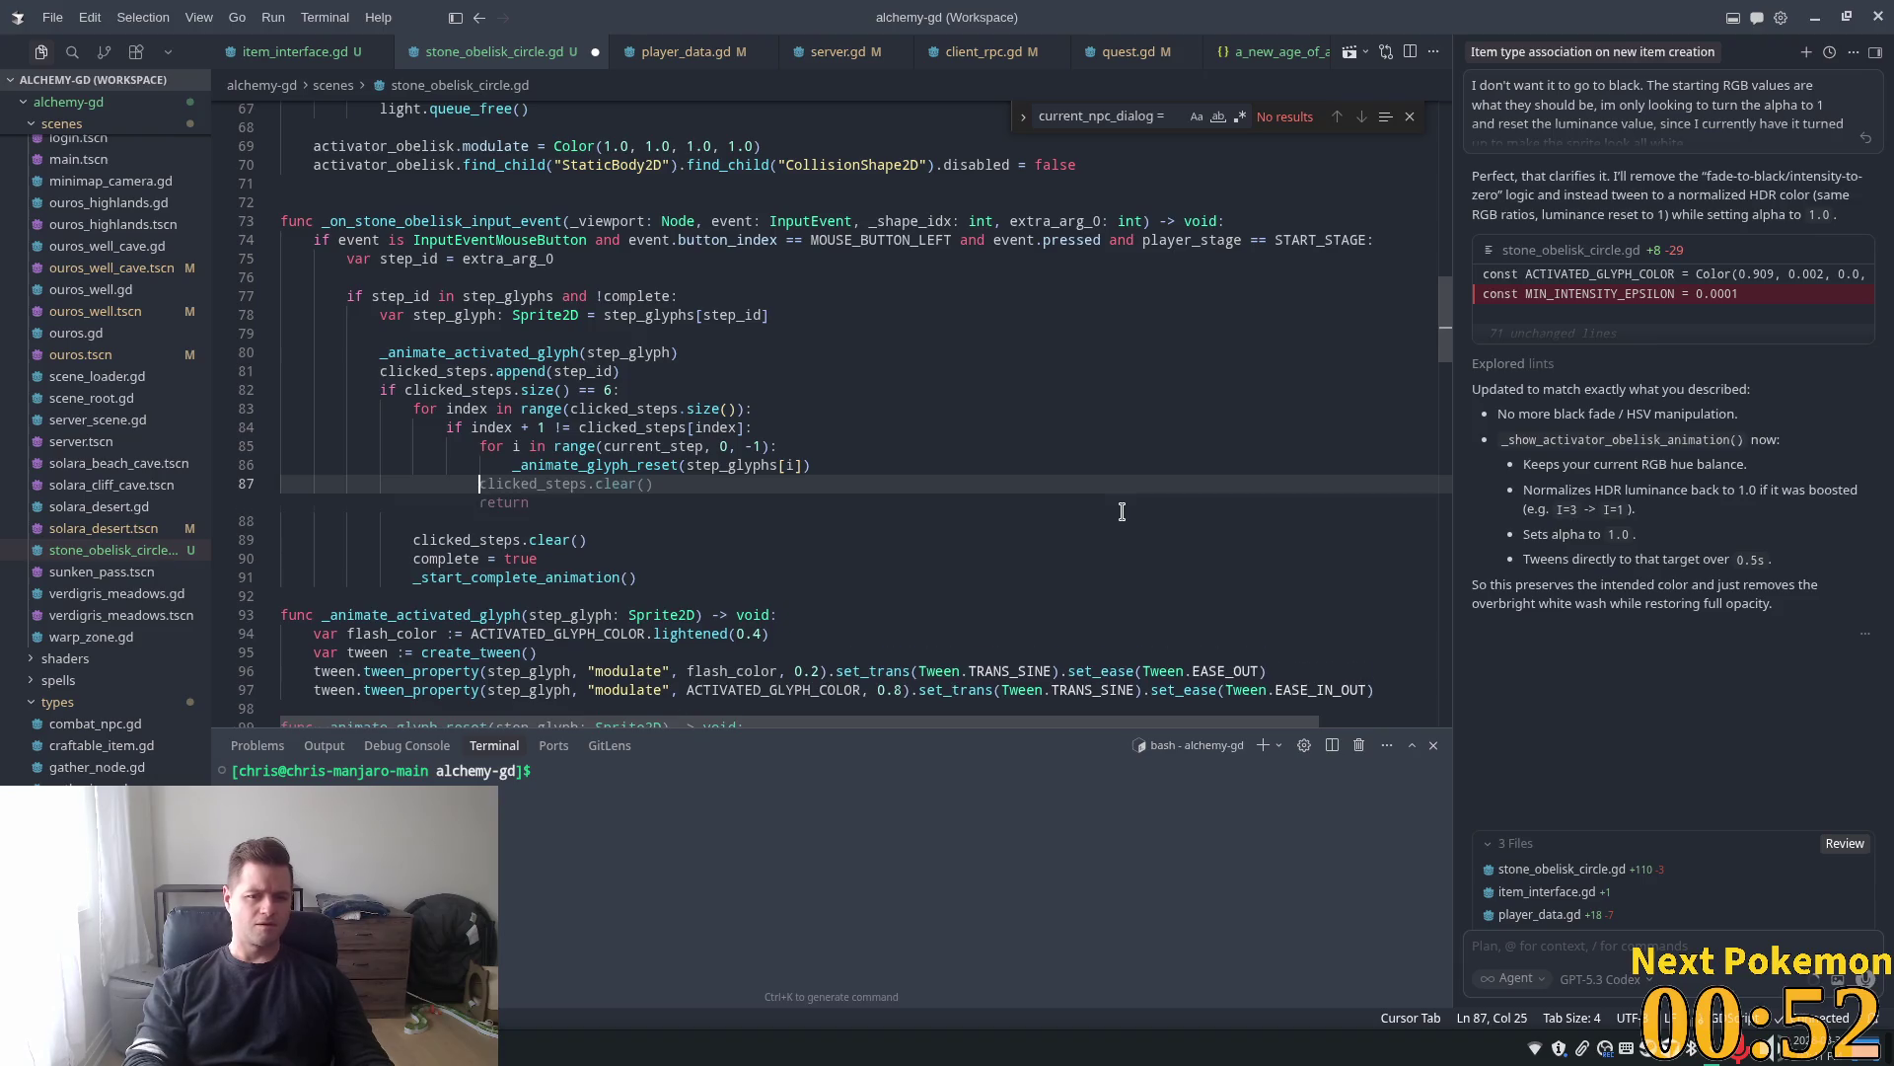
pyautogui.press('Tab')
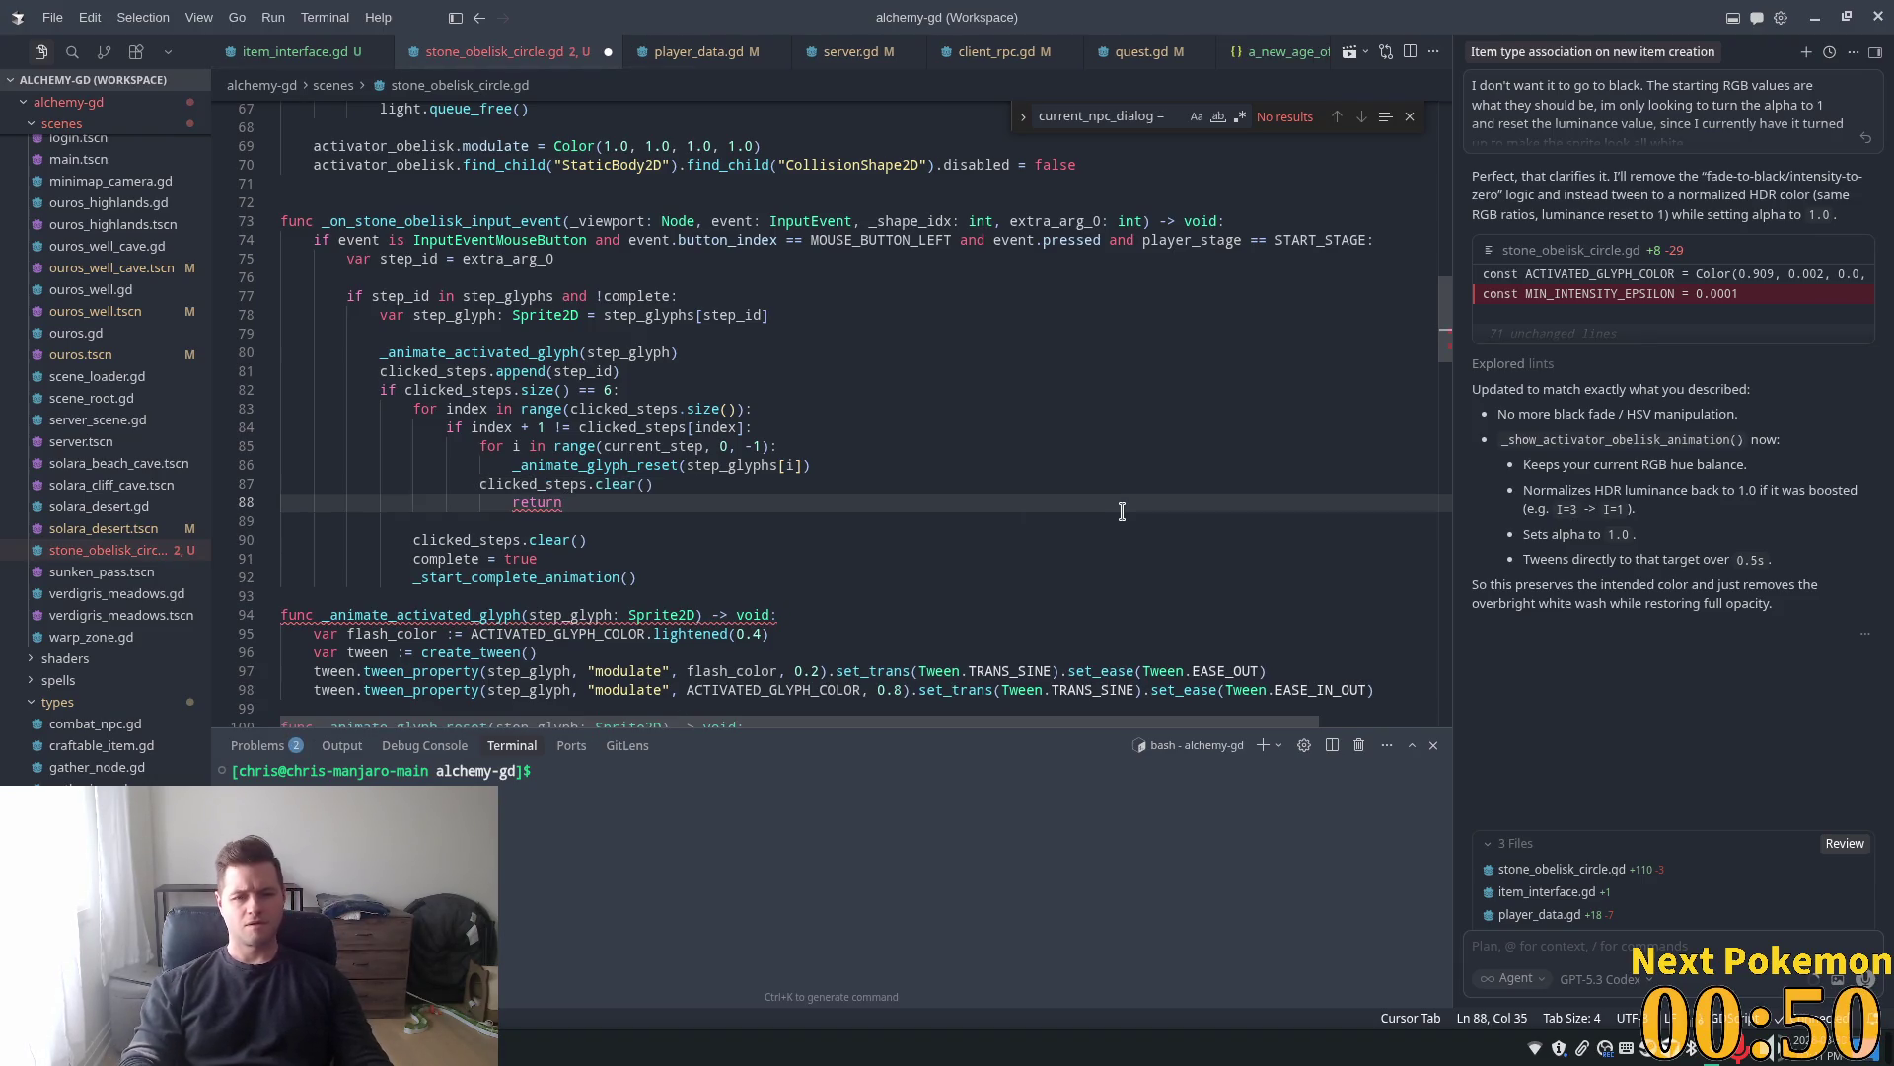
pyautogui.hotkey('shift', 'Tab')
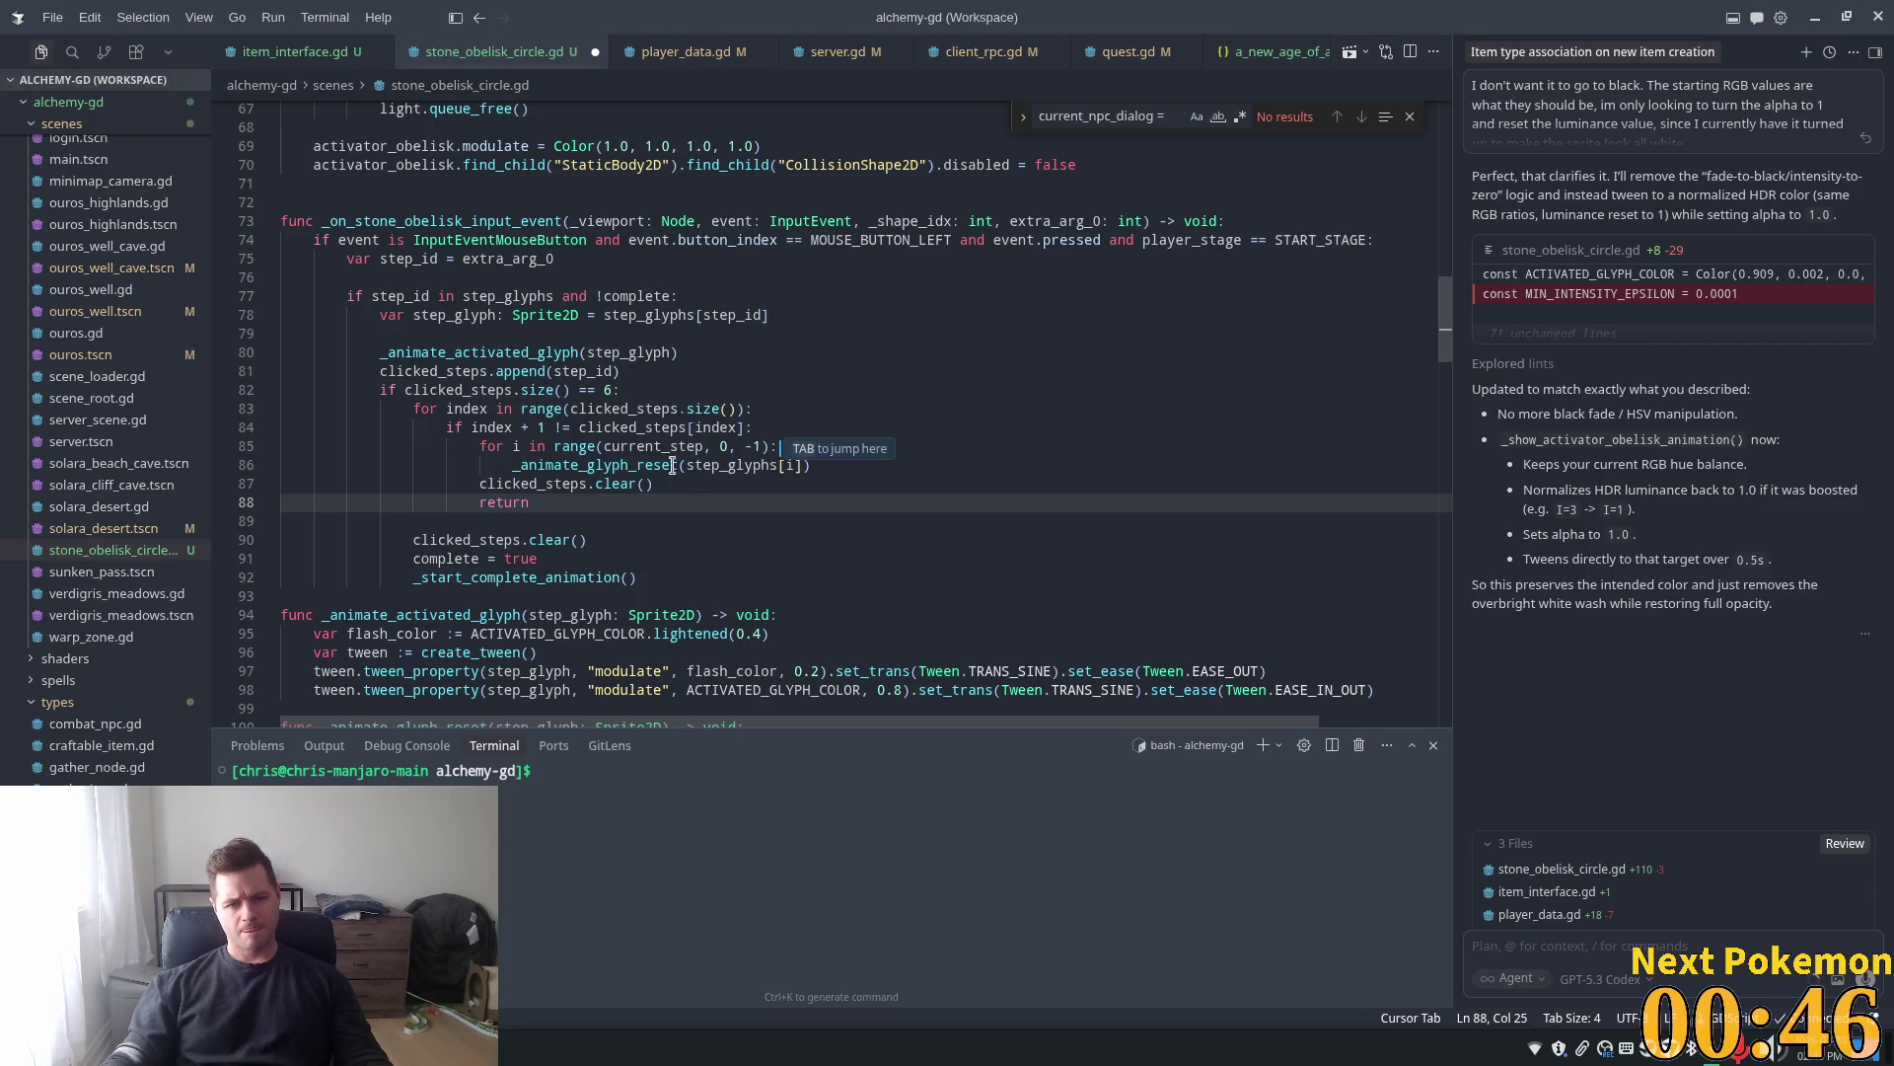
# Insert an unindented blank line after the glyph reset loop
pyautogui.click(833, 464)
pyautogui.press('Return')
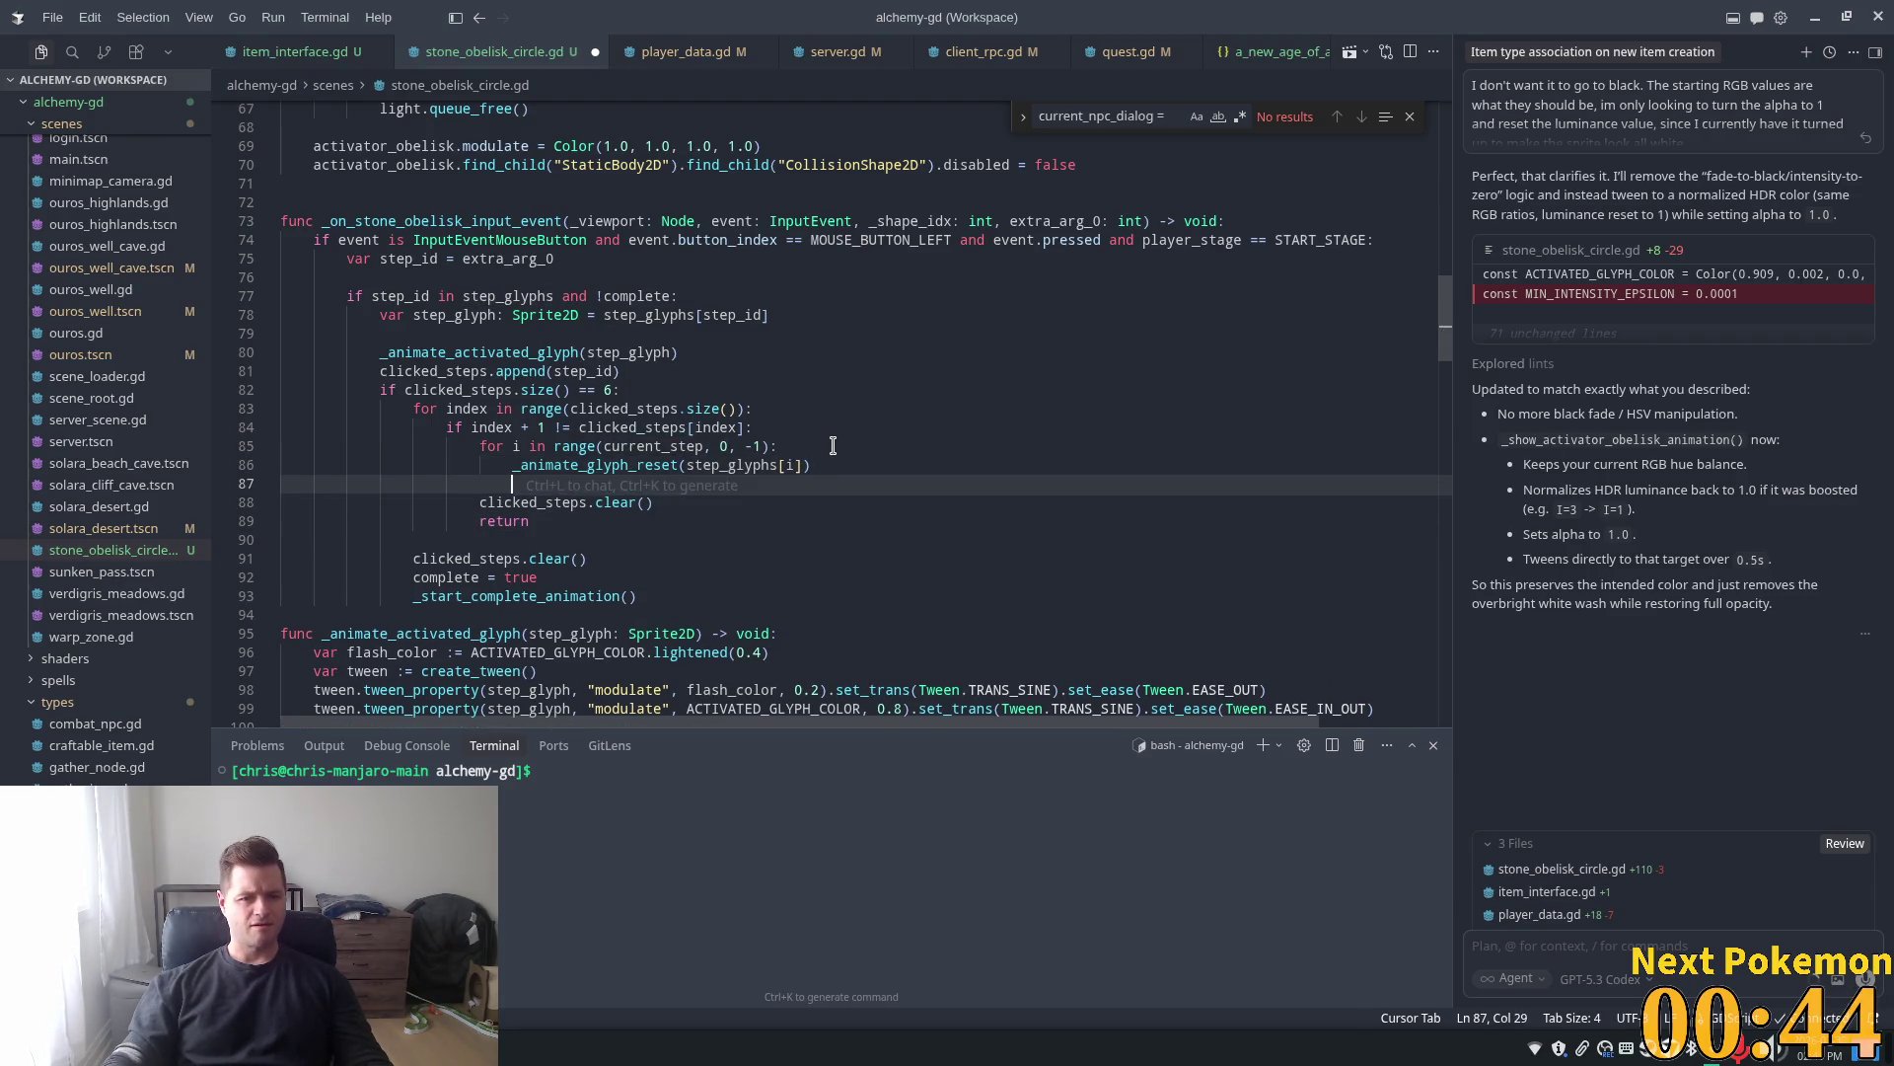
pyautogui.hotkey('shift', 'Home')
pyautogui.press('BackSpace')
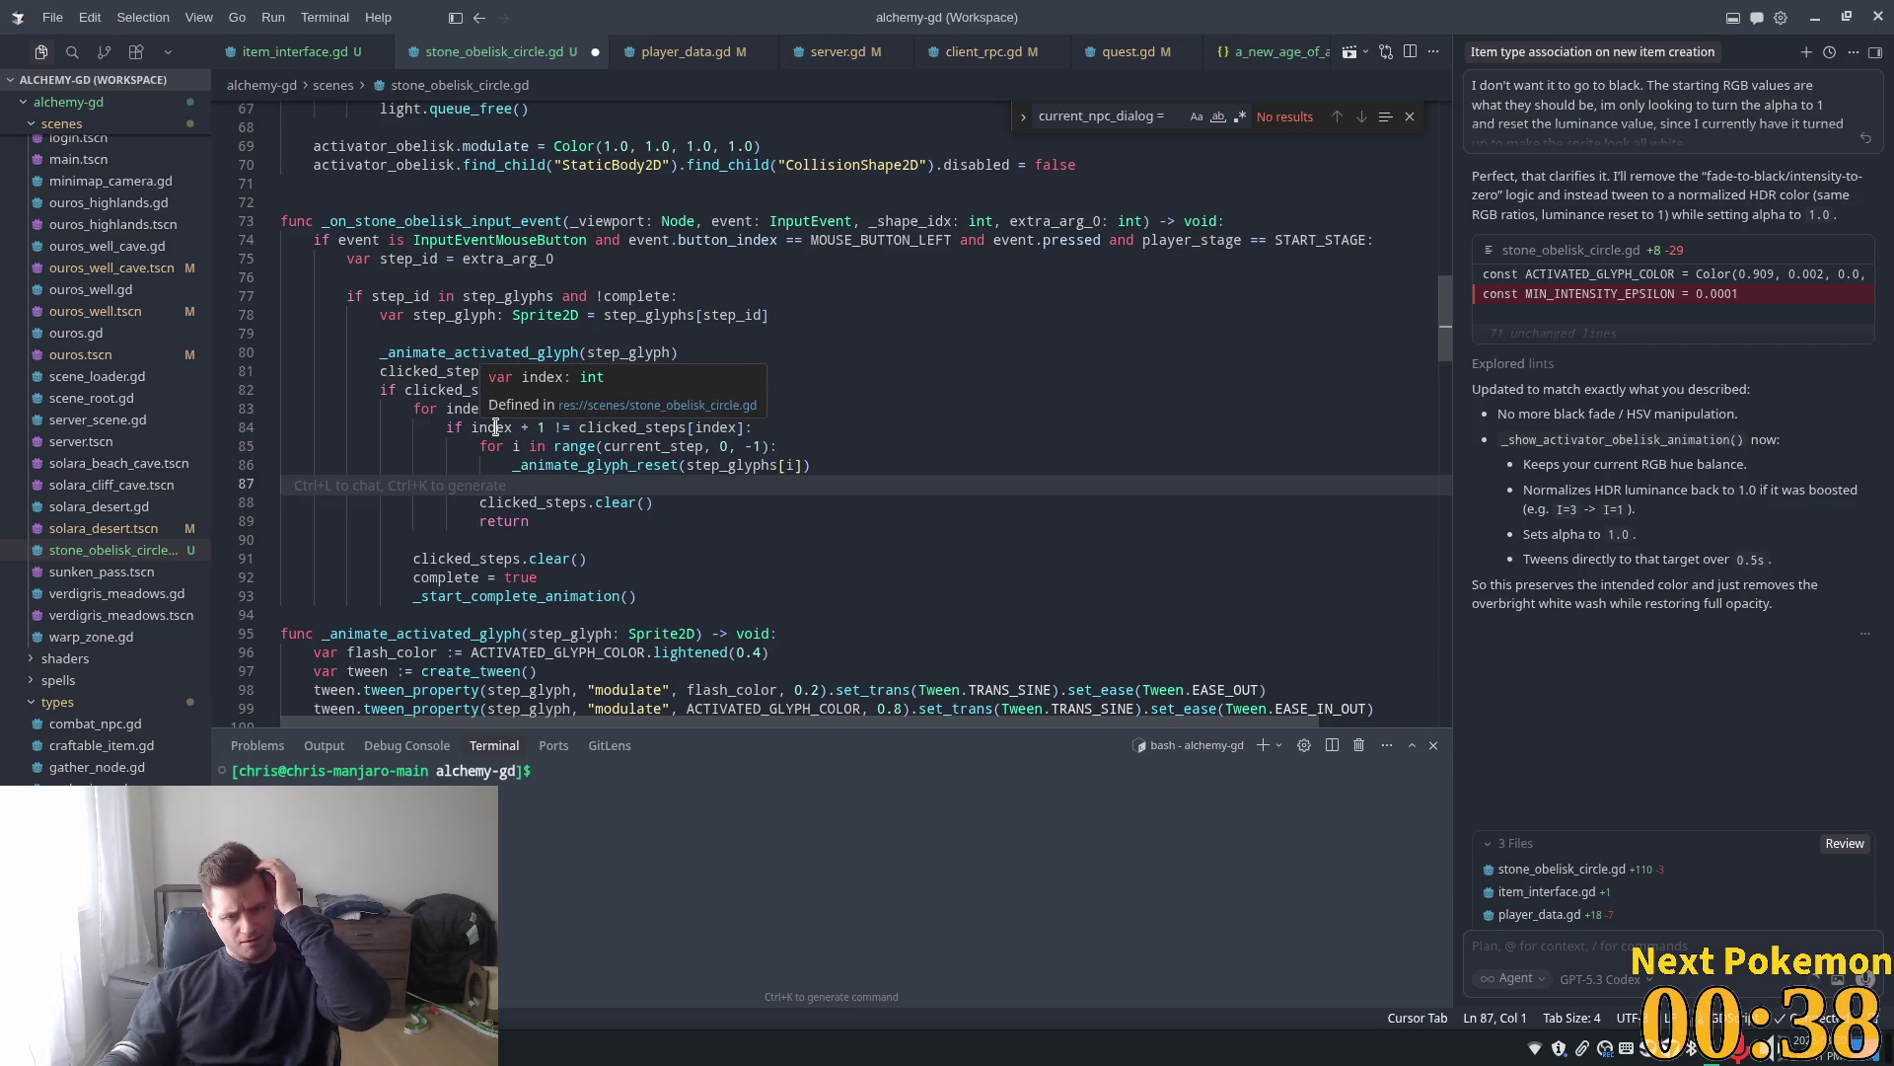
pyautogui.click(753, 409)
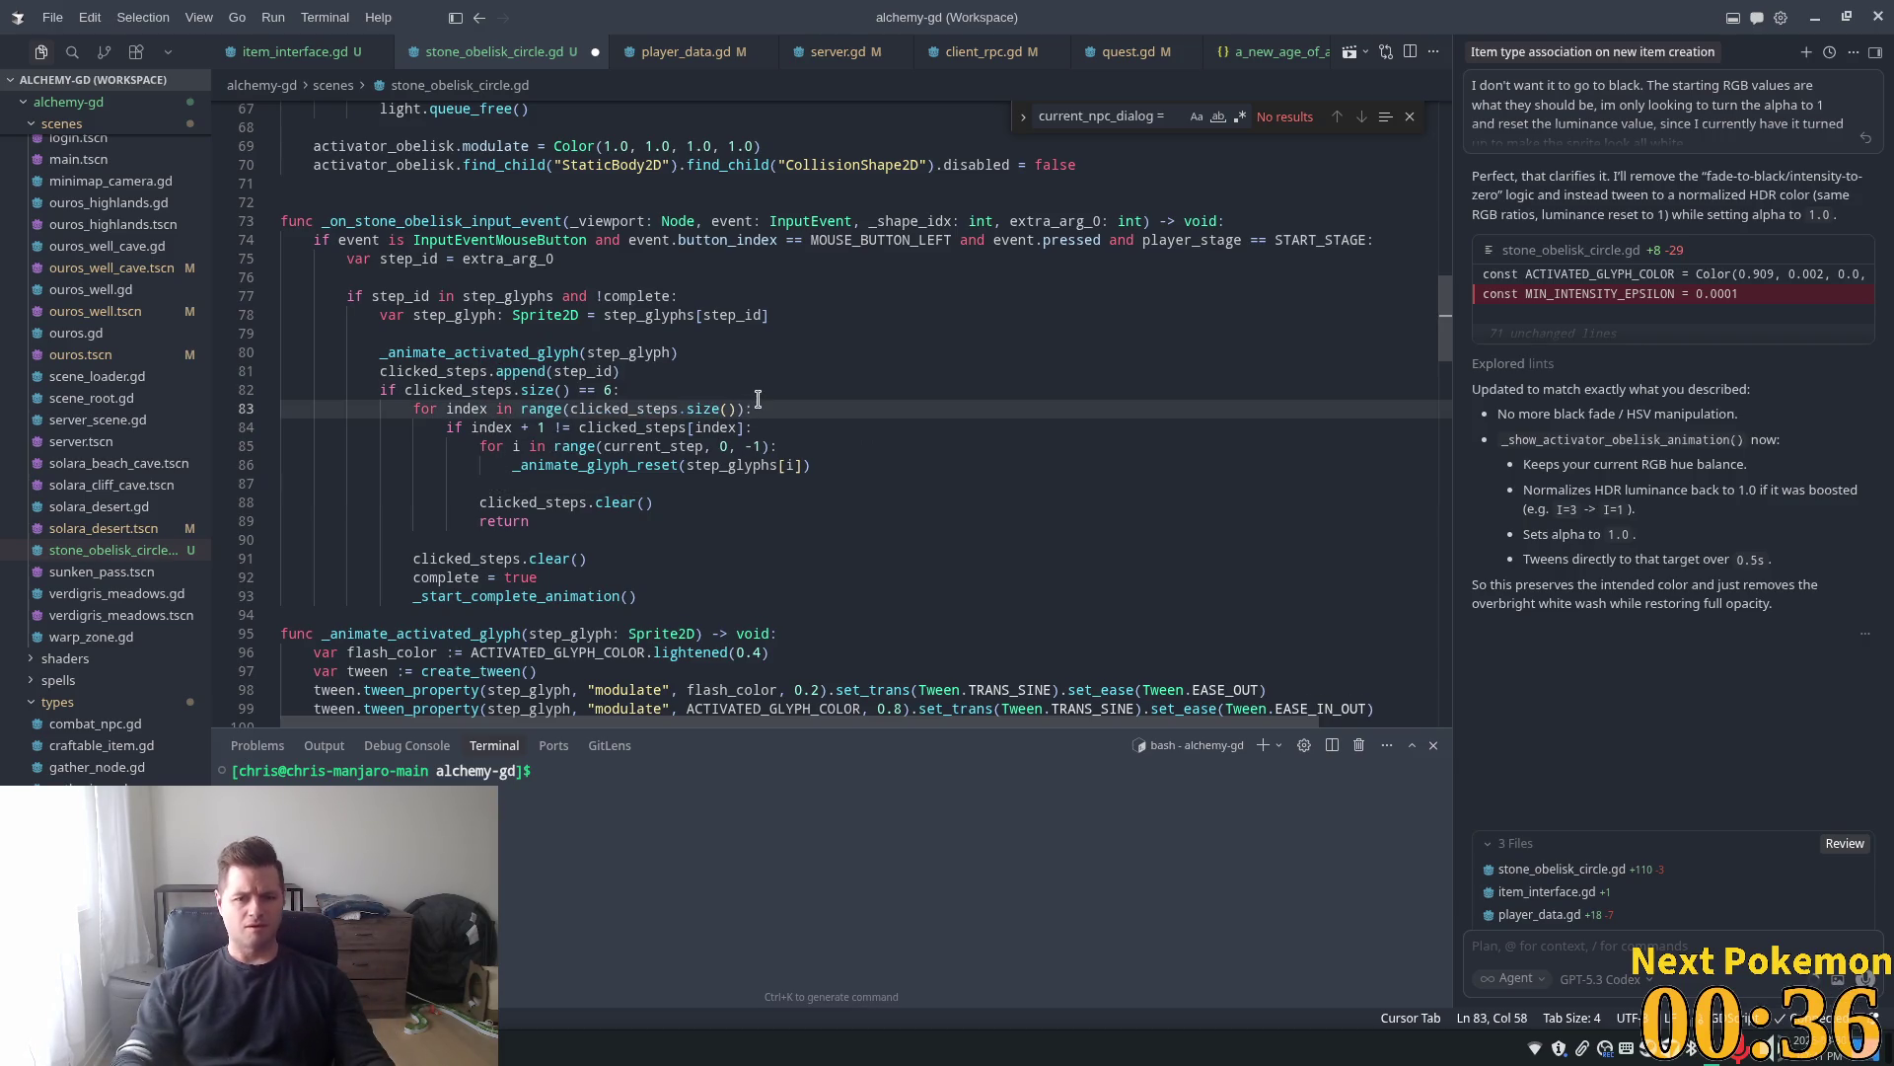
# Add prints for index, clicked_steps, clicked_steps[index] and index + 1 in the check loop, then run the game
pyautogui.press('Return')
pyautogui.write('print(c')
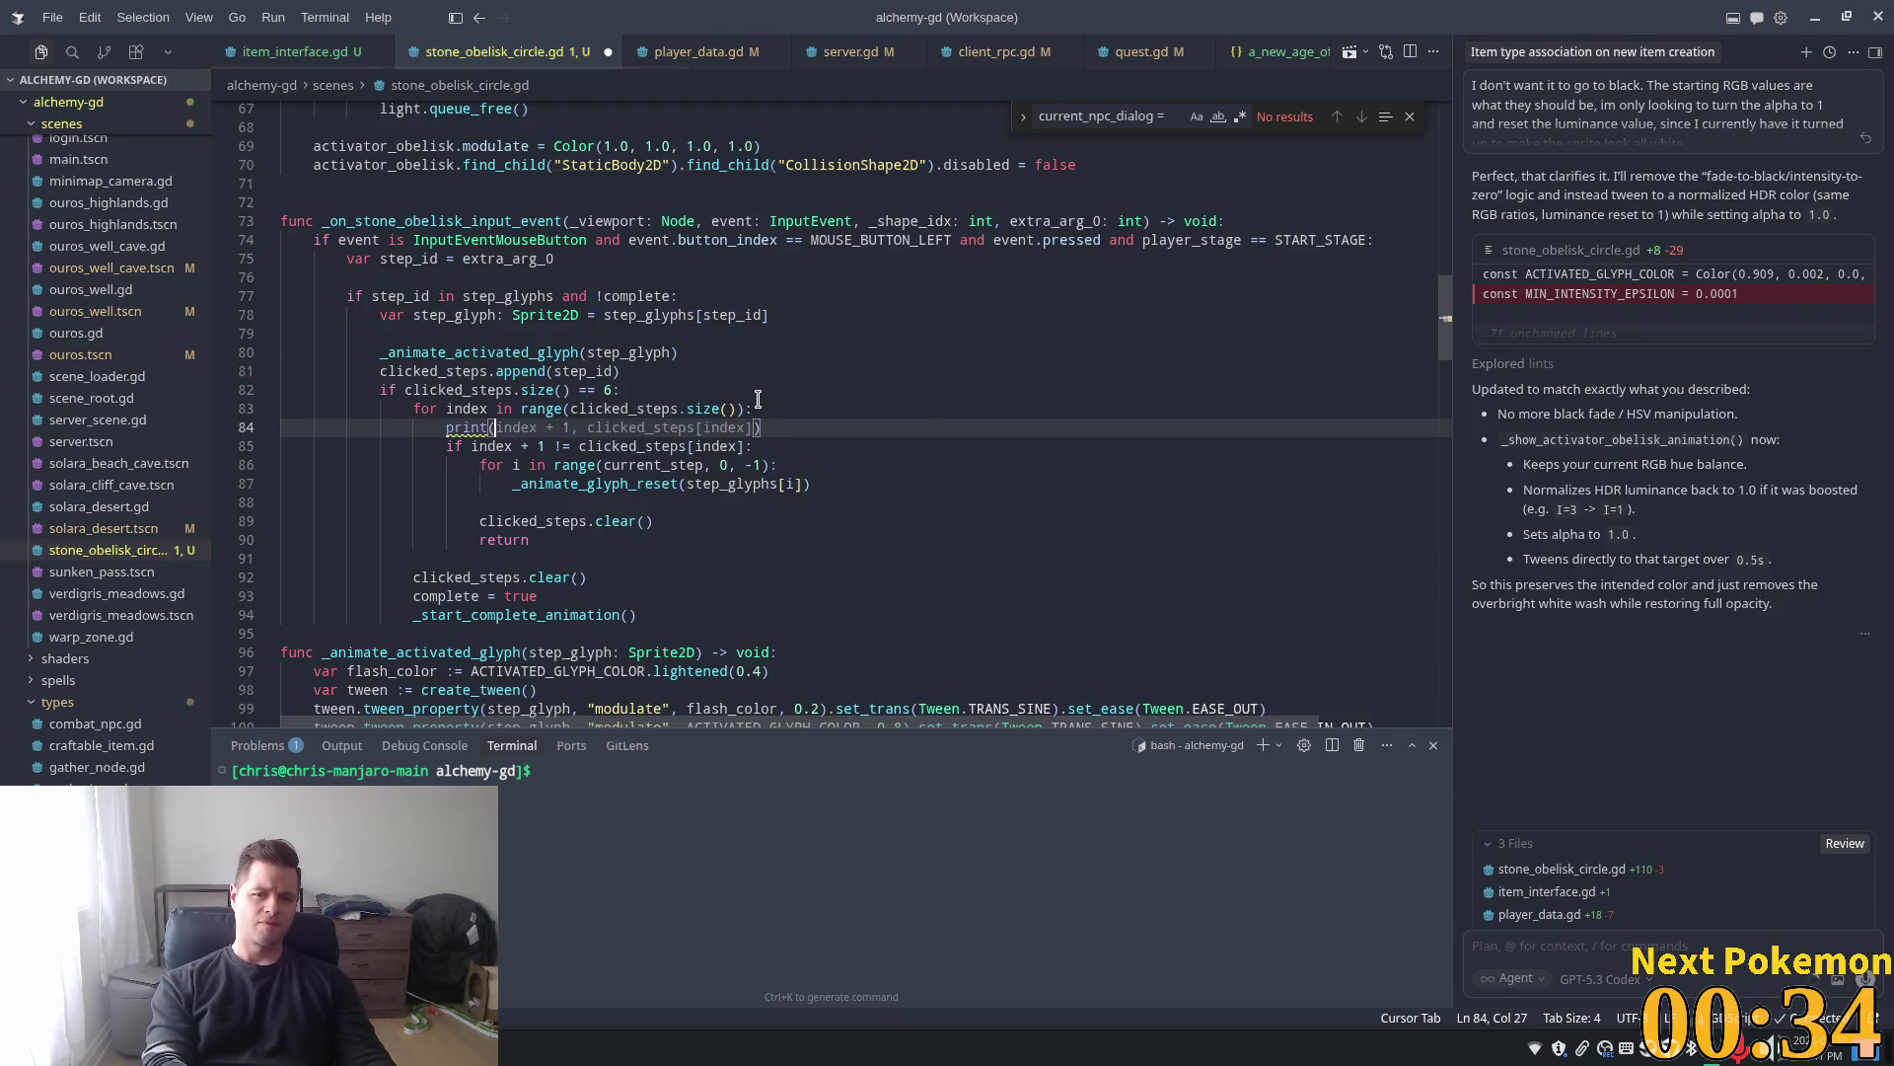
pyautogui.write('checking')
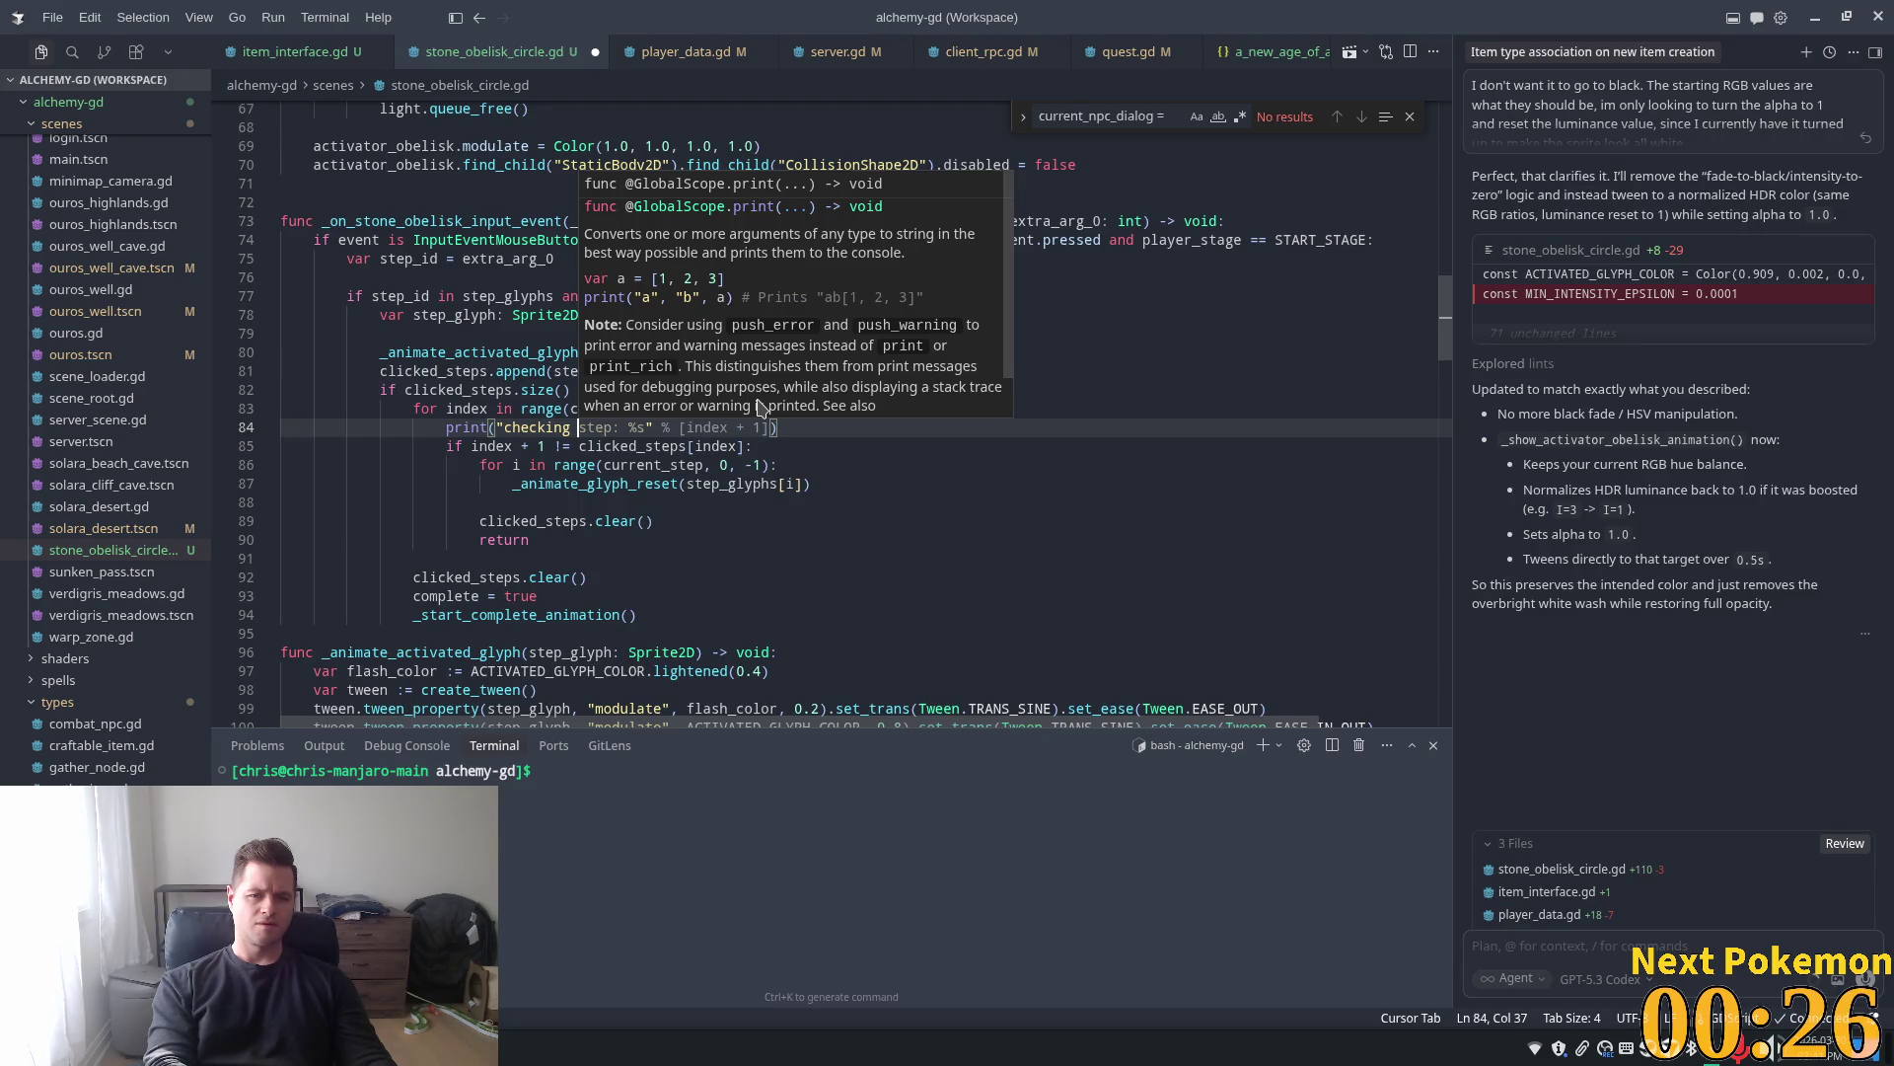
pyautogui.write('index: %s" % index')
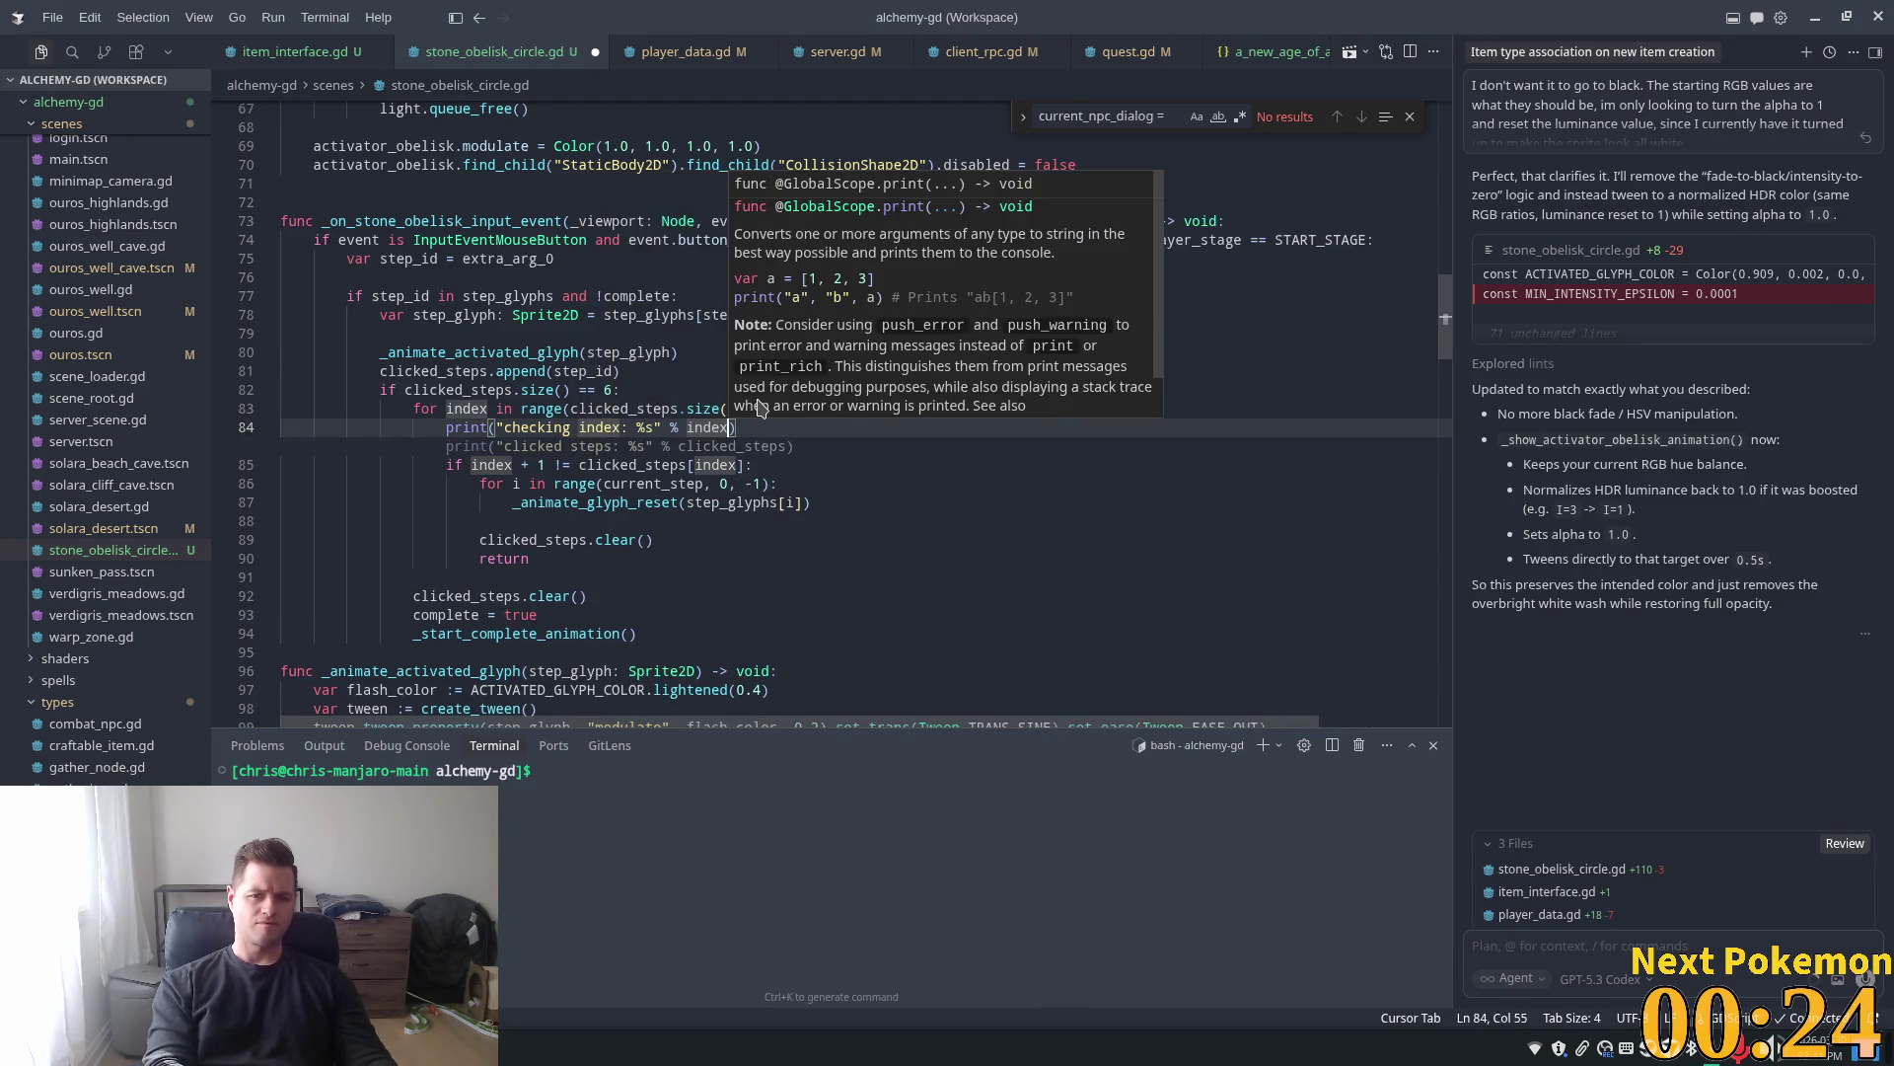
pyautogui.press('Tab')
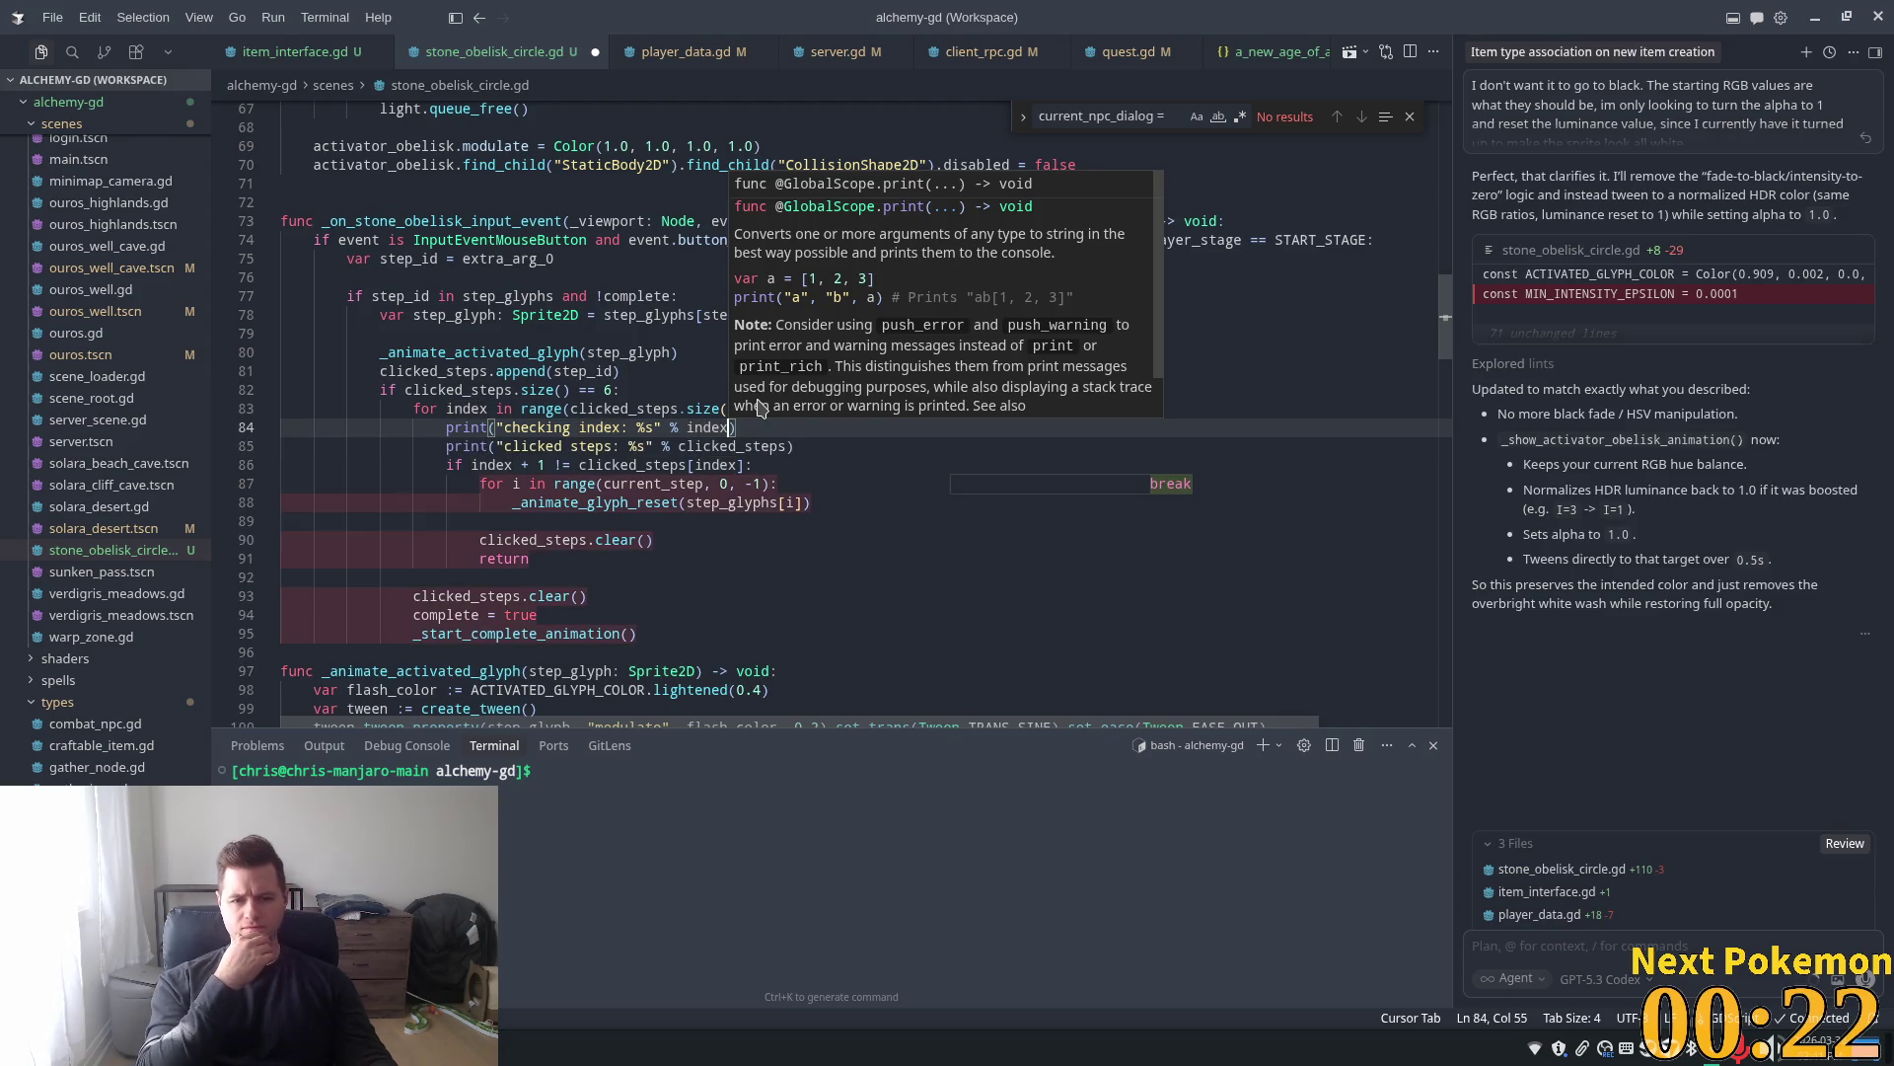
pyautogui.click(856, 446)
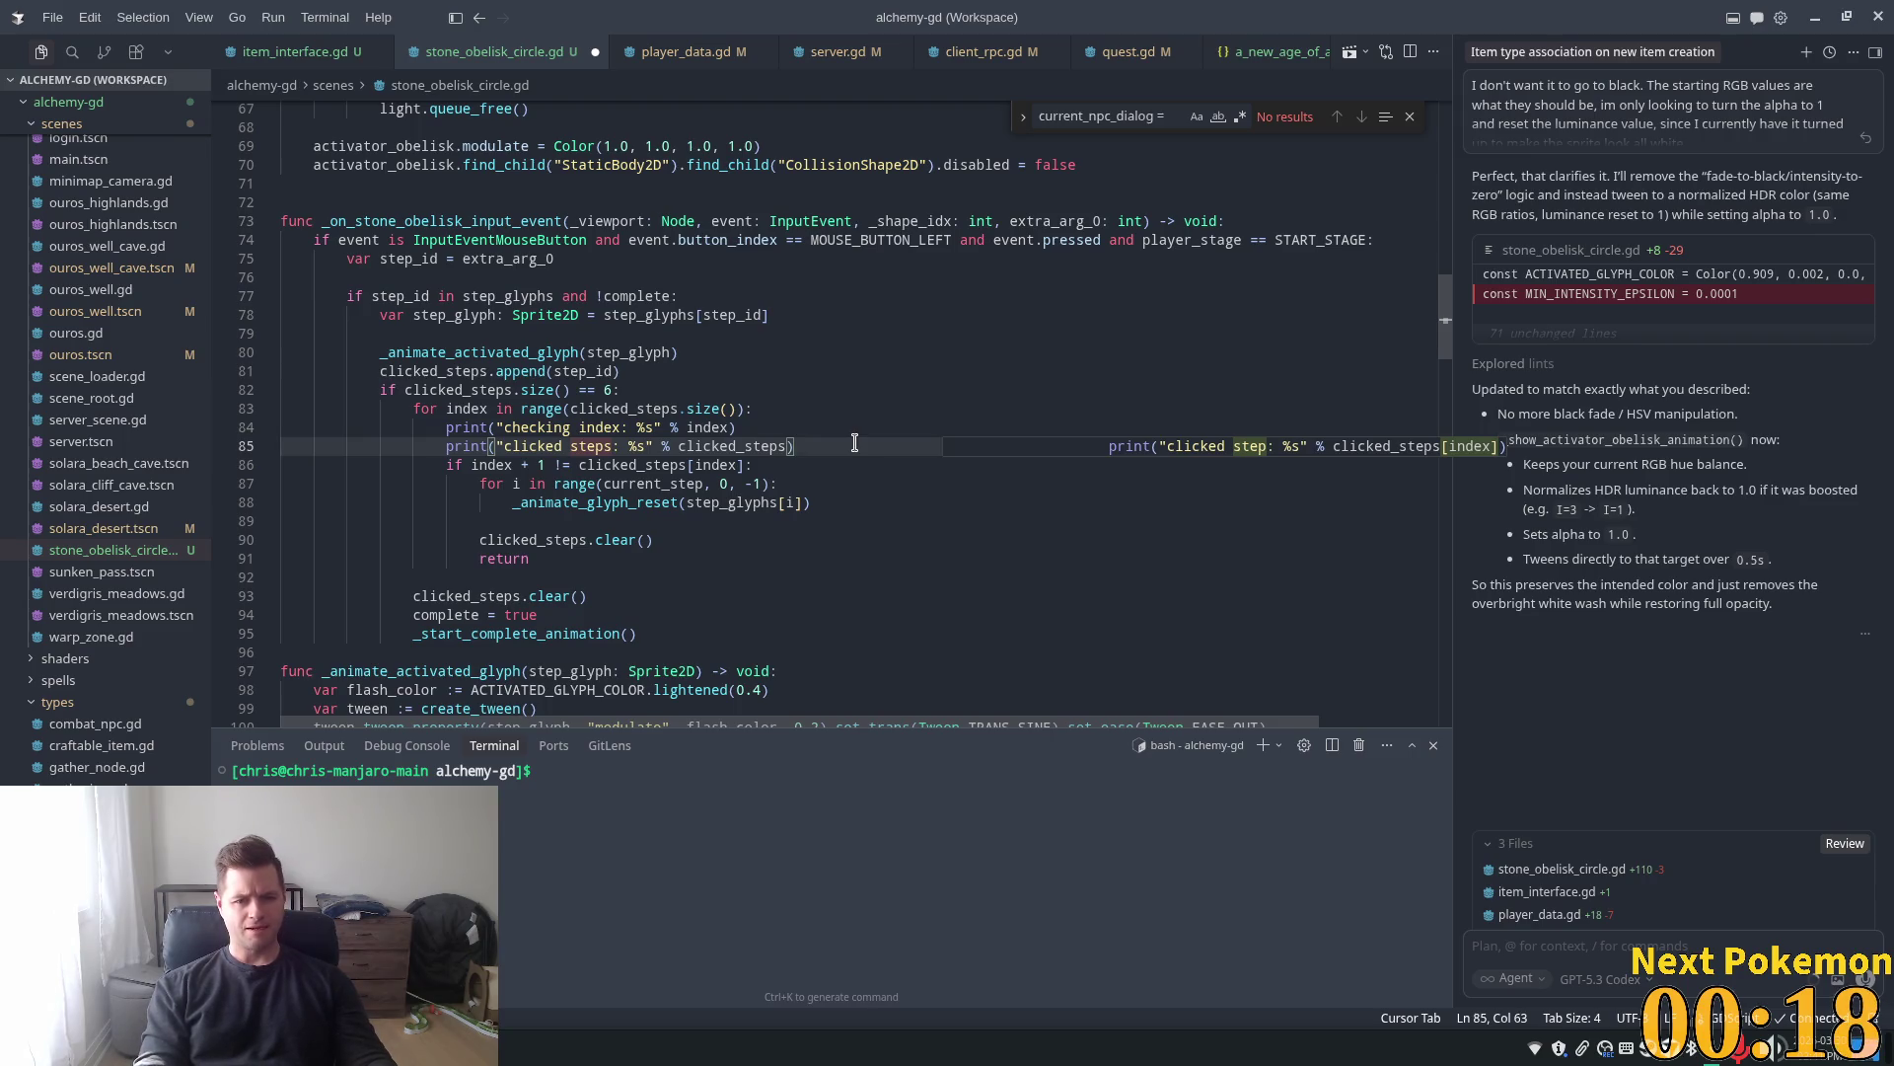
pyautogui.press('Return')
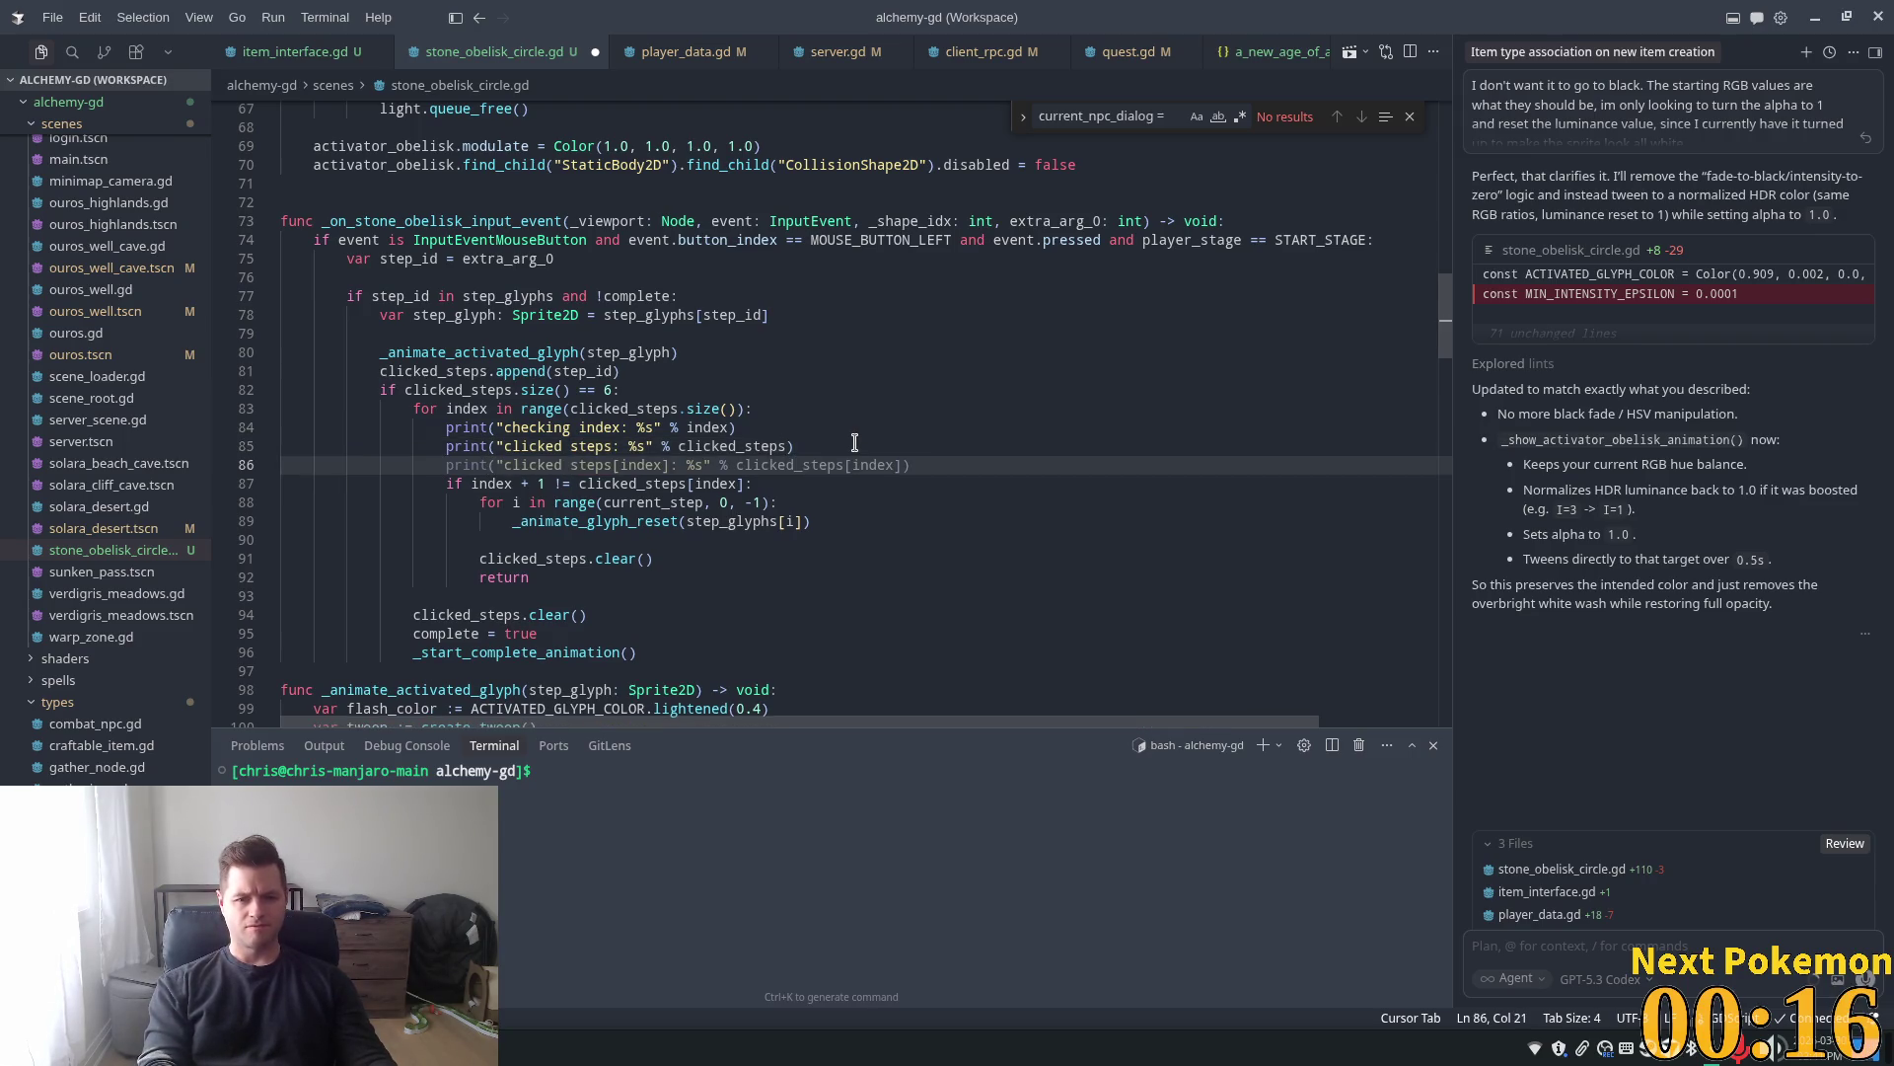
pyautogui.press('Tab')
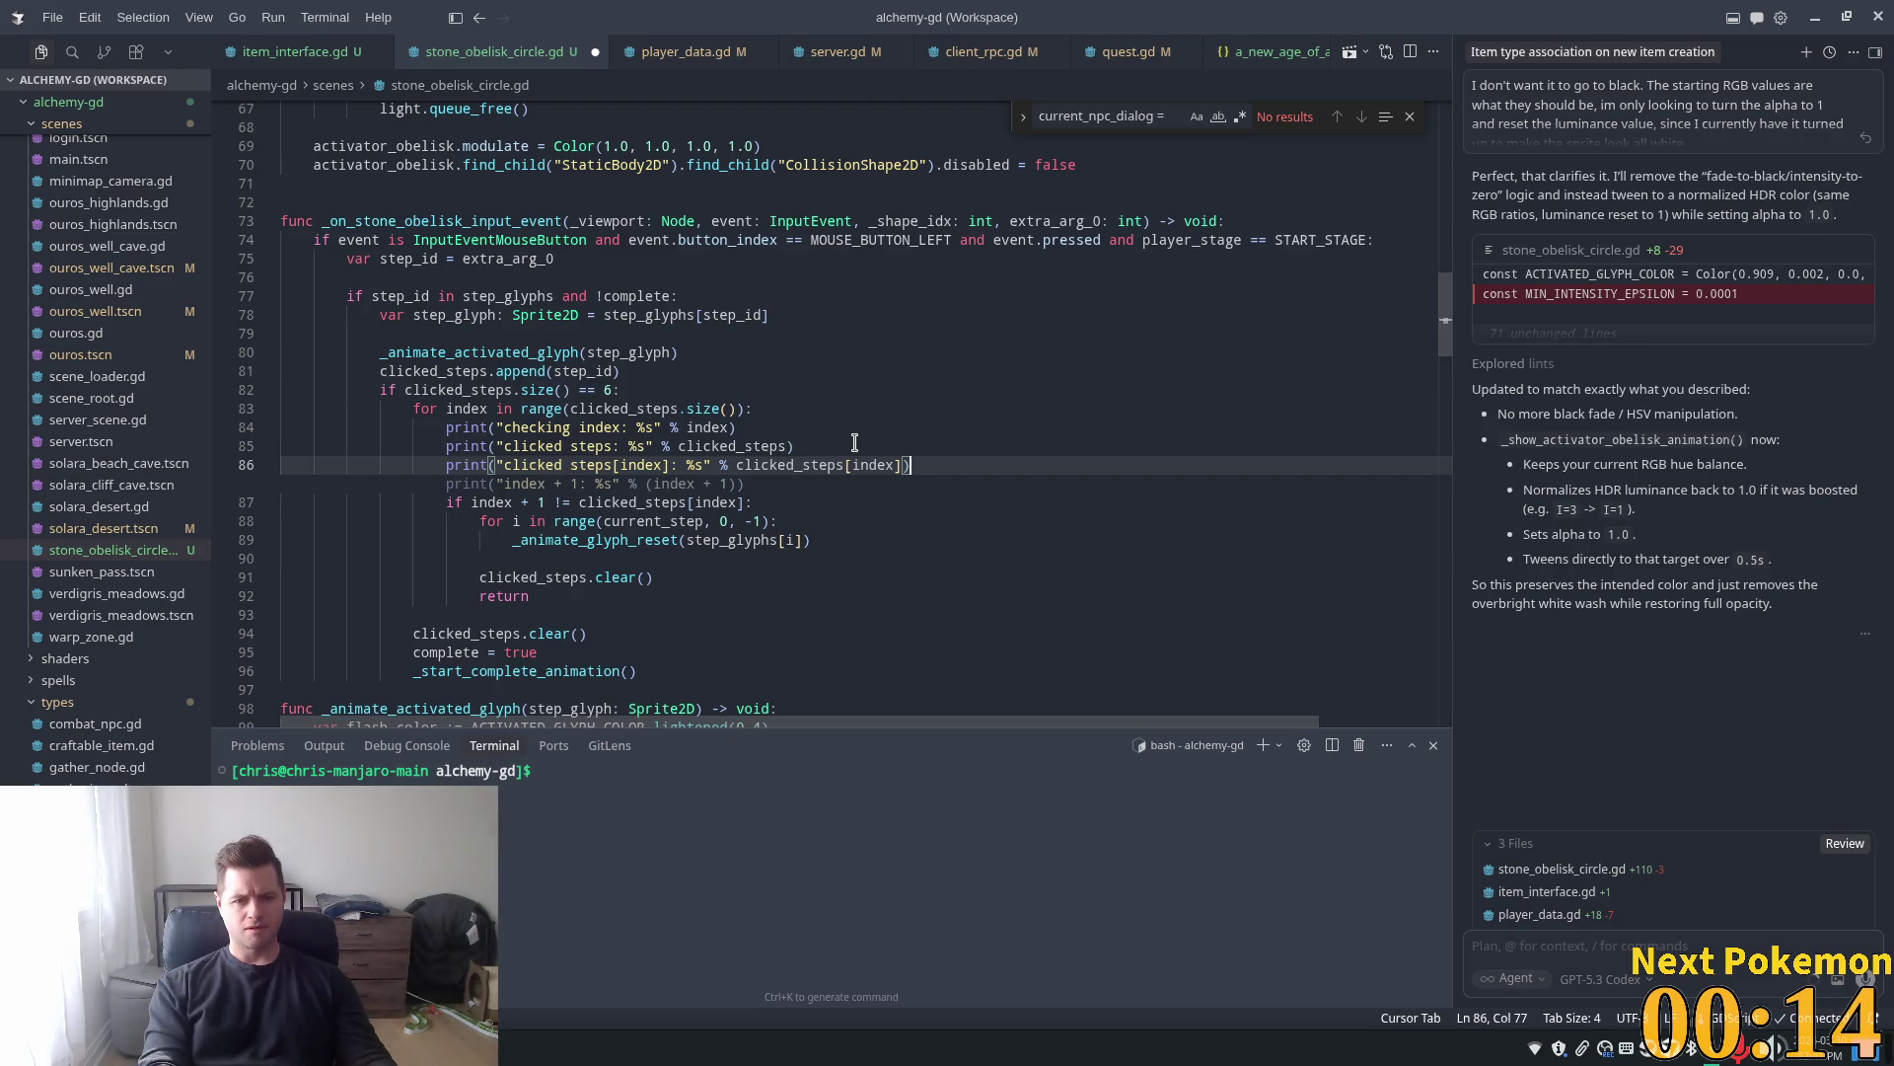
pyautogui.press('Tab')
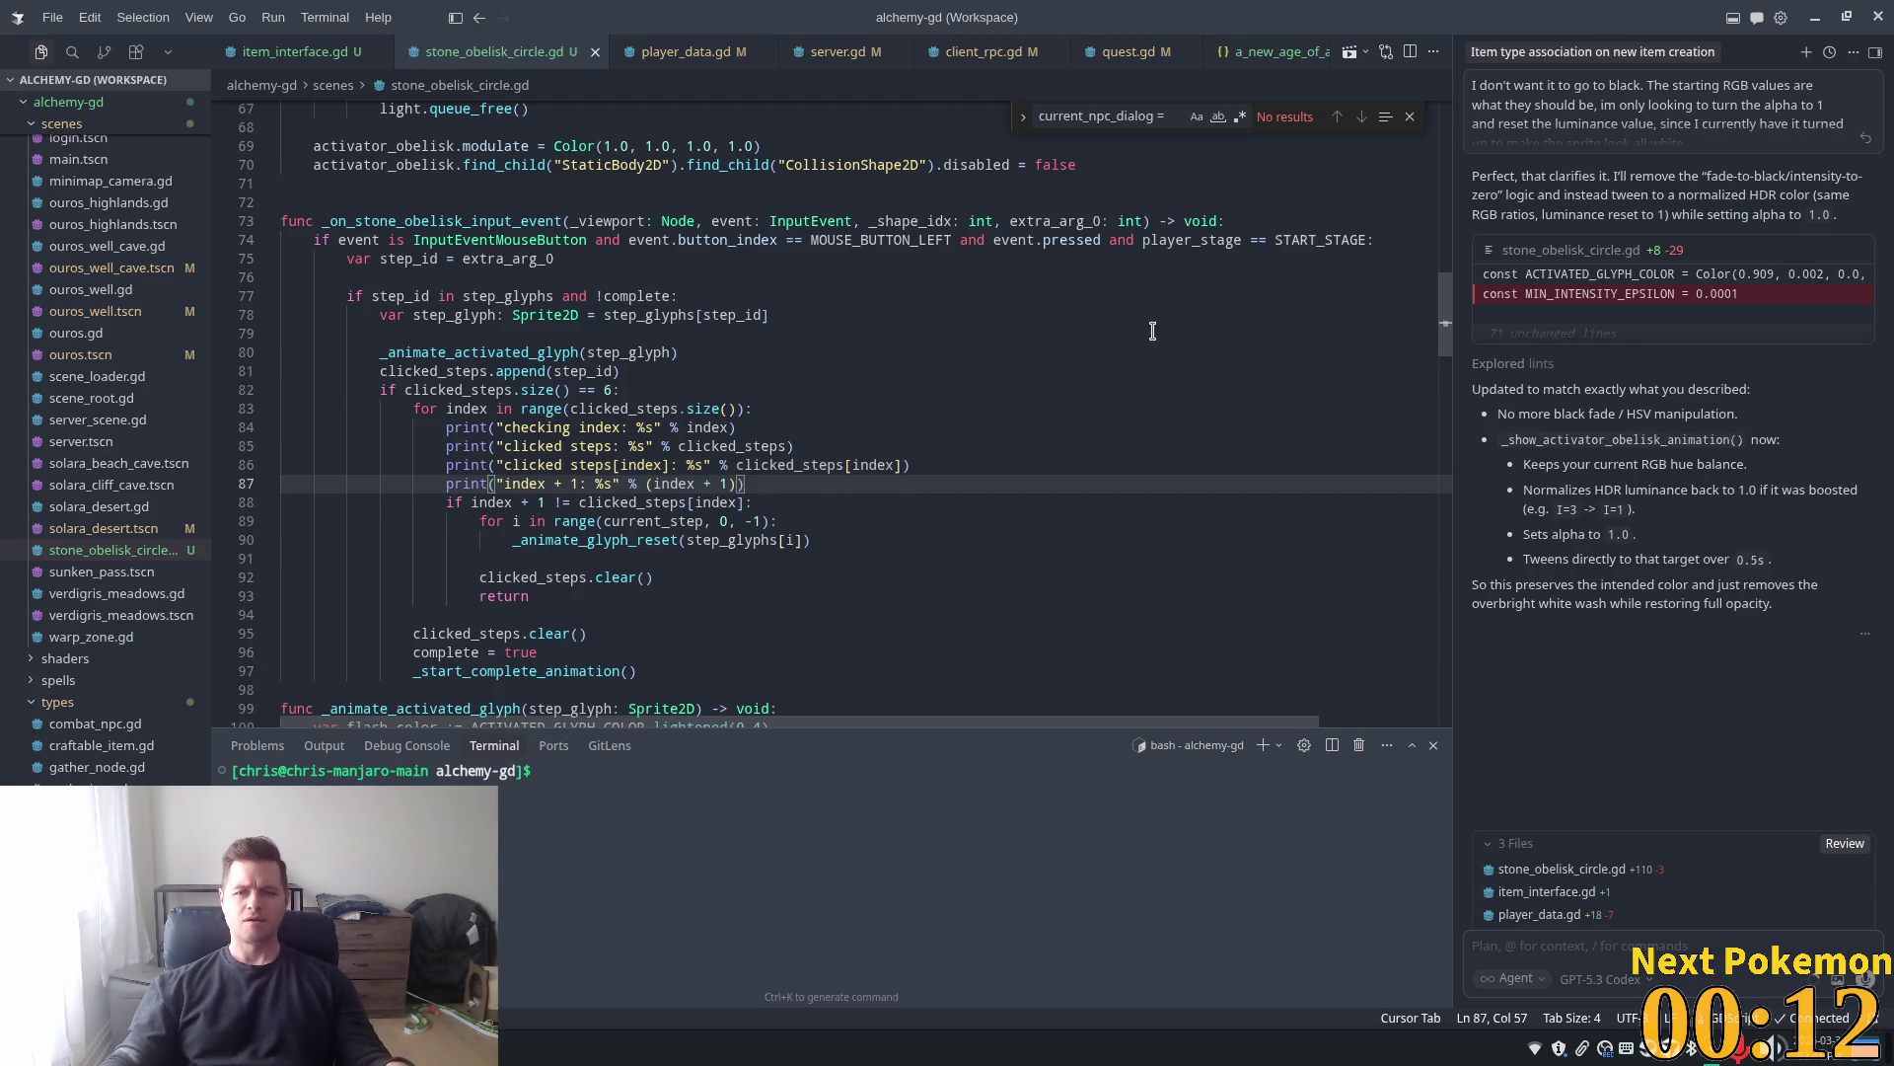
pyautogui.hotkey('alt', 'Tab')
pyautogui.click(1654, 48)
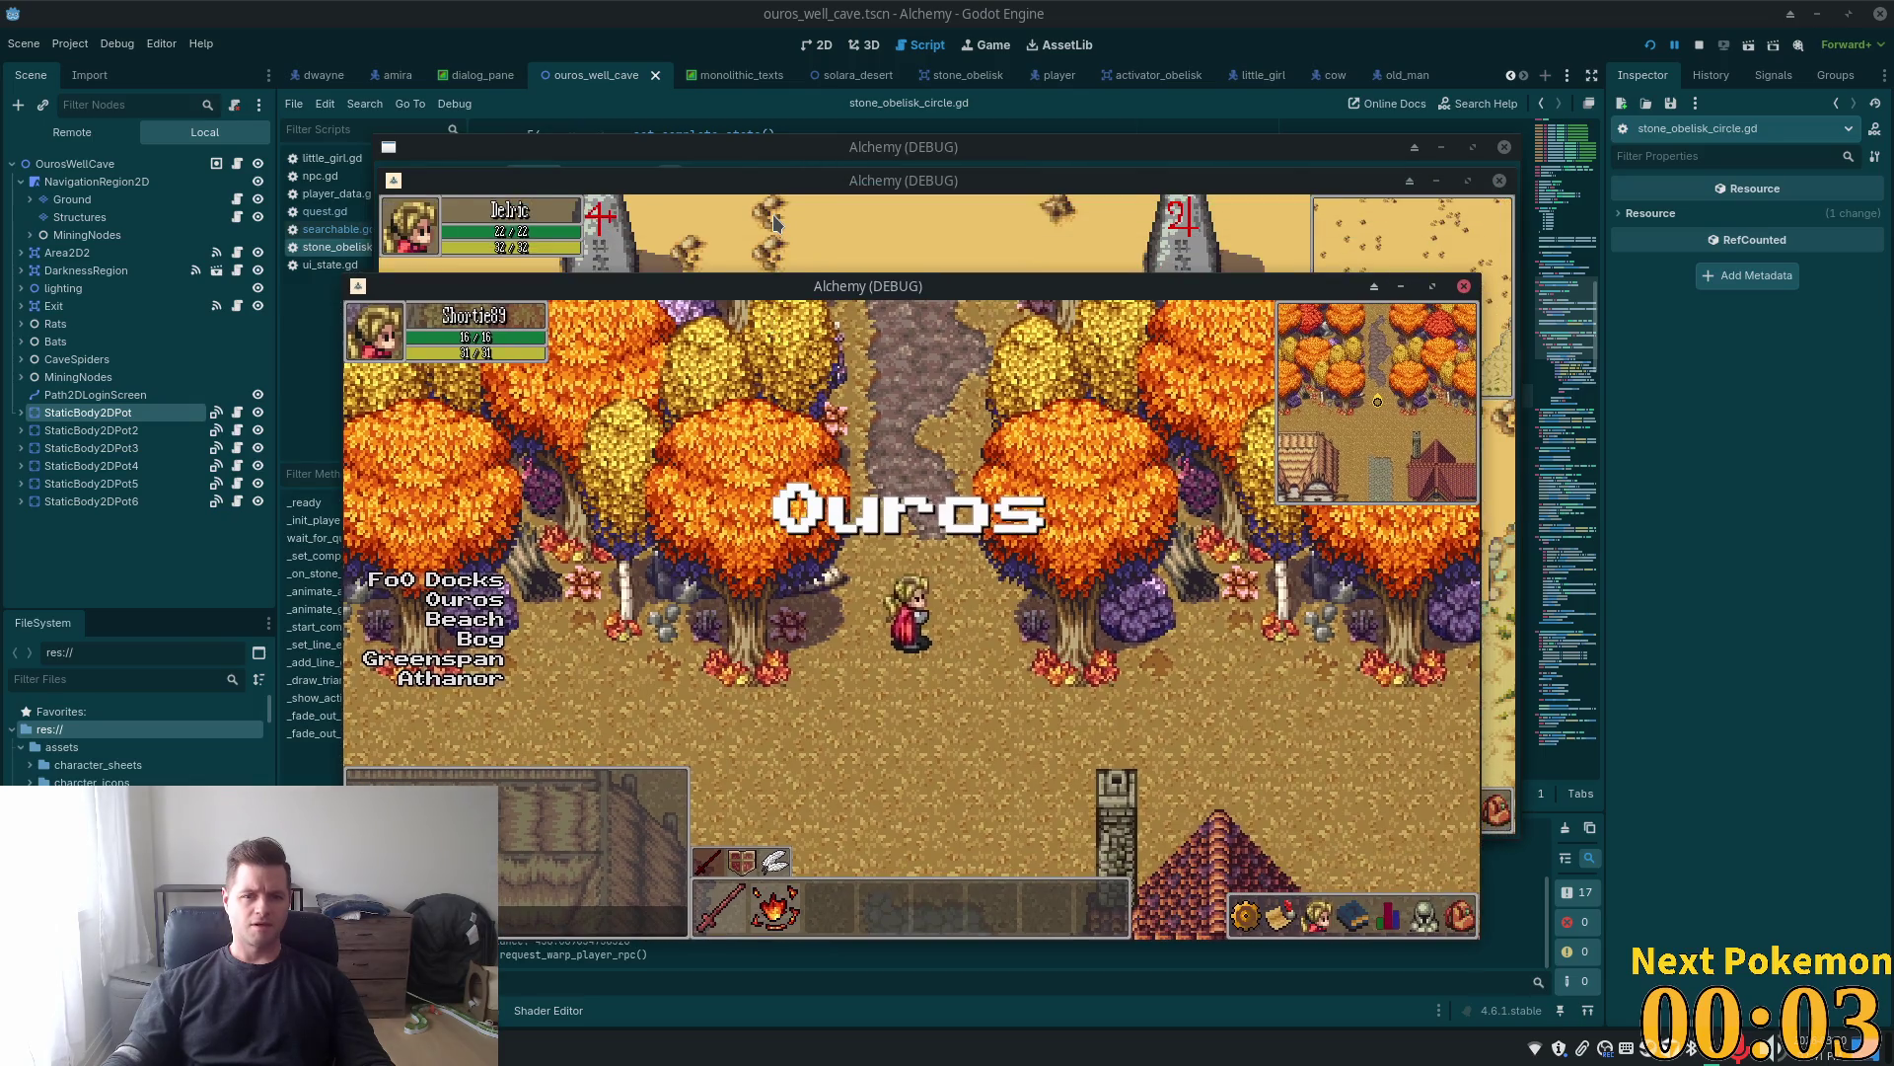
# Refresh player_quests and set the third row's stage to 9, then return to the table
pyautogui.click(776, 222)
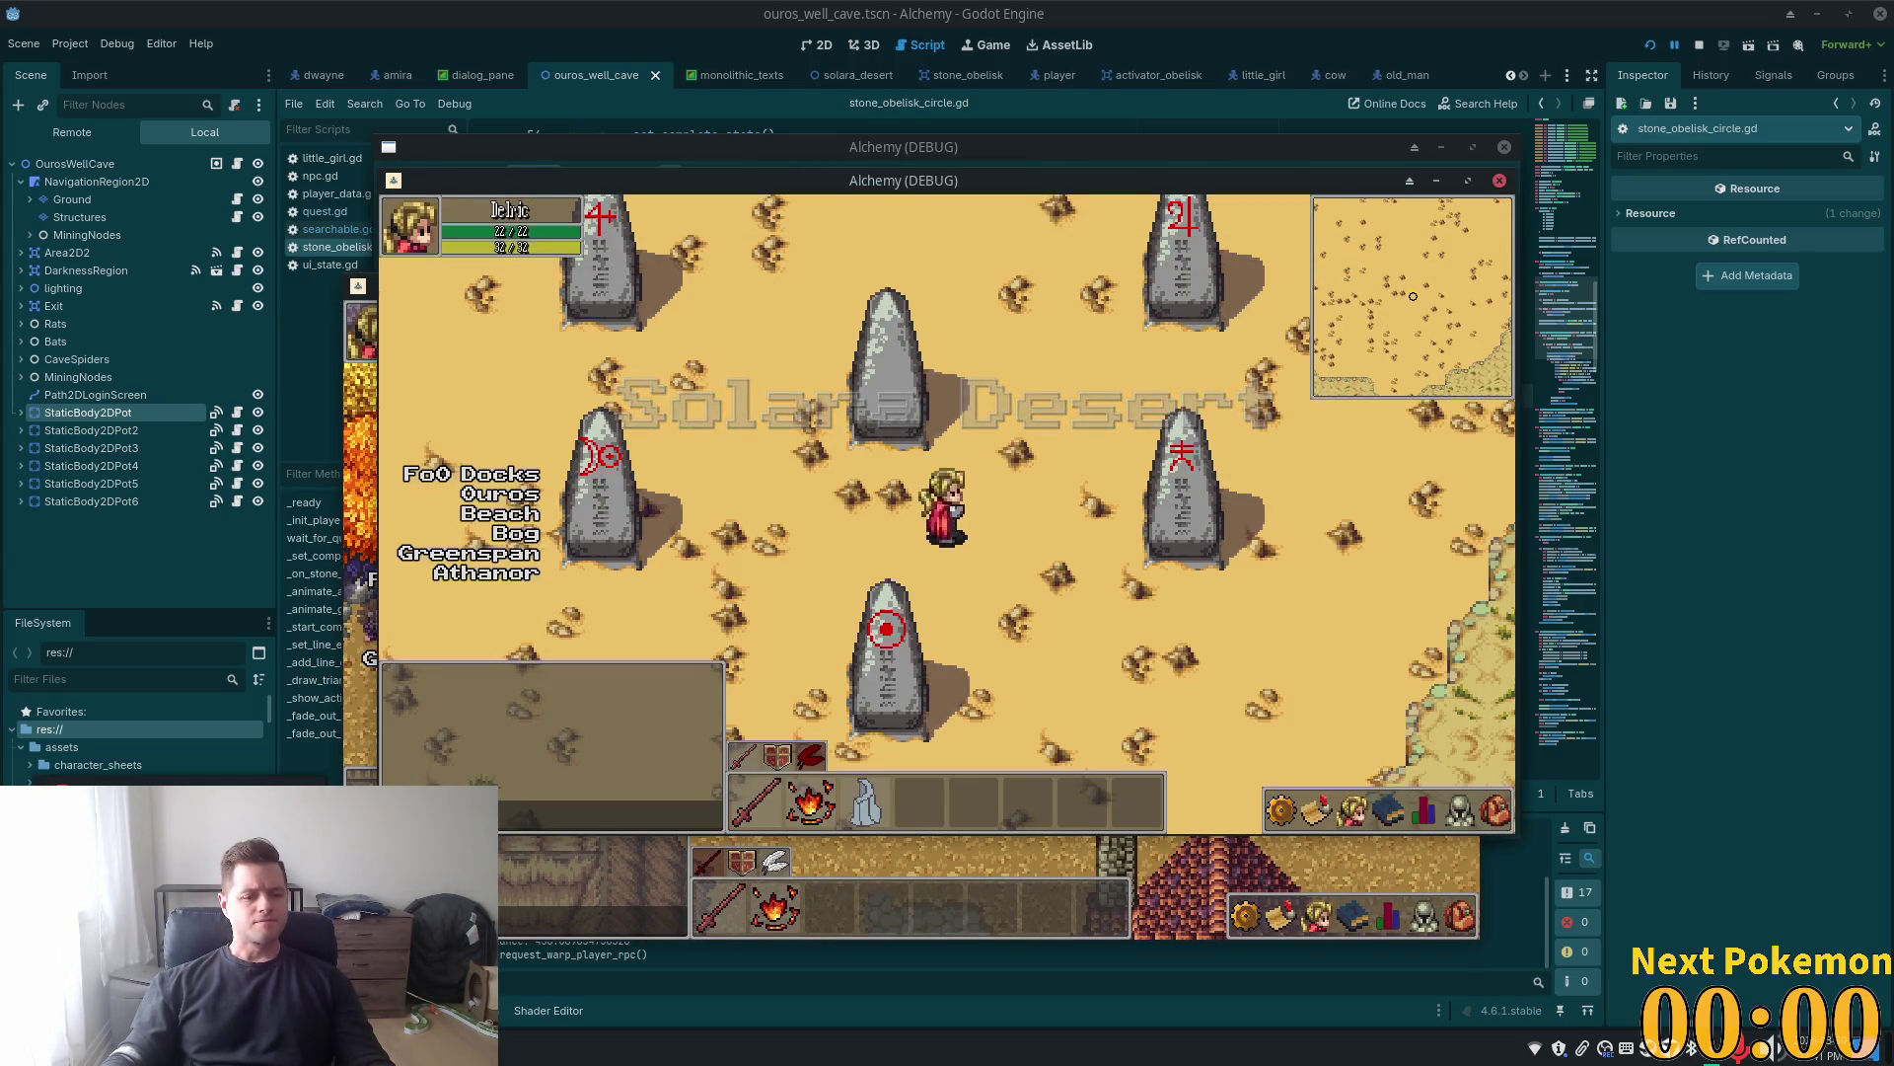
pyautogui.hotkey('alt', 'Tab')
pyautogui.click(673, 248)
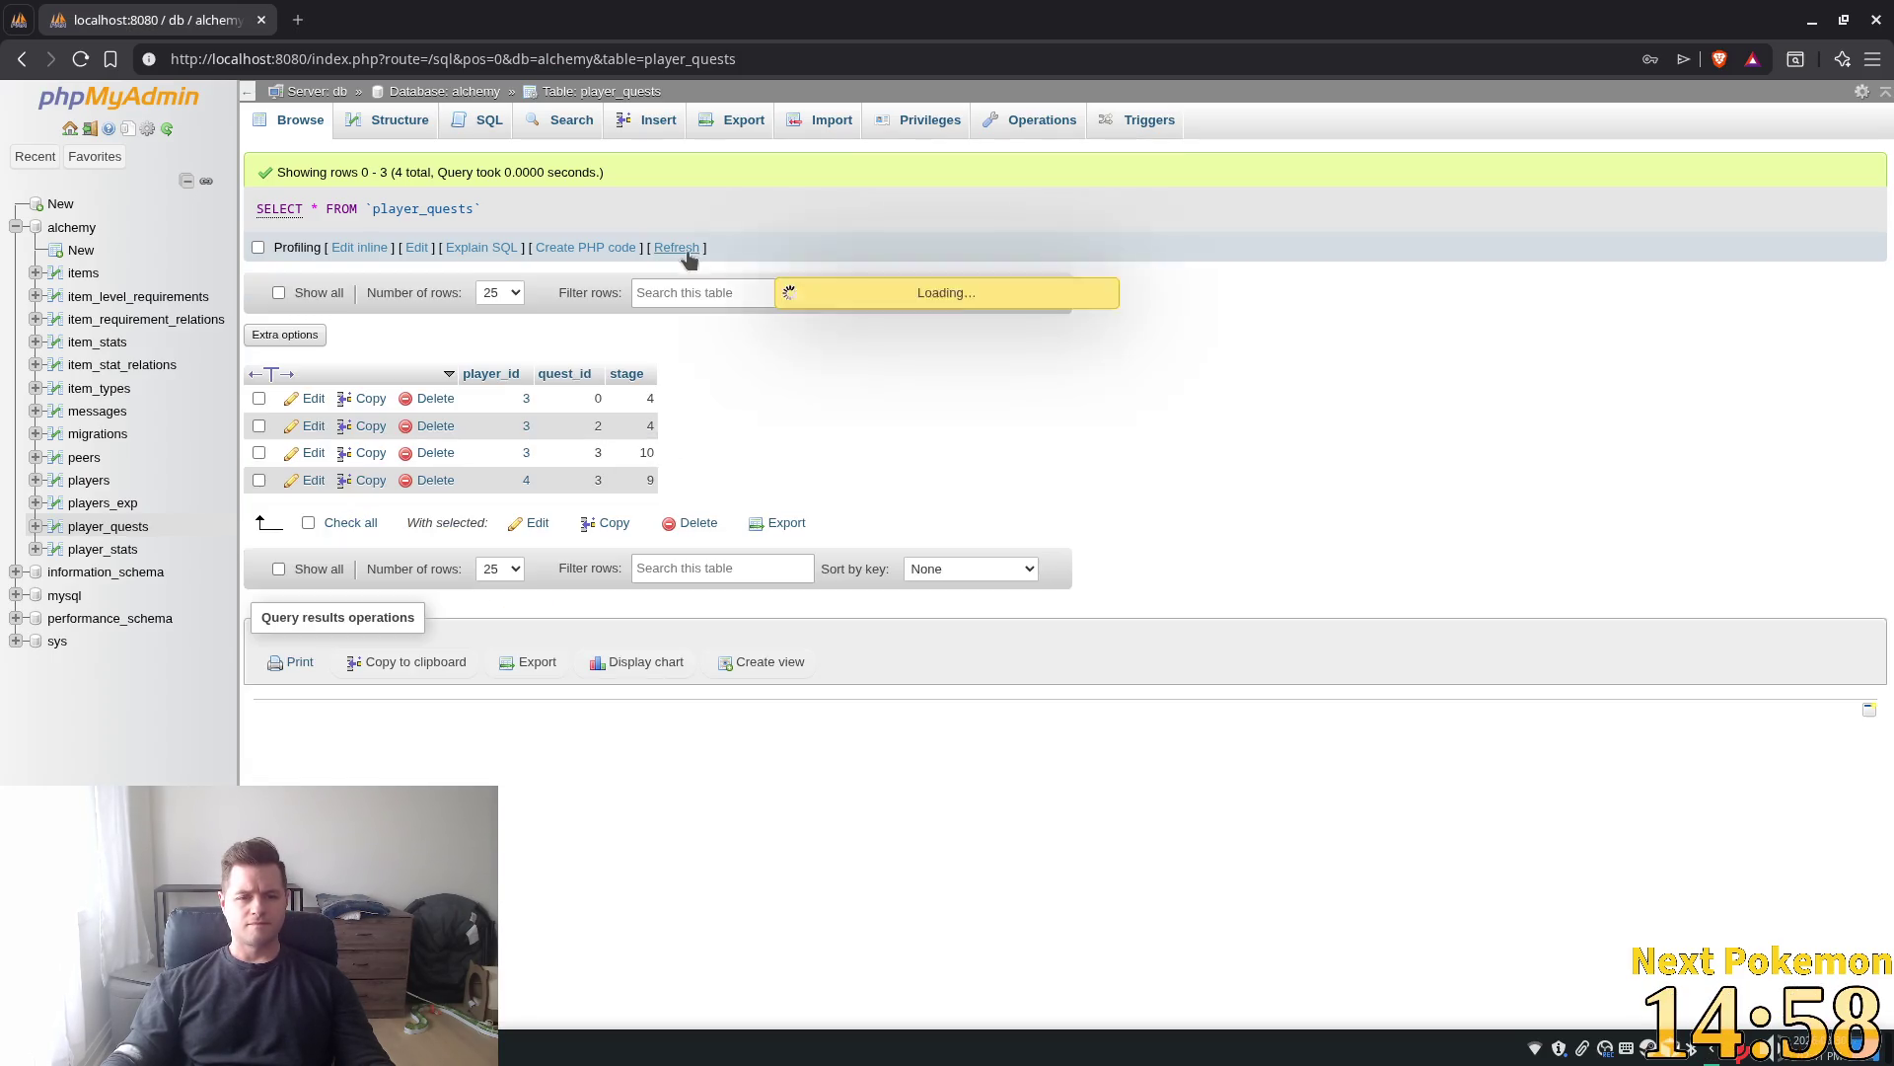
pyautogui.doubleClick(631, 452)
pyautogui.write('9')
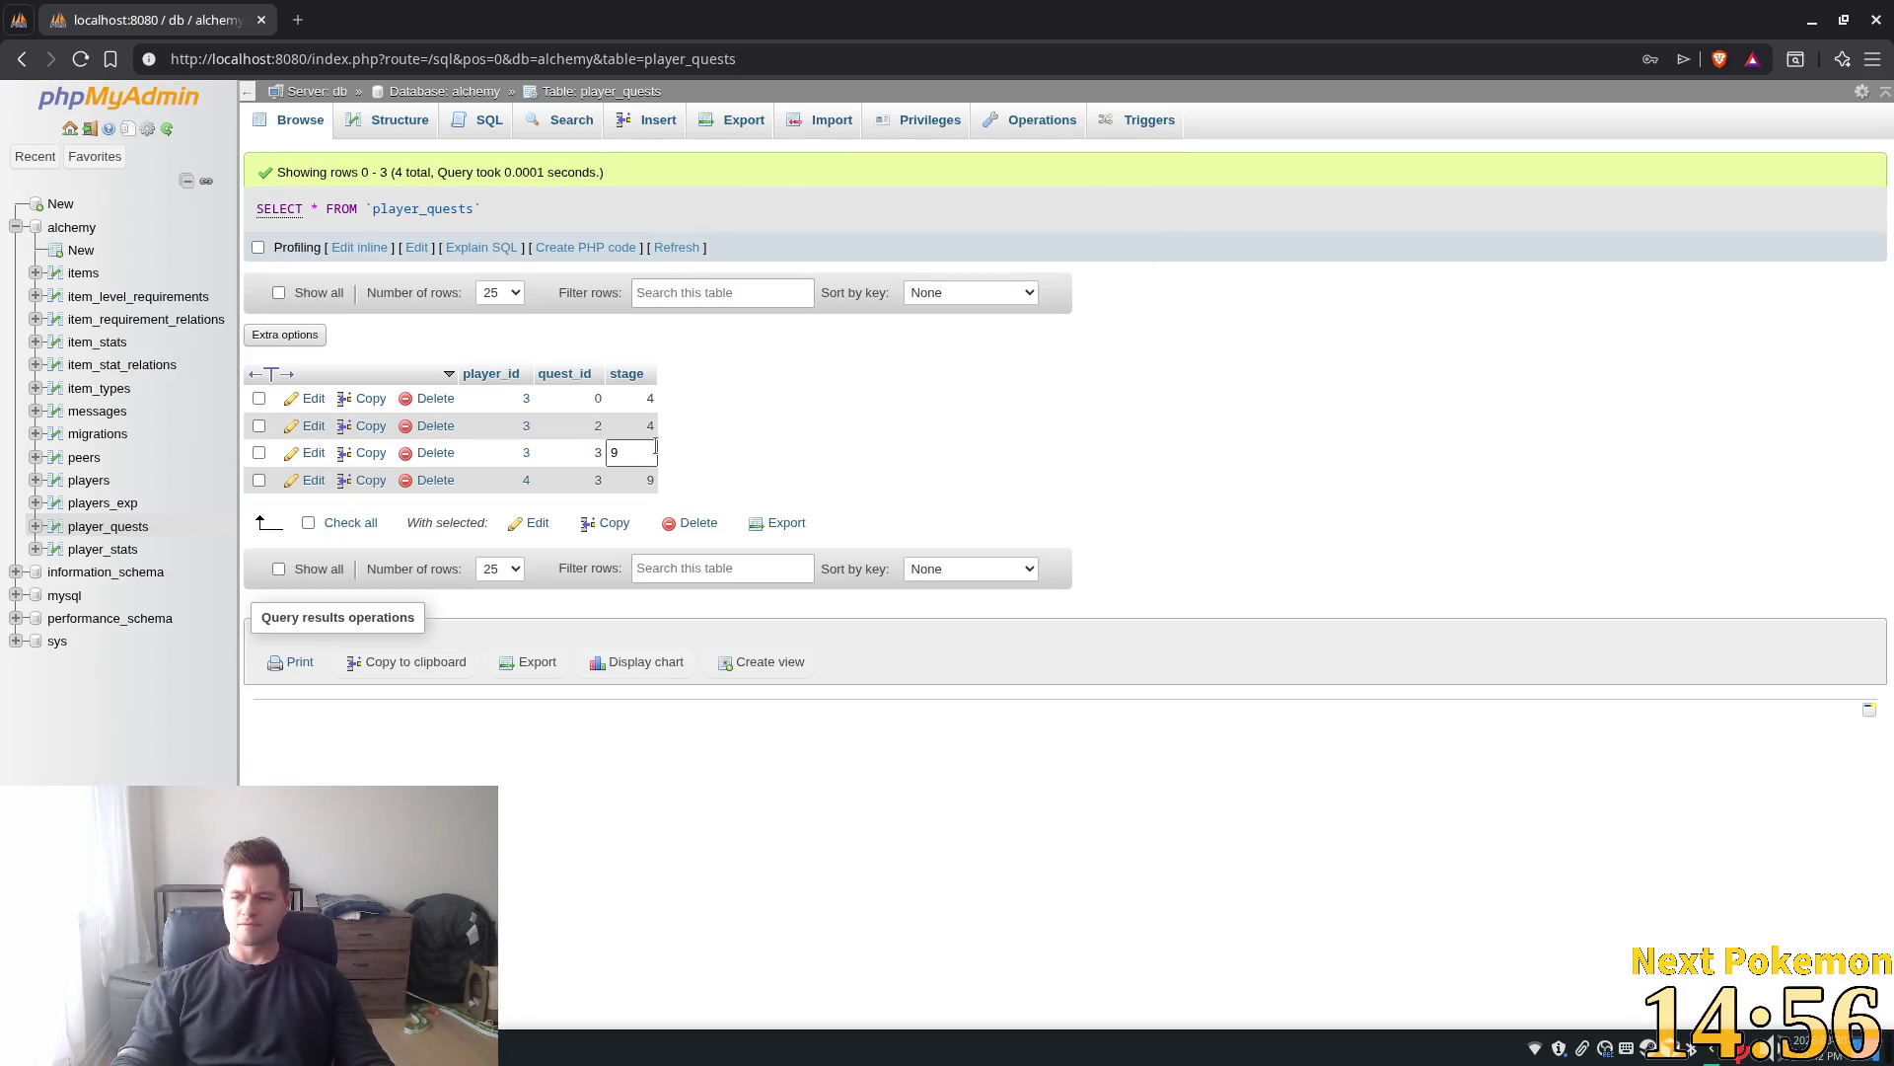
pyautogui.press('Return')
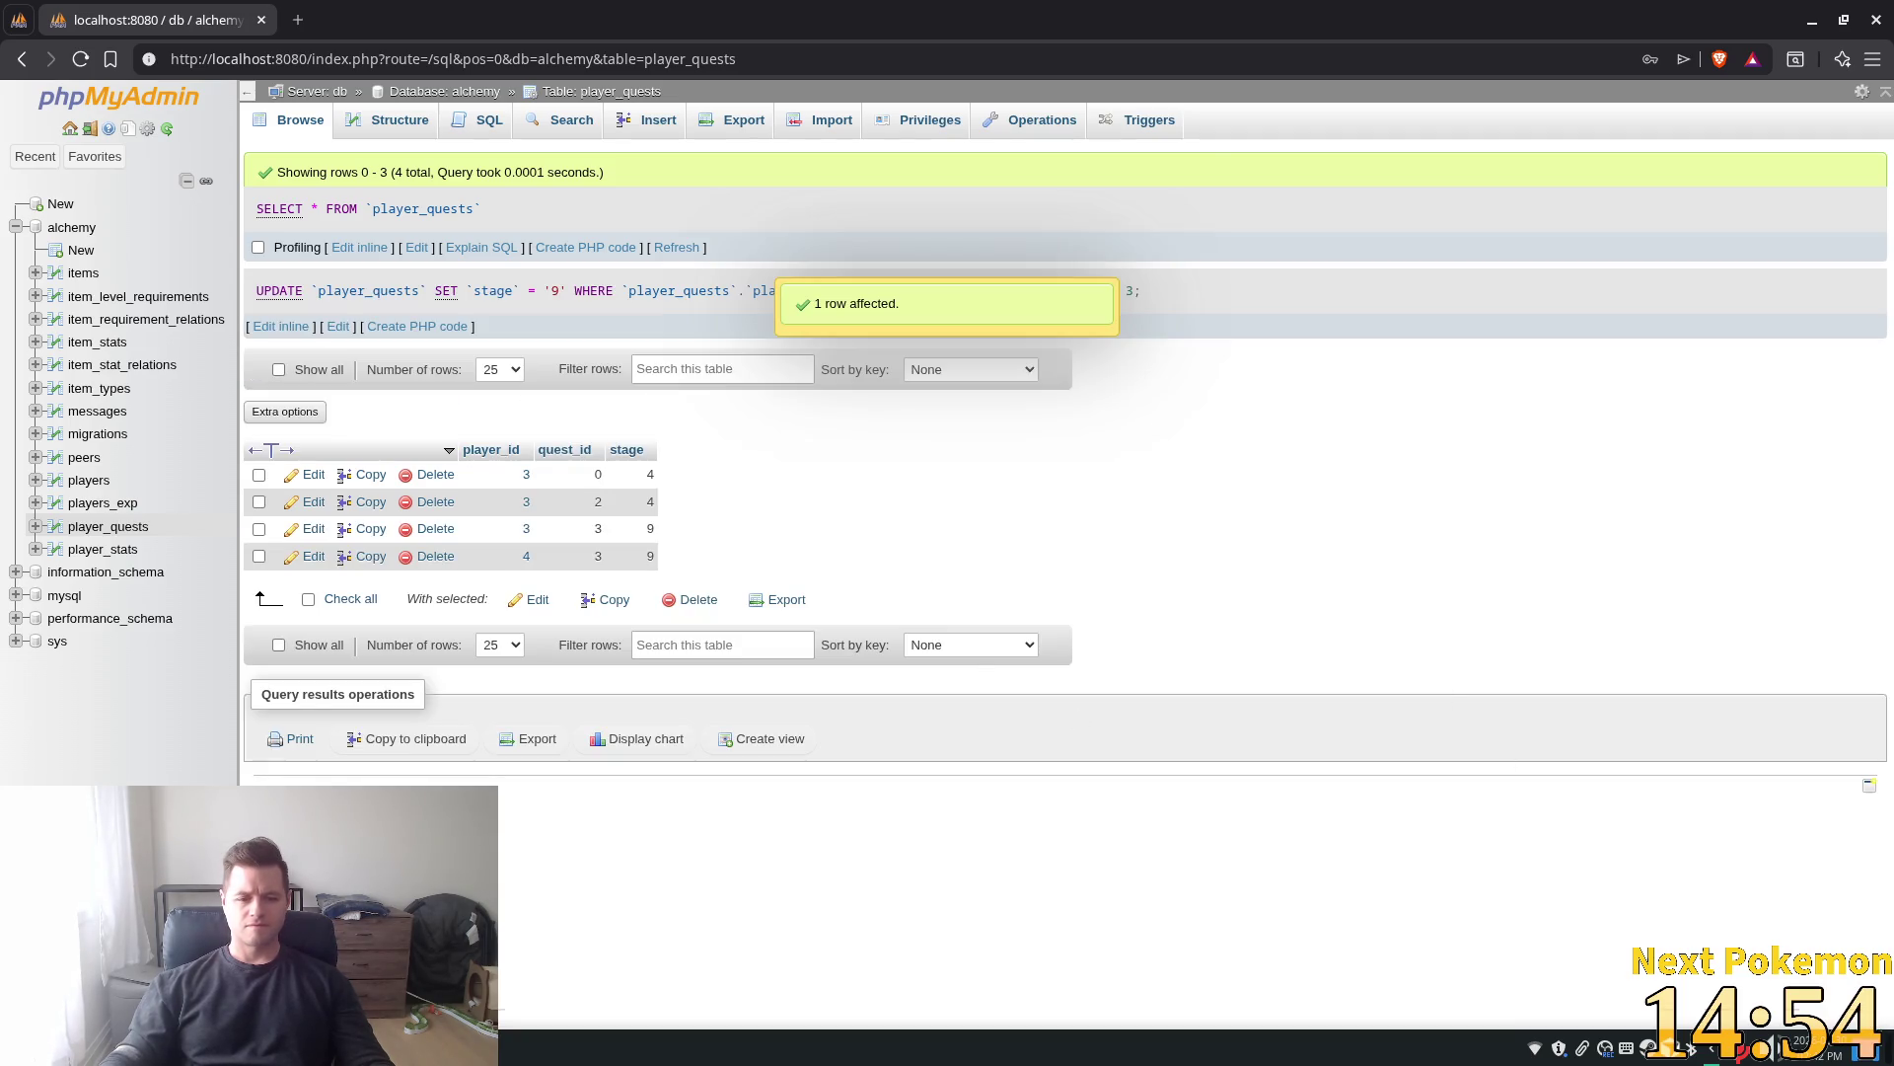
pyautogui.click(179, 868)
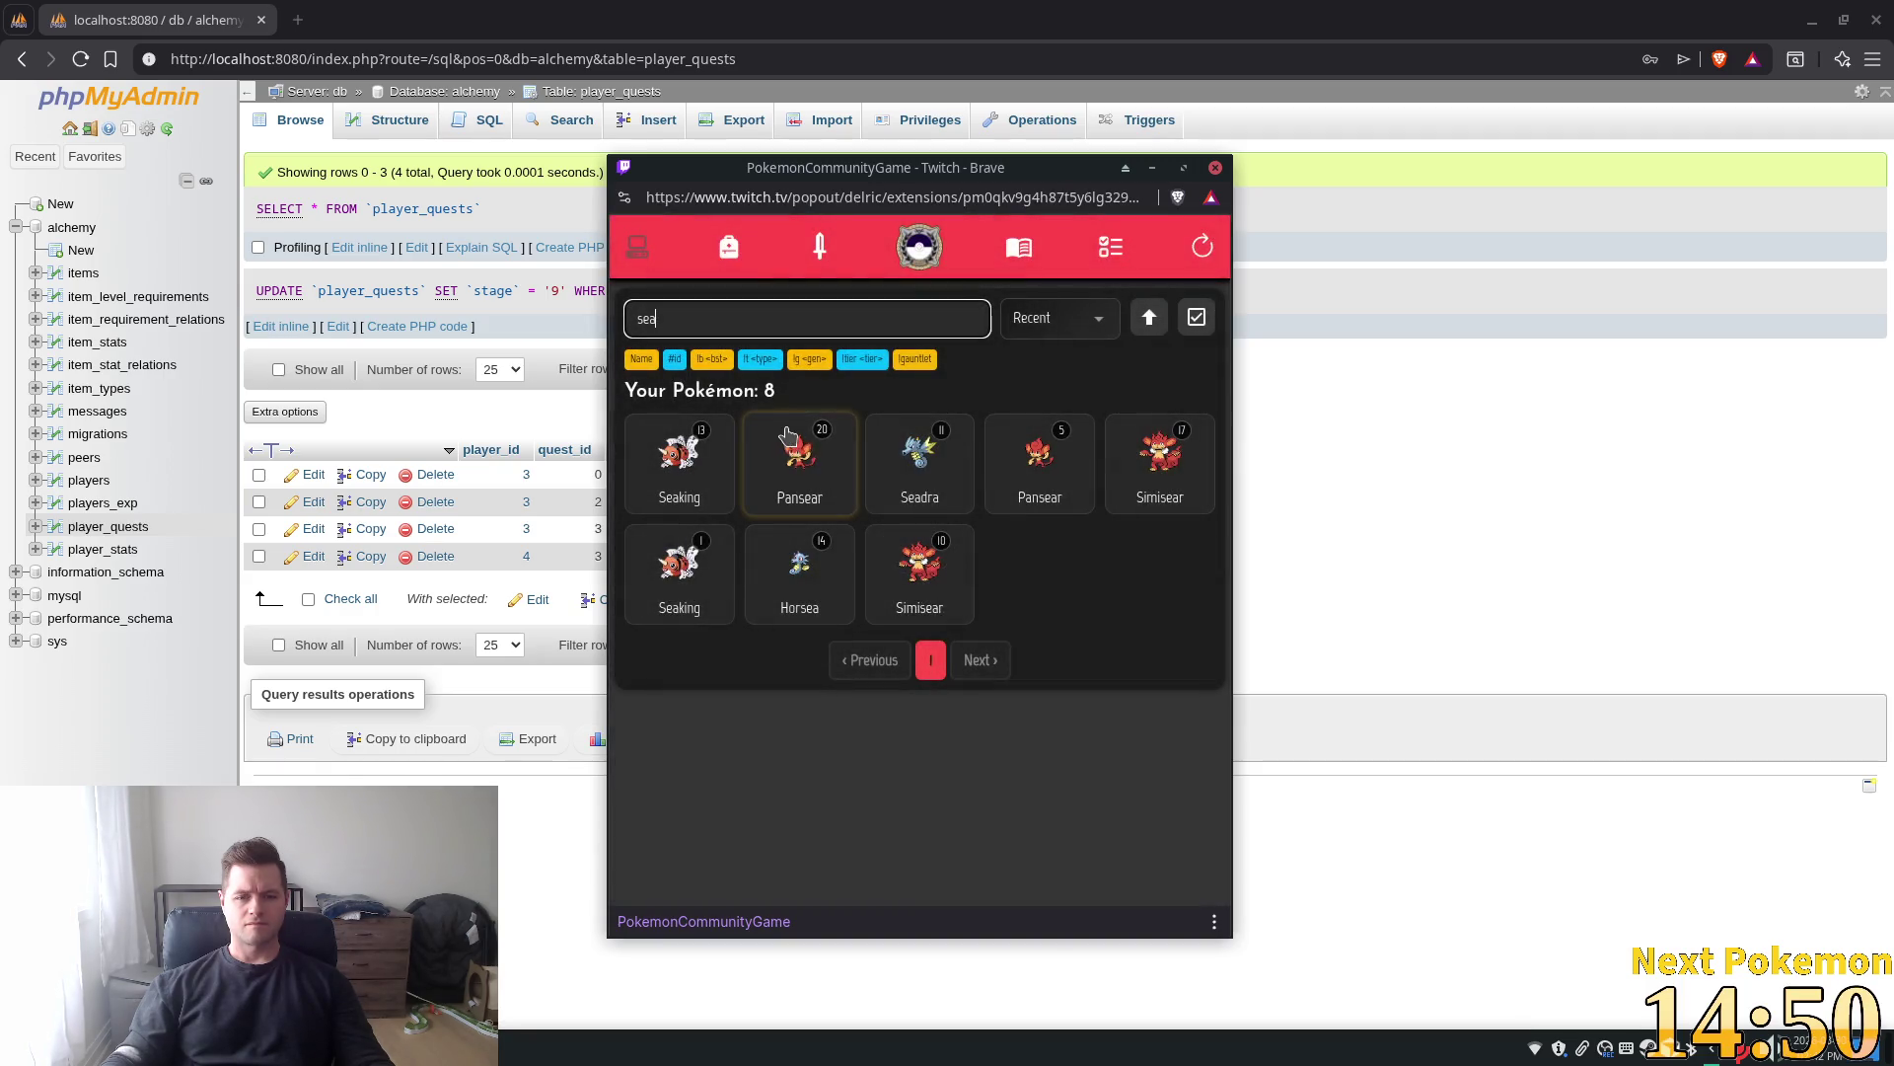
pyautogui.click(1371, 476)
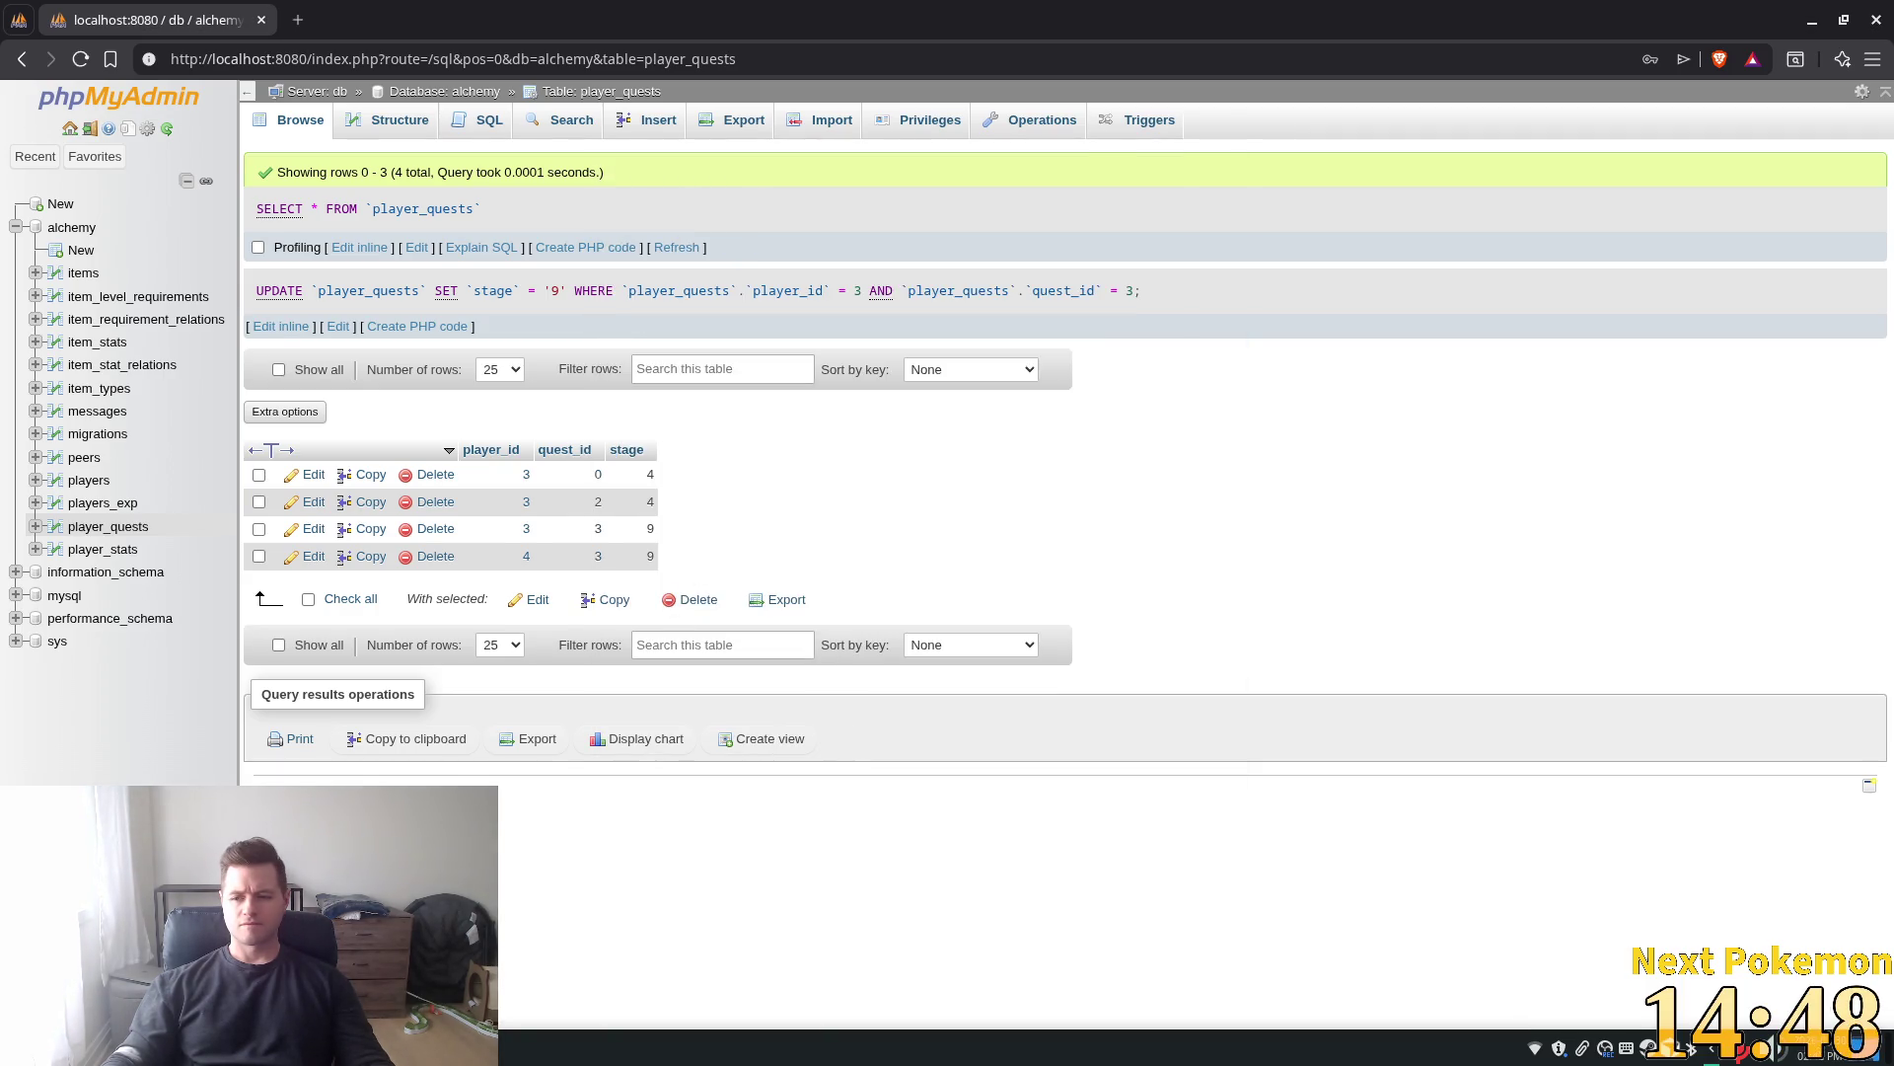
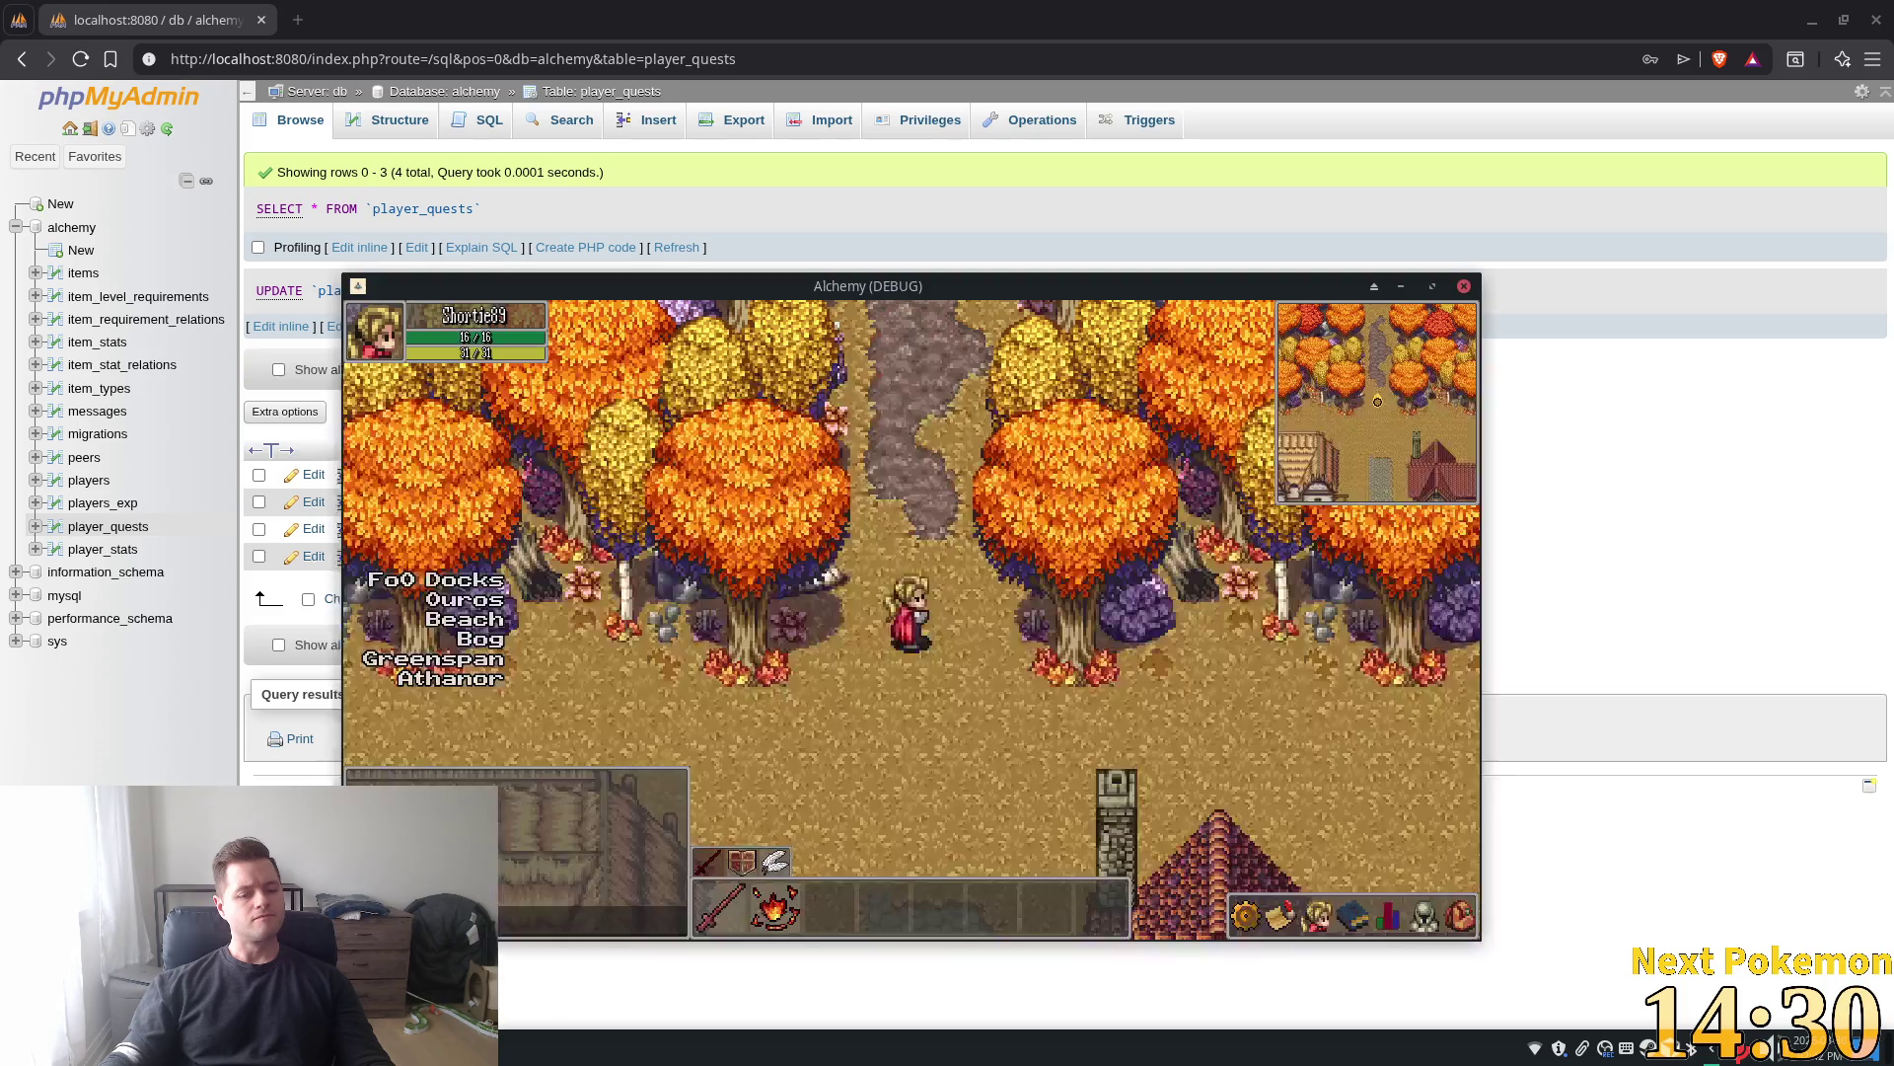
# Log out of the running game through the in-game menu and relaunch it with F5
pyautogui.hotkey('alt', 'Tab')
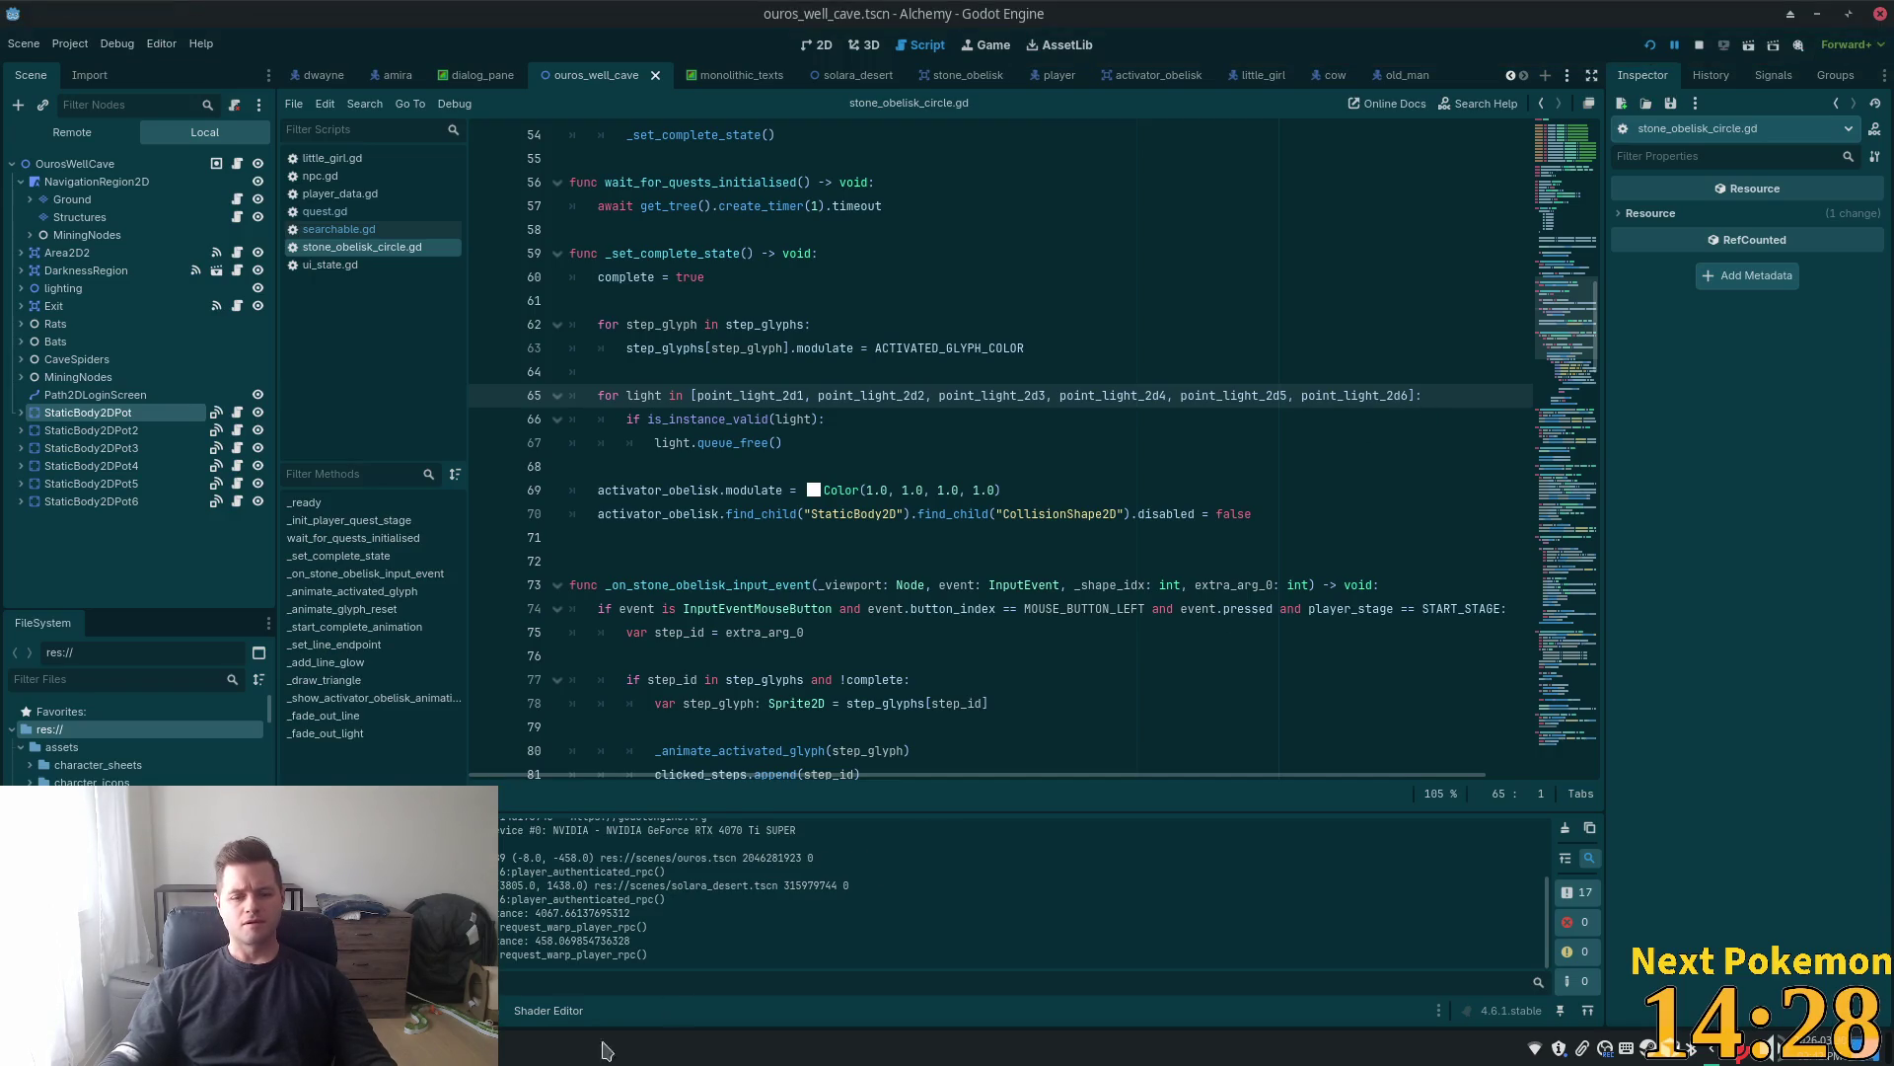
pyautogui.hotkey('alt', 'Tab')
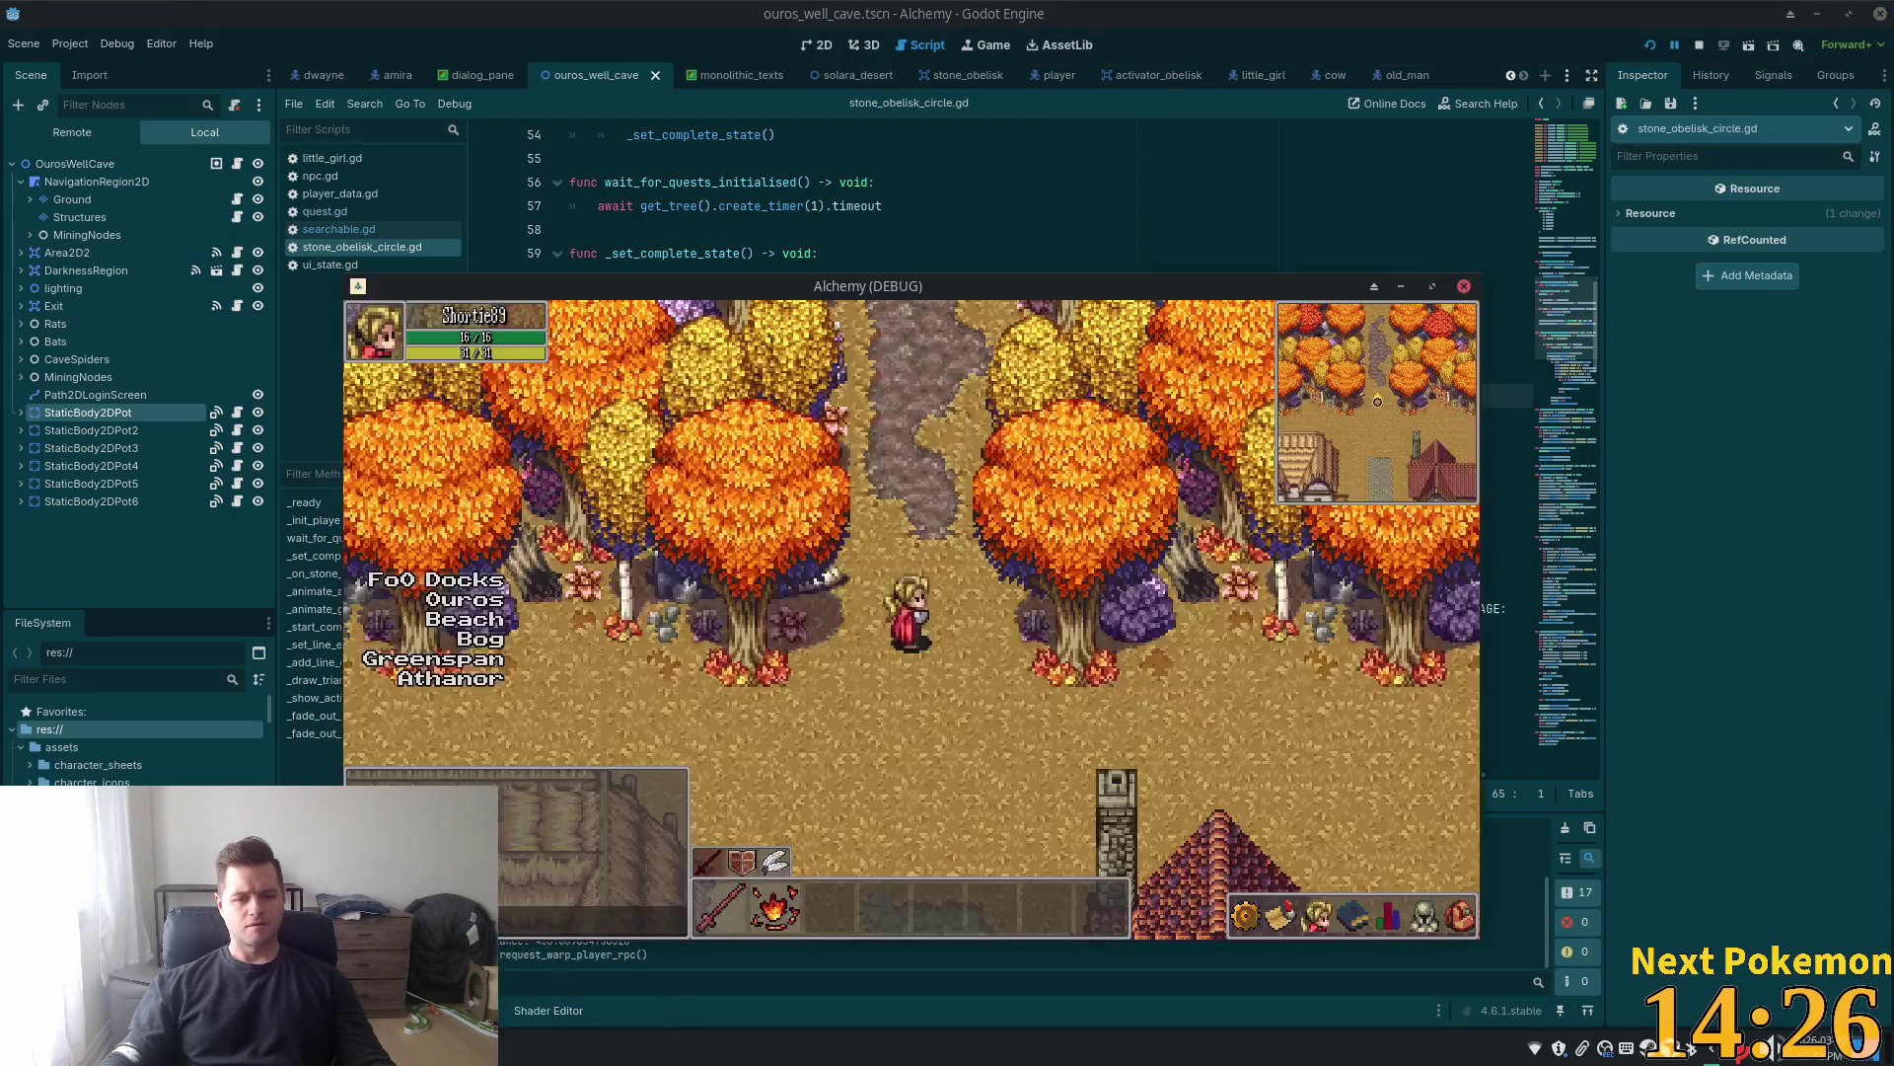
pyautogui.hotkey('alt', 'Tab')
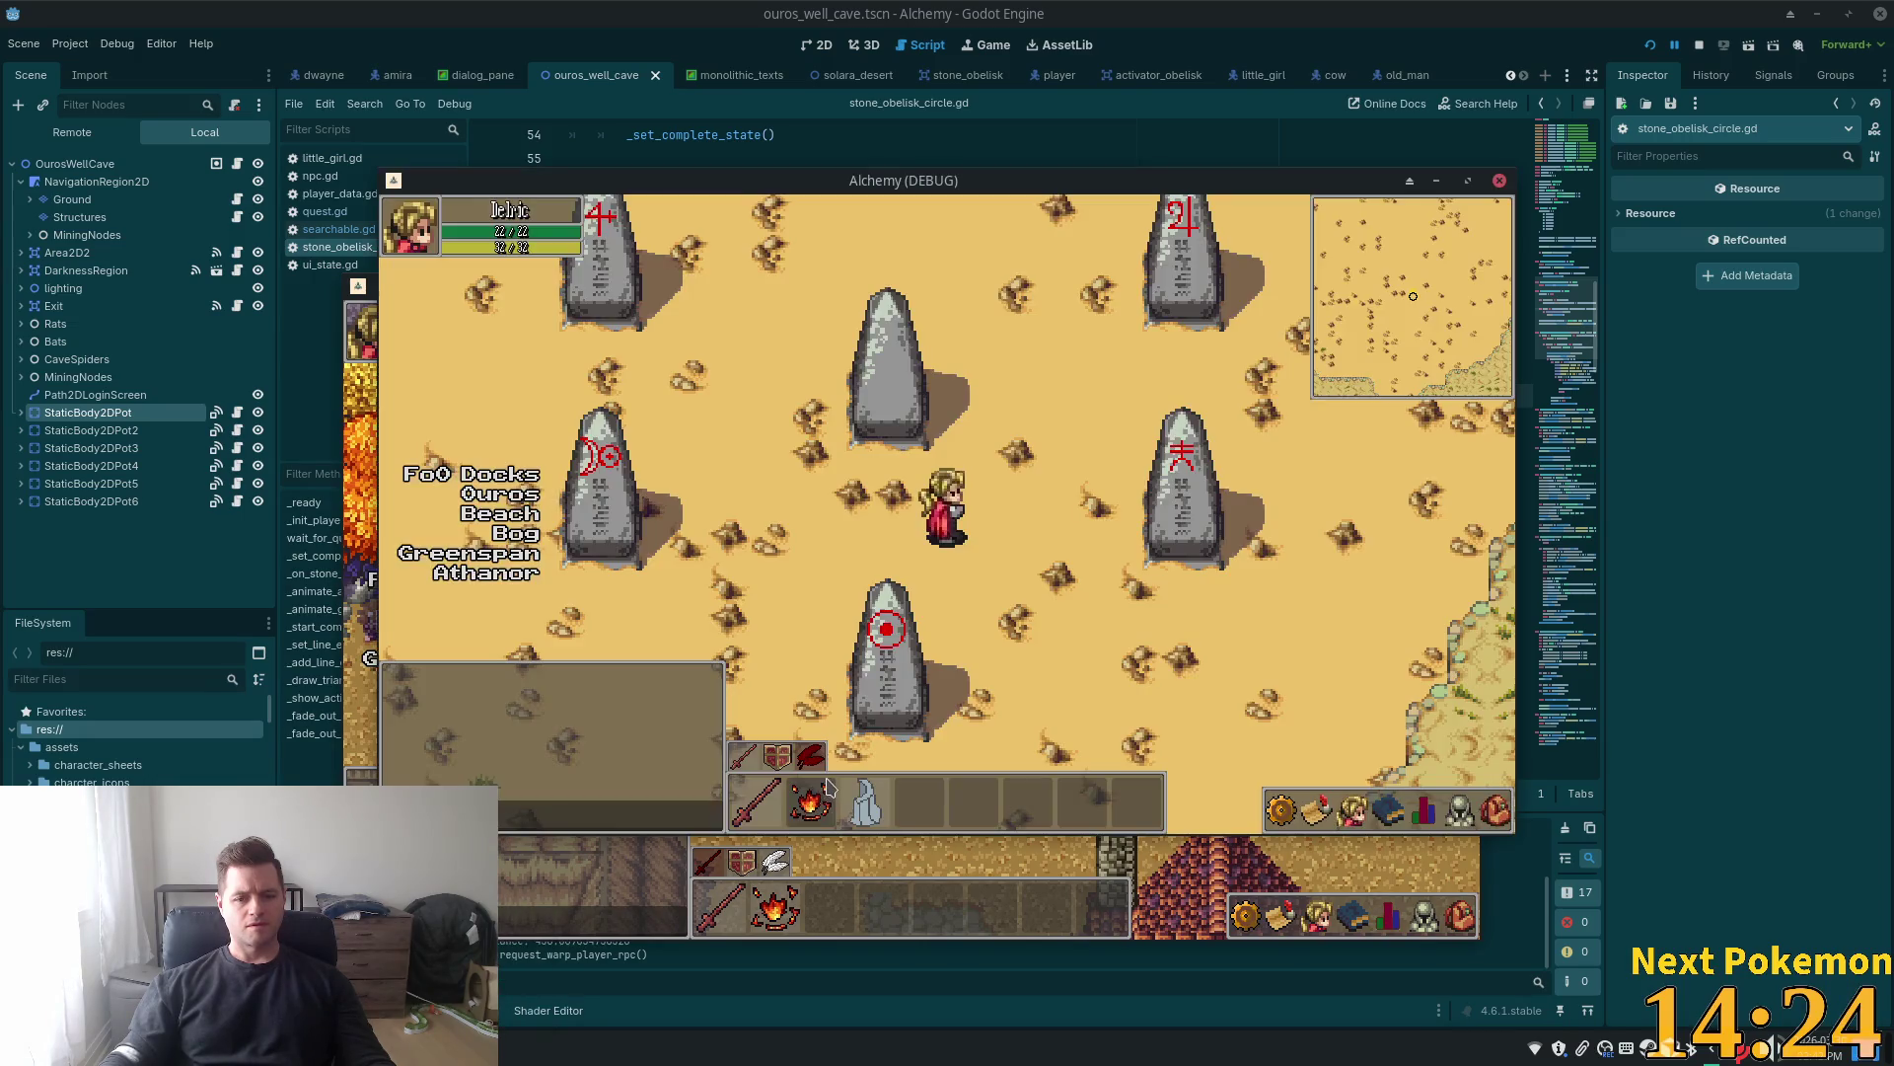
pyautogui.press('Escape')
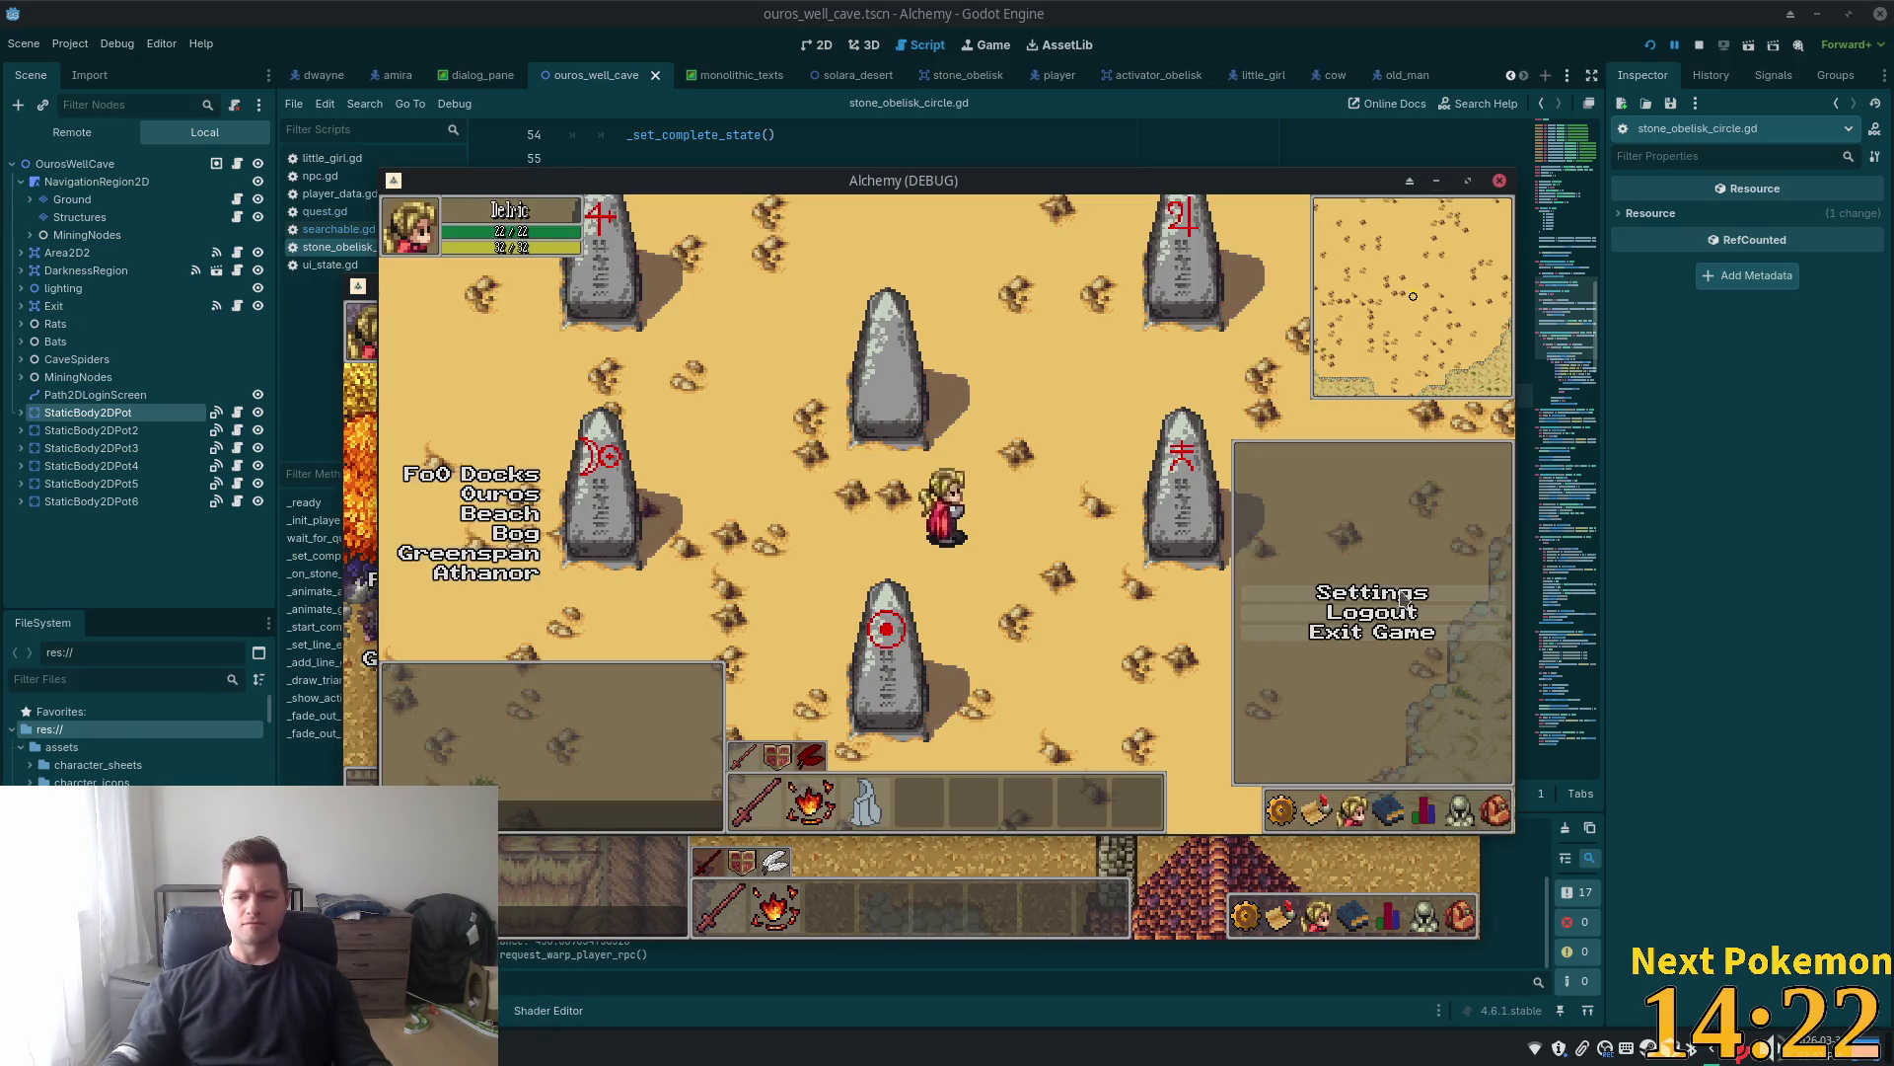
pyautogui.click(1367, 612)
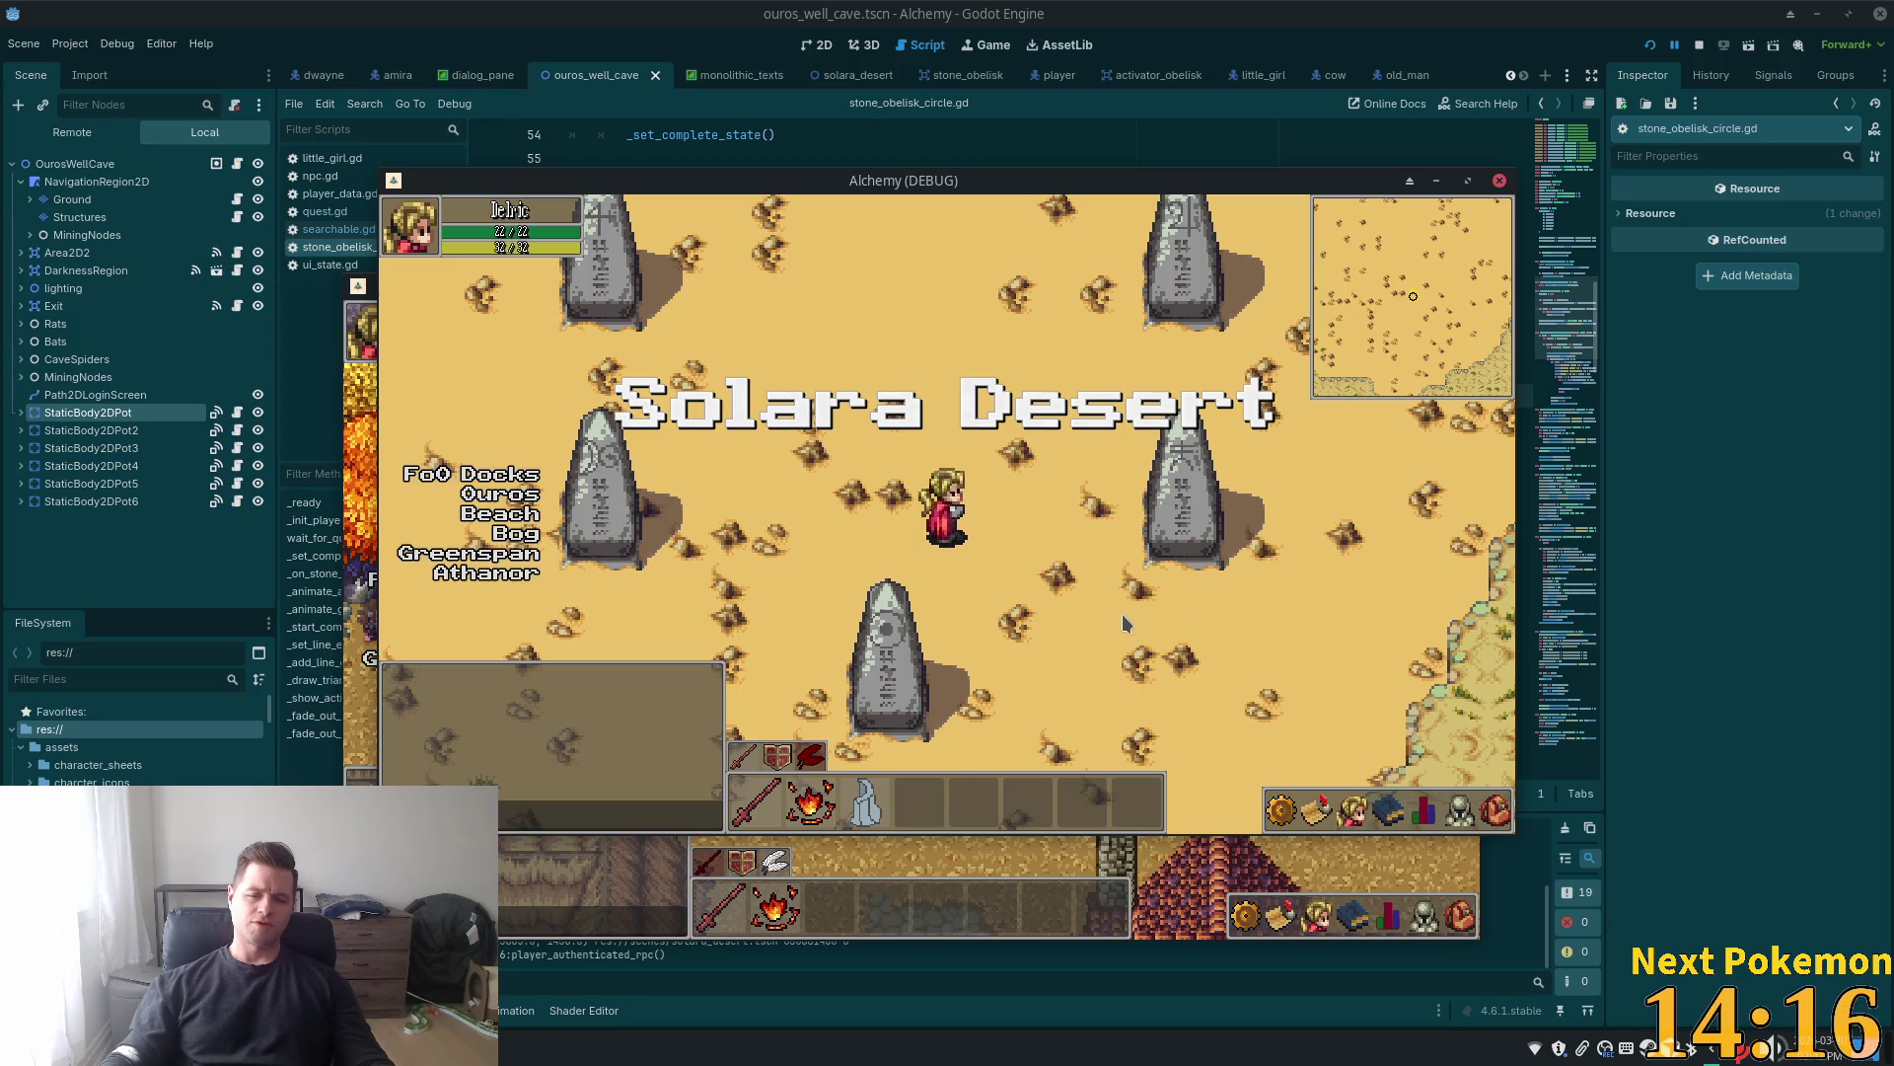
pyautogui.press('F5')
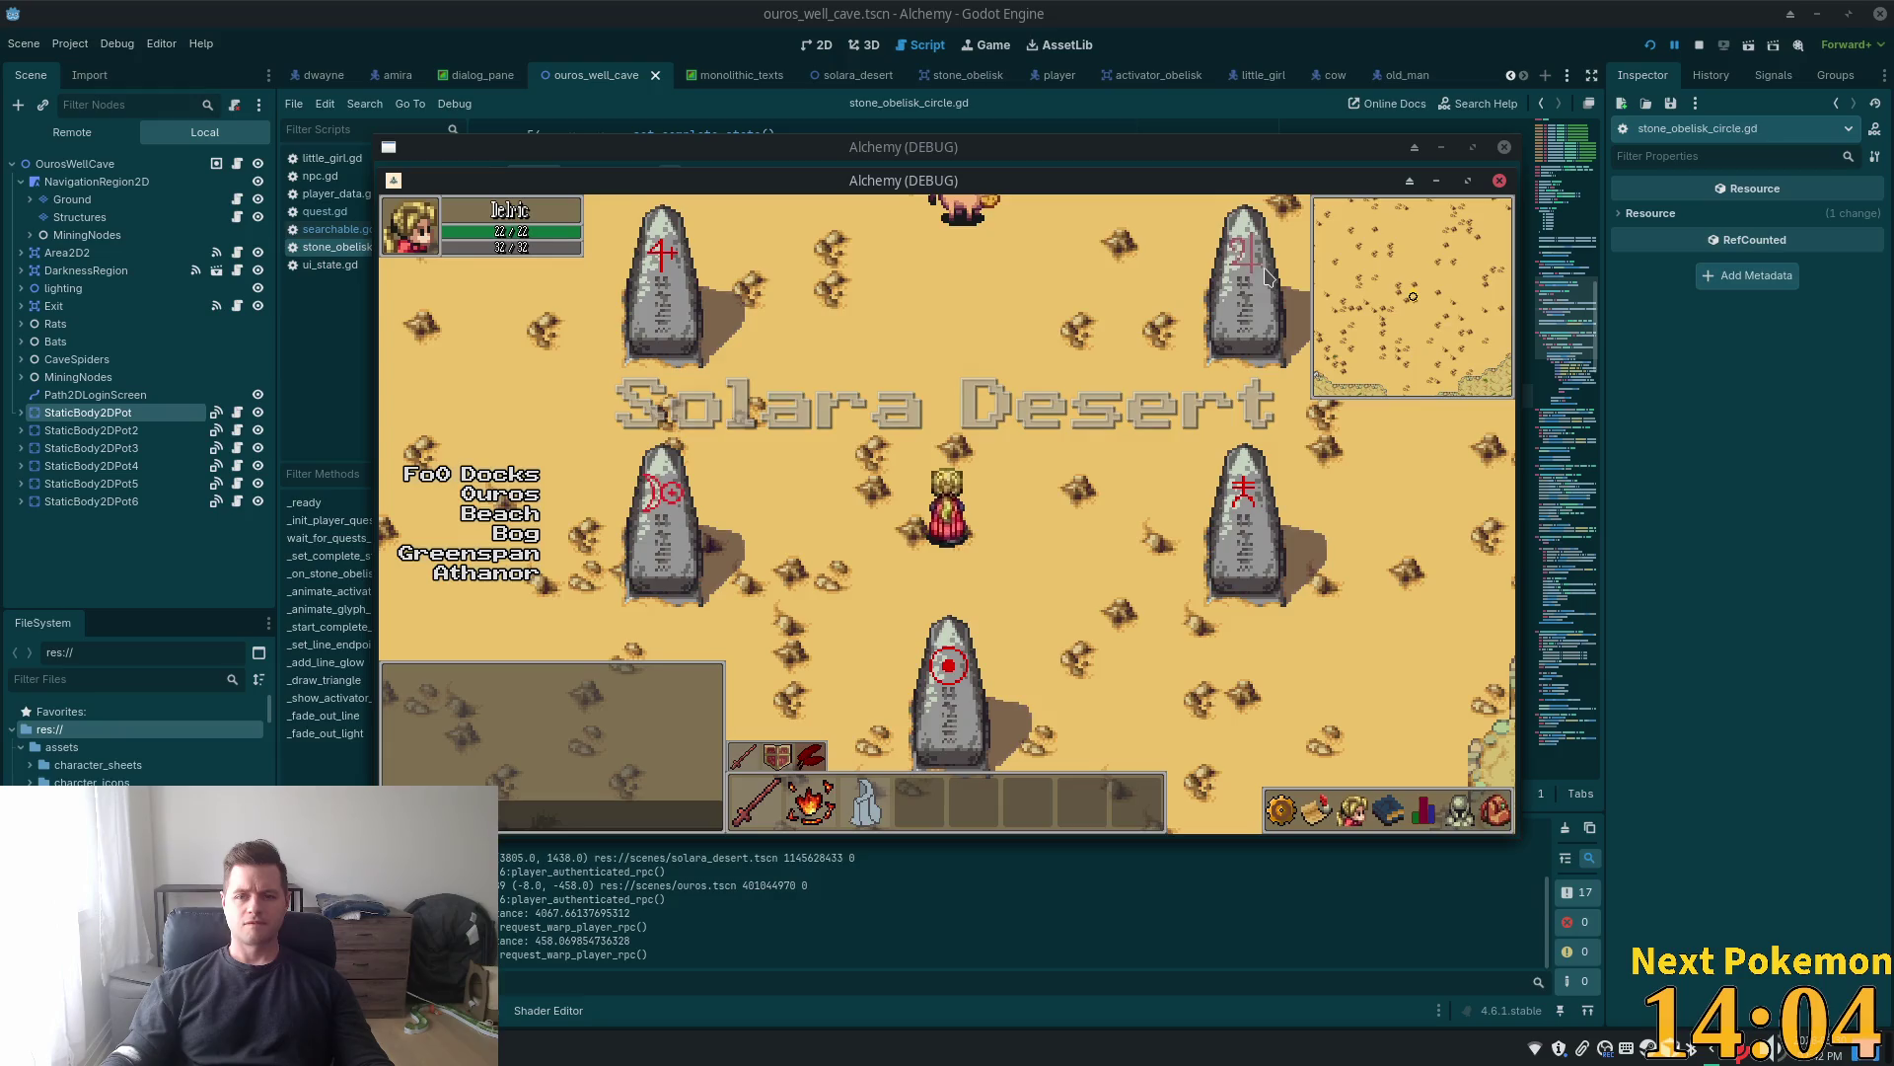
# Walk the player into the obelisk circle until the glowing red hexagram appears
pyautogui.press('Up')
pyautogui.press('Left')
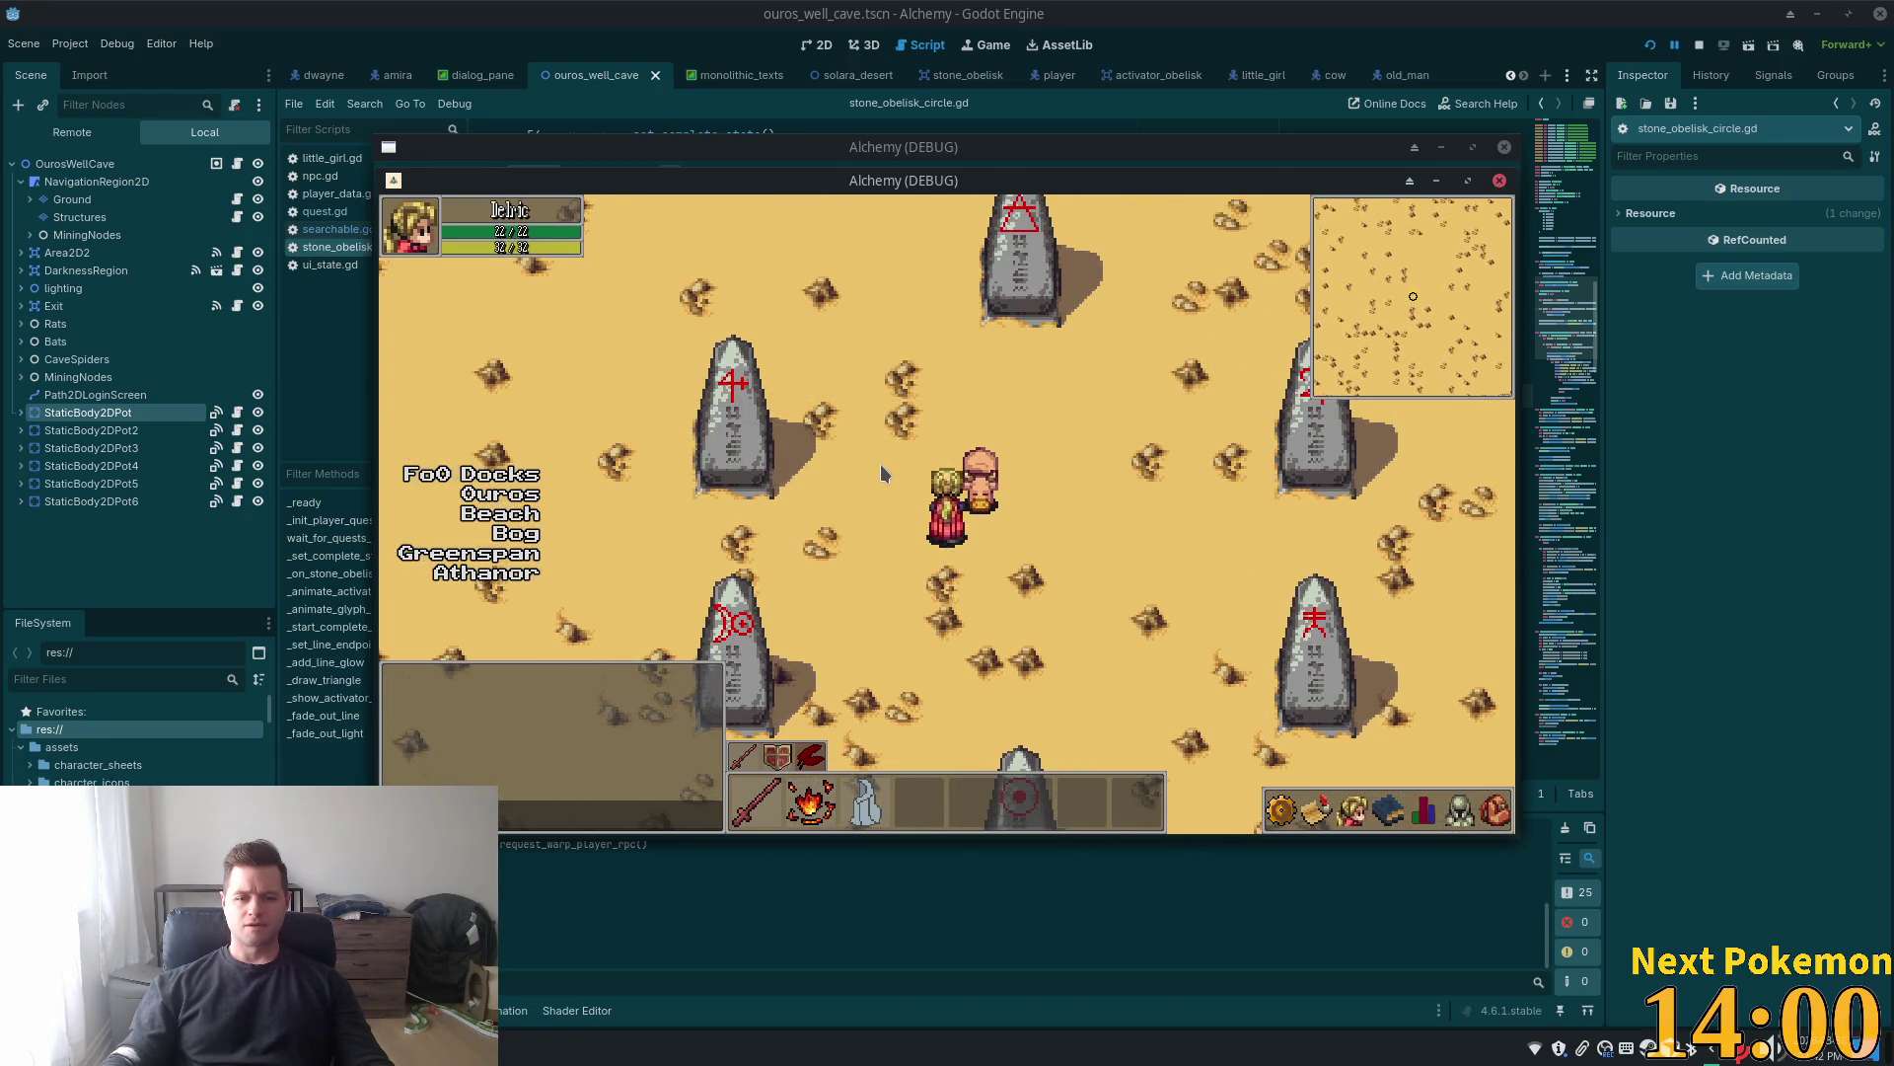
pyautogui.press('Down')
pyautogui.press('Down')
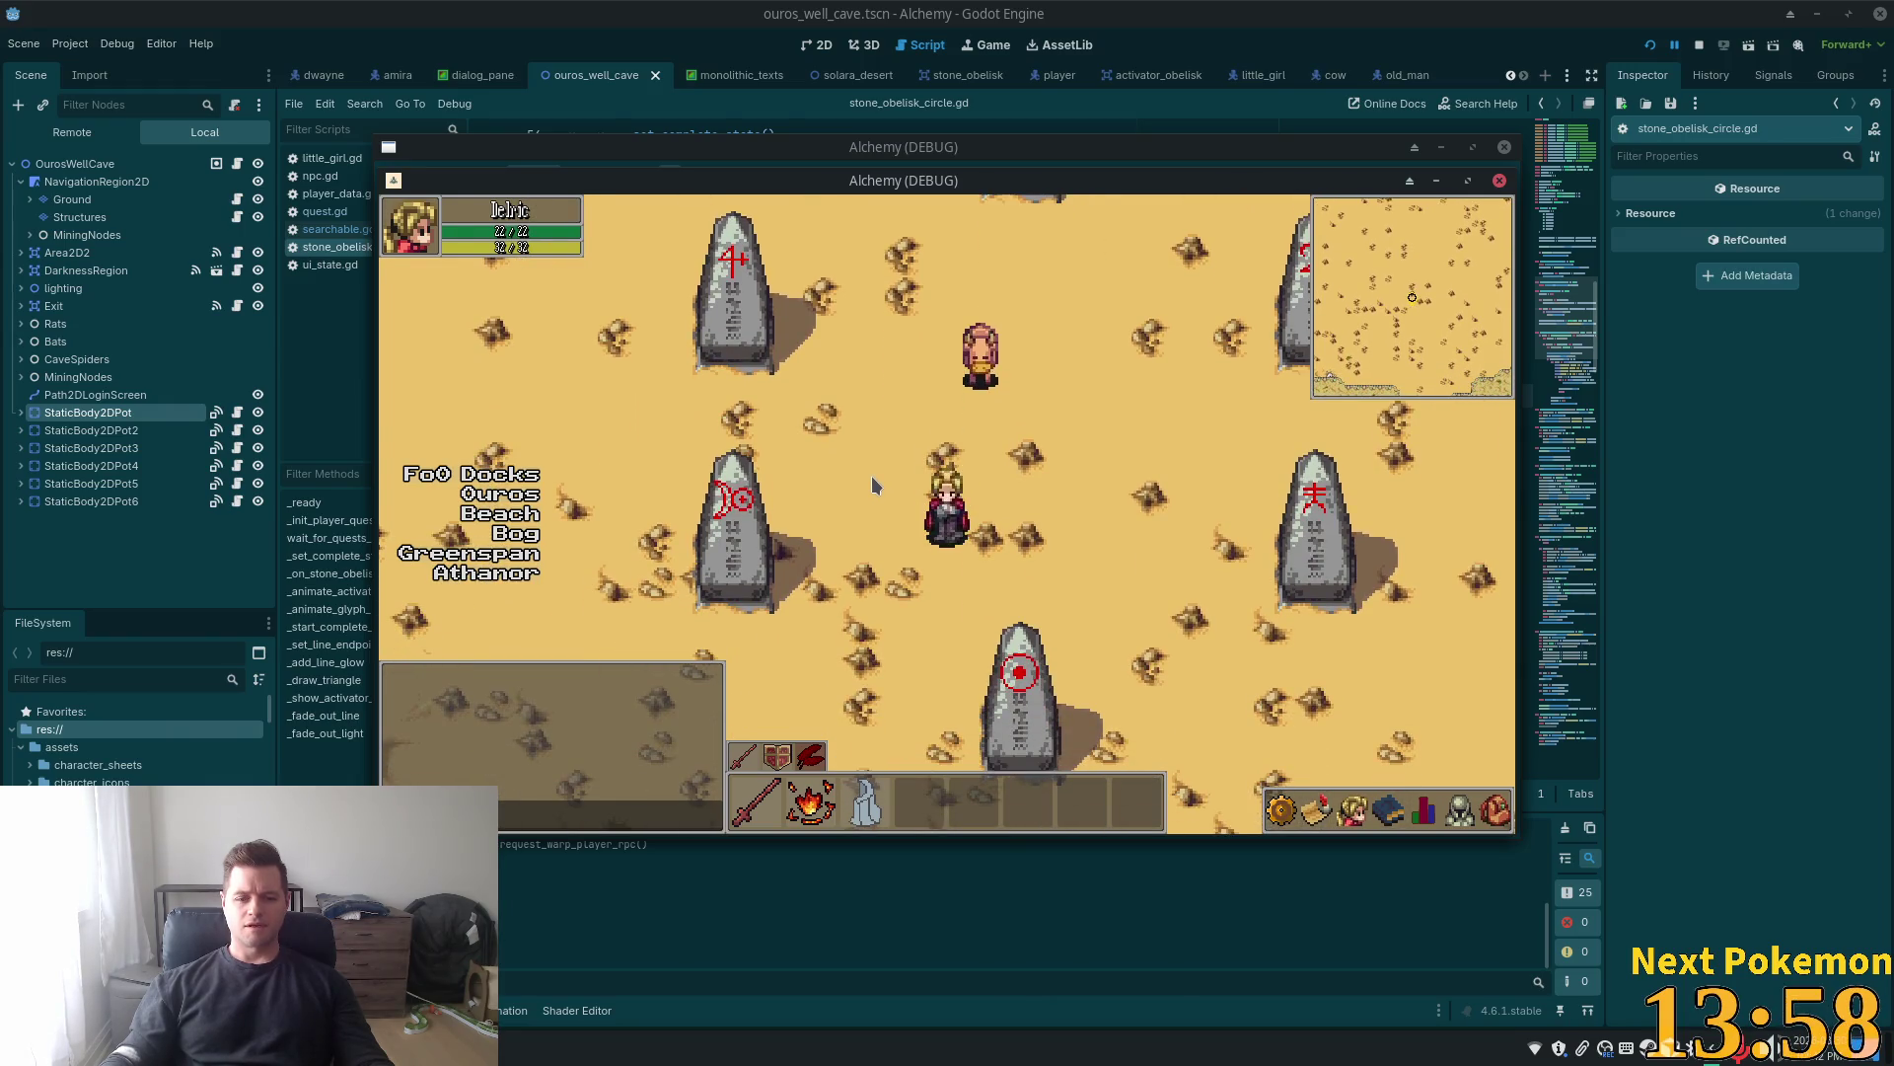
pyautogui.press('Down')
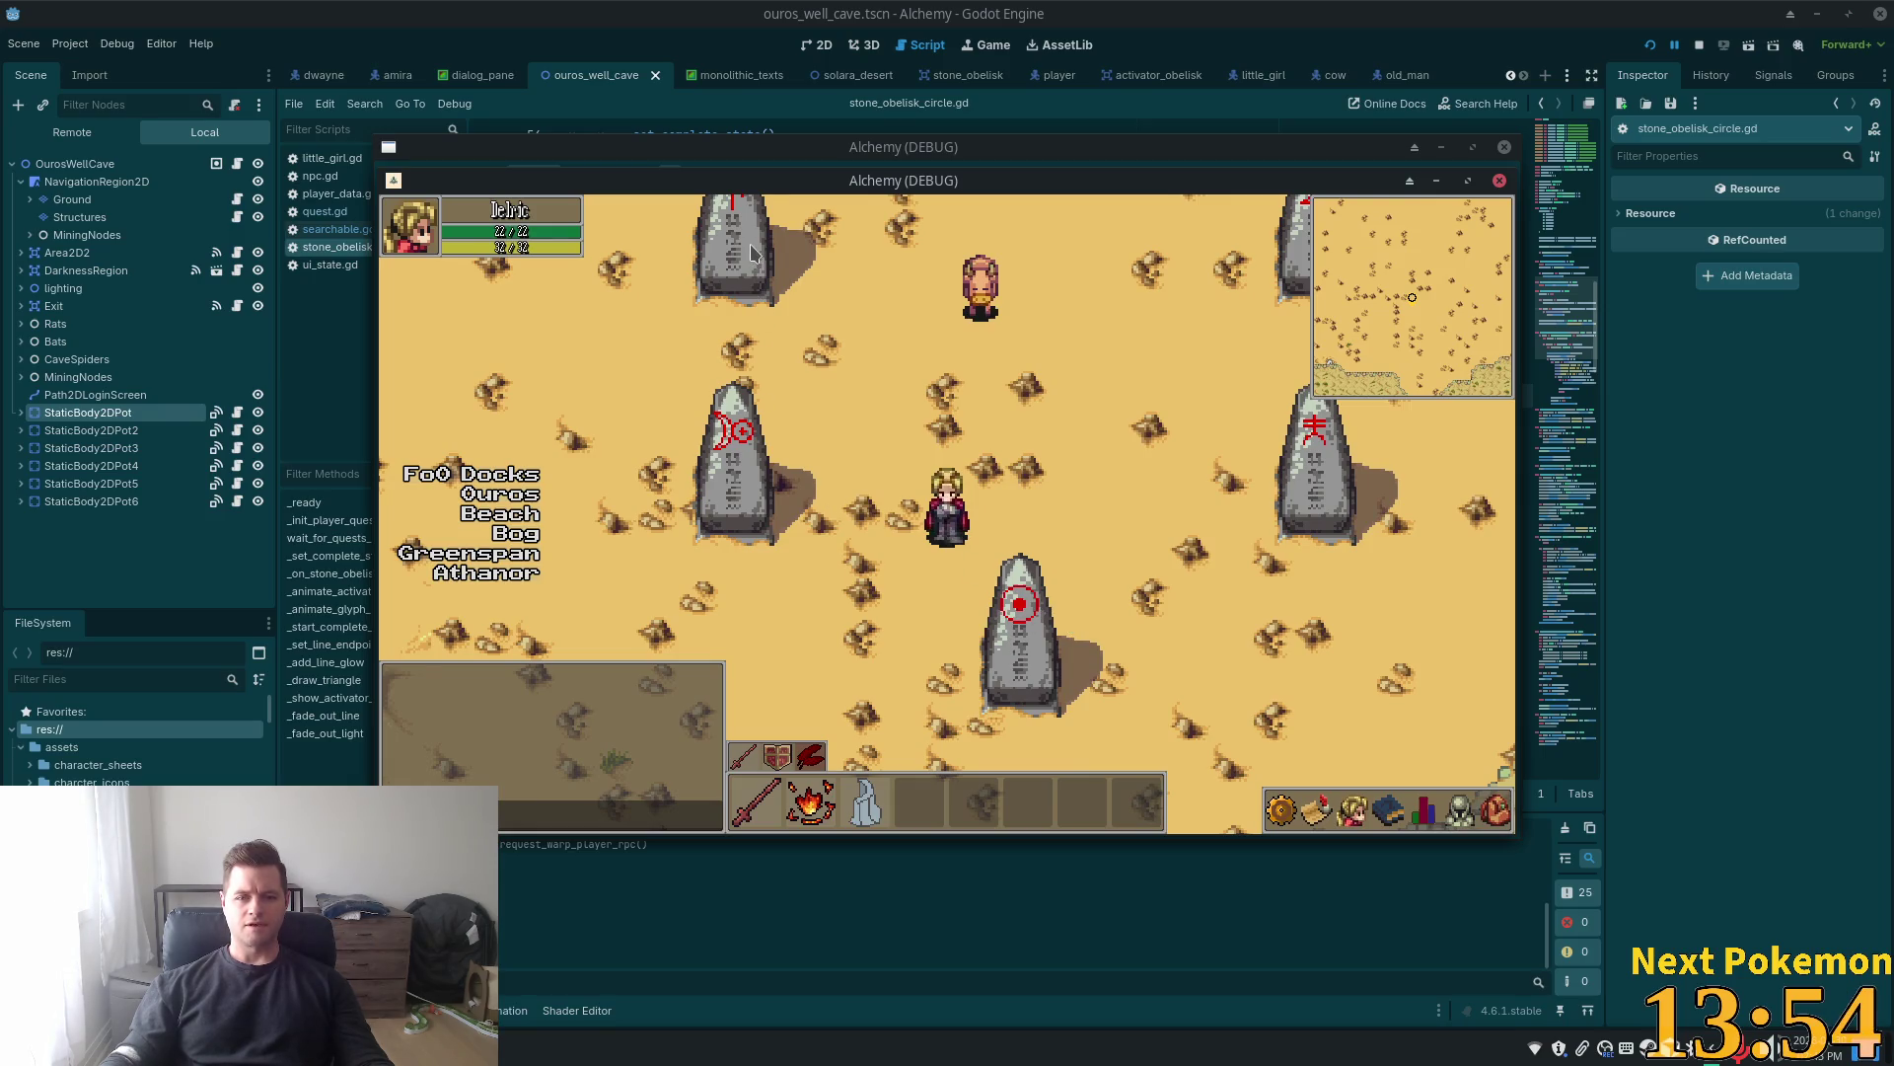
pyautogui.press('Up')
pyautogui.press('Right')
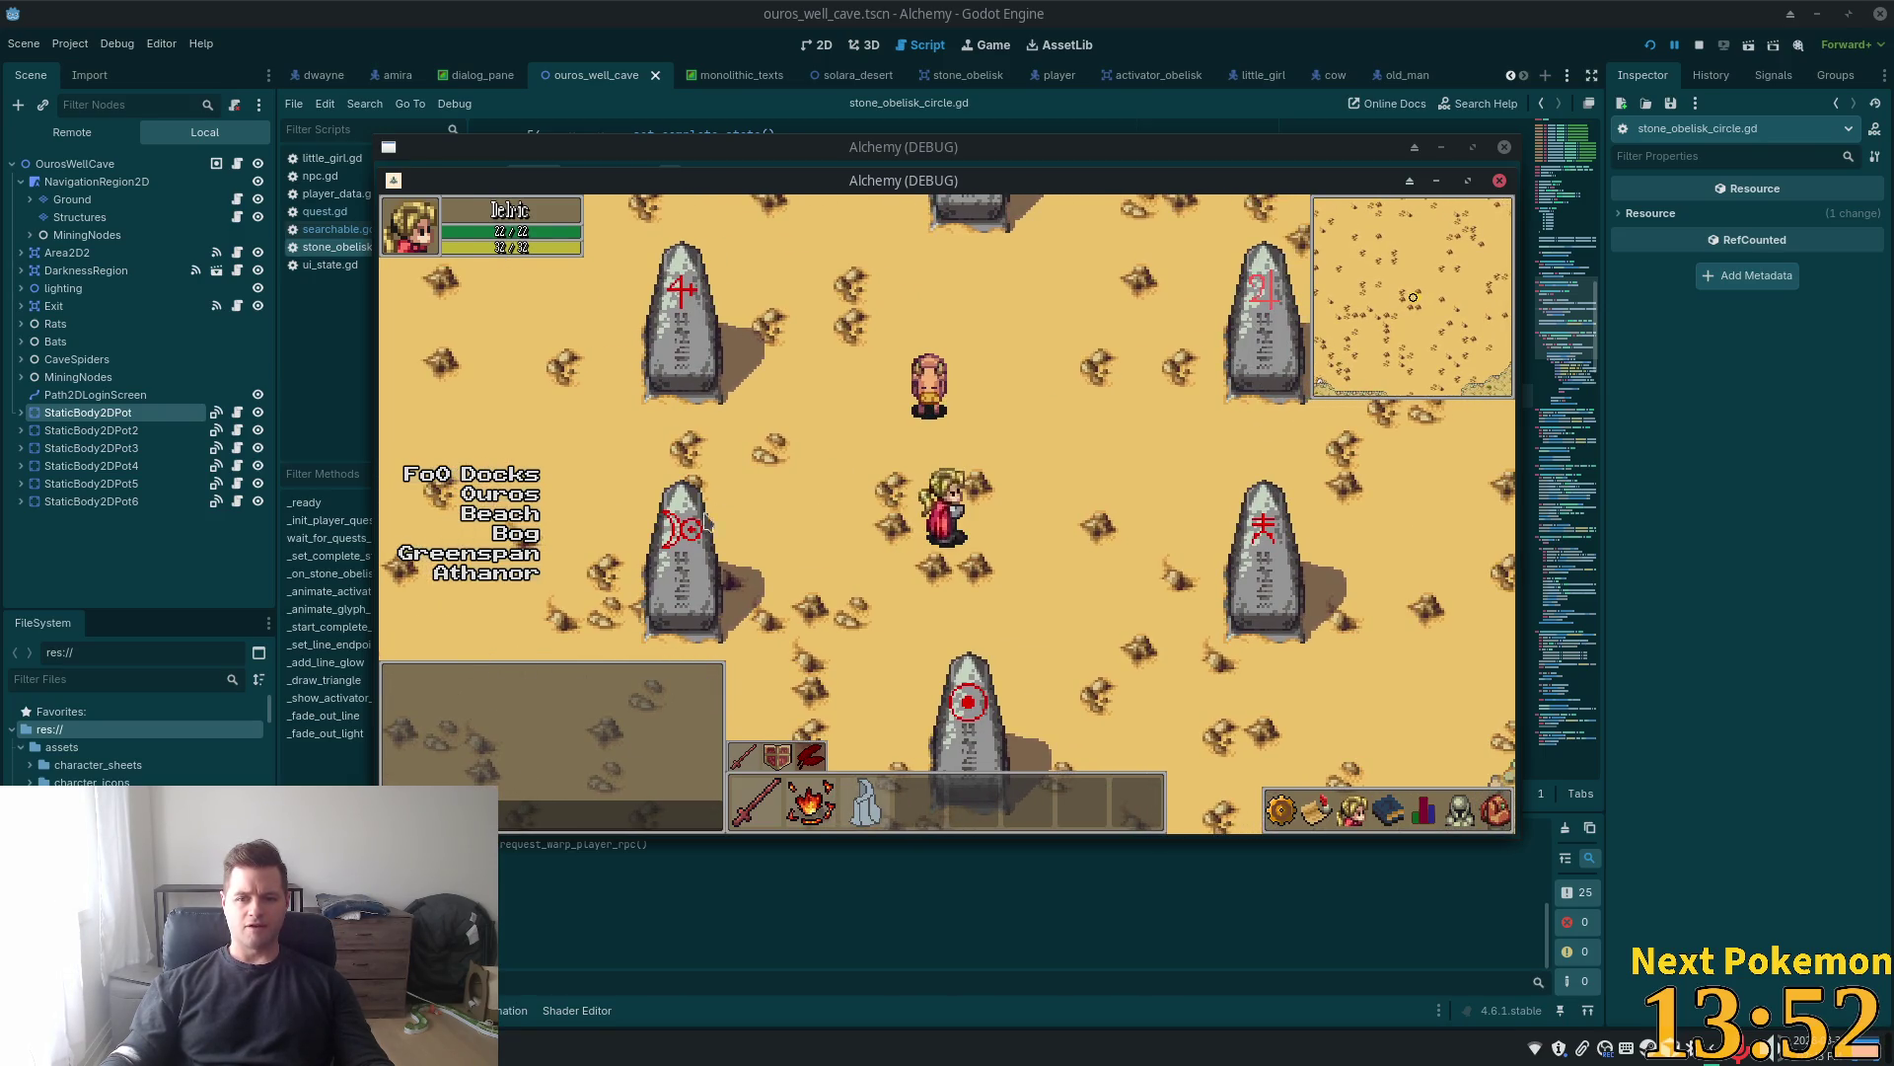
pyautogui.press('Up')
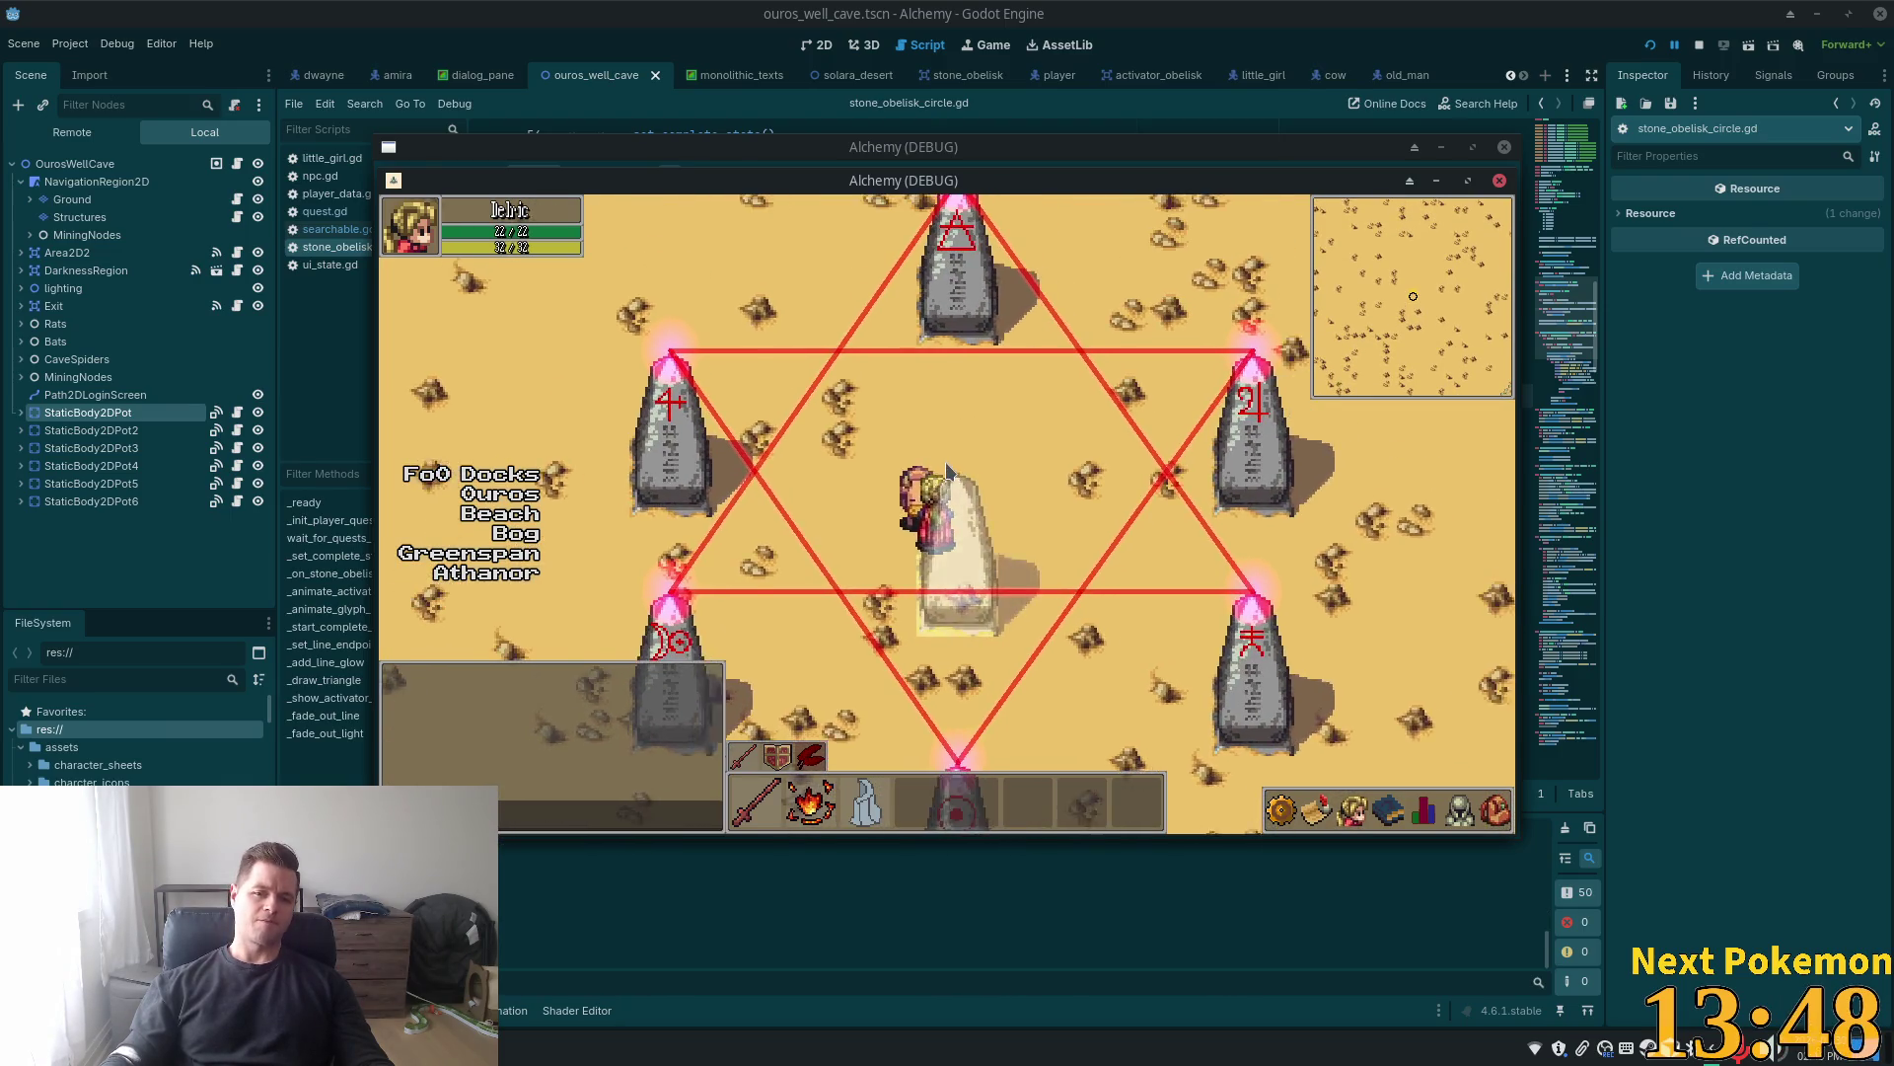
# Walk the player next to the central obelisk while the red hexagram fades
pyautogui.press('Down')
pyautogui.press('Right')
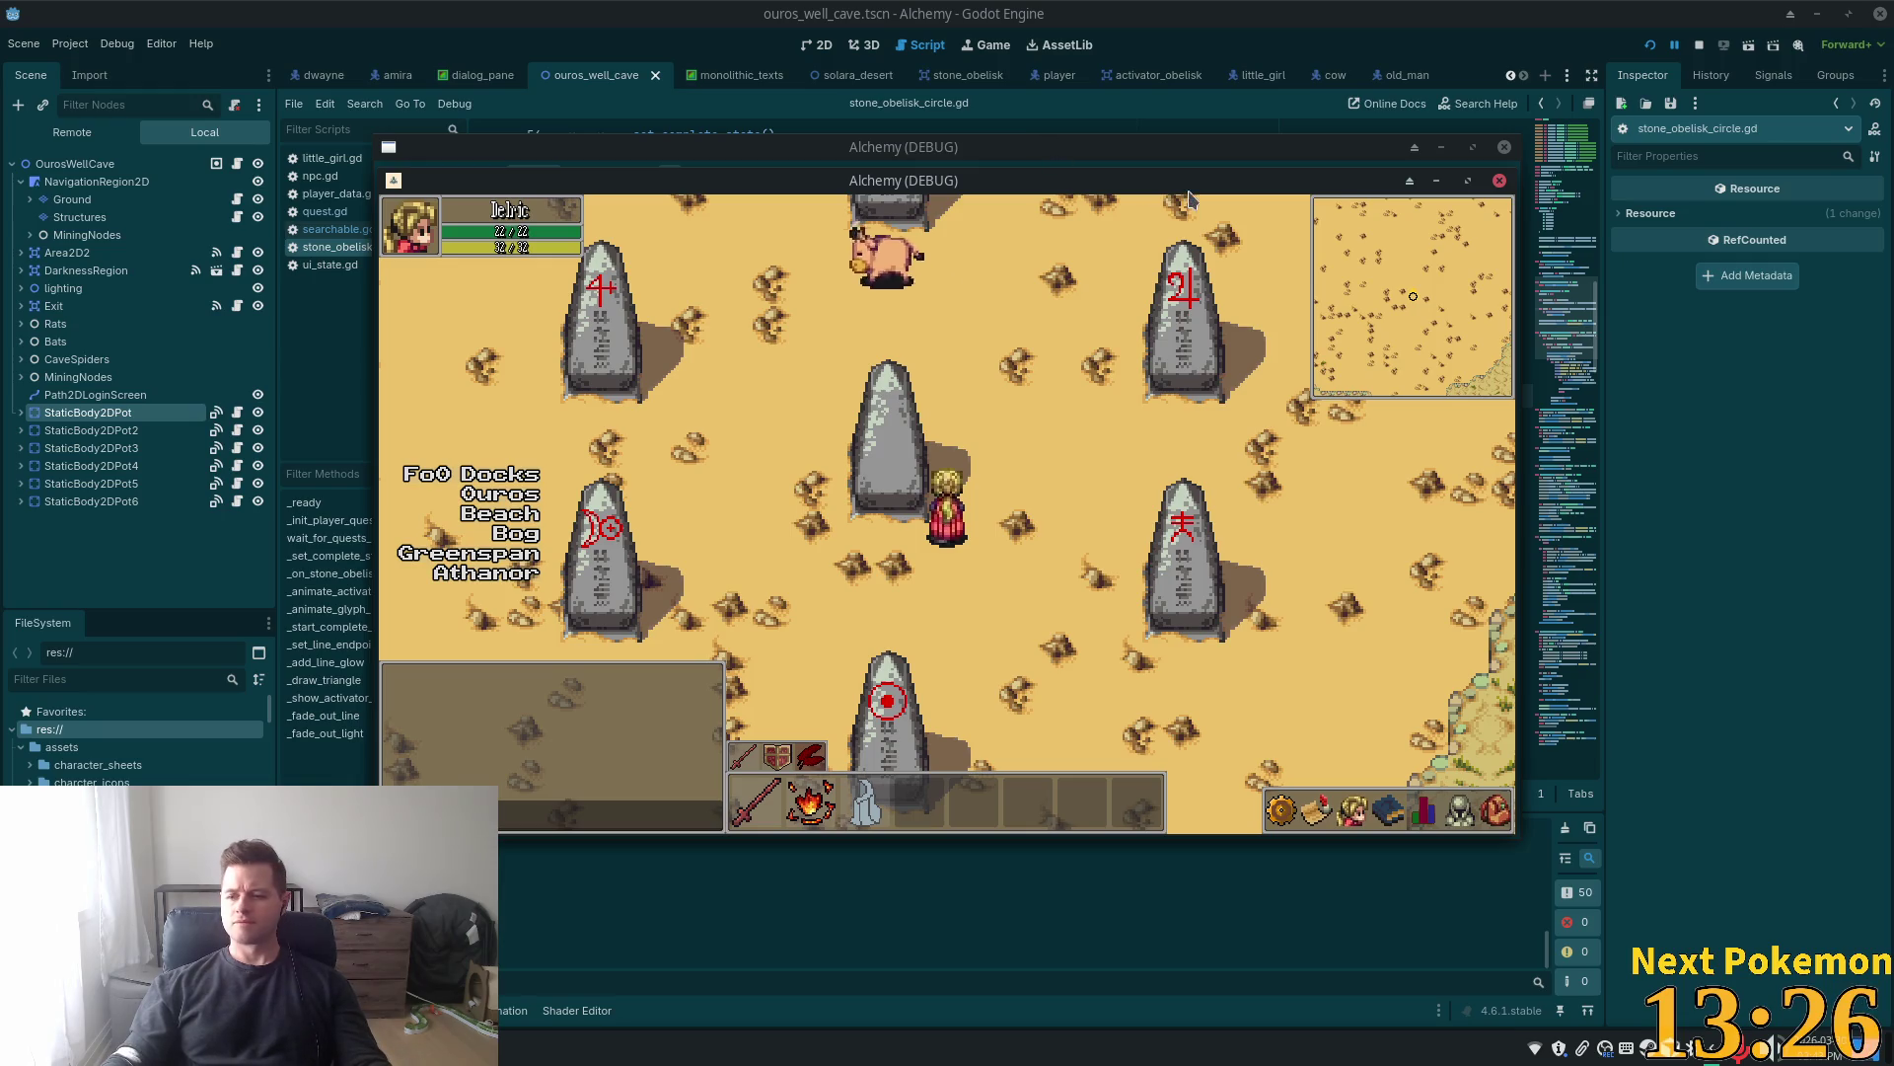
pyautogui.hotkey('alt', 'Tab')
# Delete the debug print lines 84–87 and the leftover empty line from the click handler
pyautogui.click(756, 481)
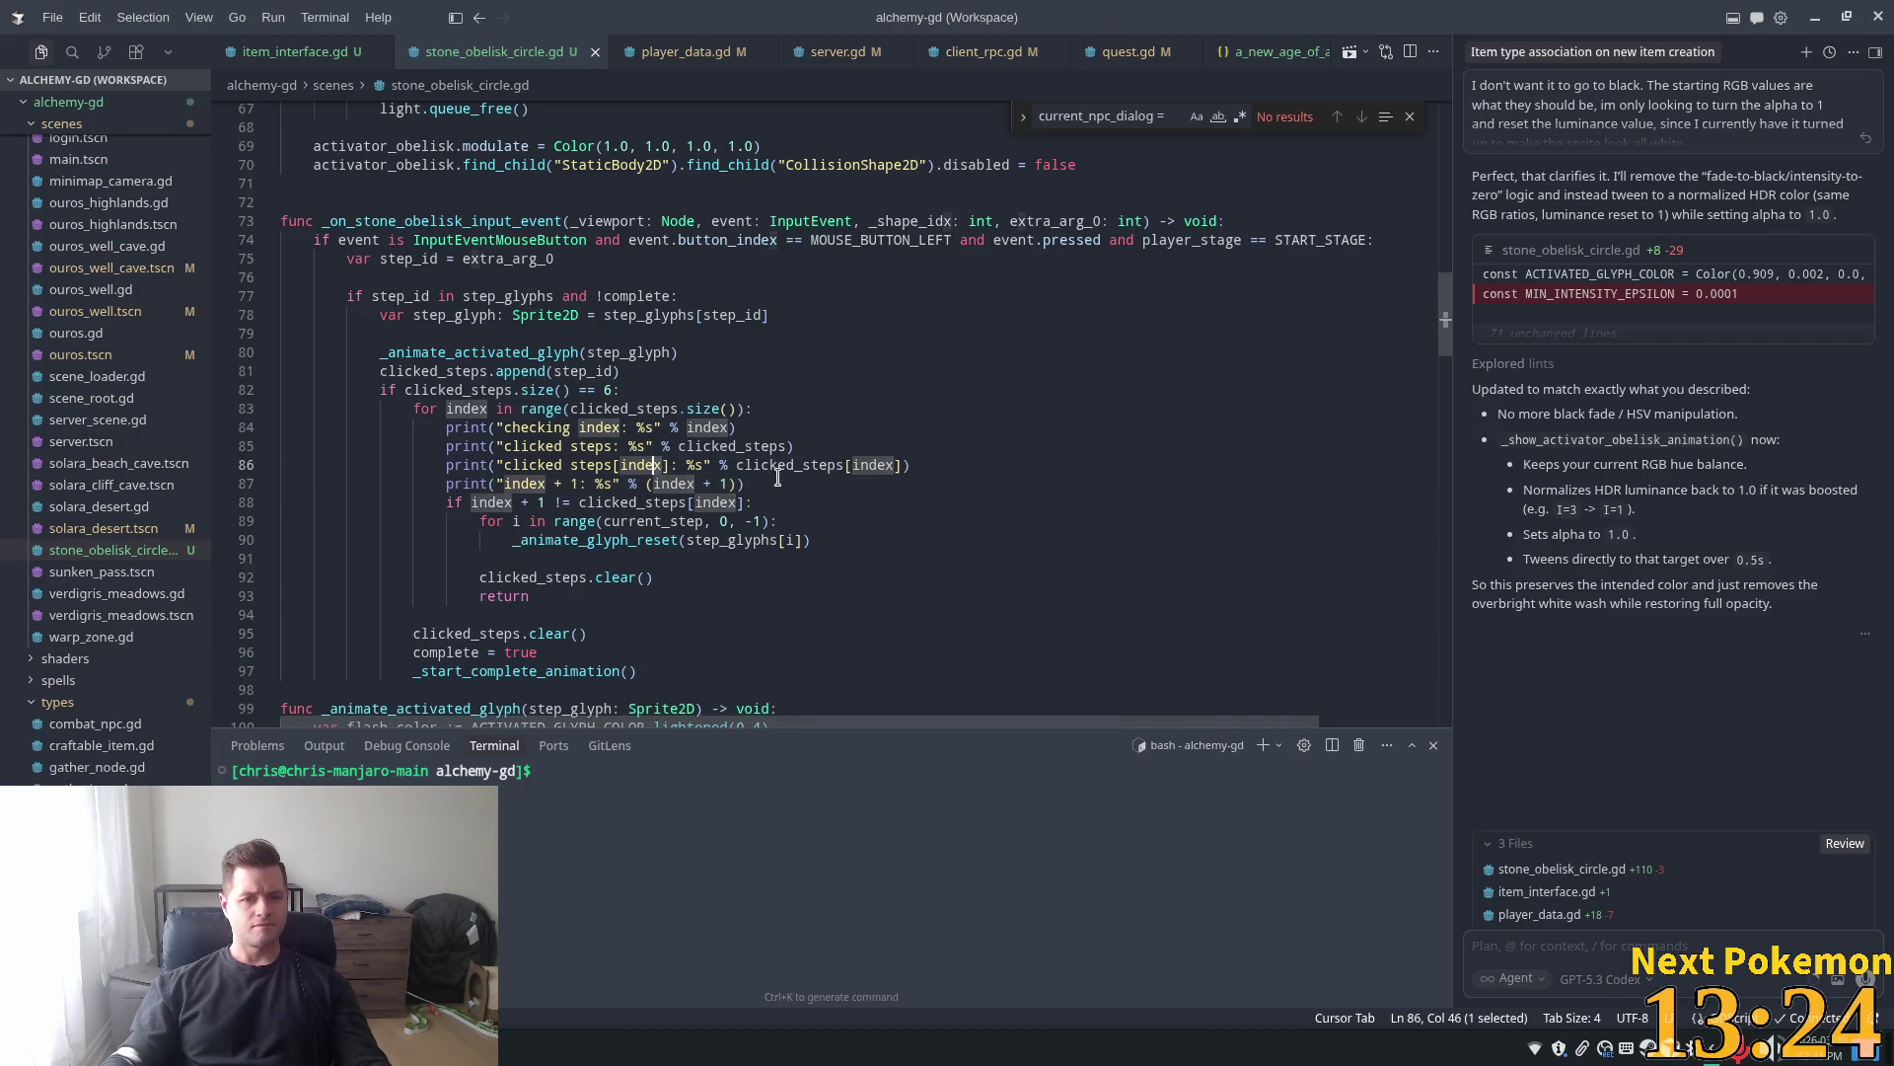
pyautogui.moveTo(756, 481); pyautogui.dragTo(280, 428)
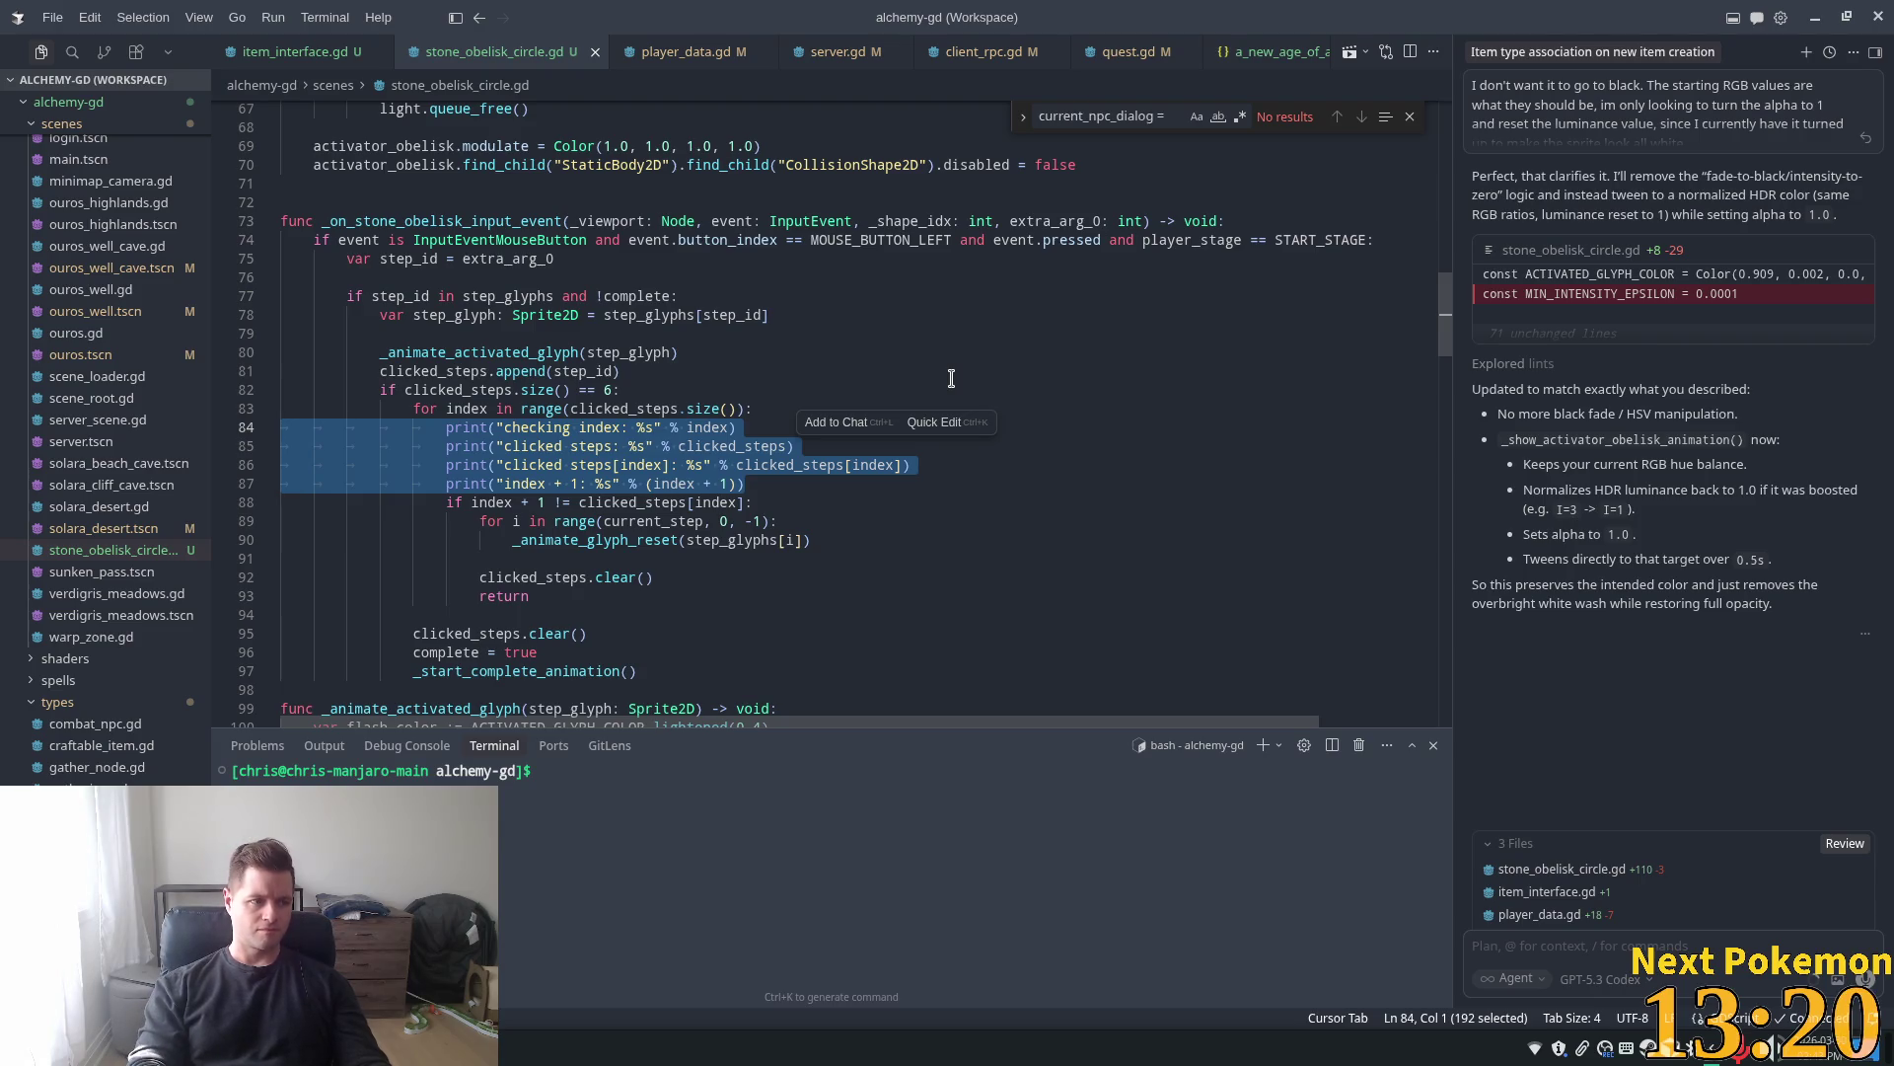
pyautogui.press('Delete')
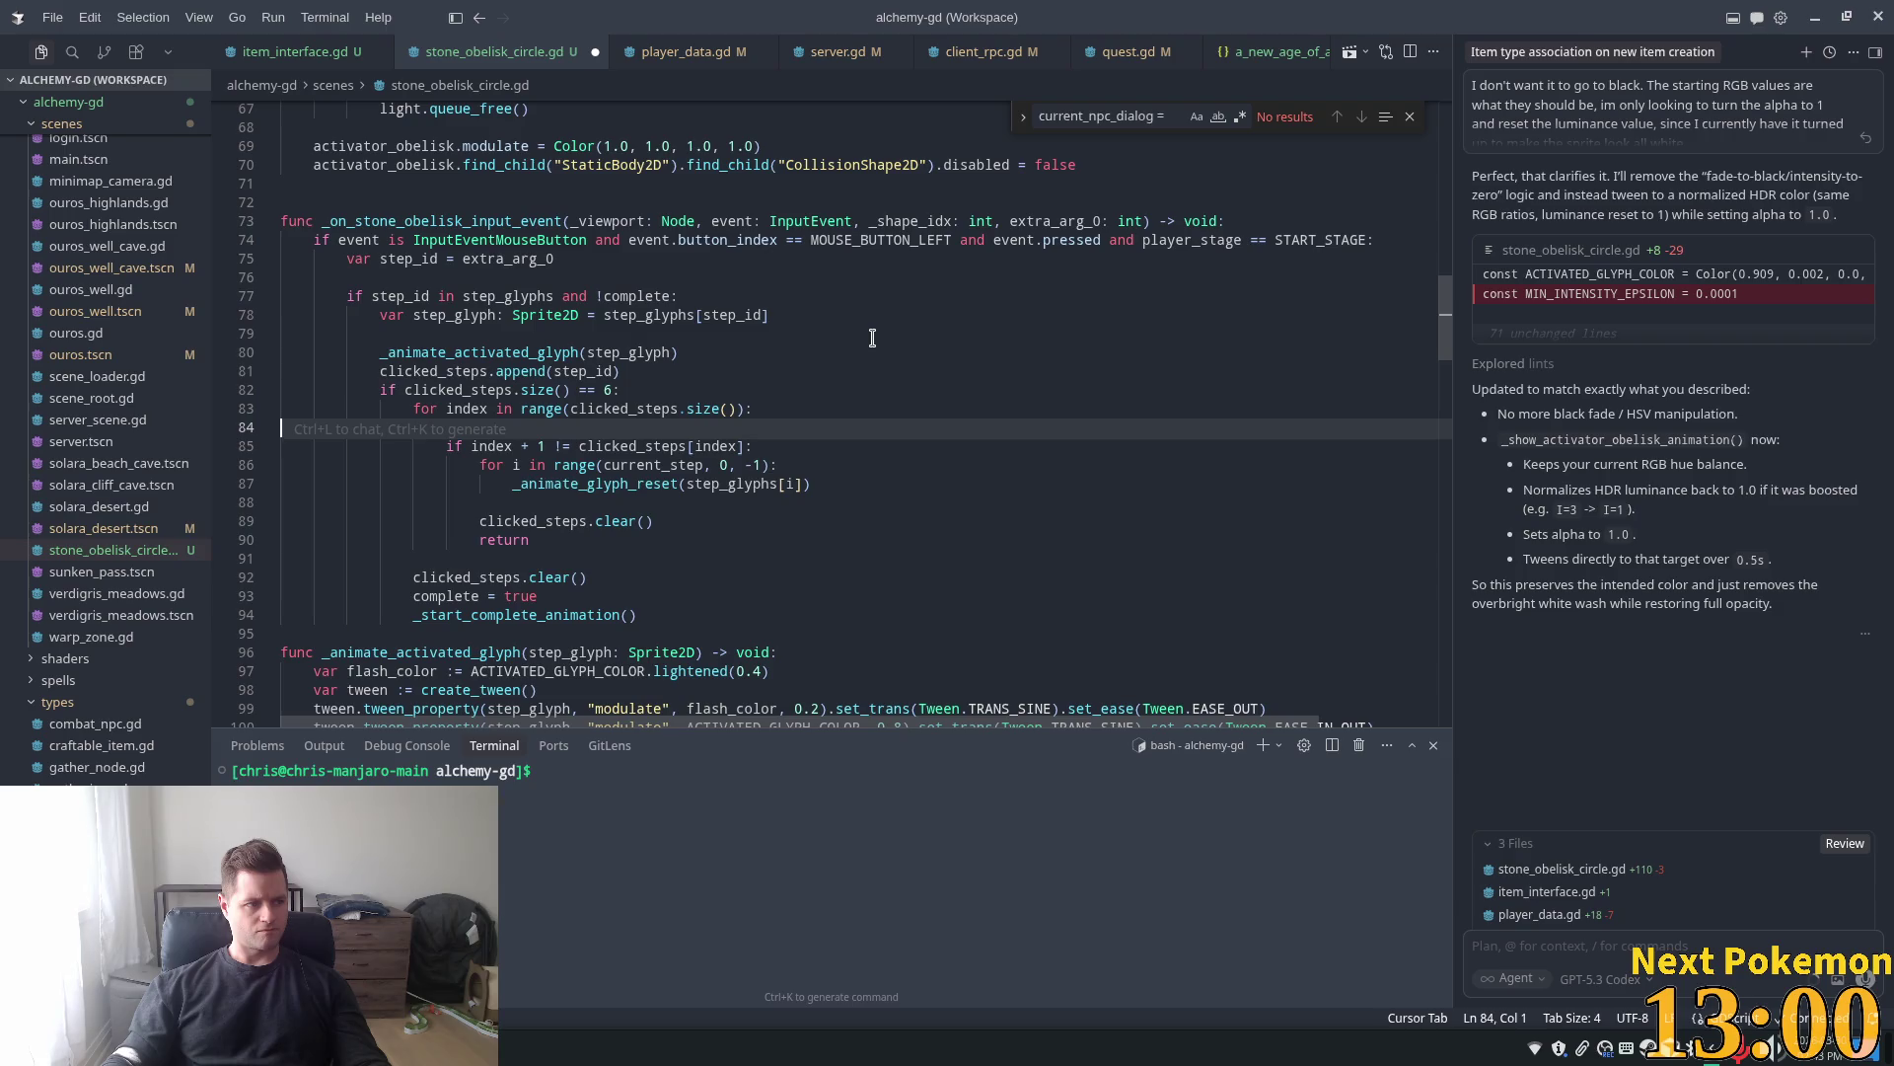
pyautogui.click(856, 469)
pyautogui.click(527, 427)
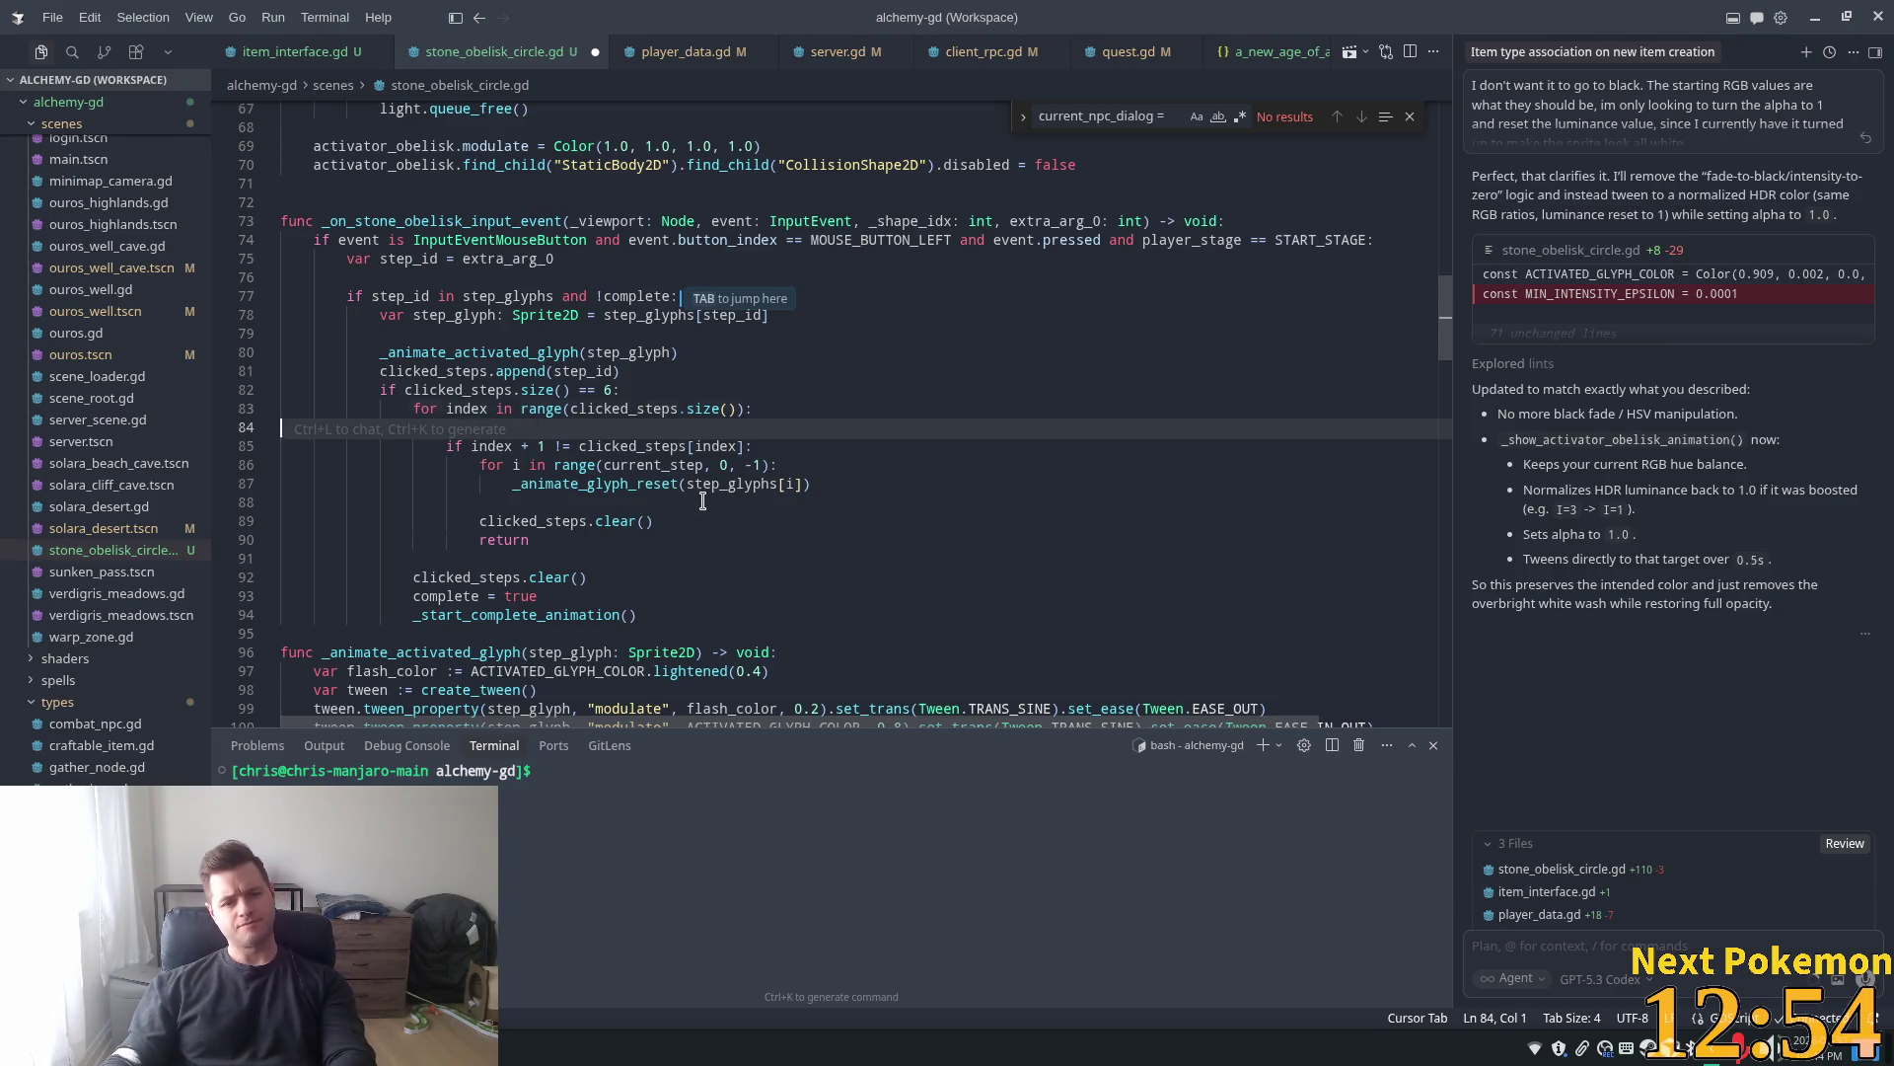
pyautogui.press('BackSpace')
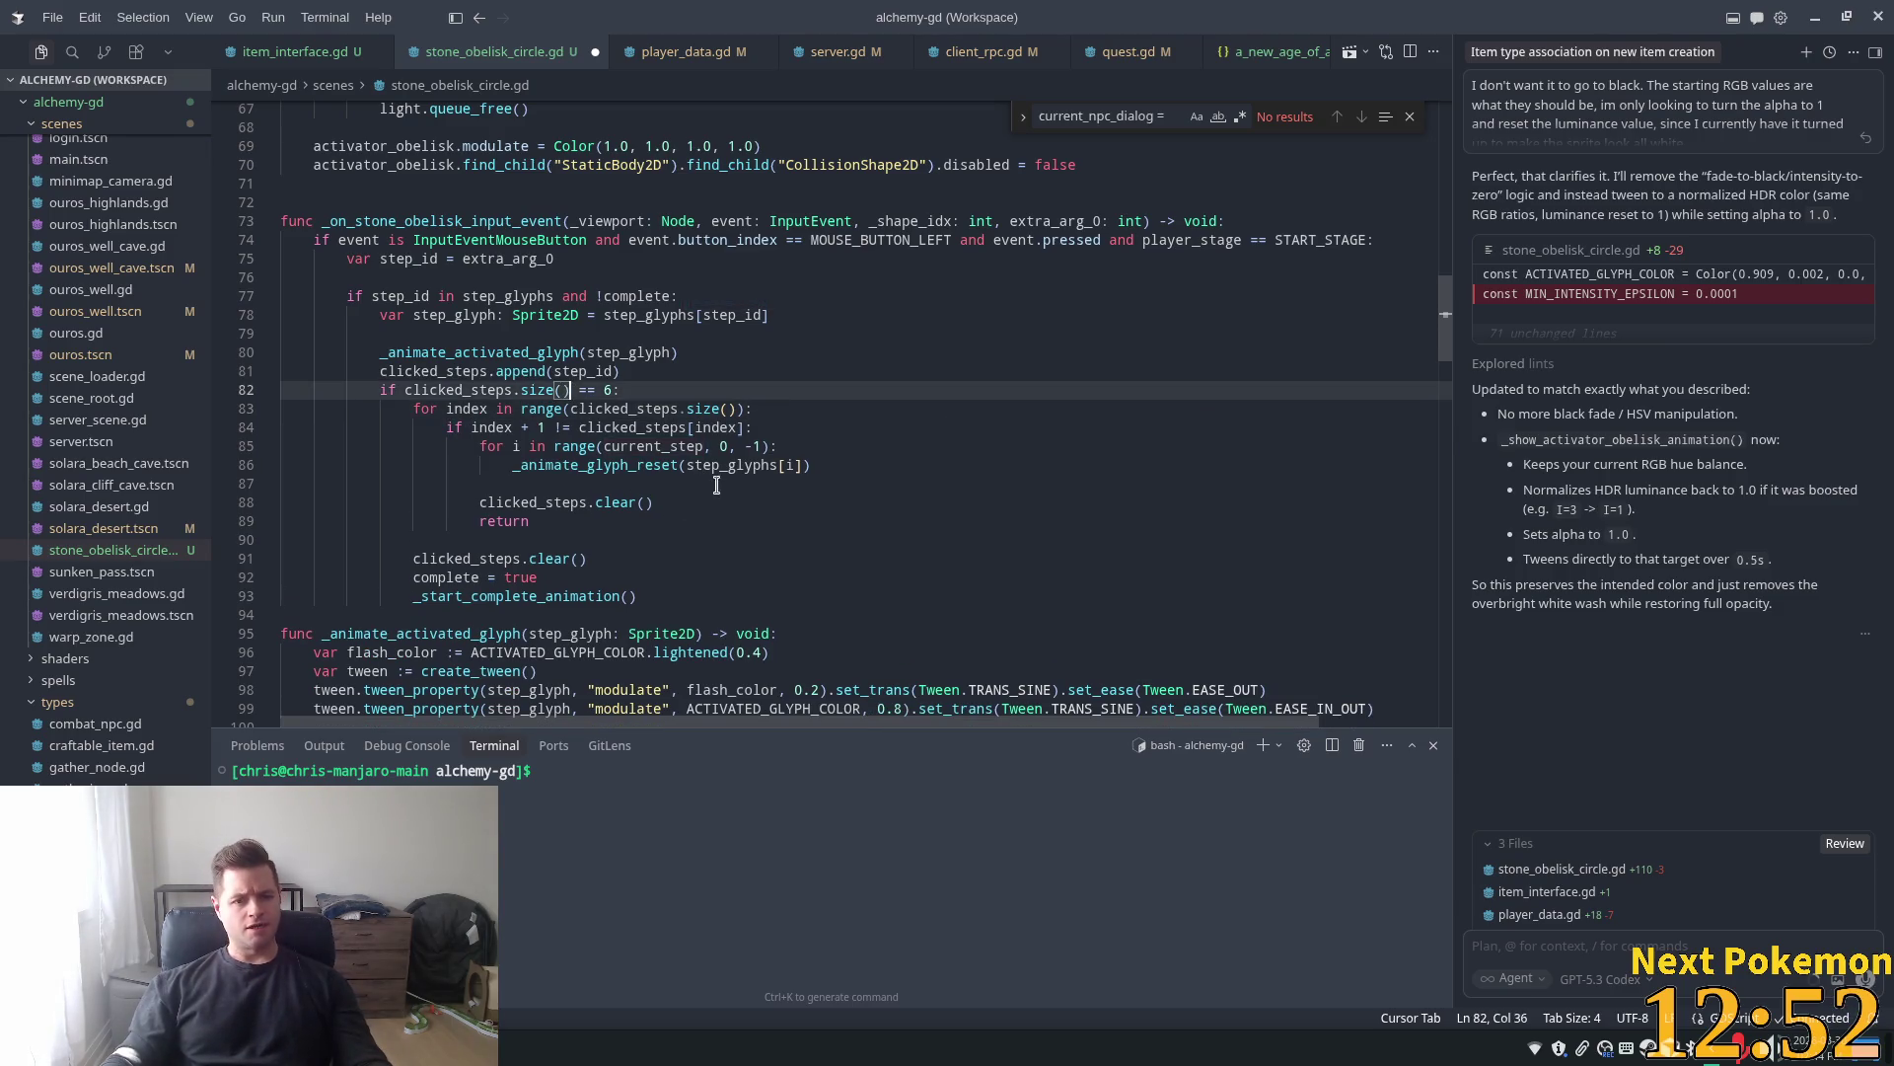
# Make the line-85 reset loop iterate over step_glyphs.size() instead of current_step, and save
pyautogui.doubleClick(646, 465)
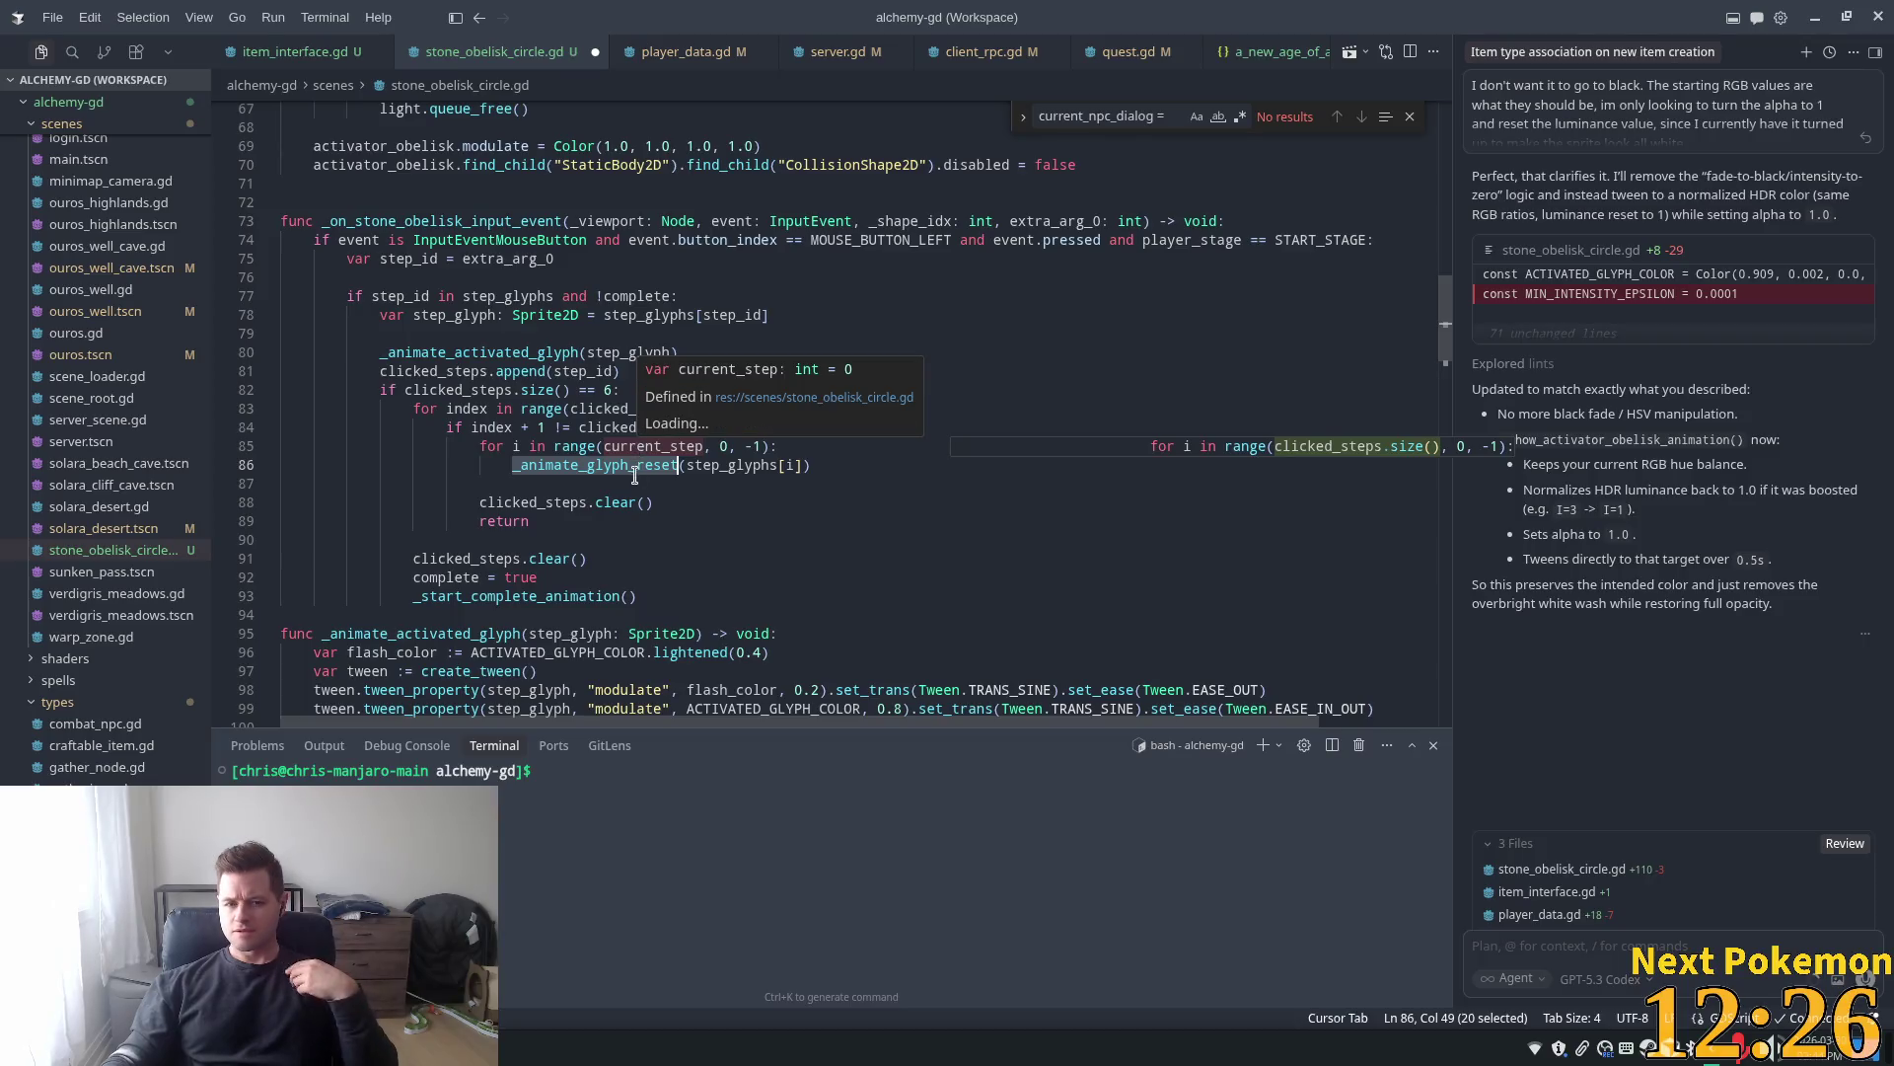
pyautogui.press('Tab')
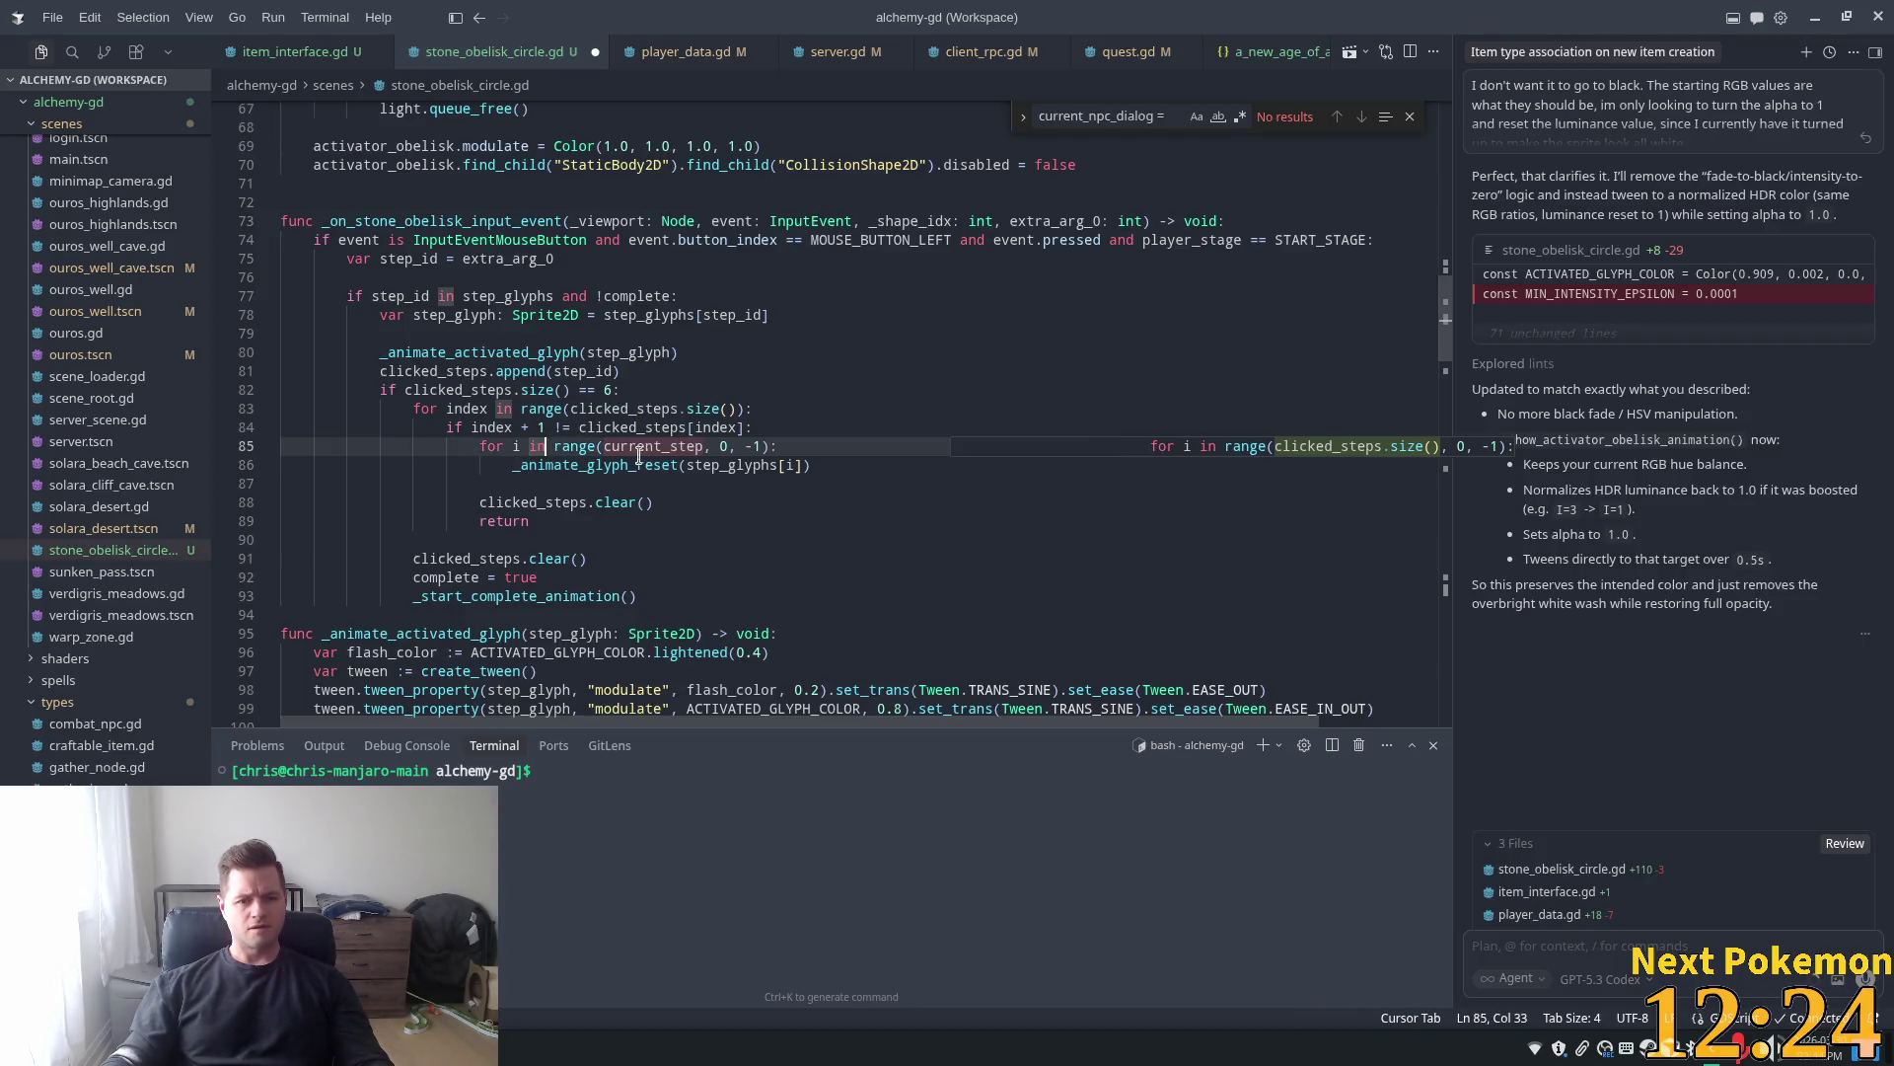
pyautogui.click(654, 446)
pyautogui.moveTo(760, 446); pyautogui.dragTo(602, 446)
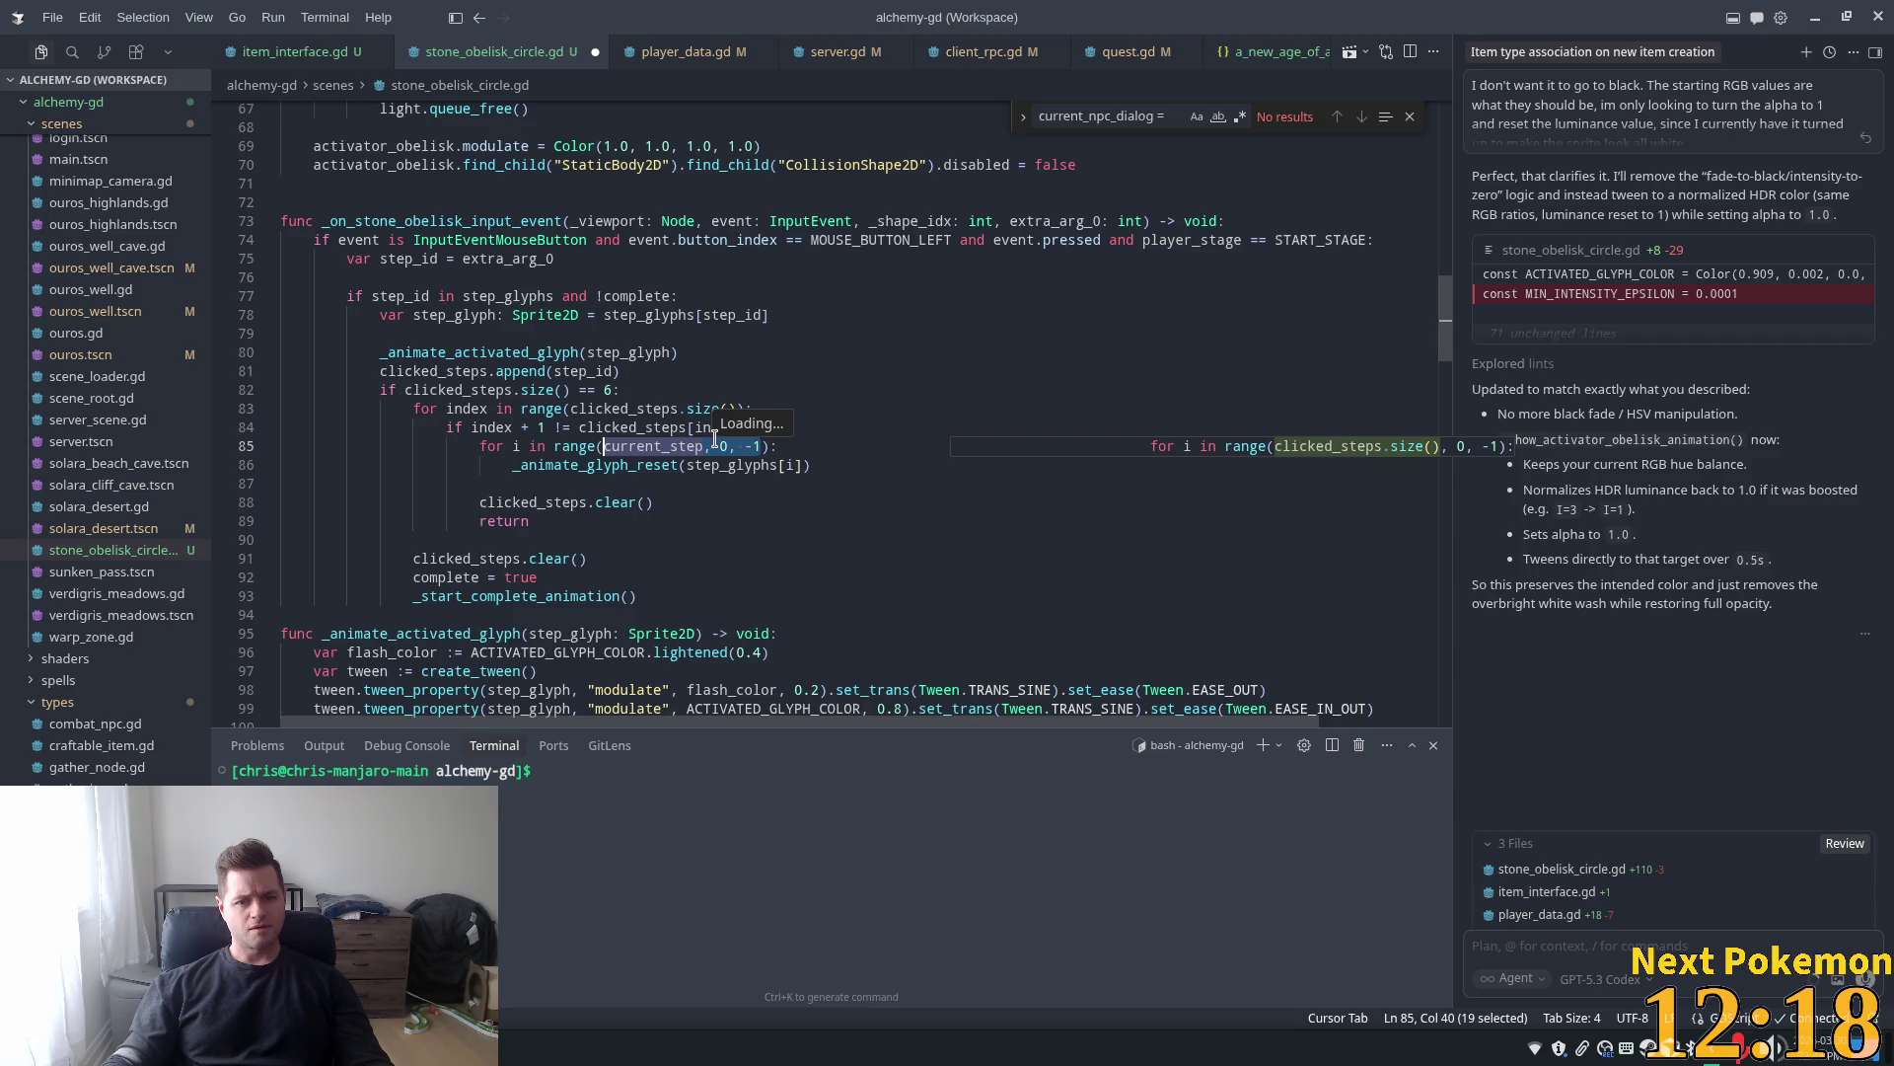
pyautogui.write('step_')
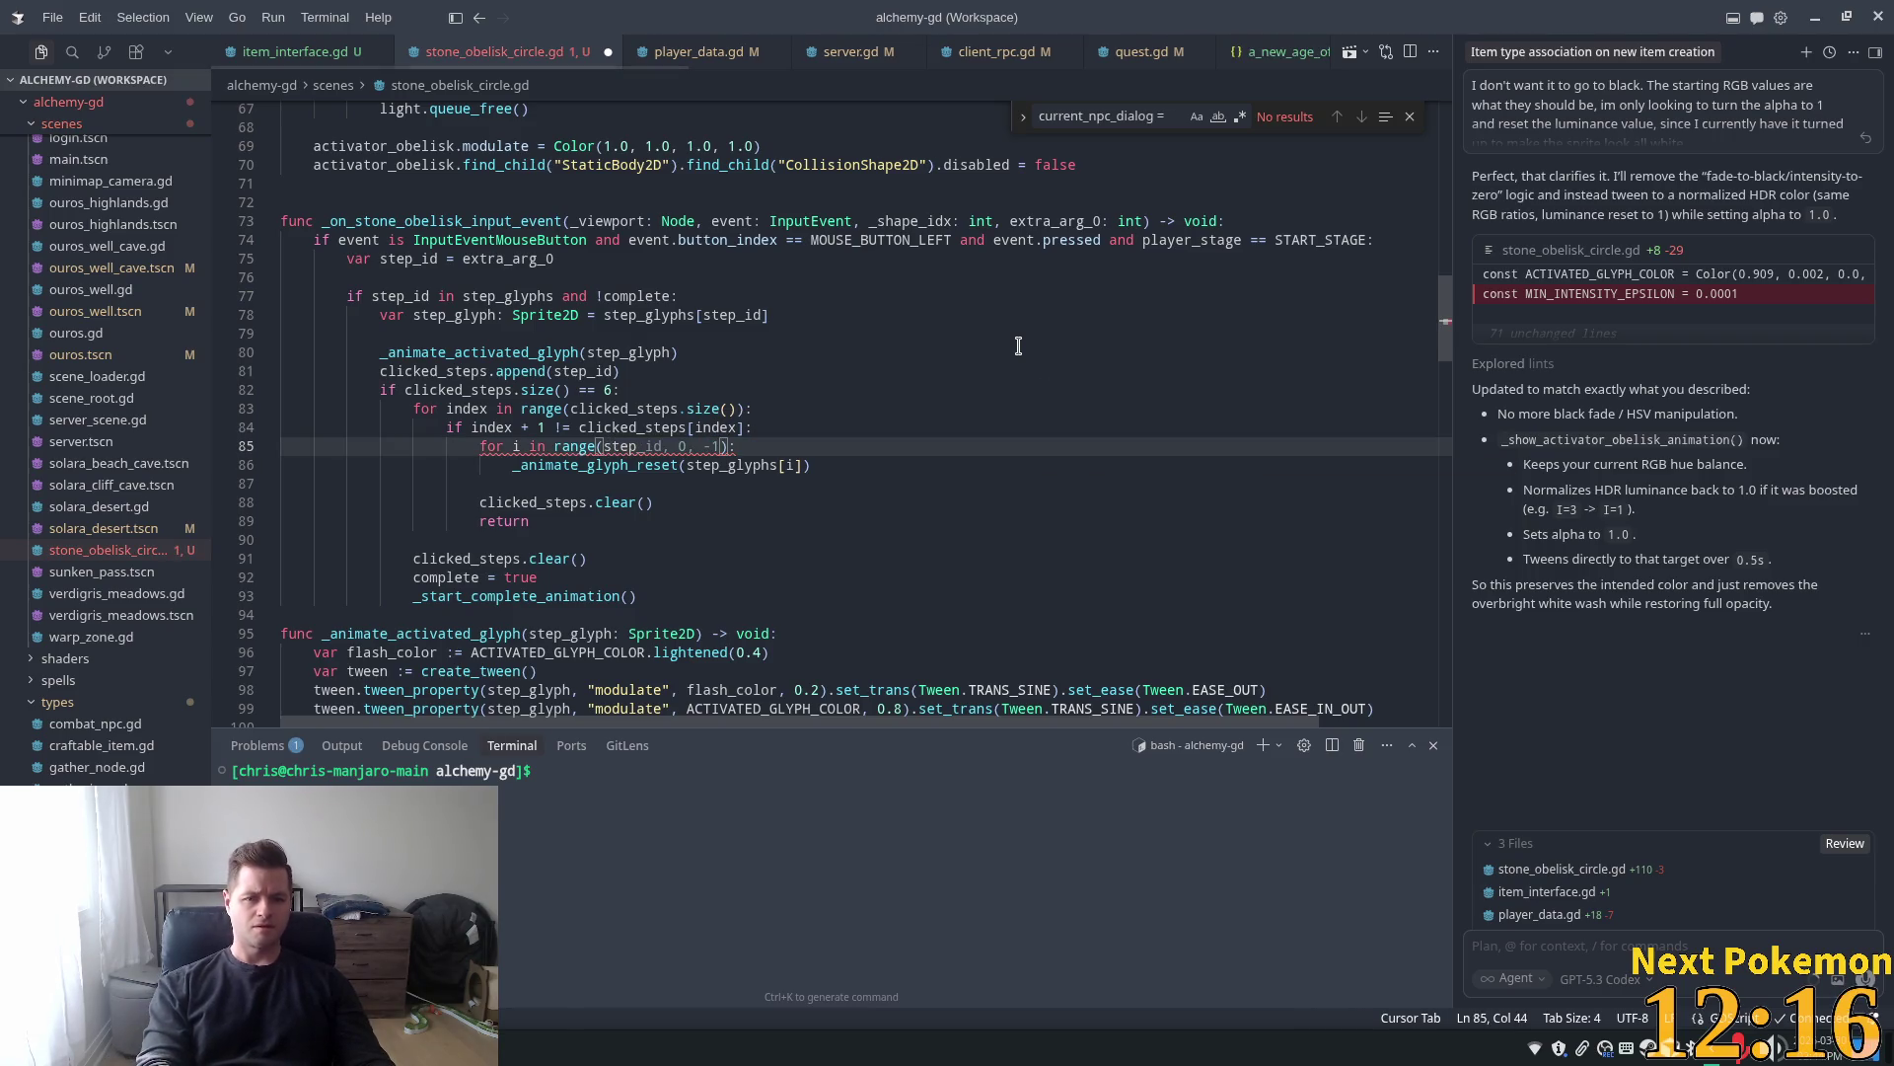
pyautogui.write('gly')
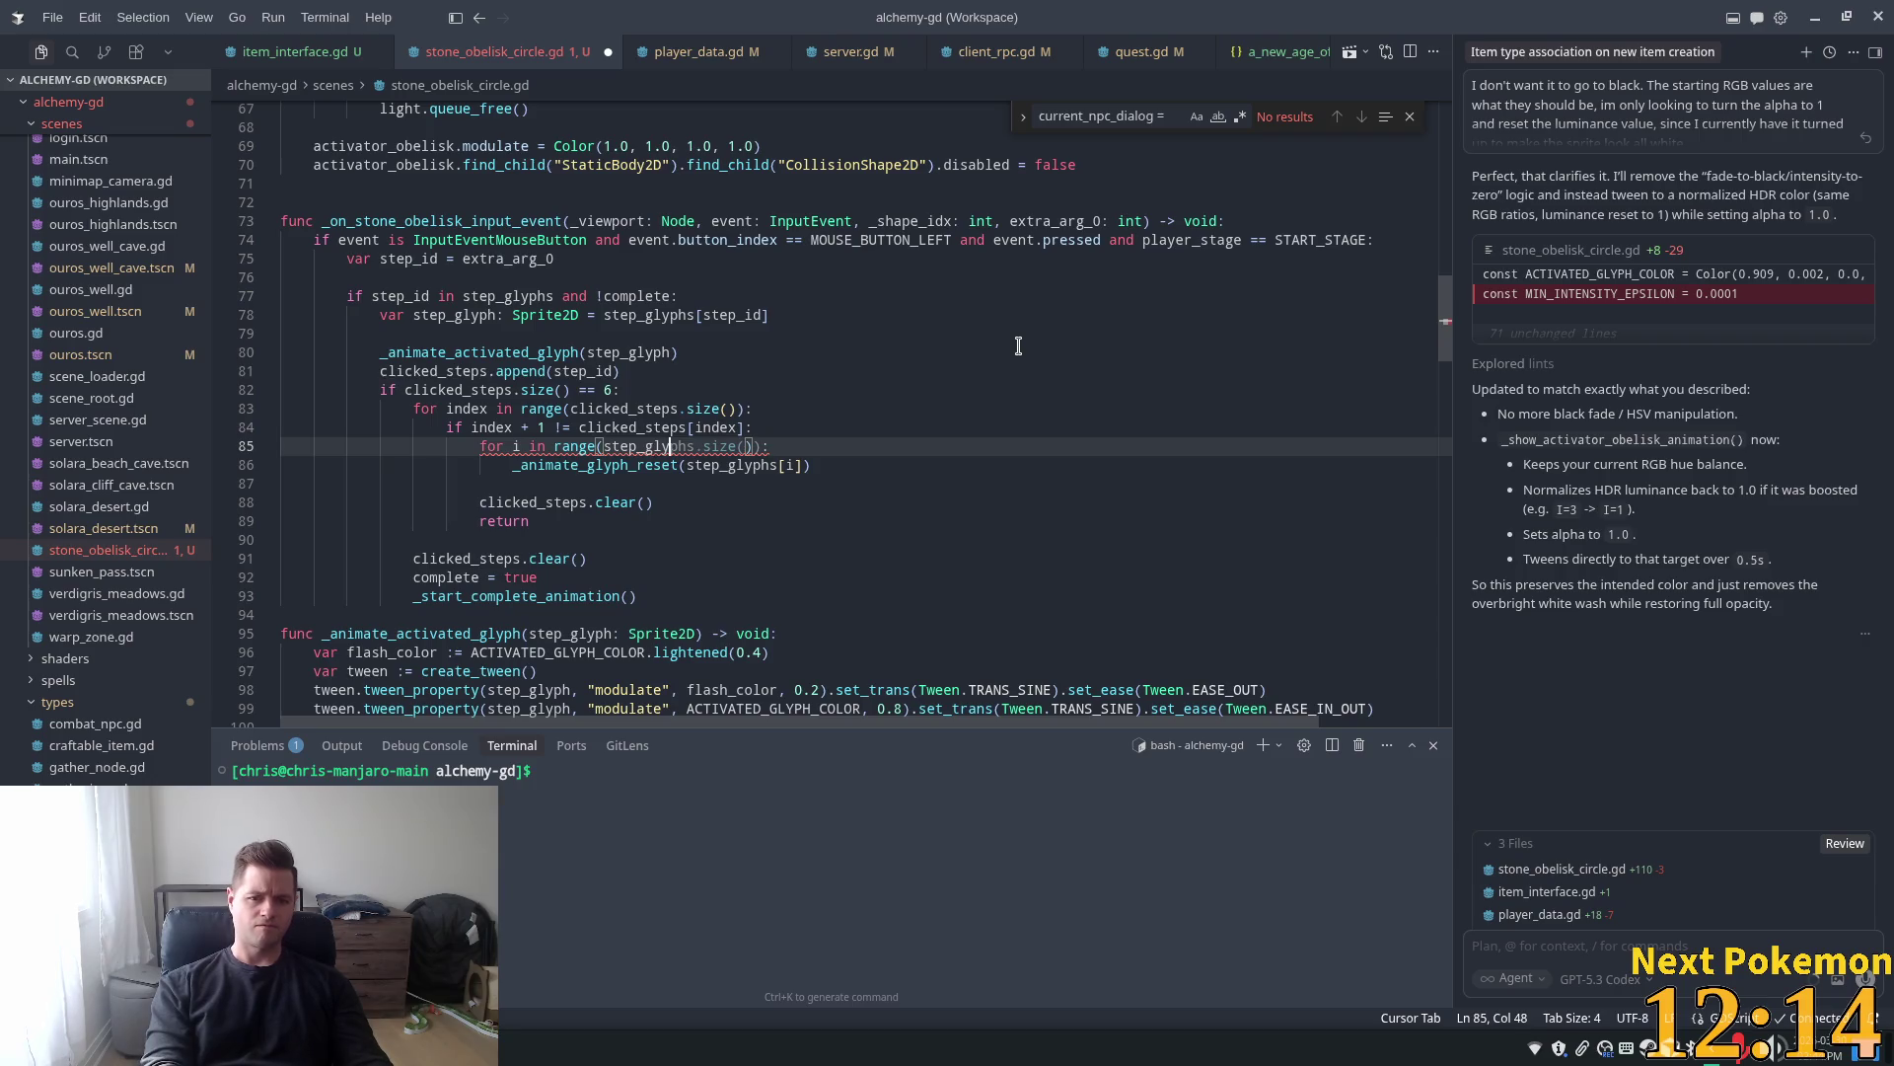
pyautogui.press('Tab')
pyautogui.hotkey('ctrl', 's')
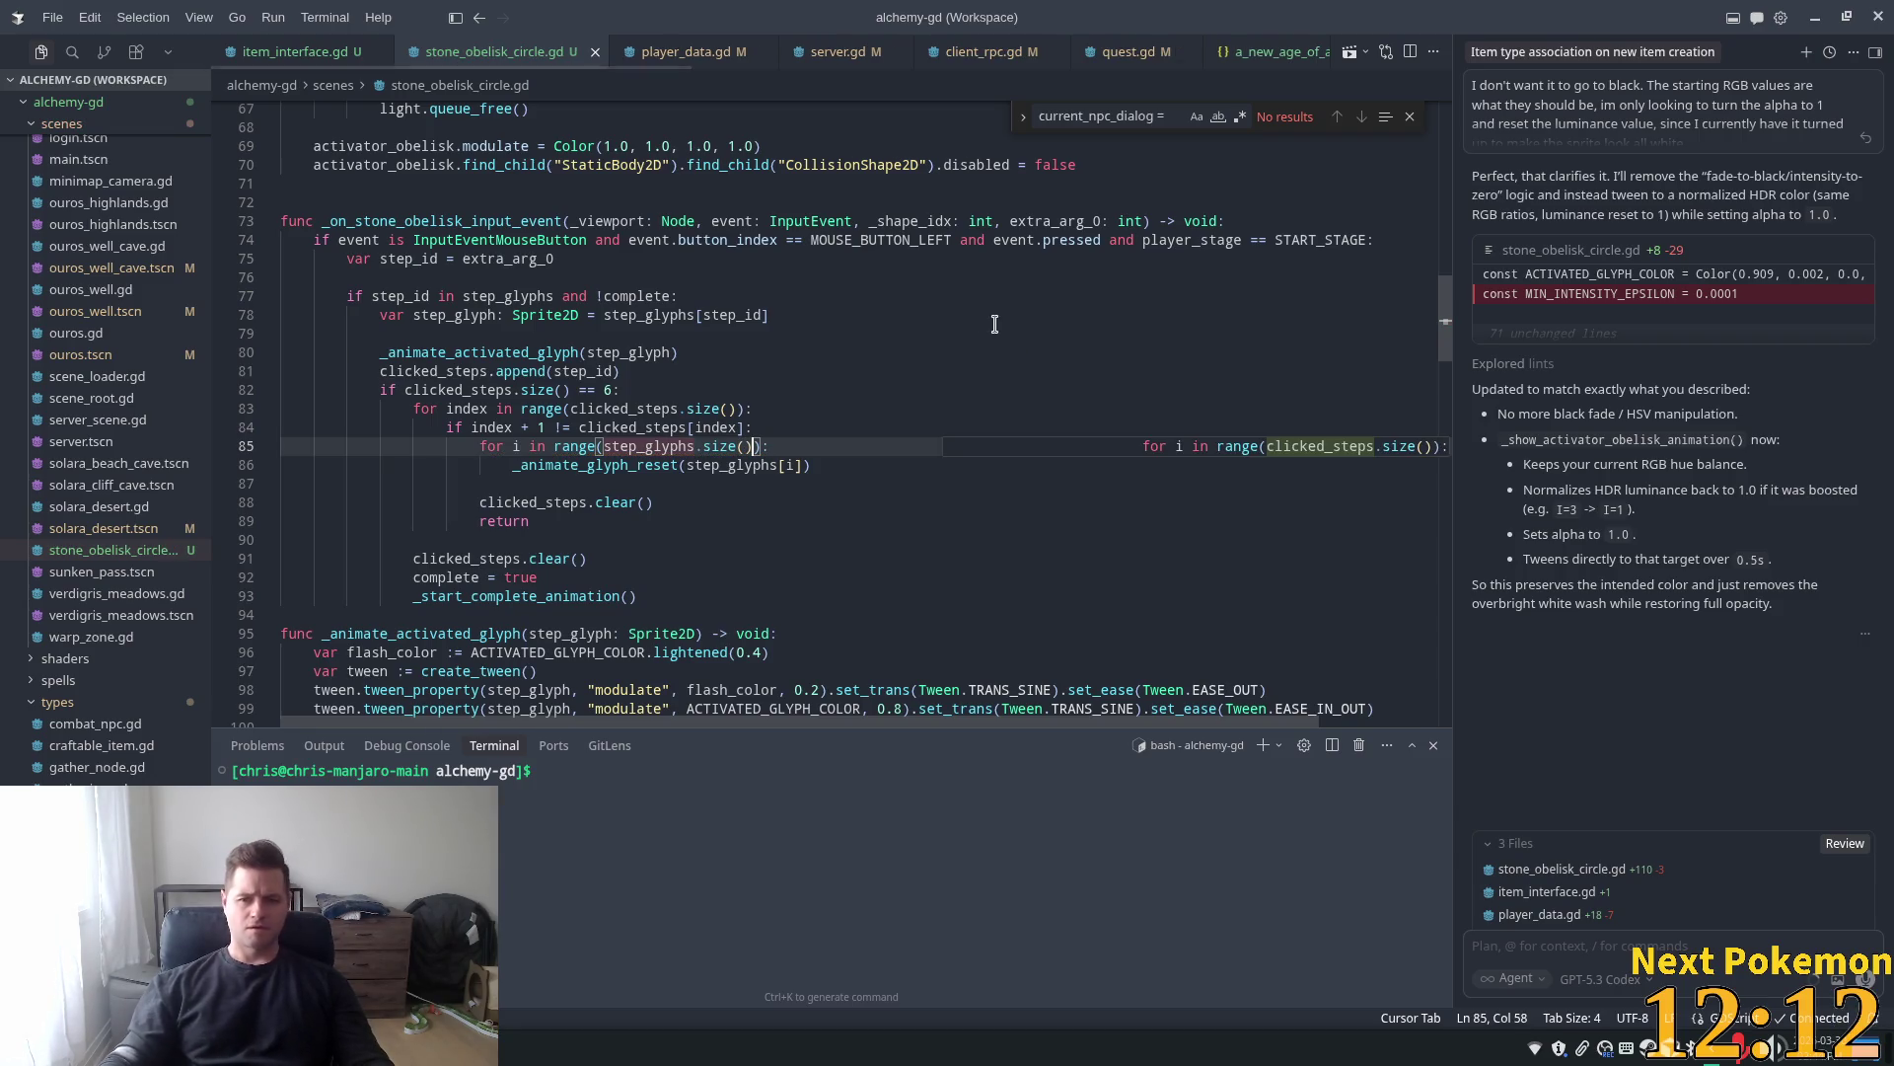
# Relaunch the game from the Godot editor to test the fix
pyautogui.click(876, 339)
pyautogui.hotkey('alt', 'Tab')
pyautogui.click(1650, 46)
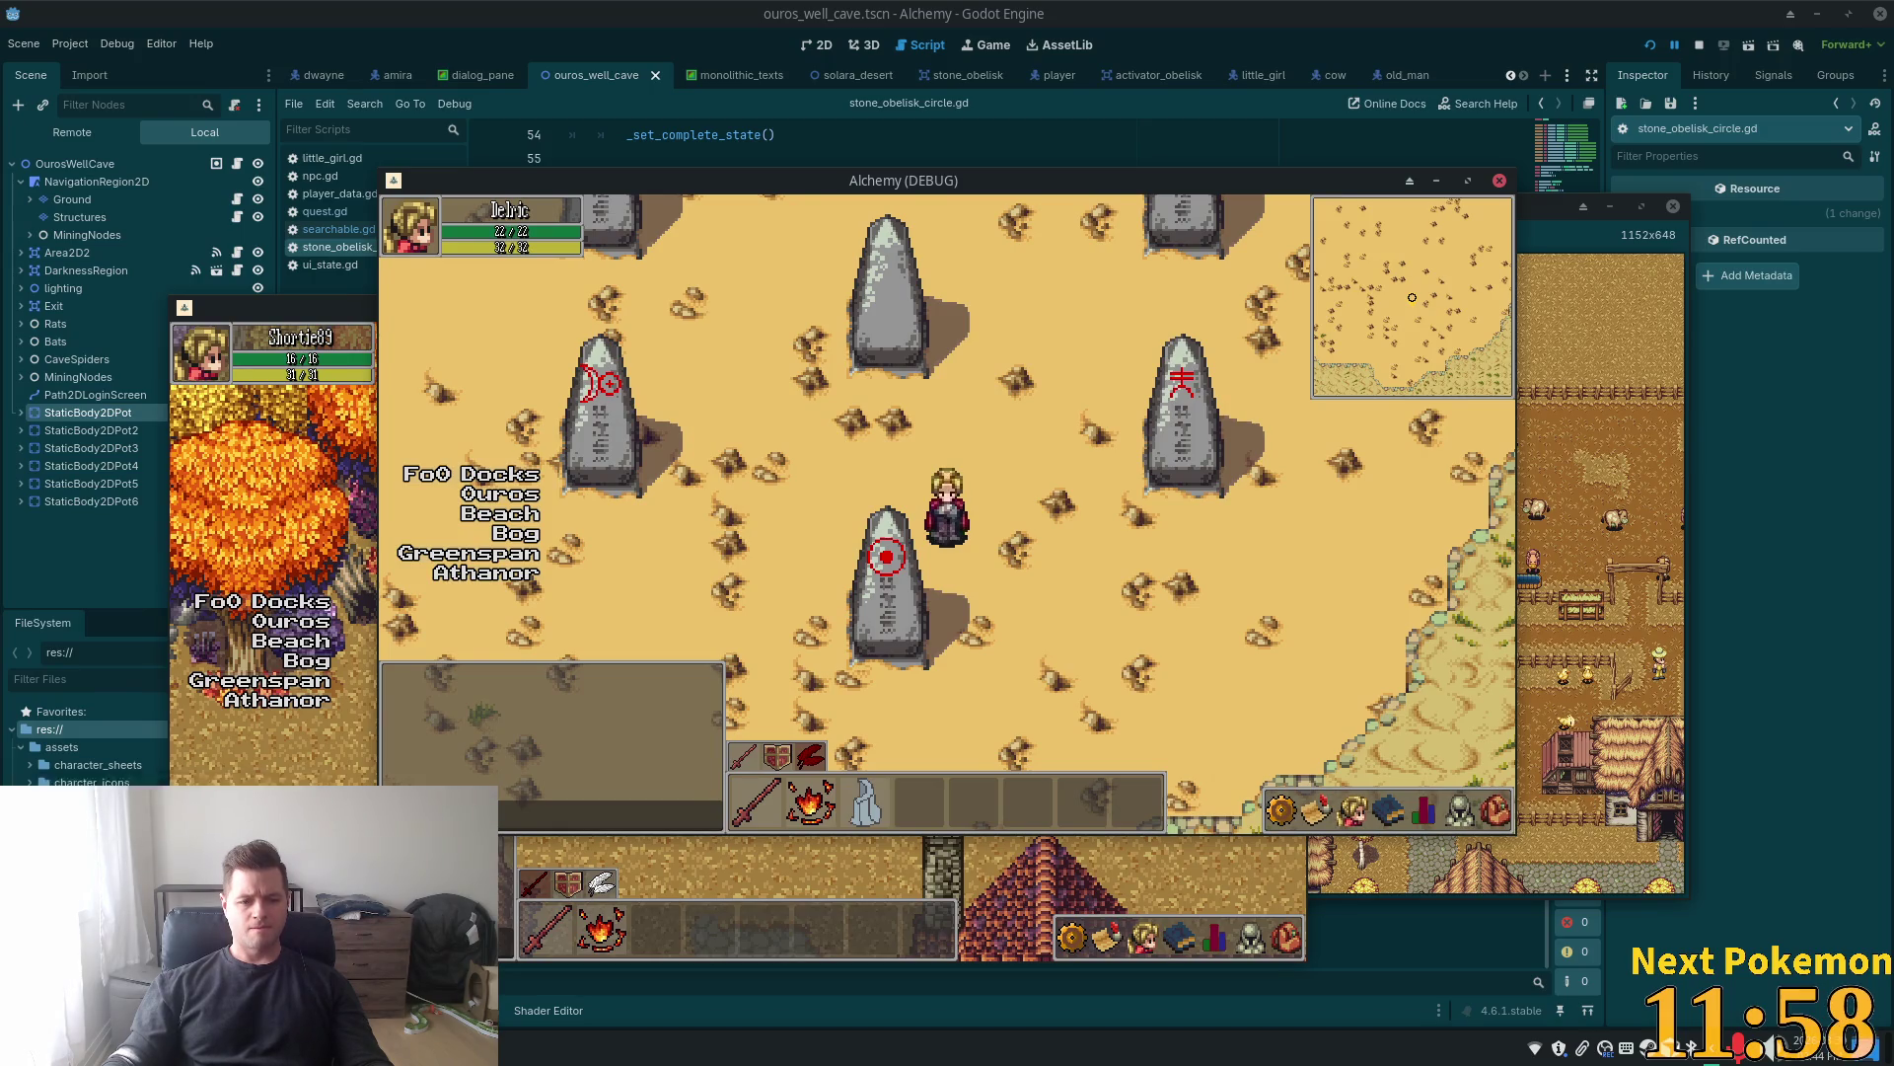
# Set the third player_quests row's stage to 9 in phpMyAdmin, then rerun the game
pyautogui.hotkey('alt', 'Tab')
pyautogui.click(677, 246)
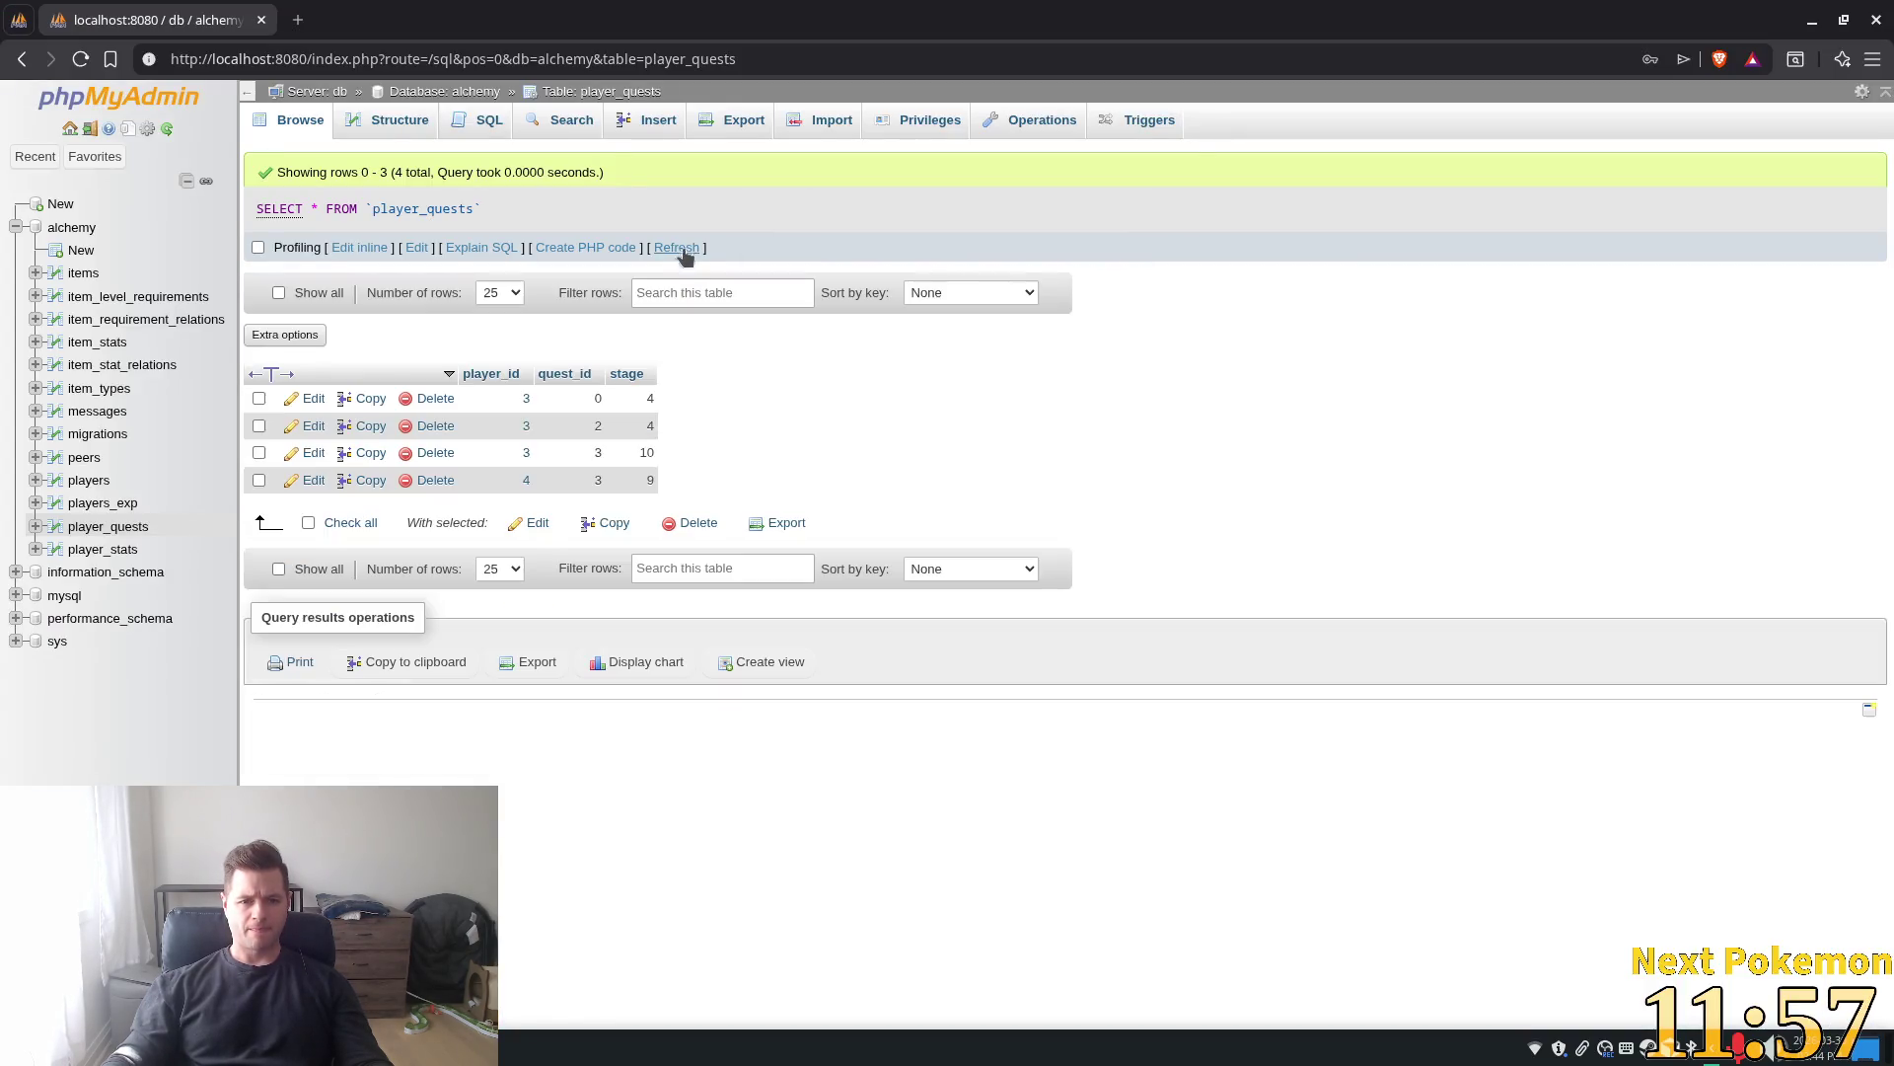
pyautogui.doubleClick(636, 456)
pyautogui.write('9')
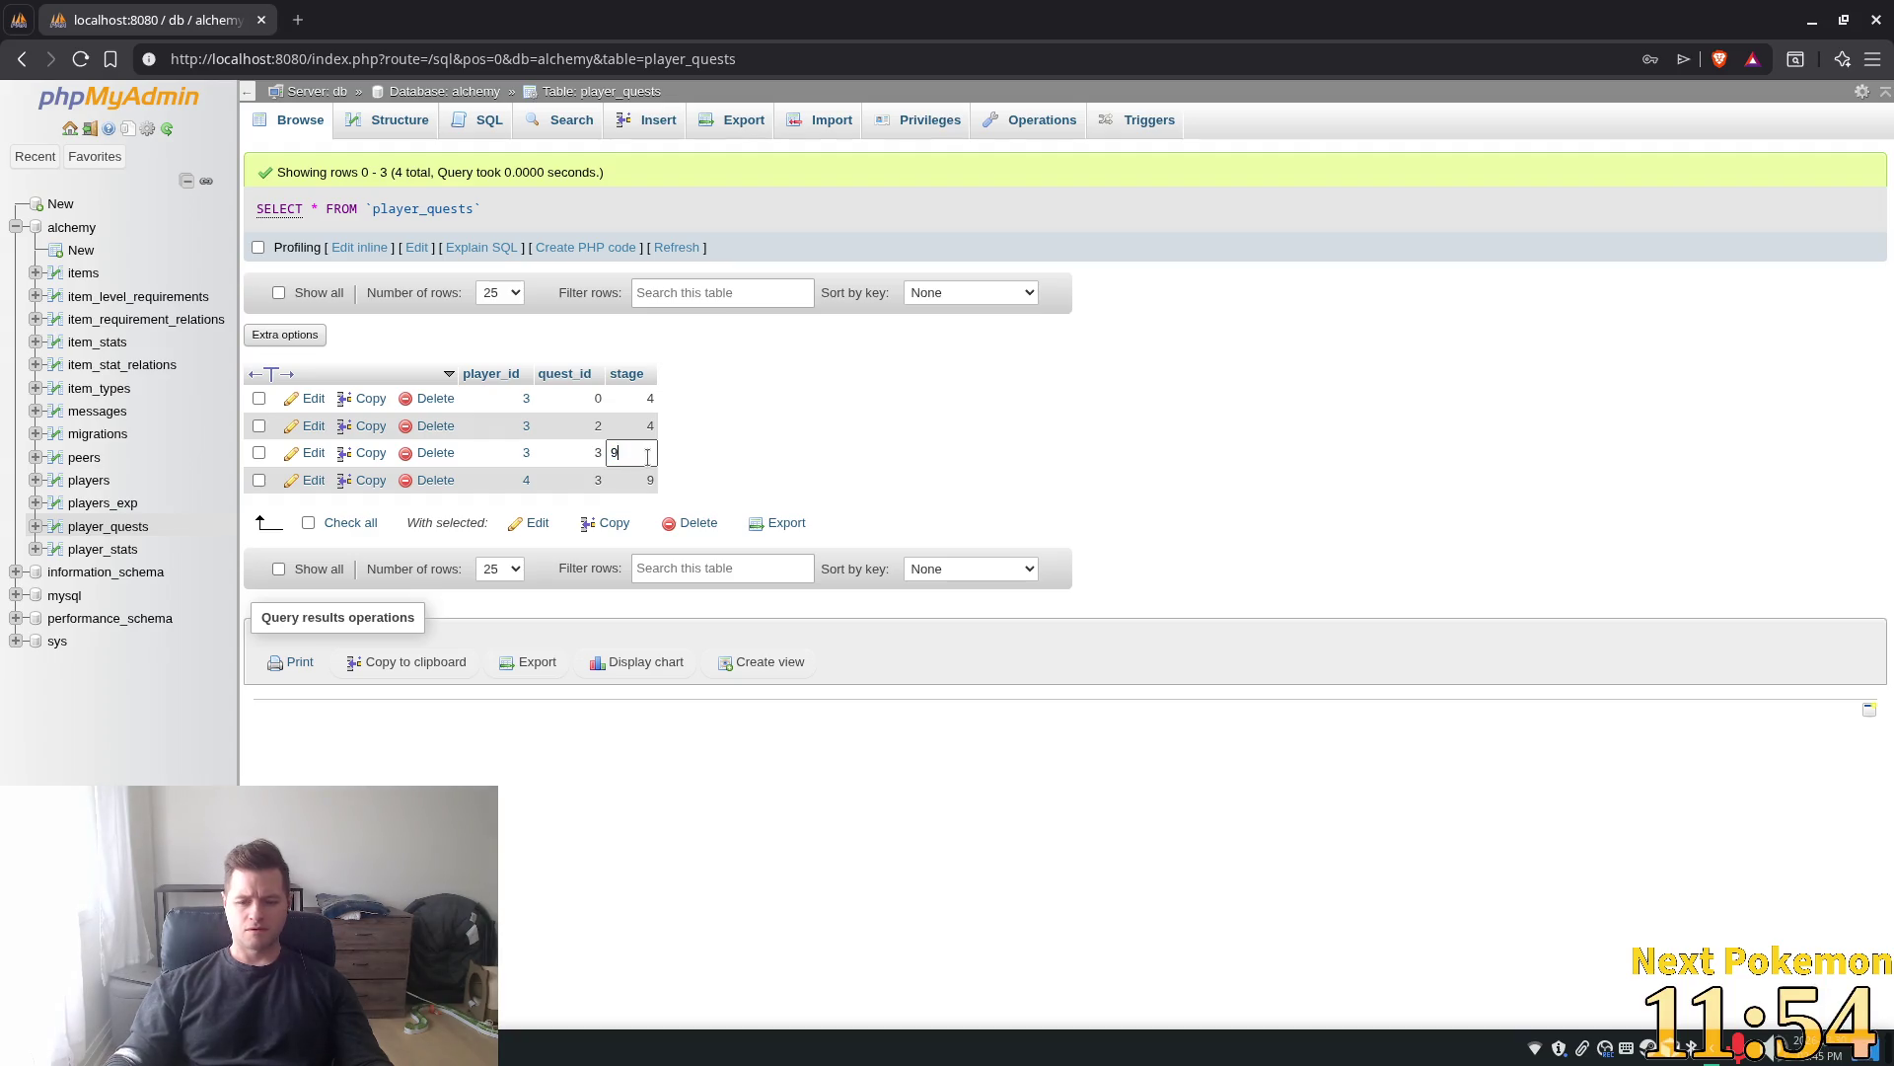
pyautogui.press('Return')
pyautogui.hotkey('alt', 'Tab')
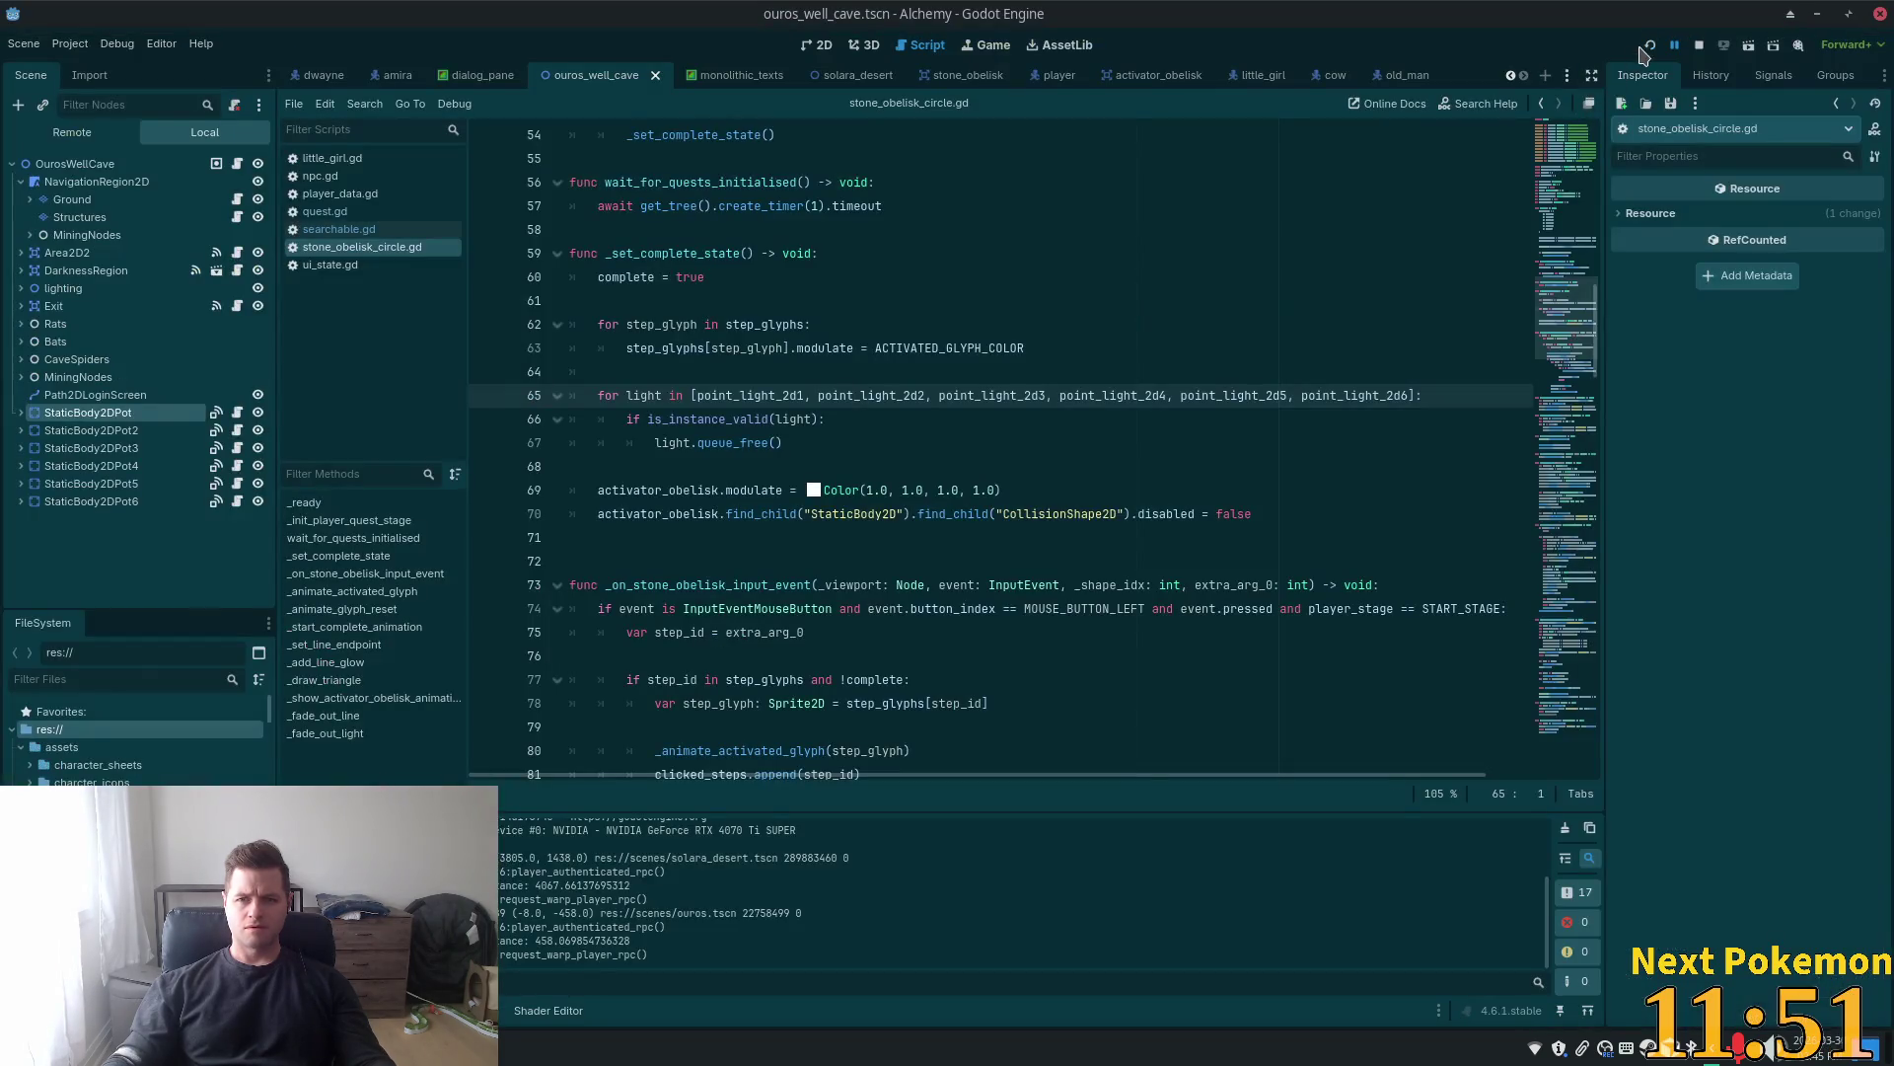
pyautogui.click(1647, 48)
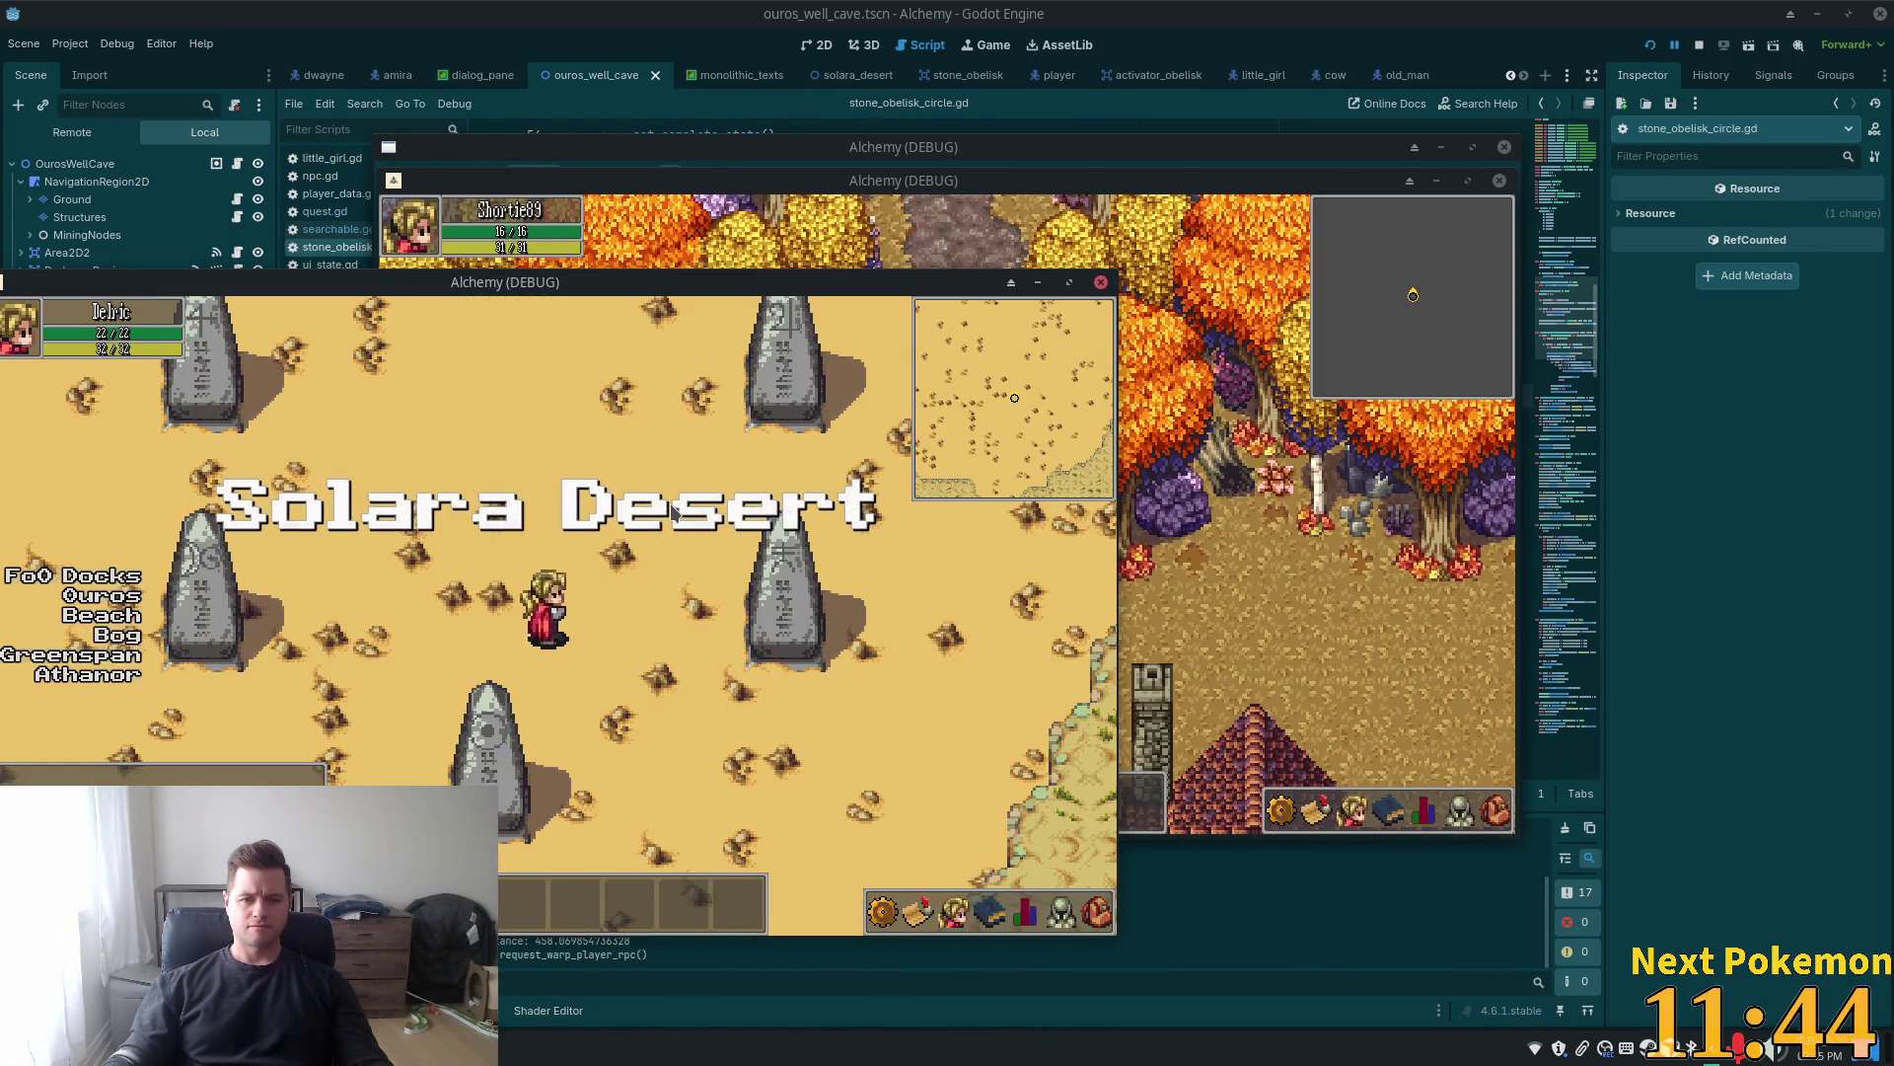
# Activate glyphs on two desert obelisks until the debugger halts at line 86
pyautogui.click(486, 735)
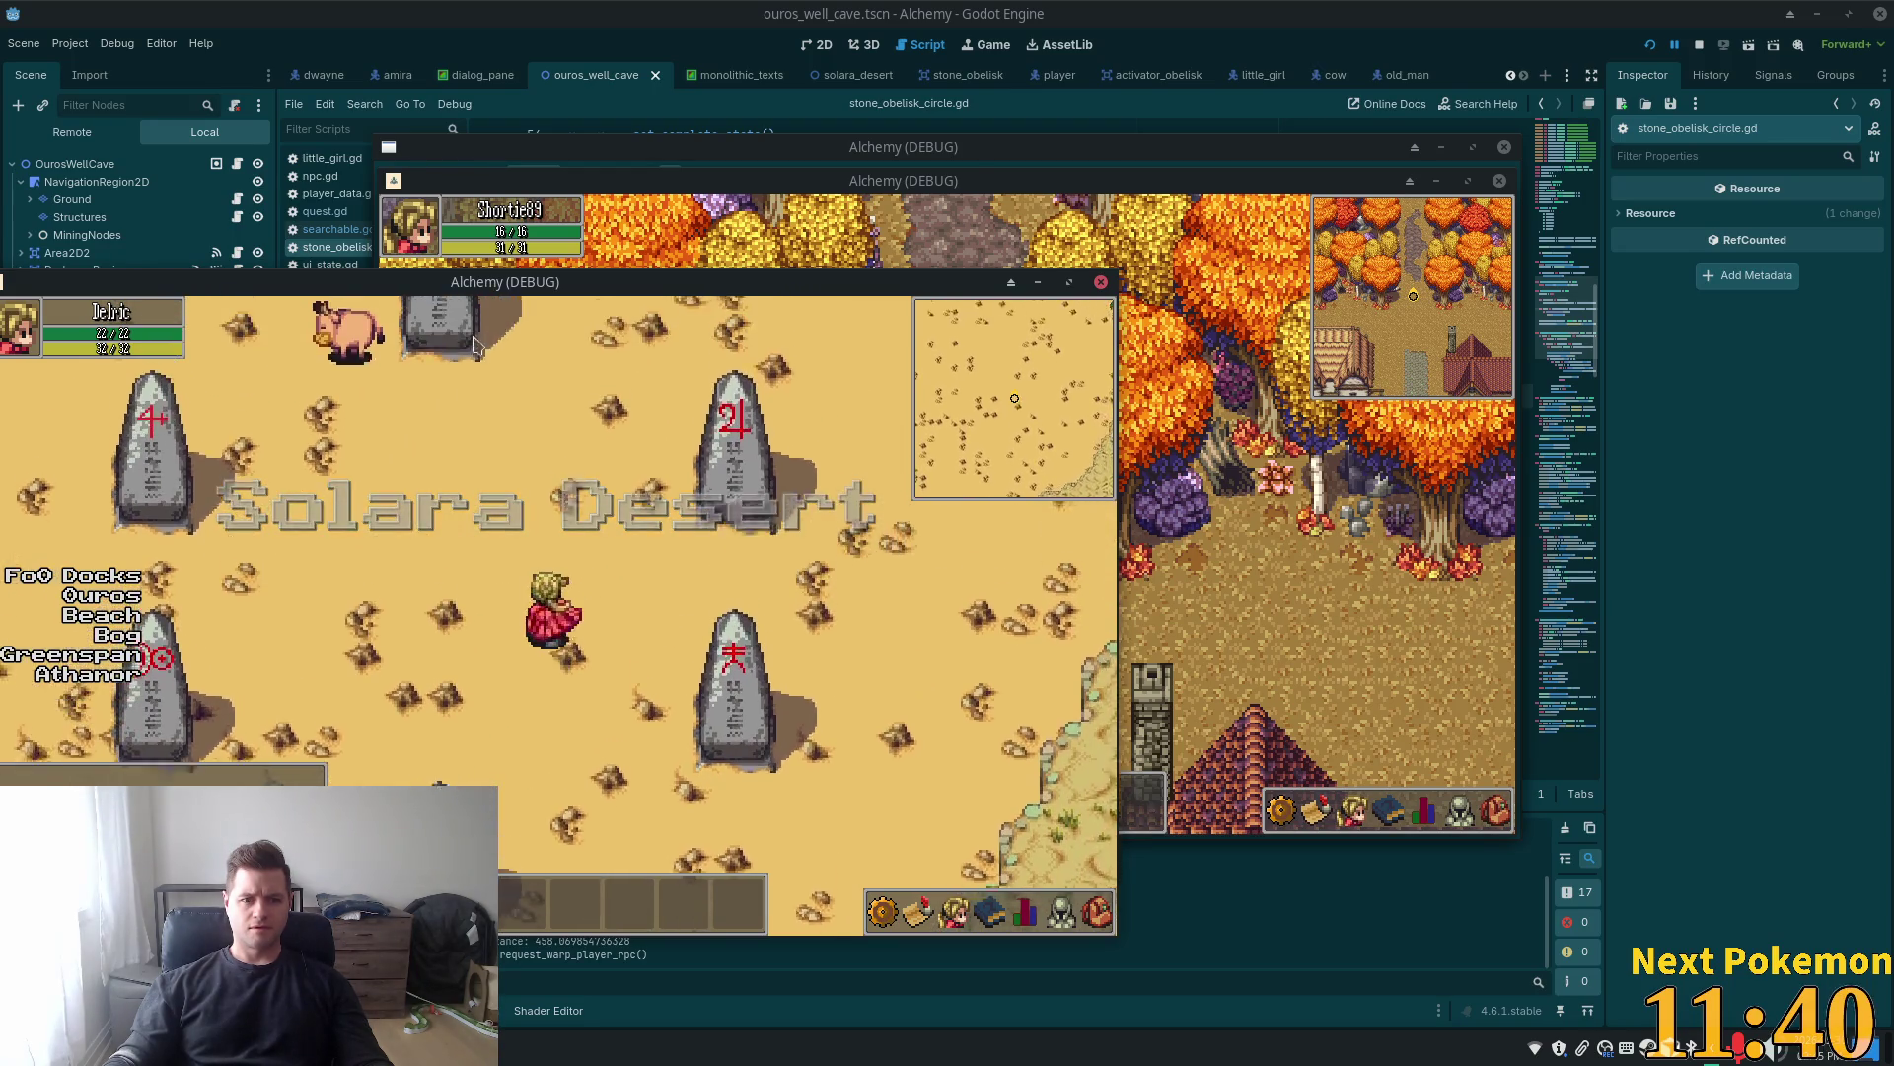
pyautogui.click(246, 365)
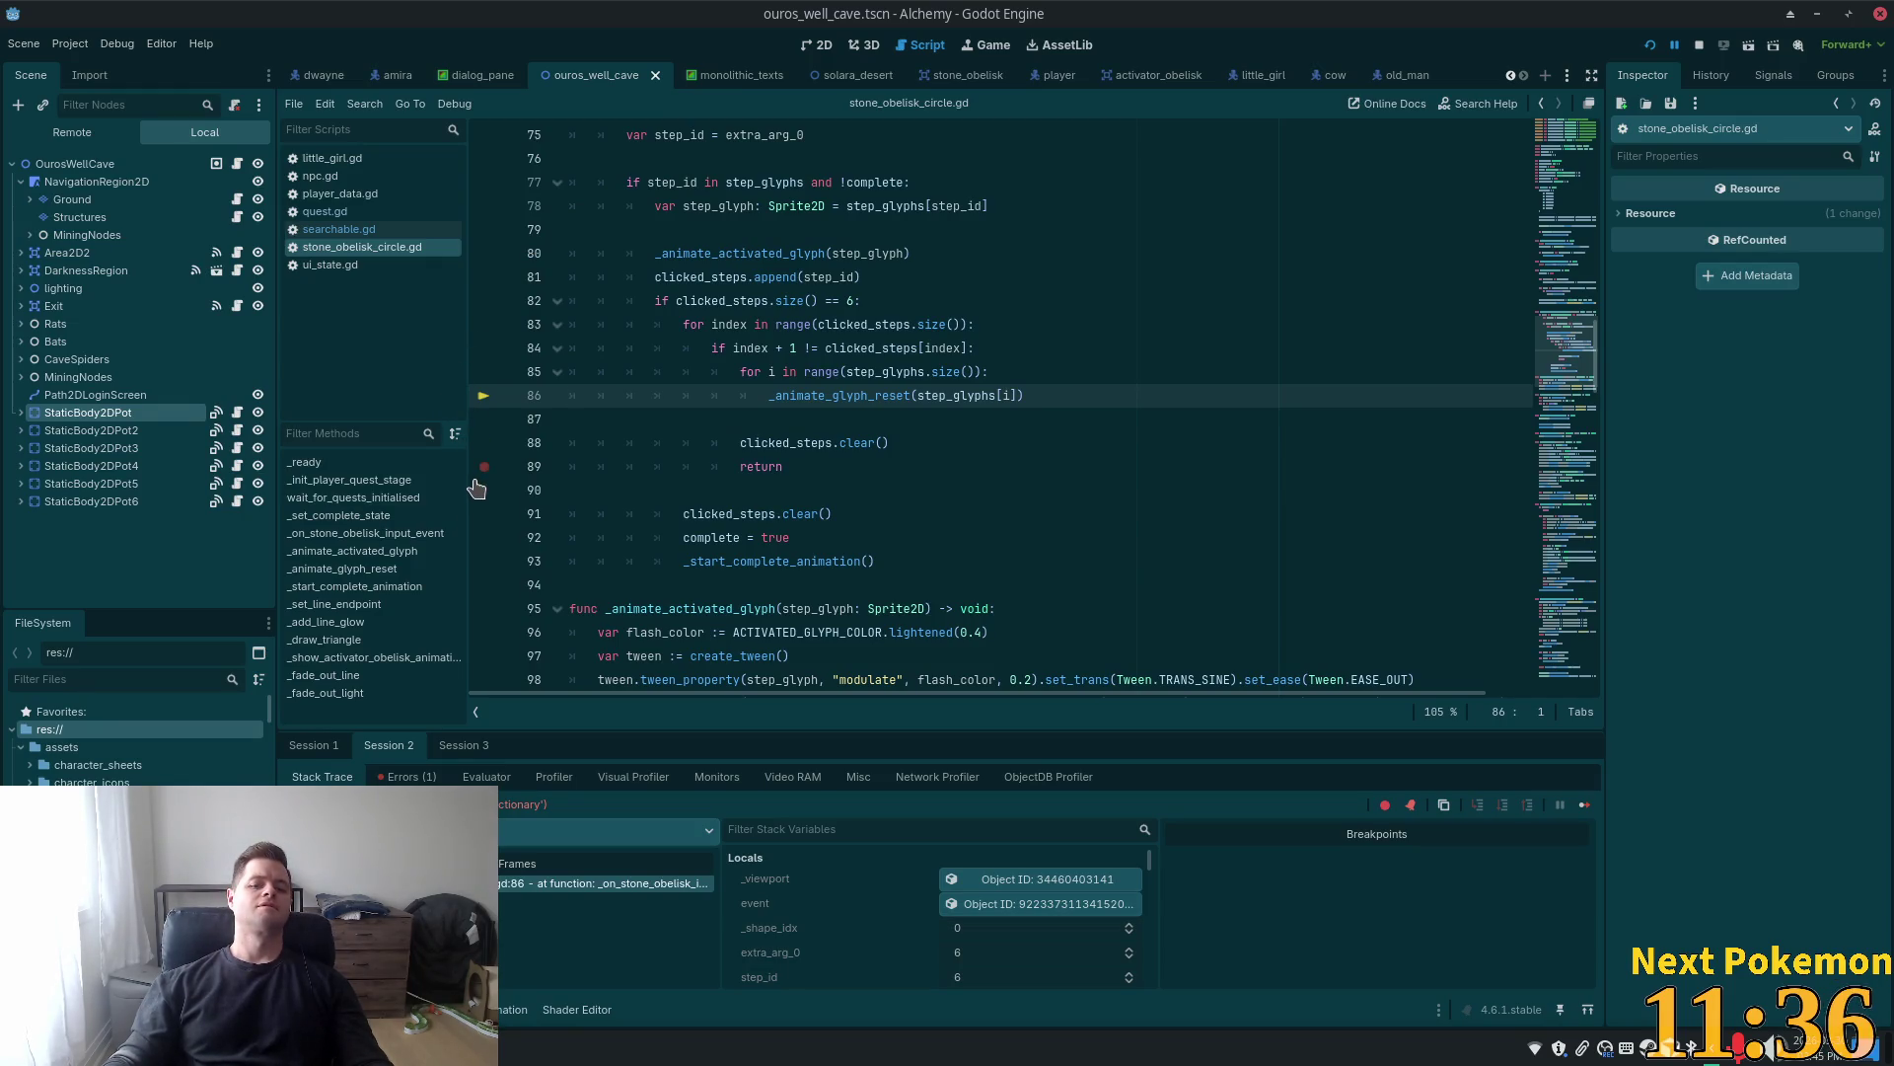
pyautogui.click(483, 491)
# Change line 86 to reset step_glyphs[i+1] and restart the game with the fix
pyautogui.click(1011, 395)
pyautogui.write('+ ')
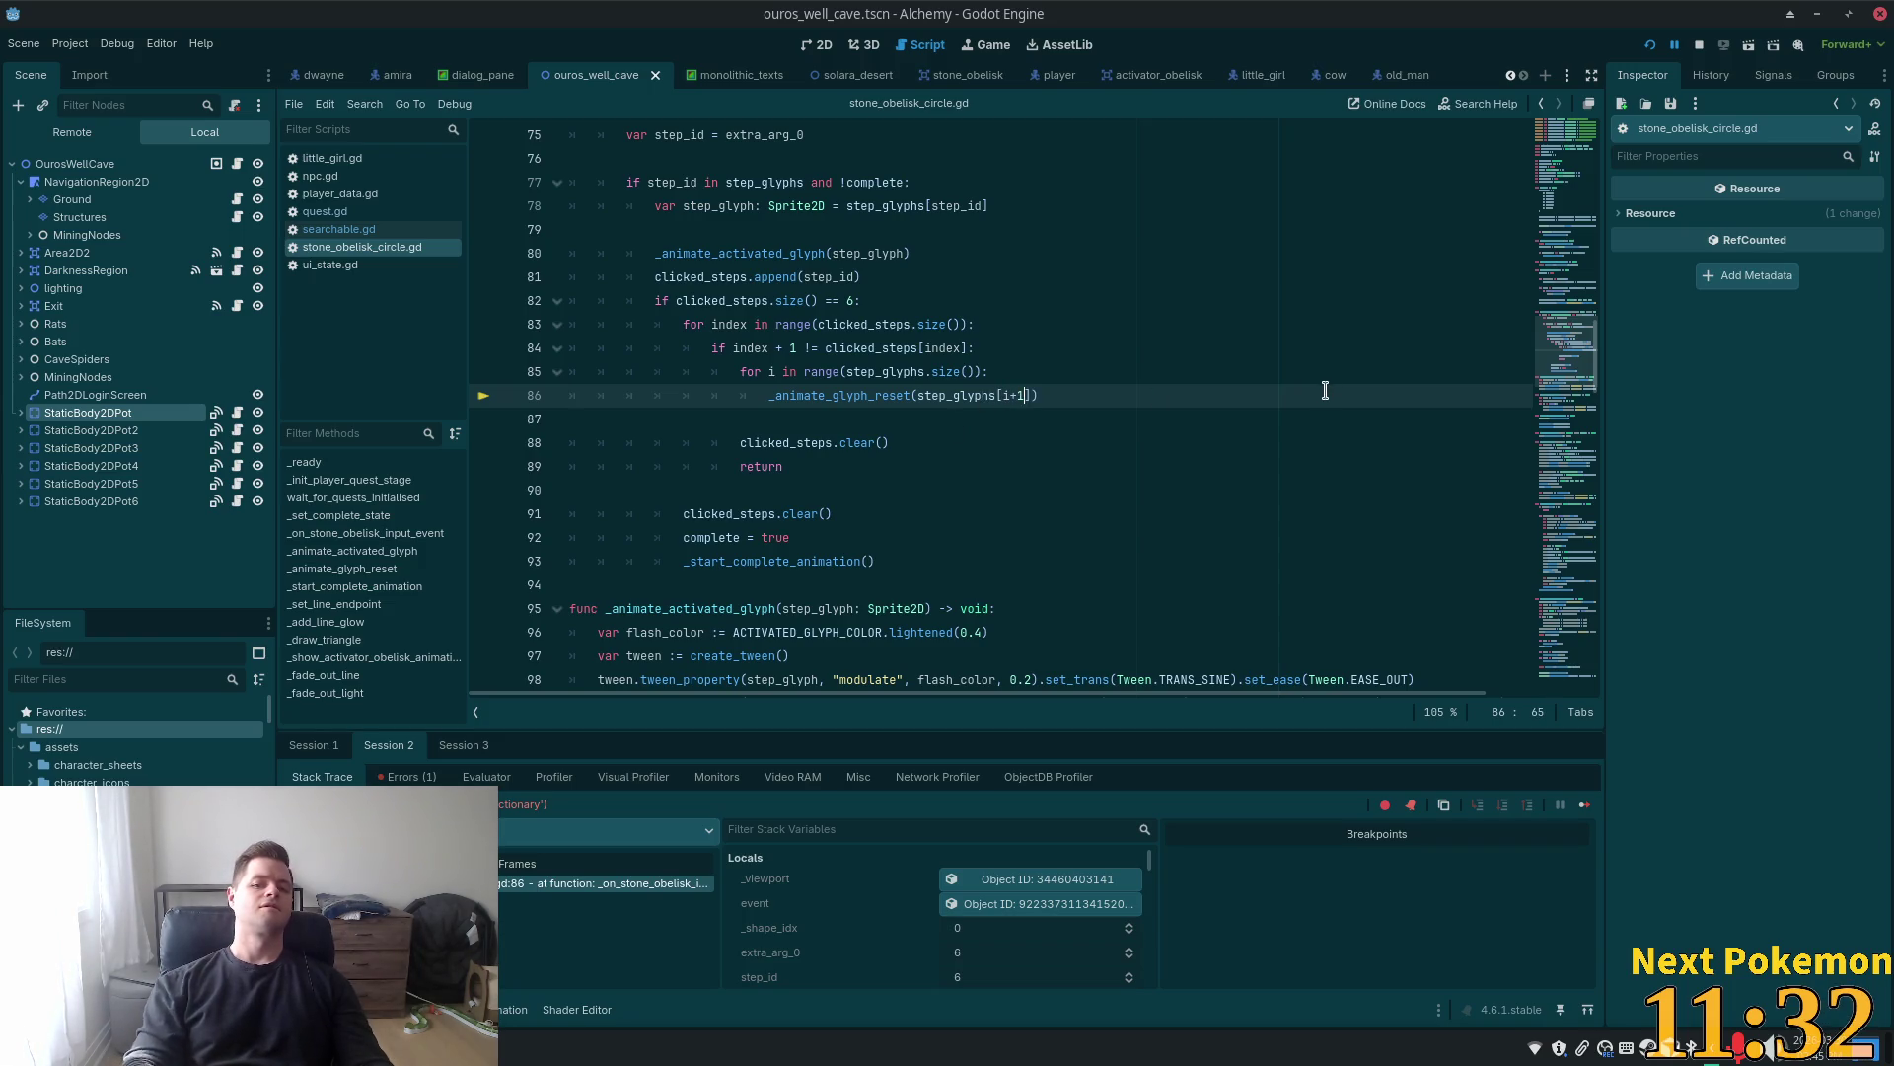
pyautogui.write('1')
pyautogui.click(1089, 347)
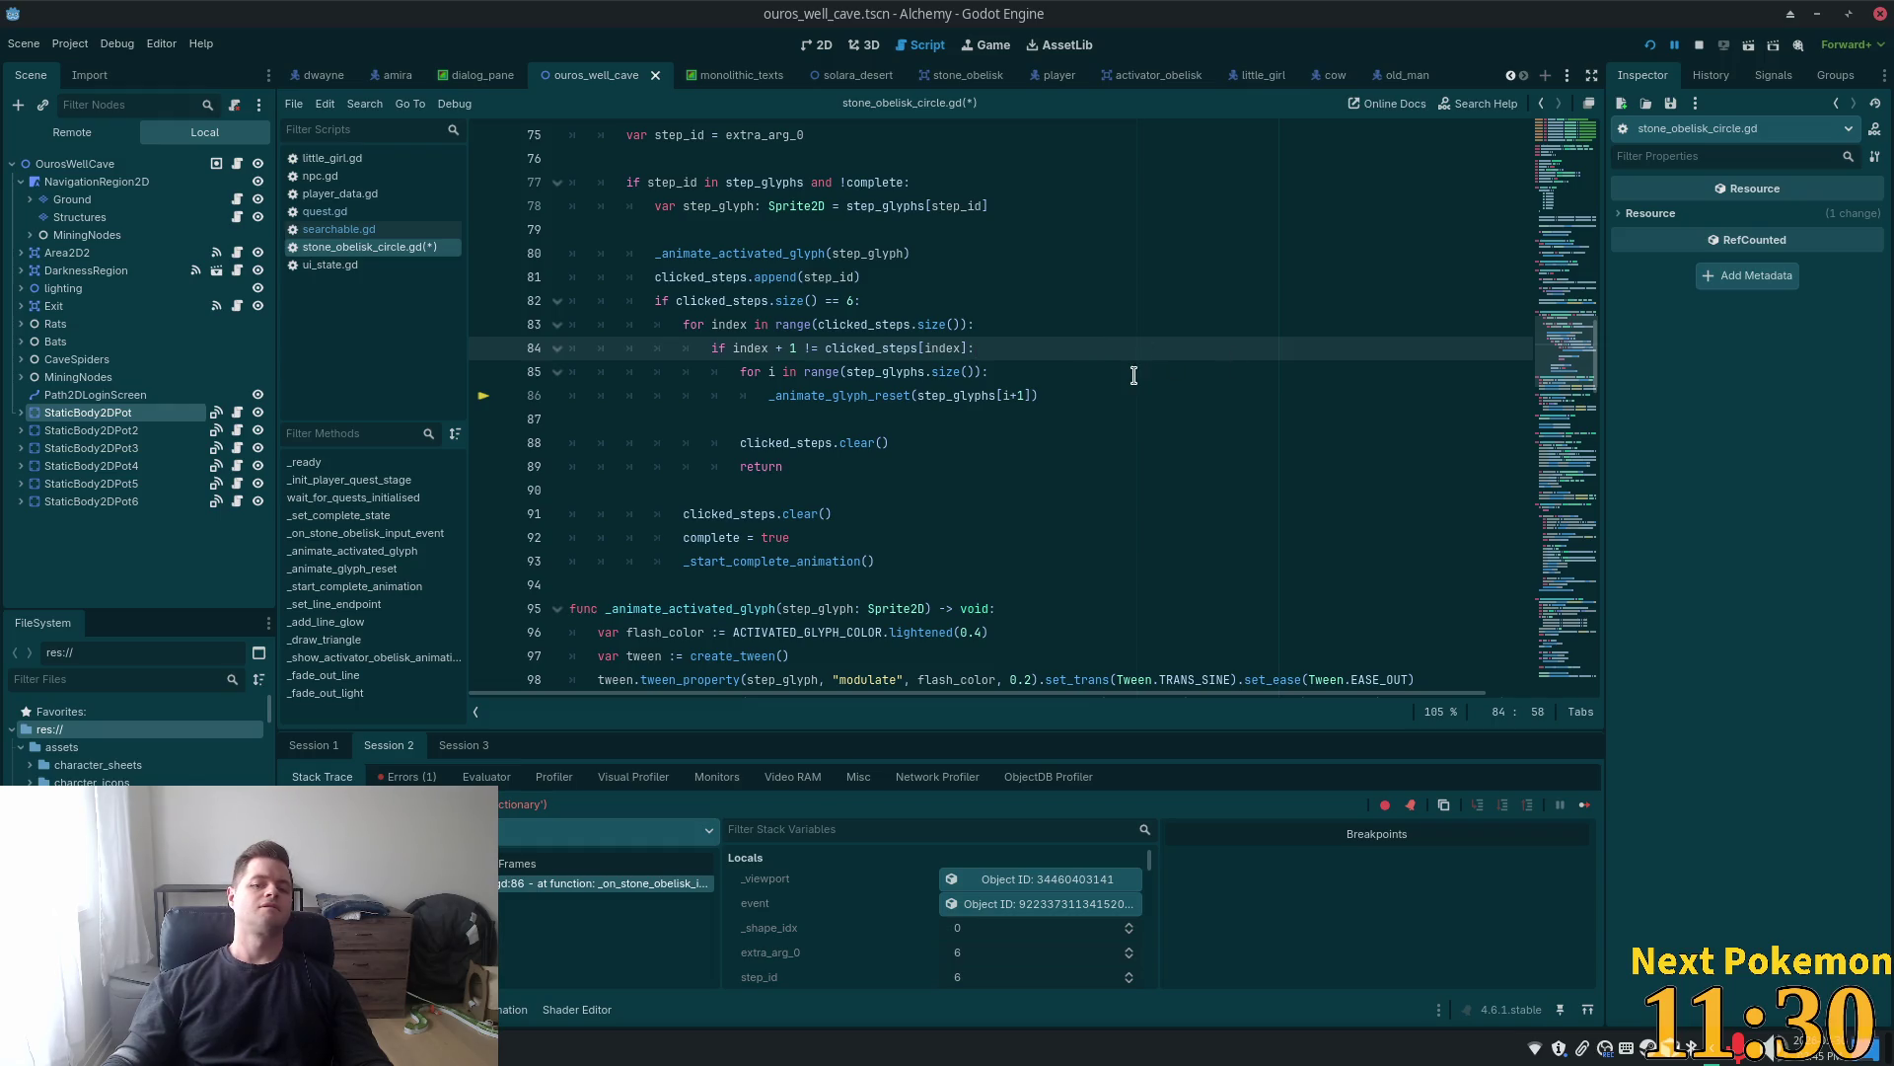
pyautogui.click(1134, 374)
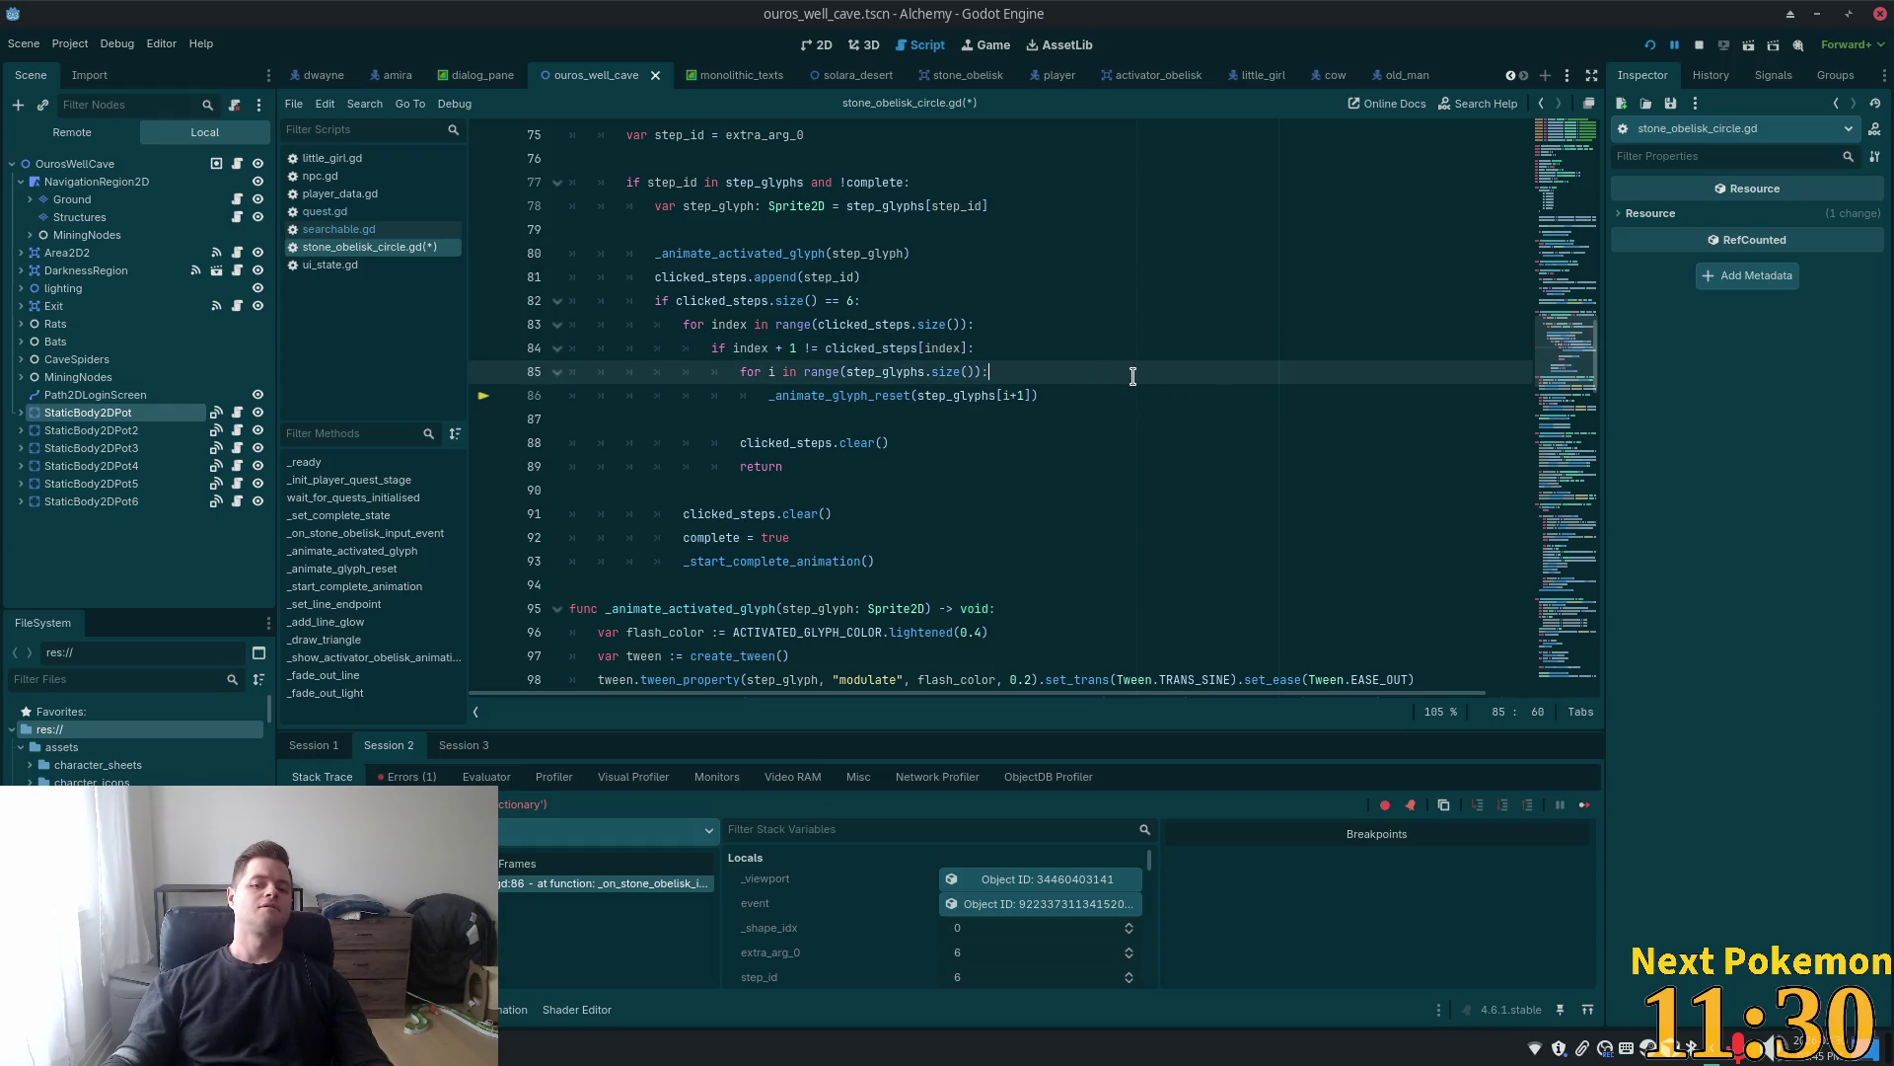
pyautogui.click(1071, 397)
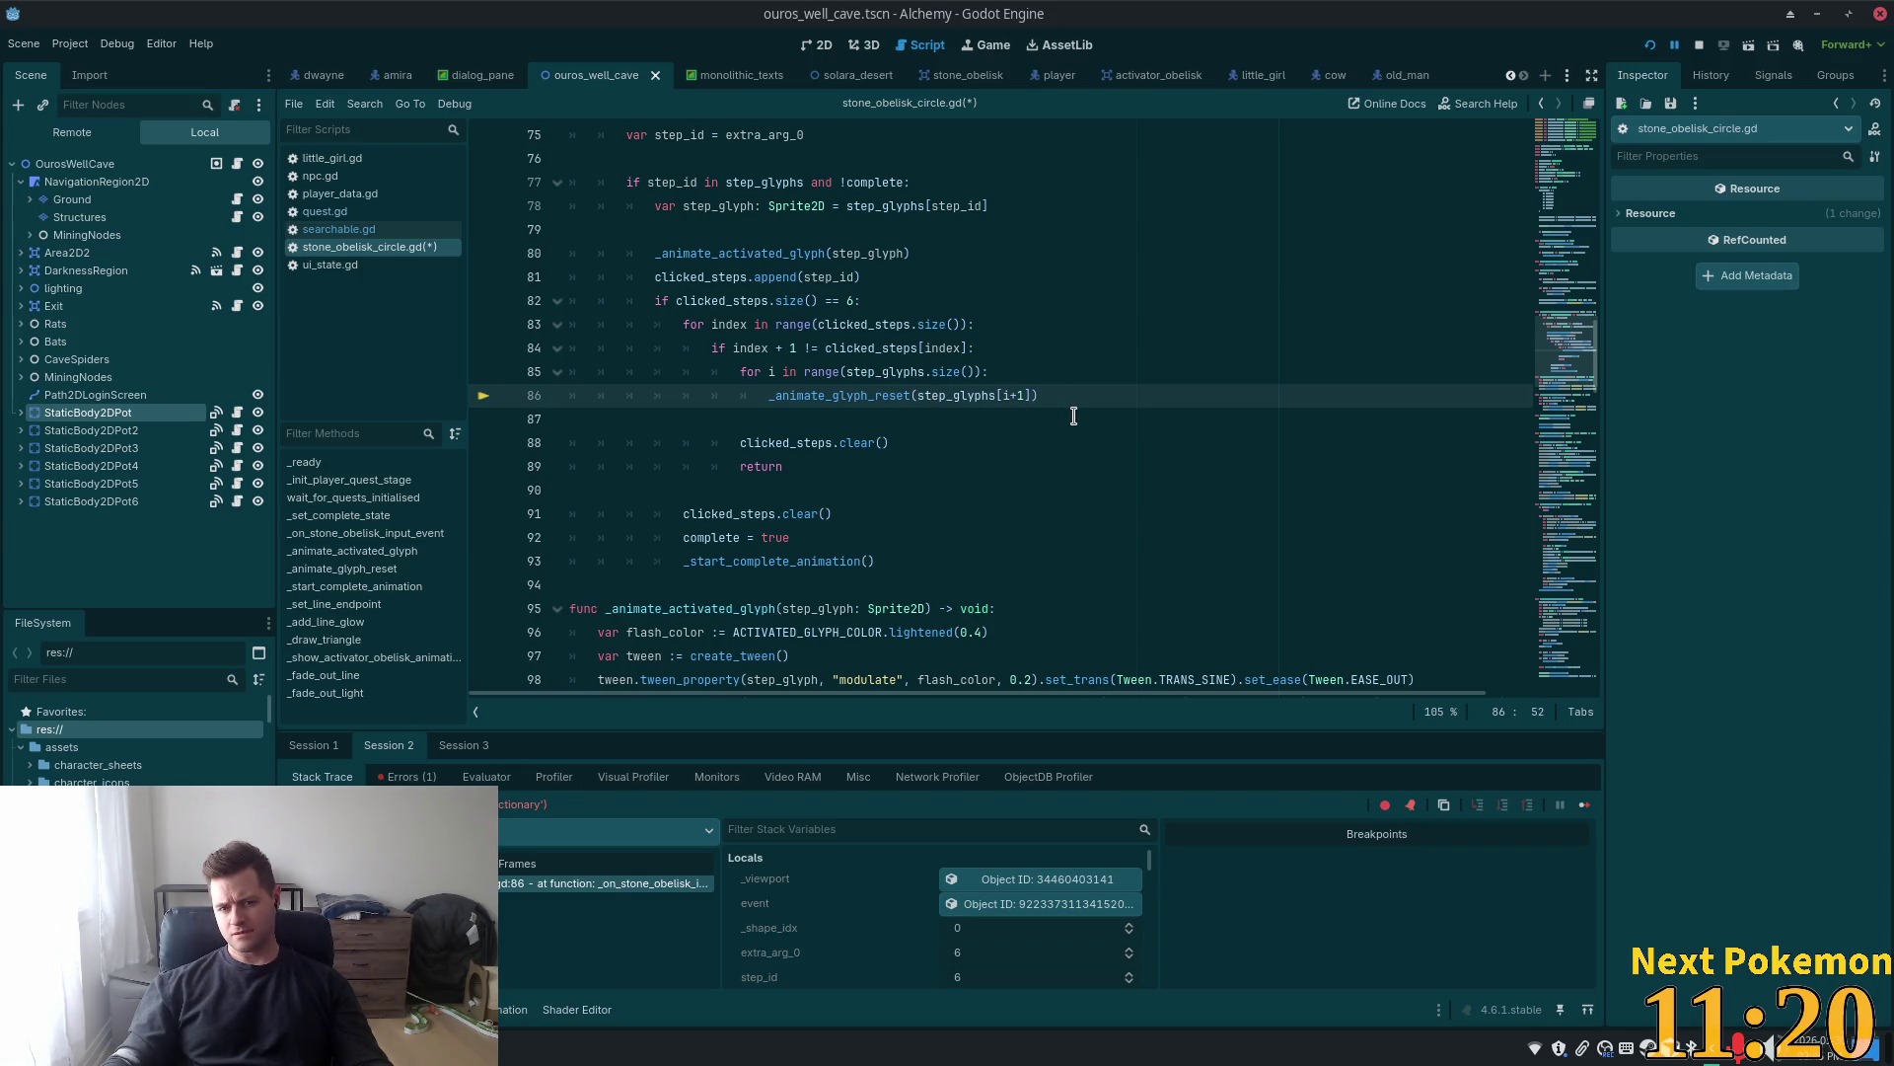
pyautogui.click(1649, 45)
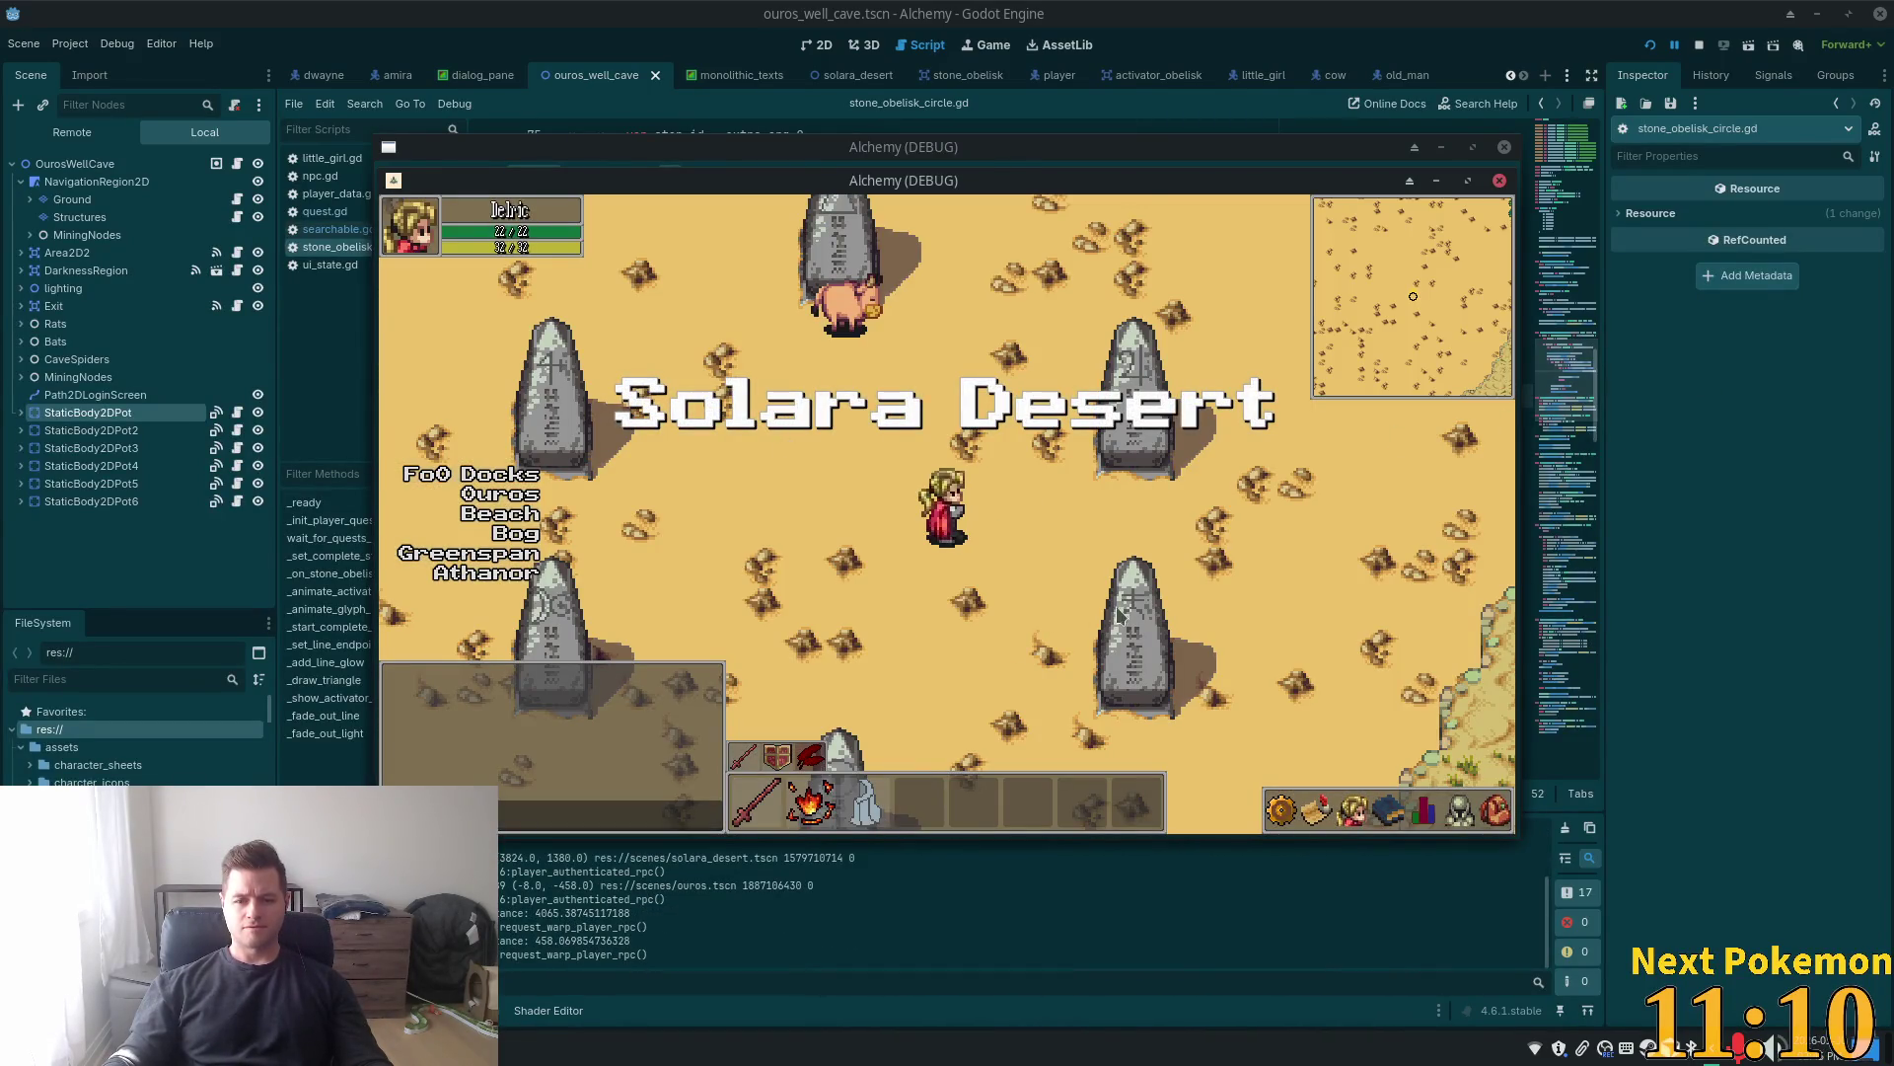
# Walk the player among the obelisks and light the bottom obelisk's circle glyph
pyautogui.press('Down')
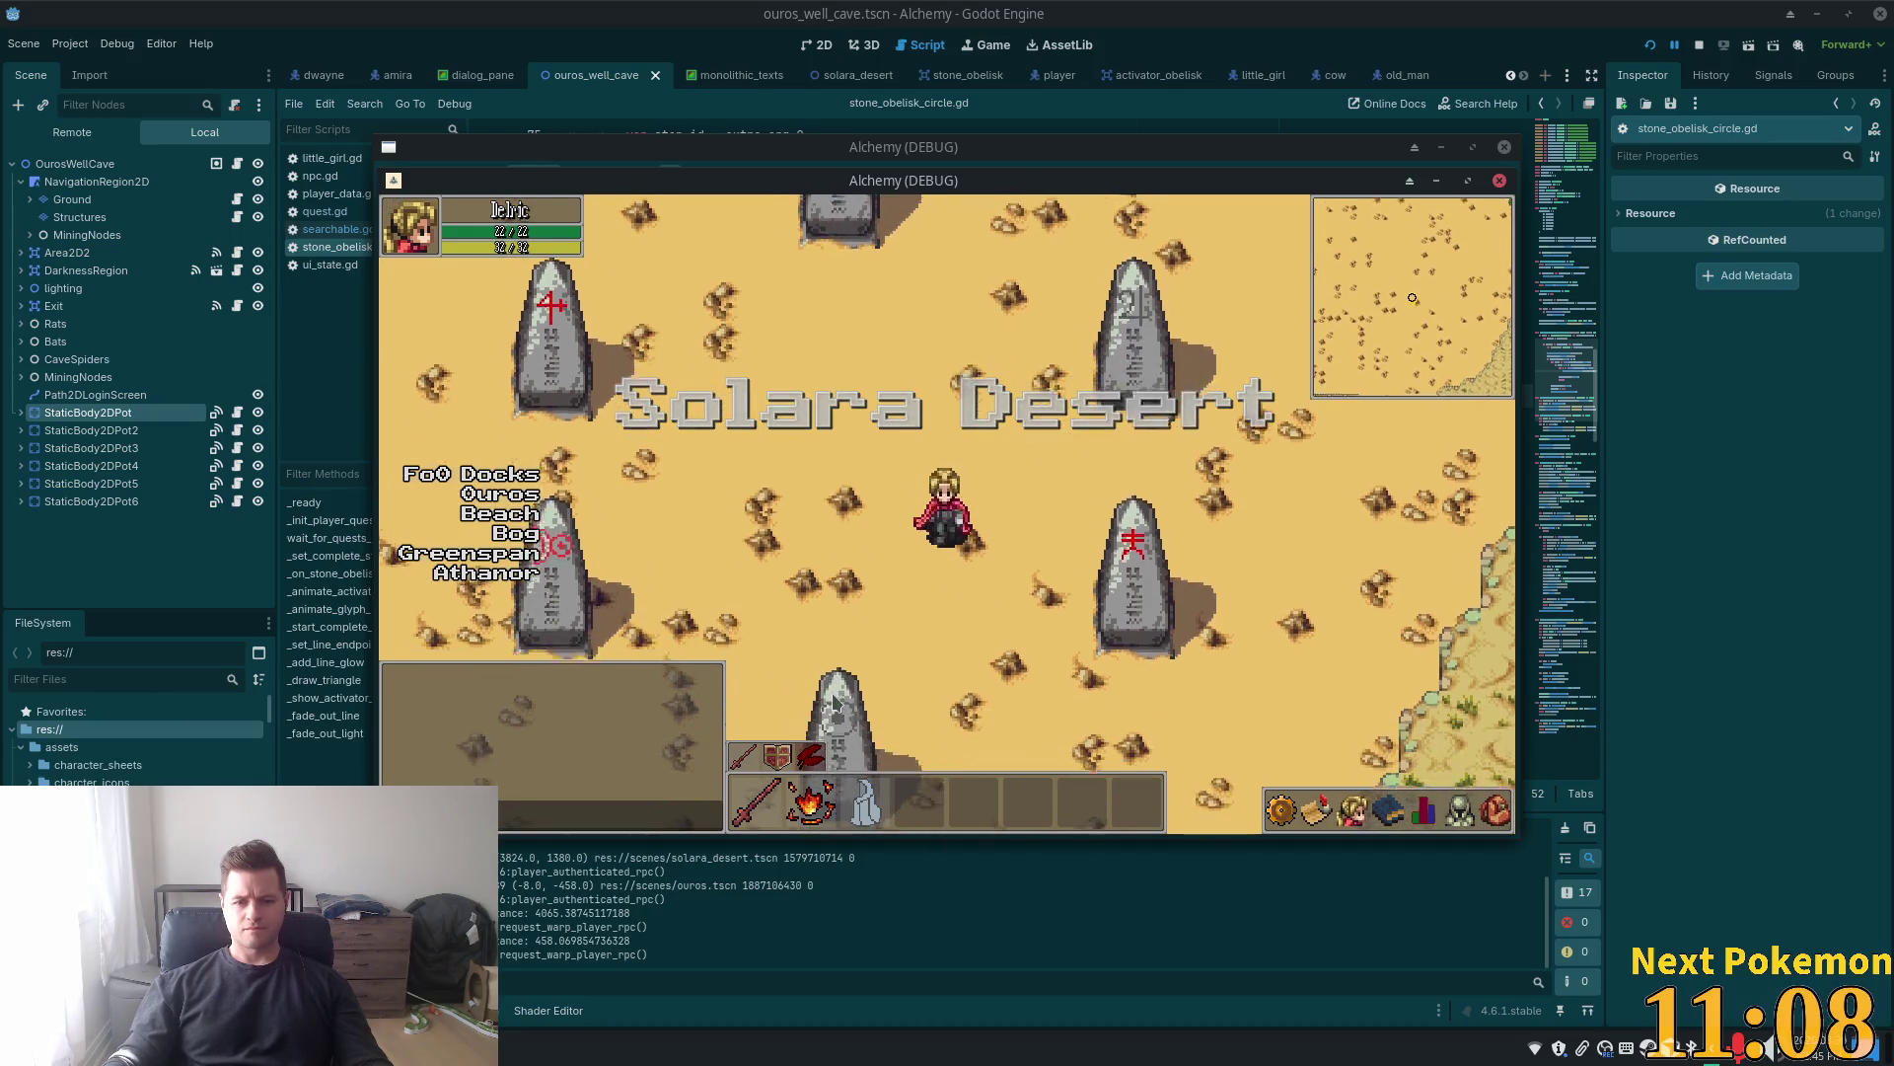
pyautogui.press('Up')
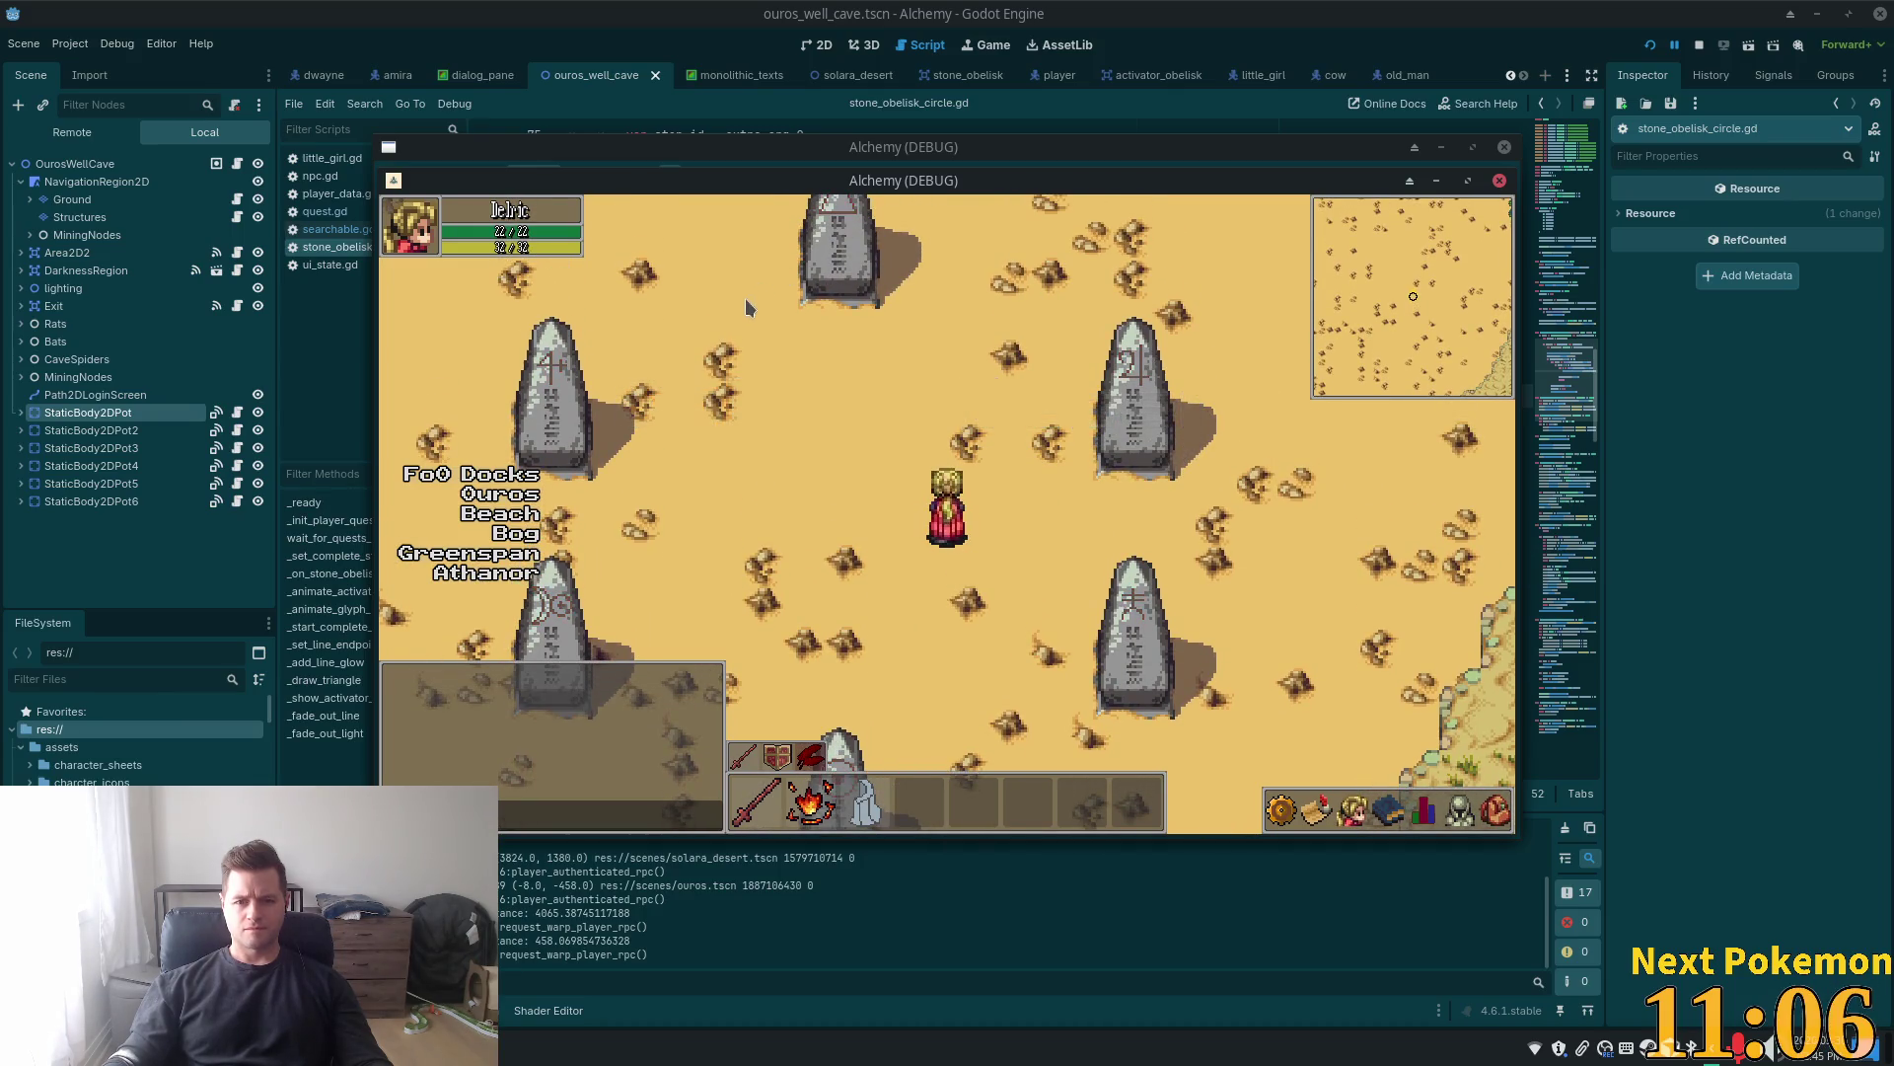
pyautogui.press('Down')
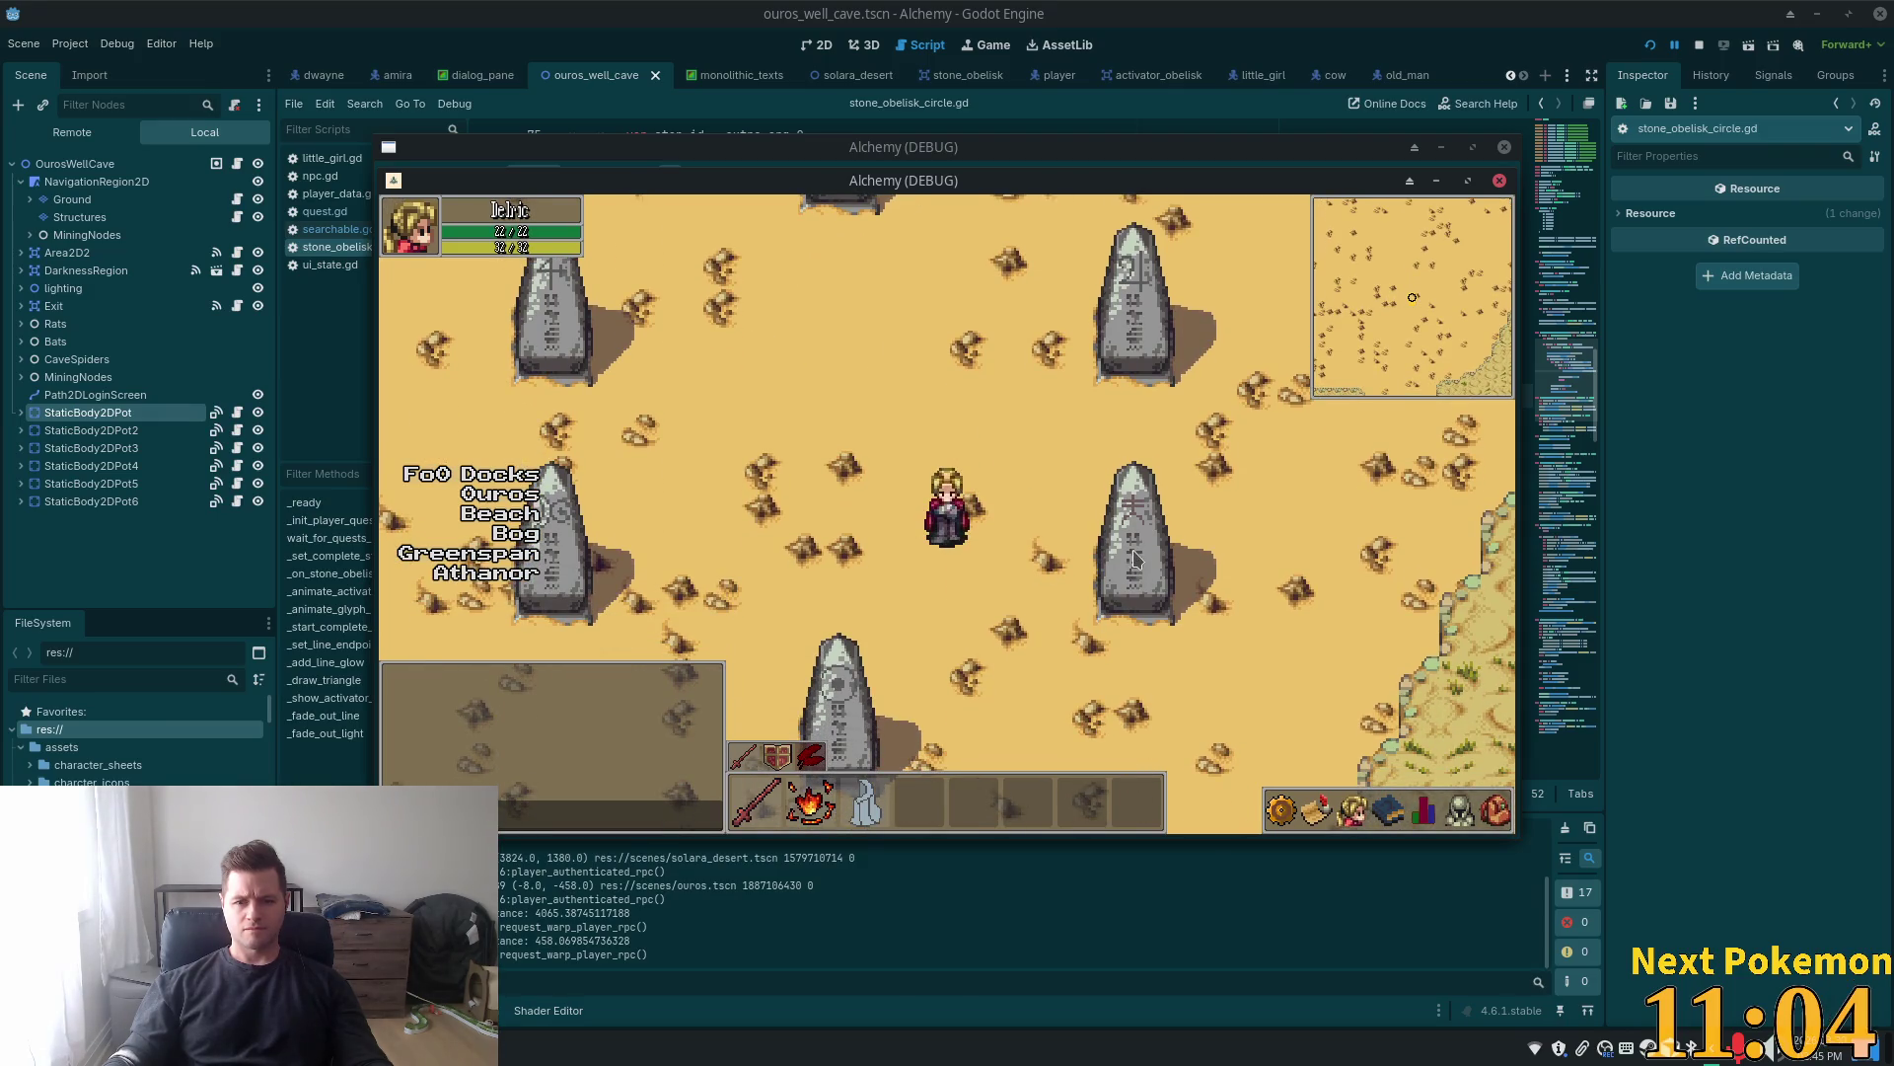
pyautogui.click(834, 683)
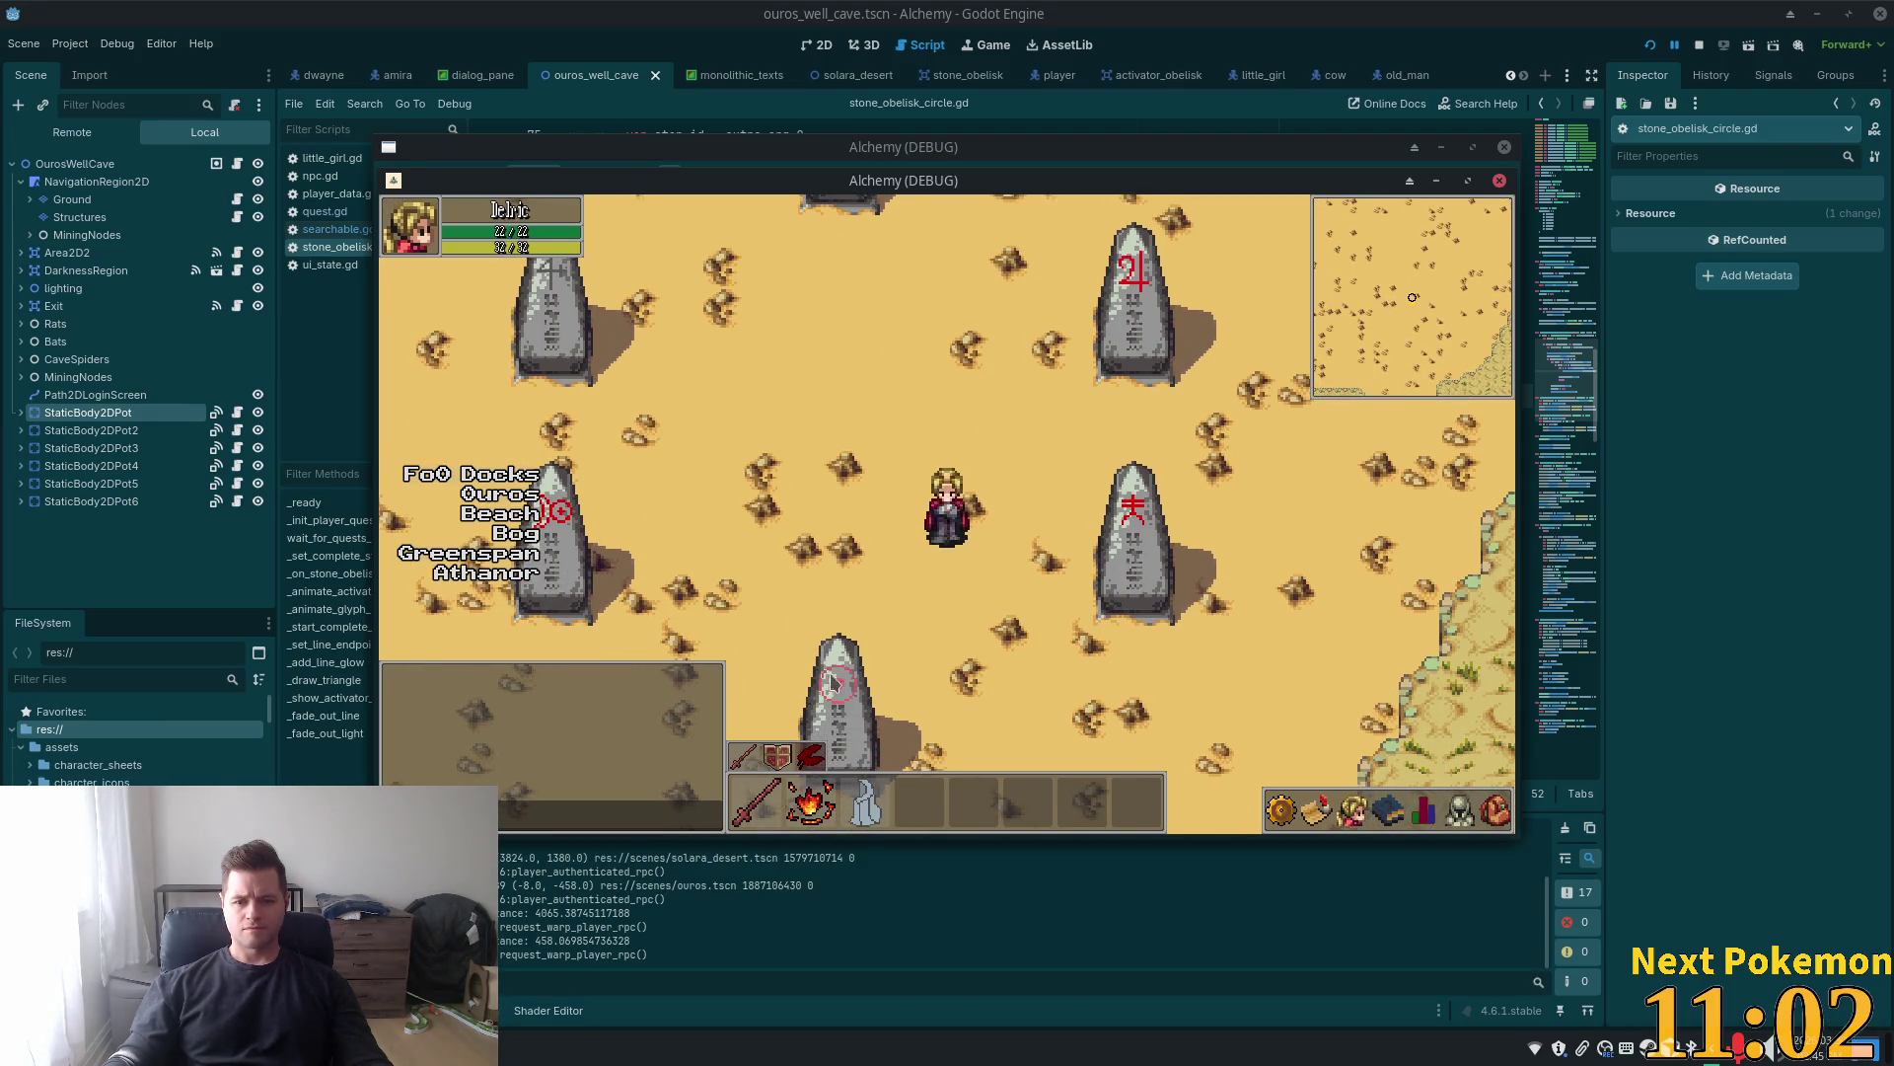
pyautogui.press('Up')
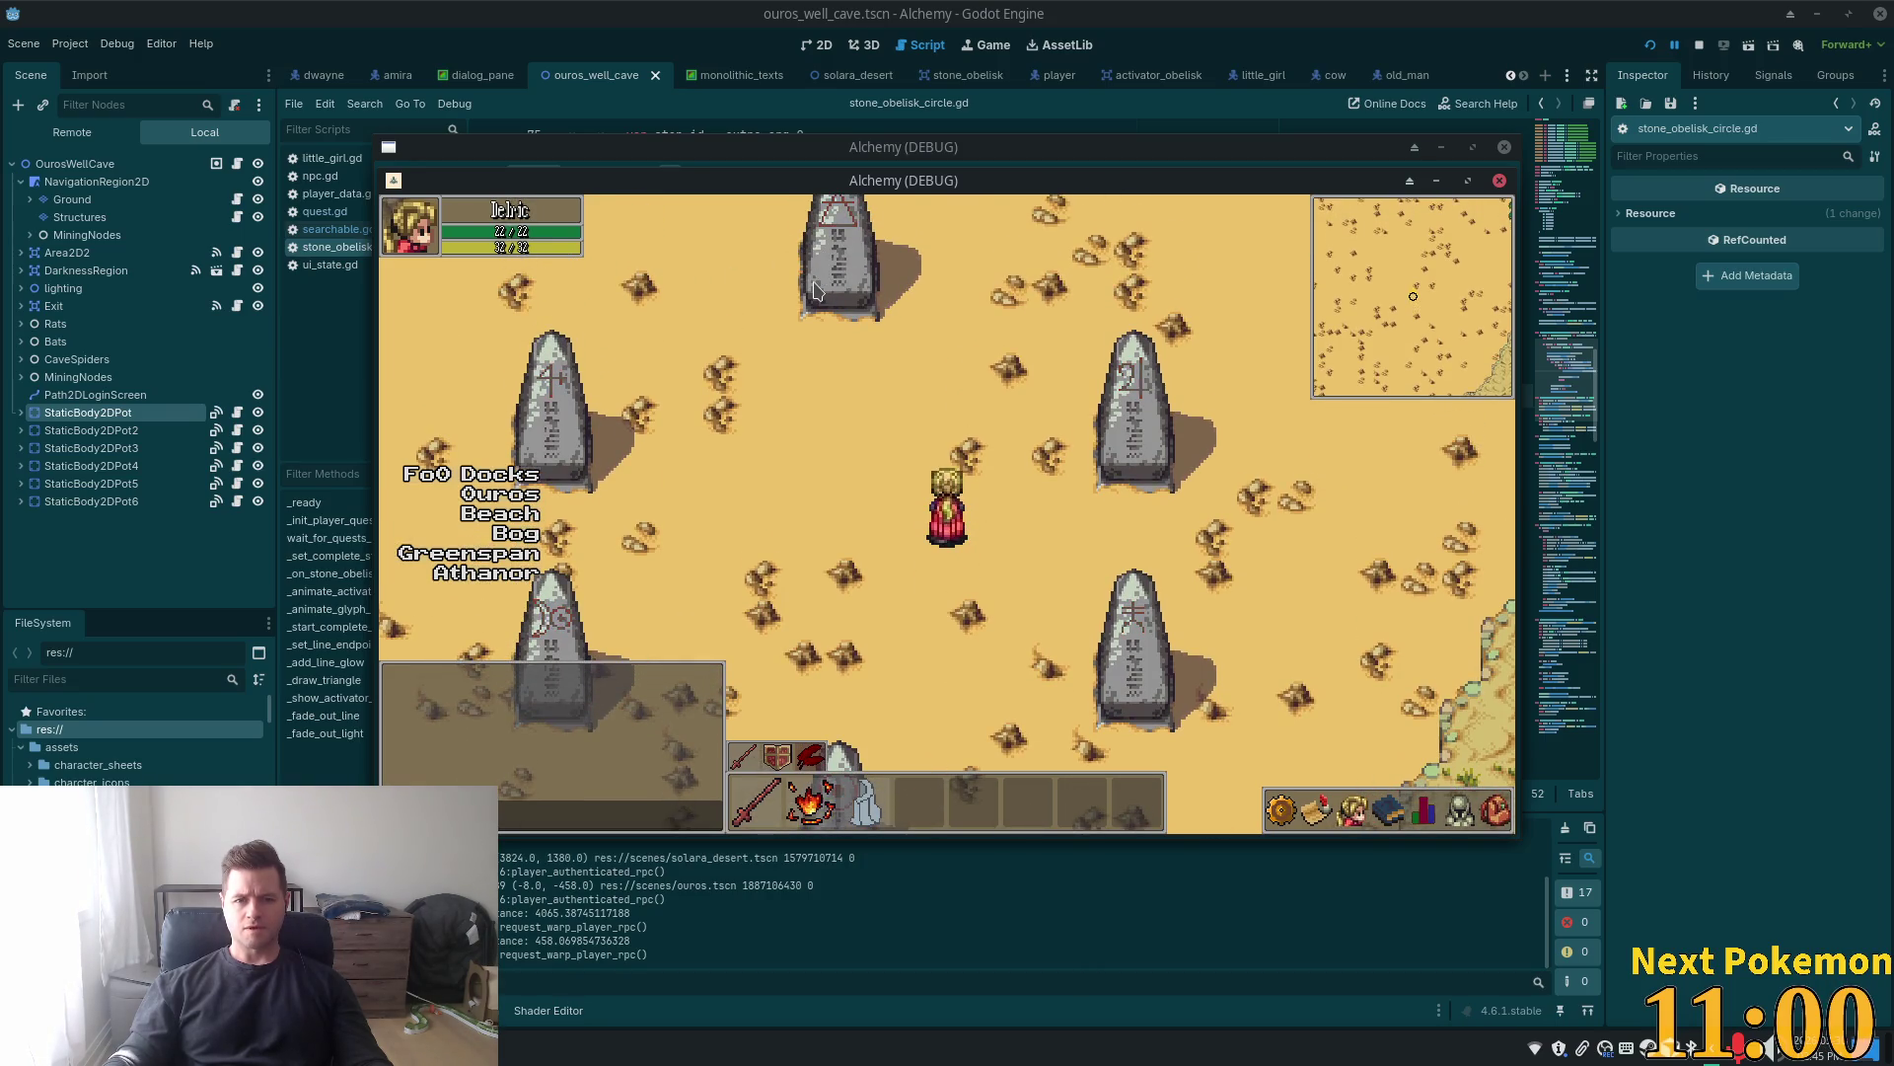
pyautogui.press('Down')
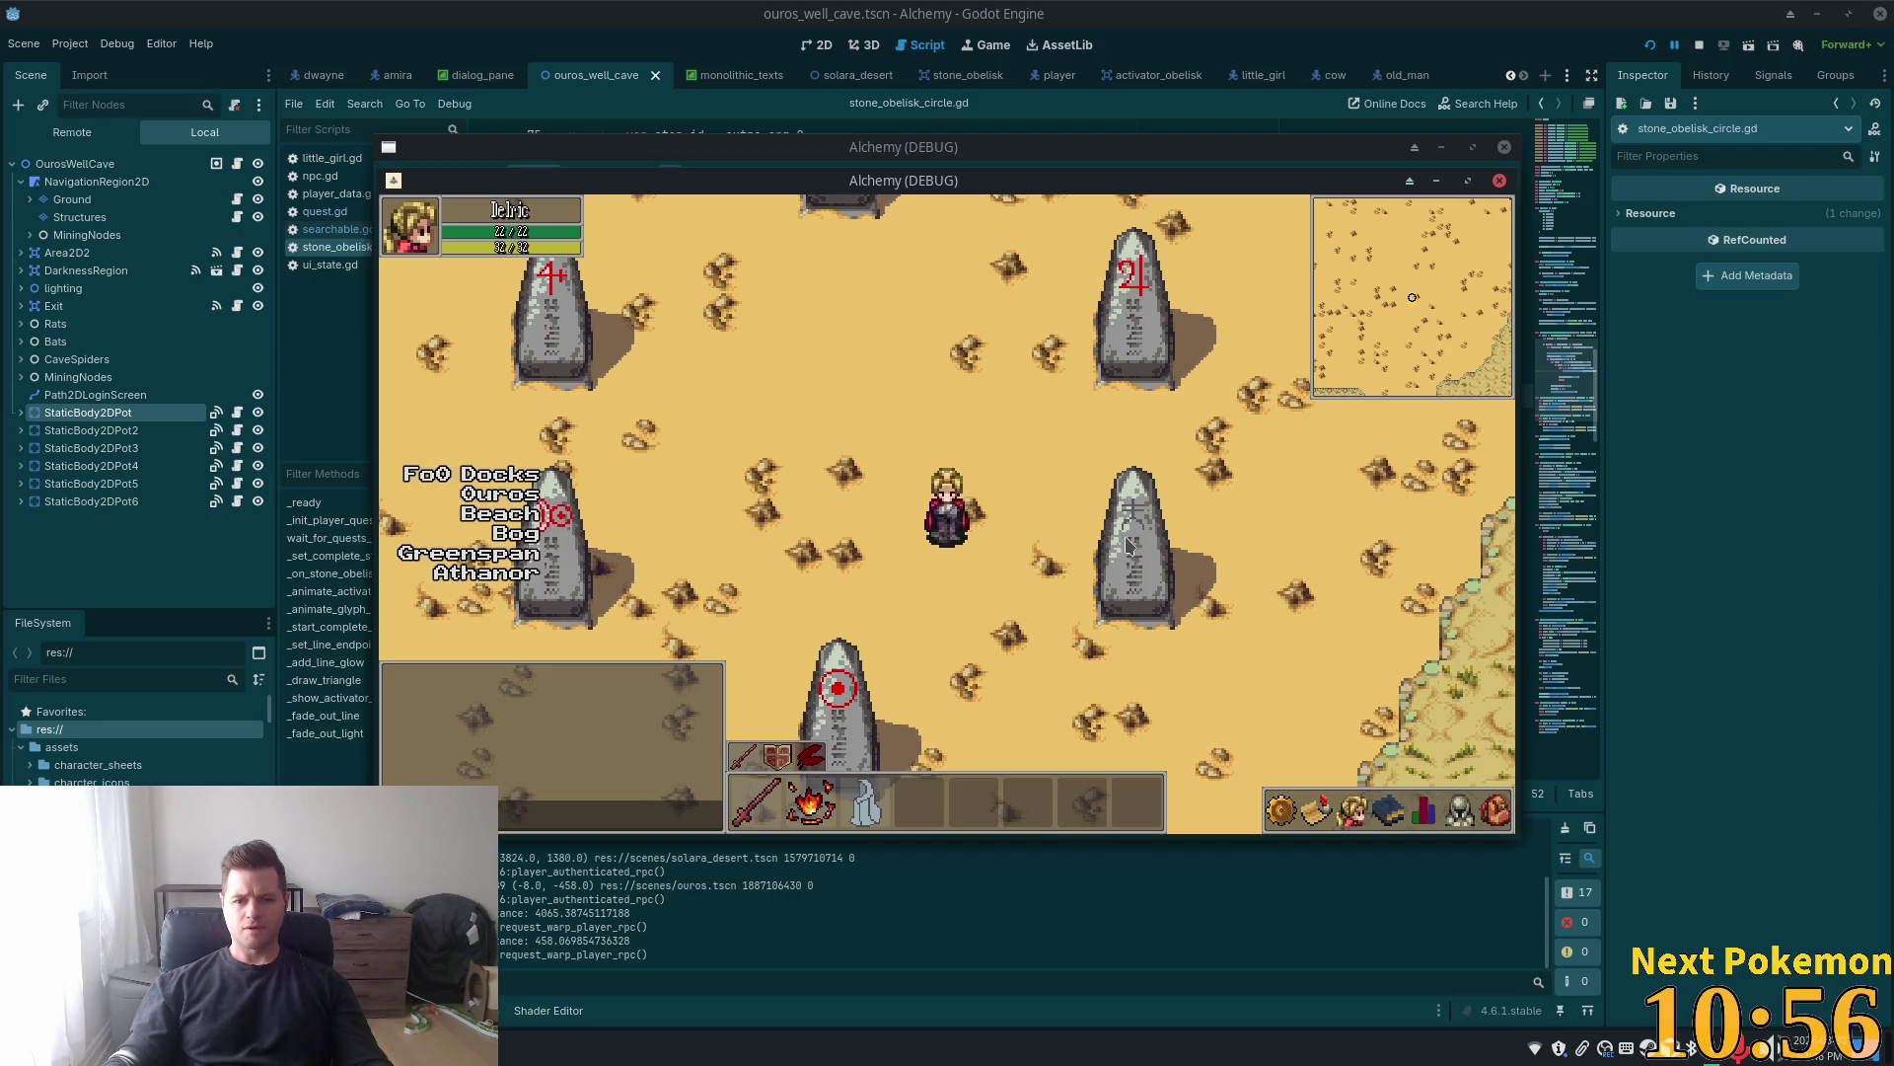
pyautogui.press('Up')
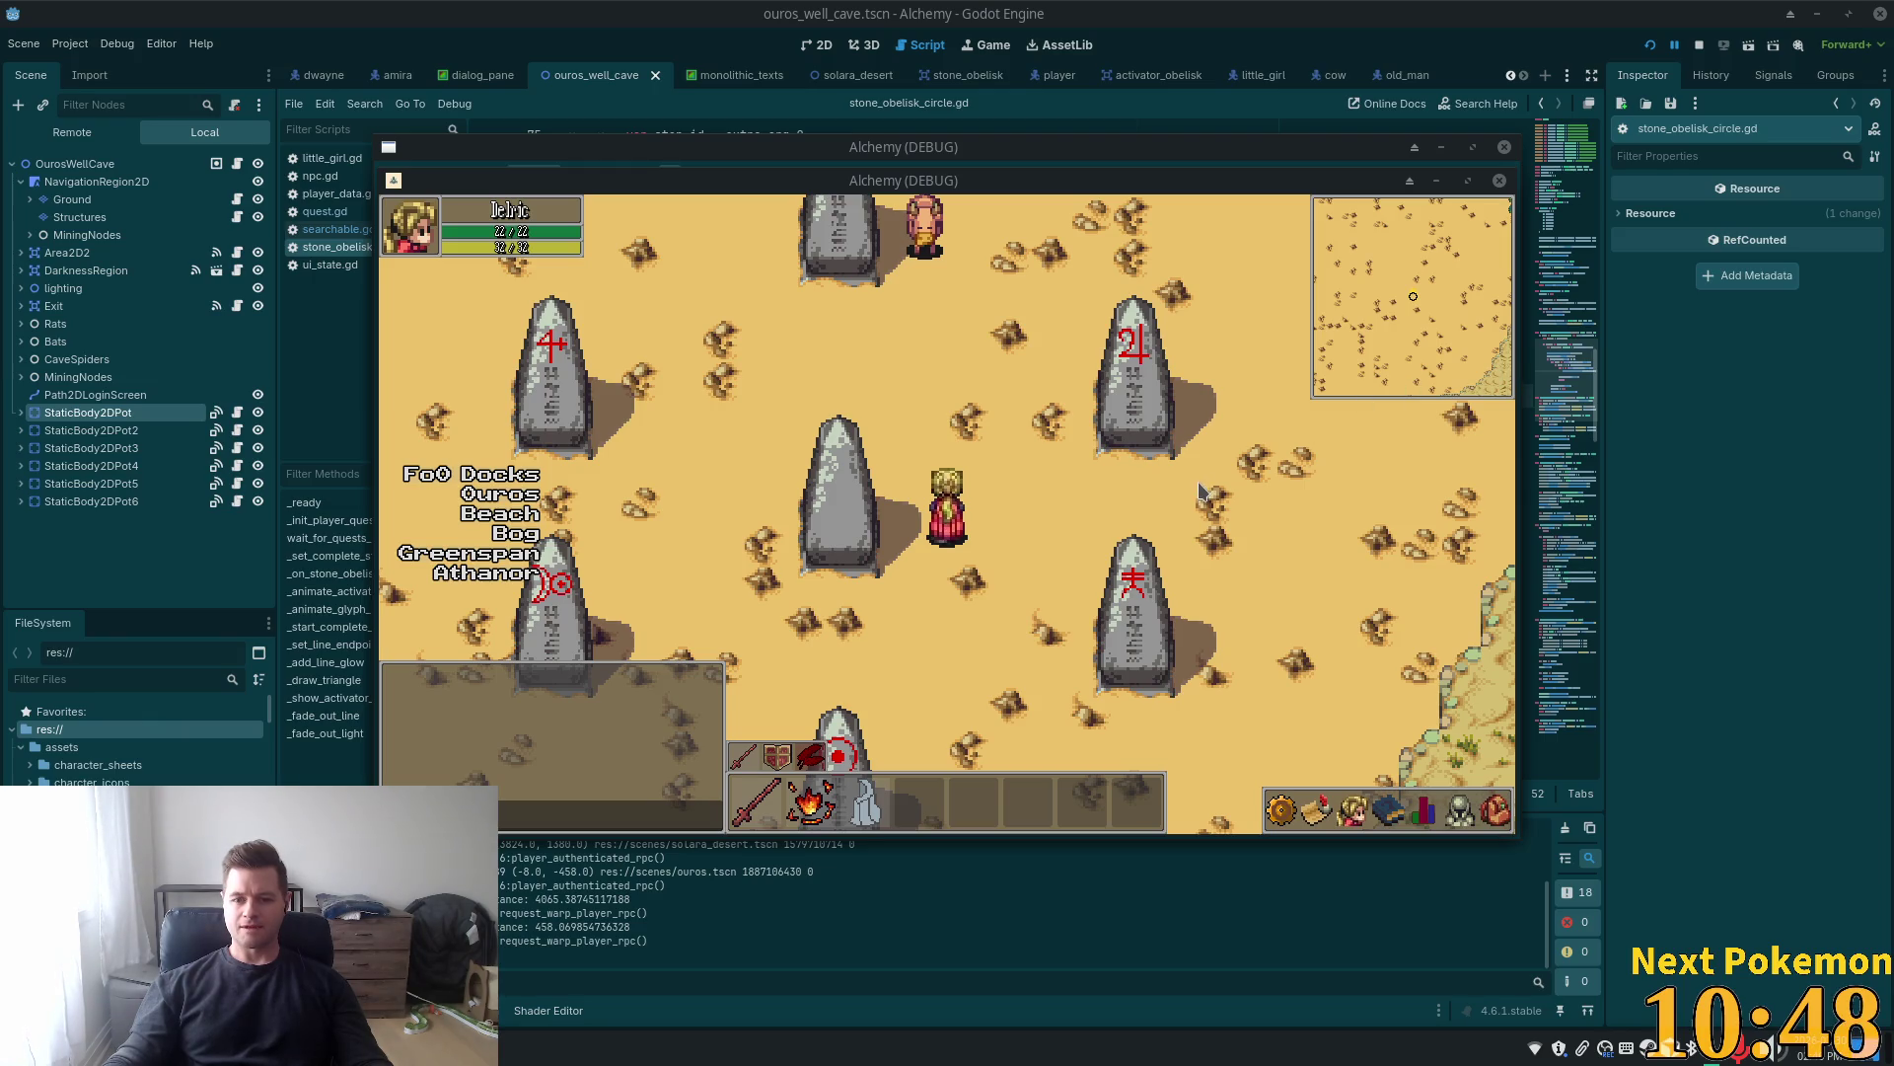
pyautogui.press('Down')
pyautogui.press('Right')
pyautogui.press('Down')
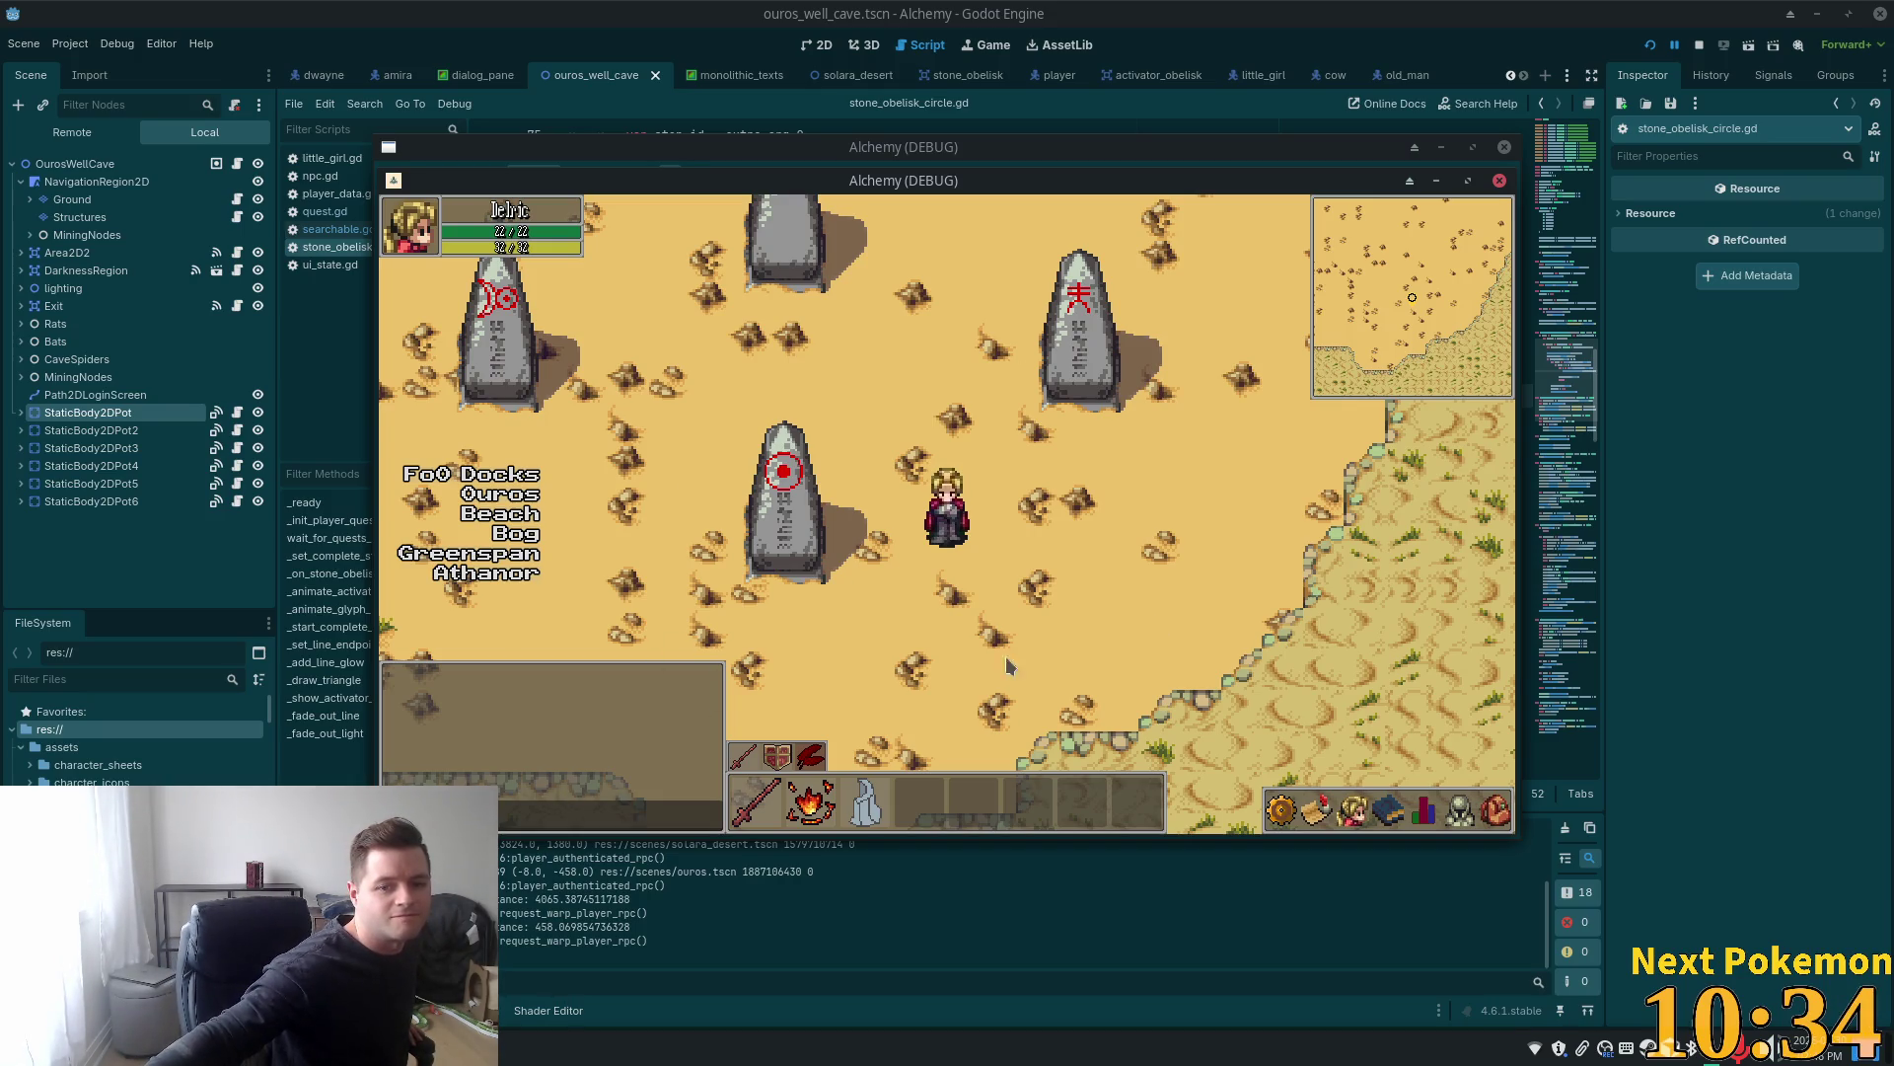
# Open and close the in-game menu with Escape
pyautogui.press('Escape')
pyautogui.press('Escape')
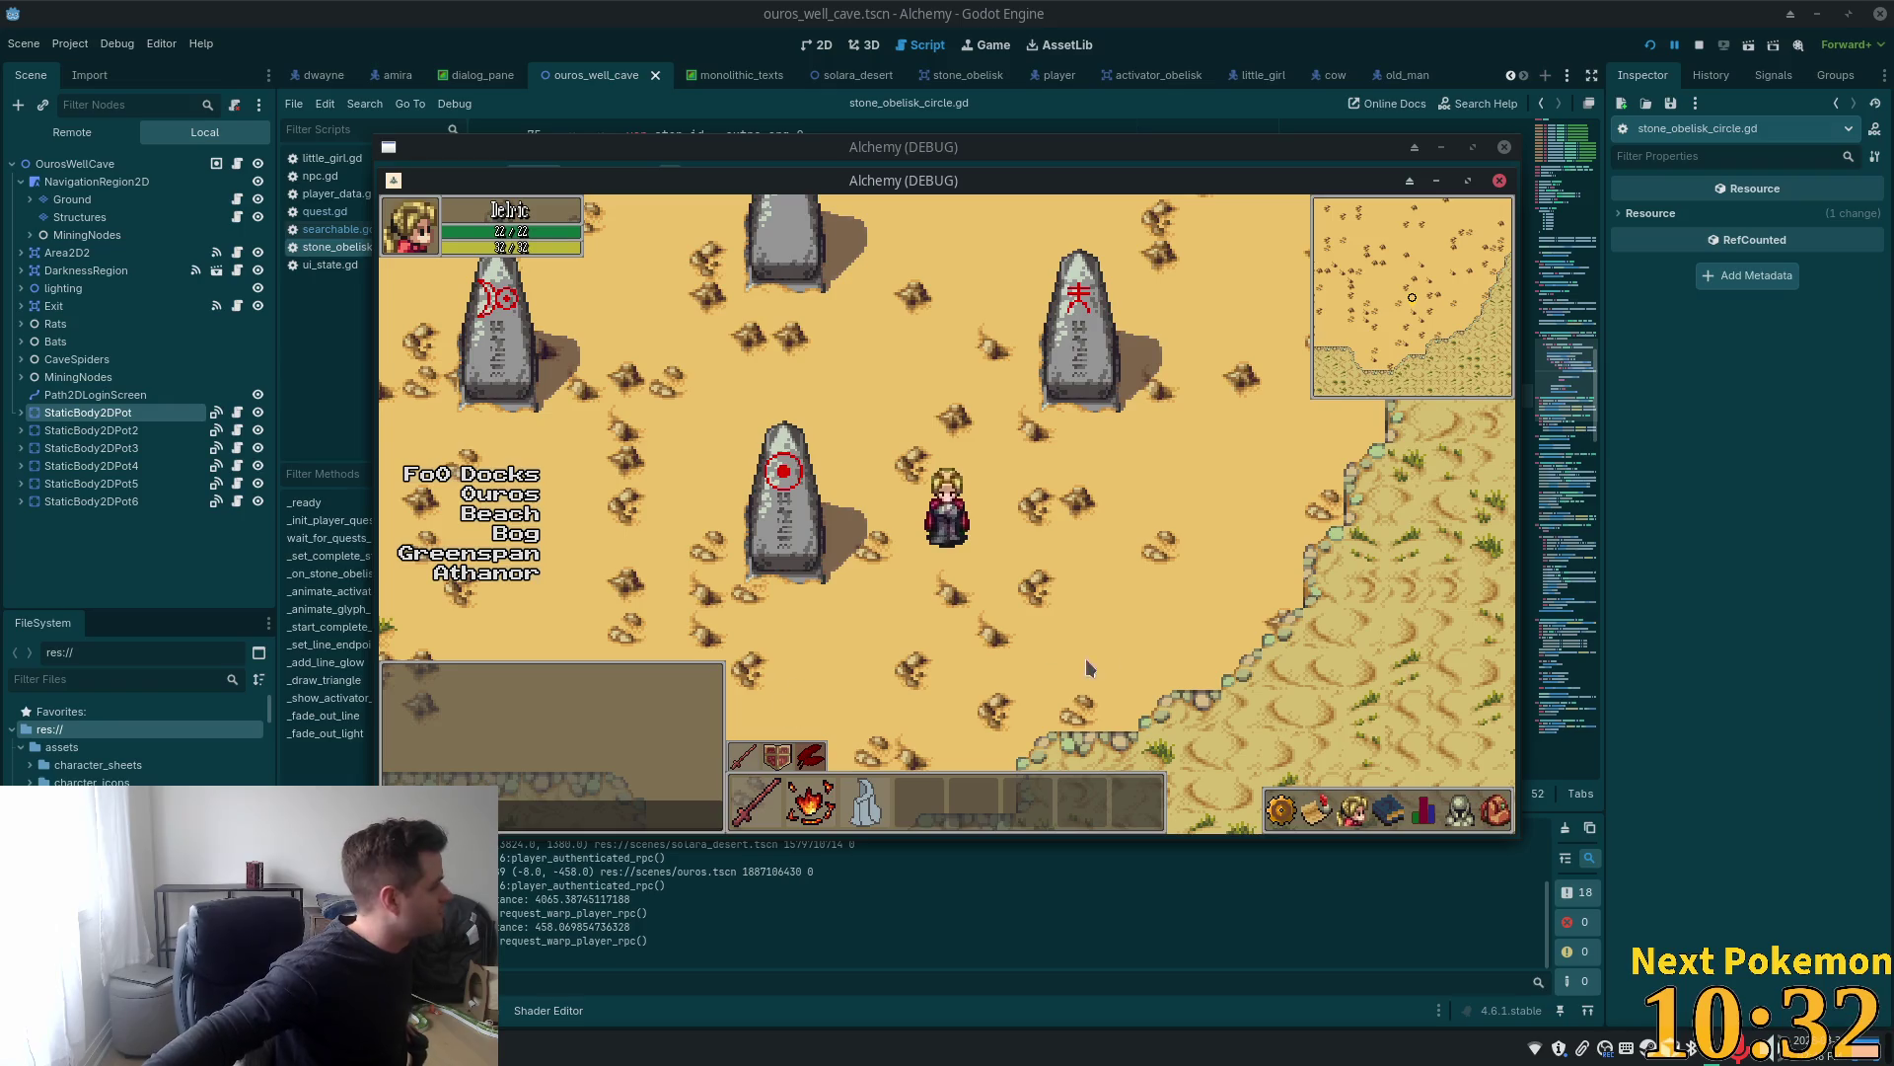
pyautogui.press('Escape')
pyautogui.press('Escape')
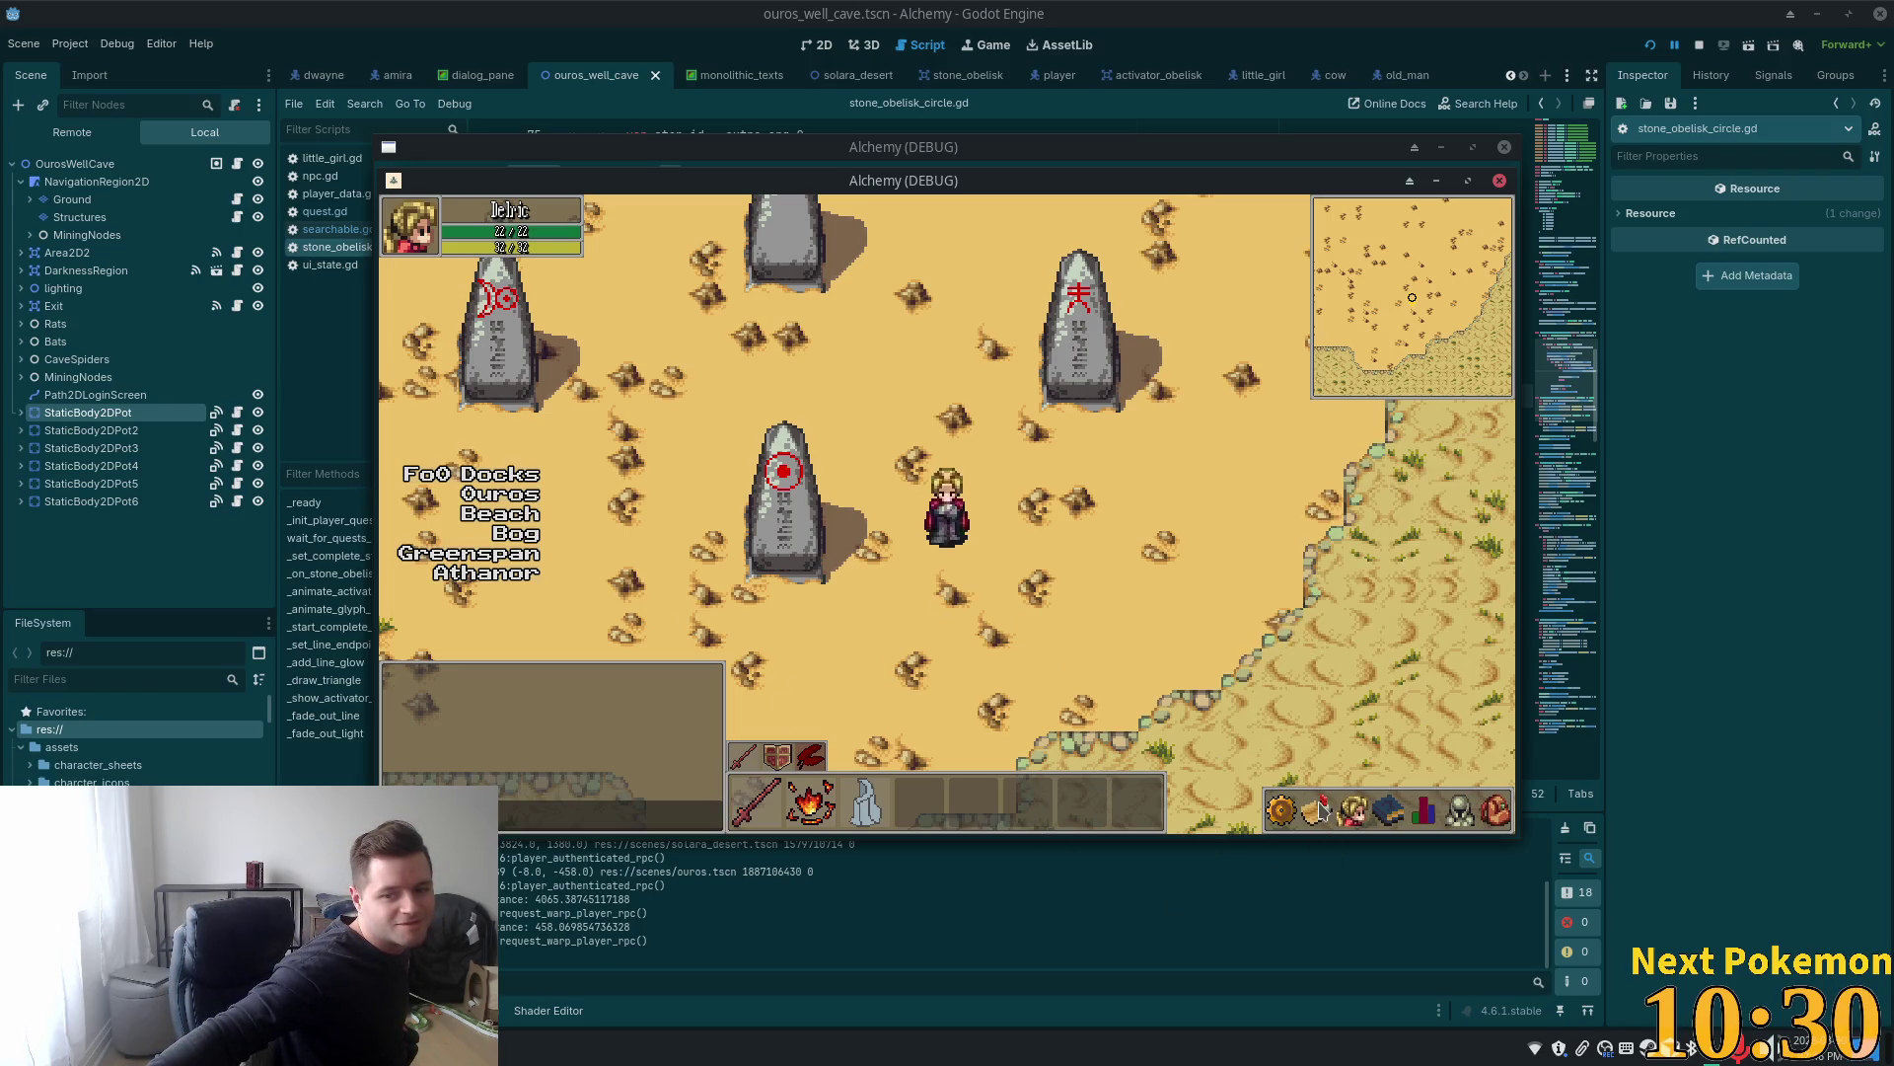
pyautogui.press('Escape')
pyautogui.press('Escape')
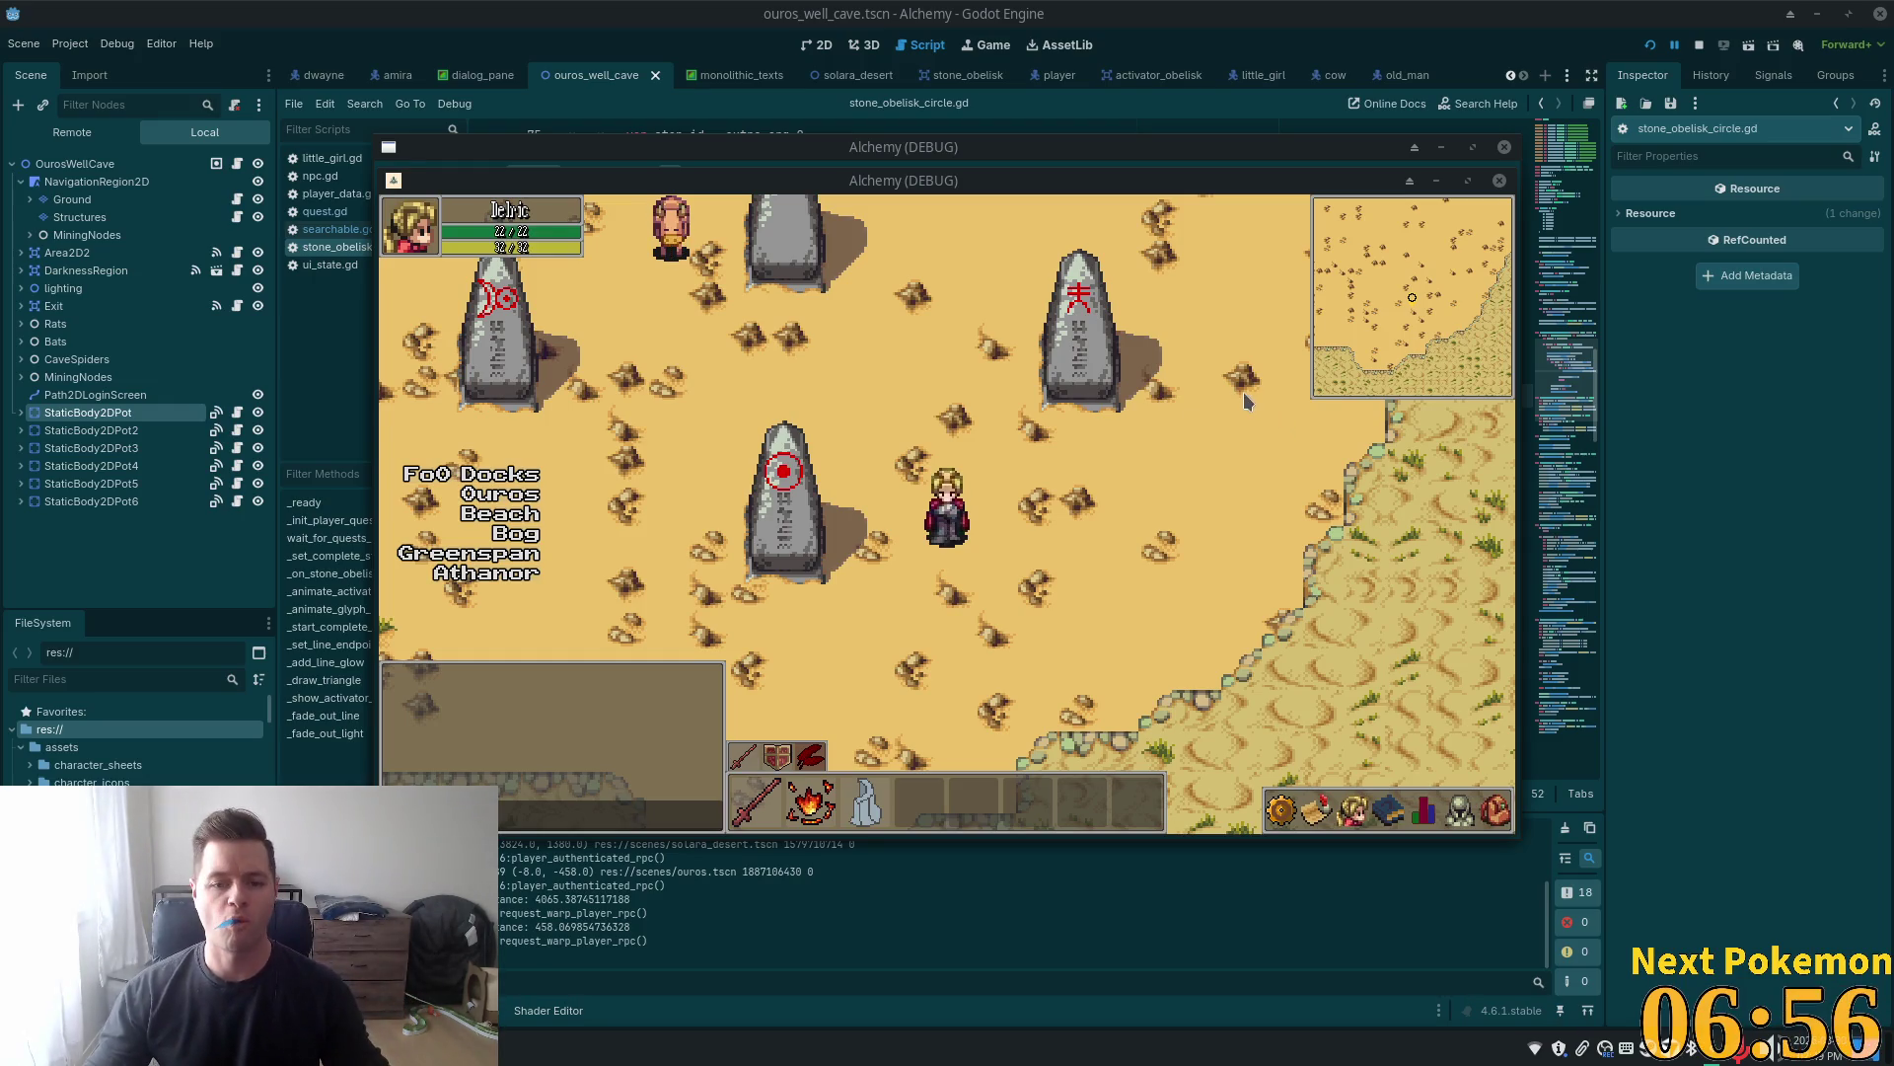
pyautogui.press('w')
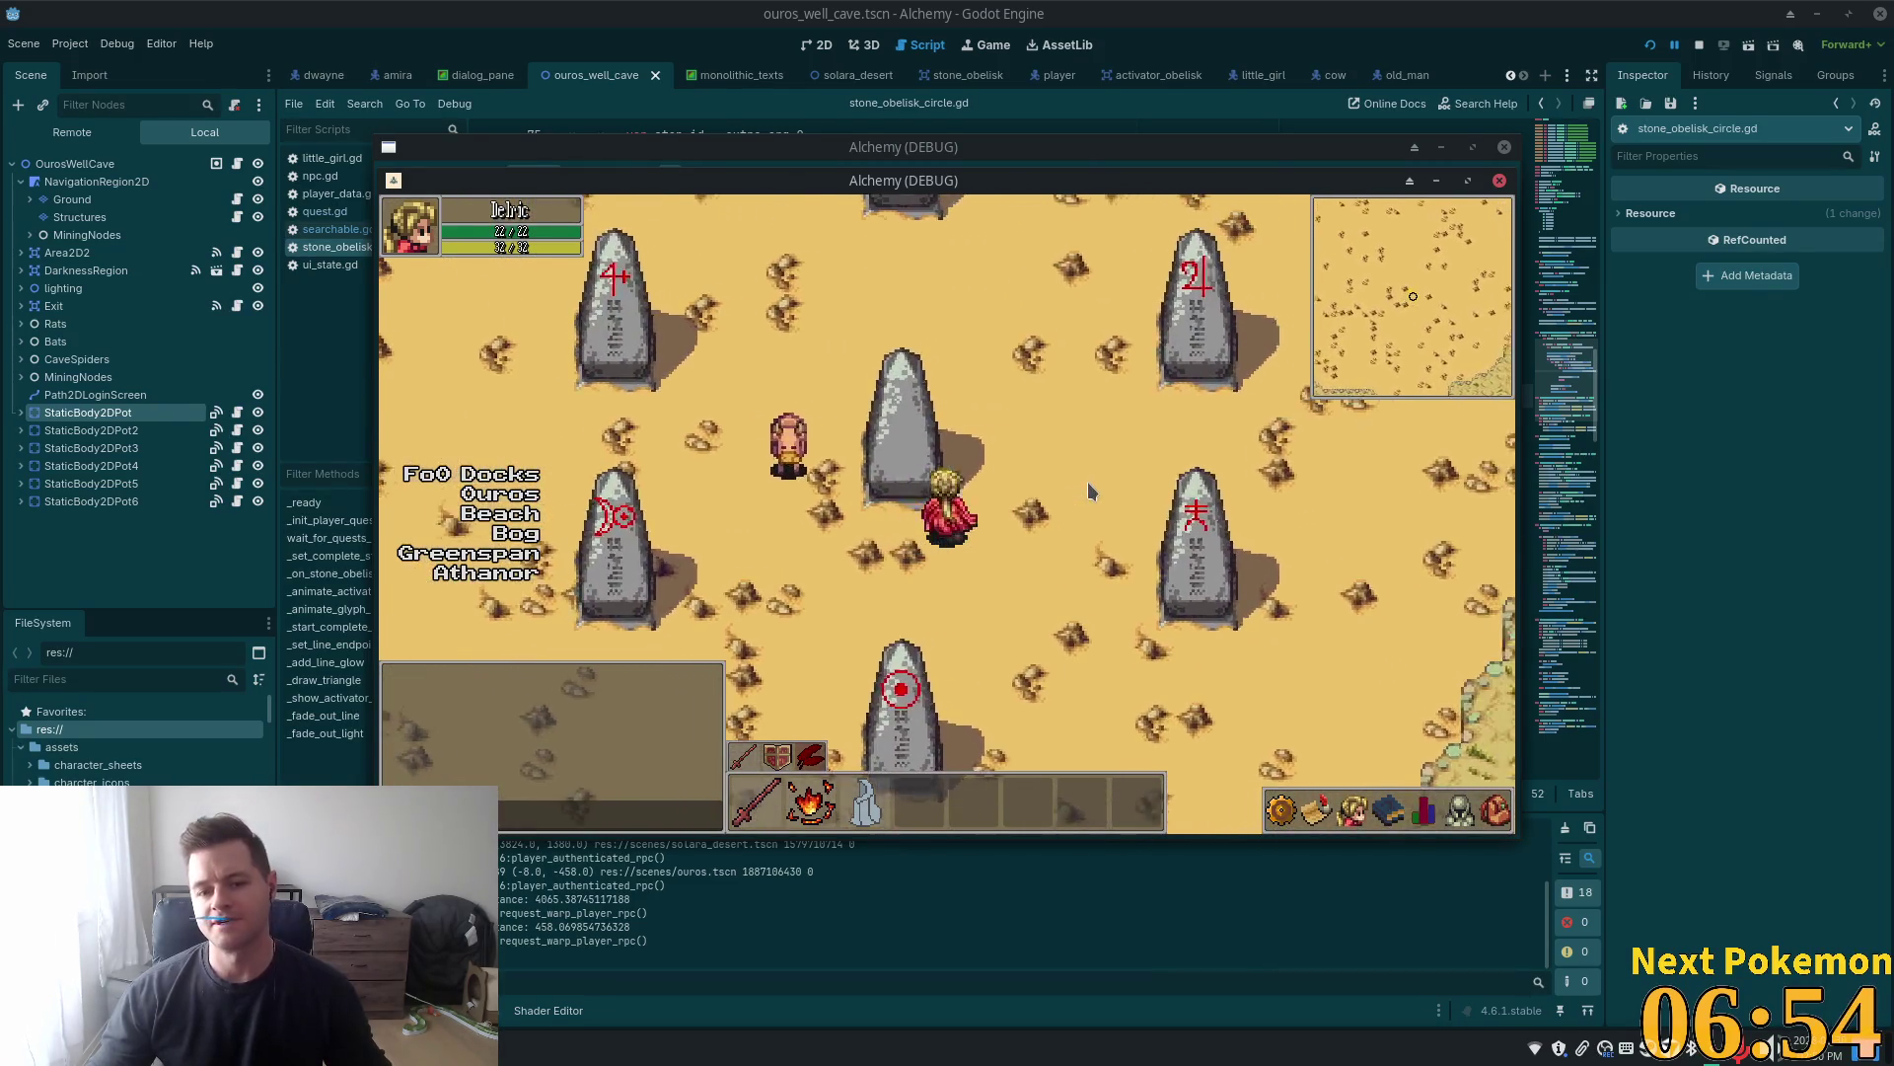
# Walk the player around the obelisks and open the inventory showing the Mysterious Stone
pyautogui.press('a')
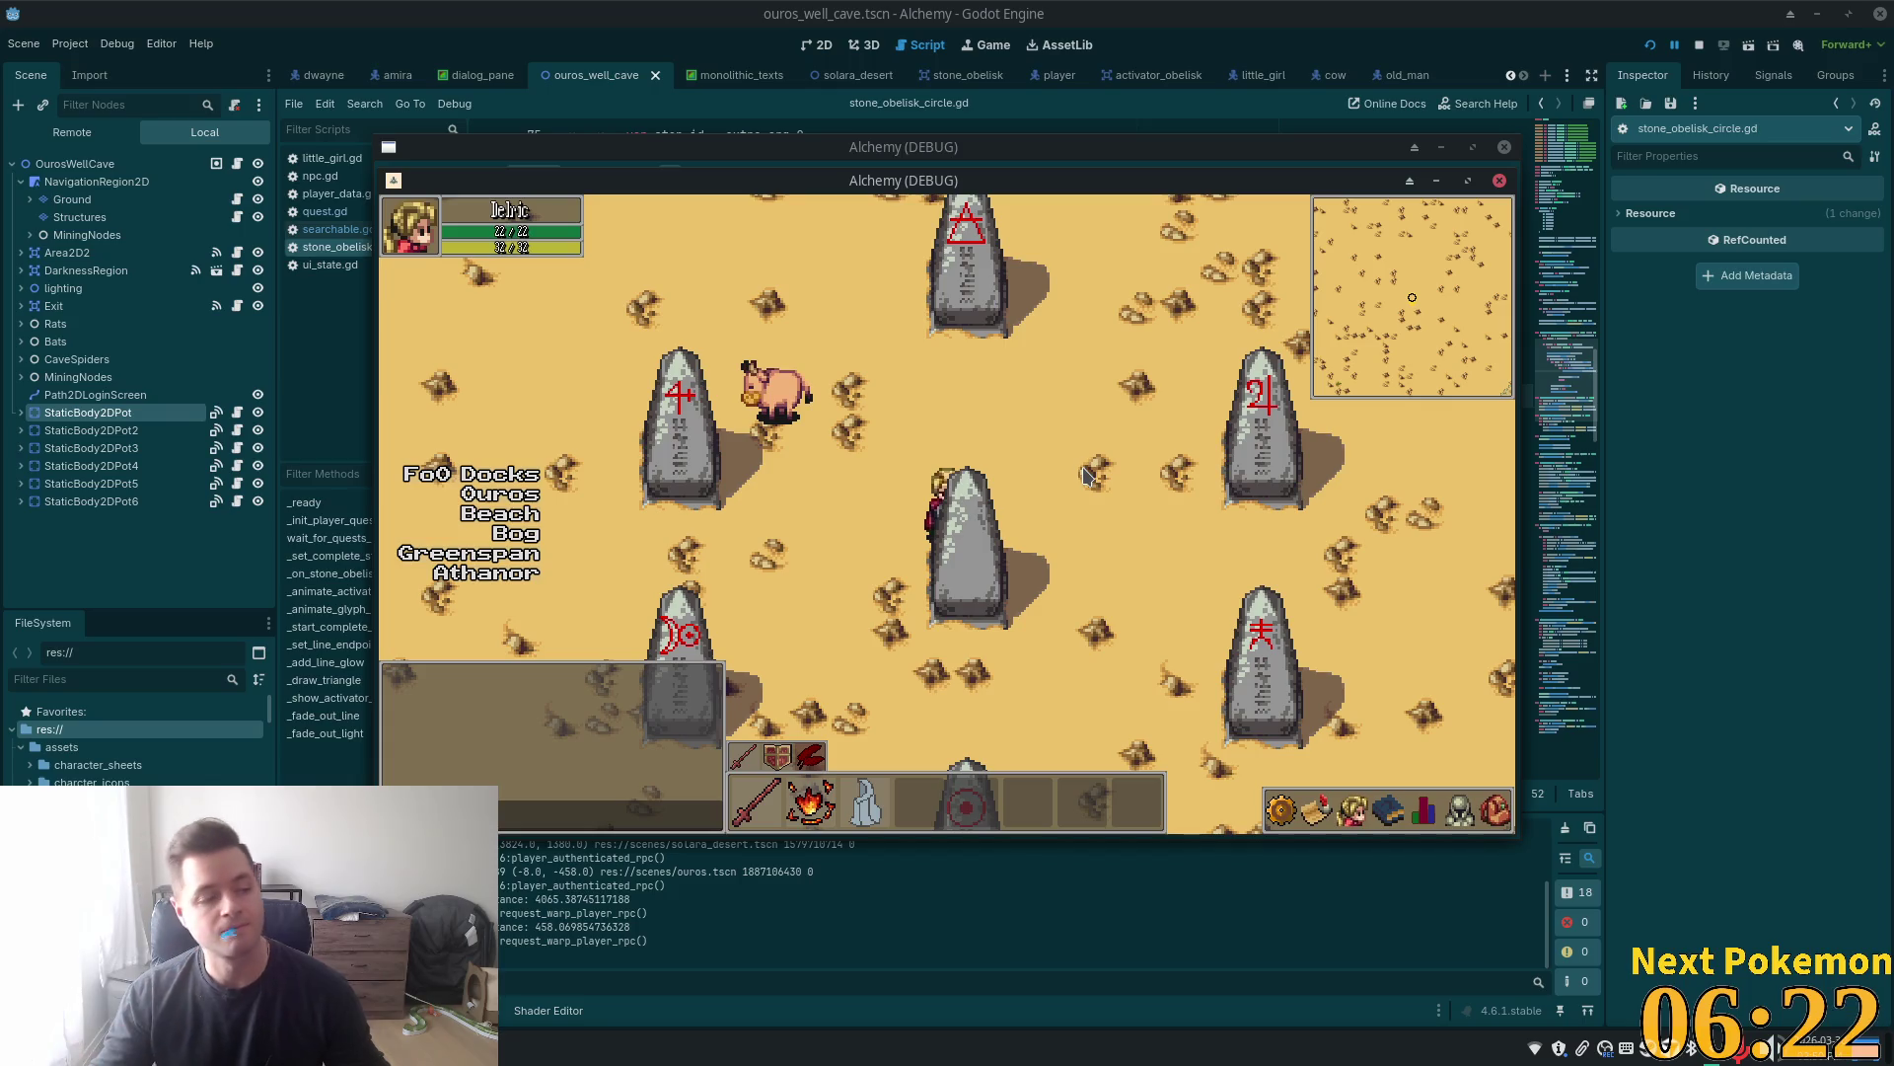
pyautogui.press('Right')
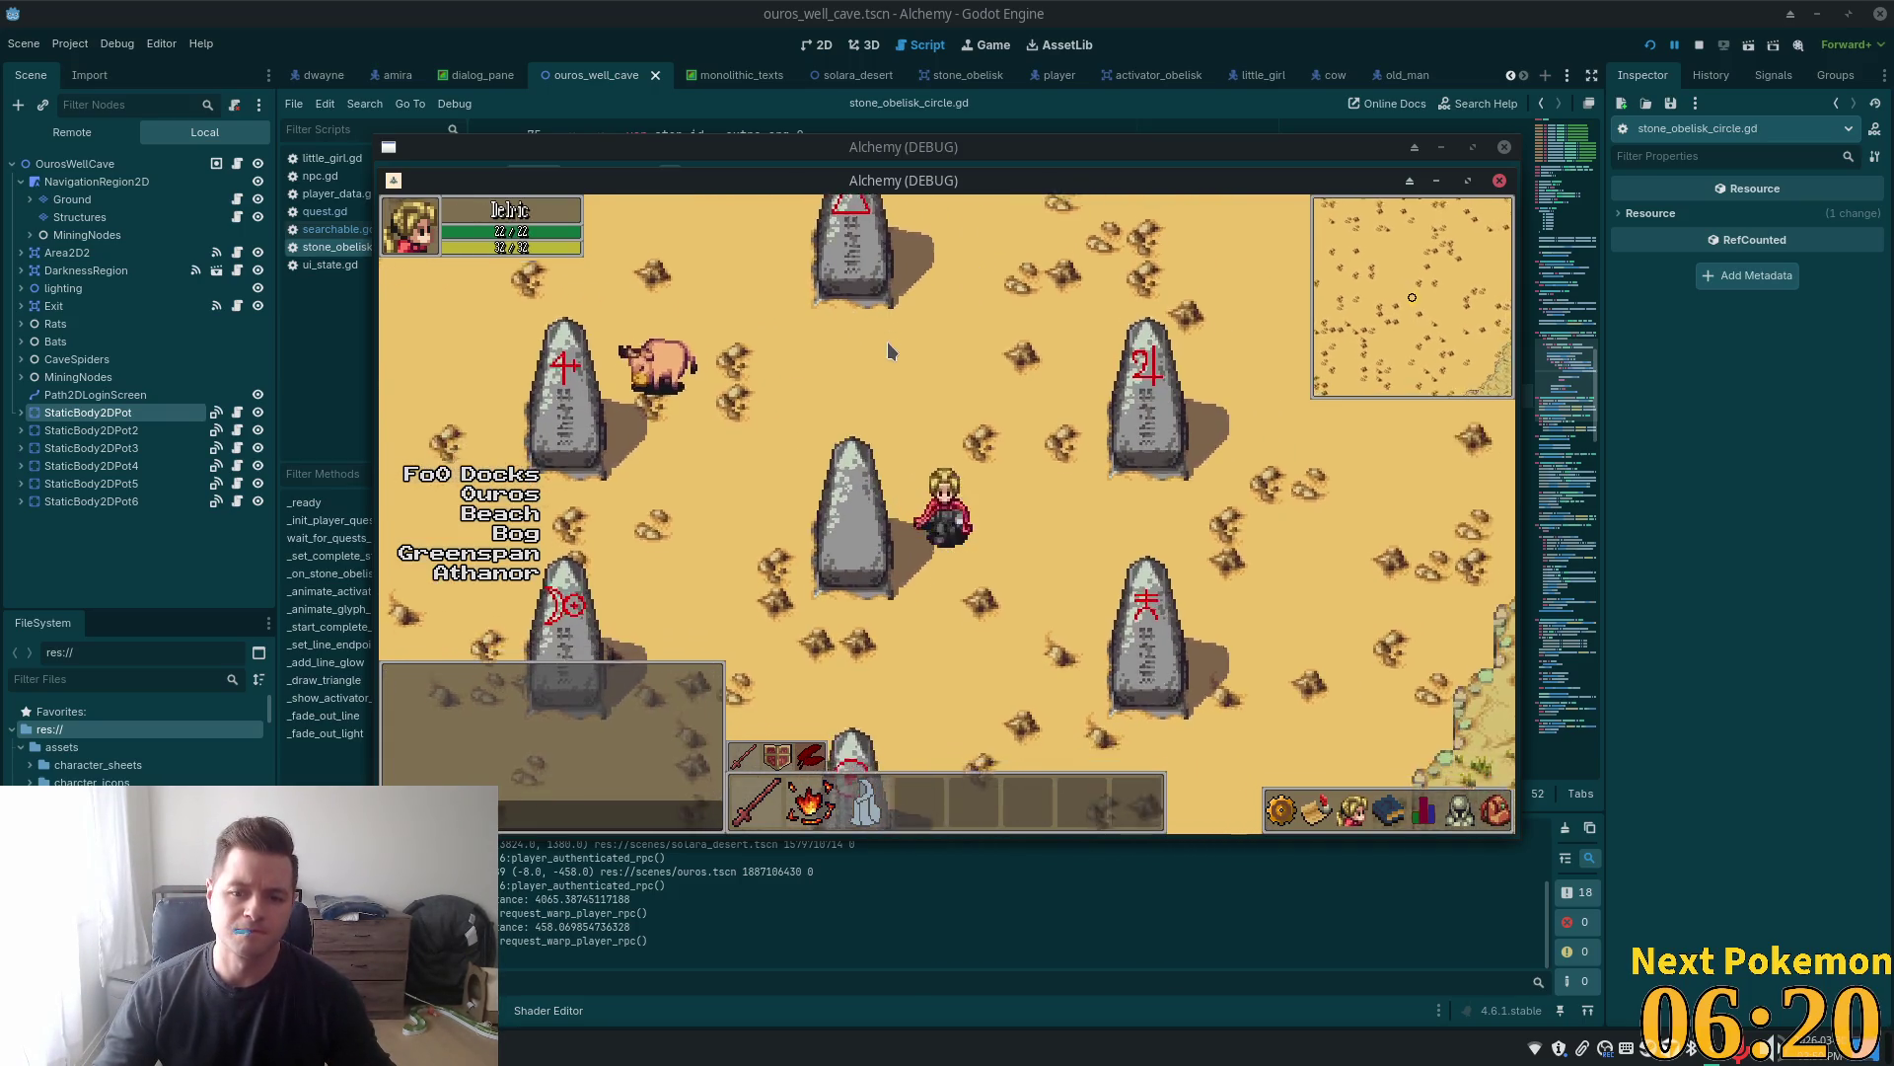
pyautogui.press('Down')
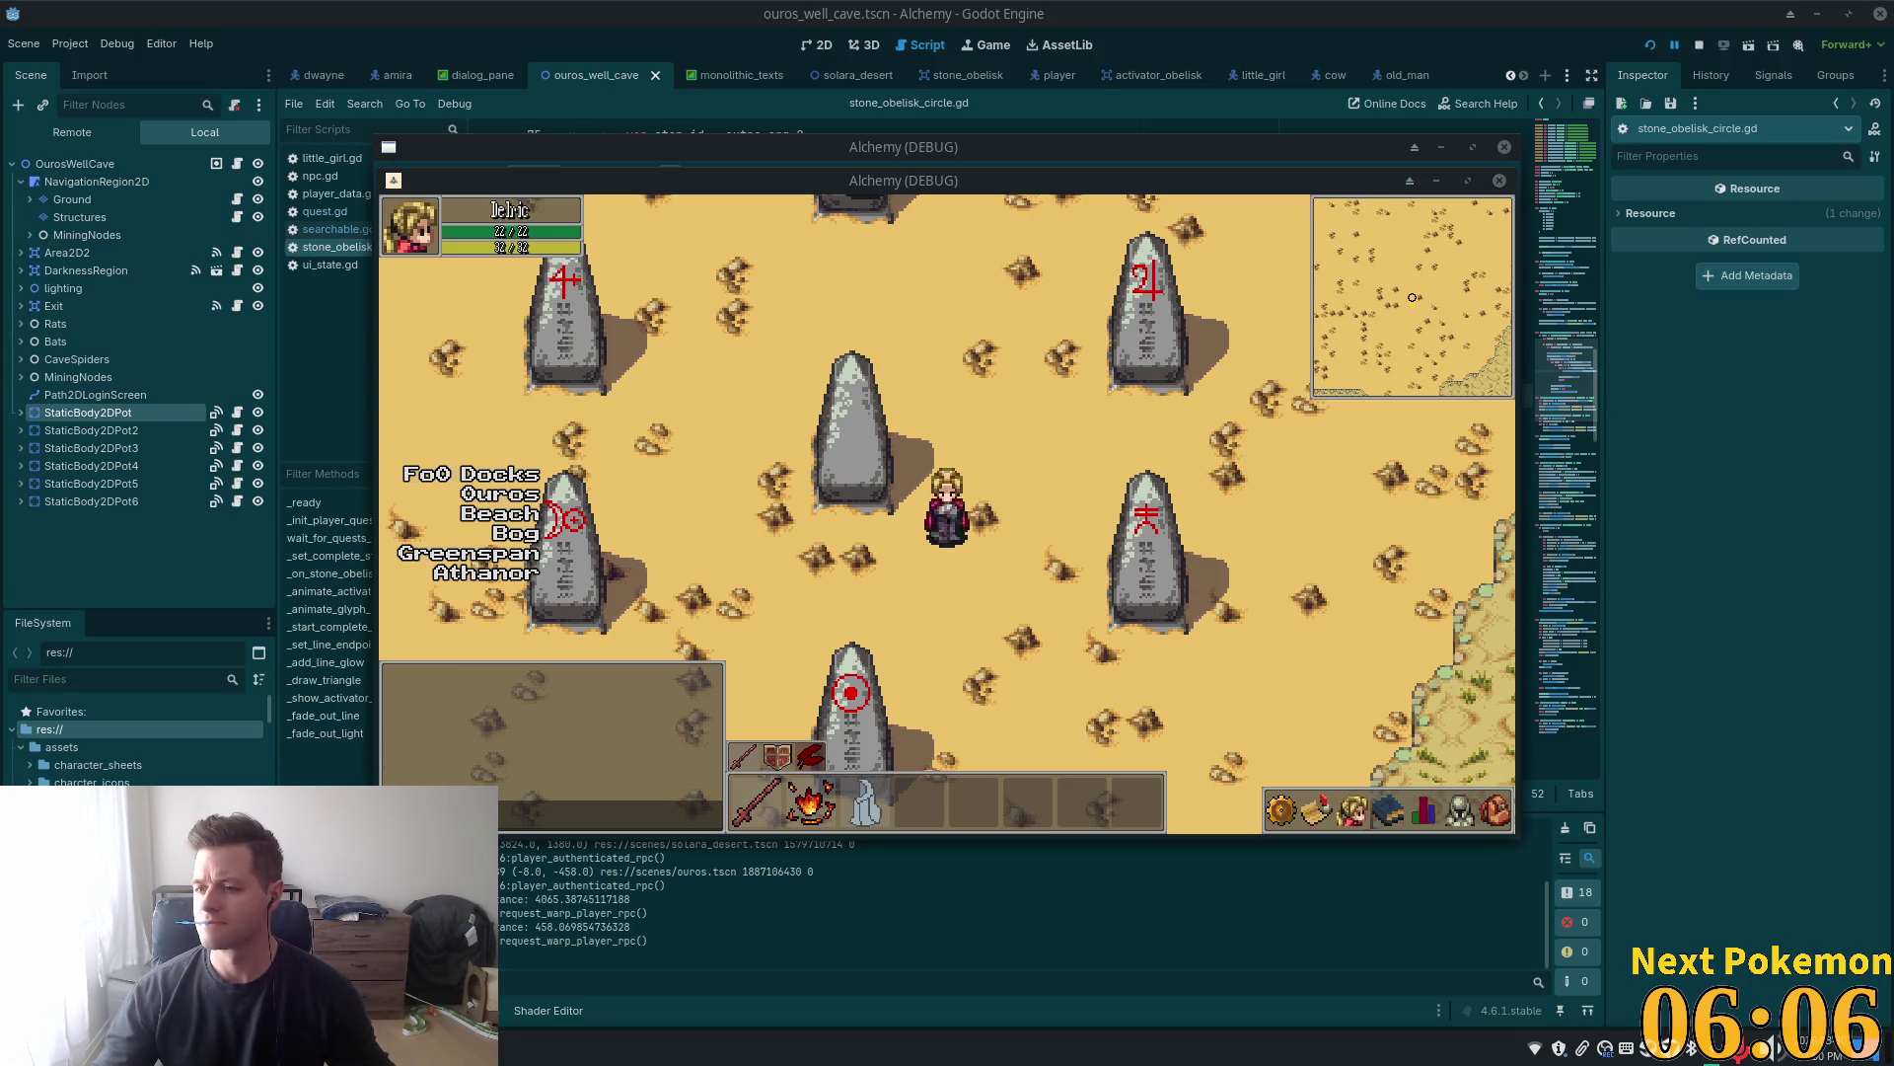
pyautogui.press('Left')
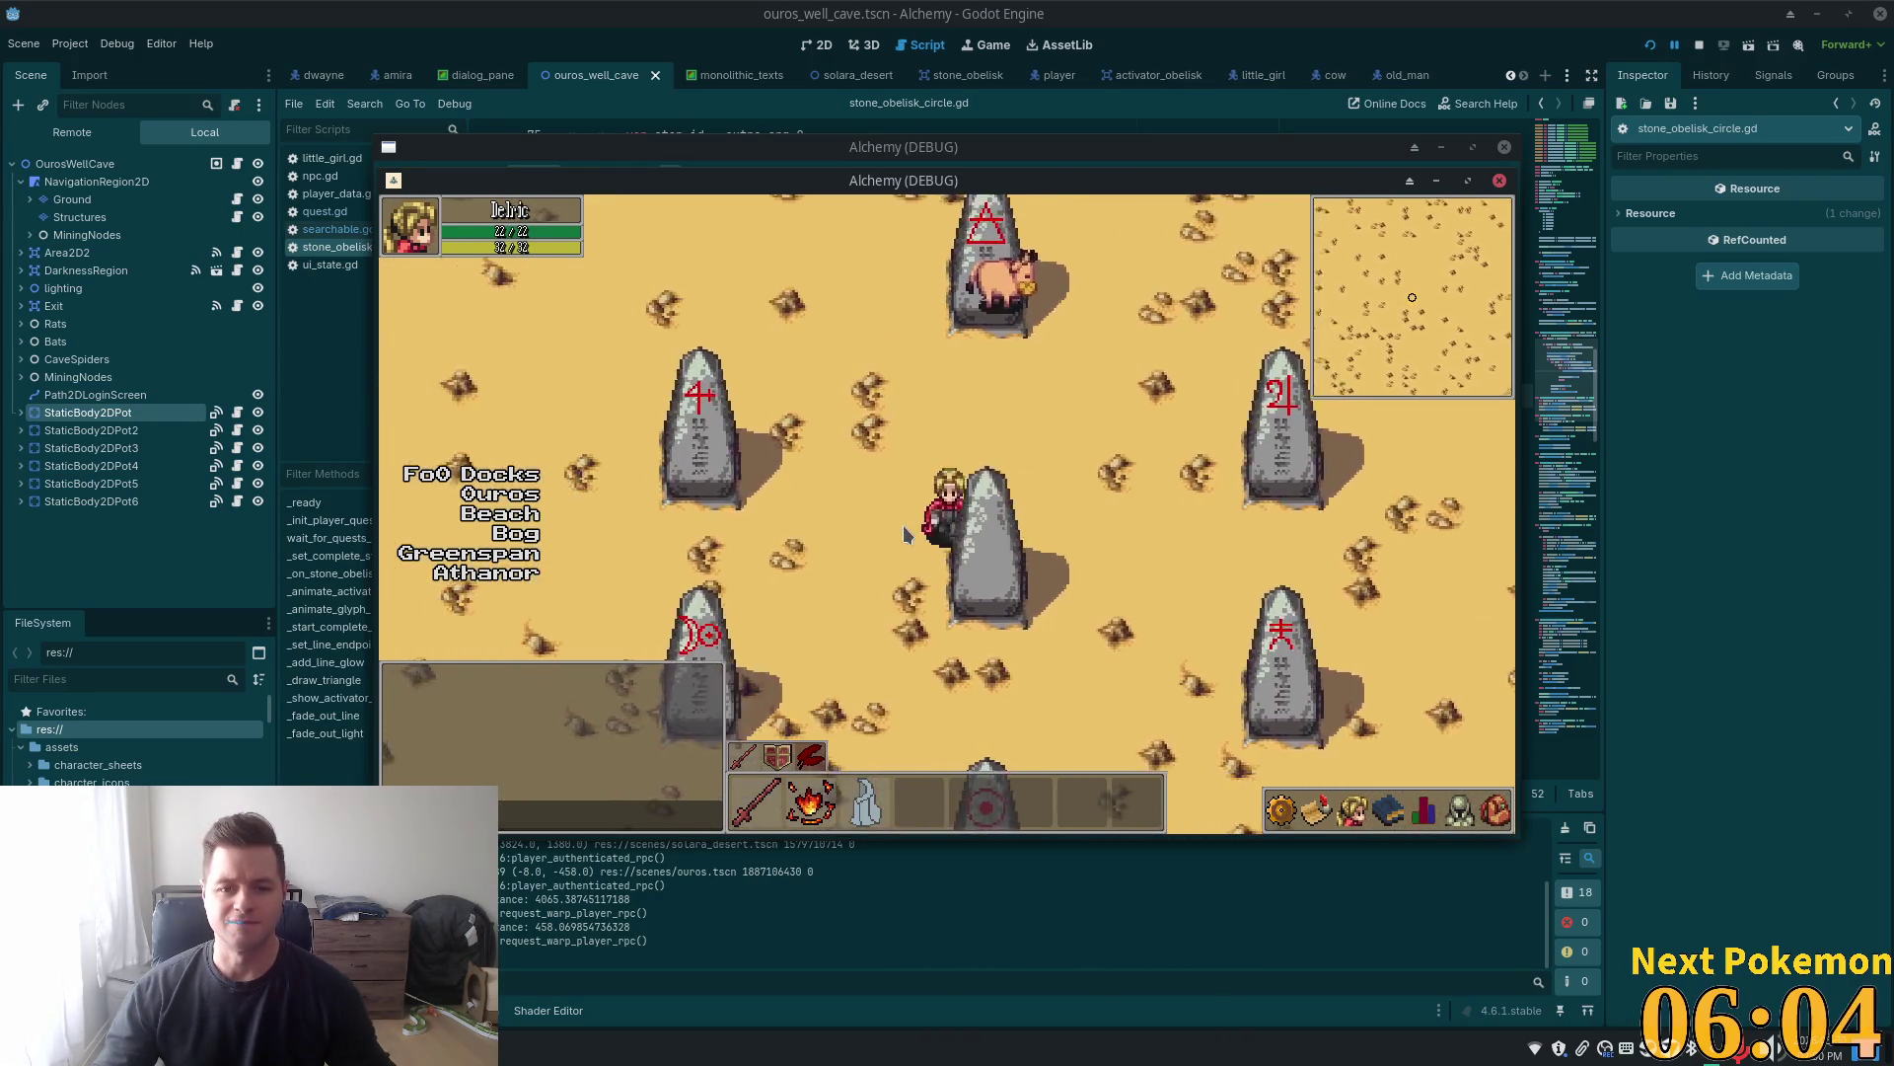
pyautogui.press('Down')
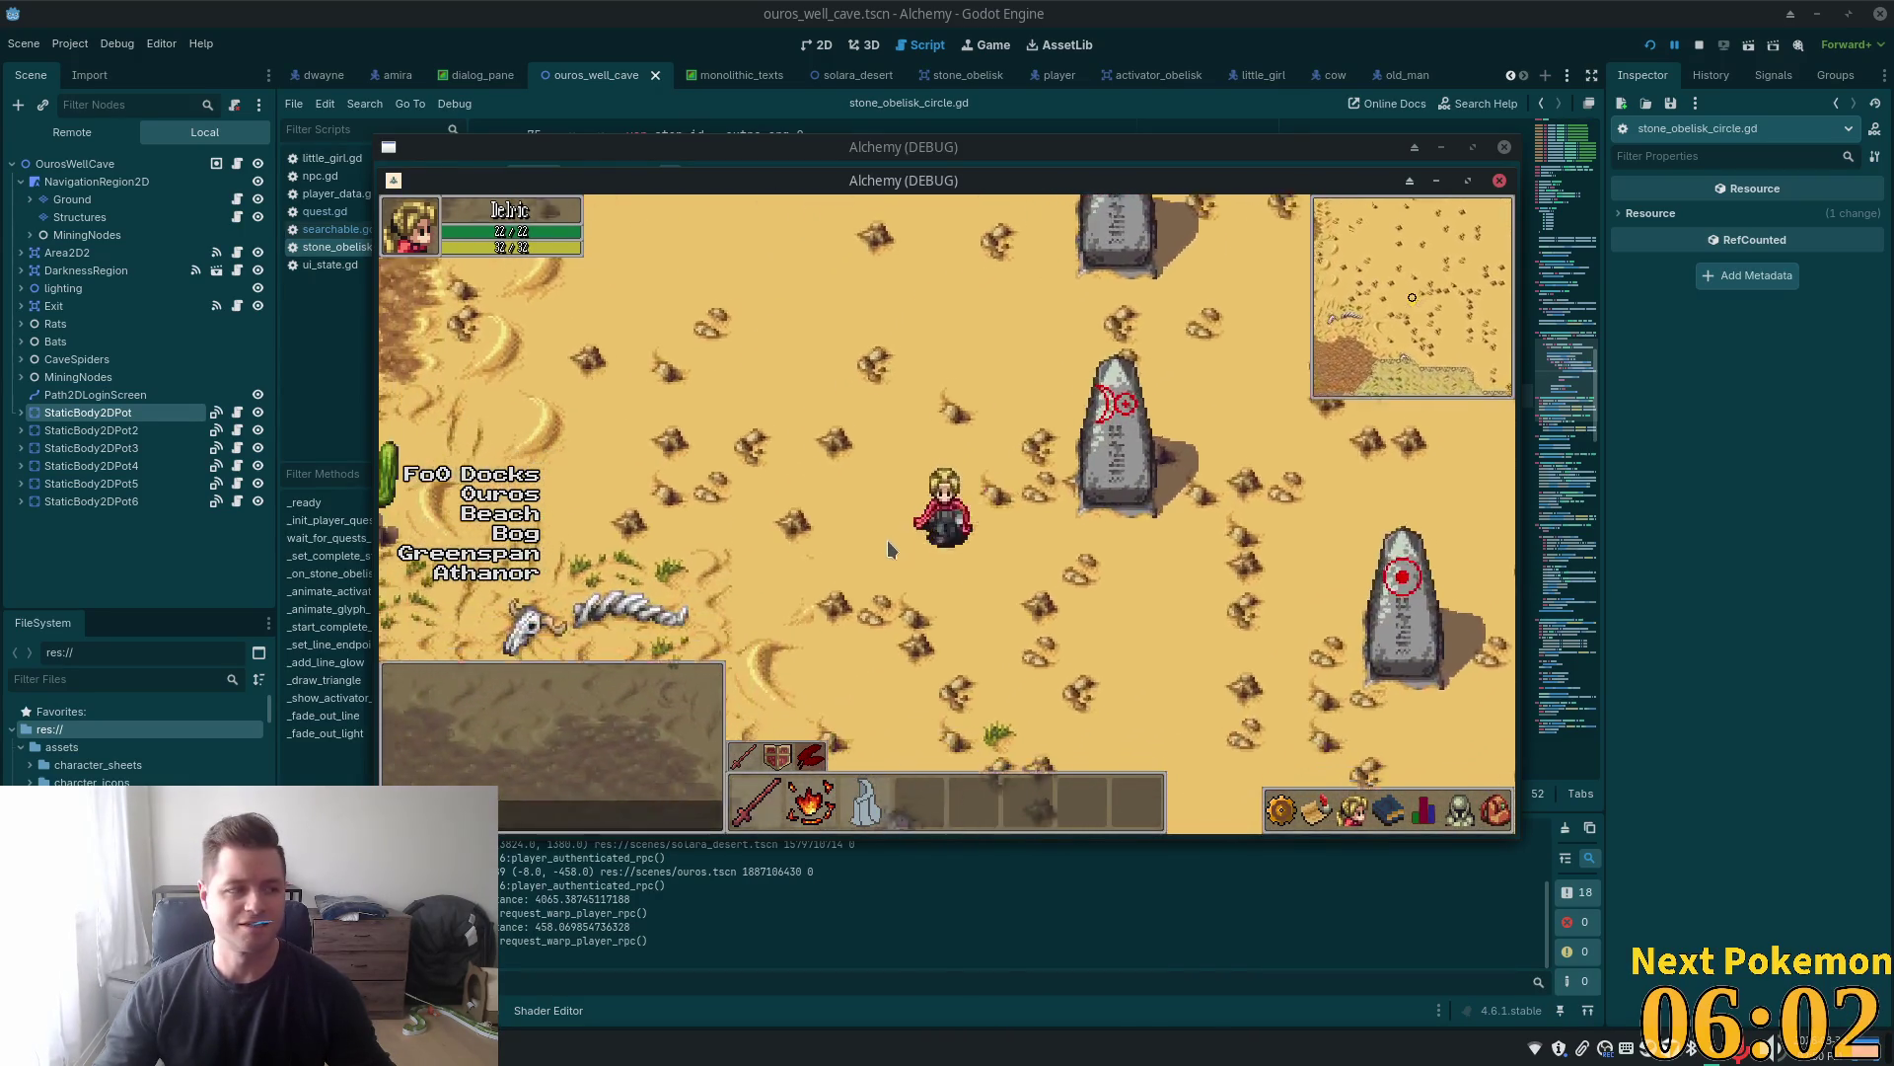
pyautogui.press('i')
pyautogui.press('Up')
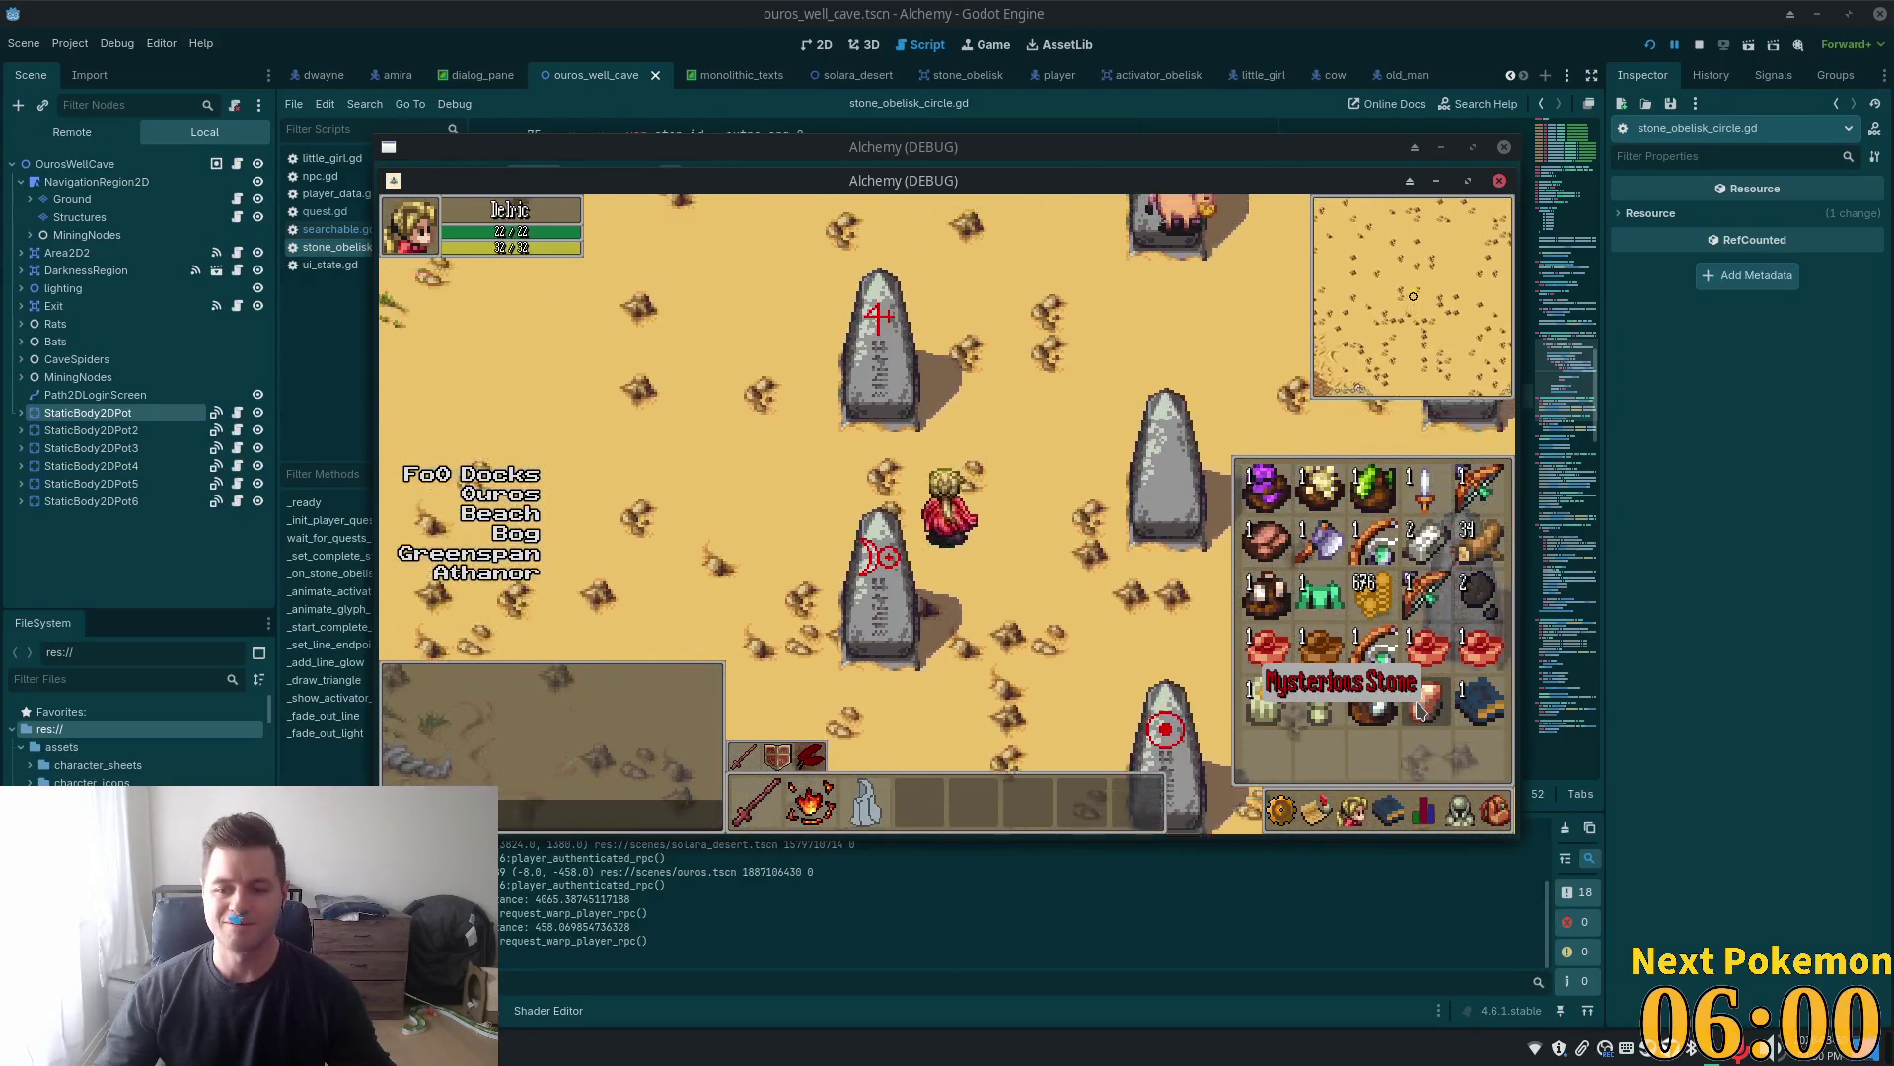
# Close the inventory and walk the player around between the obelisks
pyautogui.press('Right')
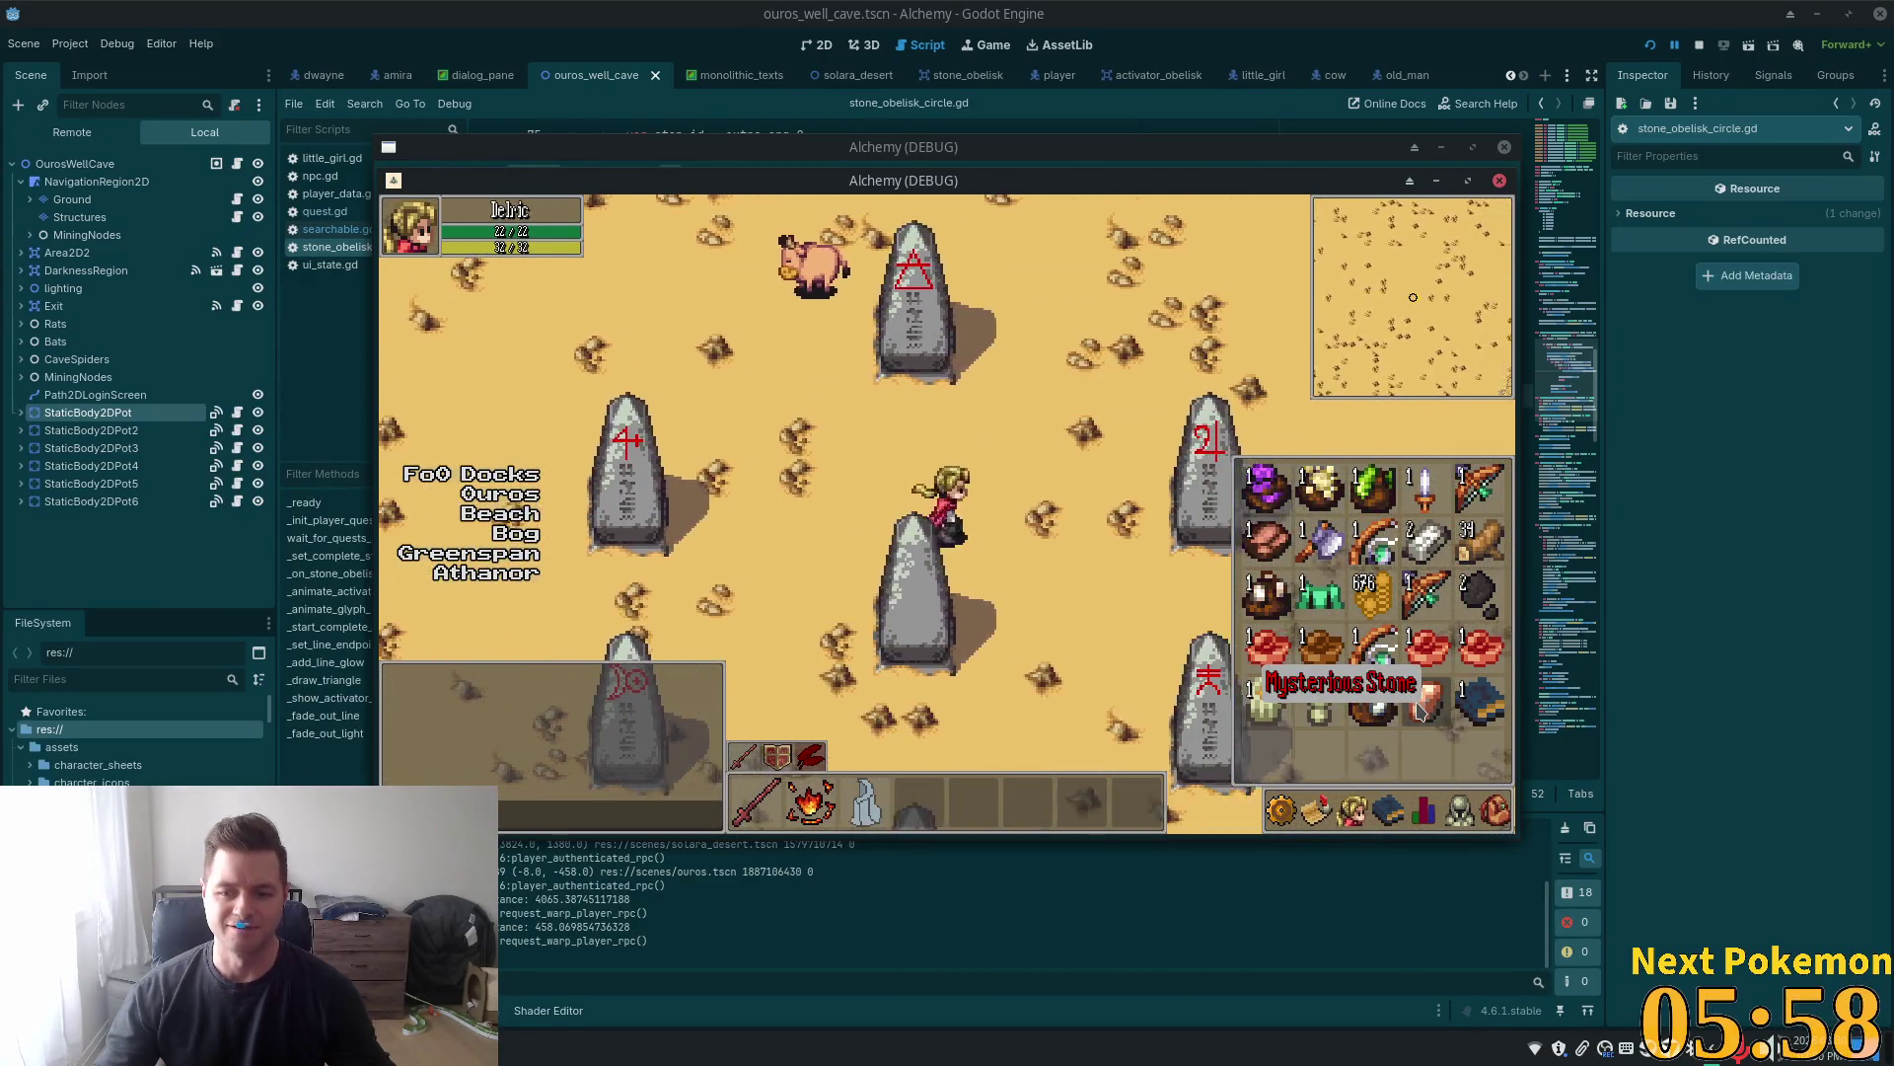
pyautogui.press('i')
pyautogui.press('Down')
pyautogui.press('Left')
pyautogui.press('Up')
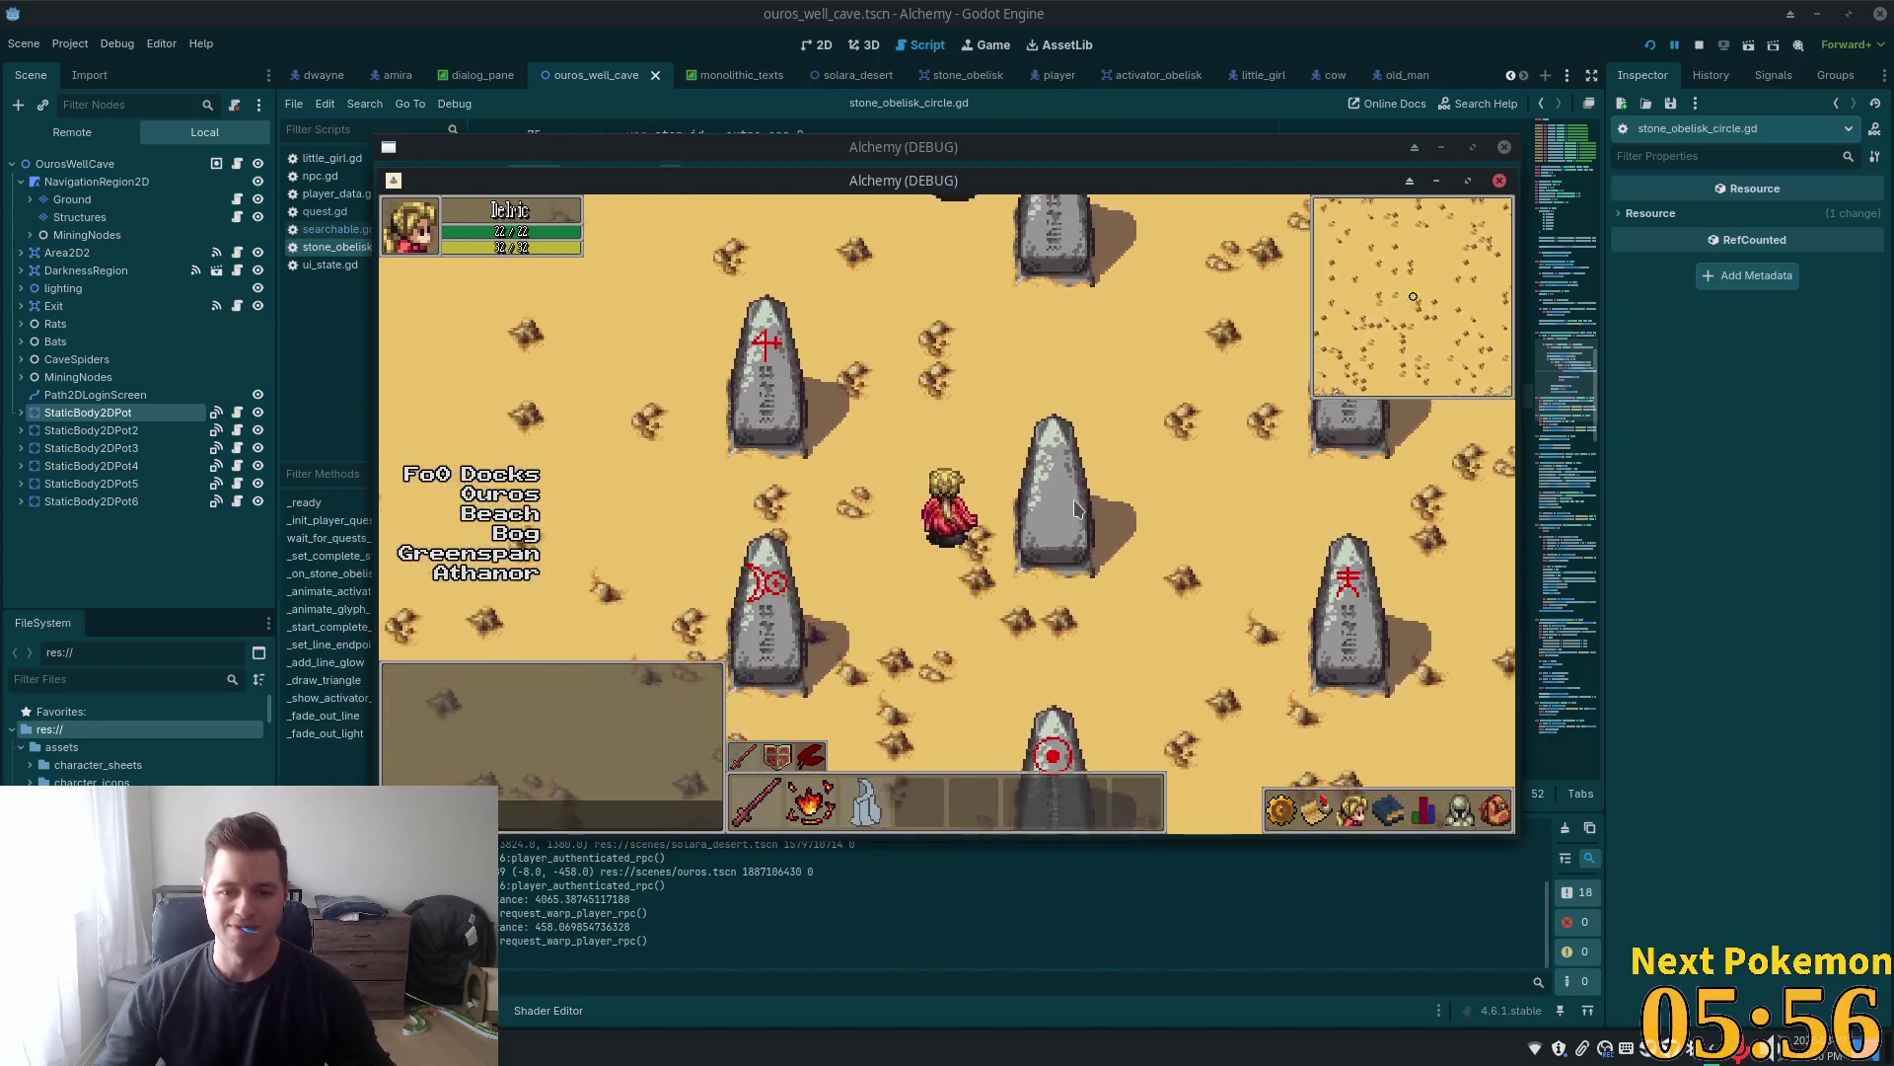
pyautogui.press('Down')
pyautogui.press('Right')
pyautogui.press('Down')
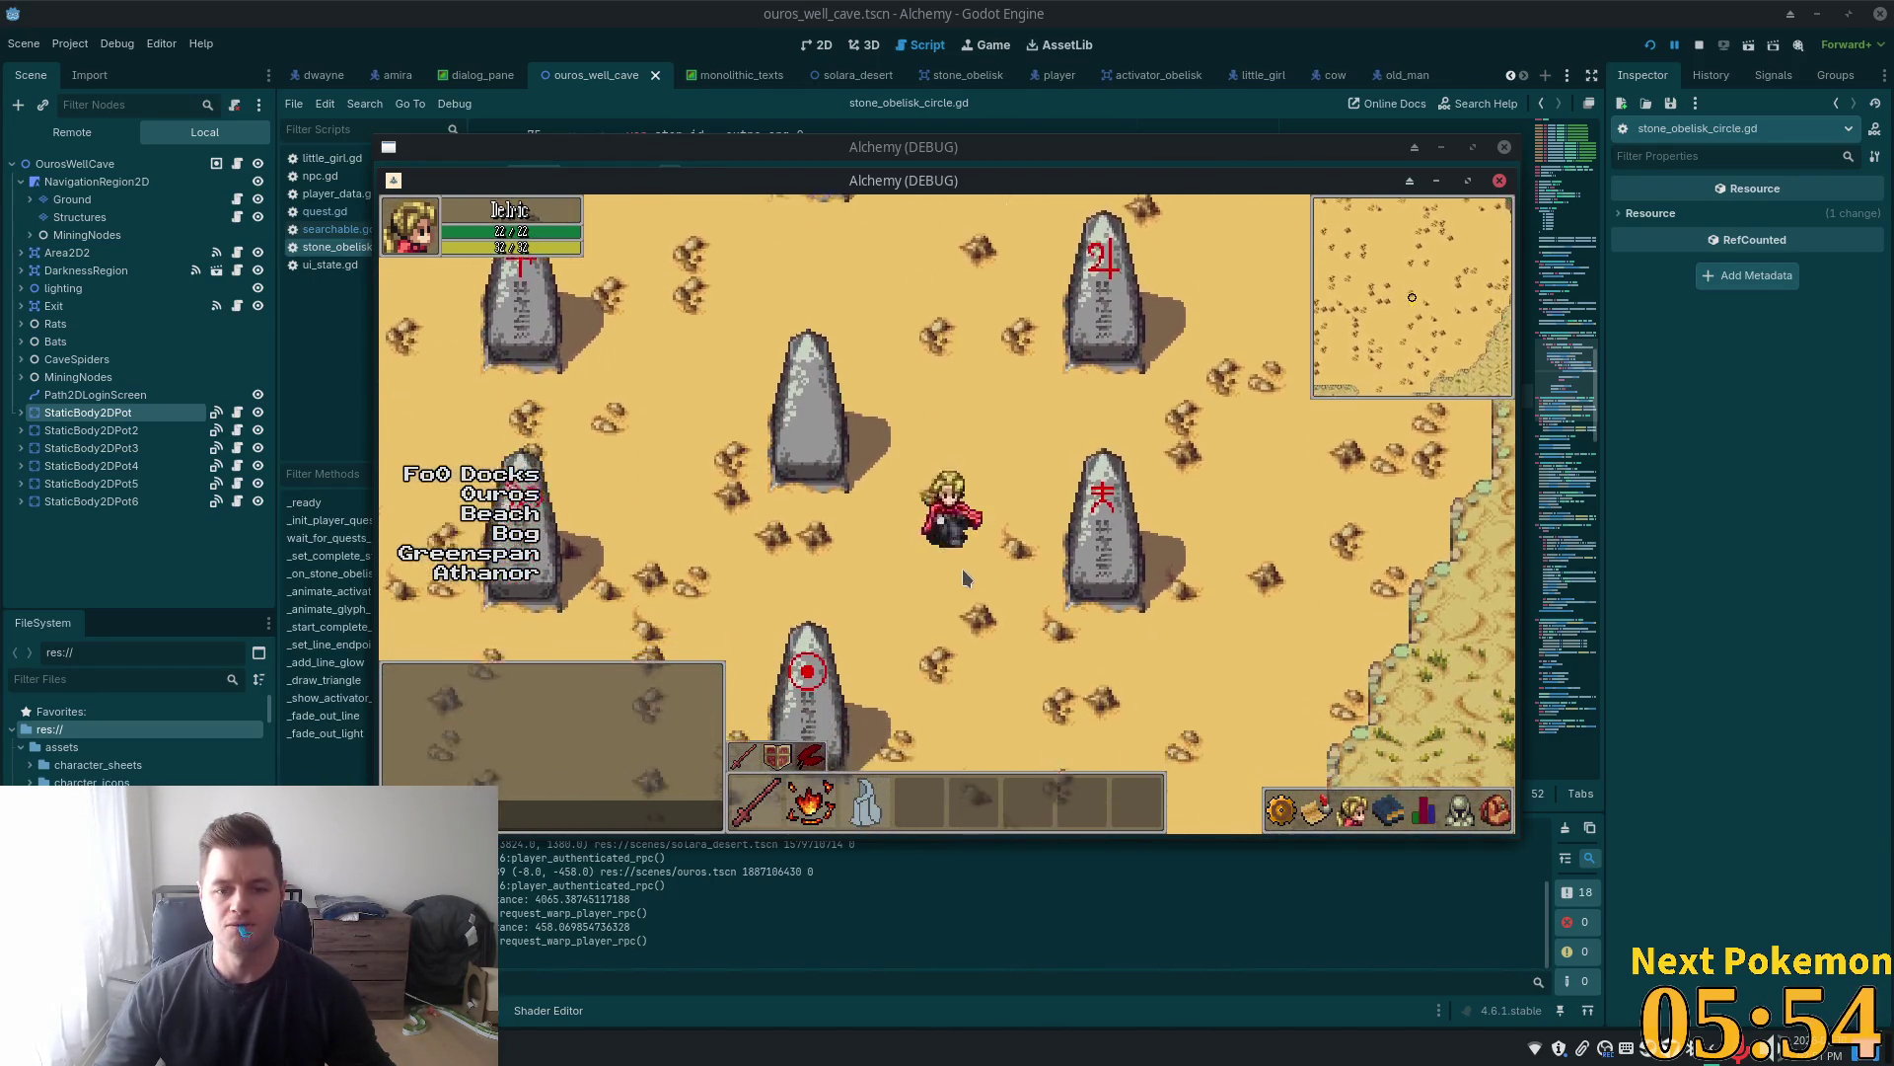
pyautogui.press('Left')
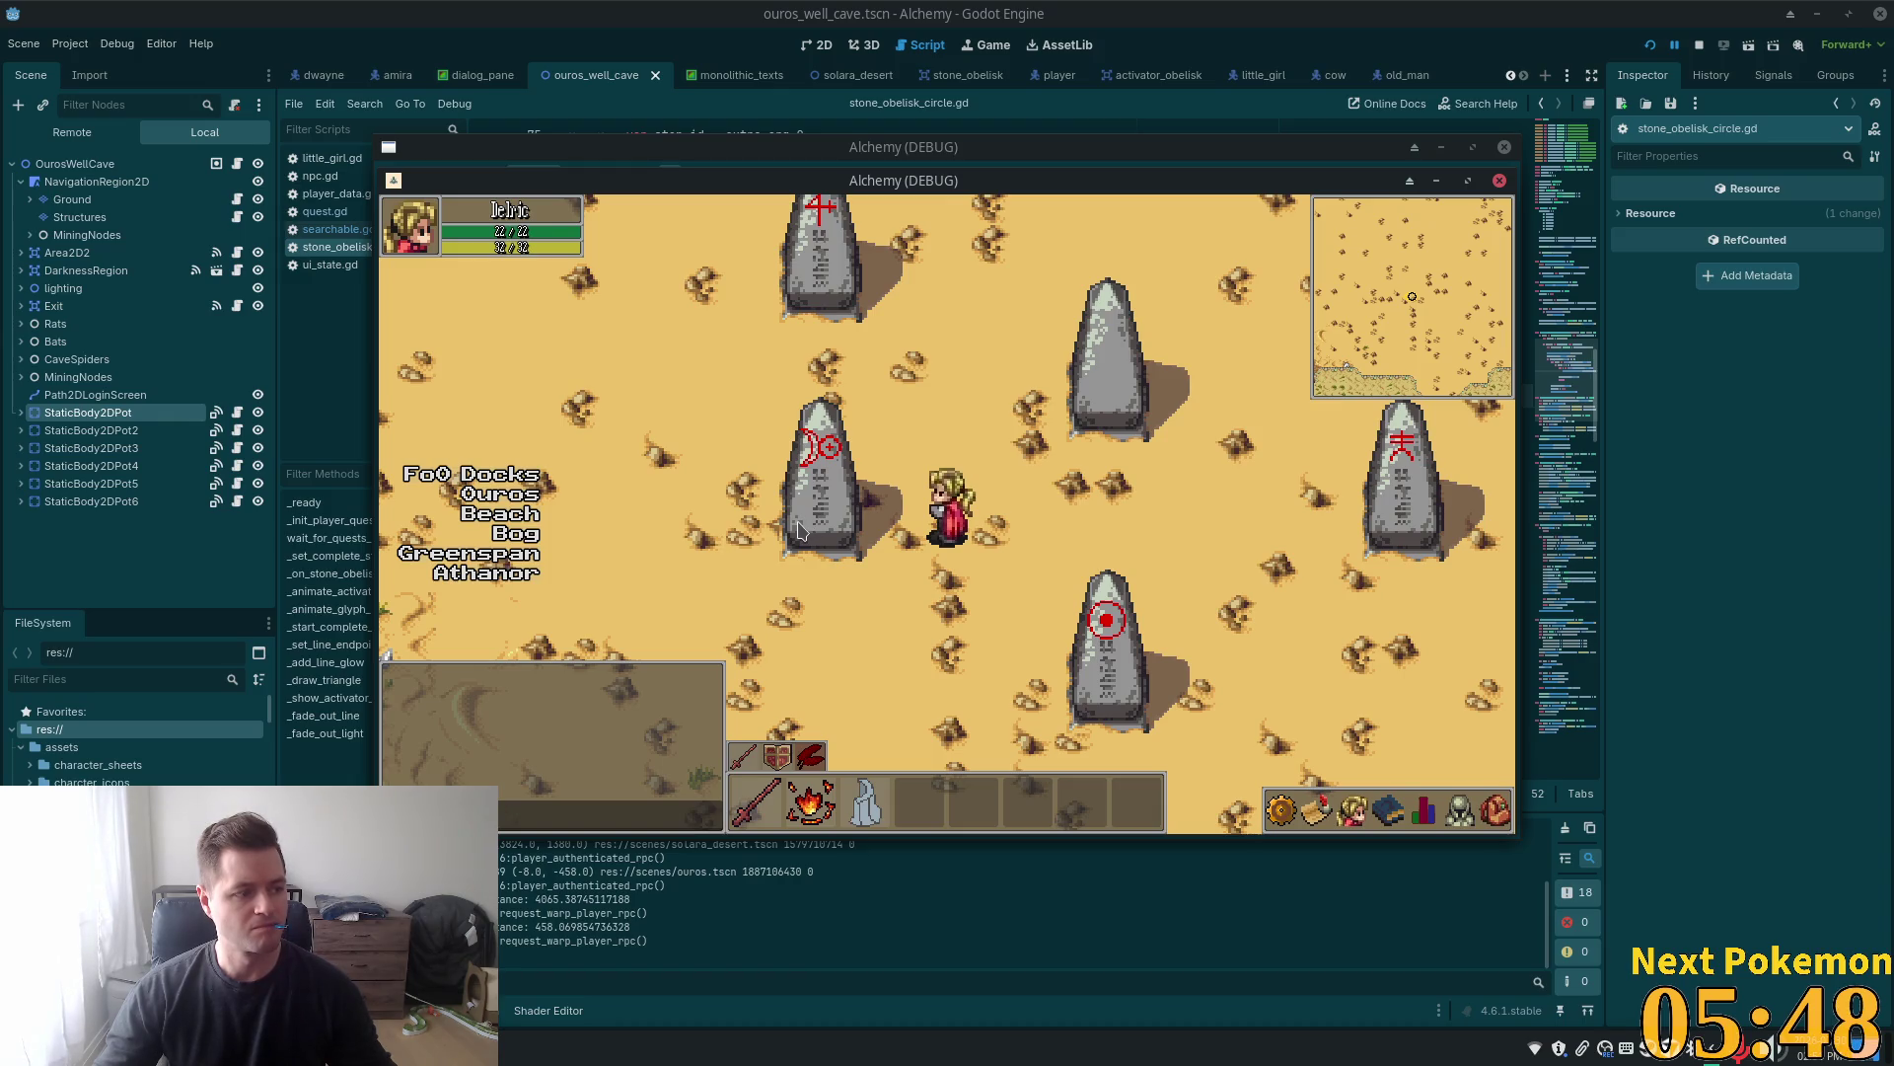
# Walk north, west toward the cacti, then back east beside the central obelisk
pyautogui.press('Right')
pyautogui.press('Up')
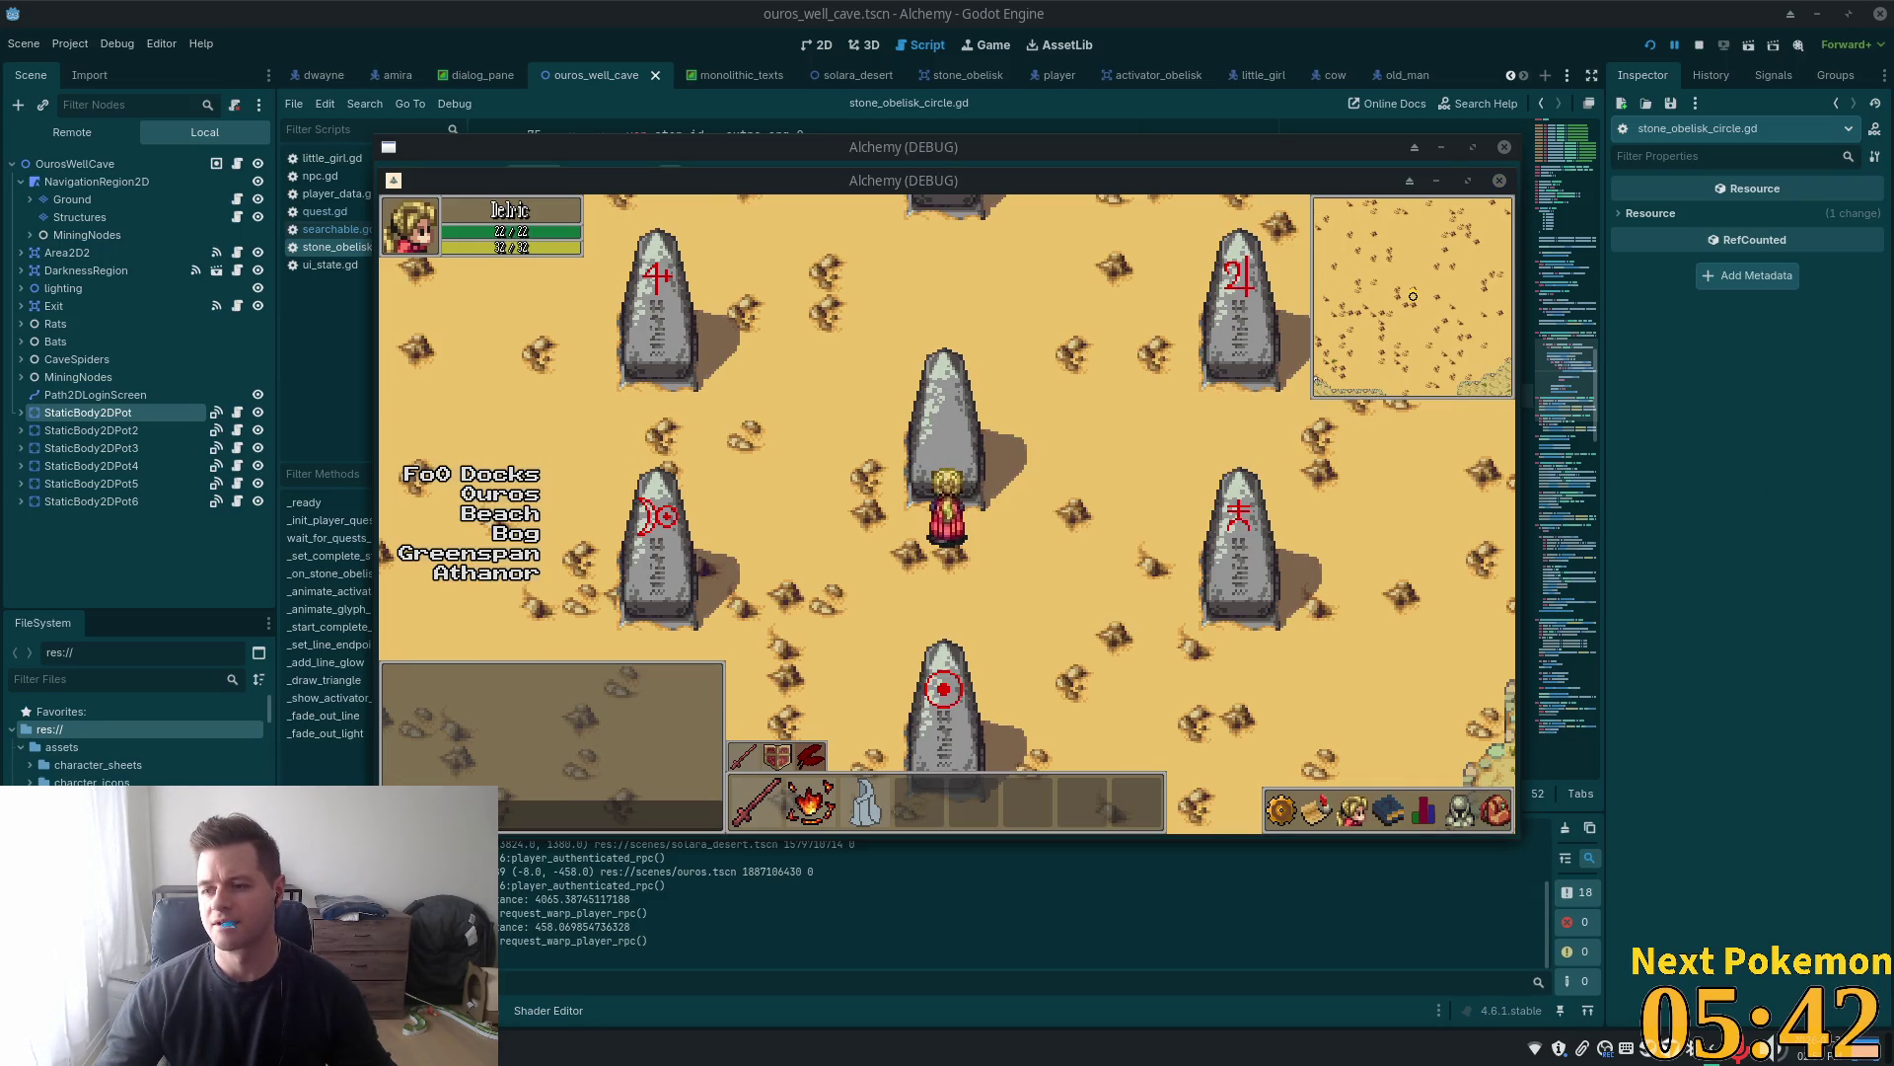
pyautogui.press('Up')
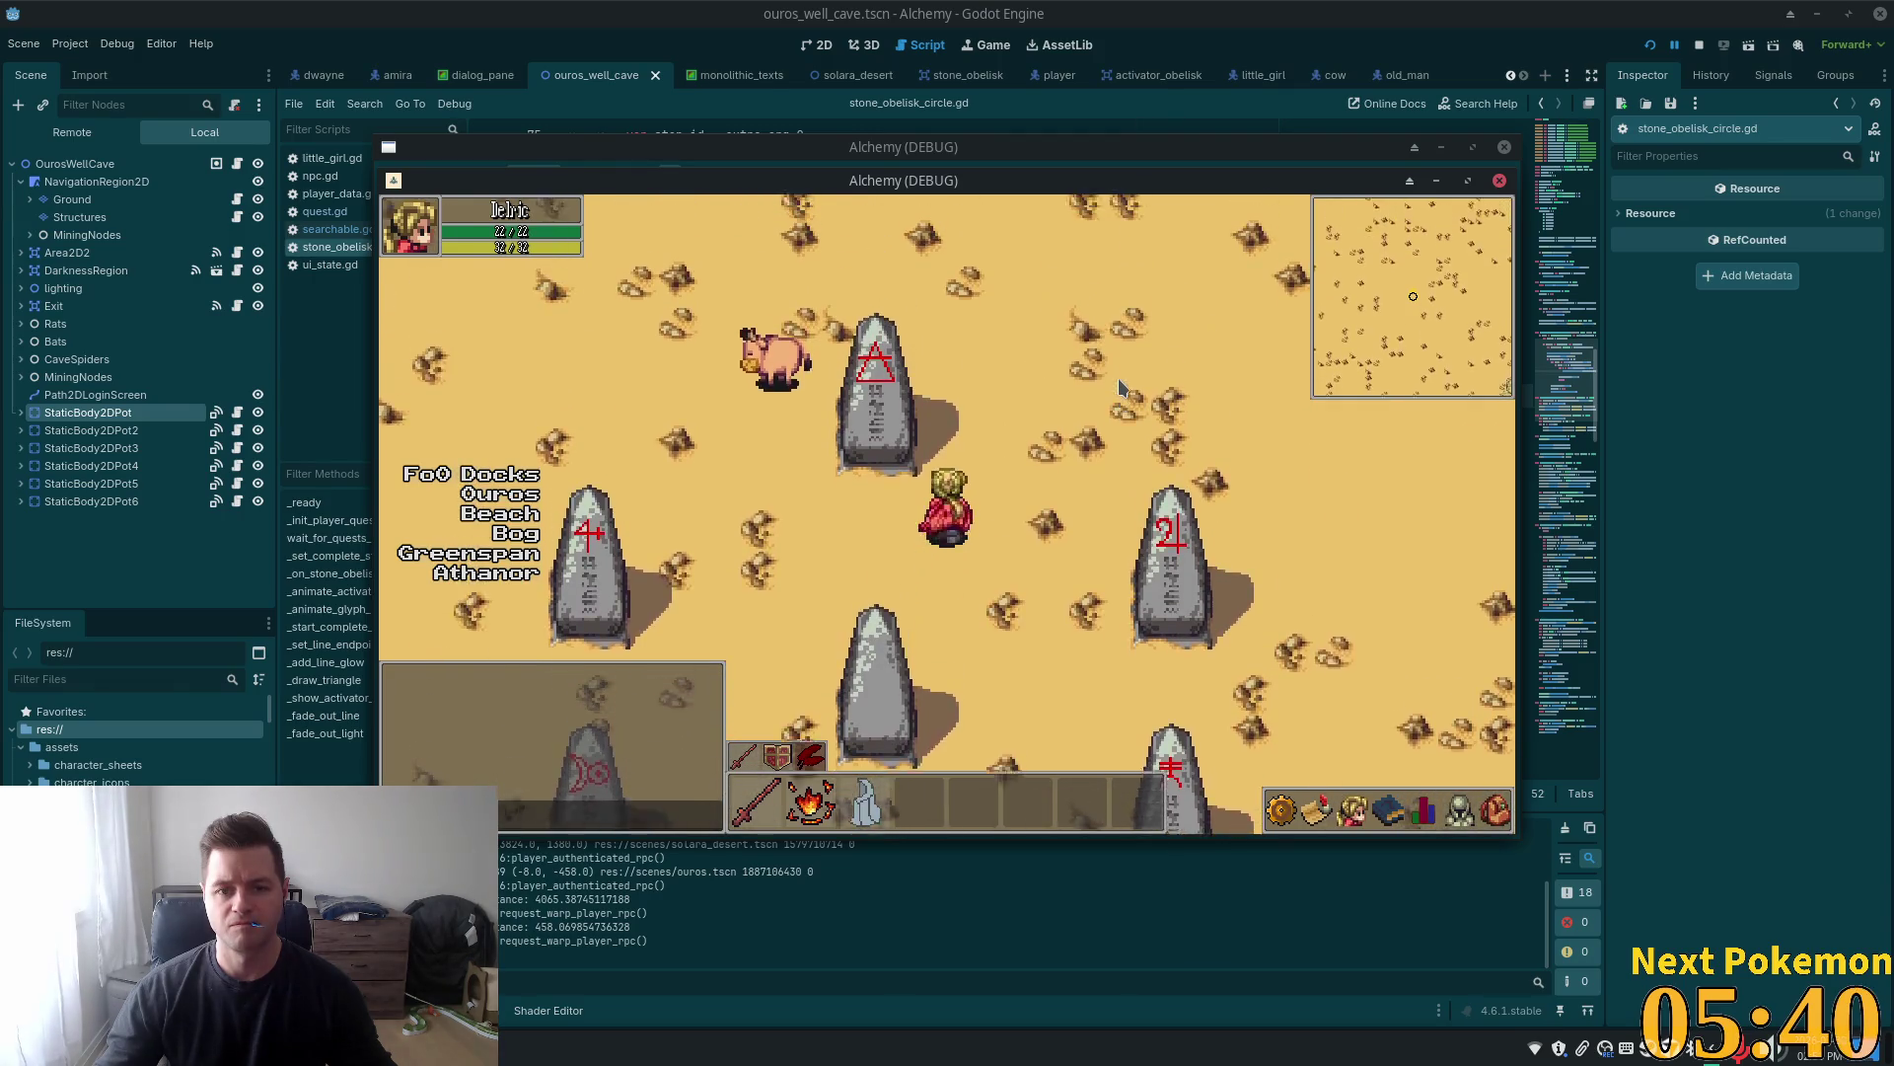
pyautogui.press('Left')
pyautogui.press('Down')
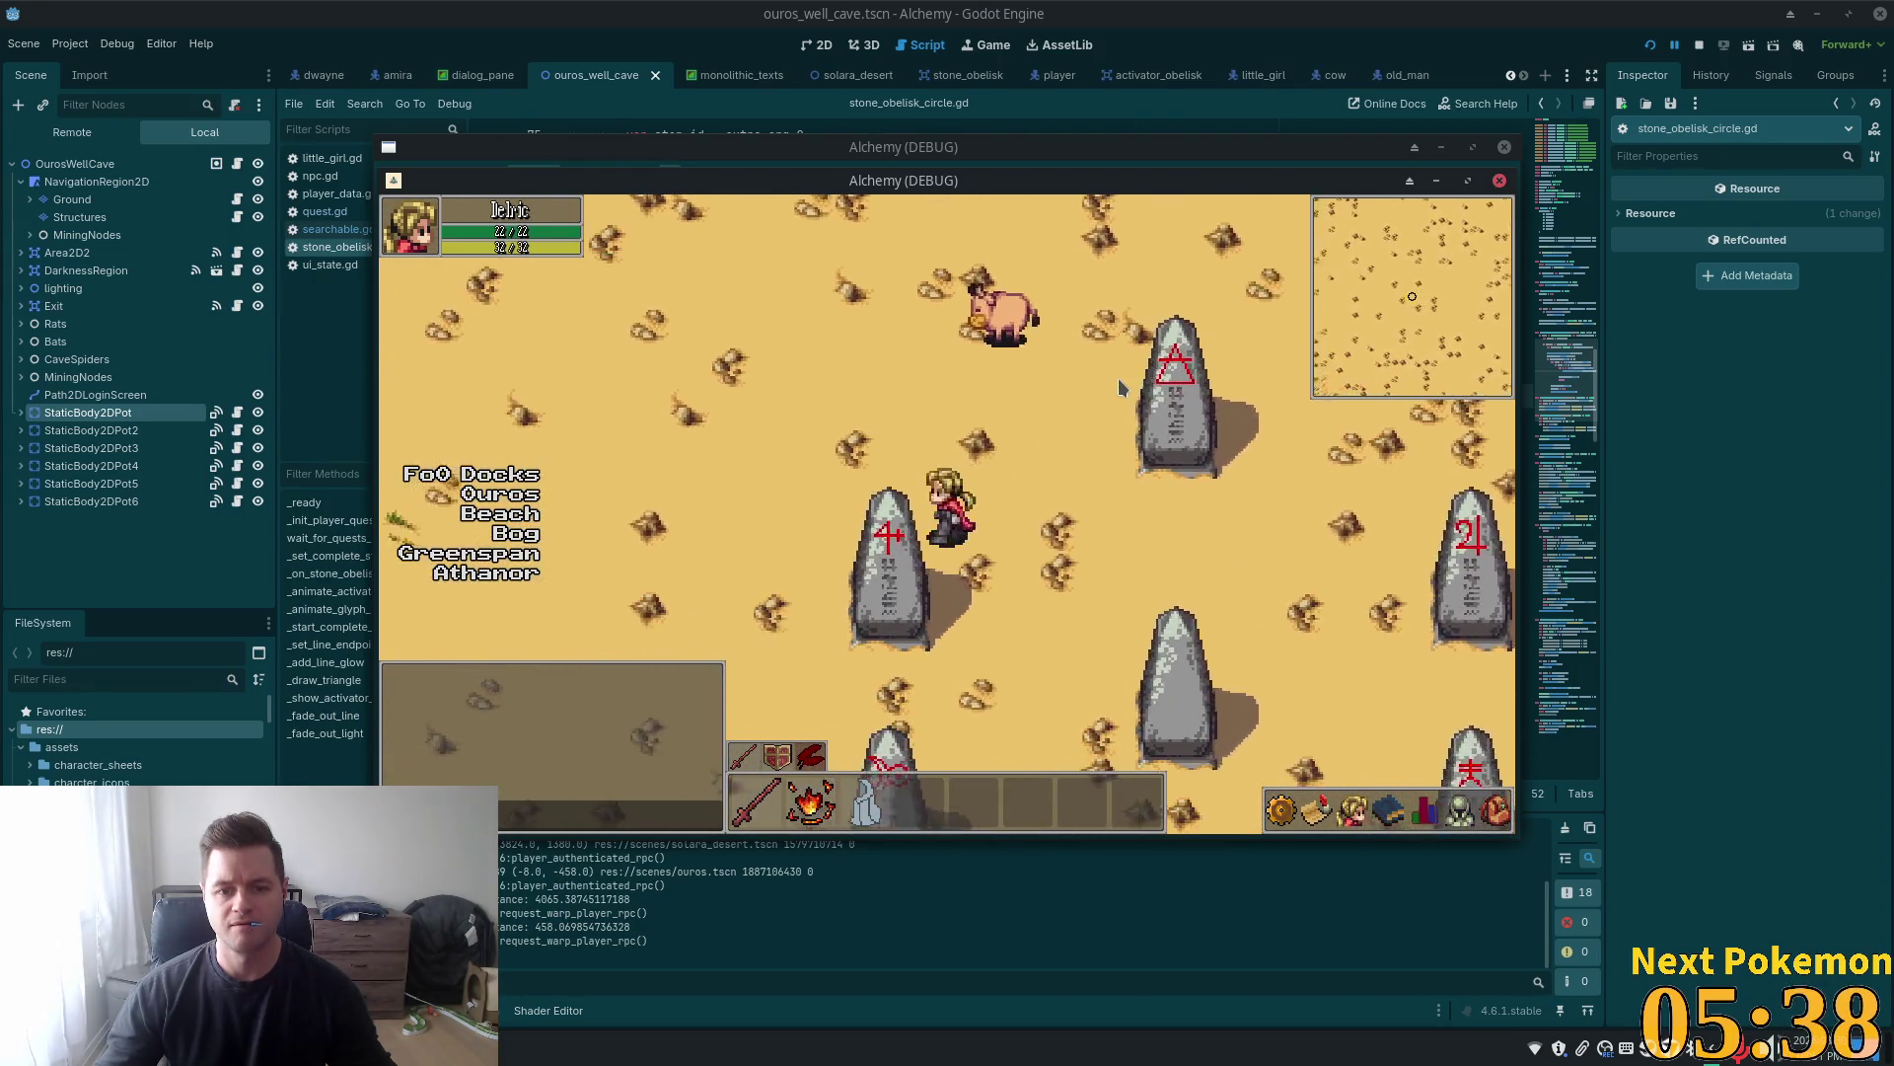
pyautogui.press('Left')
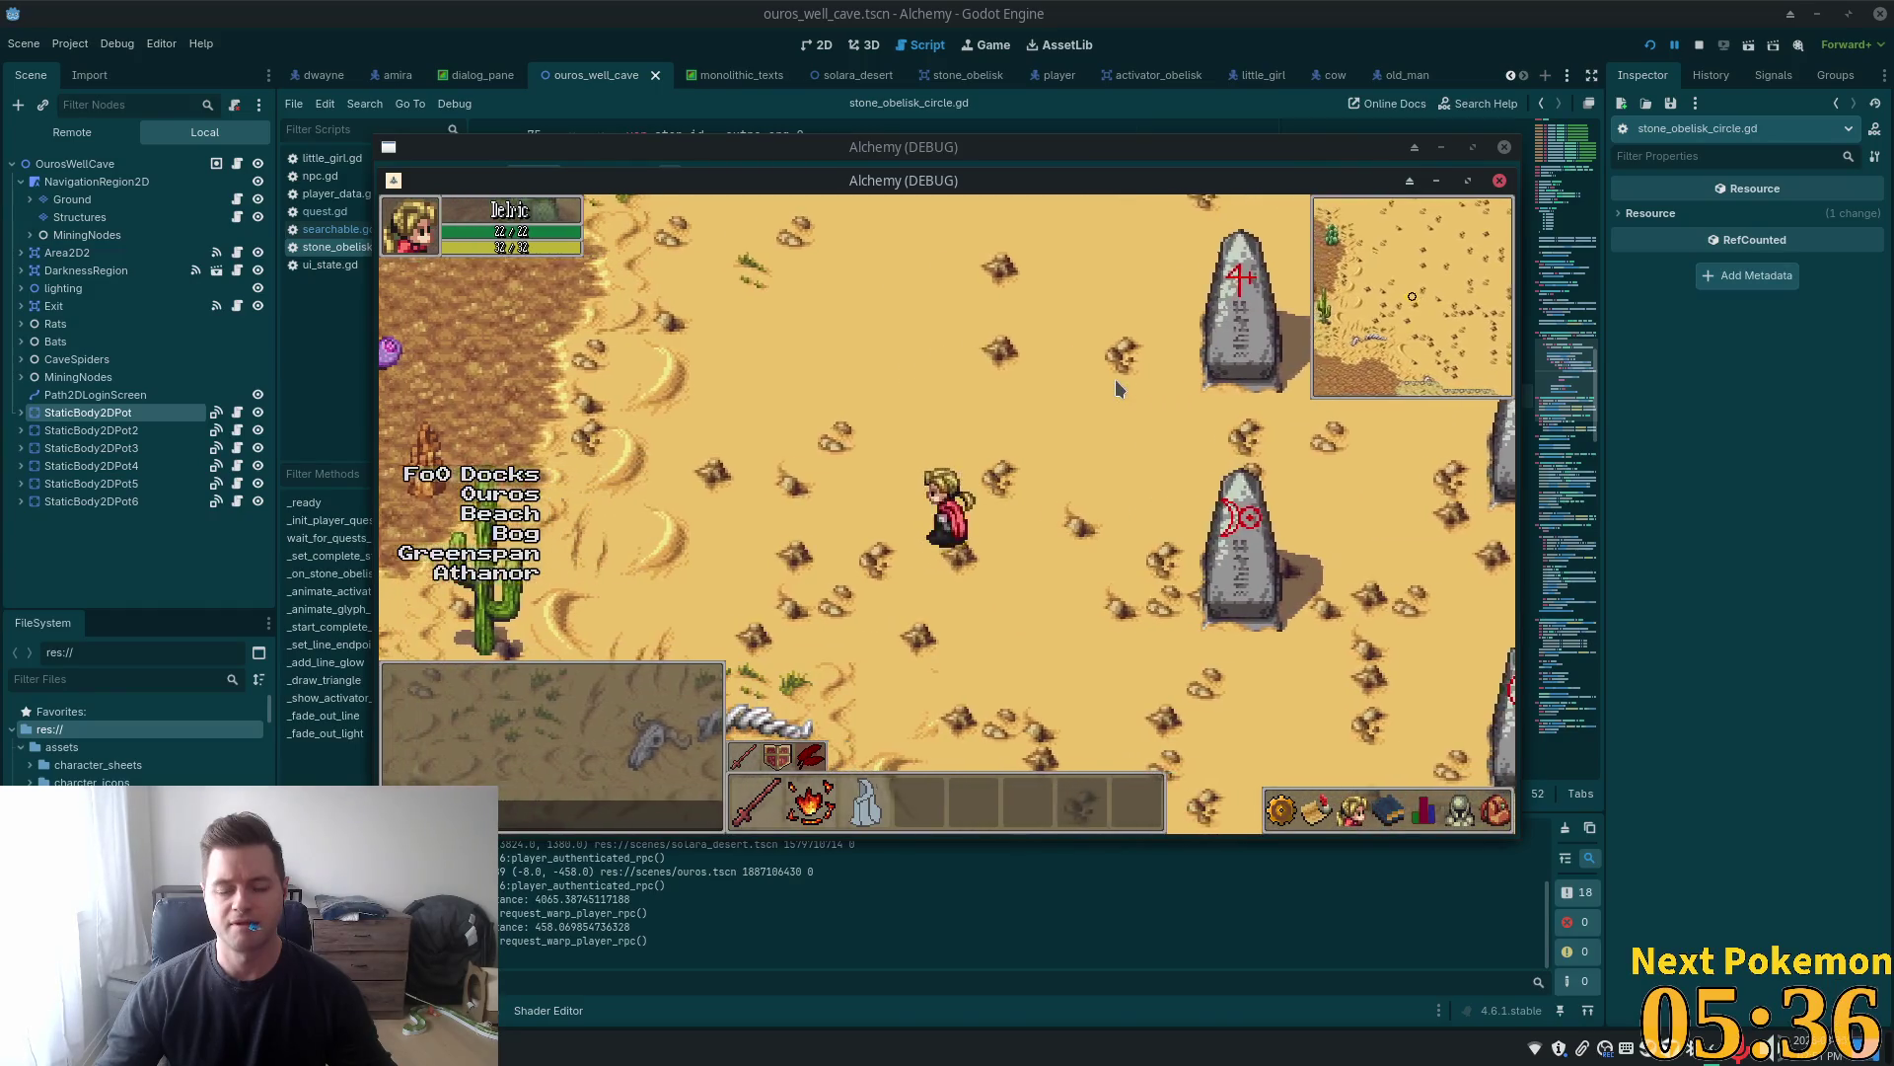
pyautogui.press('Left')
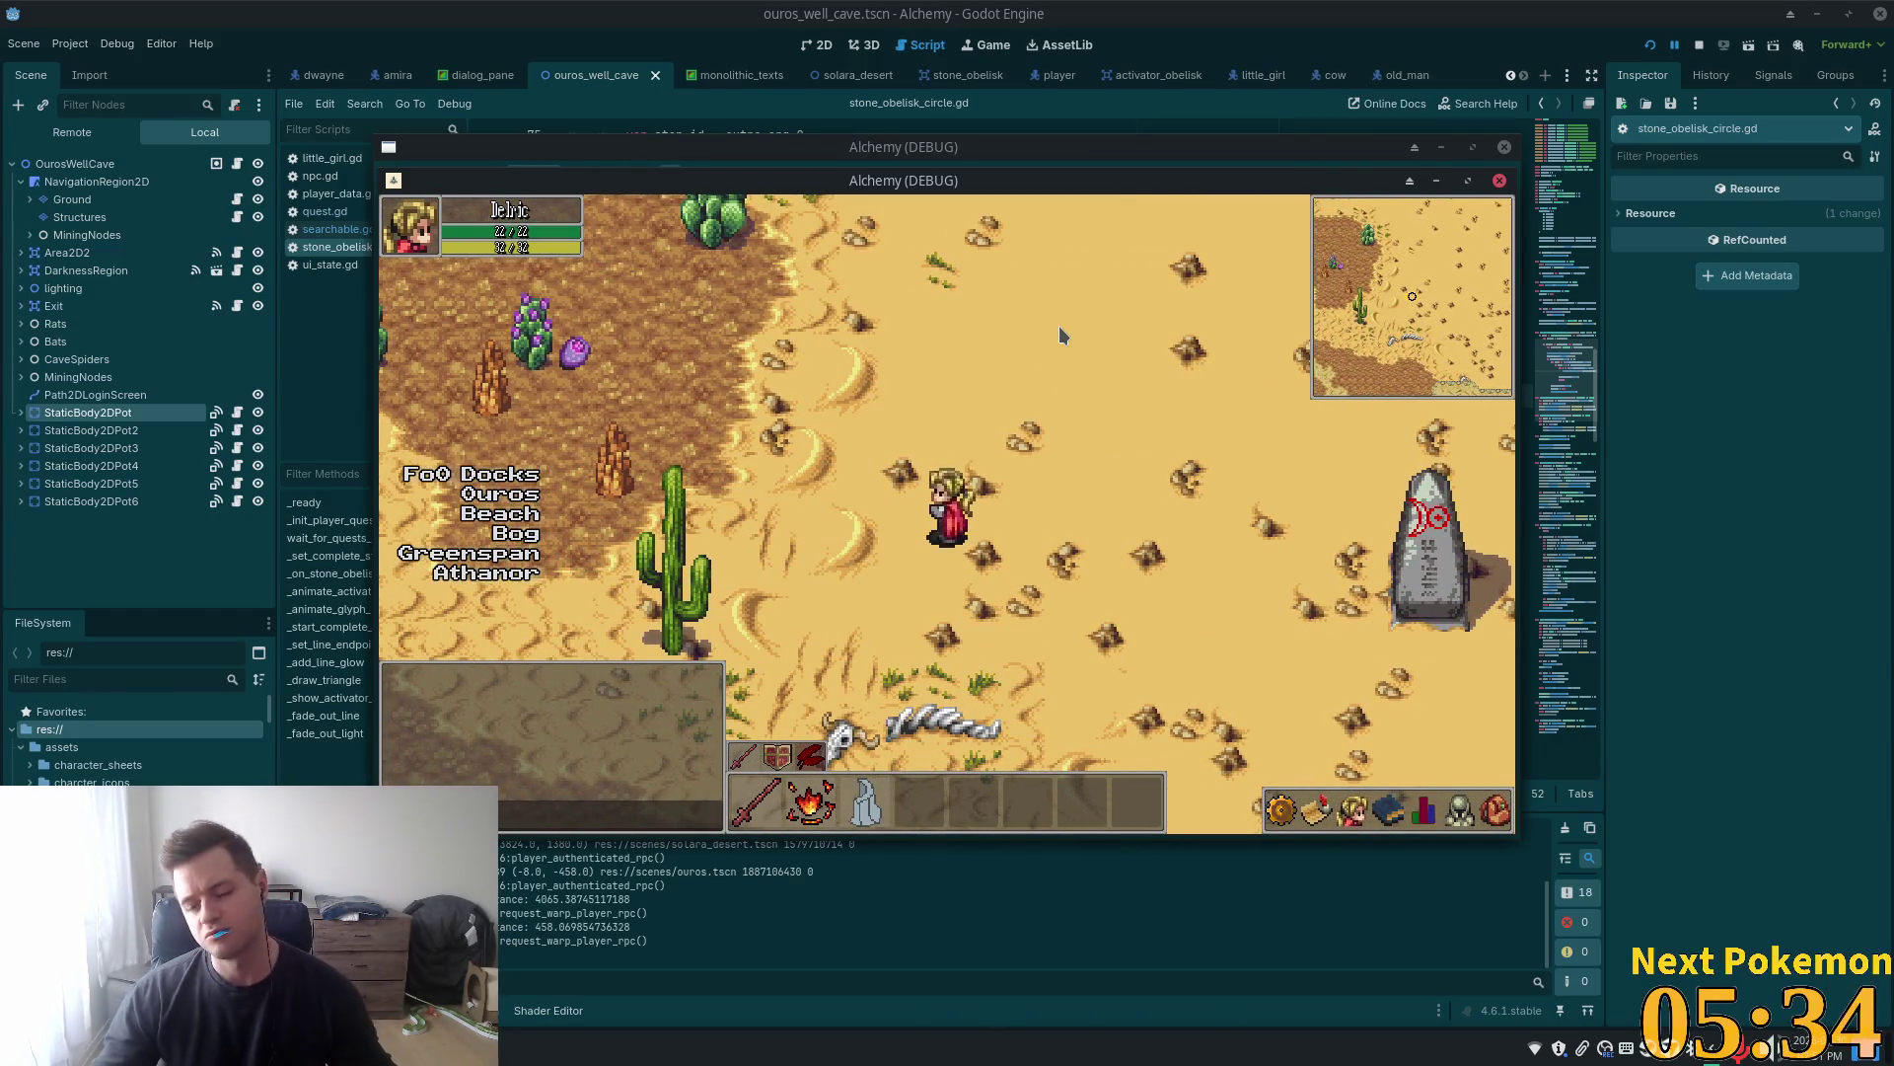
pyautogui.press('Right')
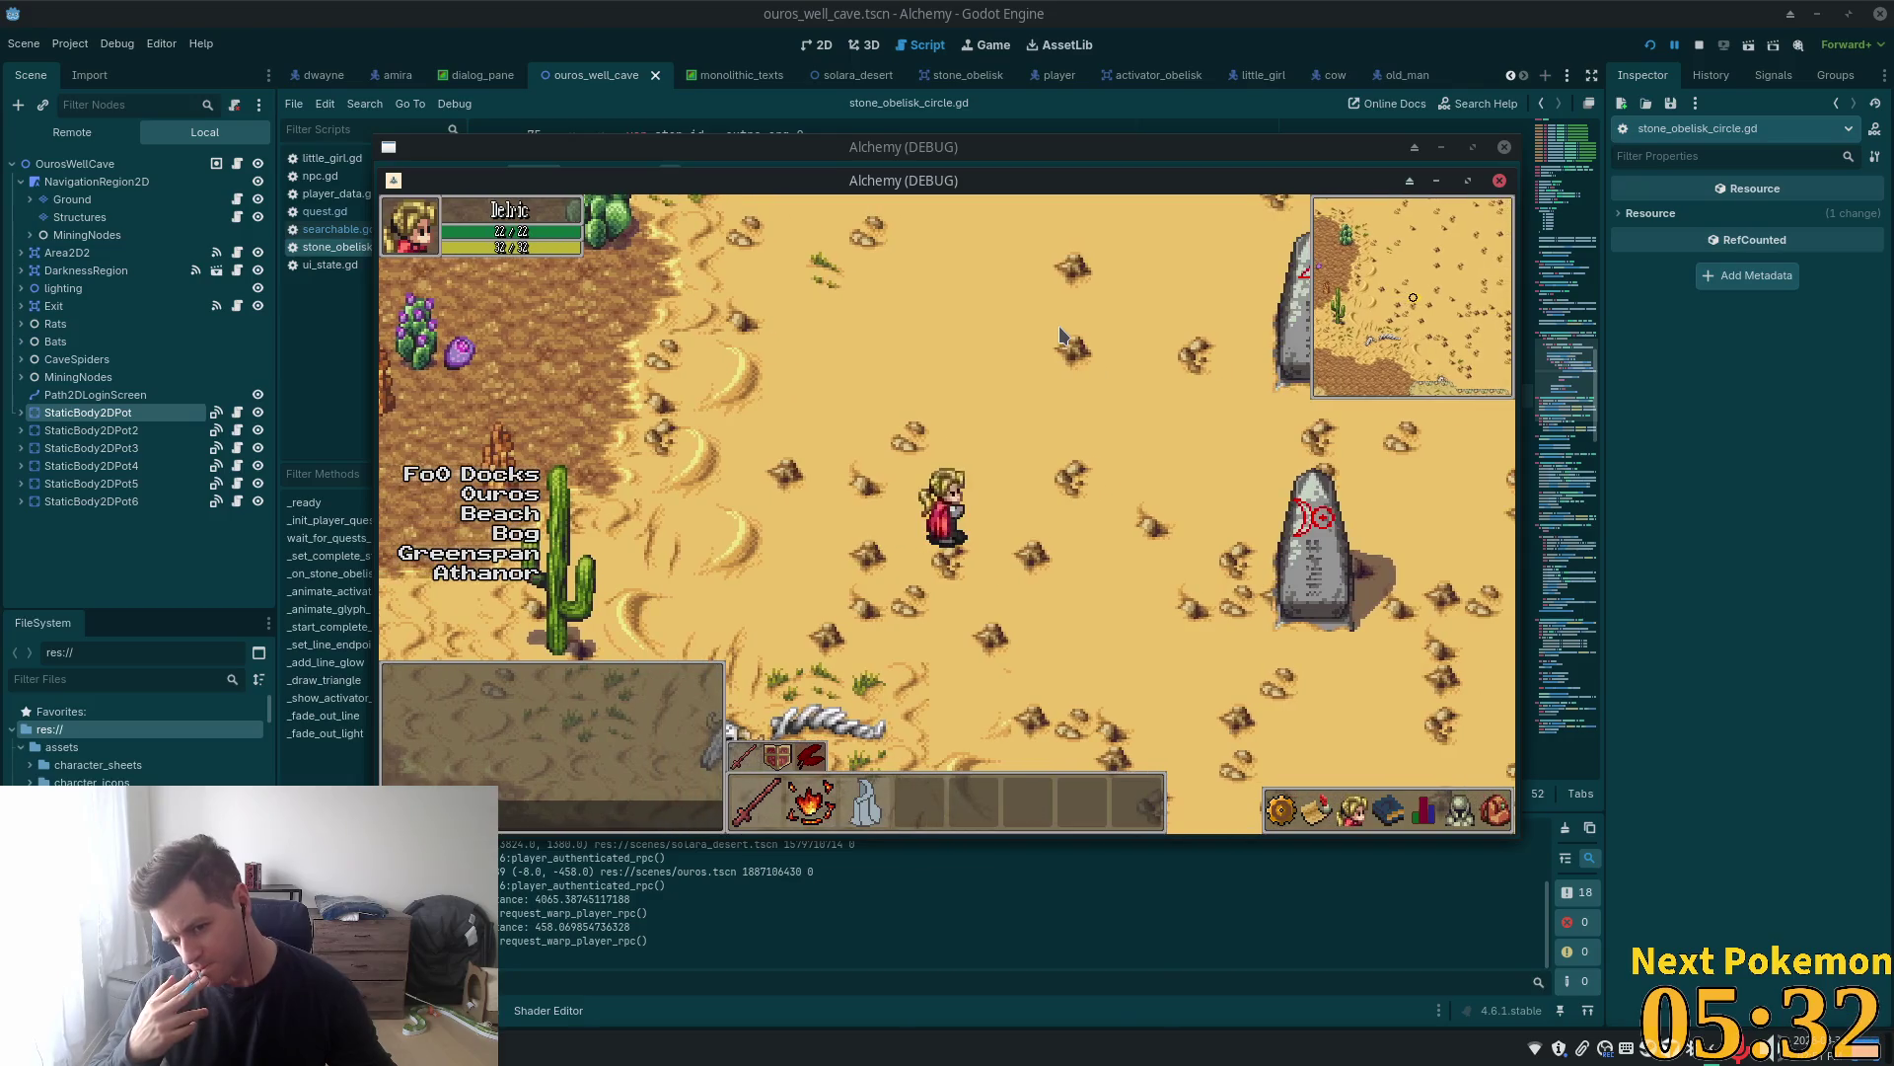
pyautogui.press('Right')
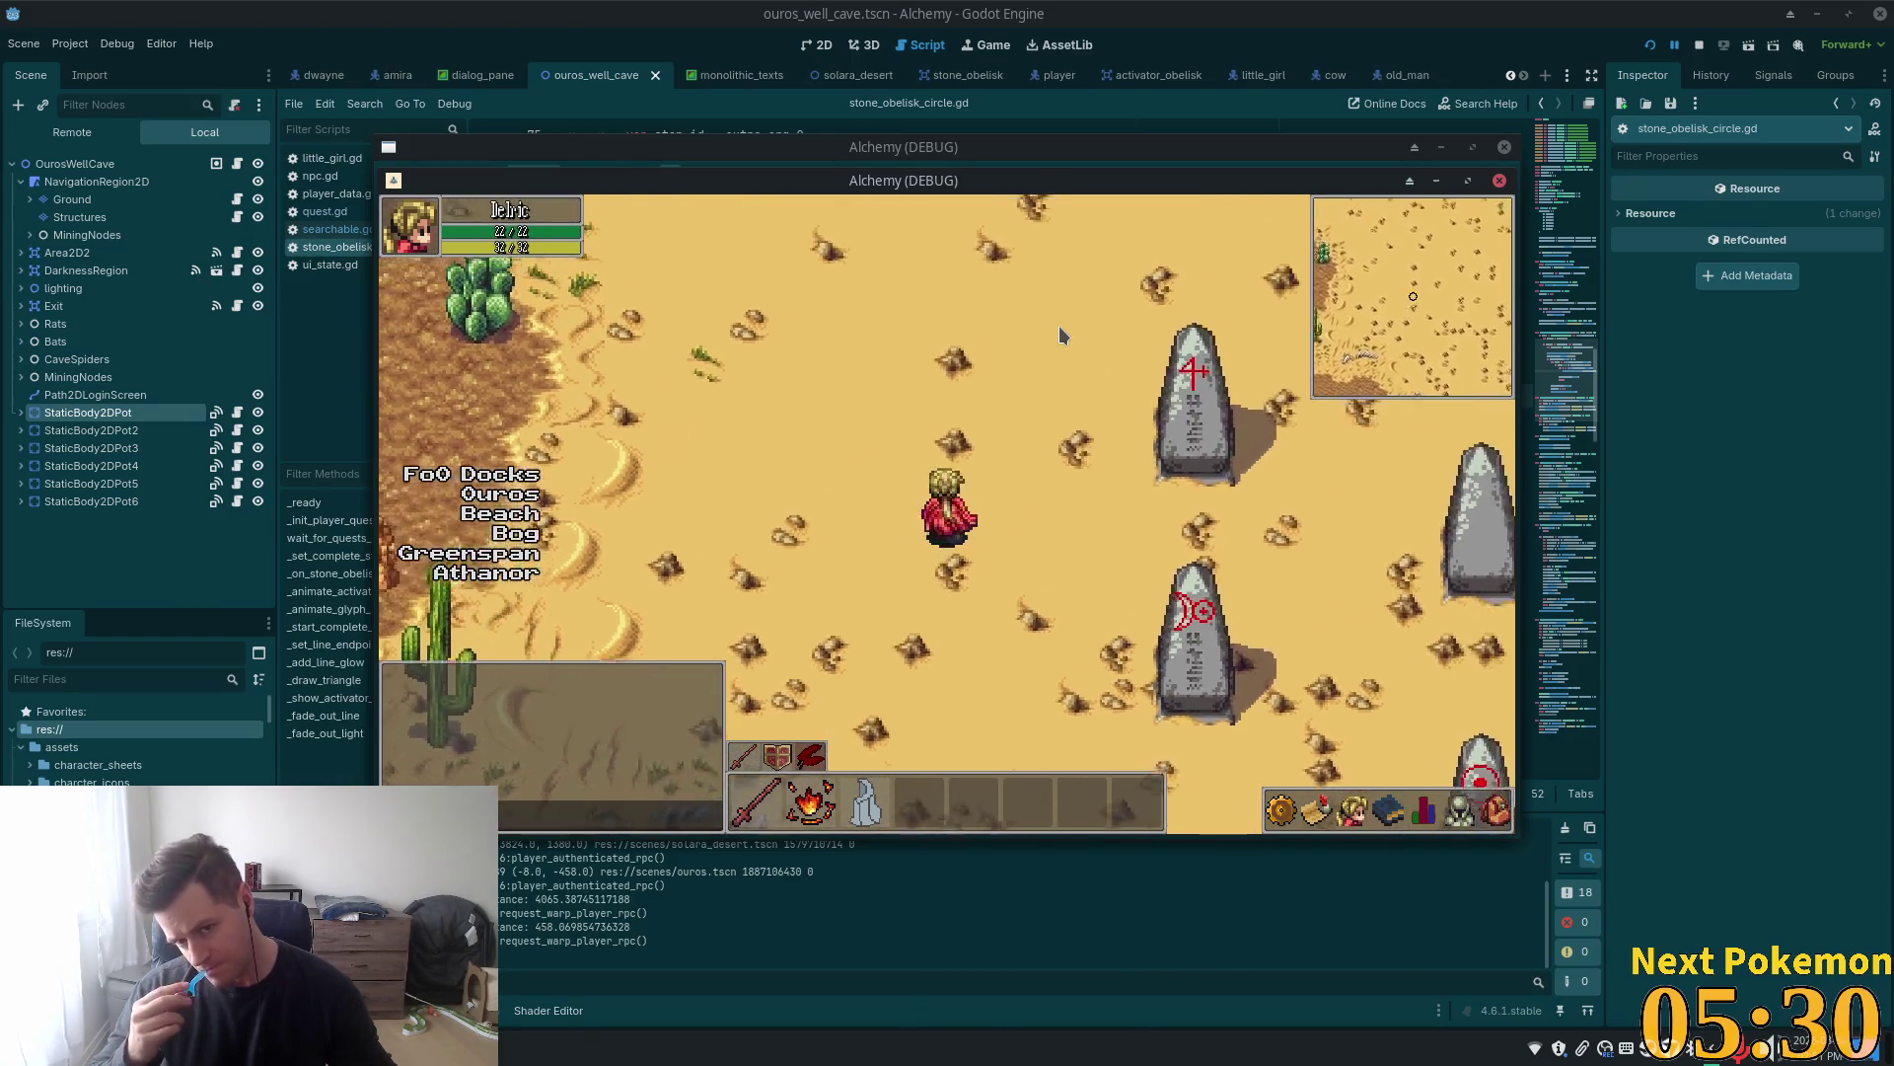
pyautogui.press('Right')
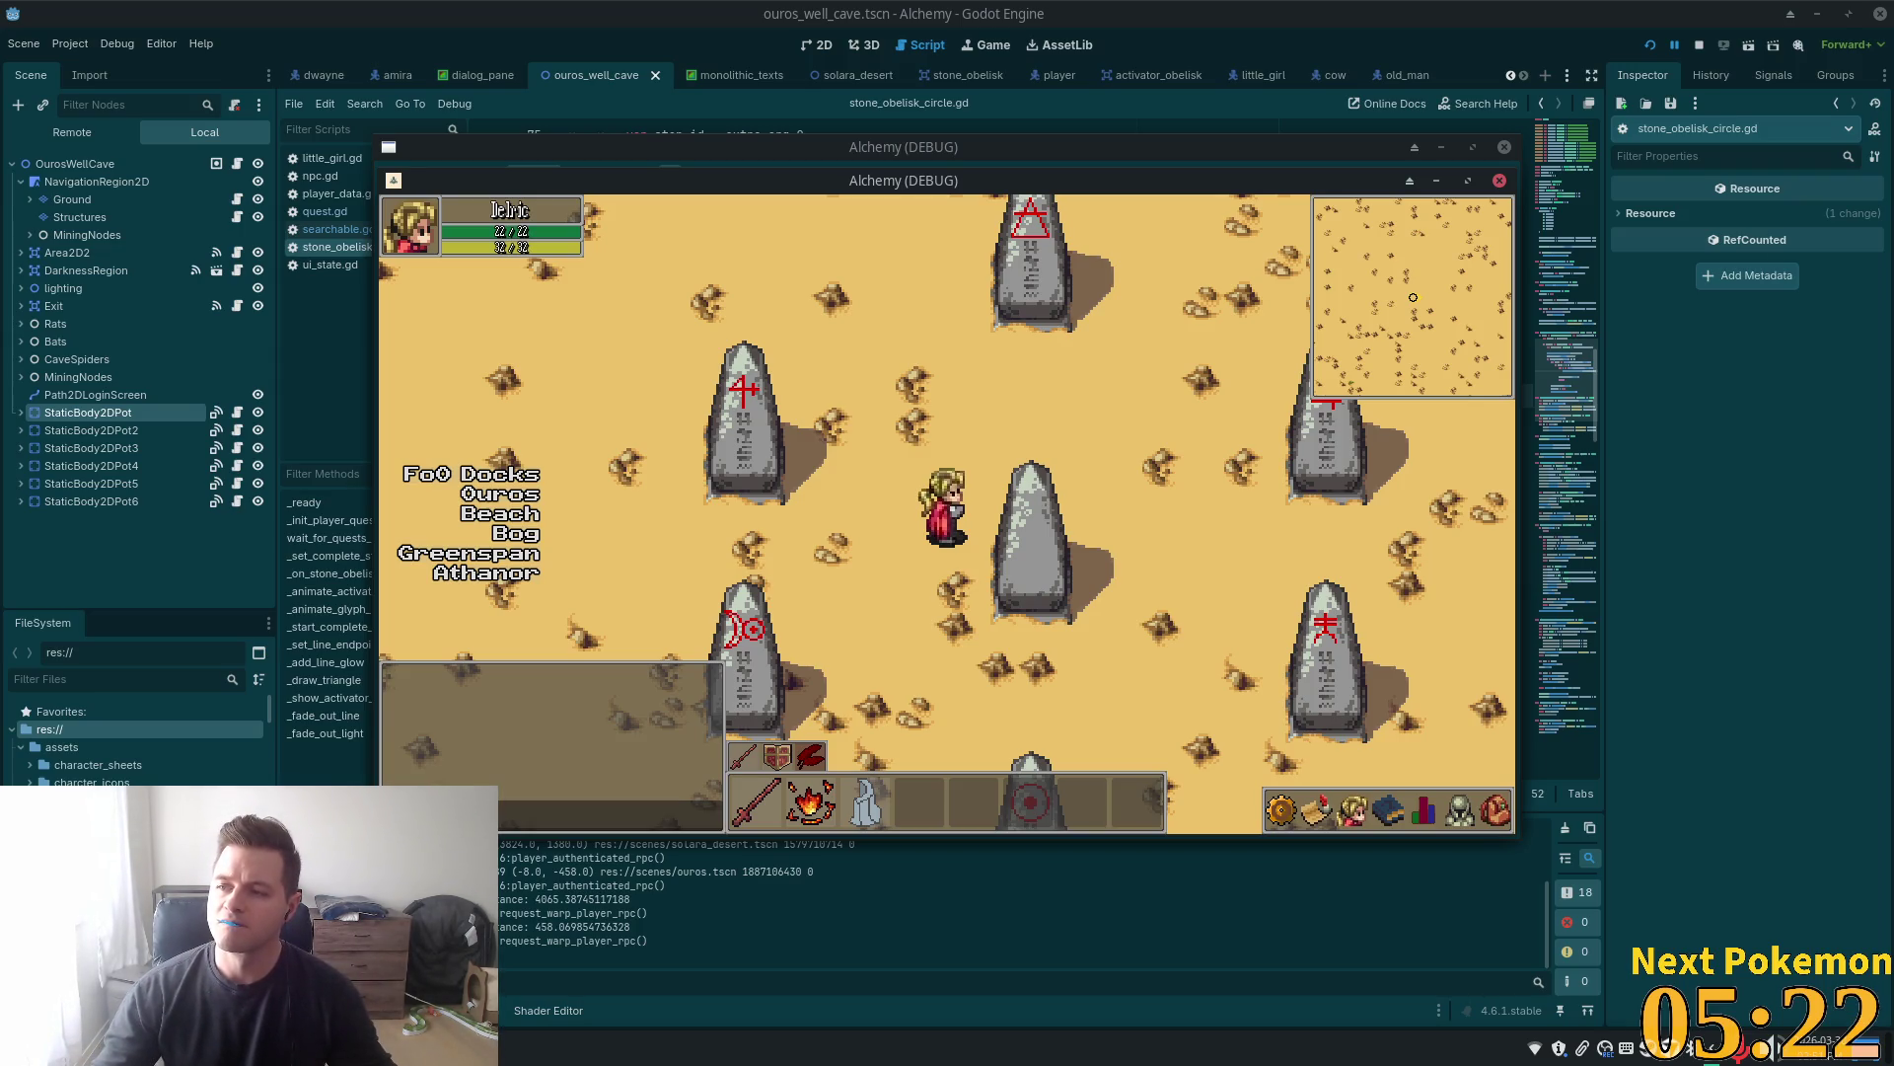
pyautogui.click(1290, 341)
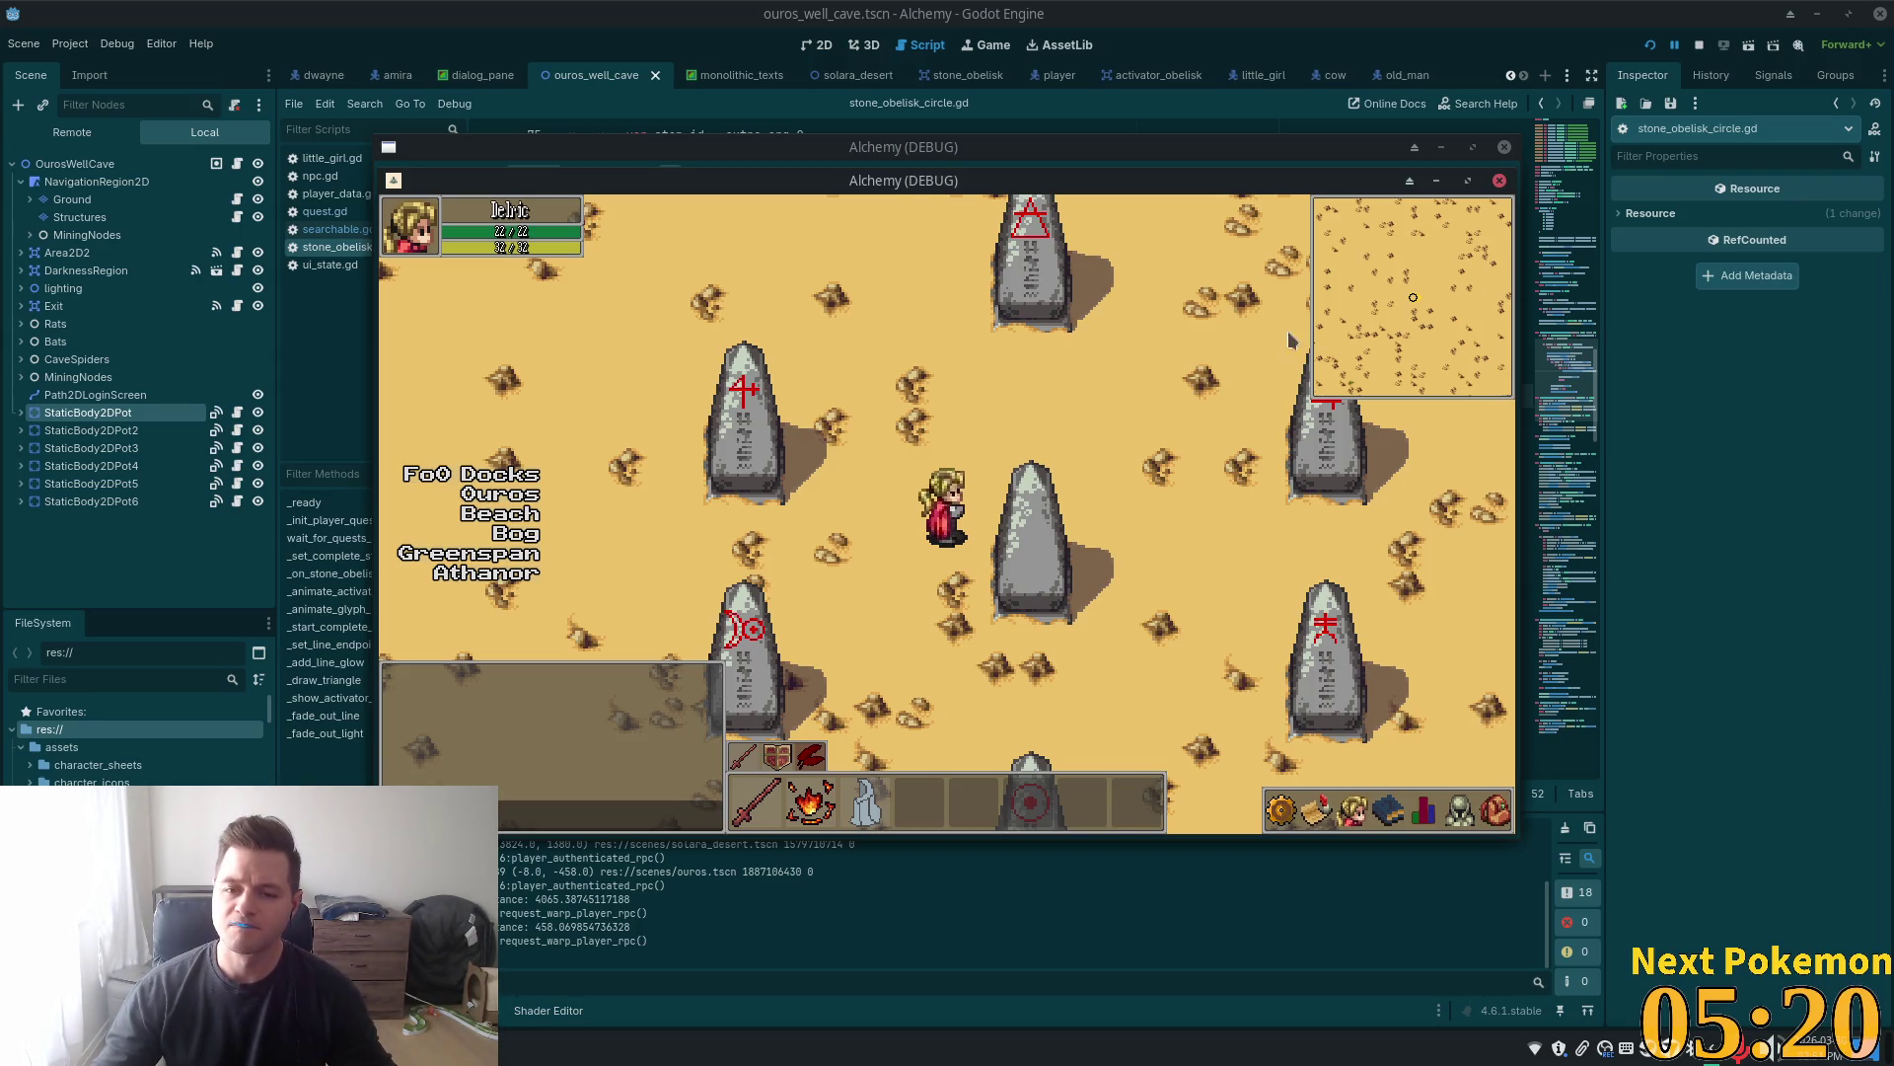
# Walk the character in loops among the glyph obelisks and up to the central obelisk
pyautogui.press('Down')
pyautogui.press('Right')
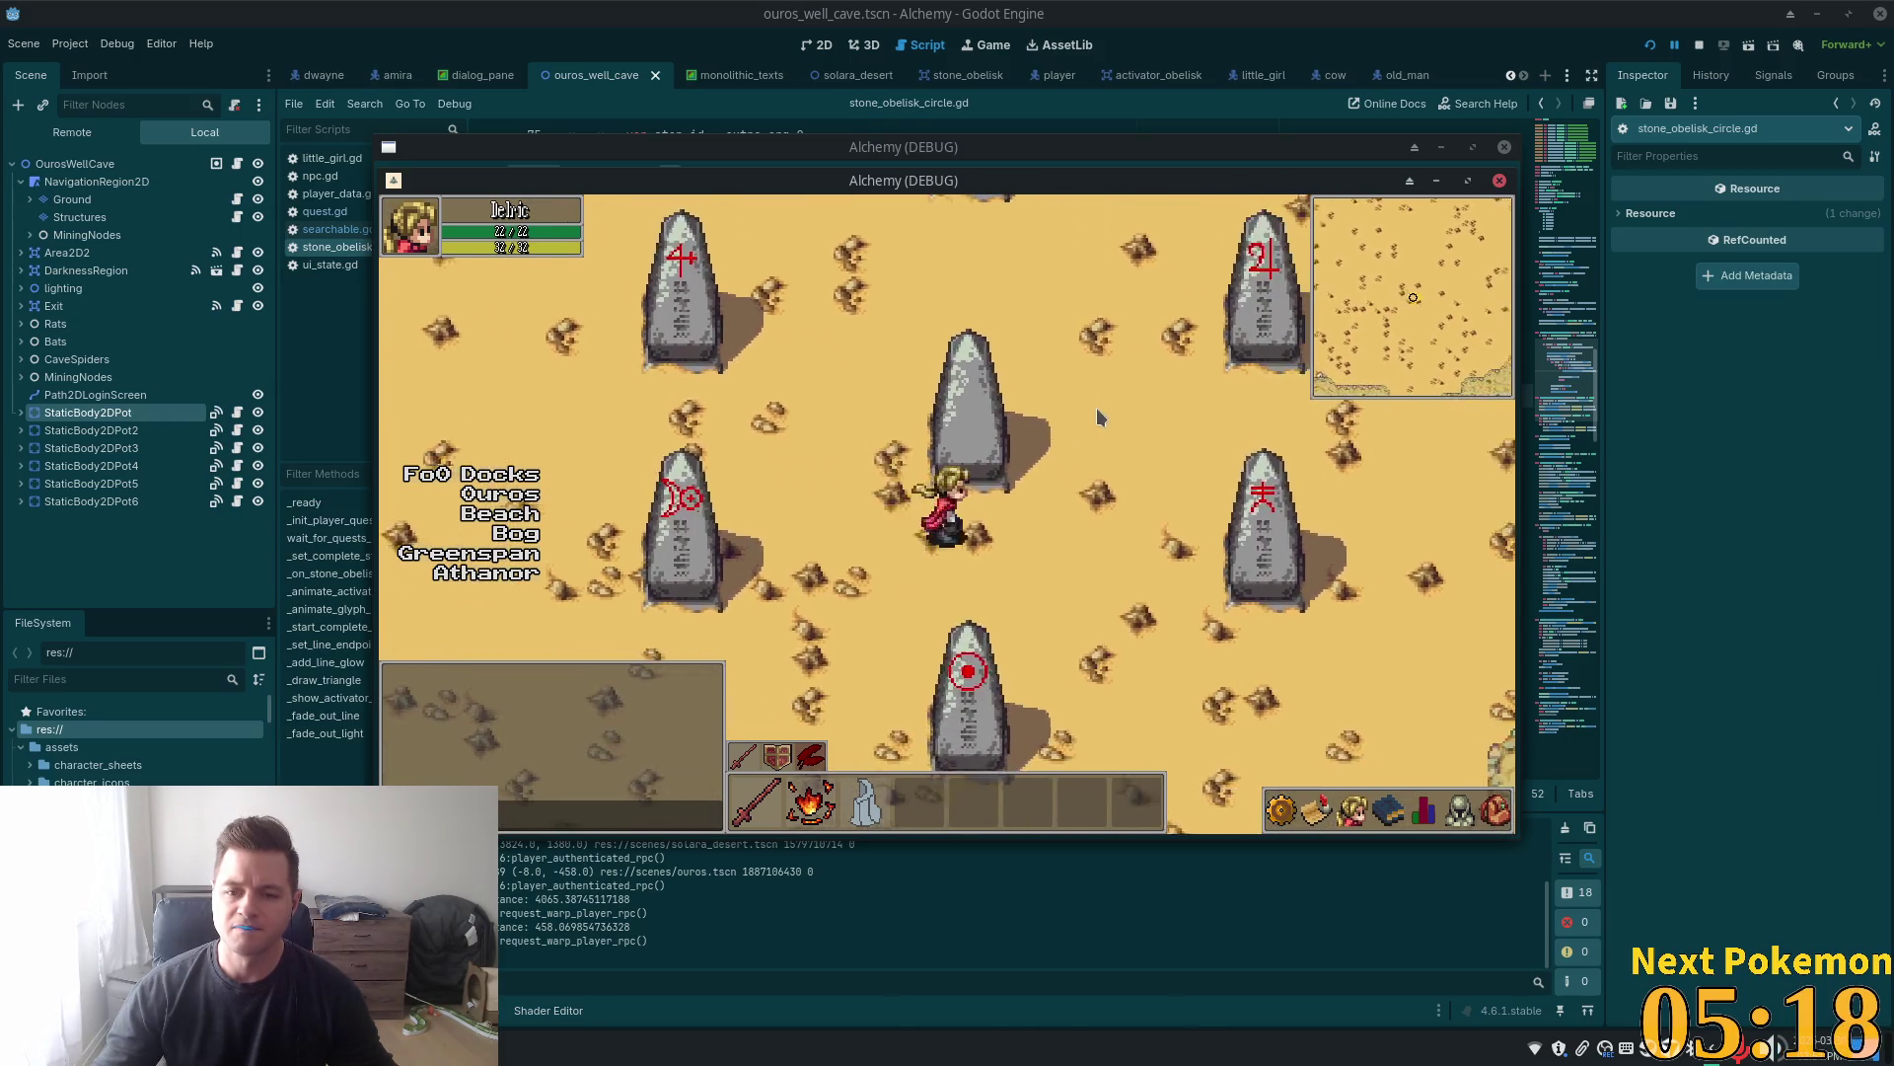
pyautogui.press('Up')
pyautogui.press('Left')
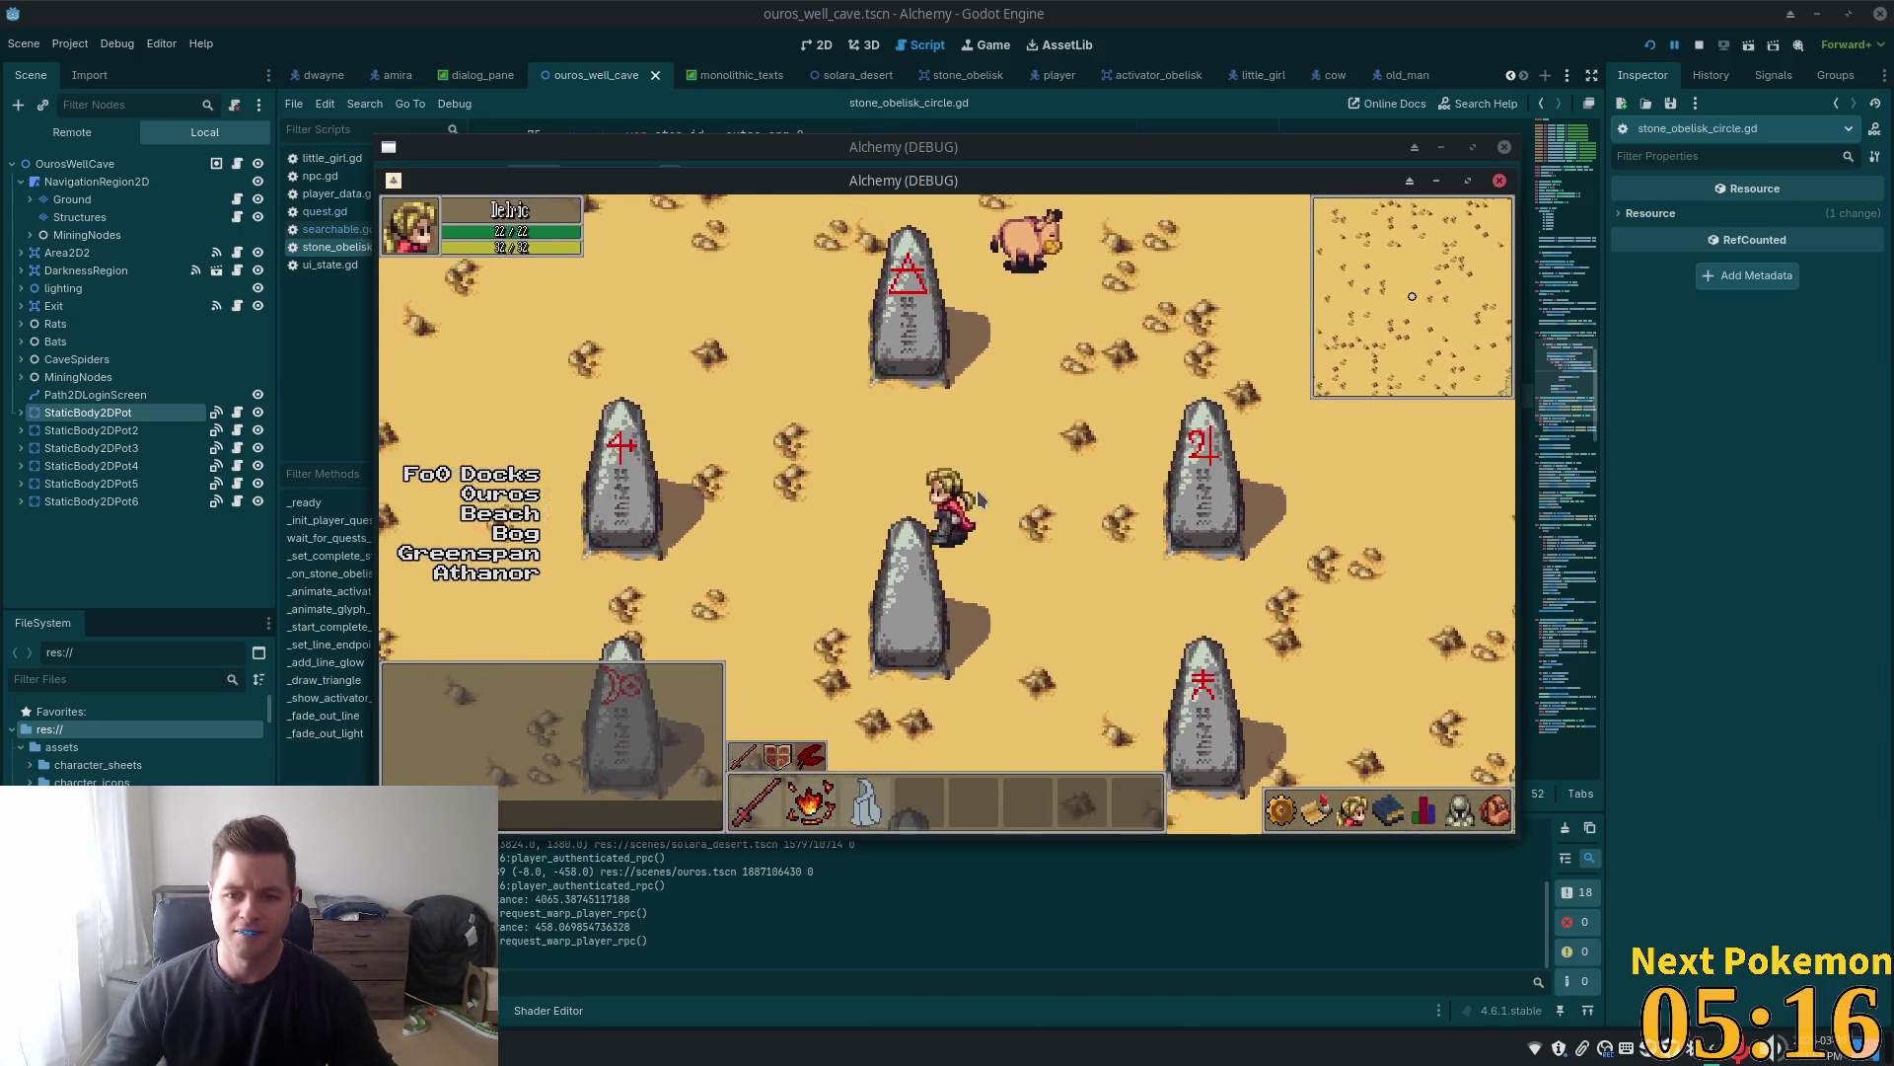
pyautogui.press('Down')
pyautogui.press('Right')
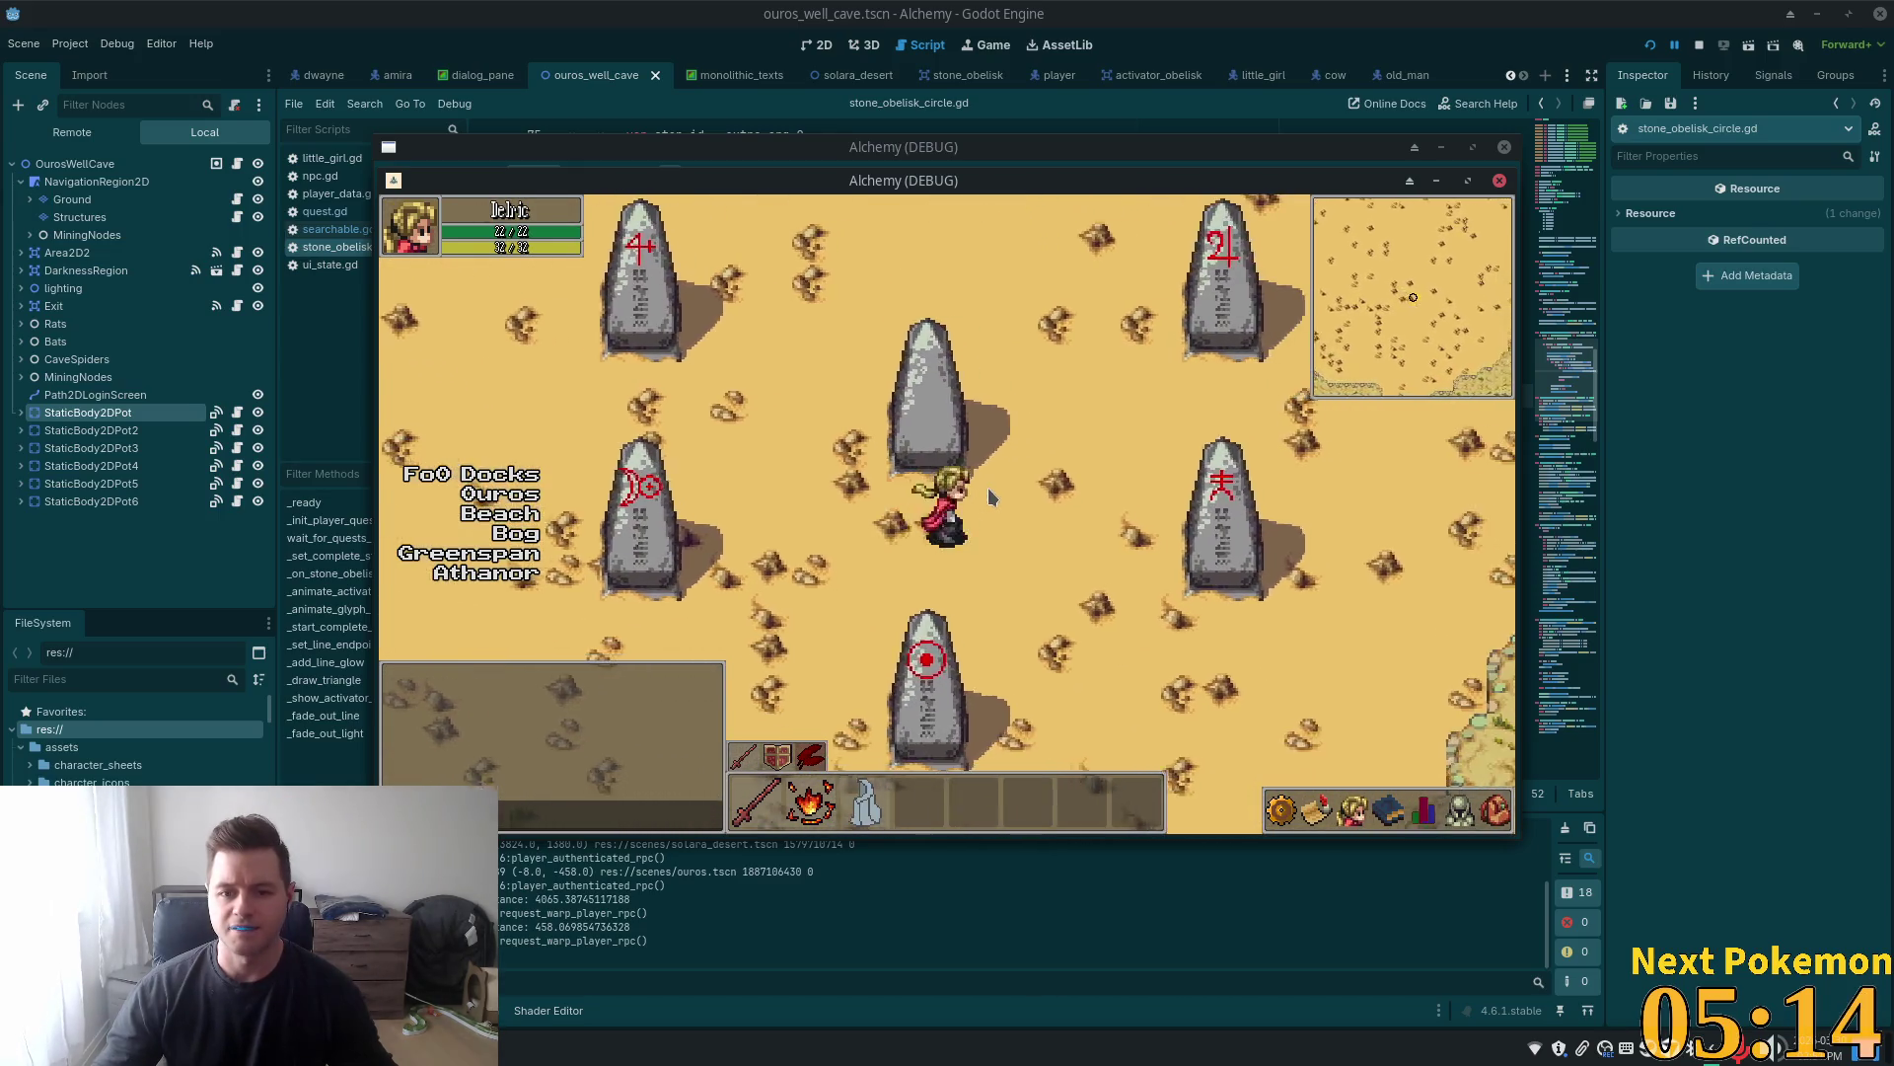
pyautogui.press('Up')
pyautogui.press('Left')
pyautogui.press('Down')
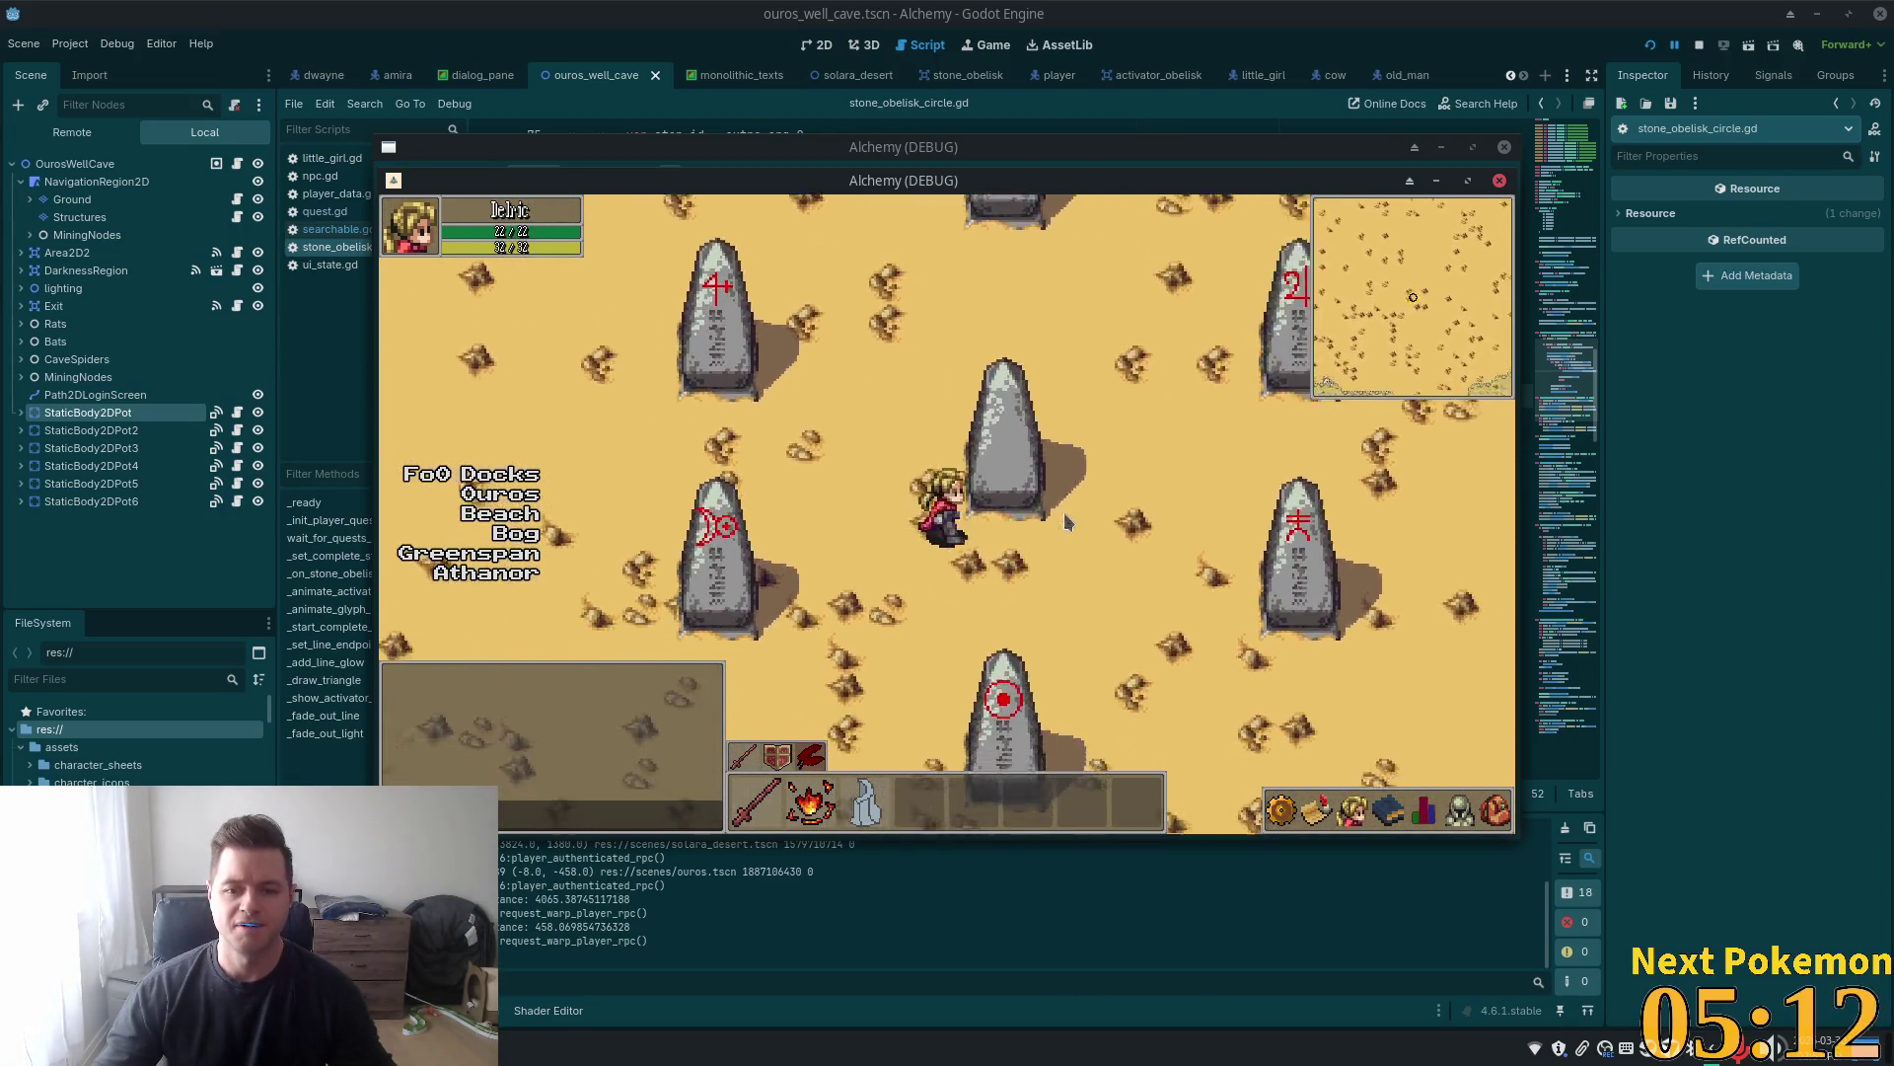
pyautogui.press('Right')
pyautogui.press('Up')
pyautogui.press('Left')
pyautogui.press('Down')
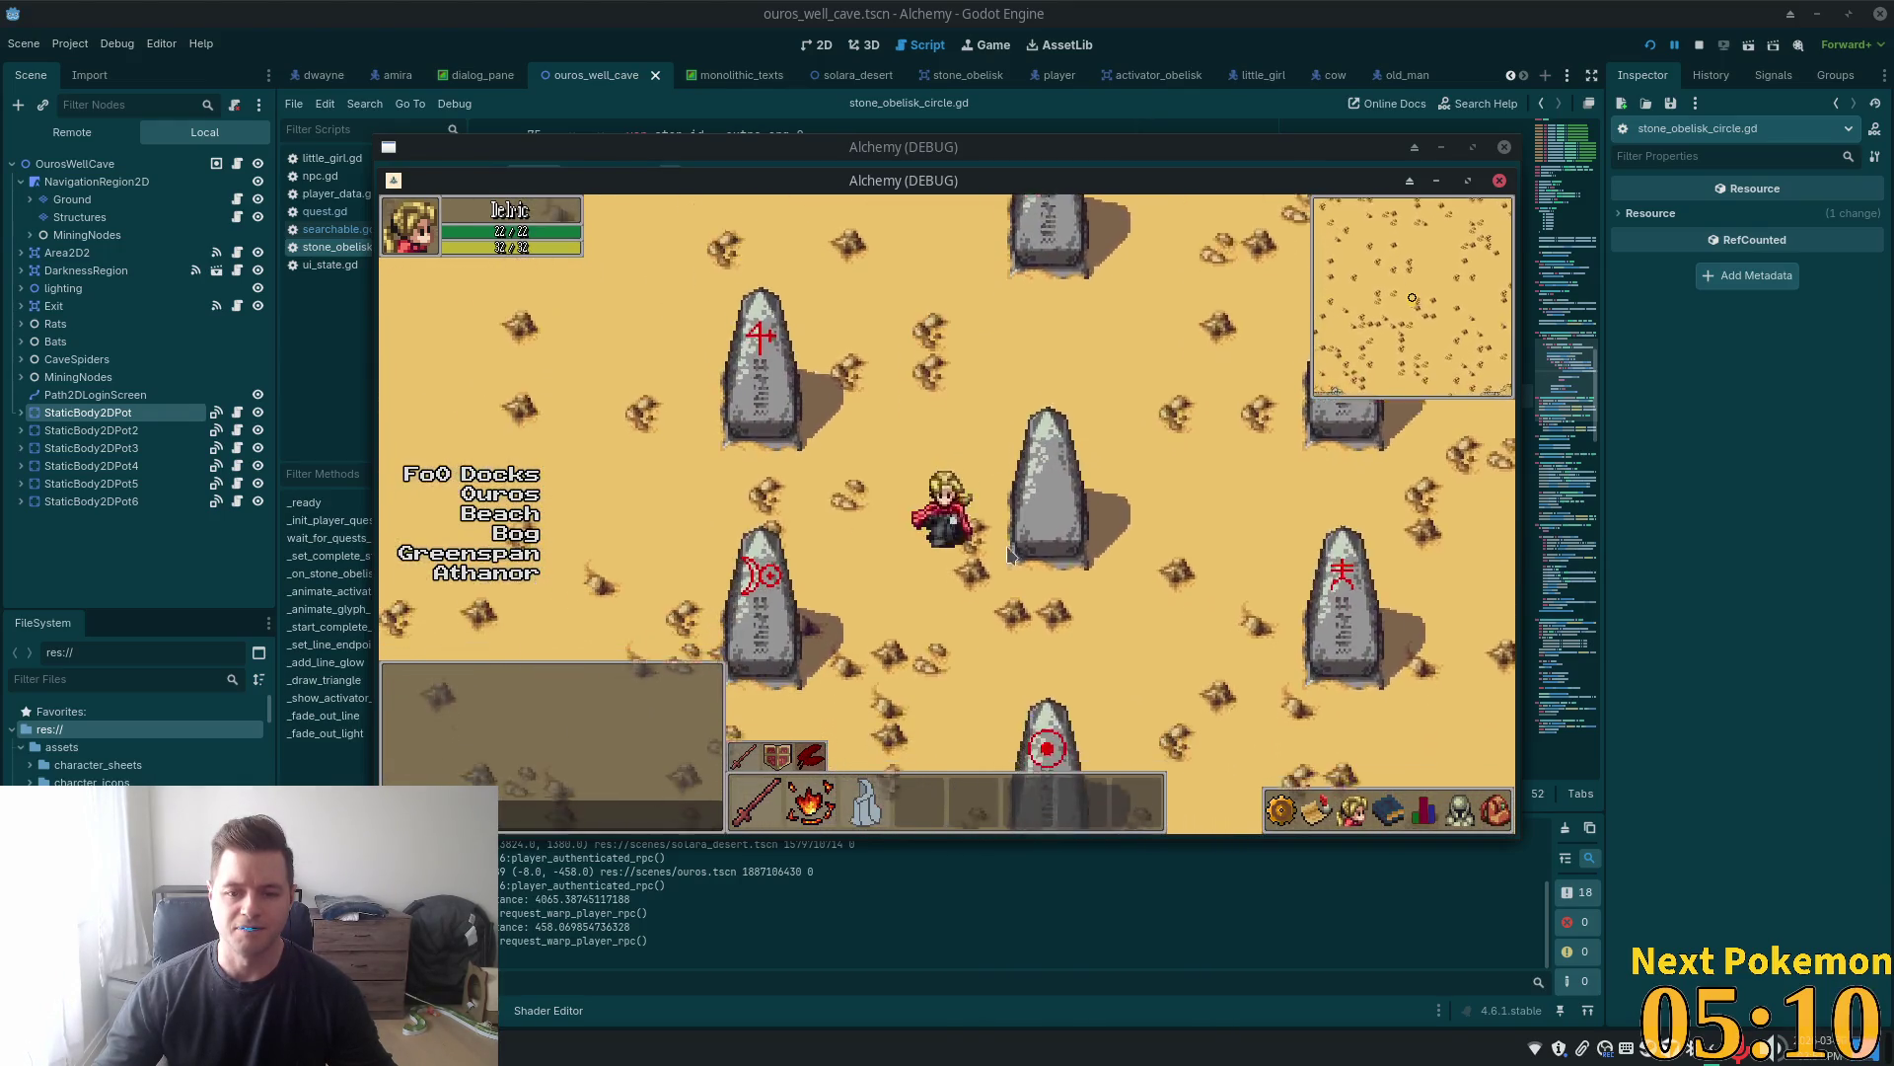
pyautogui.press('Right')
pyautogui.press('Left')
pyautogui.press('Up')
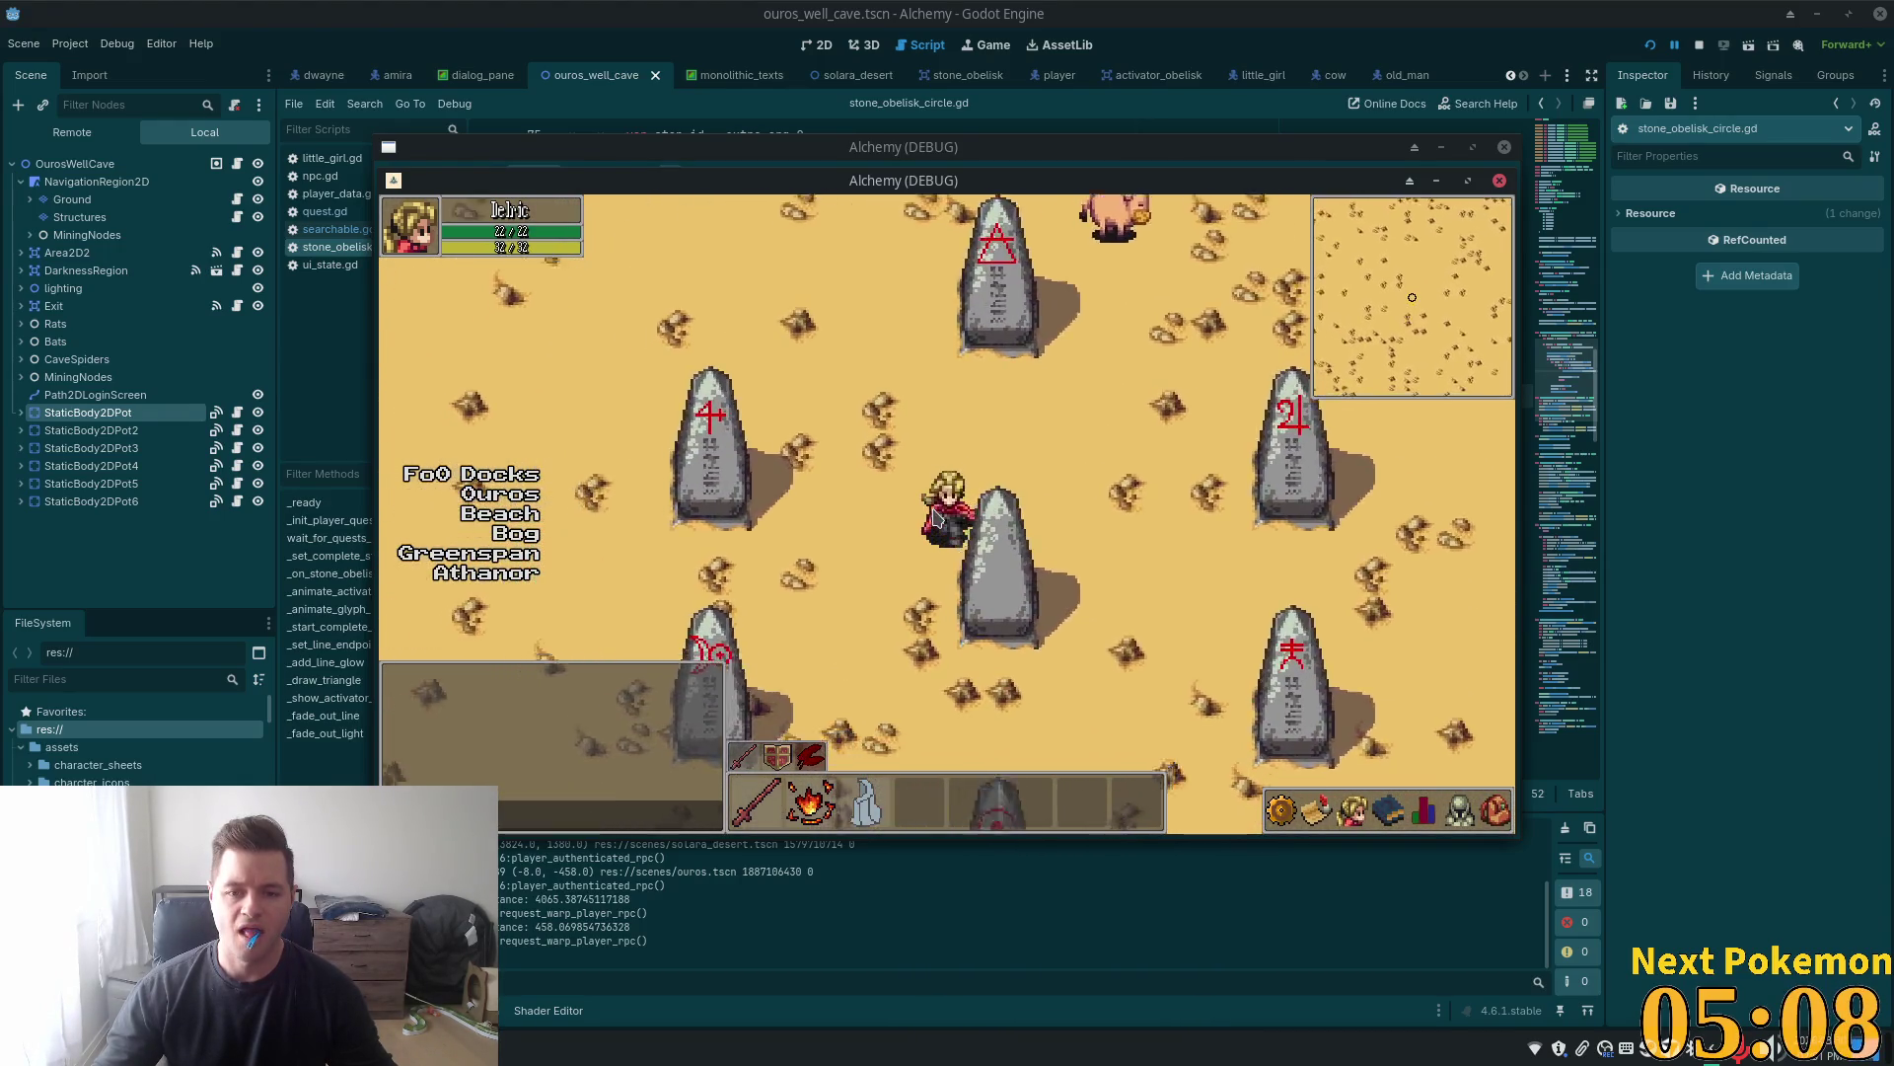
pyautogui.press('Down')
pyautogui.press('Right')
pyautogui.press('Up')
pyautogui.press('Left')
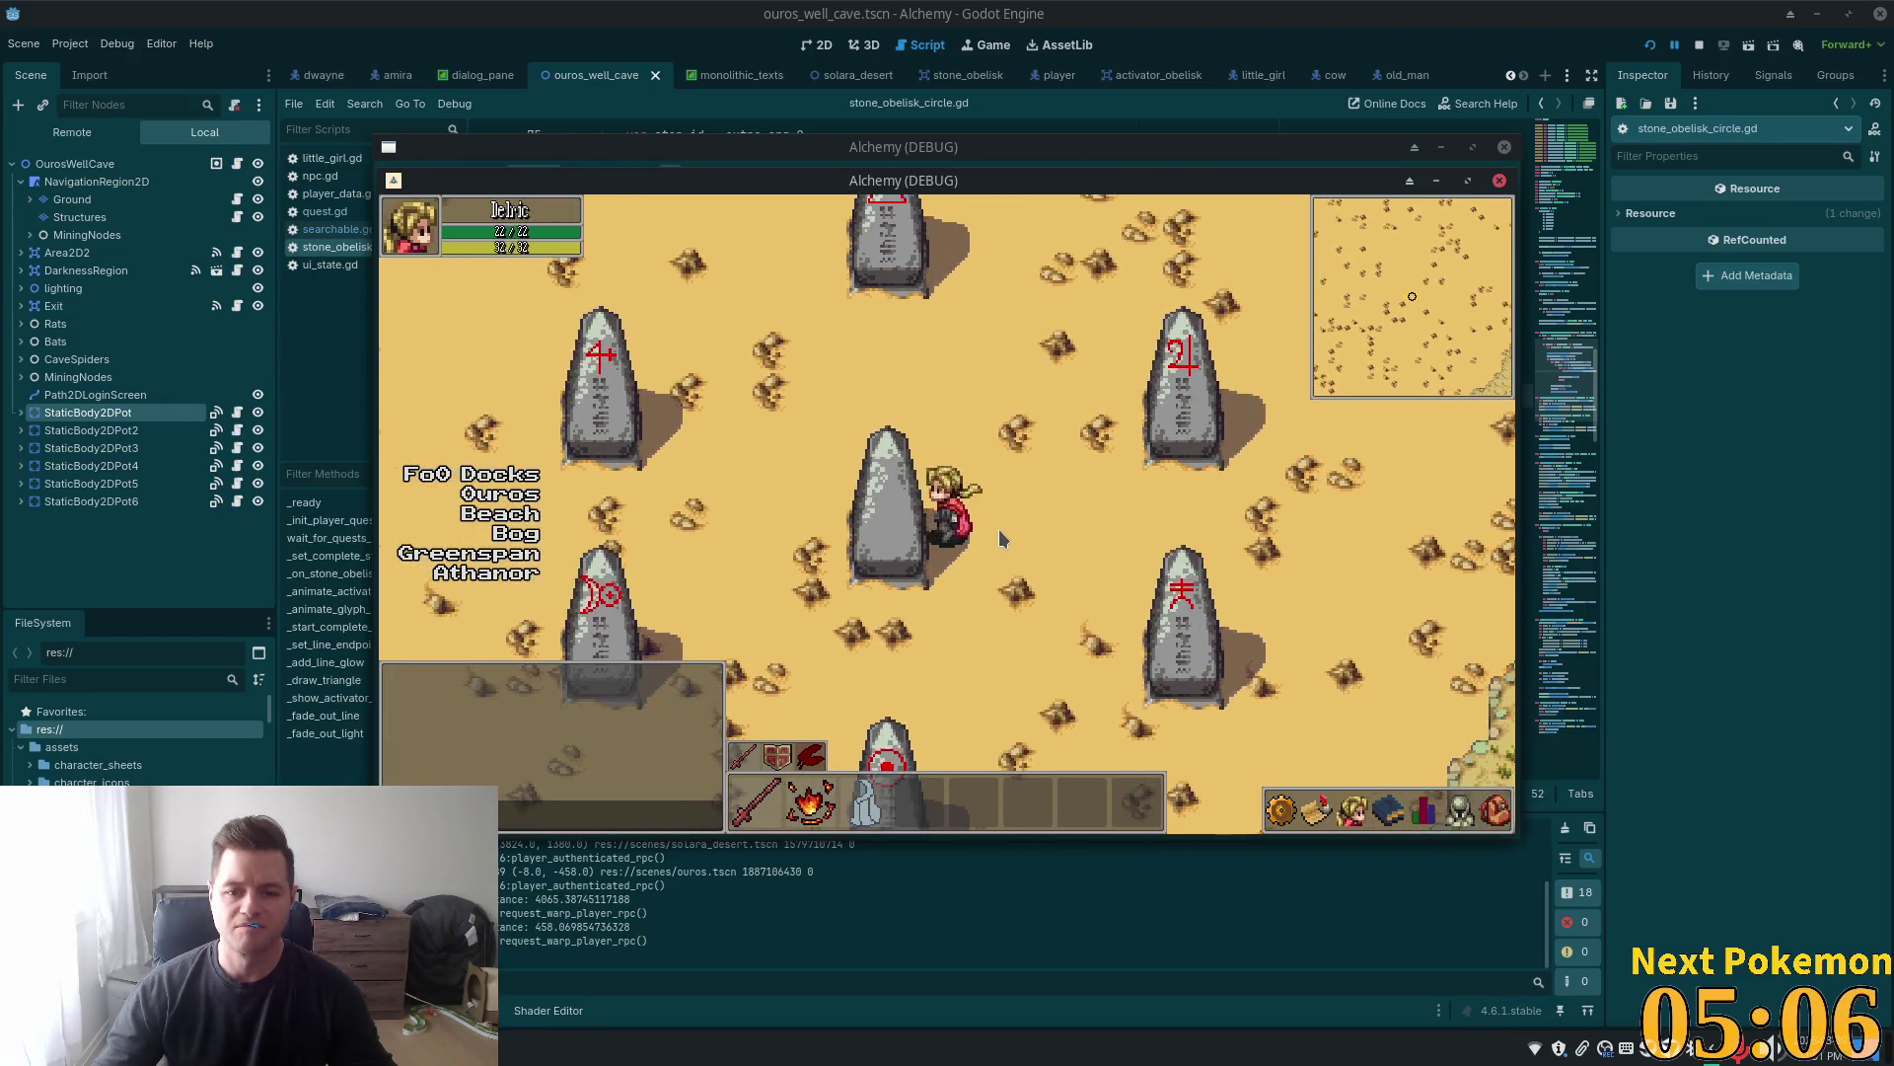
pyautogui.press('Up')
pyautogui.press('Left')
pyautogui.press('Down')
pyautogui.press('Right')
pyautogui.press('Up')
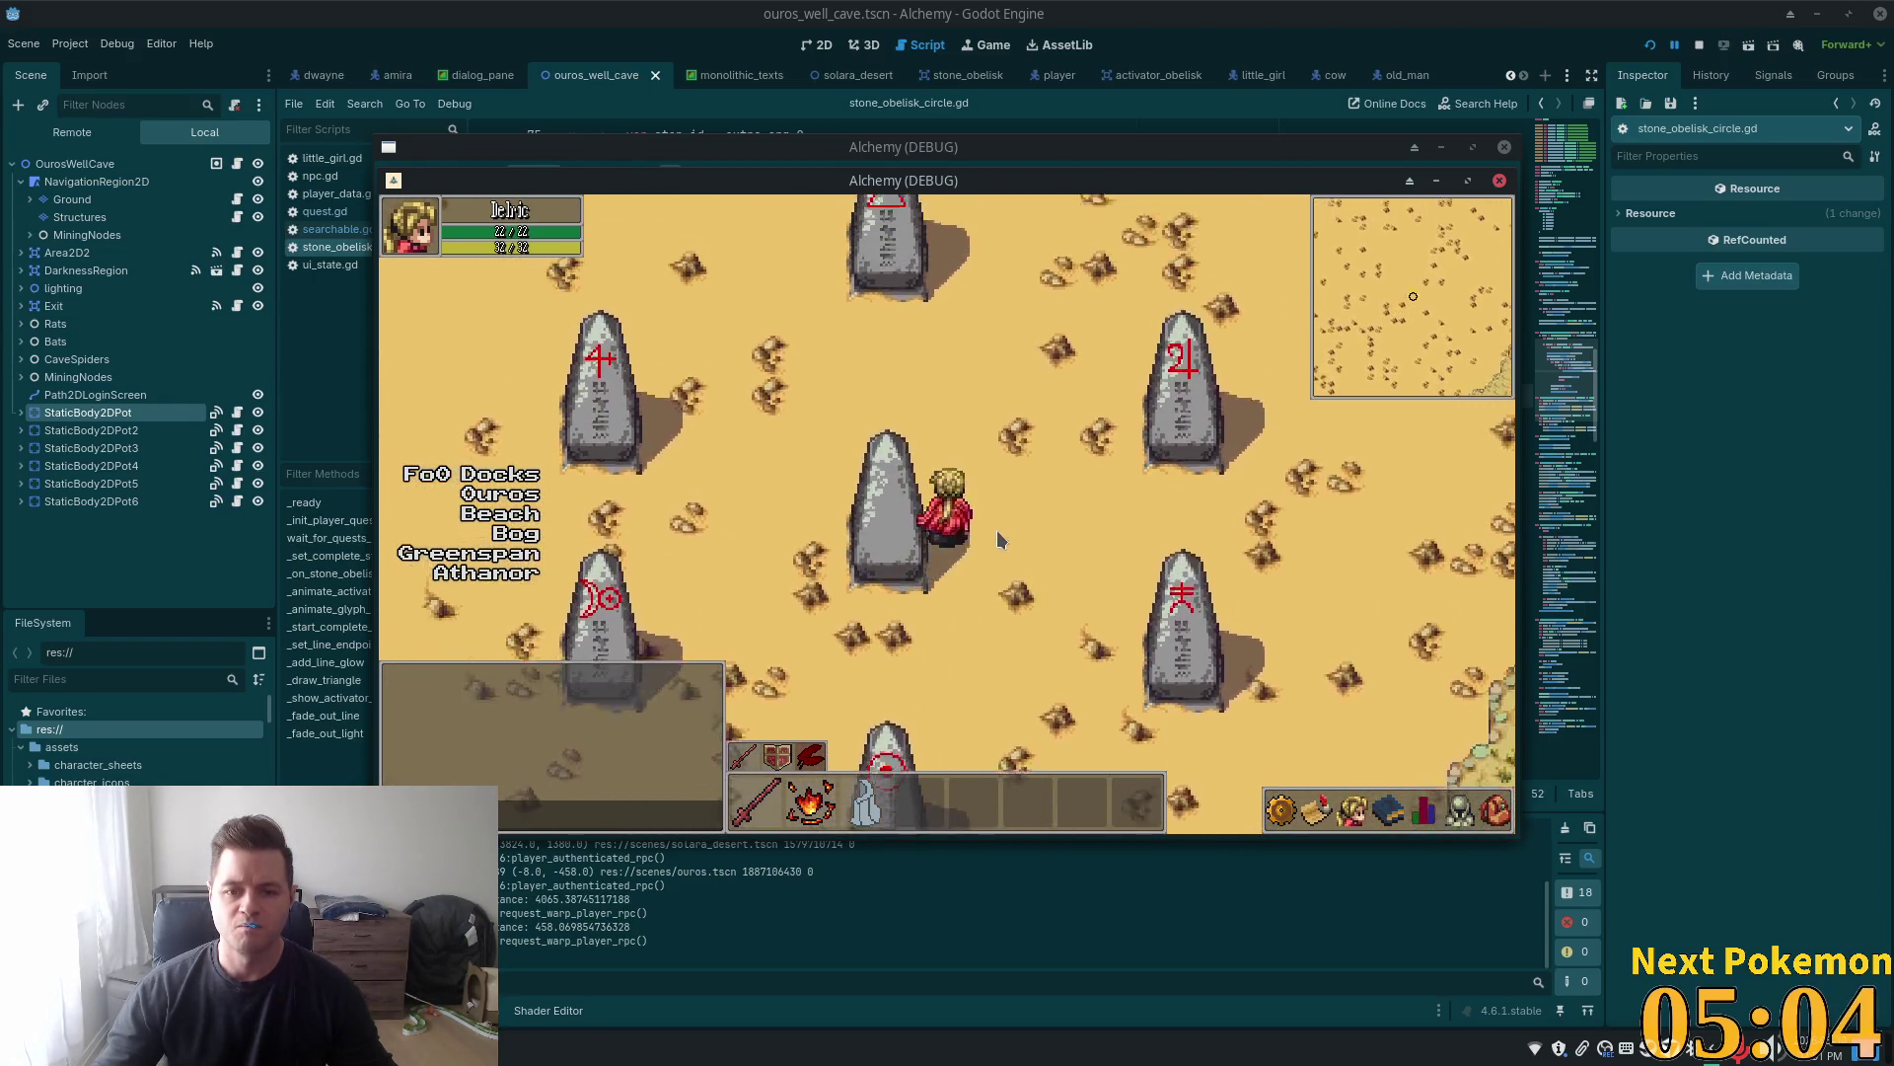
pyautogui.press('Left')
pyautogui.press('Left')
pyautogui.press('Down')
pyautogui.press('Right')
pyautogui.press('Up')
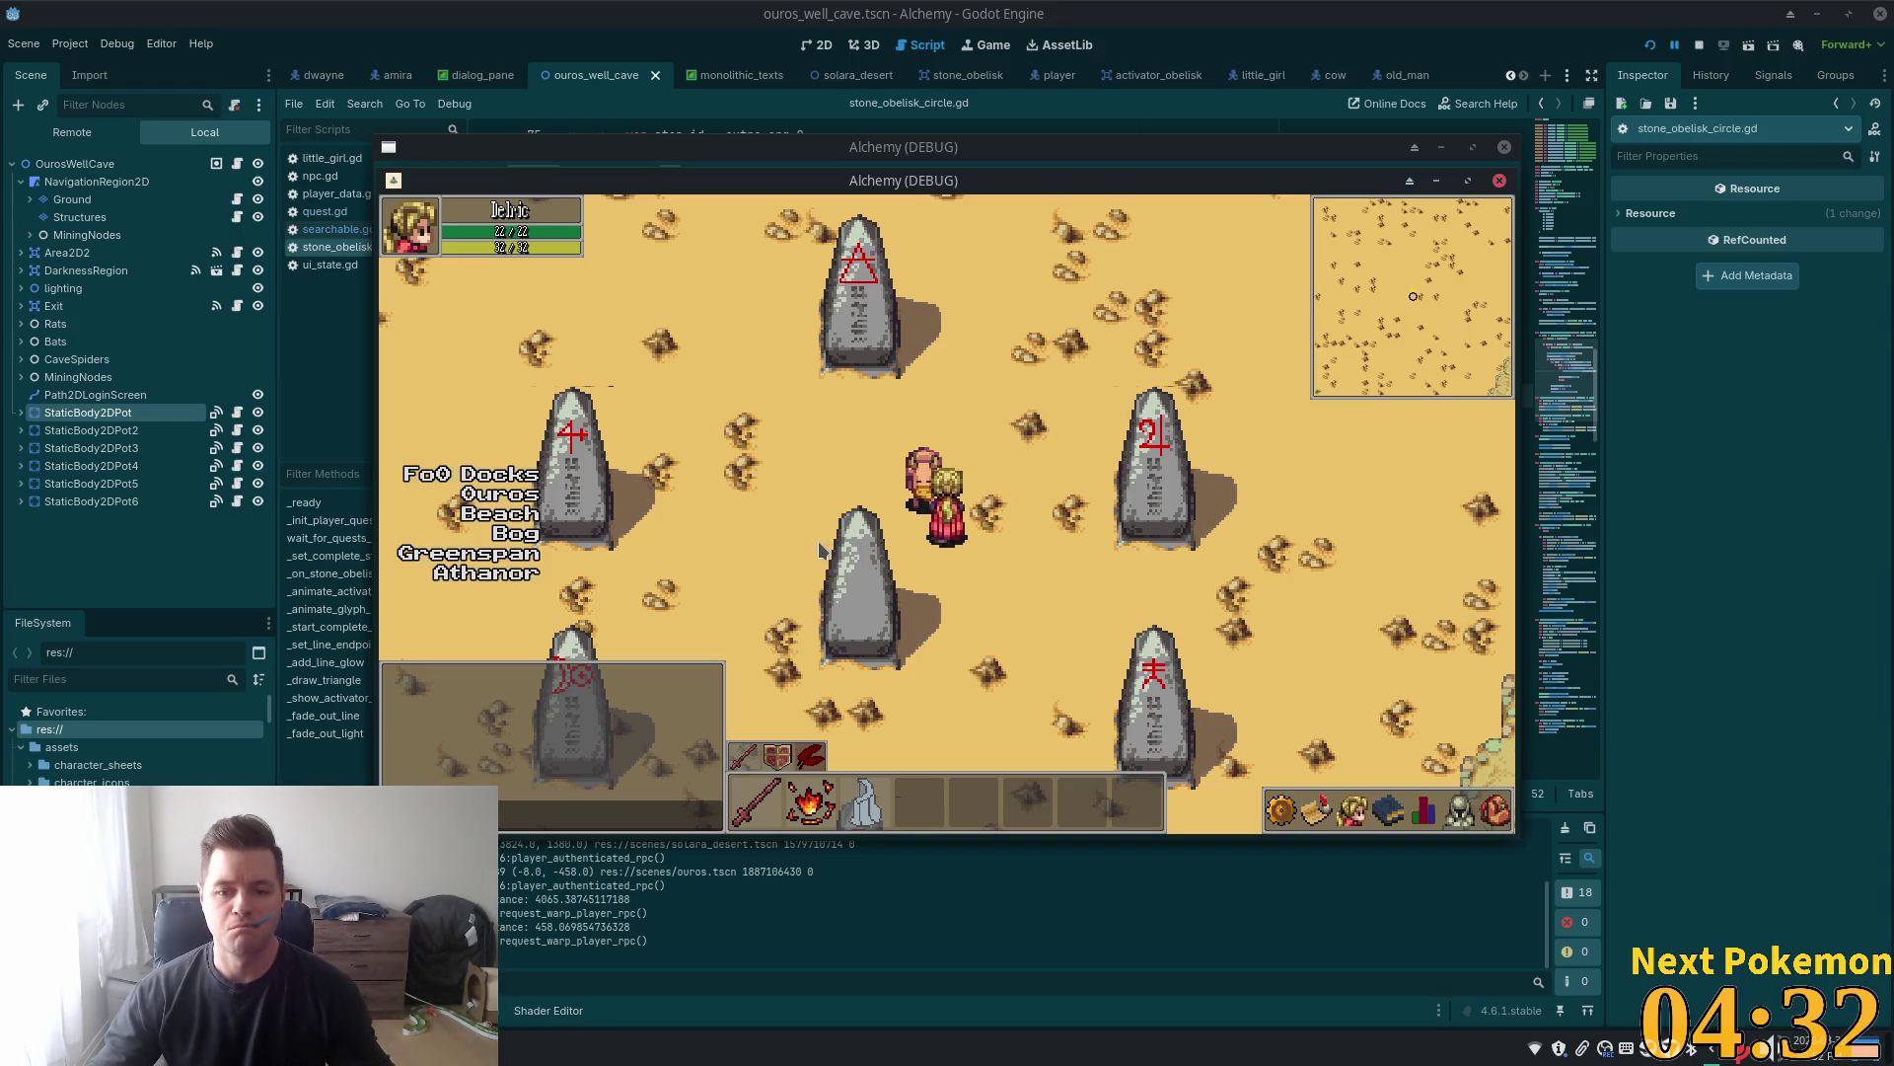
# Walk the player left and right past the obelisks, then stop the game with F8
pyautogui.press('Left')
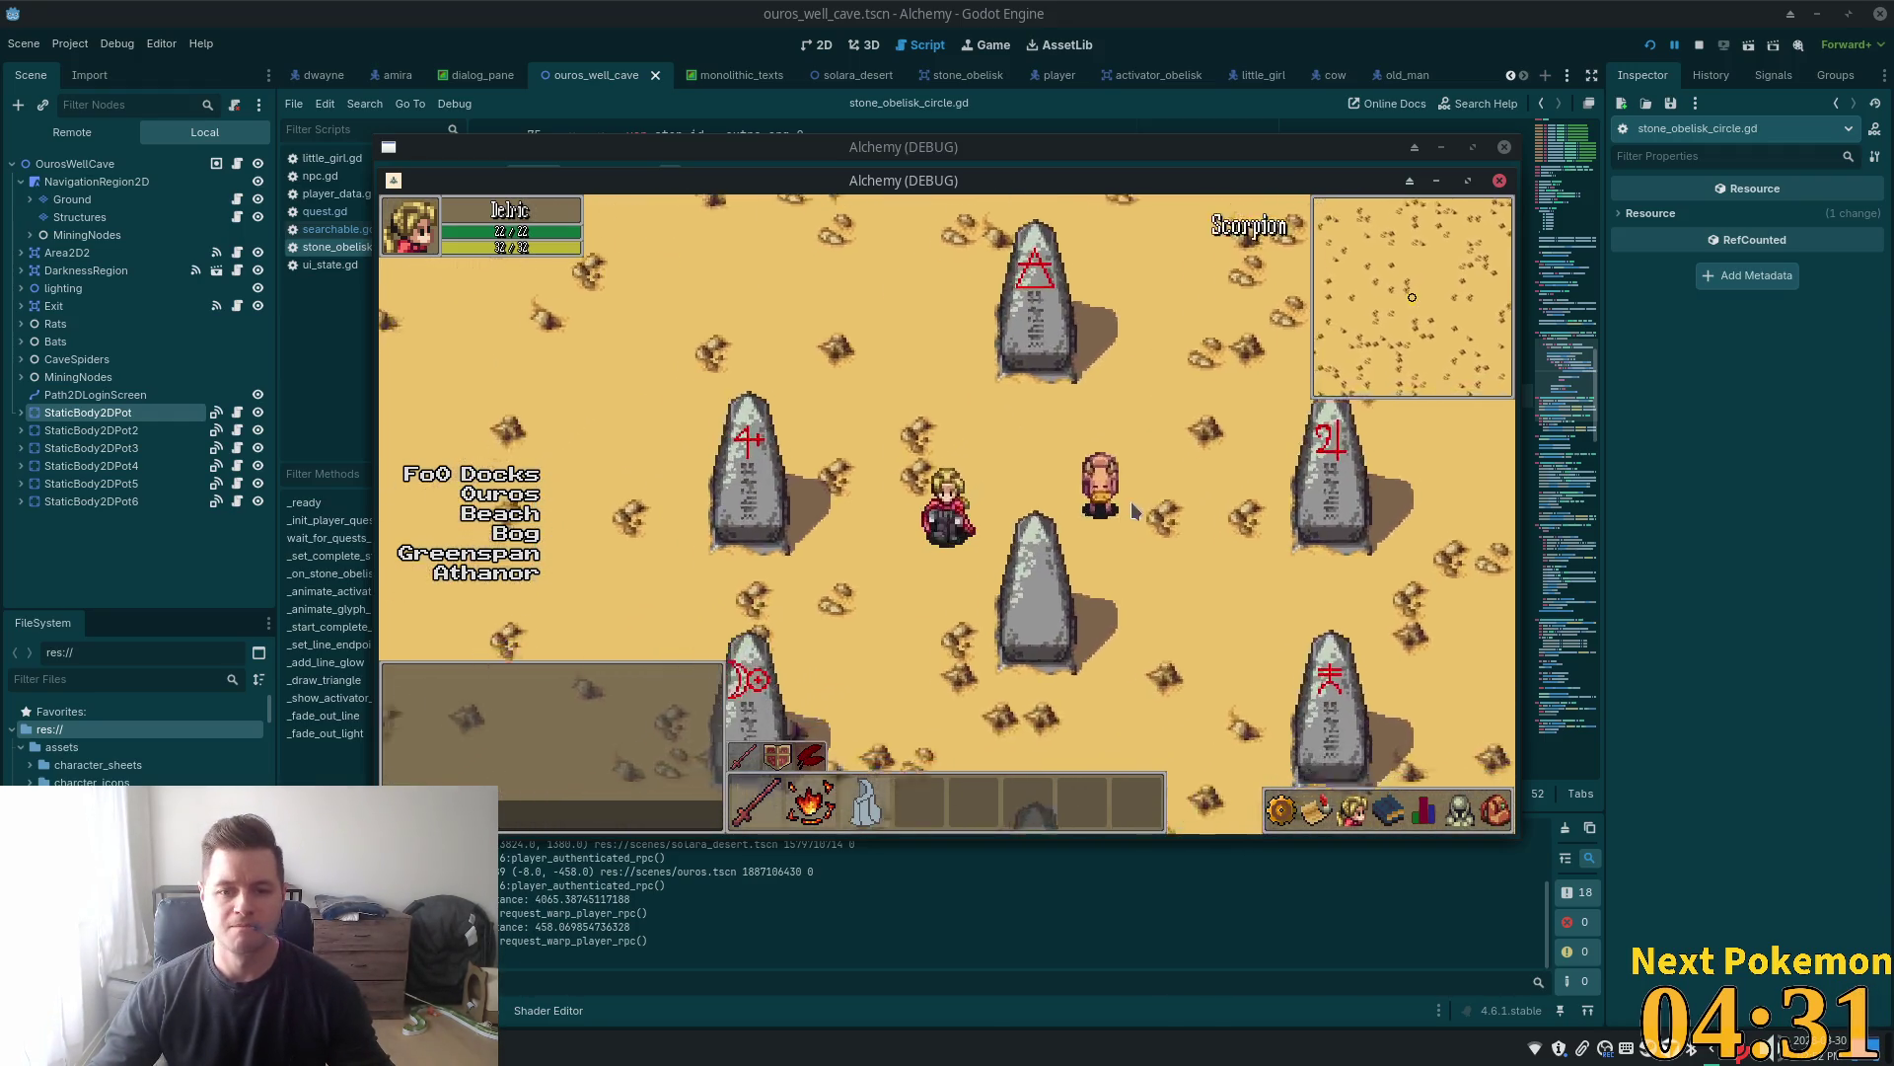
pyautogui.press('Down')
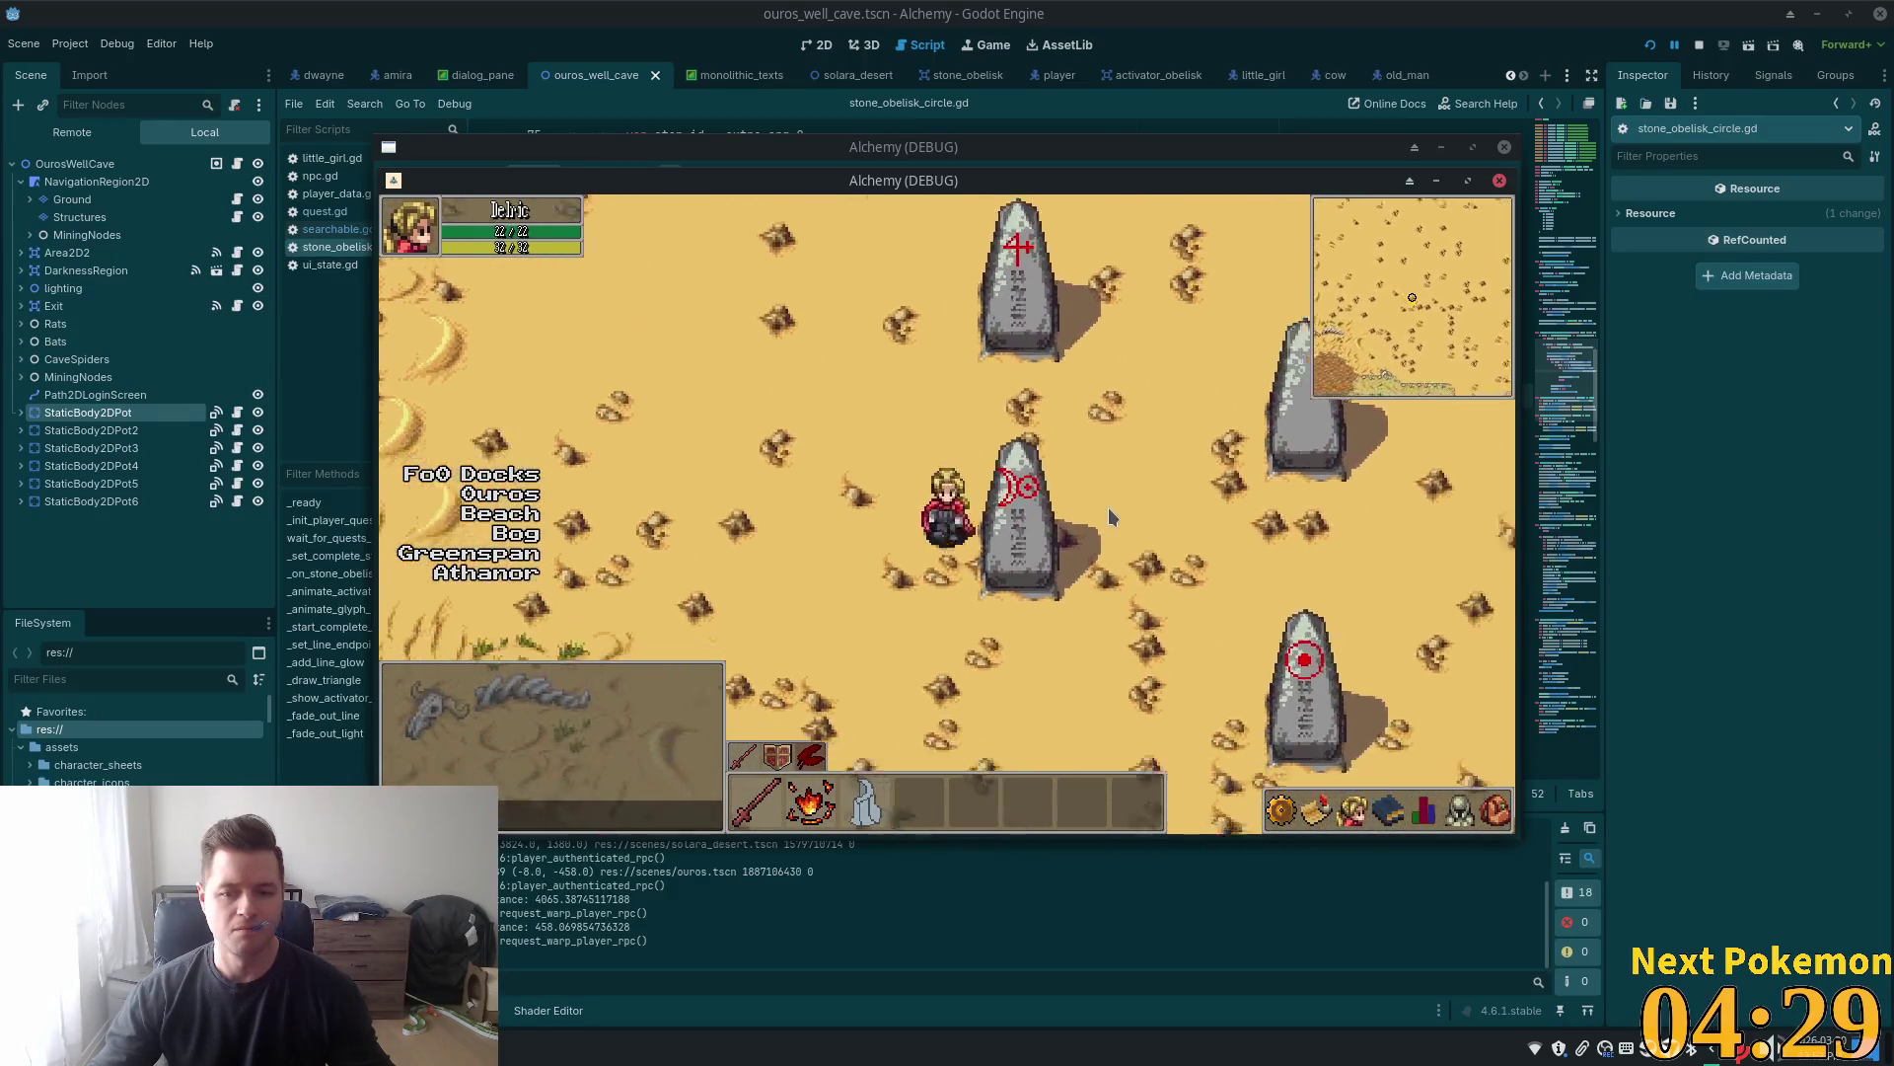
pyautogui.press('Right')
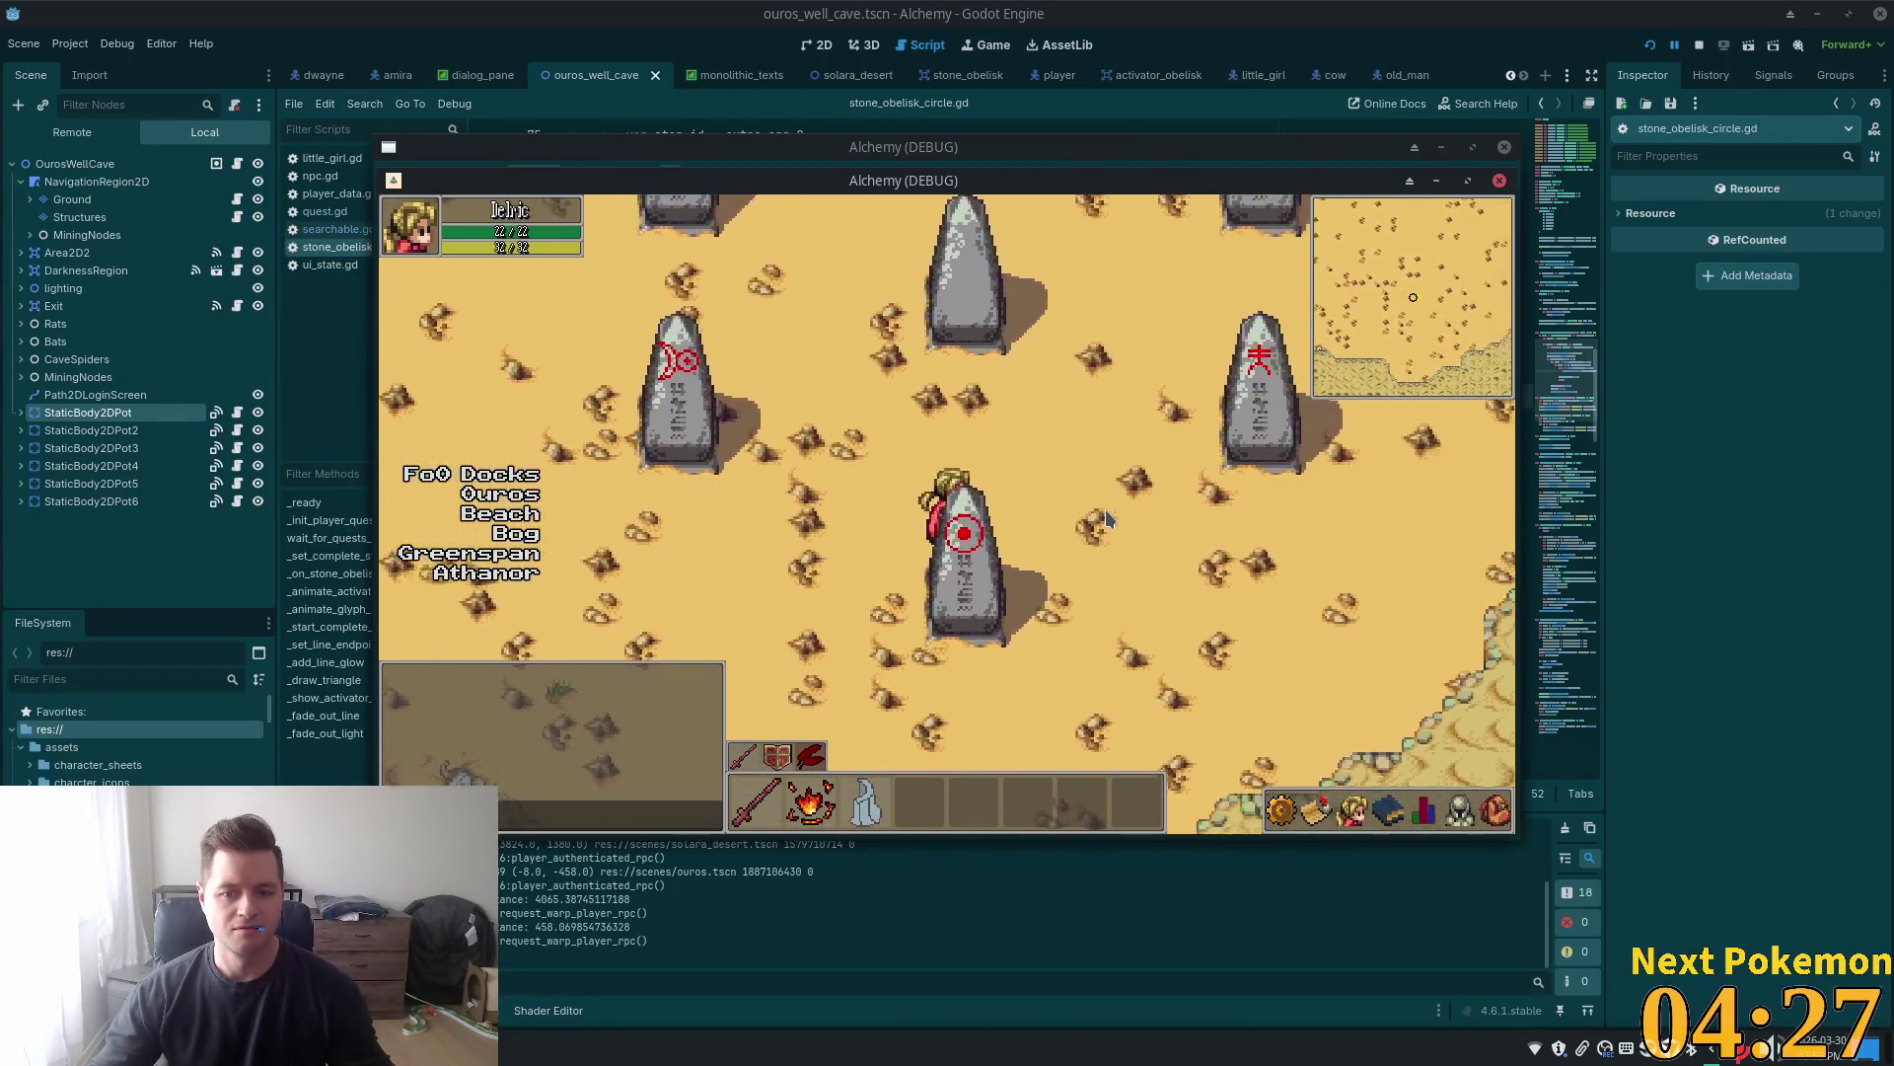
pyautogui.press('Right')
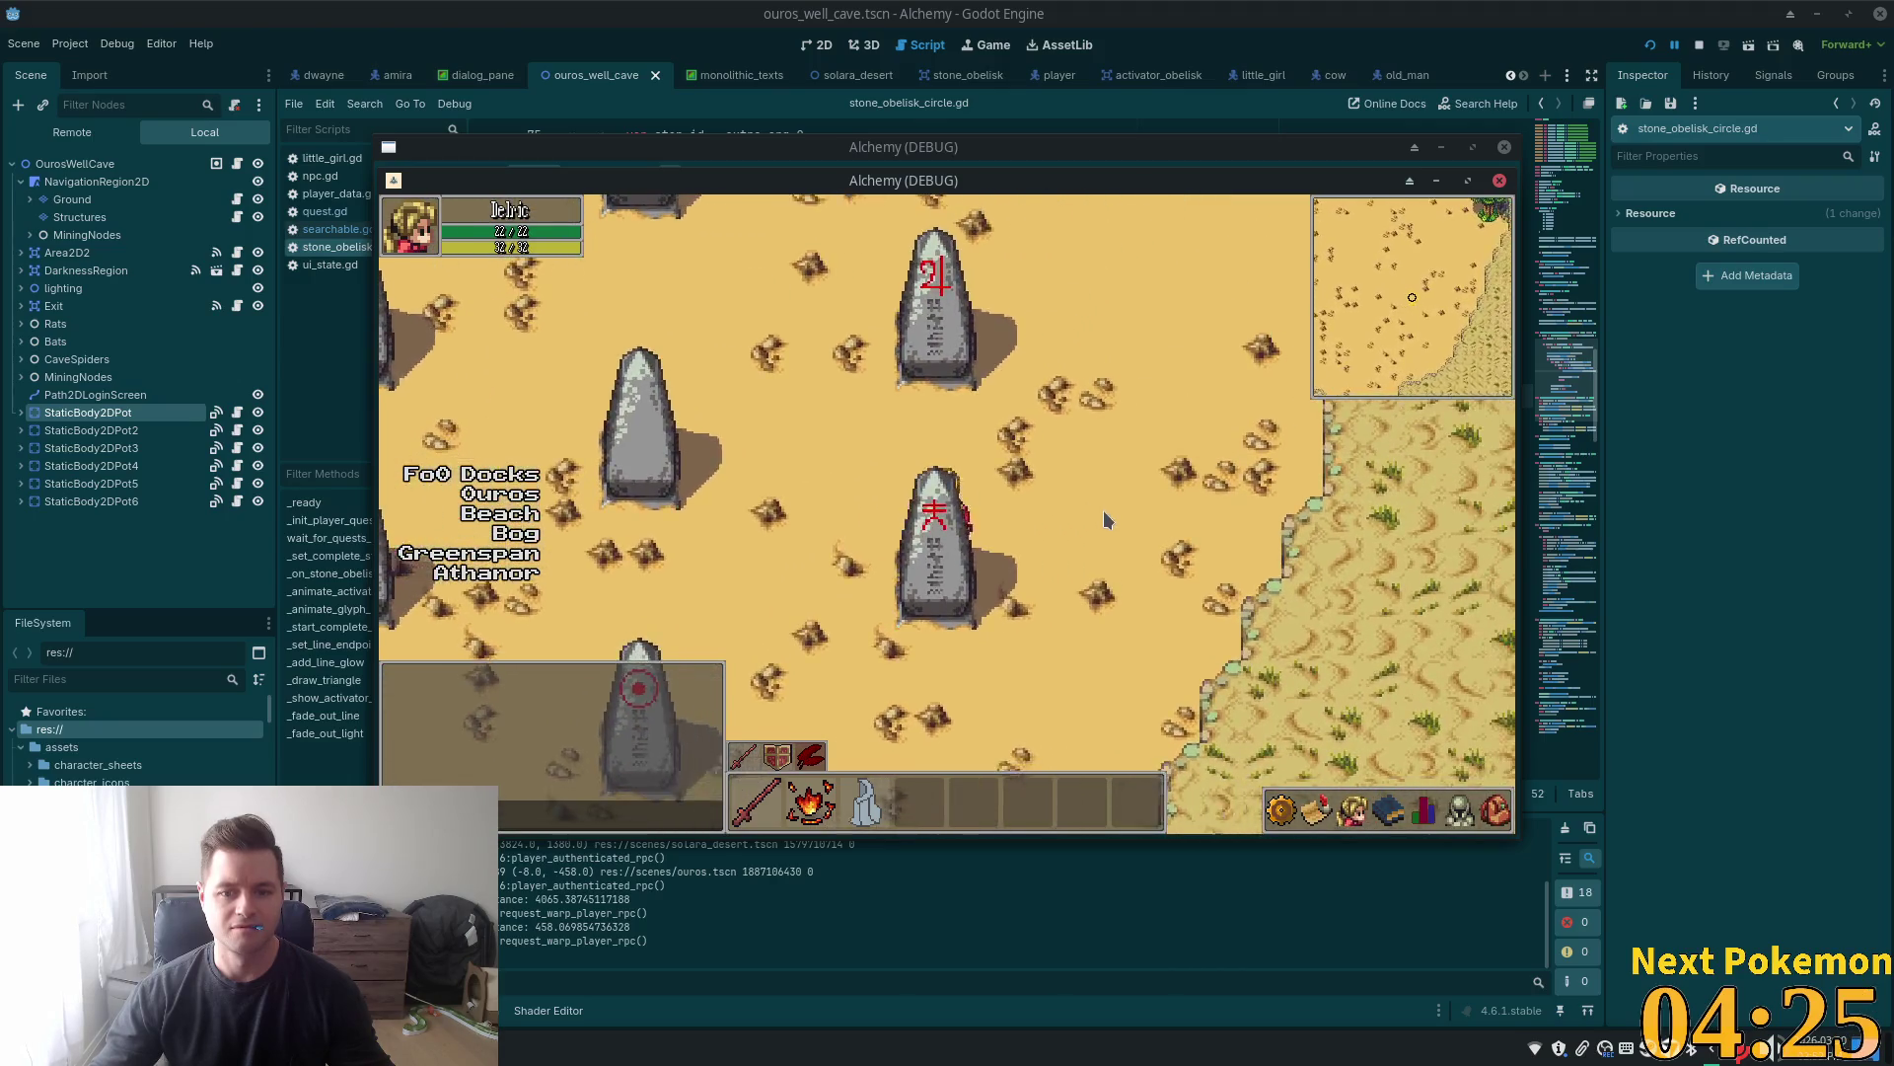
pyautogui.press('Left')
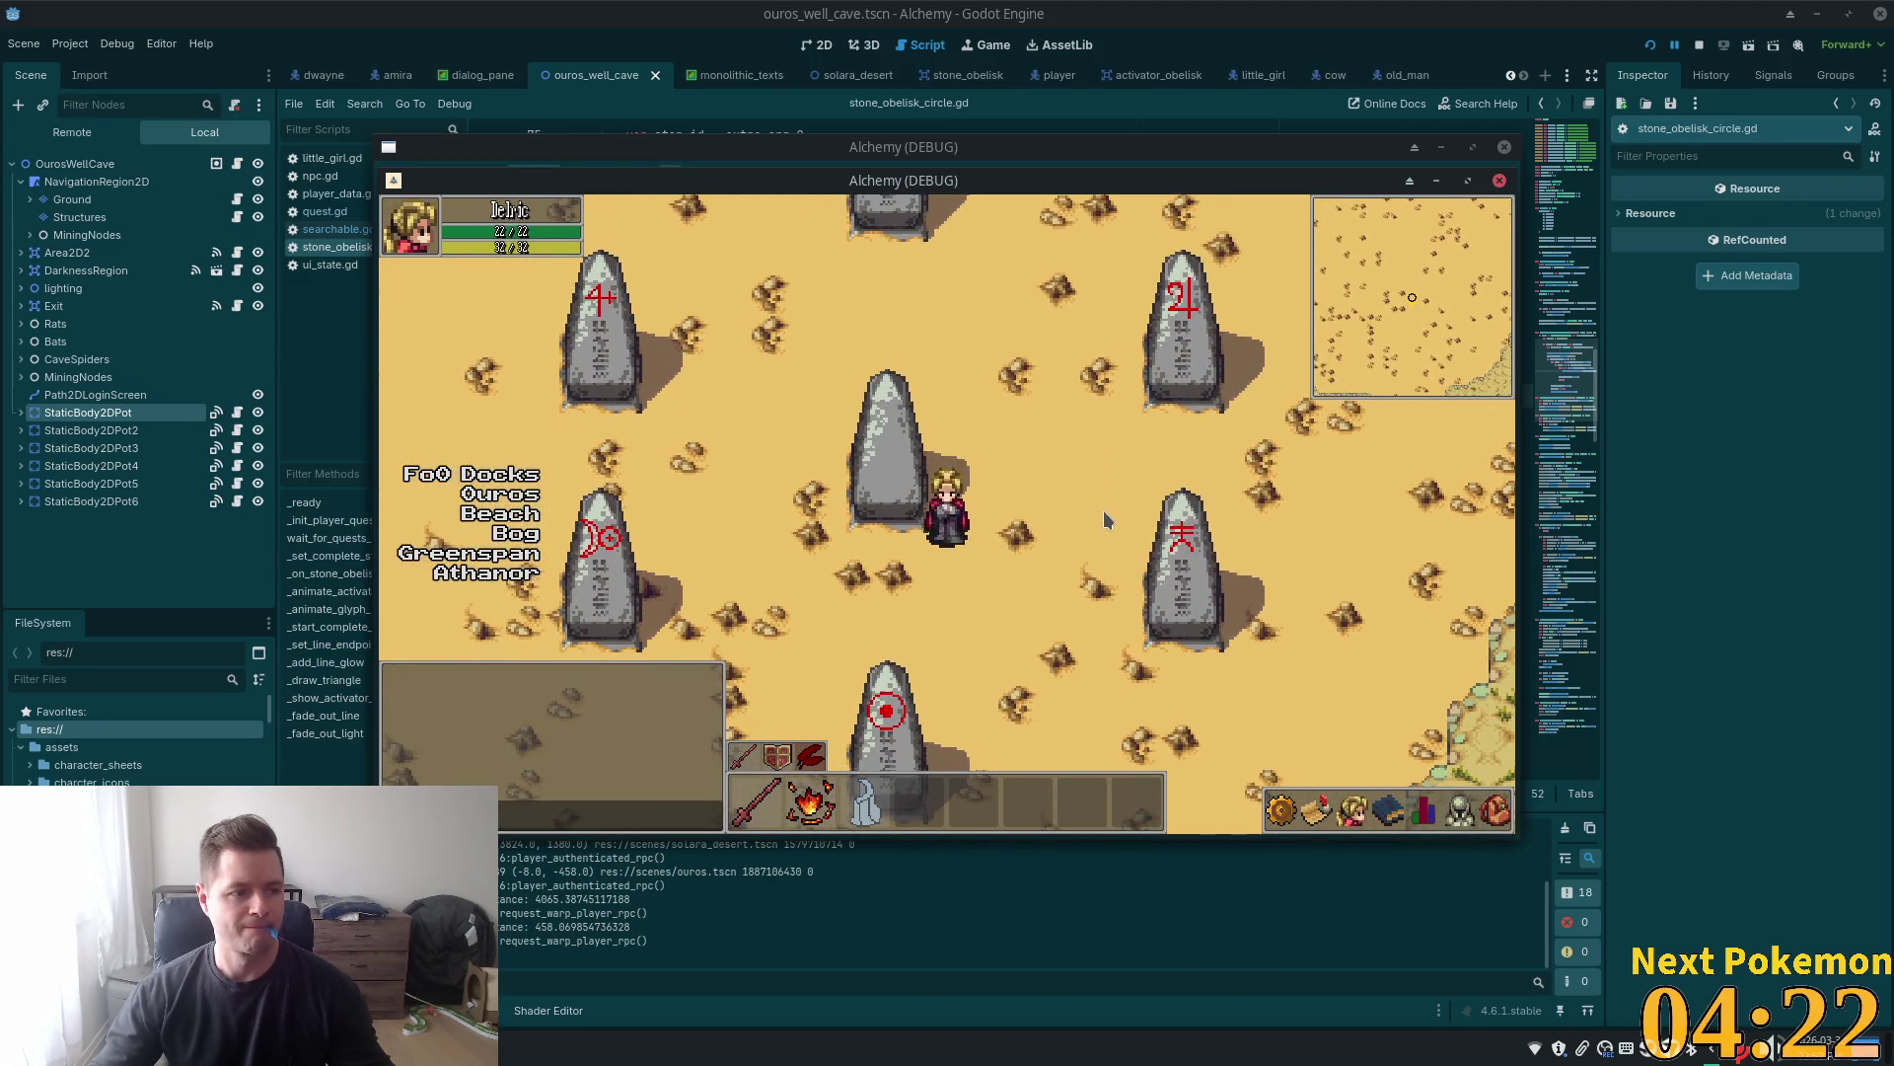
pyautogui.press('Right')
pyautogui.press('Right')
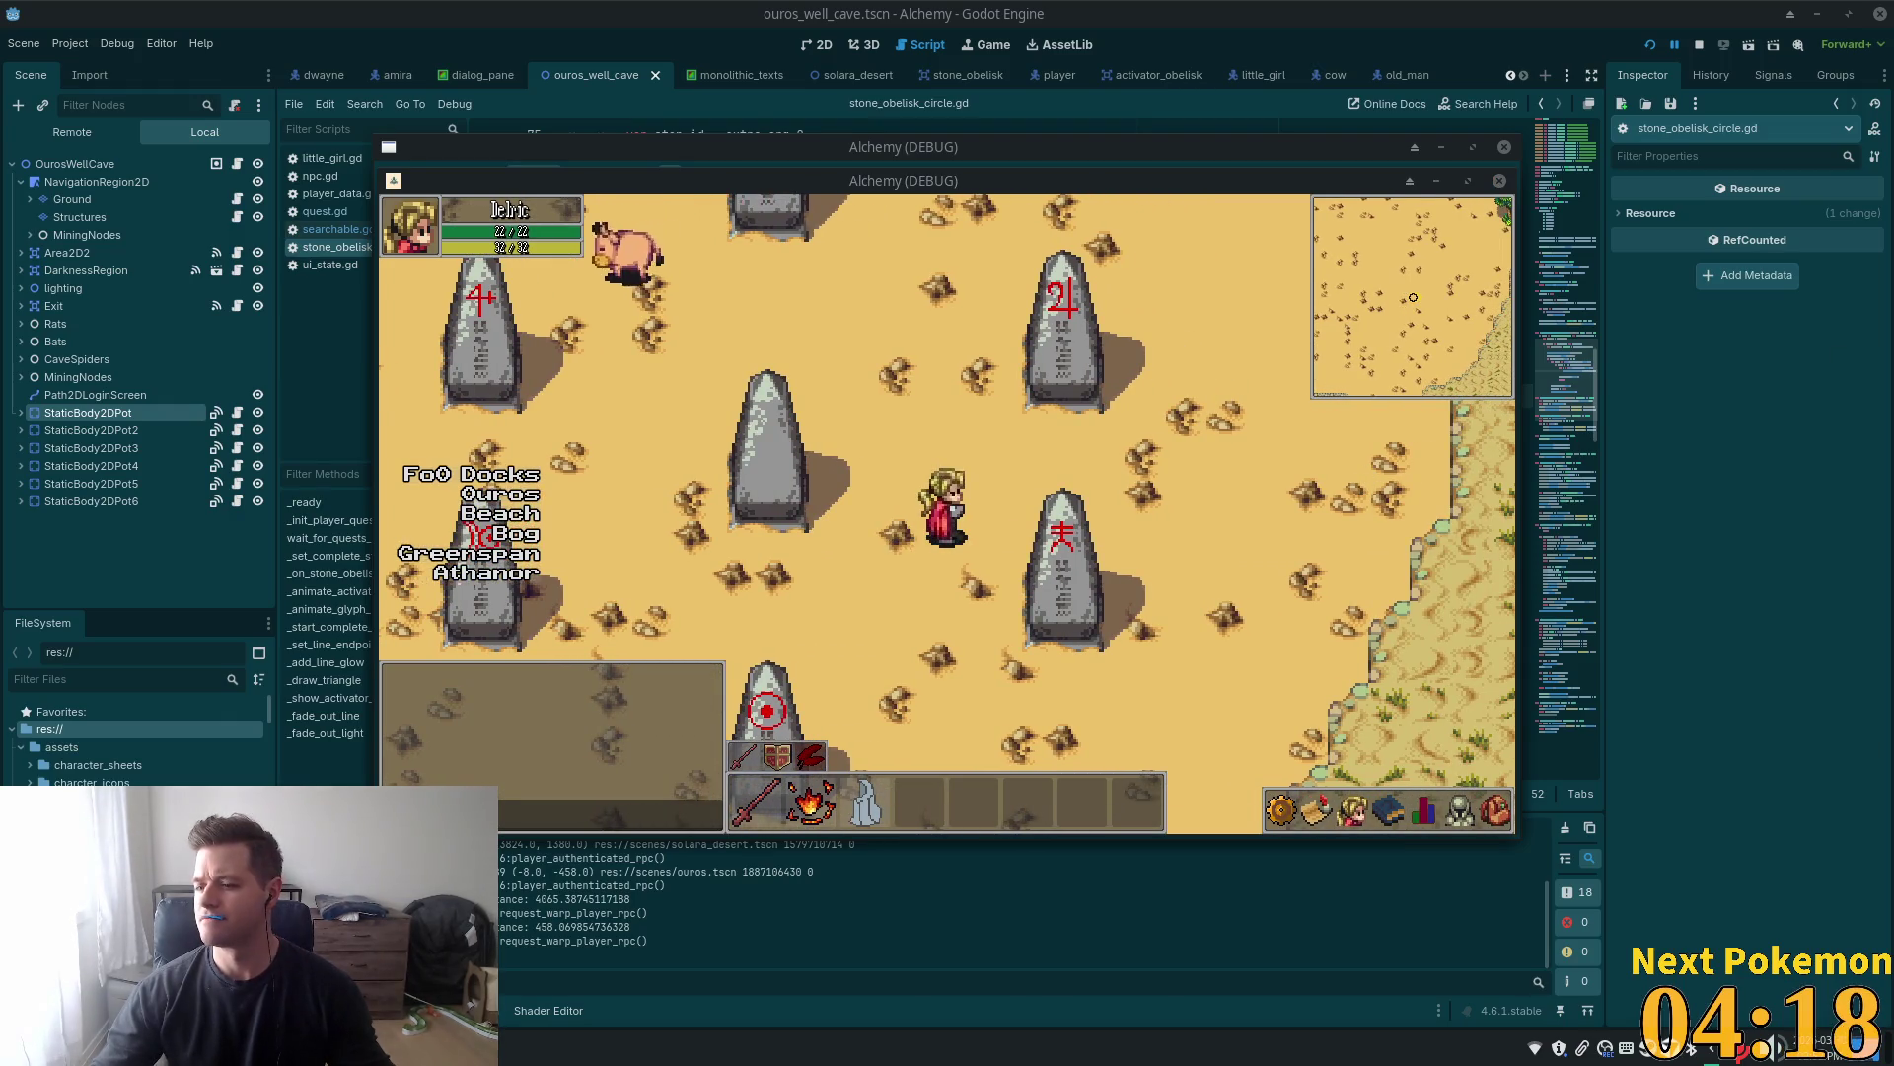
pyautogui.press('Up')
pyautogui.press('Left')
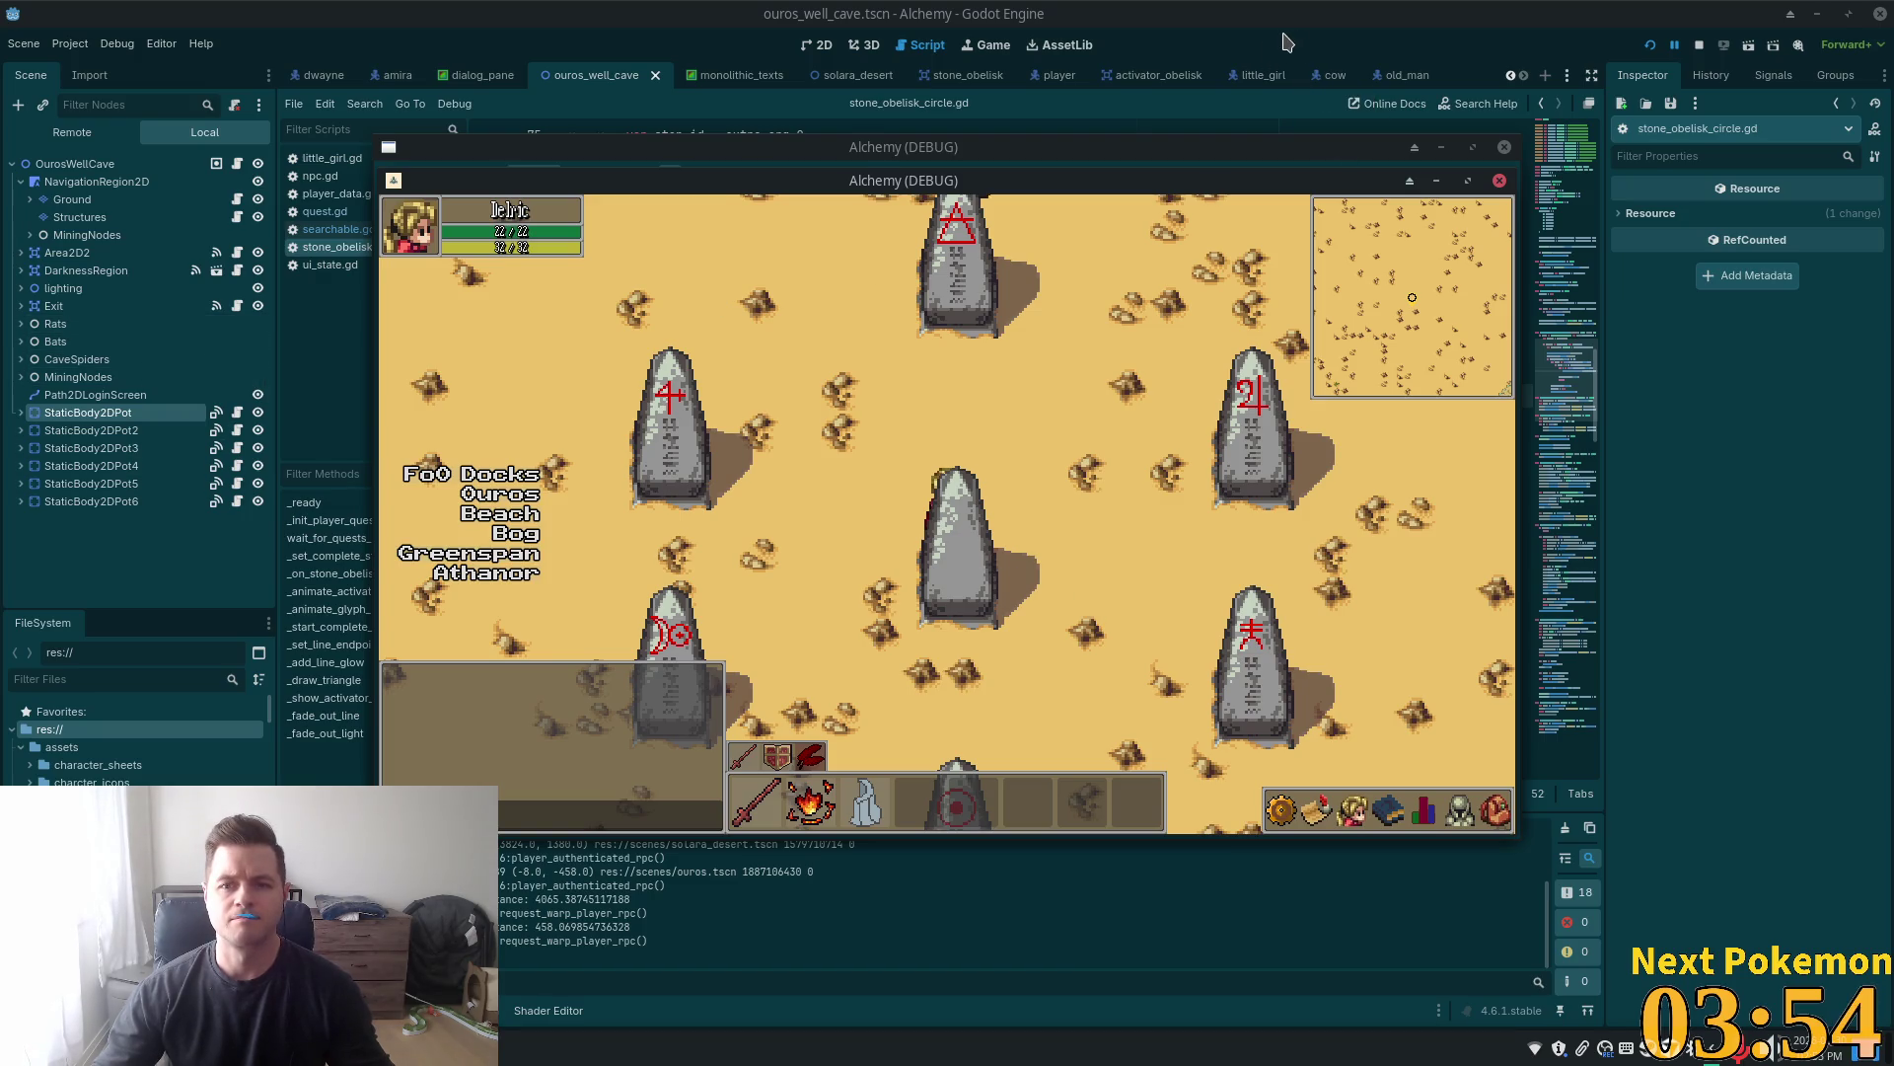
pyautogui.press('F8')
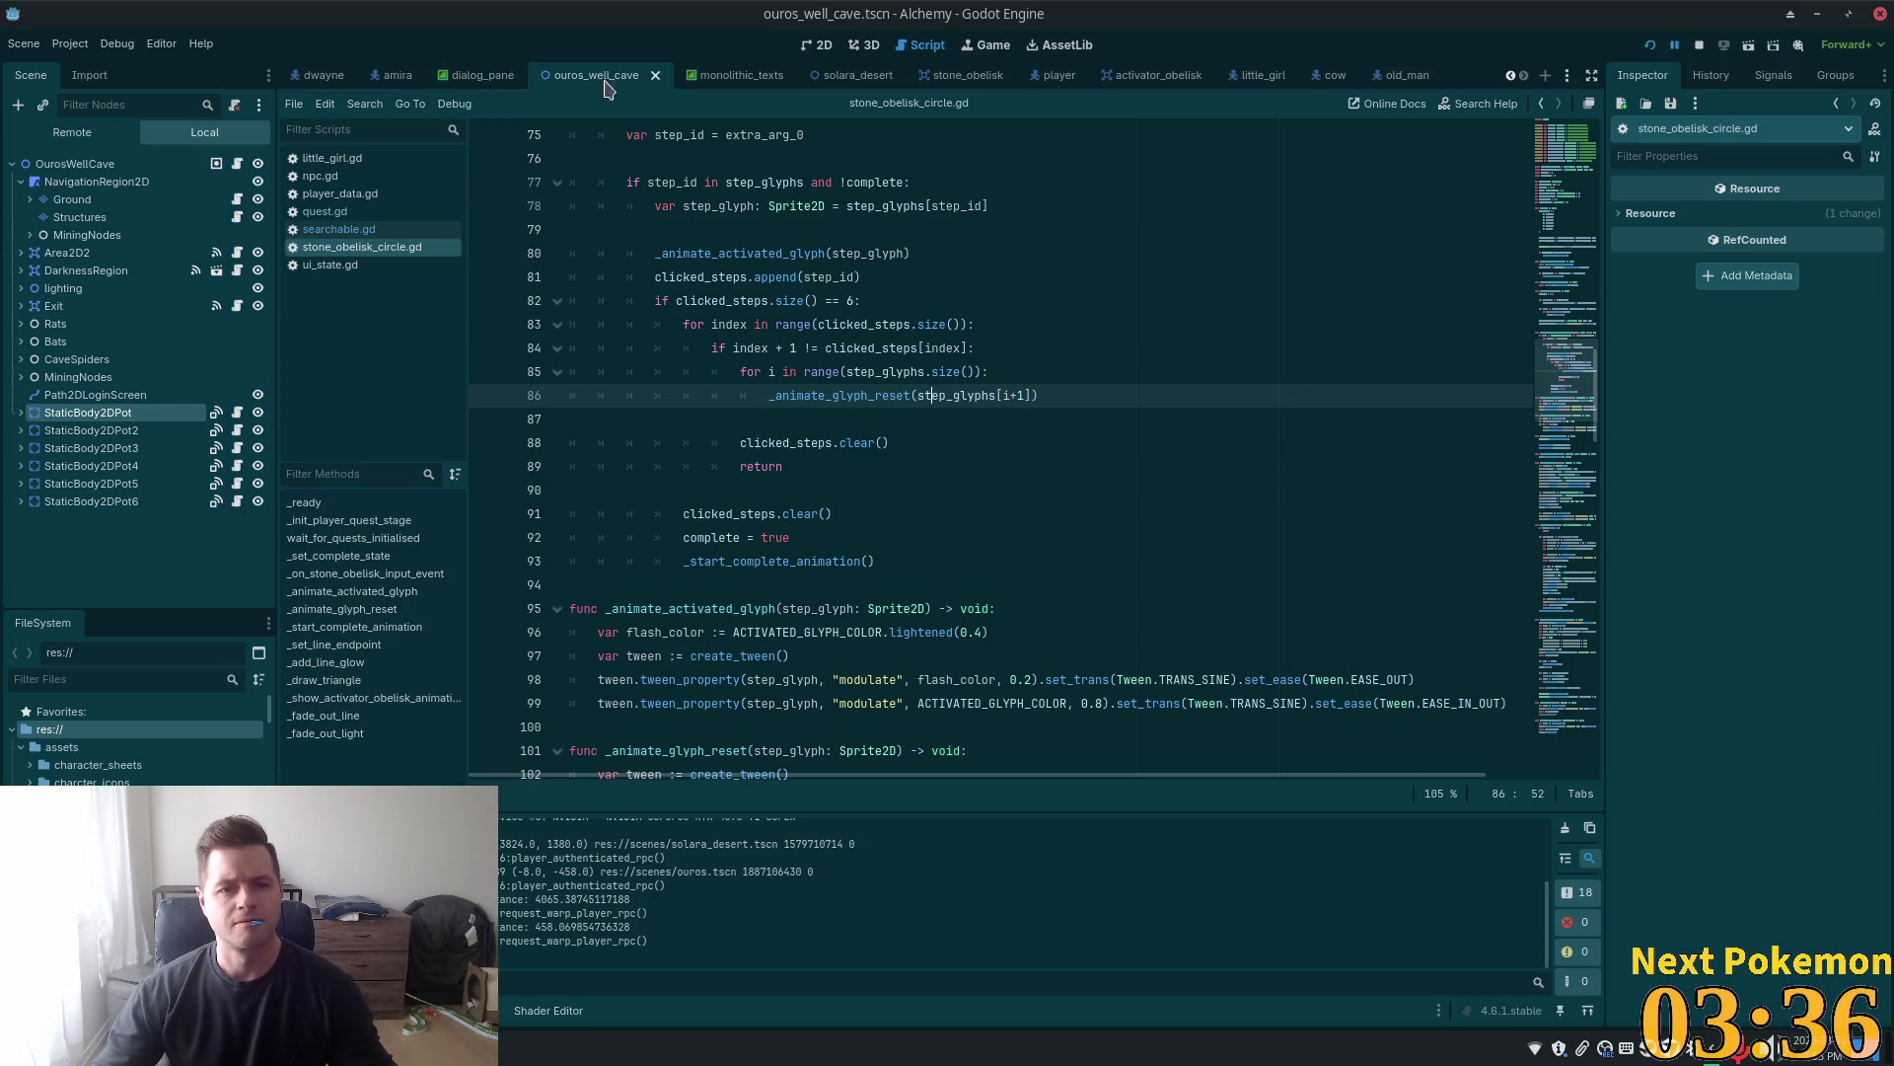
# Show the activator_obelisk scene zoomed in the 2D view and bring up Create New Node
pyautogui.click(1120, 81)
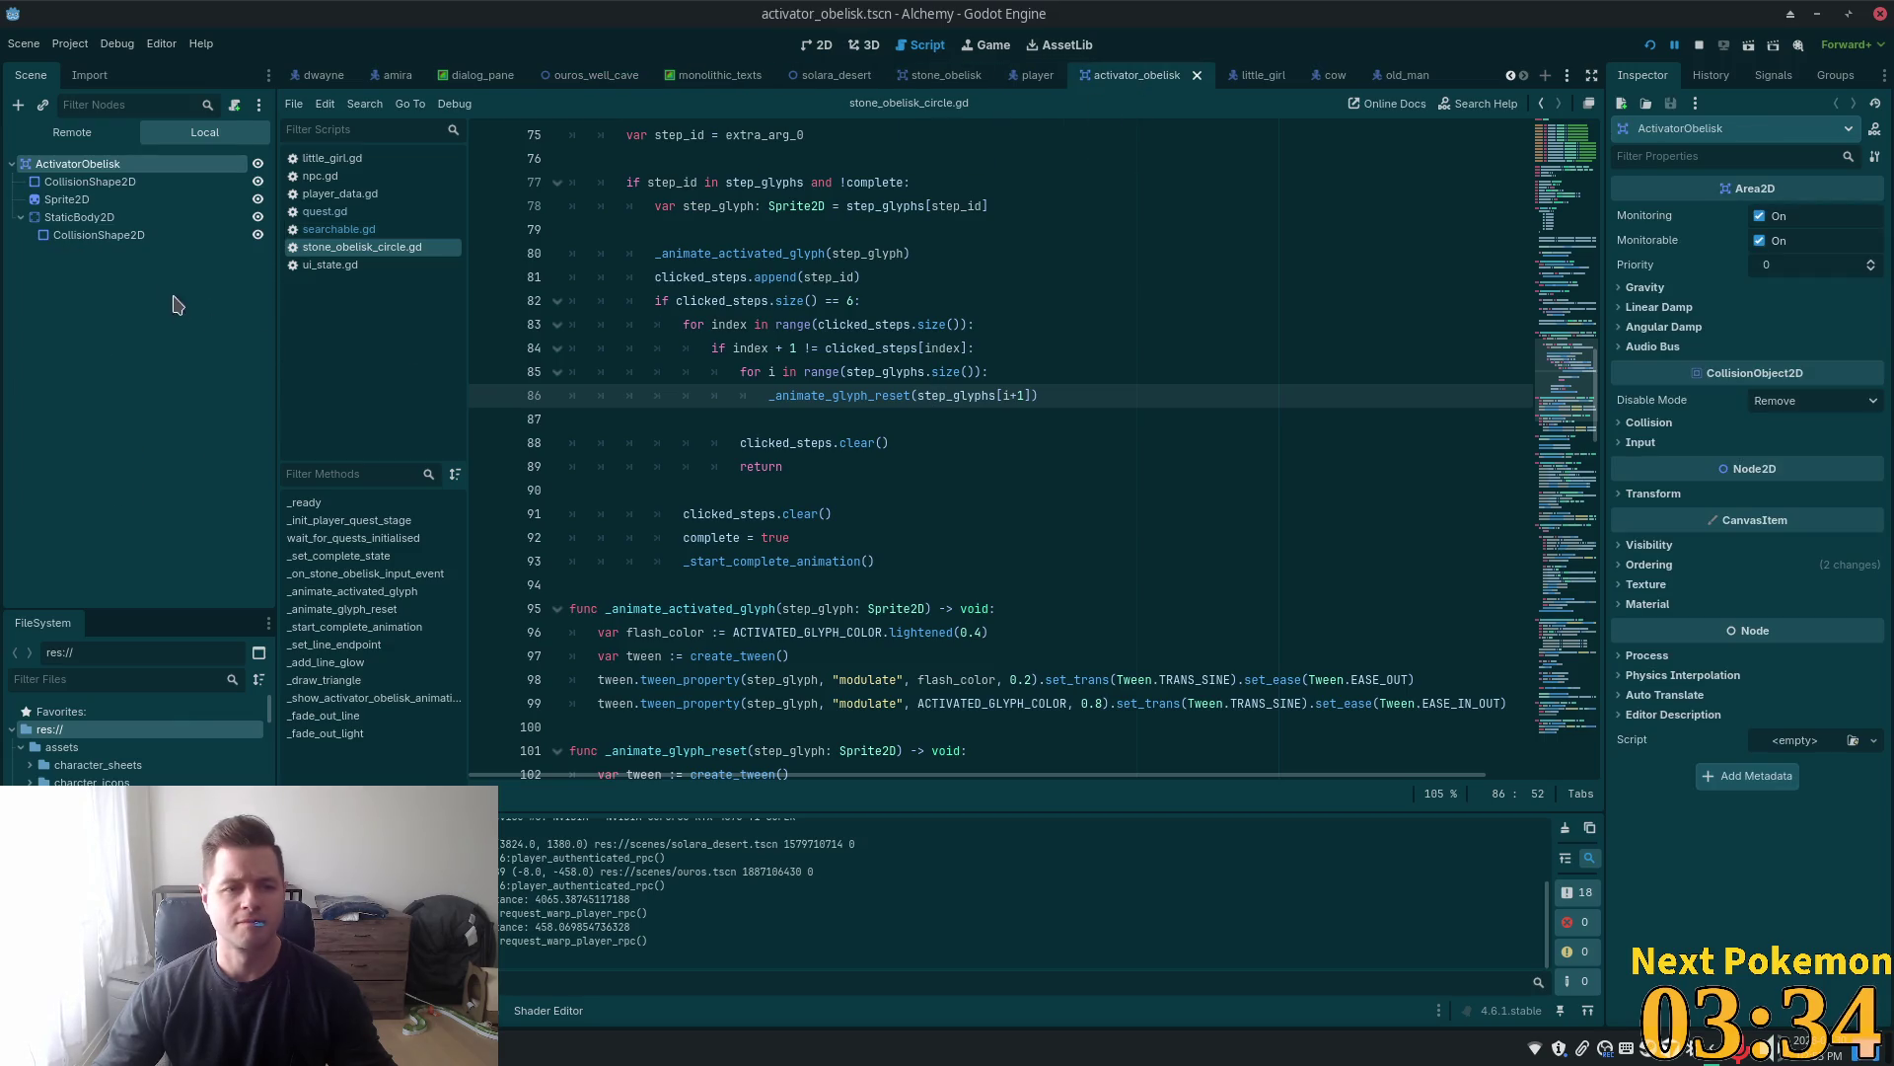
pyautogui.click(819, 44)
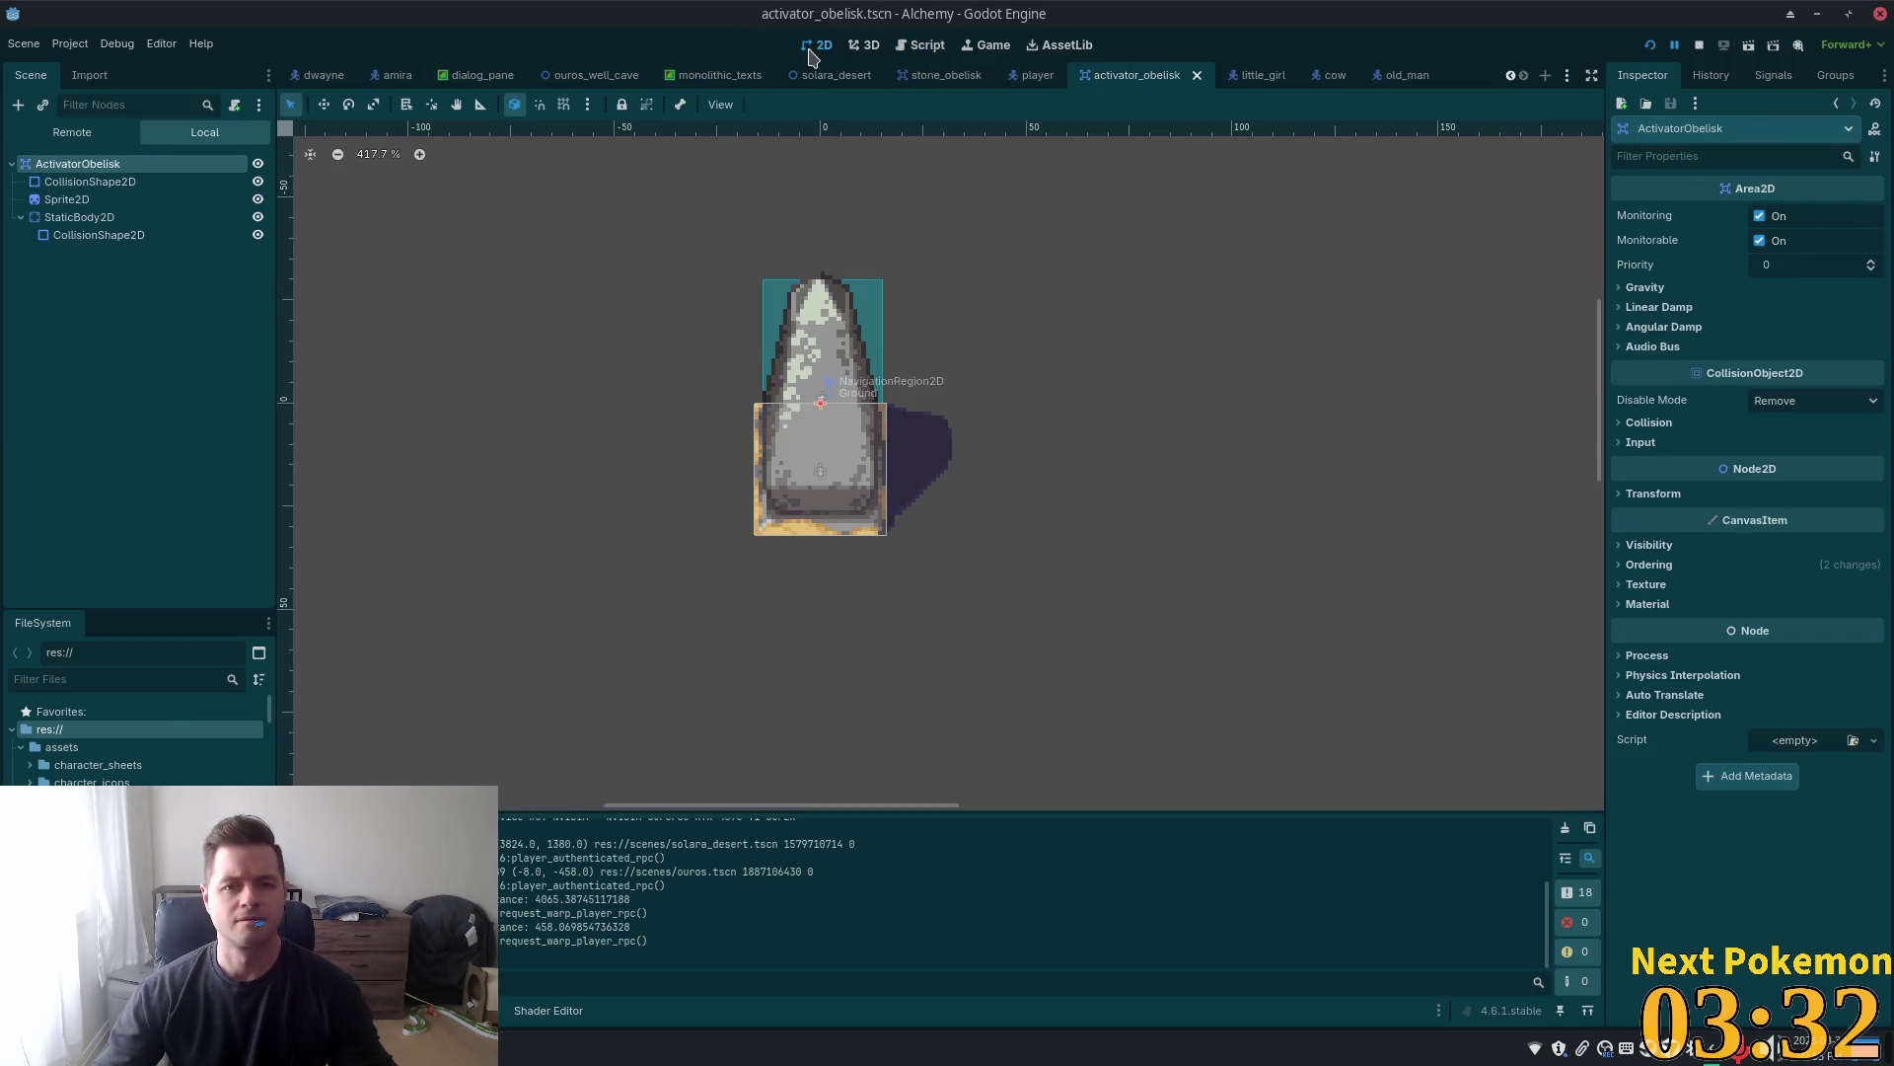
pyautogui.scroll(5, 806, 418)
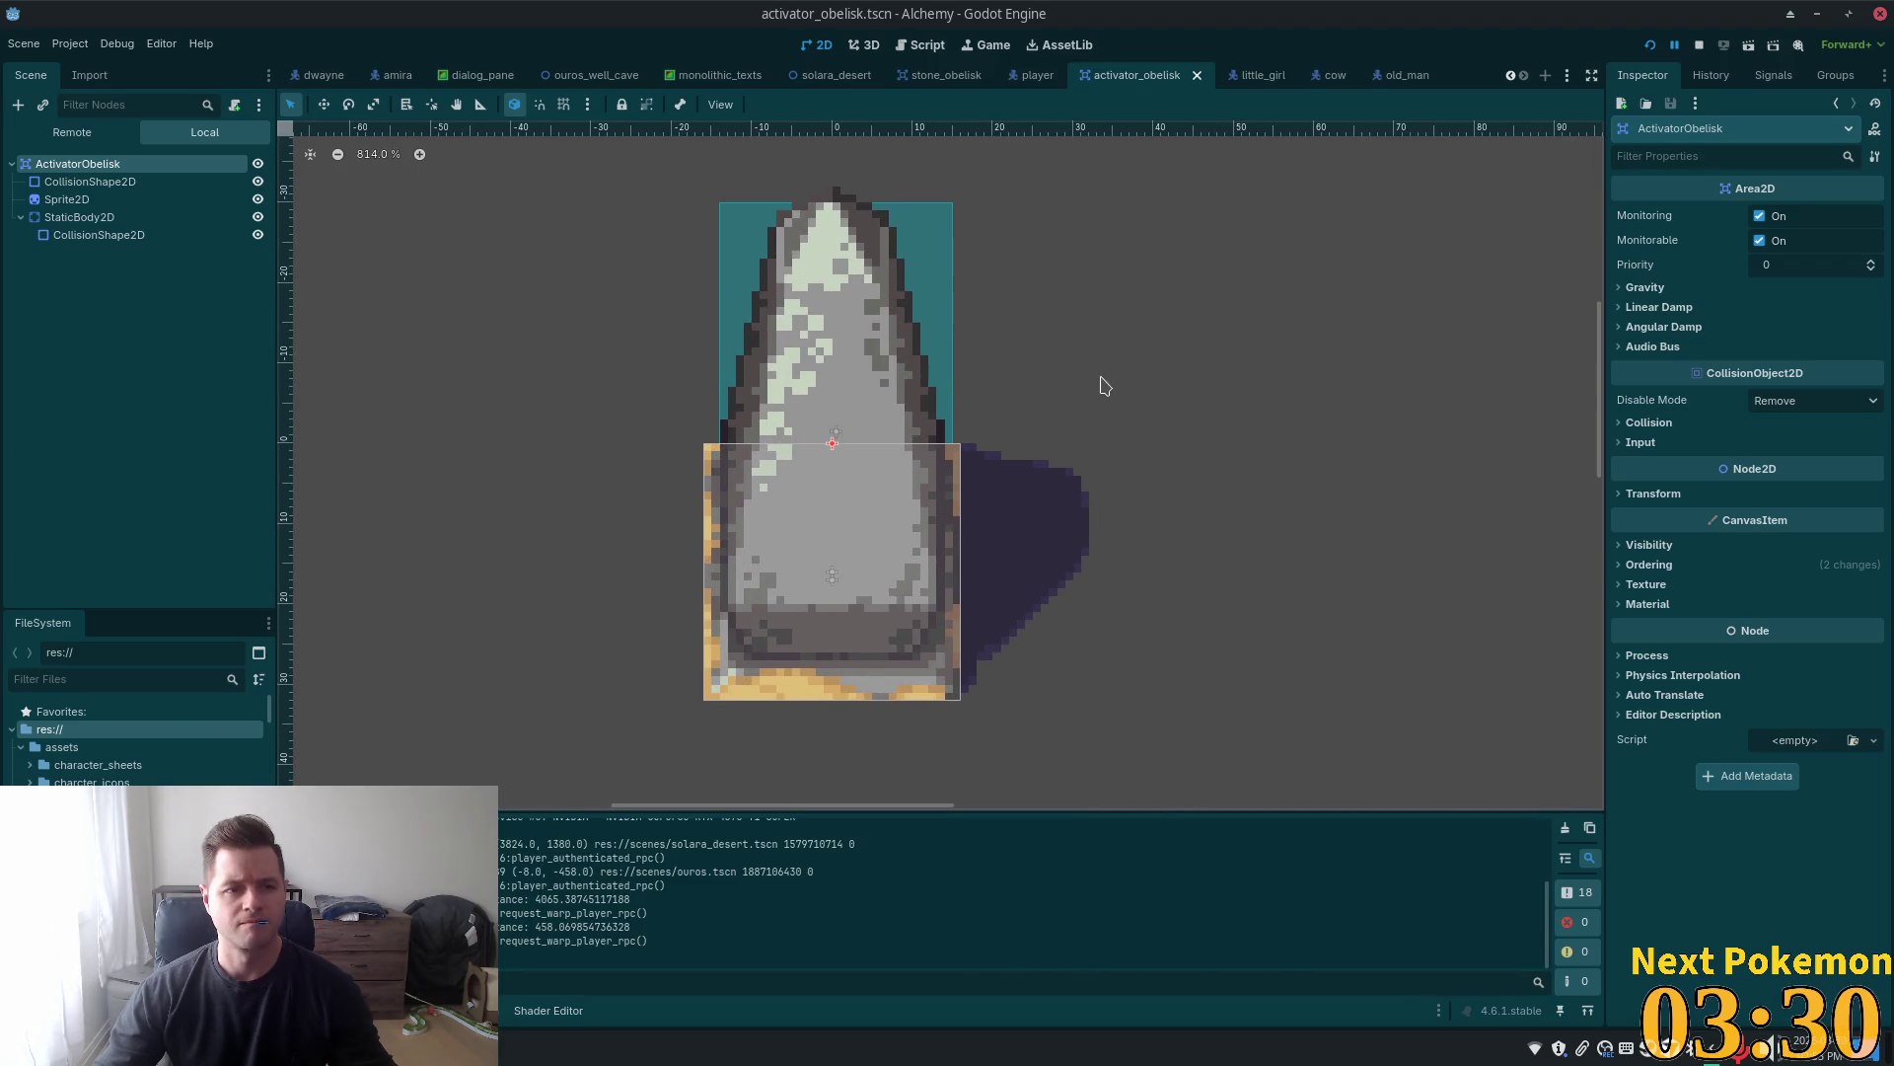
pyautogui.hotkey('ctrl', 'a')
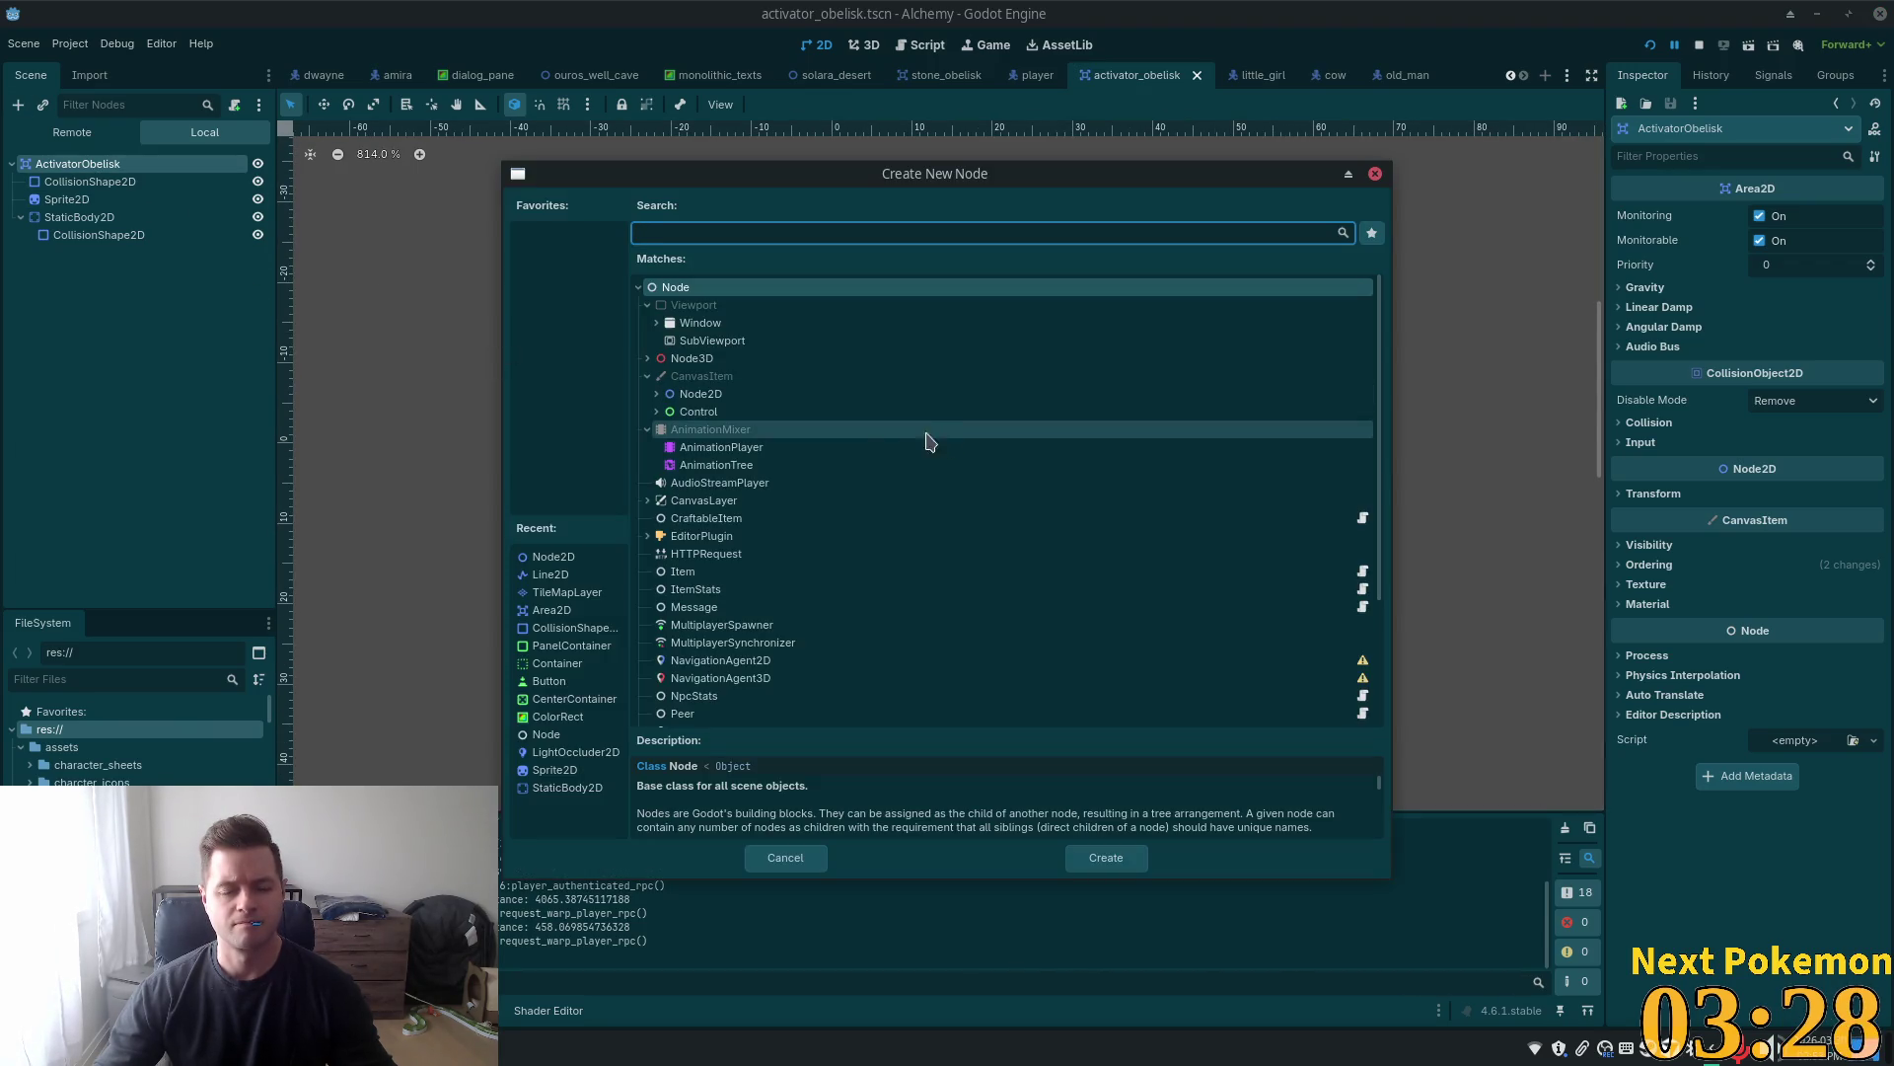
# Search 'line' and add a Line2D node to the ActivatorObelisk scene
pyautogui.write('line')
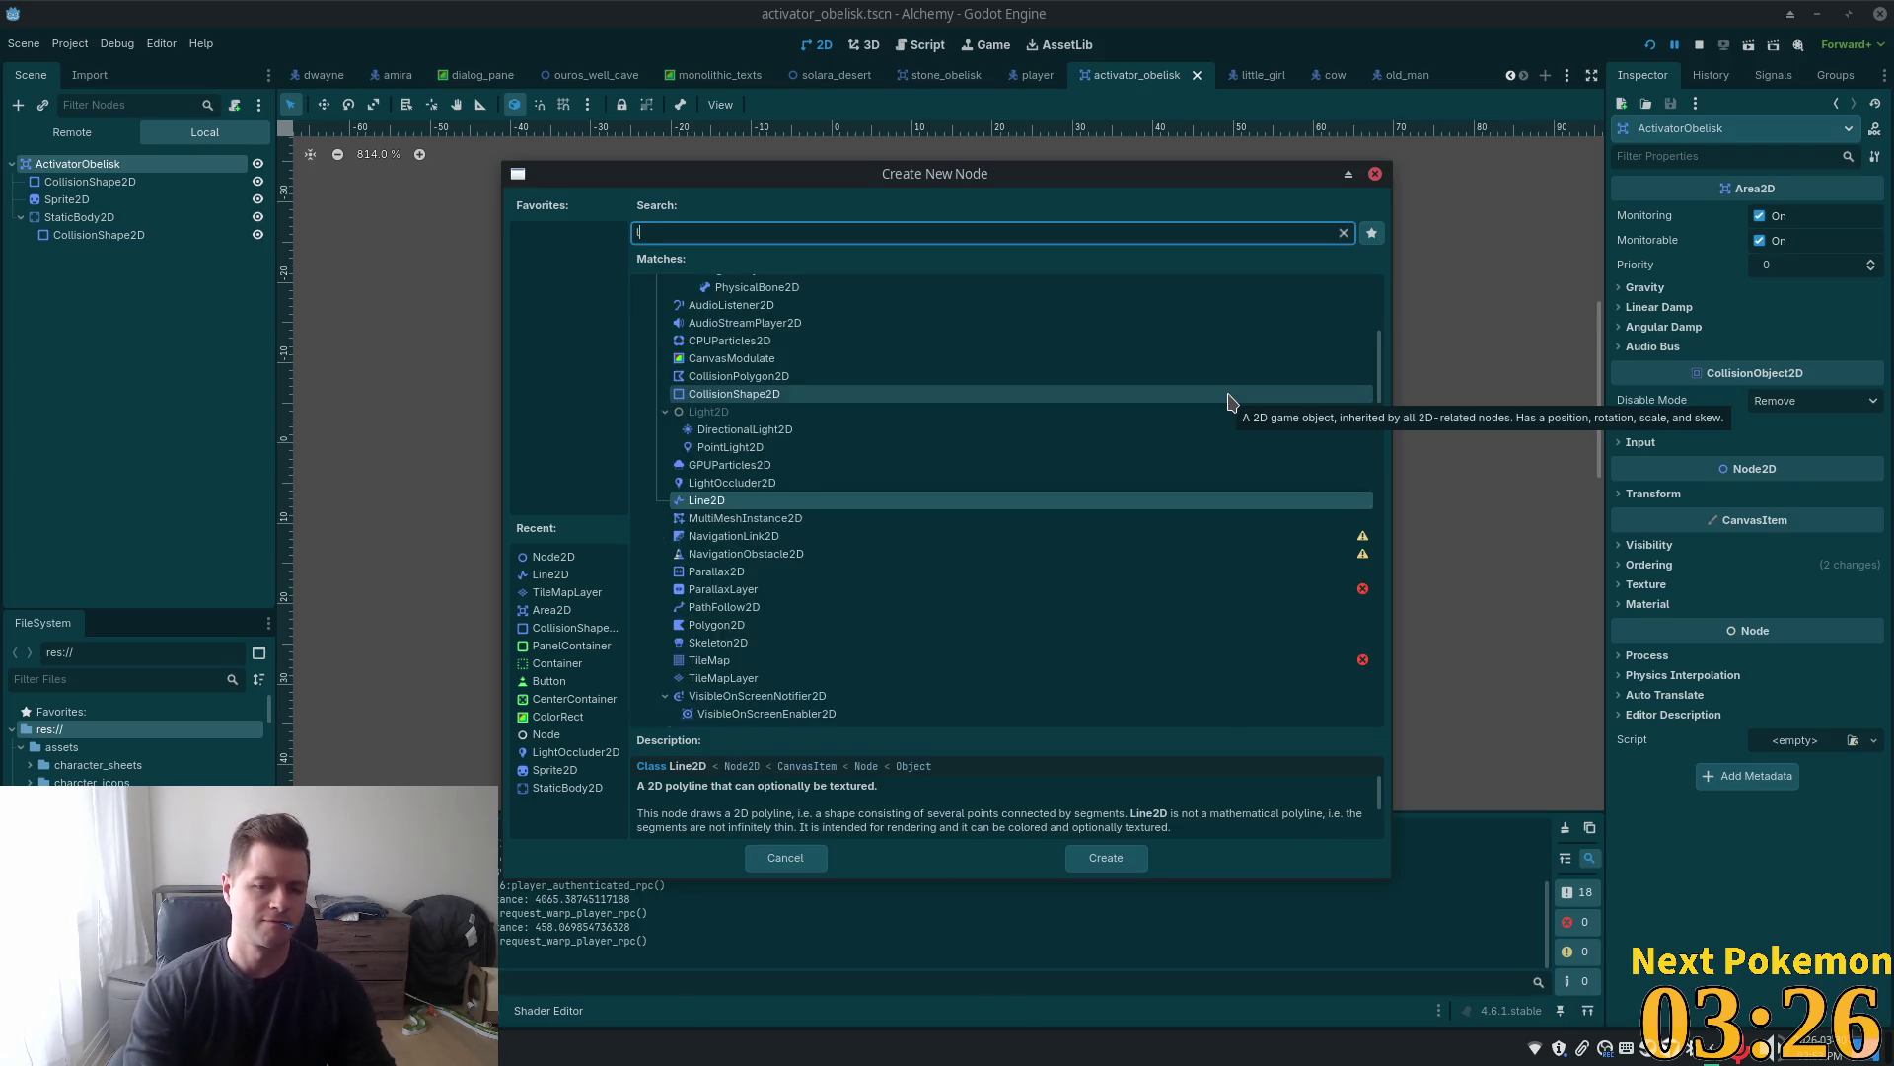
pyautogui.doubleClick(707, 376)
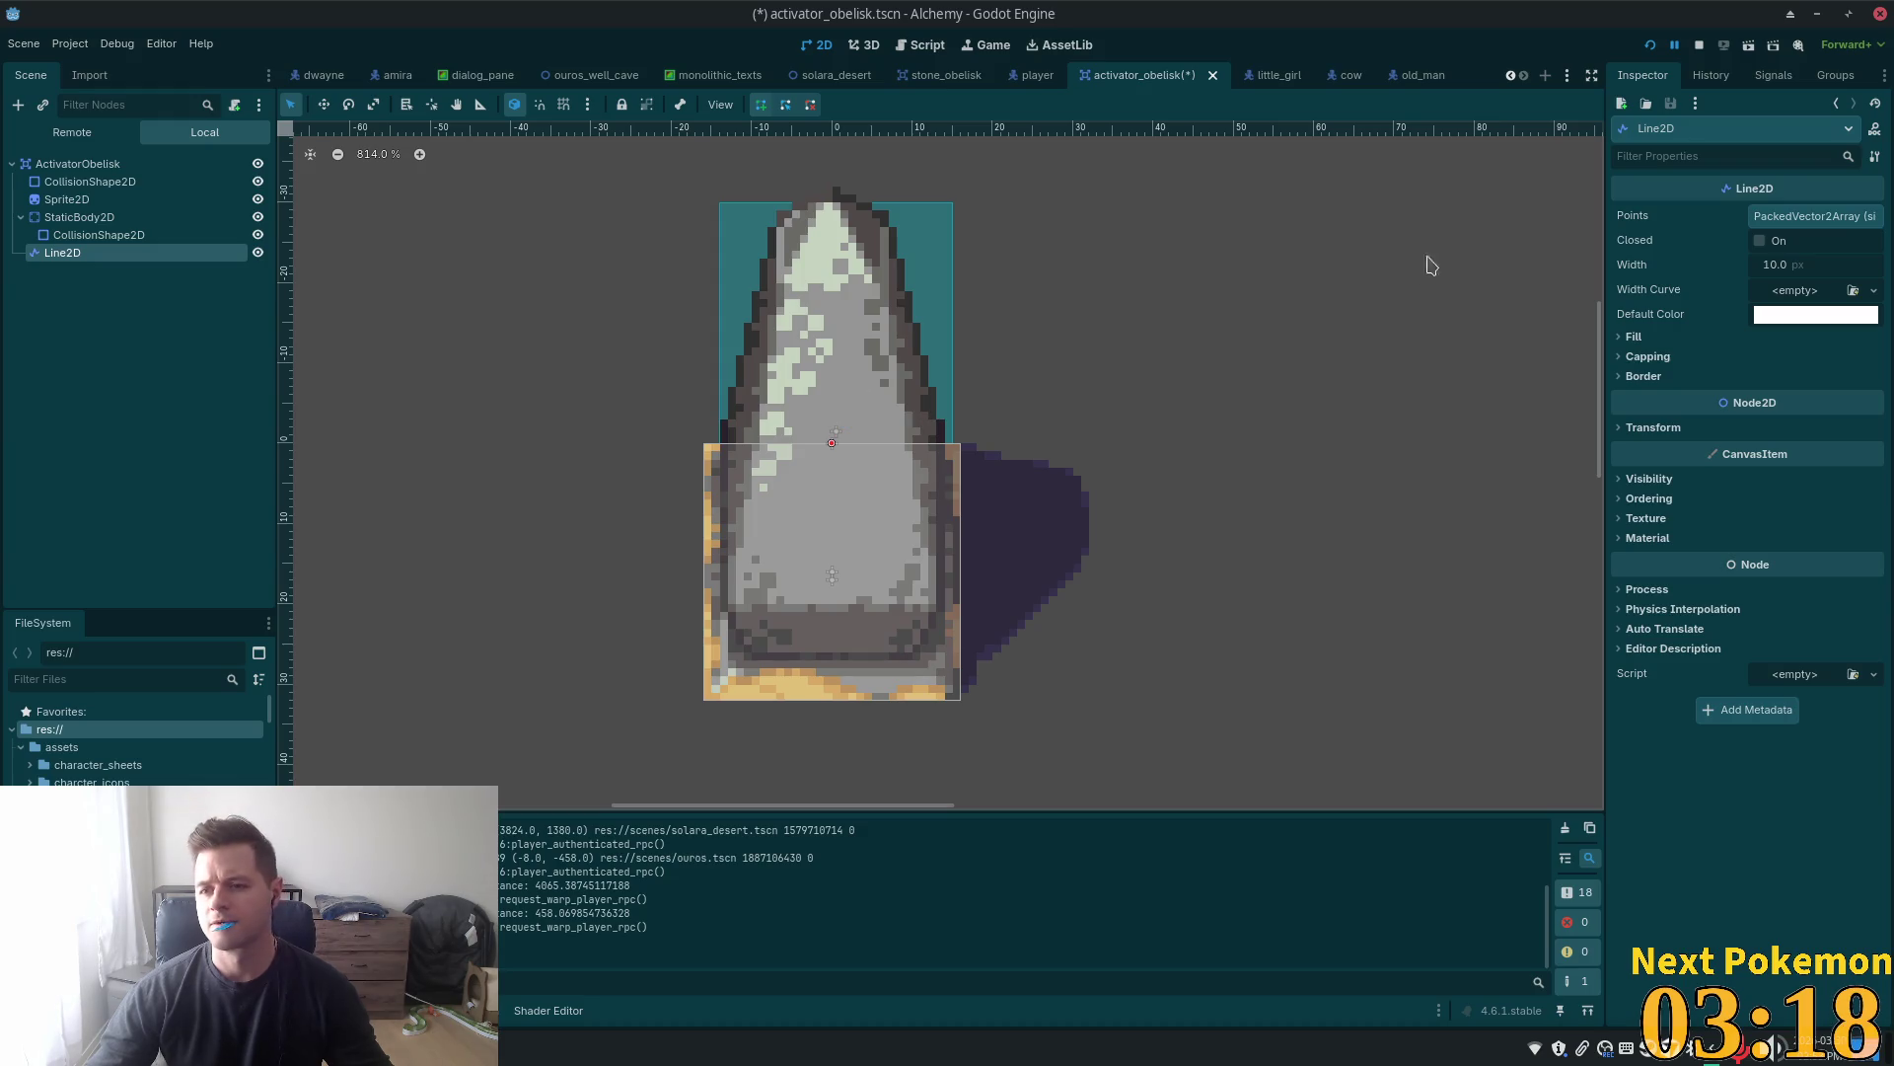
# Place six Line2D points in a hexagon on the obelisk and close the loop
pyautogui.keyDown('ctrl'); pyautogui.click(832, 371); pyautogui.keyUp('ctrl')
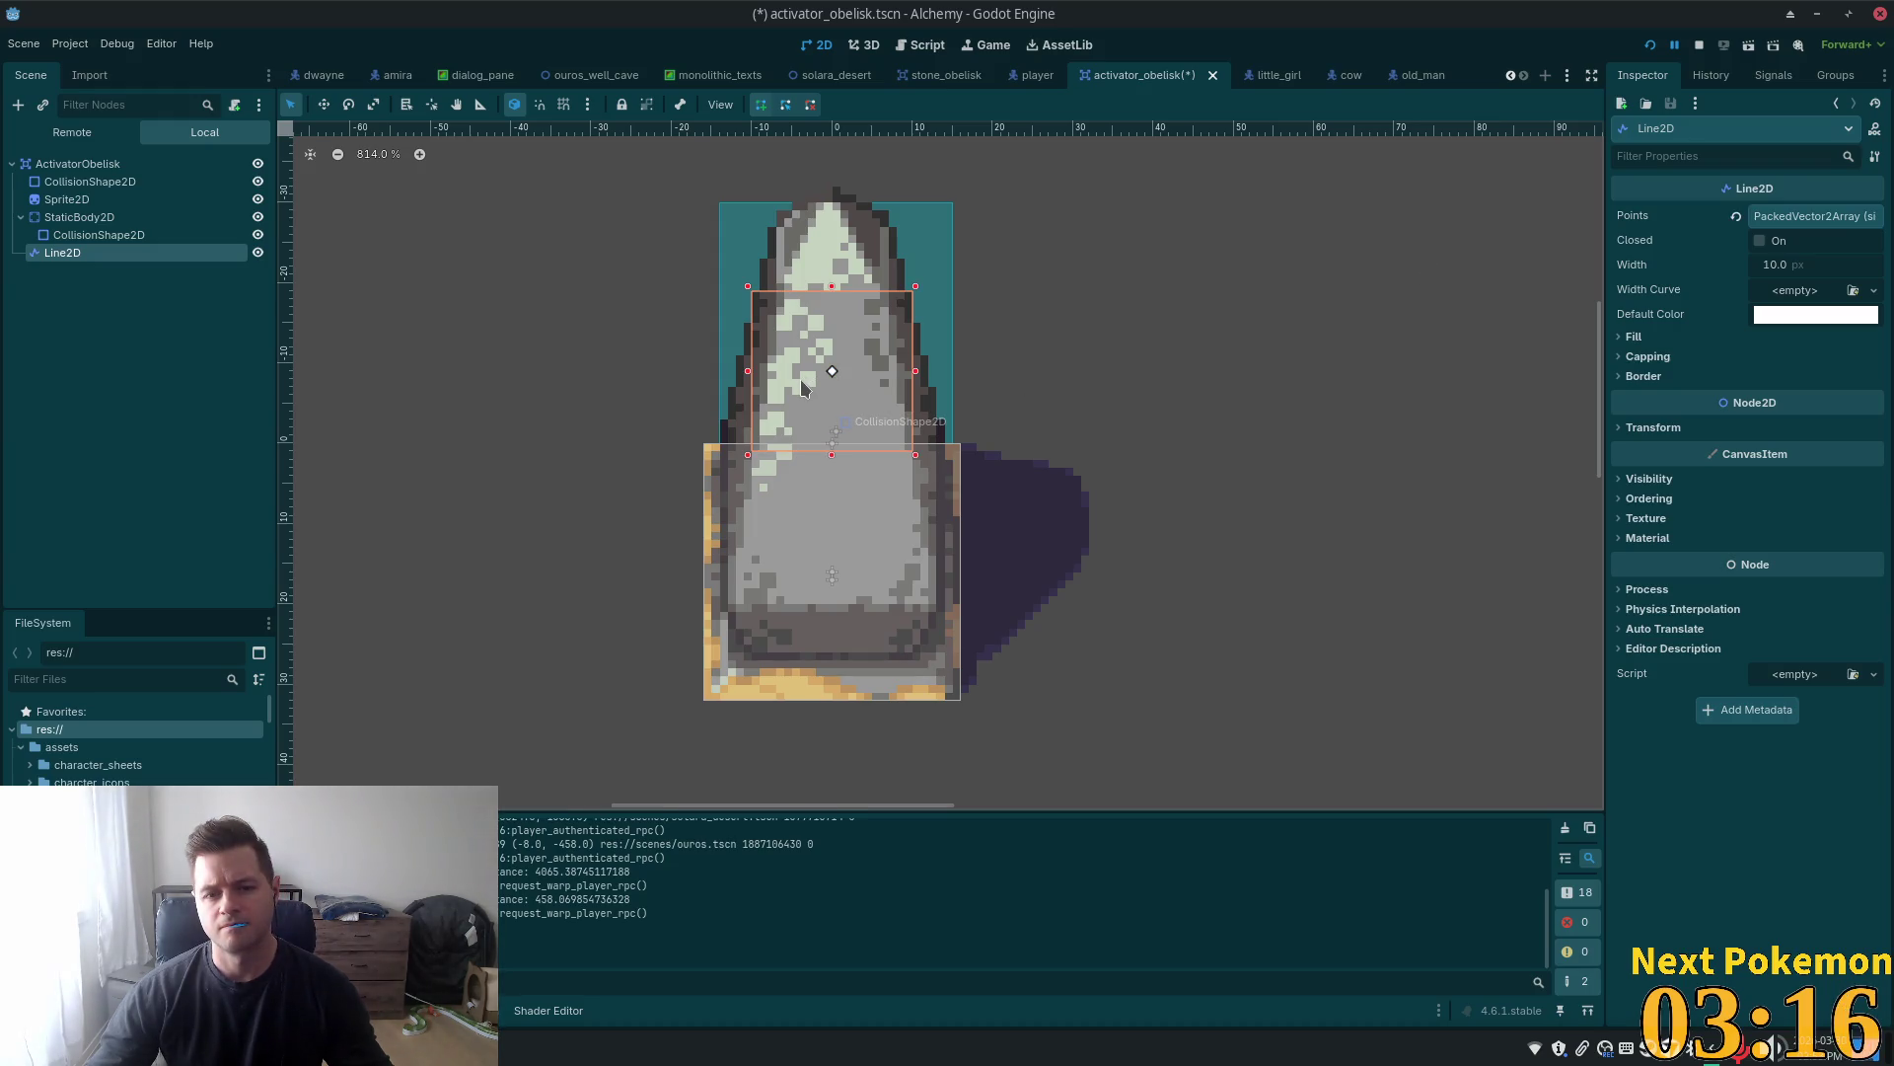
pyautogui.keyDown('ctrl'); pyautogui.click(776, 411); pyautogui.keyUp('ctrl')
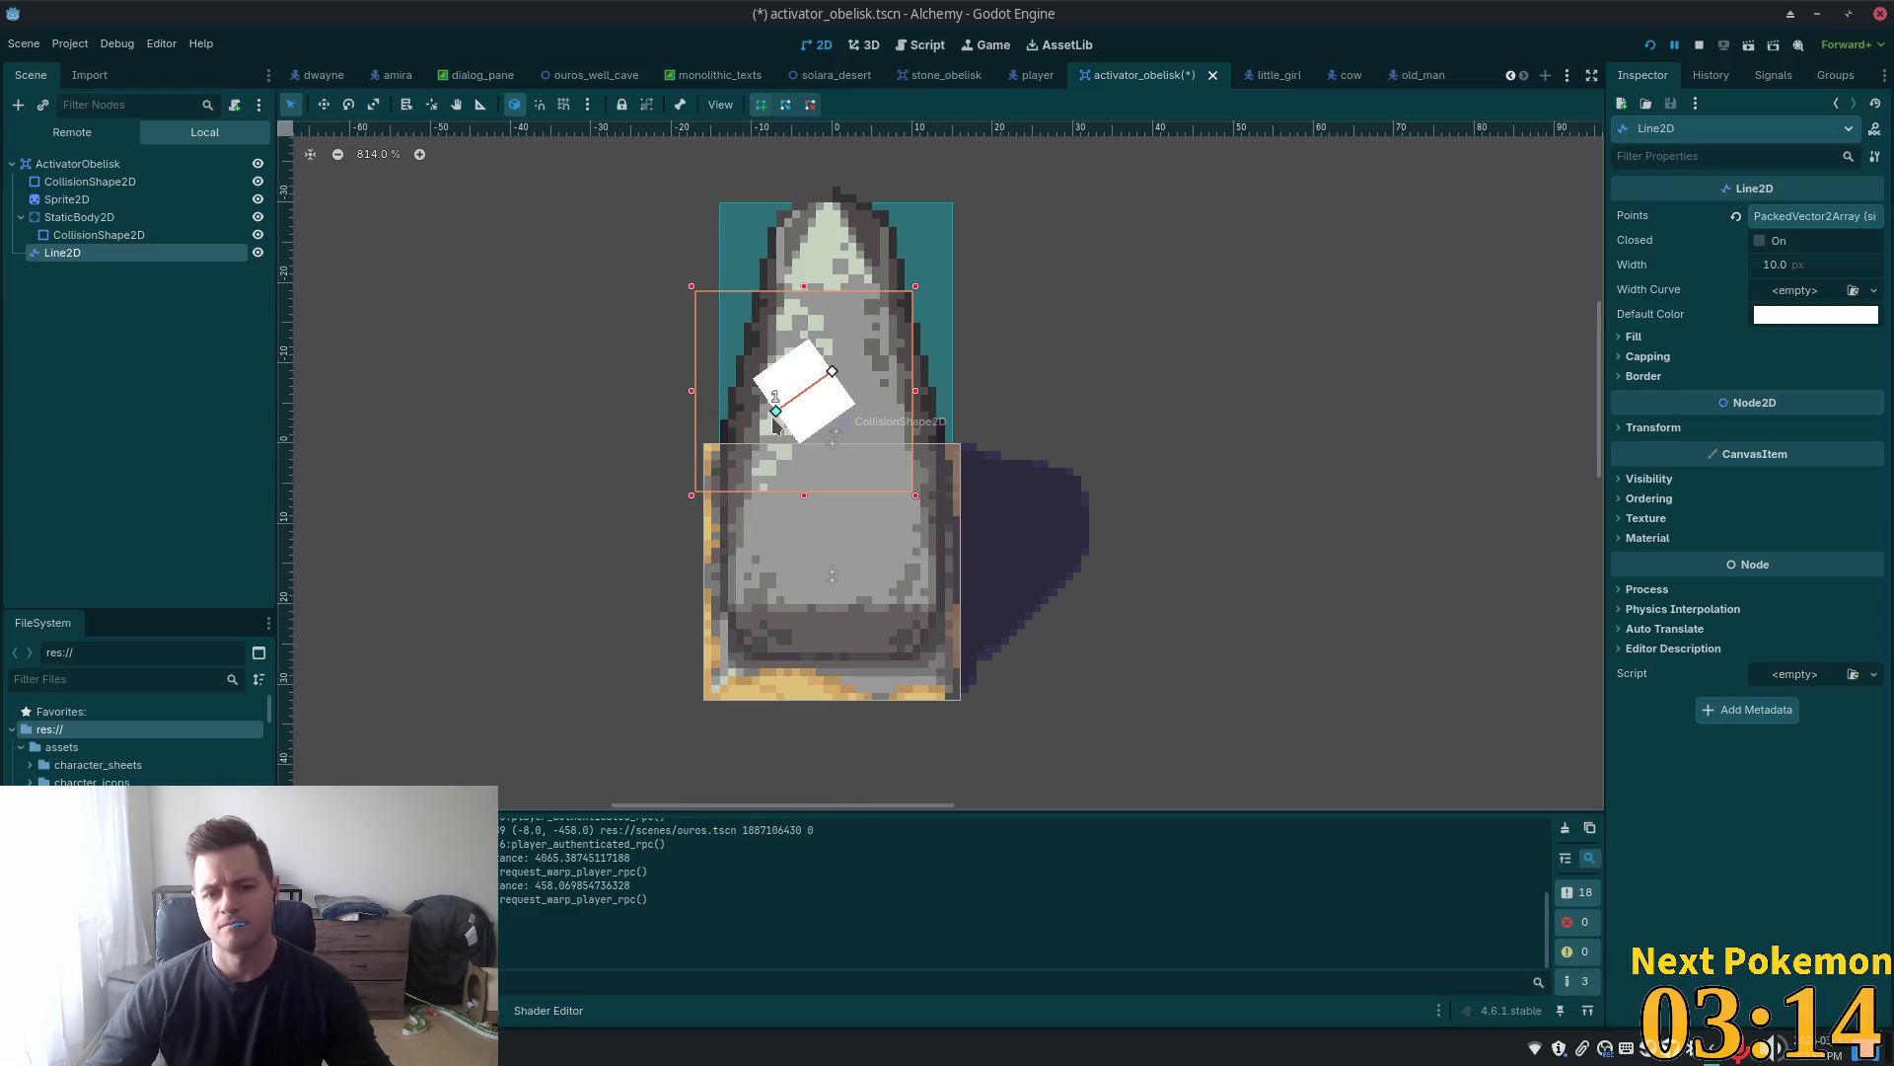
pyautogui.keyDown('ctrl'); pyautogui.click(776, 460); pyautogui.keyUp('ctrl')
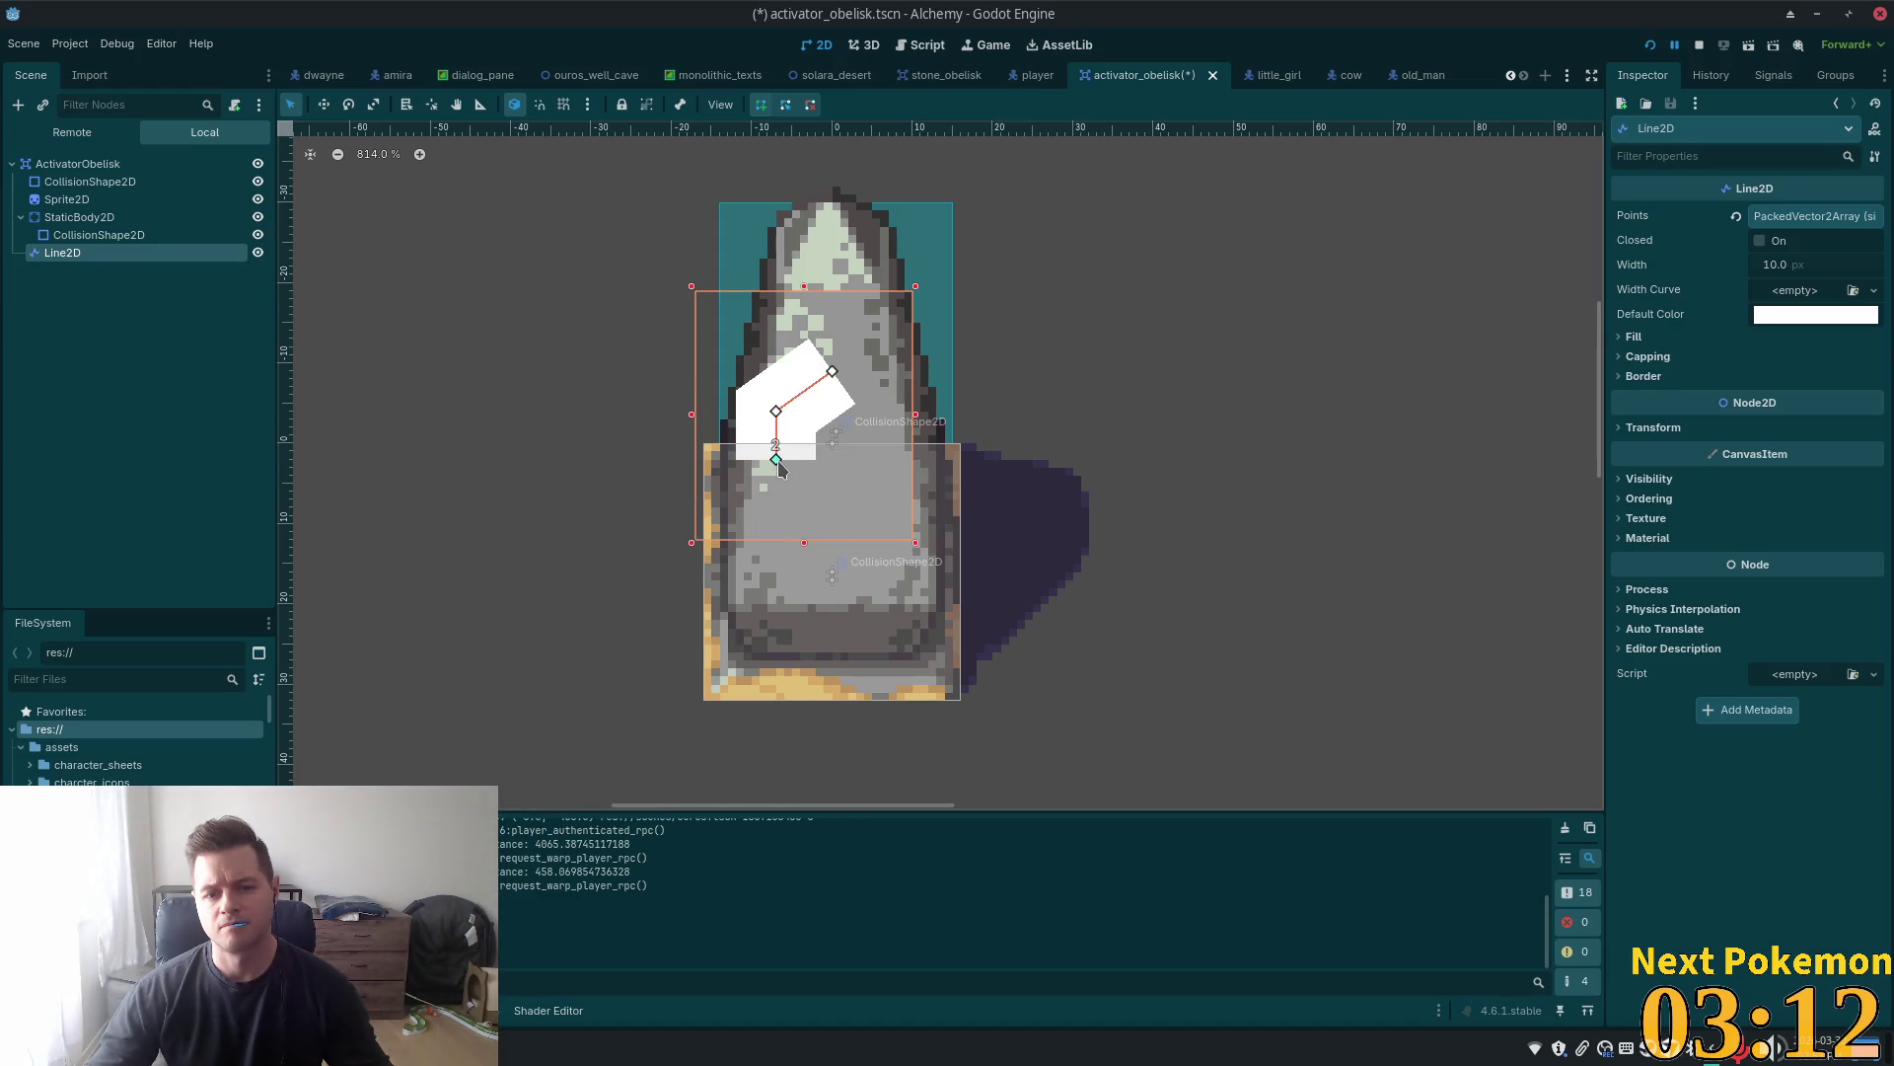
pyautogui.keyDown('ctrl'); pyautogui.click(840, 484); pyautogui.keyUp('ctrl')
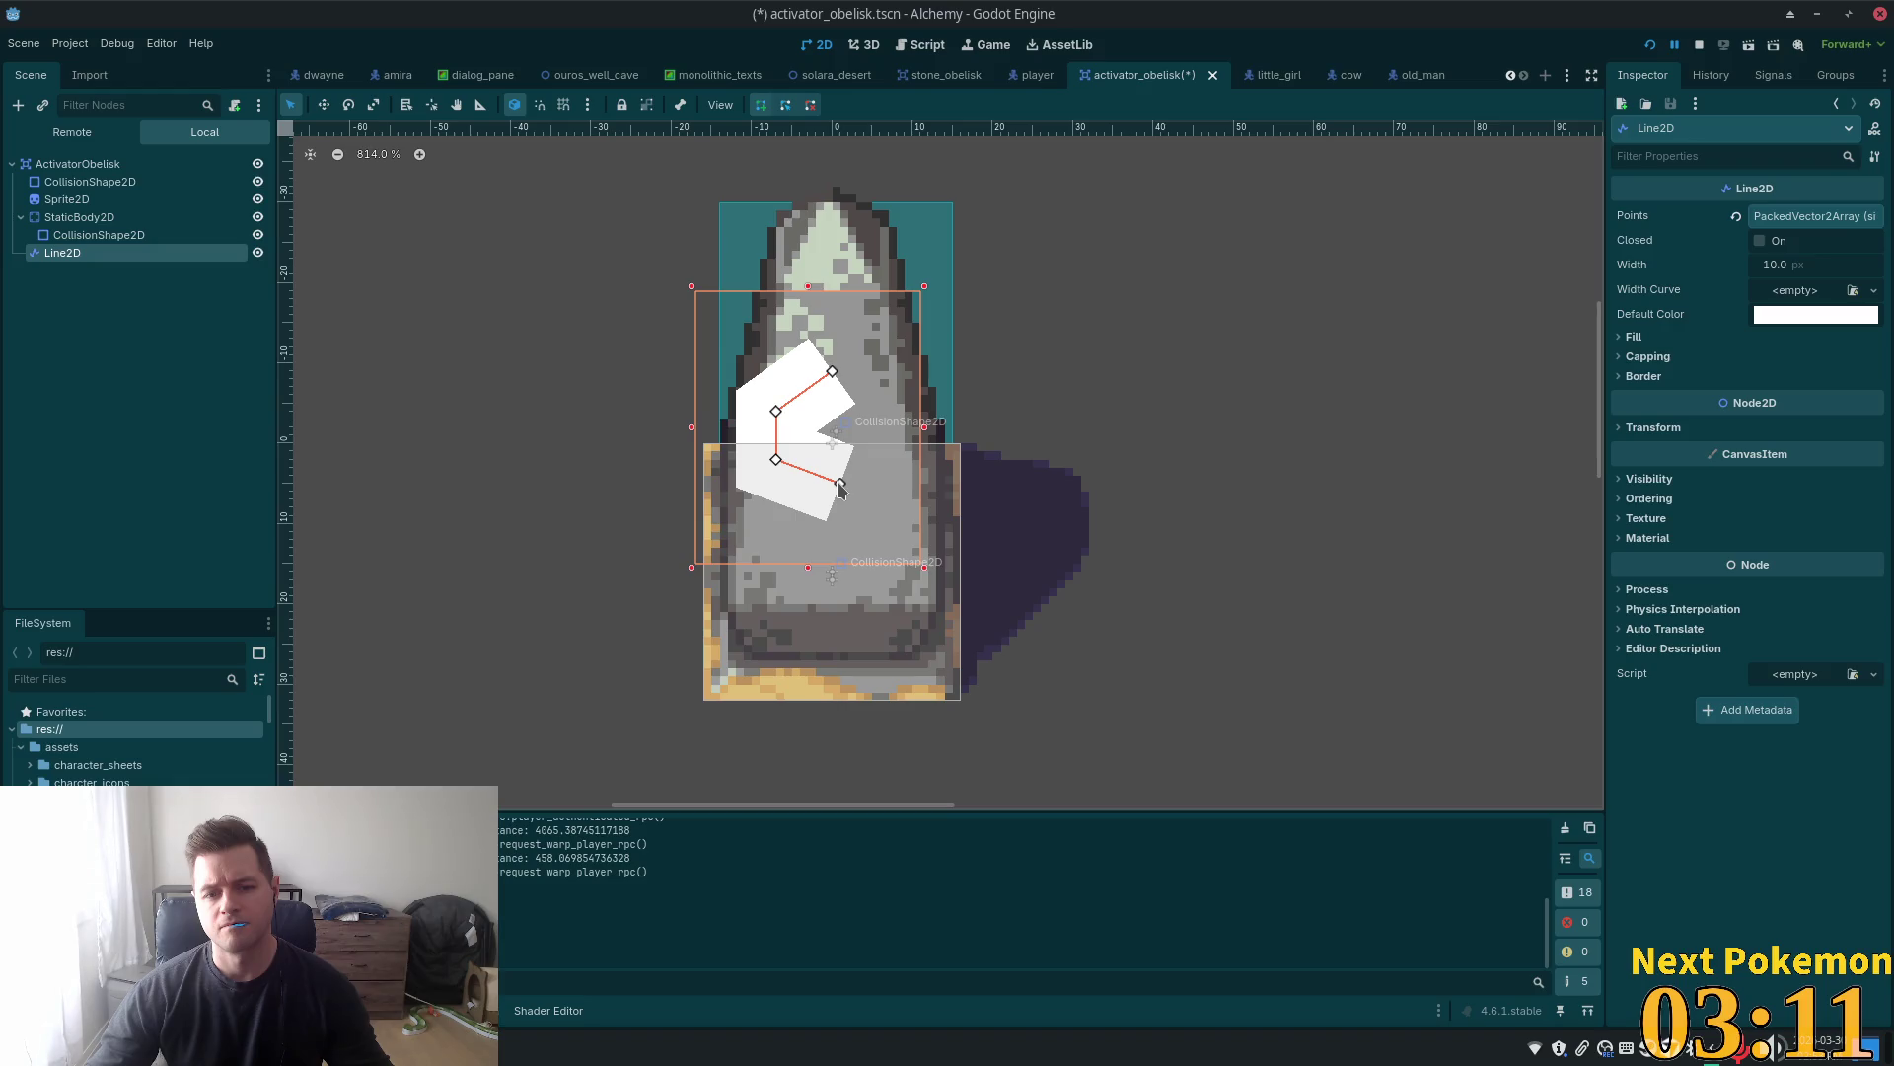
pyautogui.keyDown('ctrl'); pyautogui.click(889, 460); pyautogui.keyUp('ctrl')
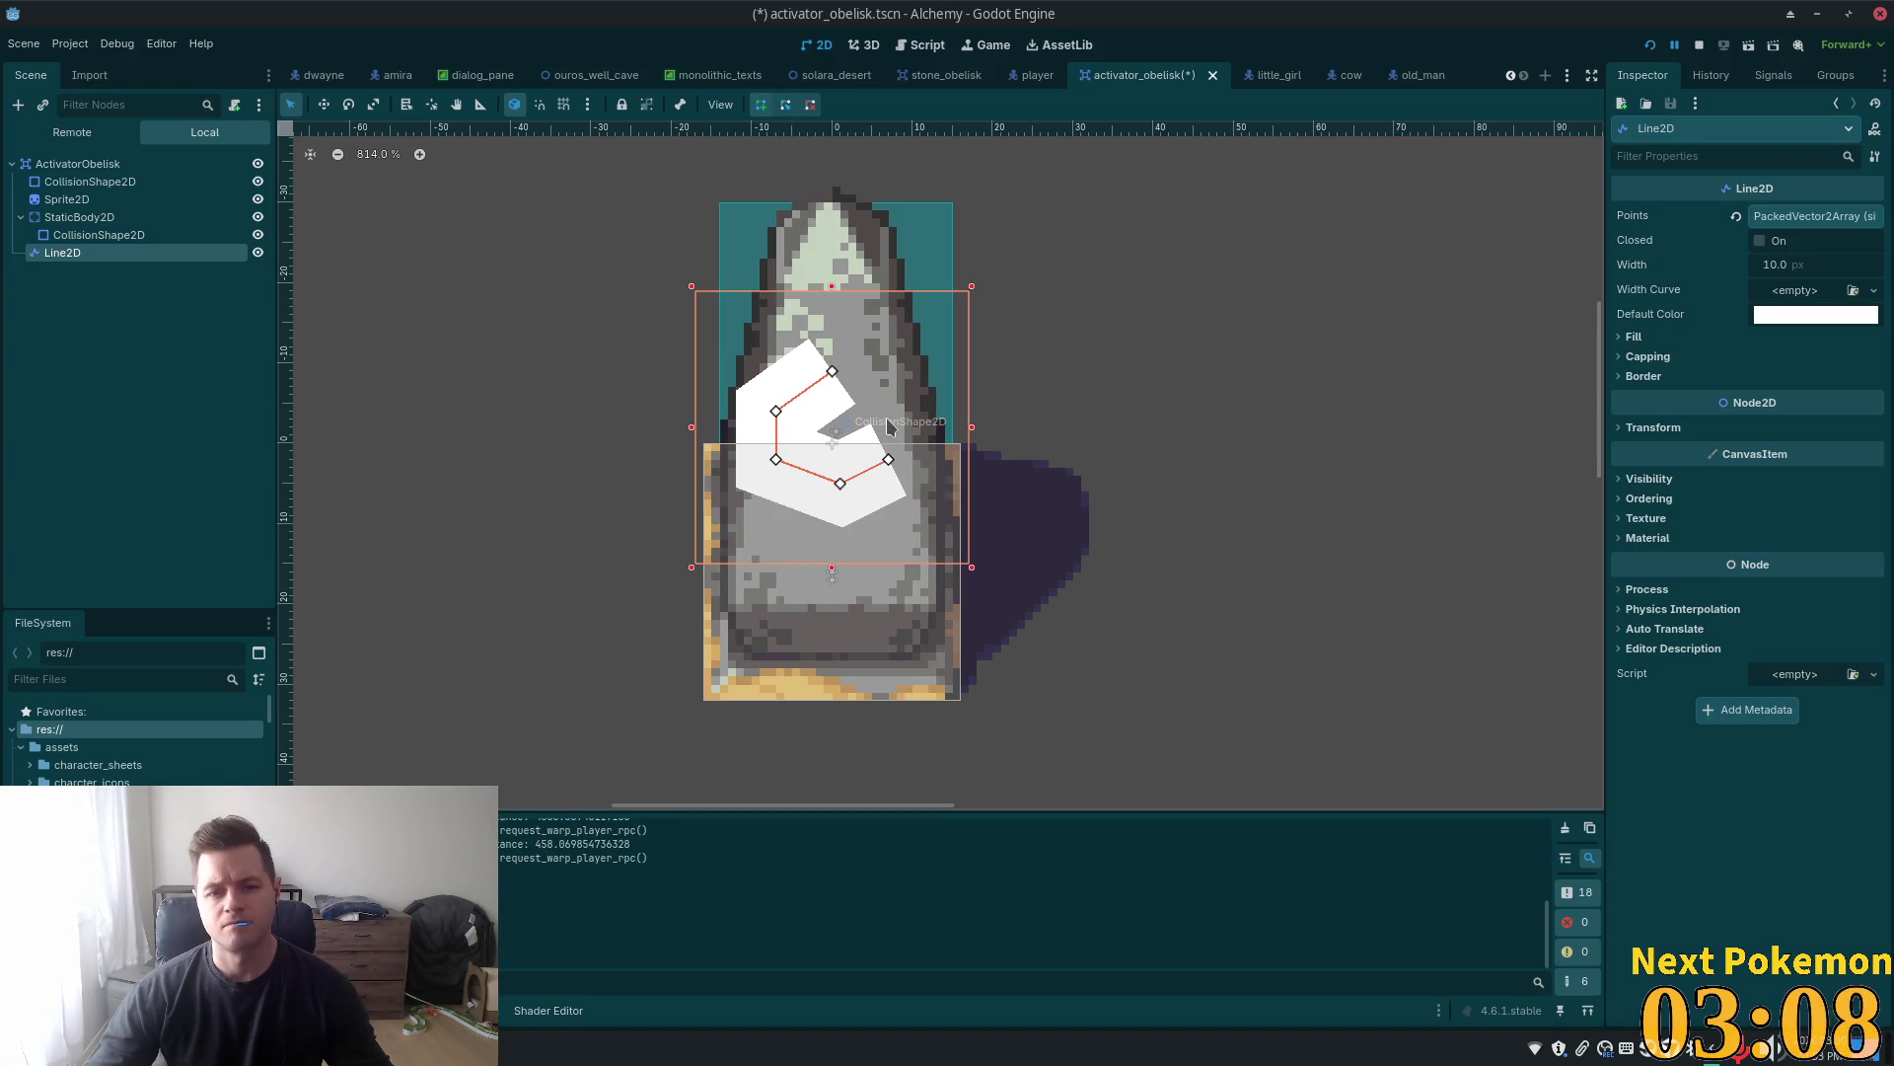
pyautogui.keyDown('ctrl'); pyautogui.click(888, 411); pyautogui.keyUp('ctrl')
pyautogui.moveTo(832, 371); pyautogui.dragTo(839, 371)
pyautogui.keyDown('ctrl'); pyautogui.click(834, 372); pyautogui.keyUp('ctrl')
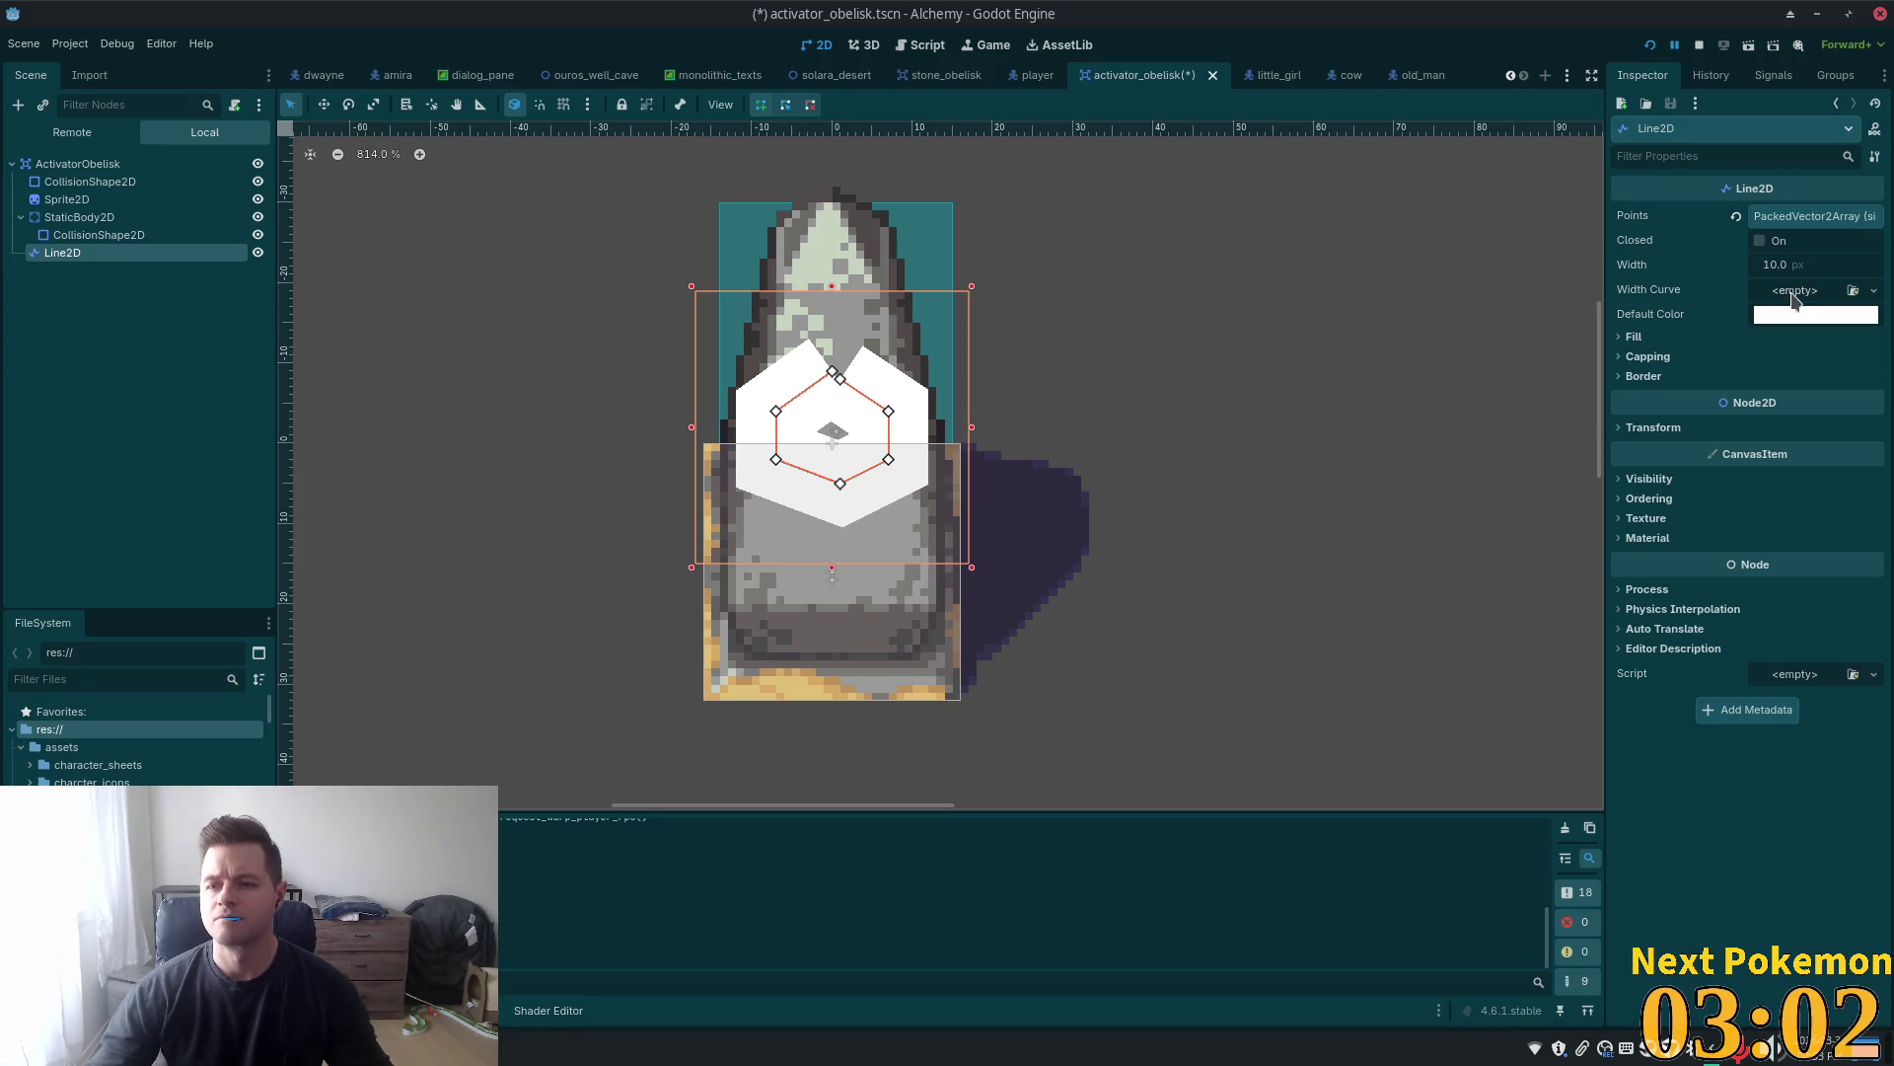
# Try a line width of 1, undo back to 10, and drag vertices inward to shrink the loop
pyautogui.click(1790, 261)
pyautogui.press('Tab')
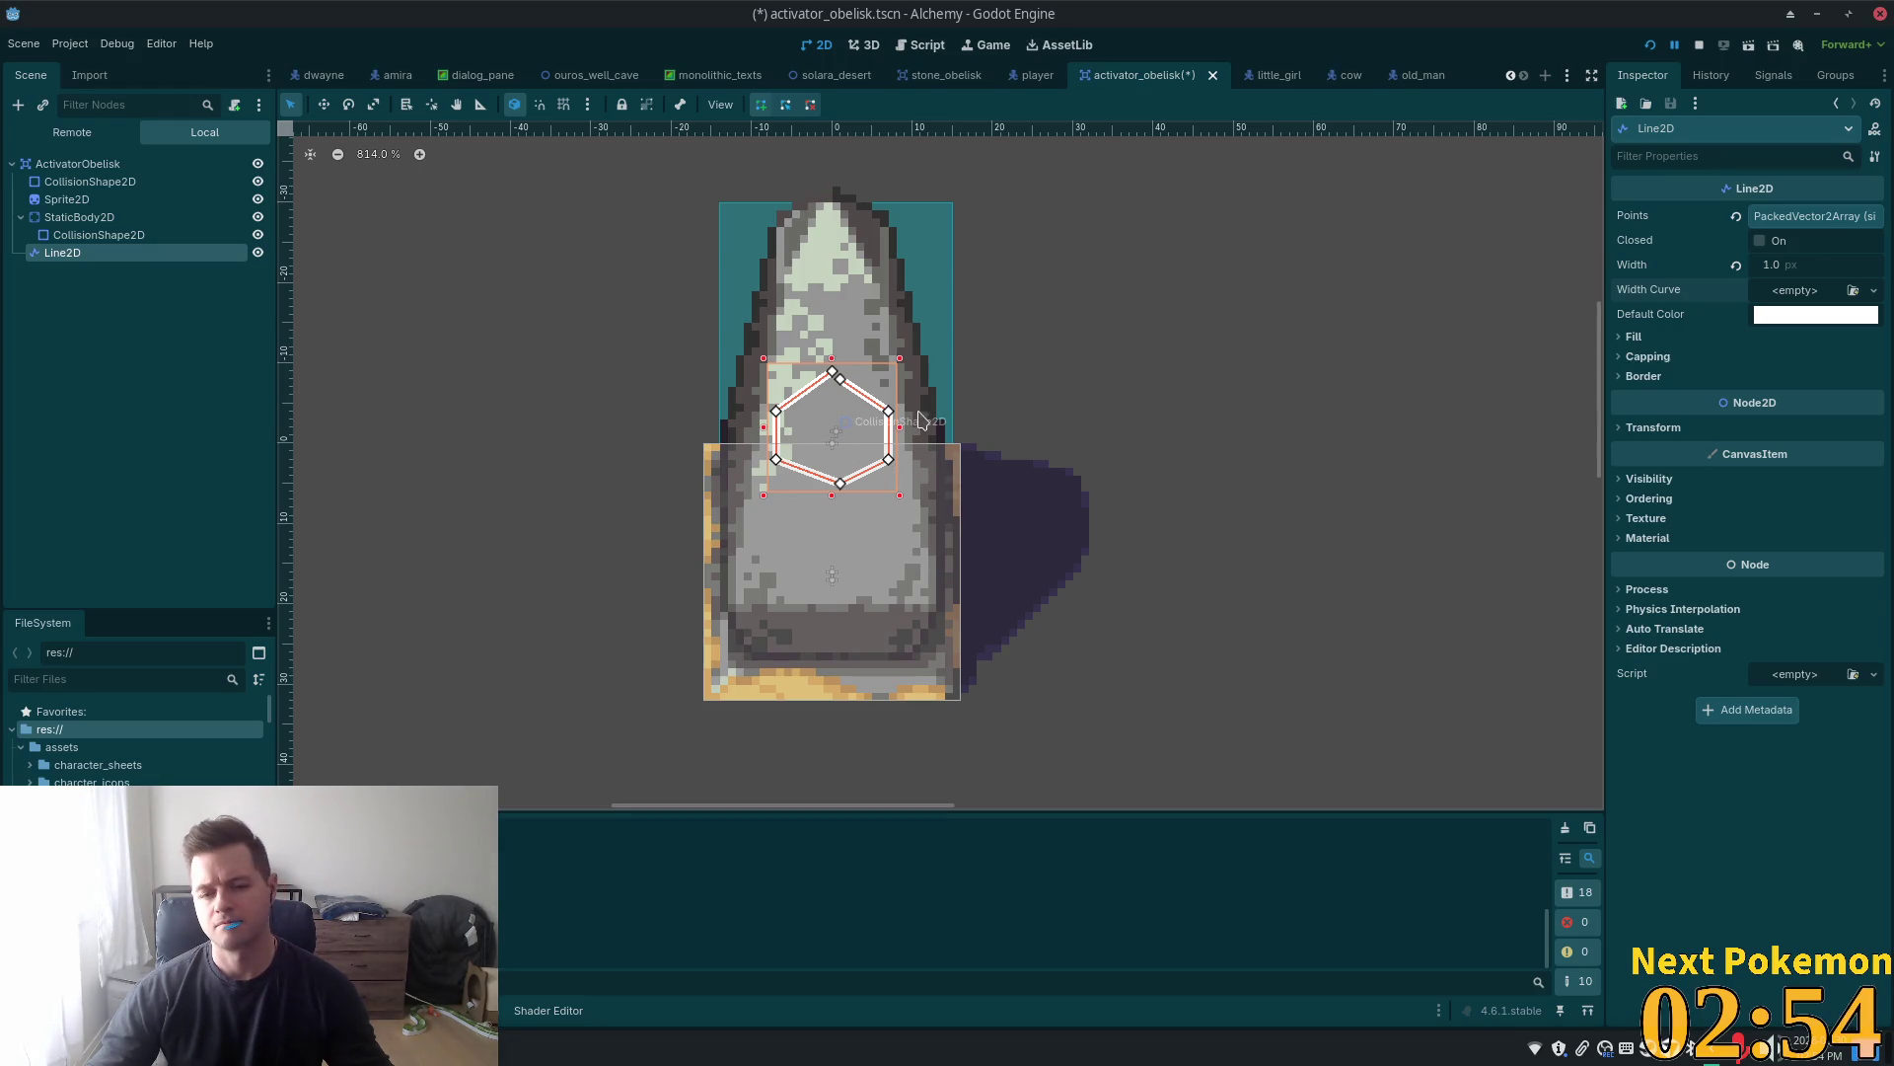
pyautogui.hotkey('ctrl', 'z')
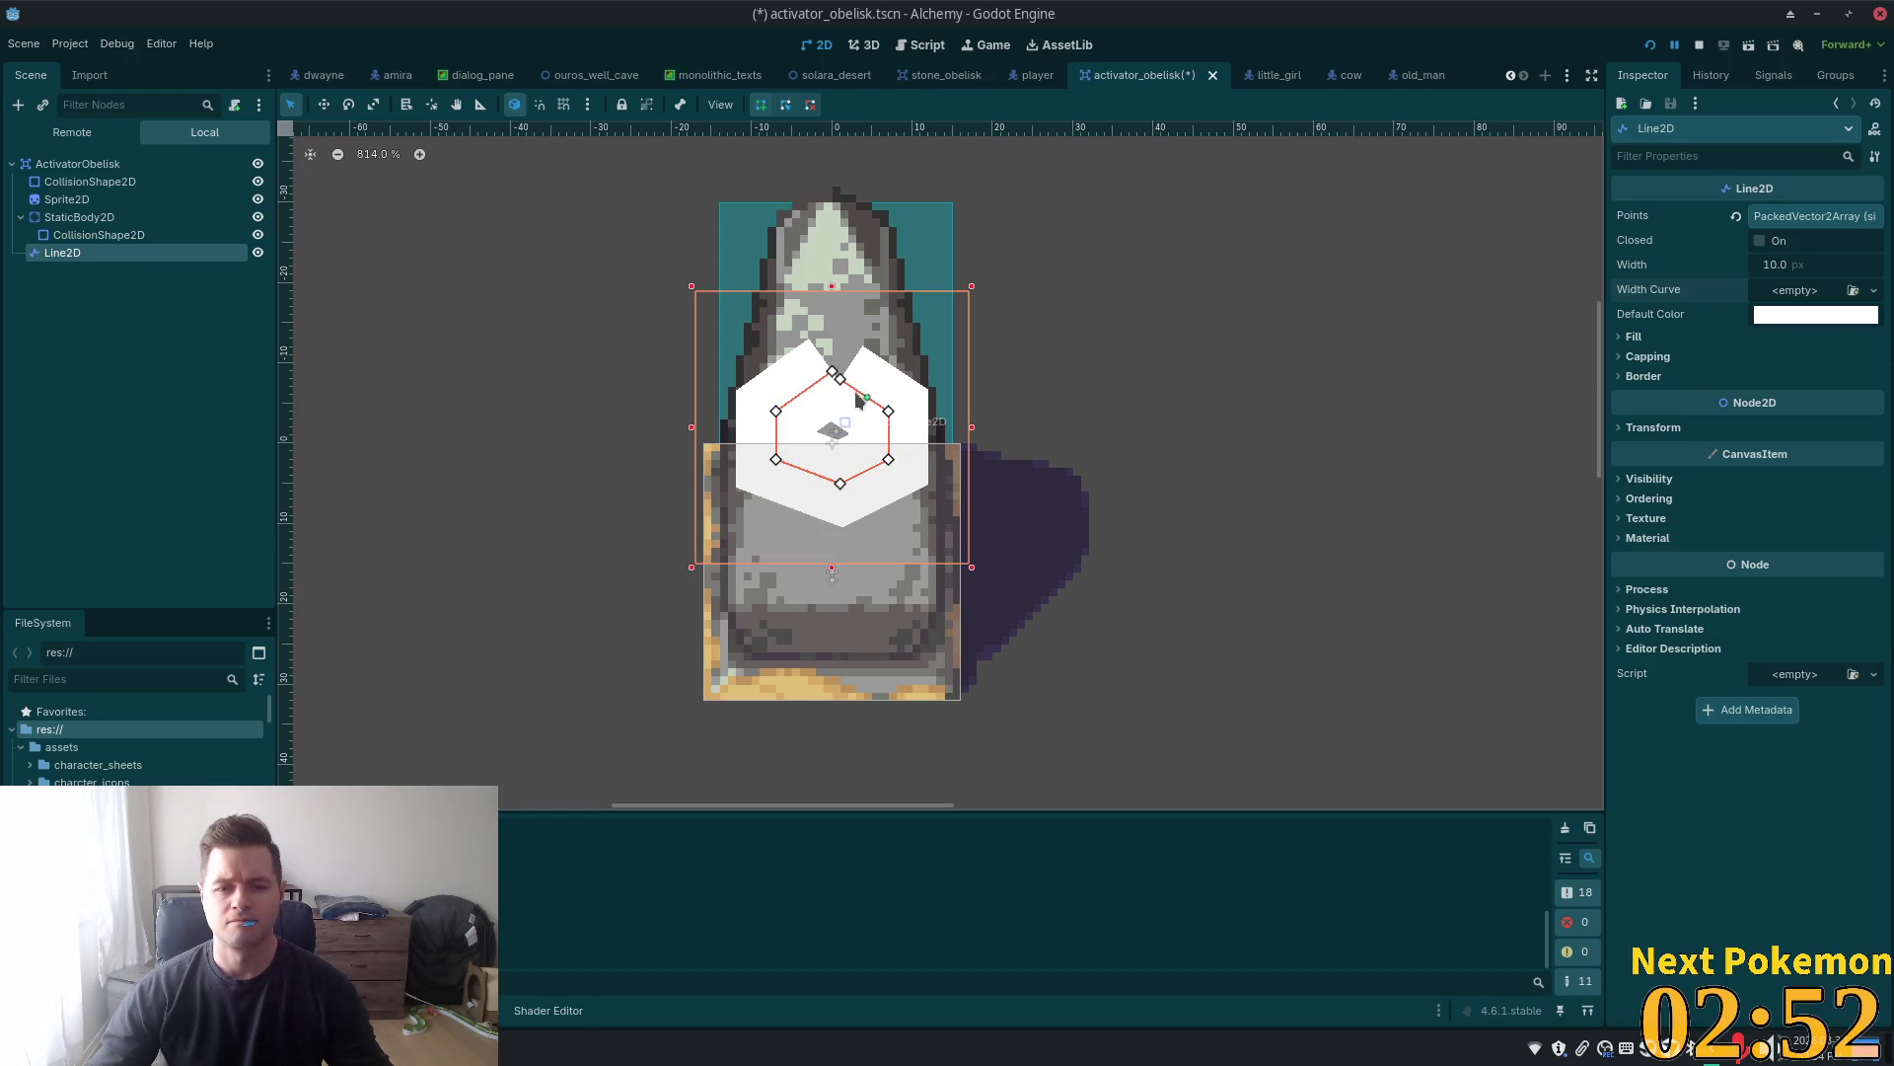
pyautogui.moveTo(786, 412)
pyautogui.mouseDown()
pyautogui.moveTo(819, 386)
pyautogui.moveTo(861, 404)
pyautogui.moveTo(838, 379)
pyautogui.mouseUp()
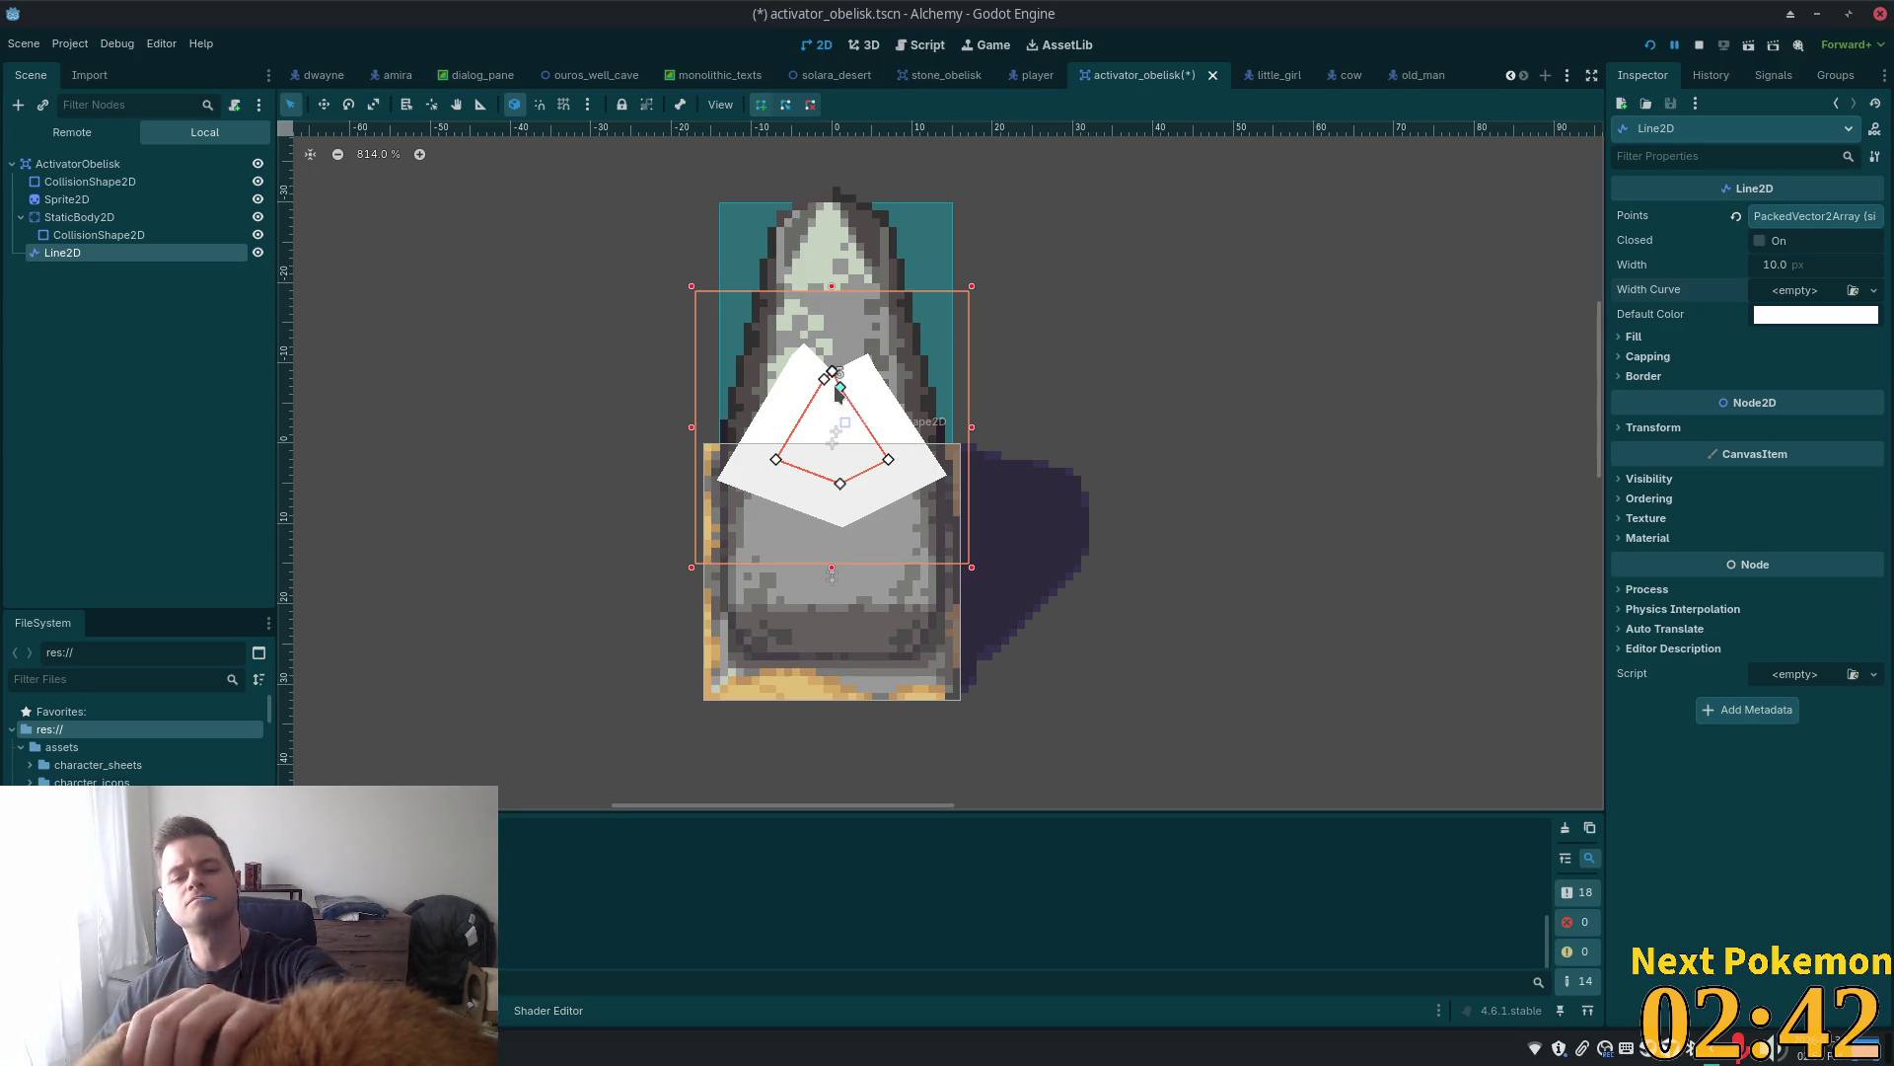
pyautogui.moveTo(825, 377)
pyautogui.mouseDown()
pyautogui.moveTo(848, 356)
pyautogui.moveTo(854, 399)
pyautogui.mouseUp()
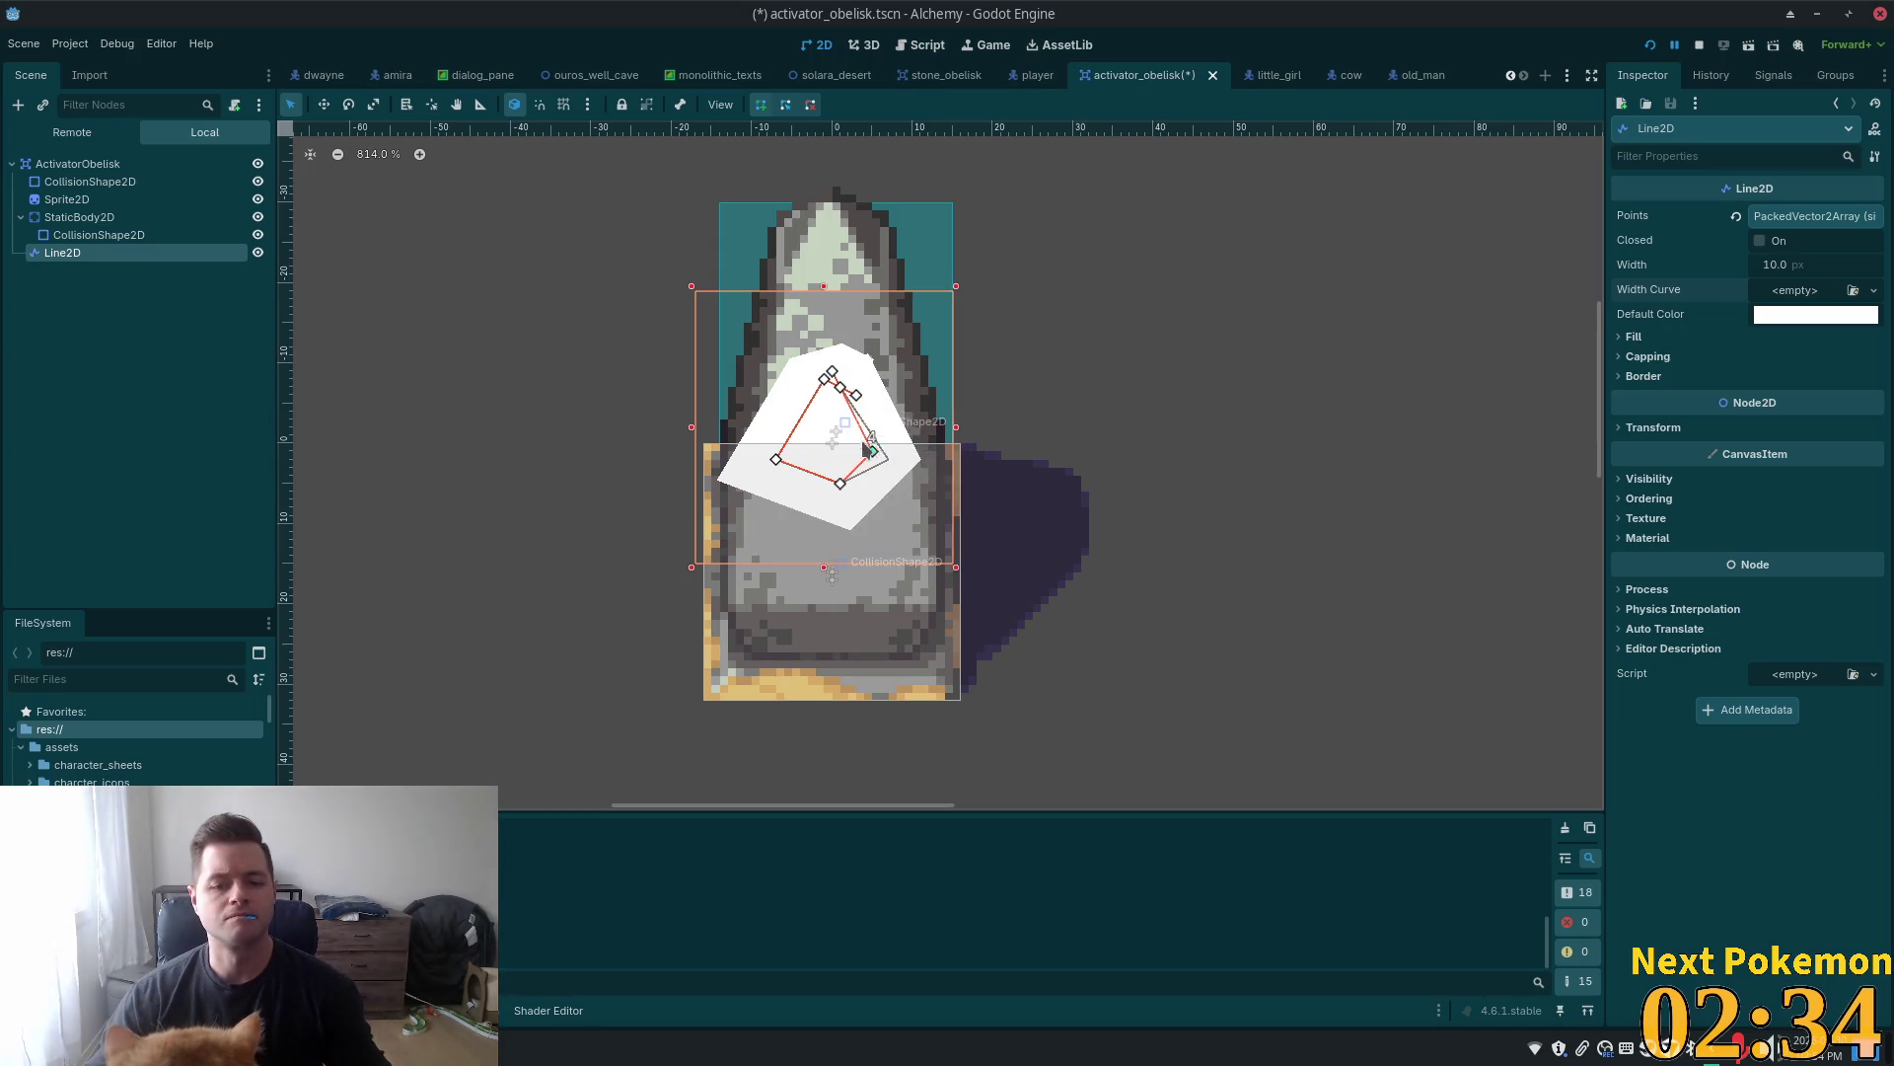
pyautogui.moveTo(888, 461); pyautogui.dragTo(849, 412)
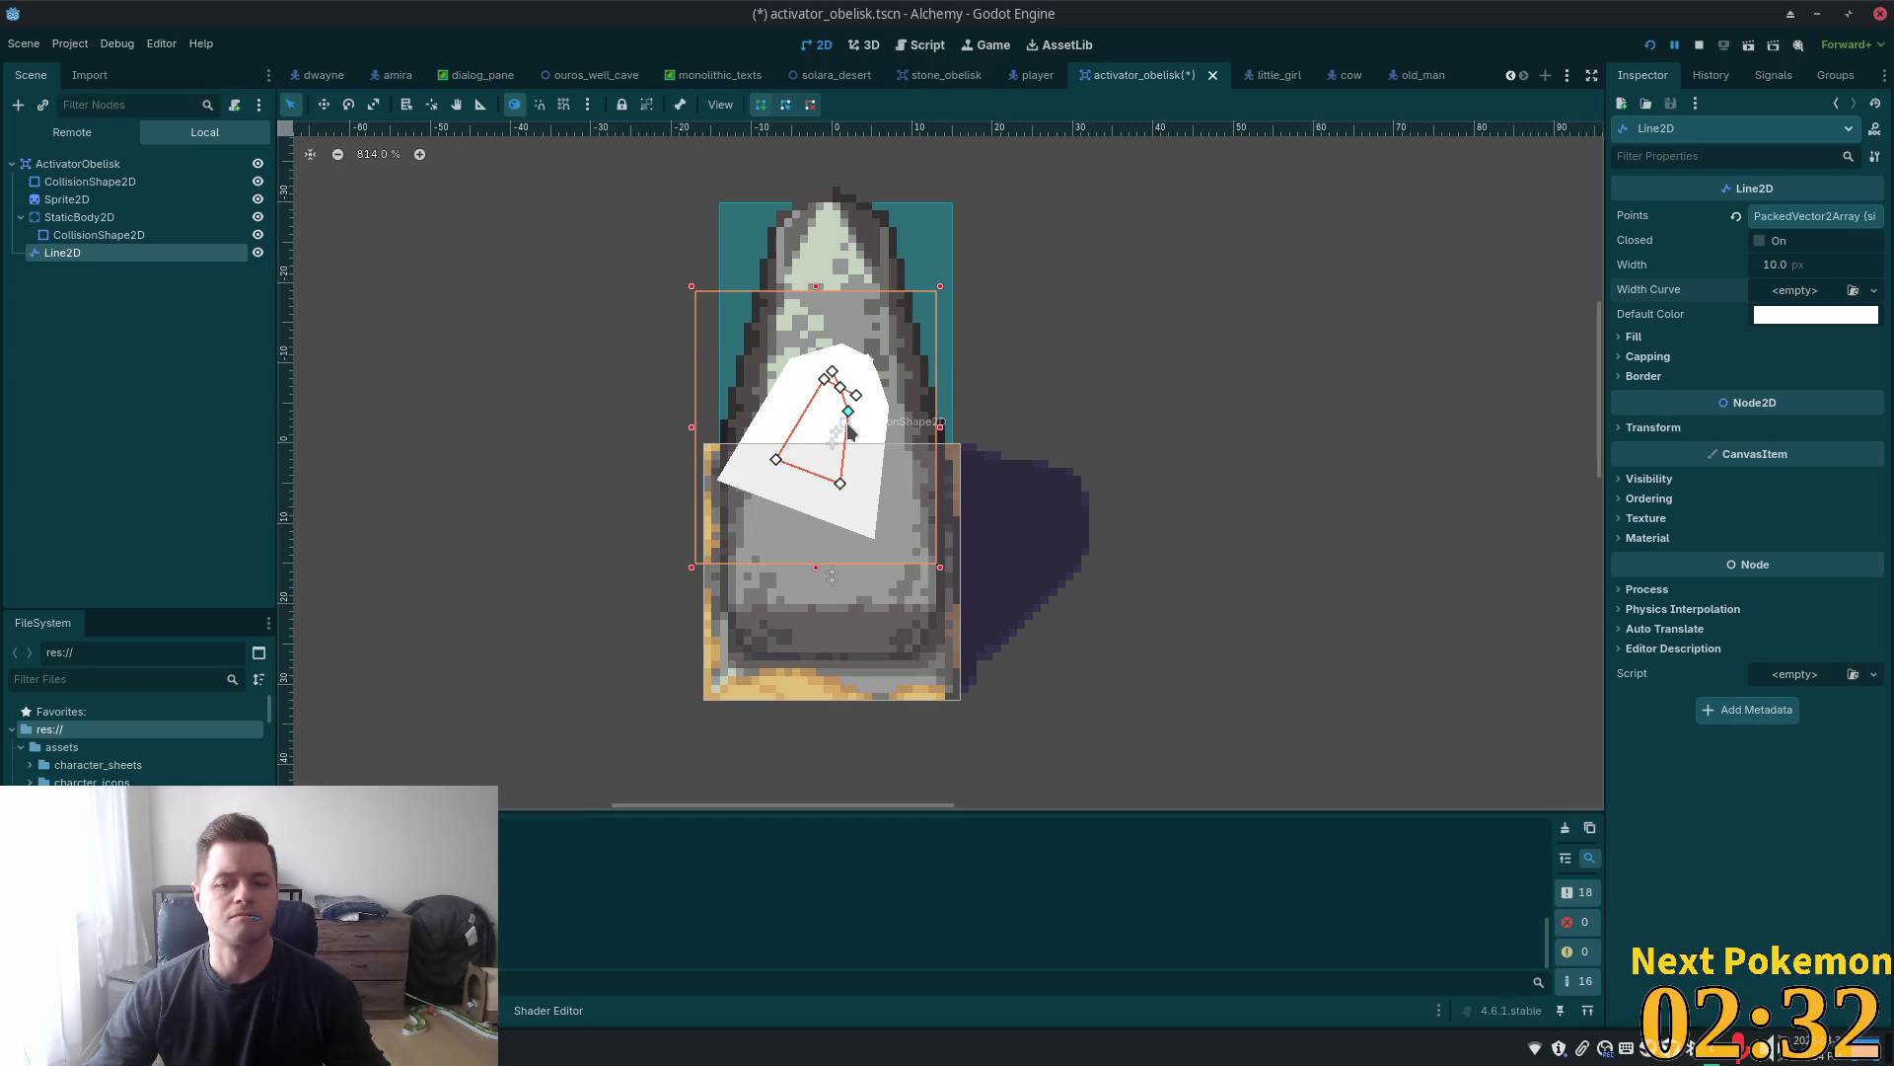
pyautogui.moveTo(839, 483); pyautogui.dragTo(826, 413)
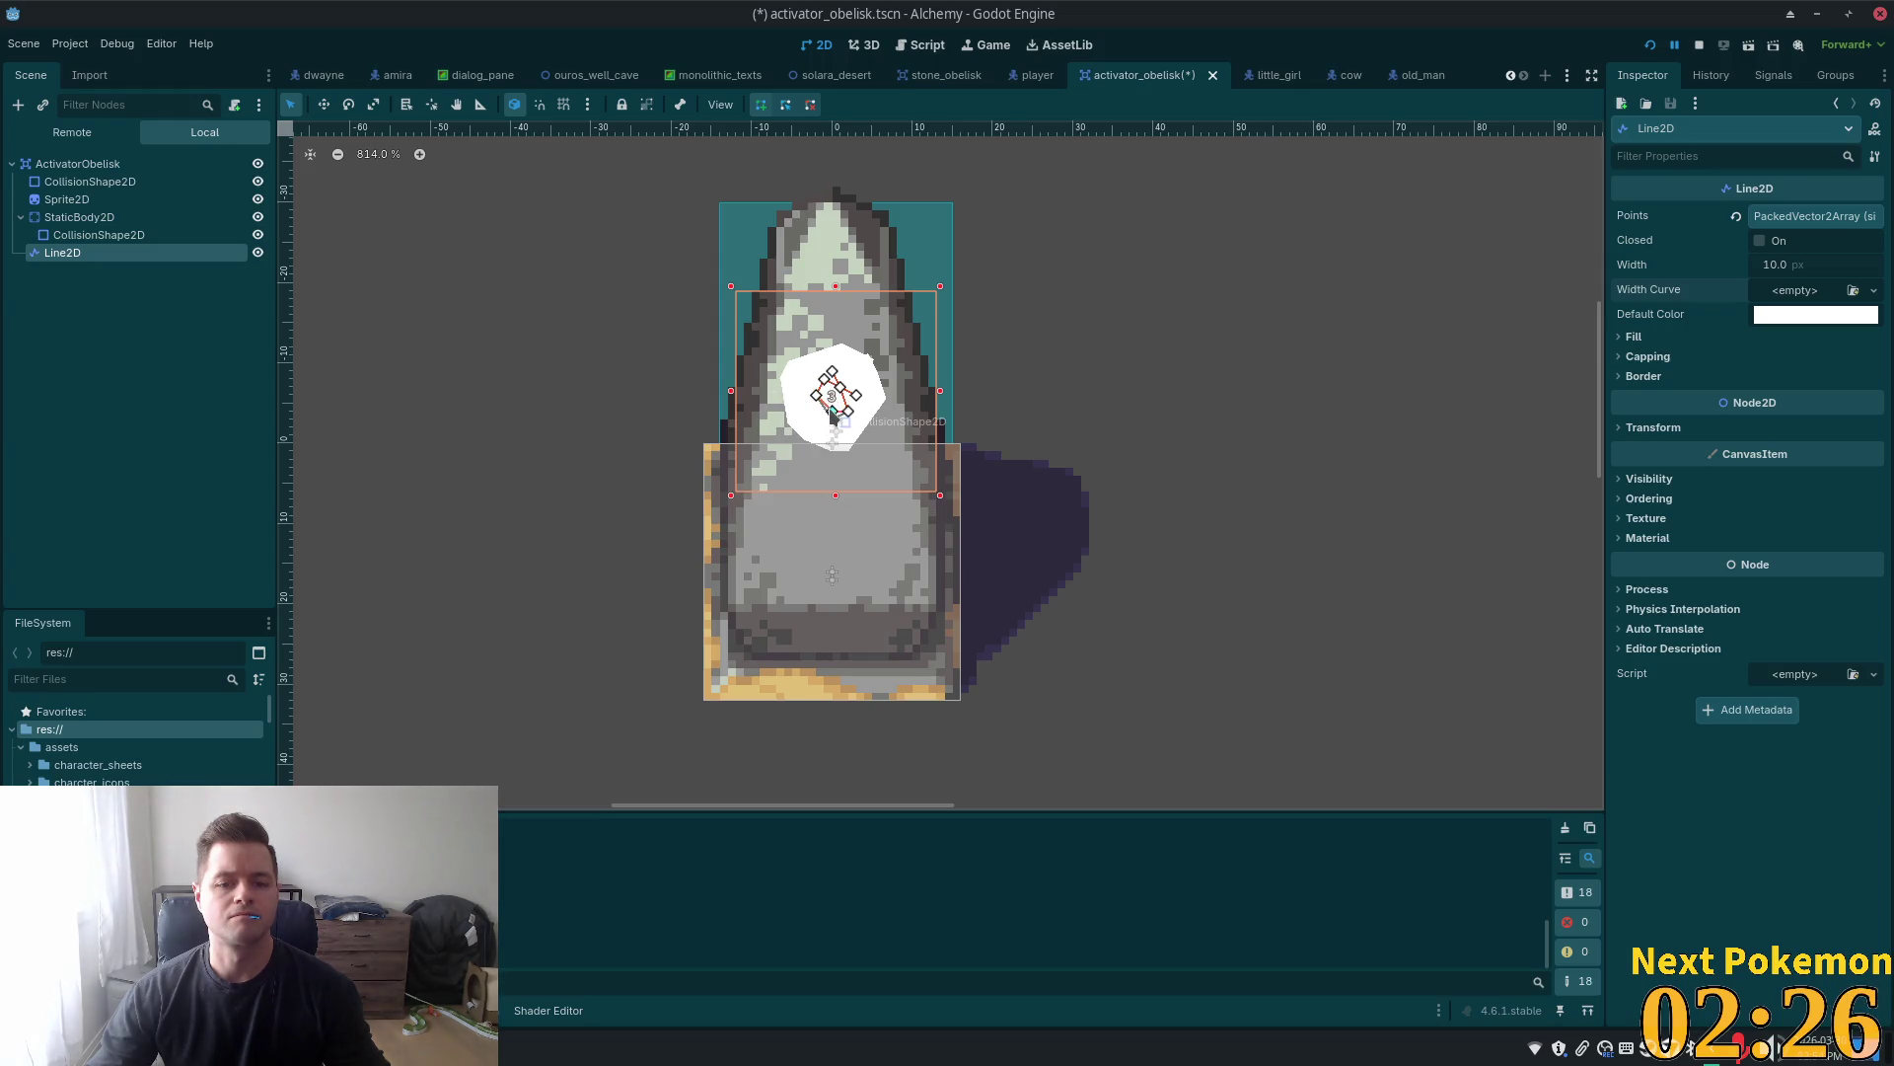
pyautogui.moveTo(855, 400)
pyautogui.mouseDown()
pyautogui.moveTo(839, 357)
pyautogui.moveTo(867, 399)
pyautogui.moveTo(833, 387)
pyautogui.mouseUp()
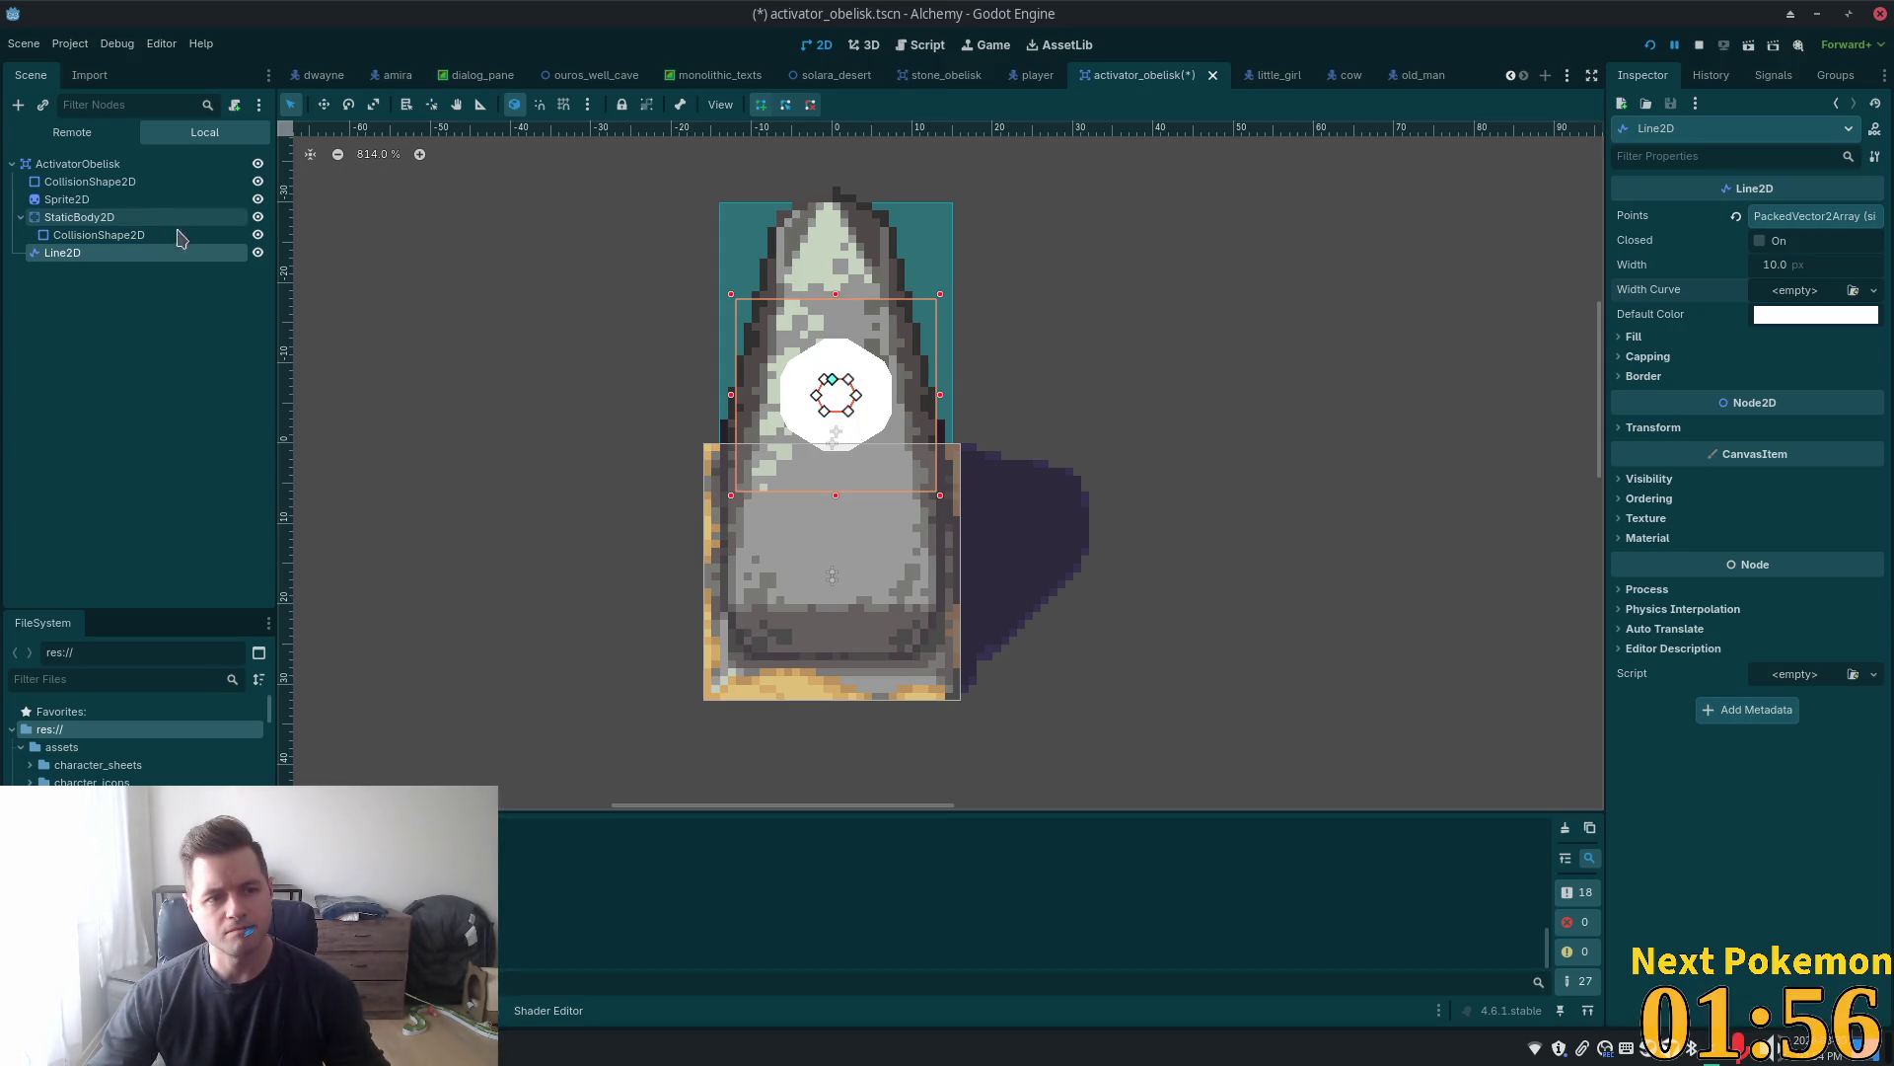
# Undo a stray extra point and shift the whole loop slightly down on the obelisk
pyautogui.click(511, 331)
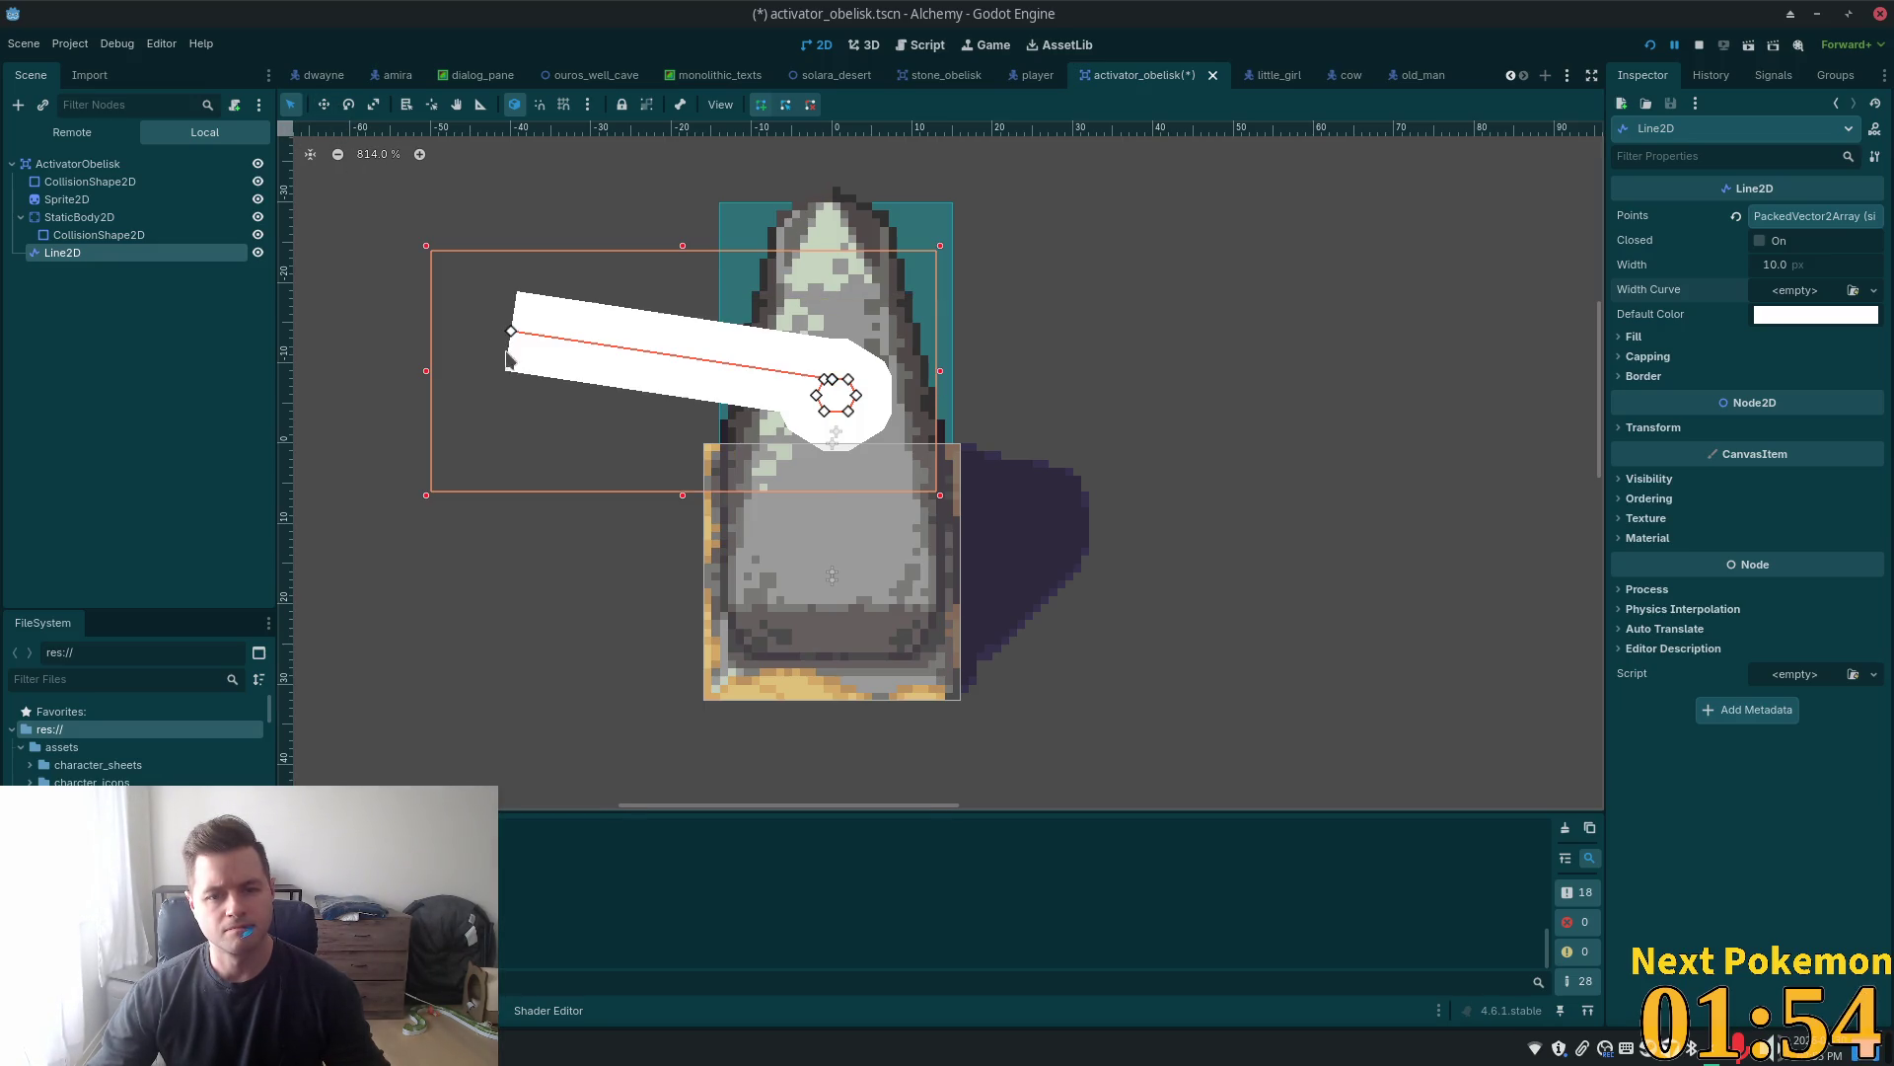
pyautogui.hotkey('ctrl', 'z')
pyautogui.click(323, 105)
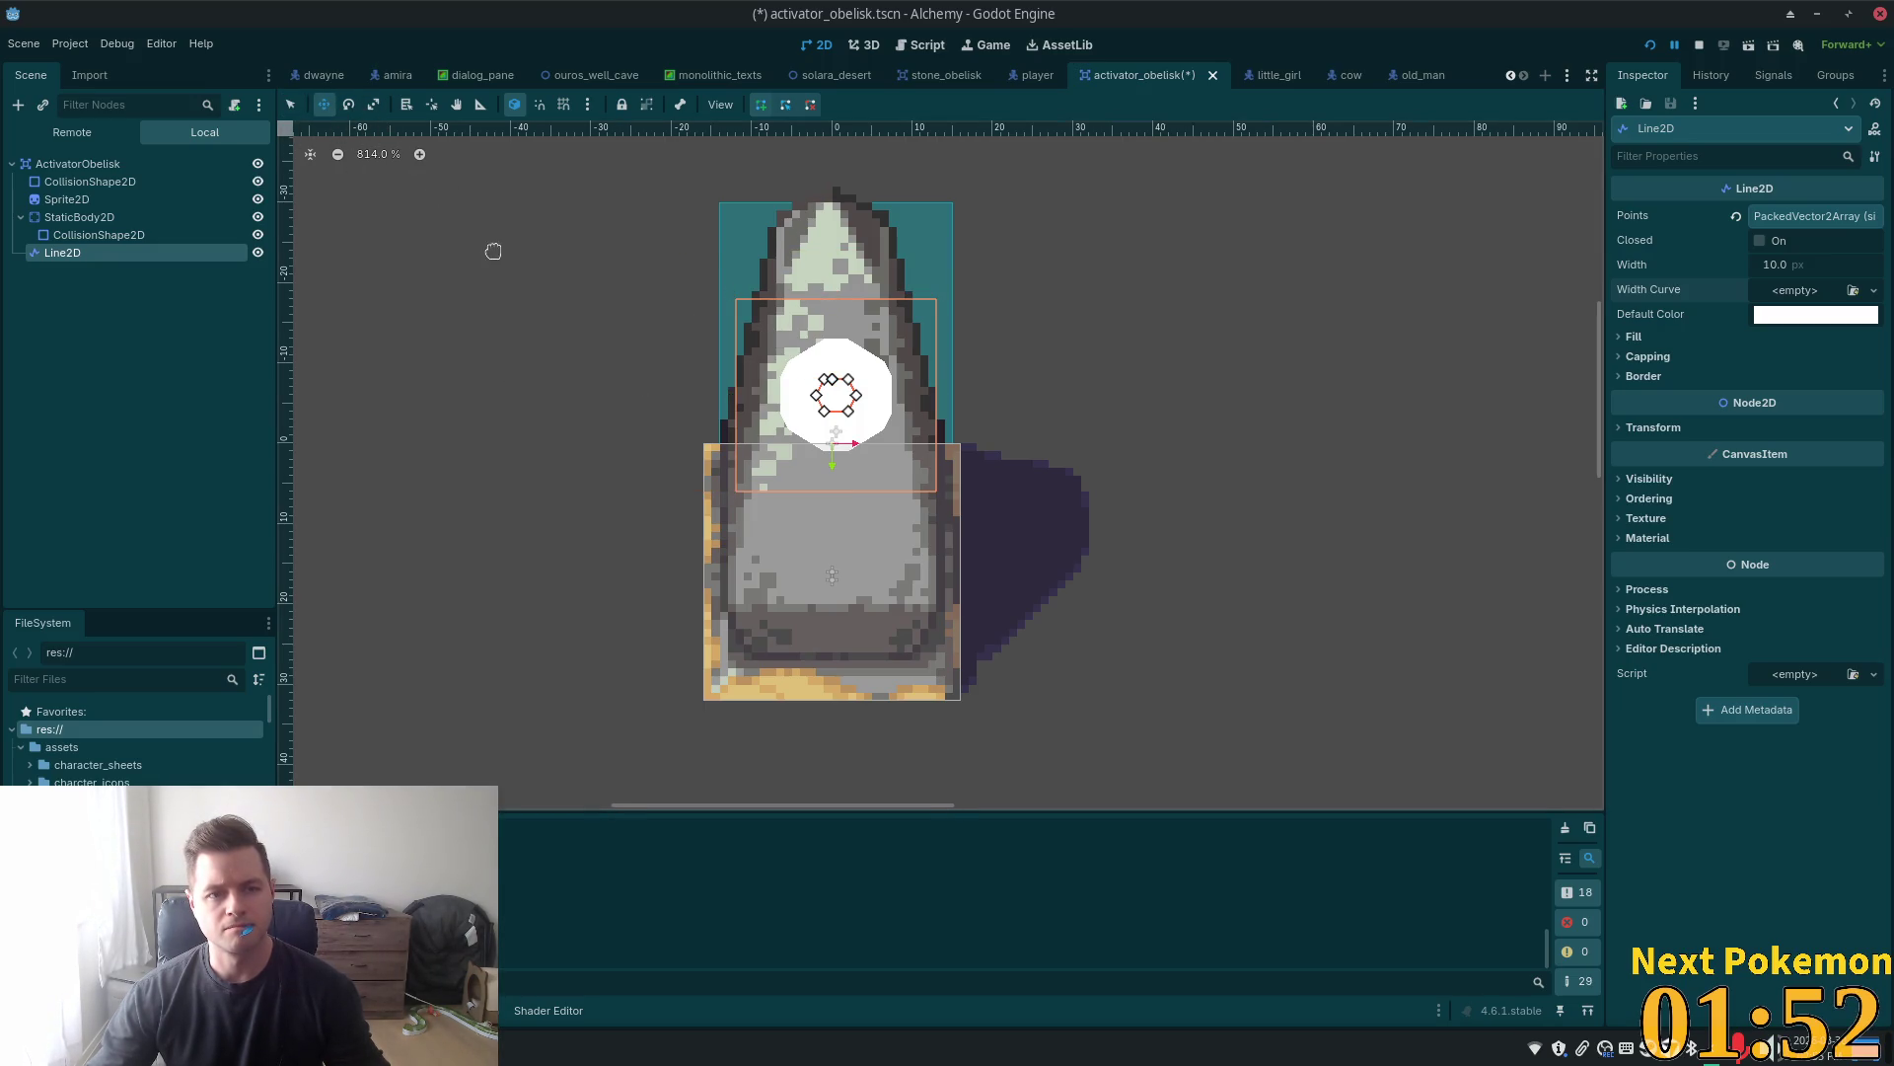
pyautogui.moveTo(495, 246); pyautogui.dragTo(494, 291)
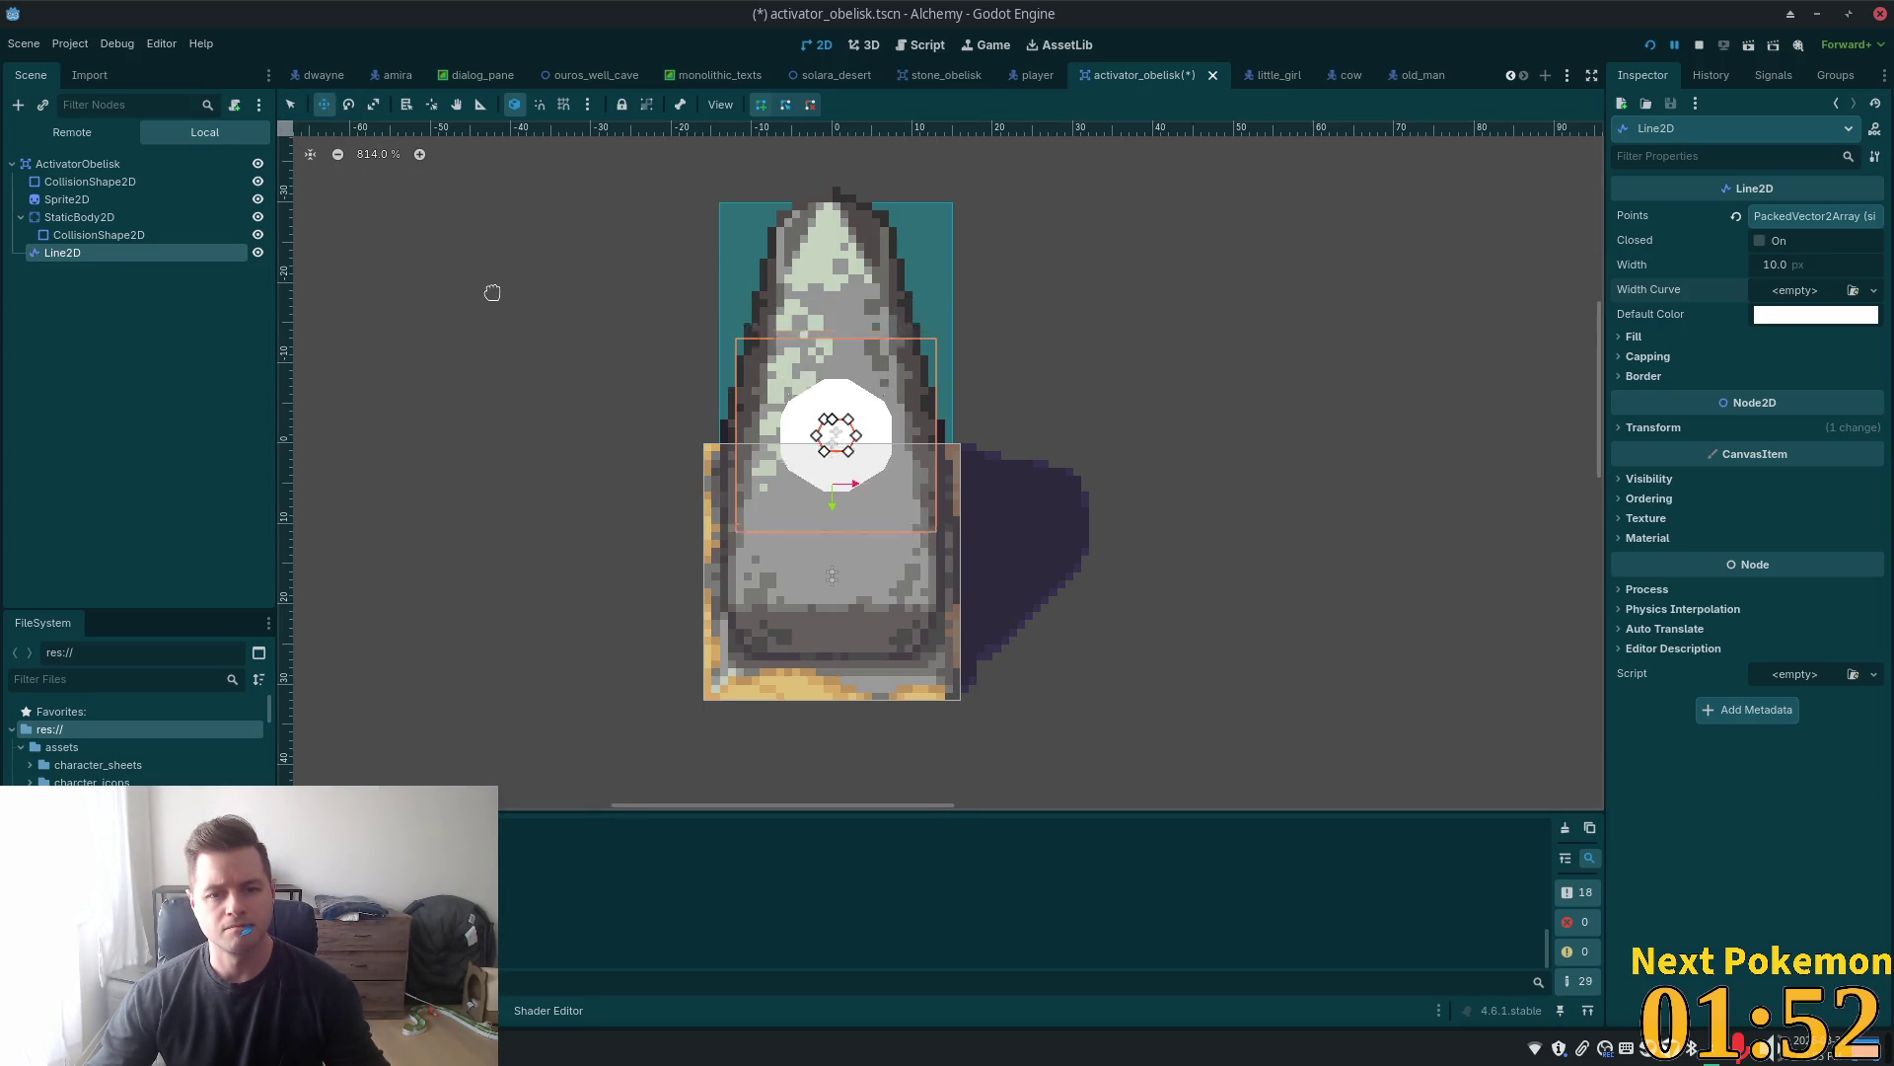
# Try a darker grey and lower opacity for the Line2D's Default Color
pyautogui.click(1815, 314)
pyautogui.click(1874, 456)
pyautogui.click(1874, 456)
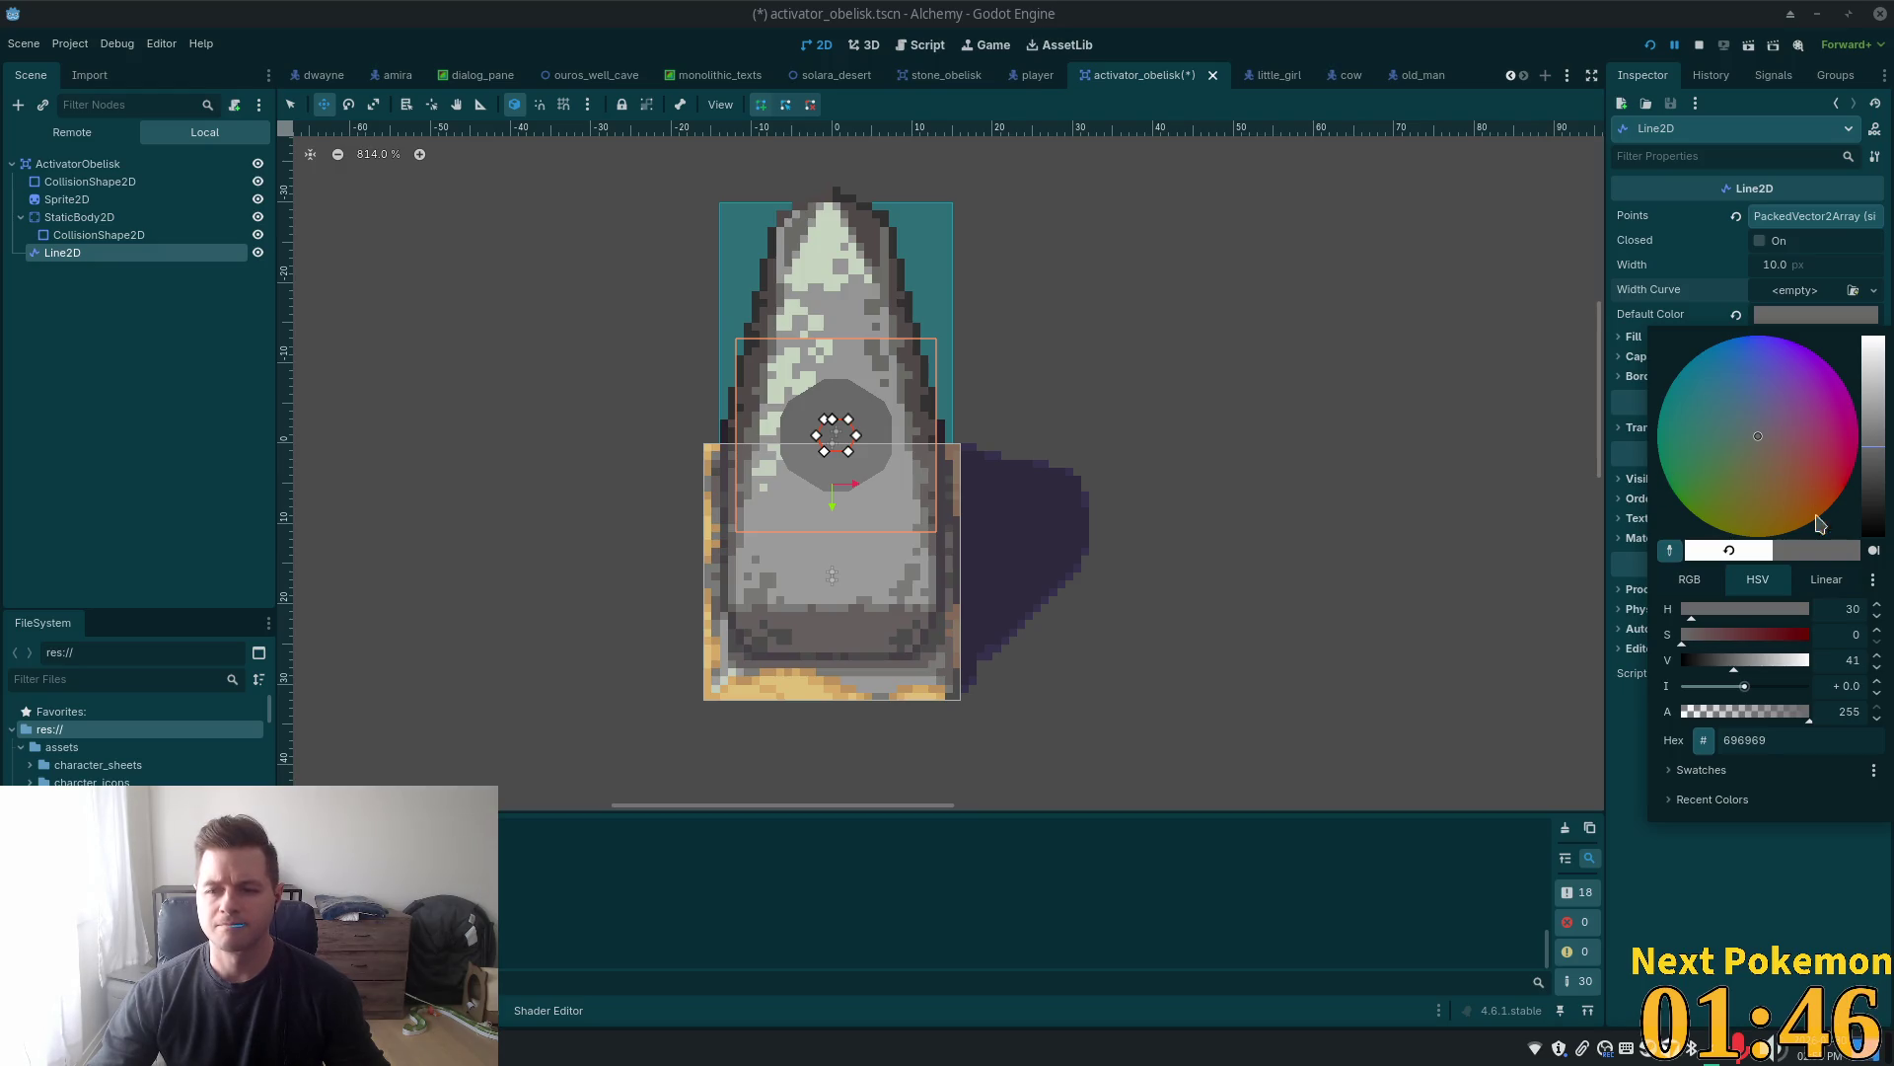
pyautogui.moveTo(1874, 464)
pyautogui.mouseDown()
pyautogui.moveTo(1873, 508)
pyautogui.moveTo(1873, 480)
pyautogui.mouseUp()
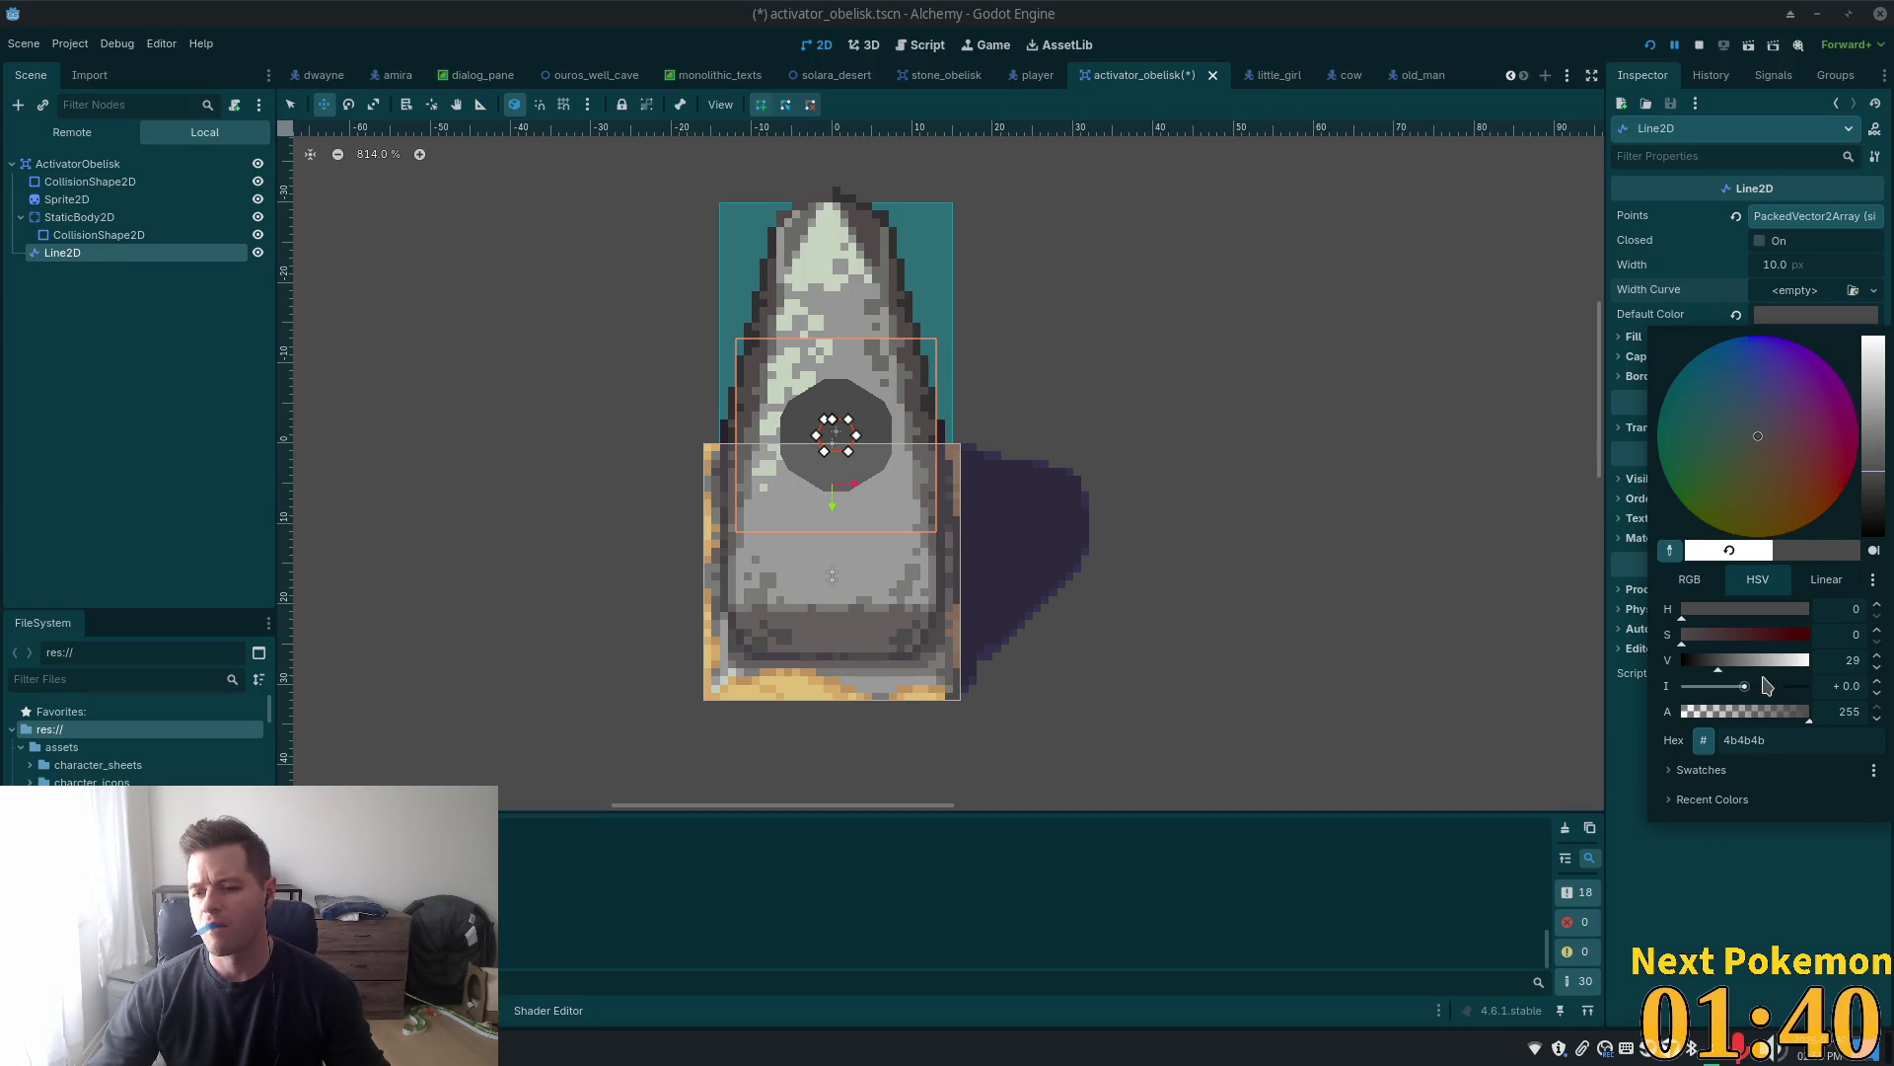
pyautogui.click(1765, 712)
pyautogui.moveTo(1779, 711)
pyautogui.mouseDown()
pyautogui.moveTo(1684, 712)
pyautogui.moveTo(1754, 711)
pyautogui.moveTo(1738, 712)
pyautogui.mouseUp()
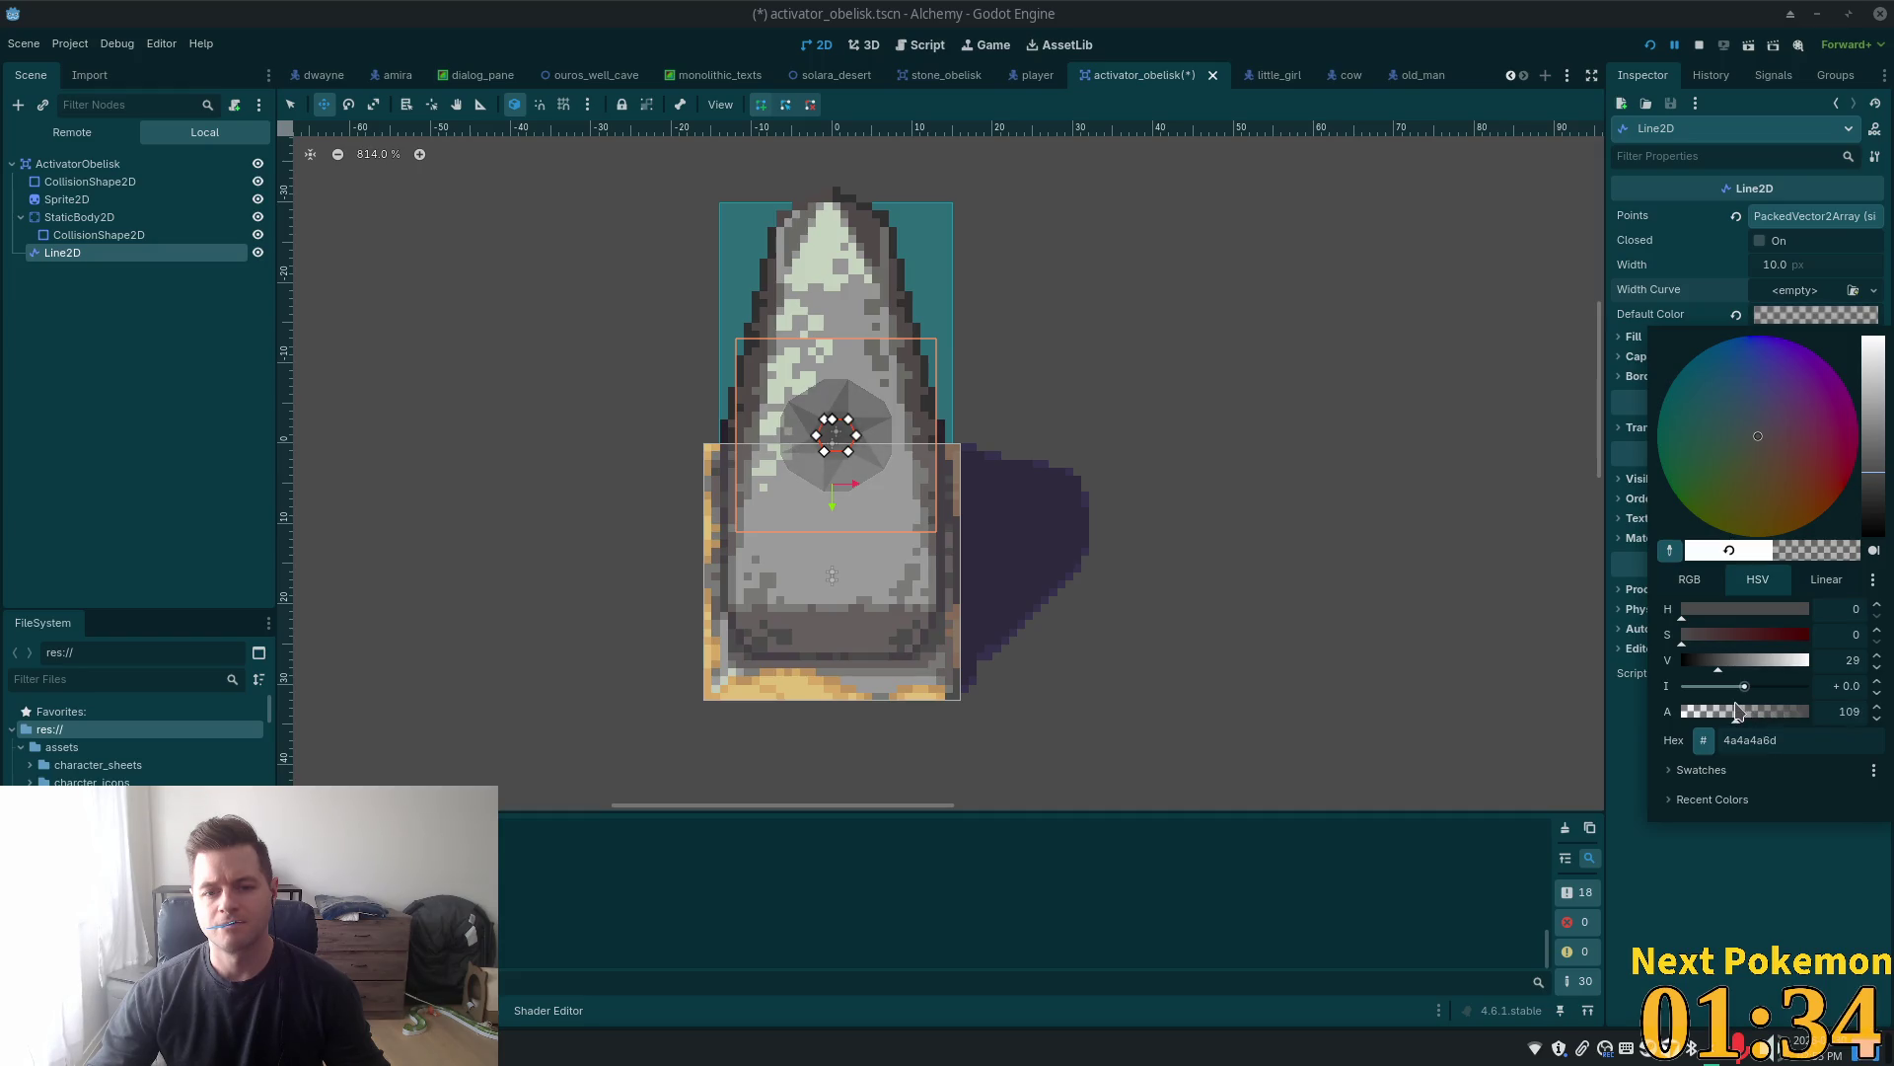
pyautogui.click(99, 168)
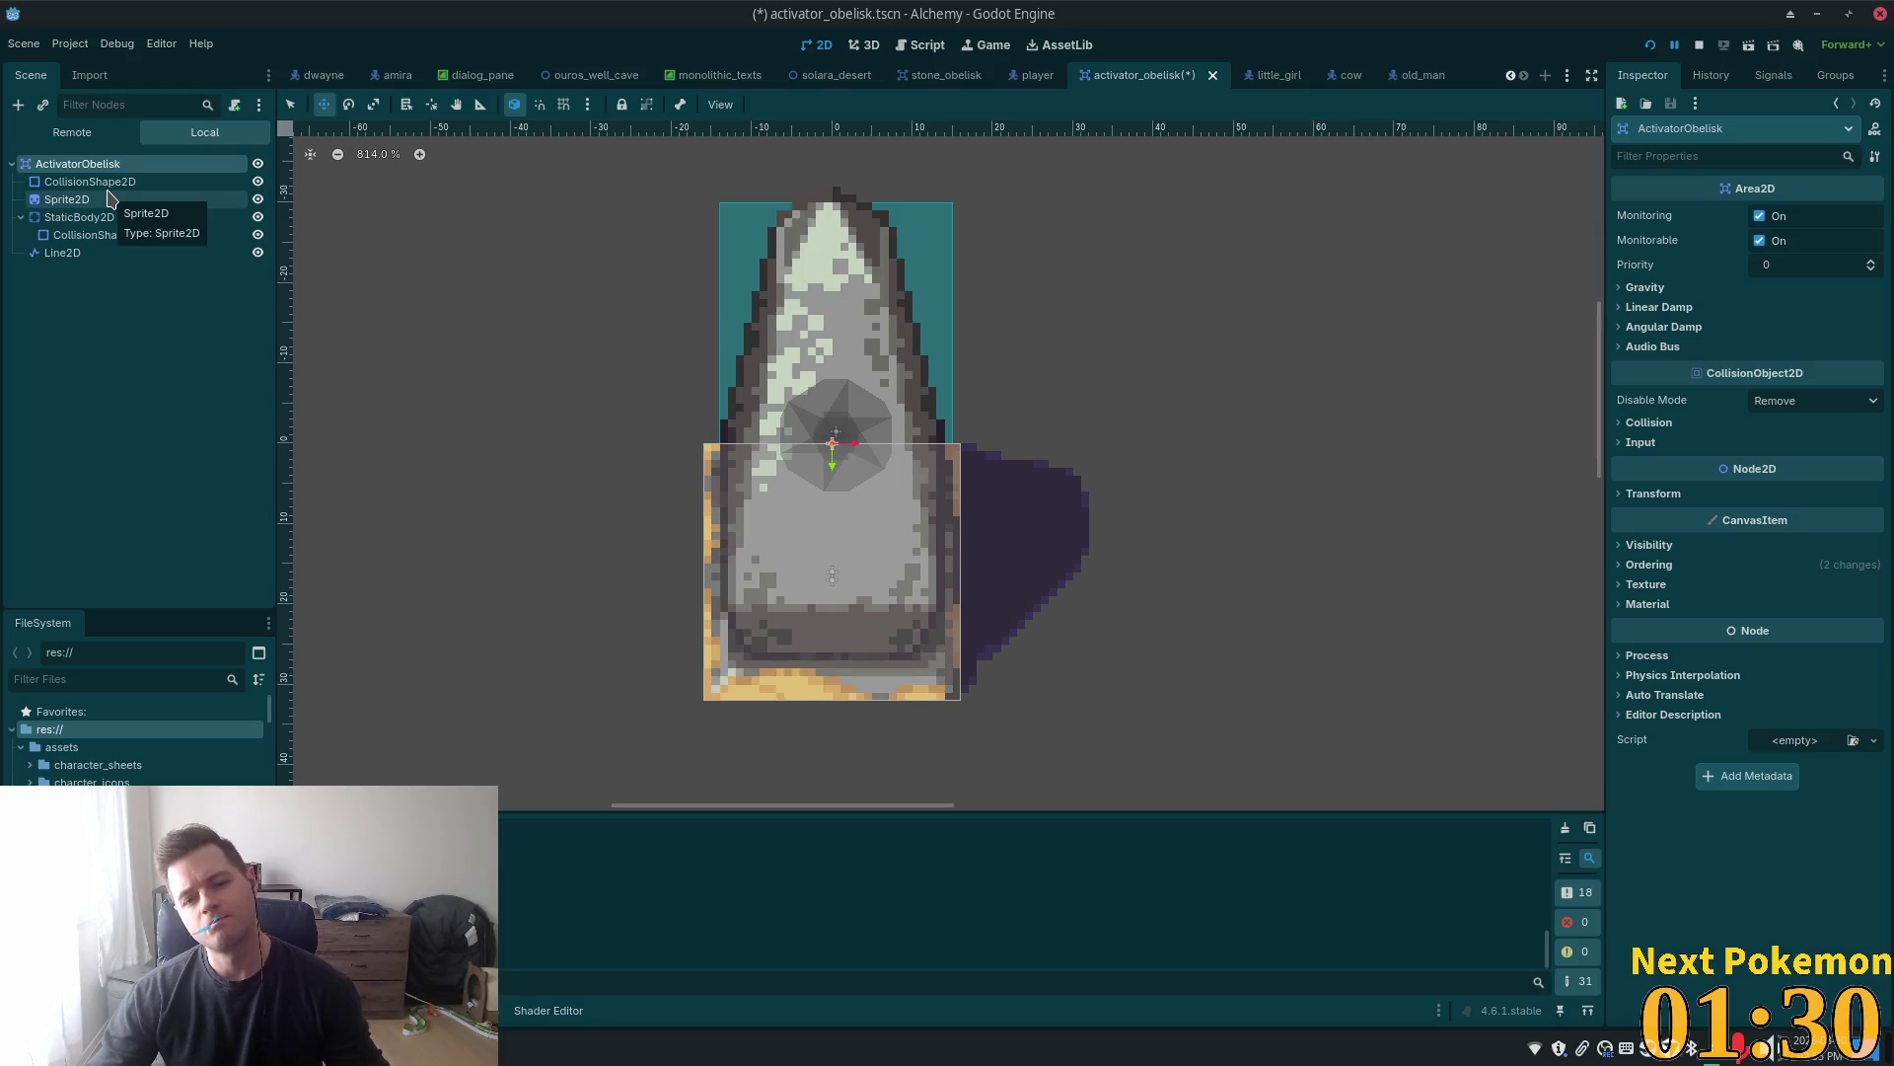
pyautogui.click(62, 253)
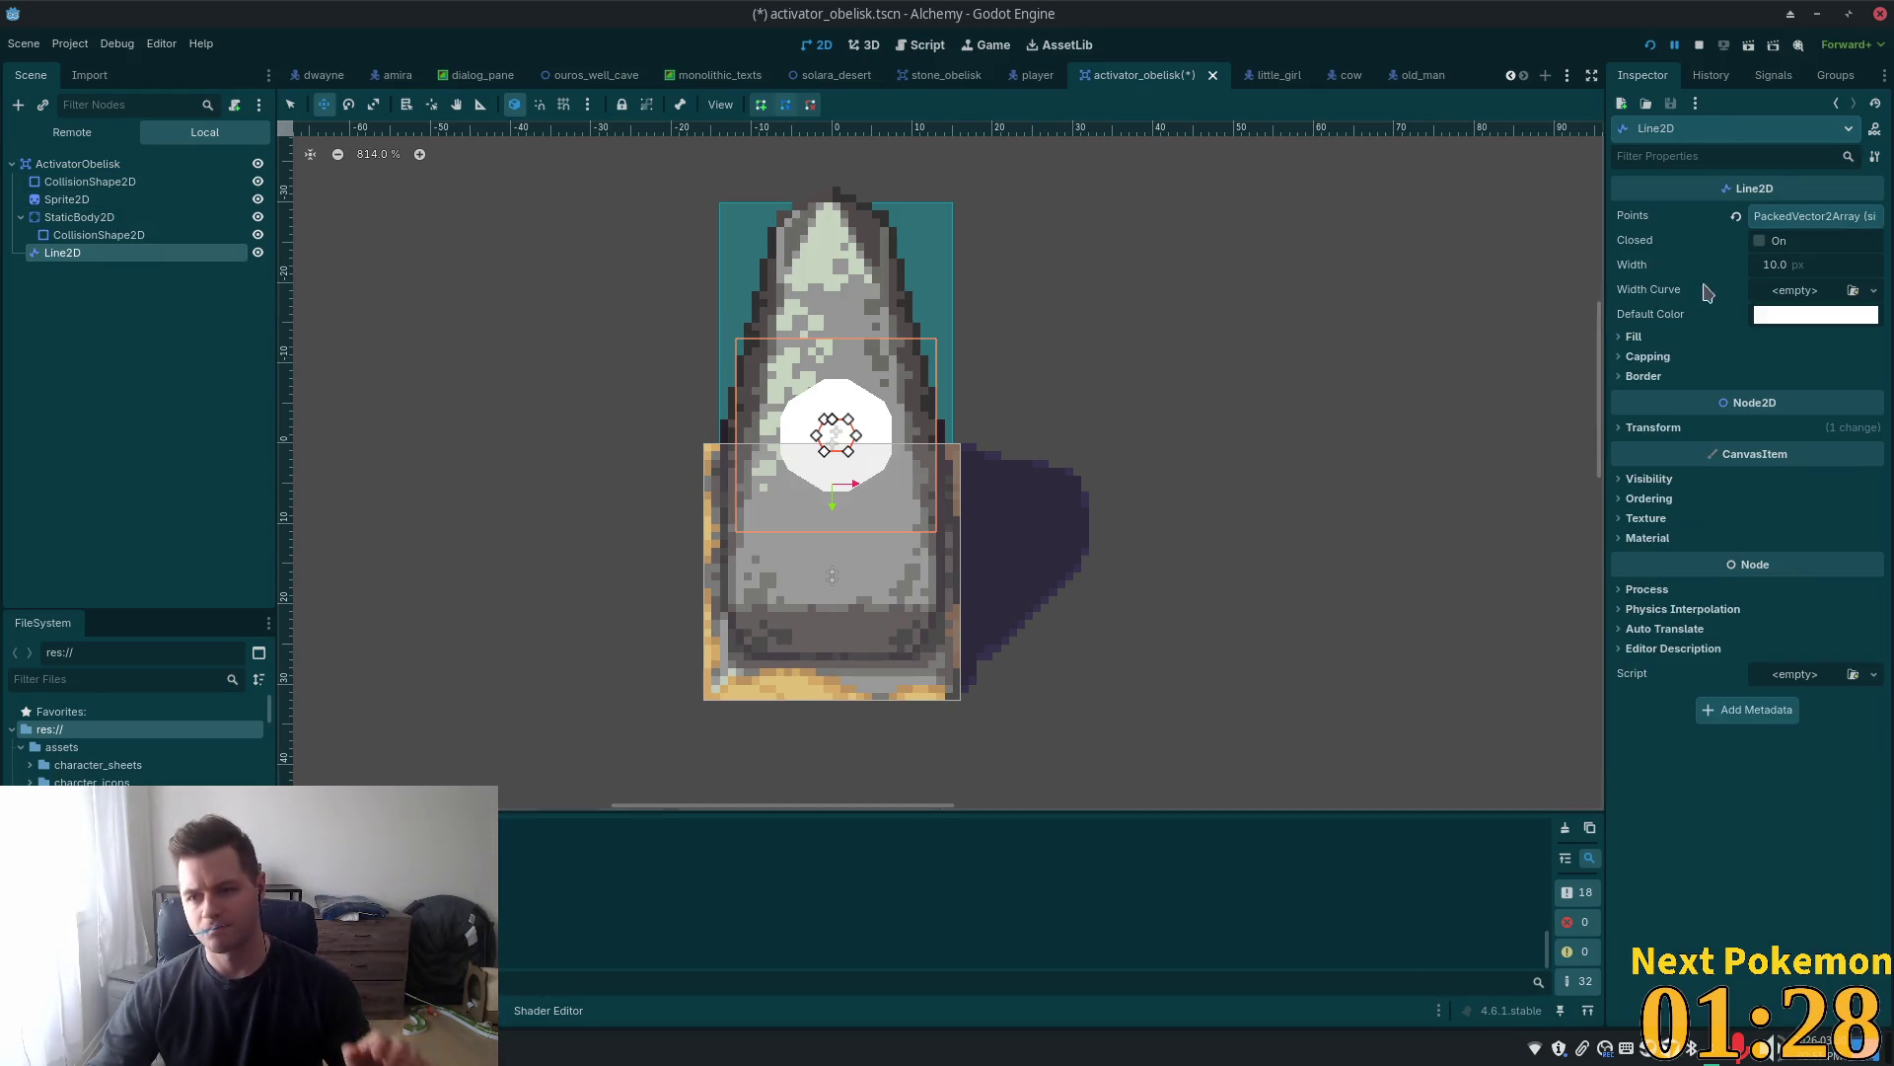
# Try black, white and semi-transparent variants, then settle the Default Color on grey #5d5d5d
pyautogui.click(1816, 316)
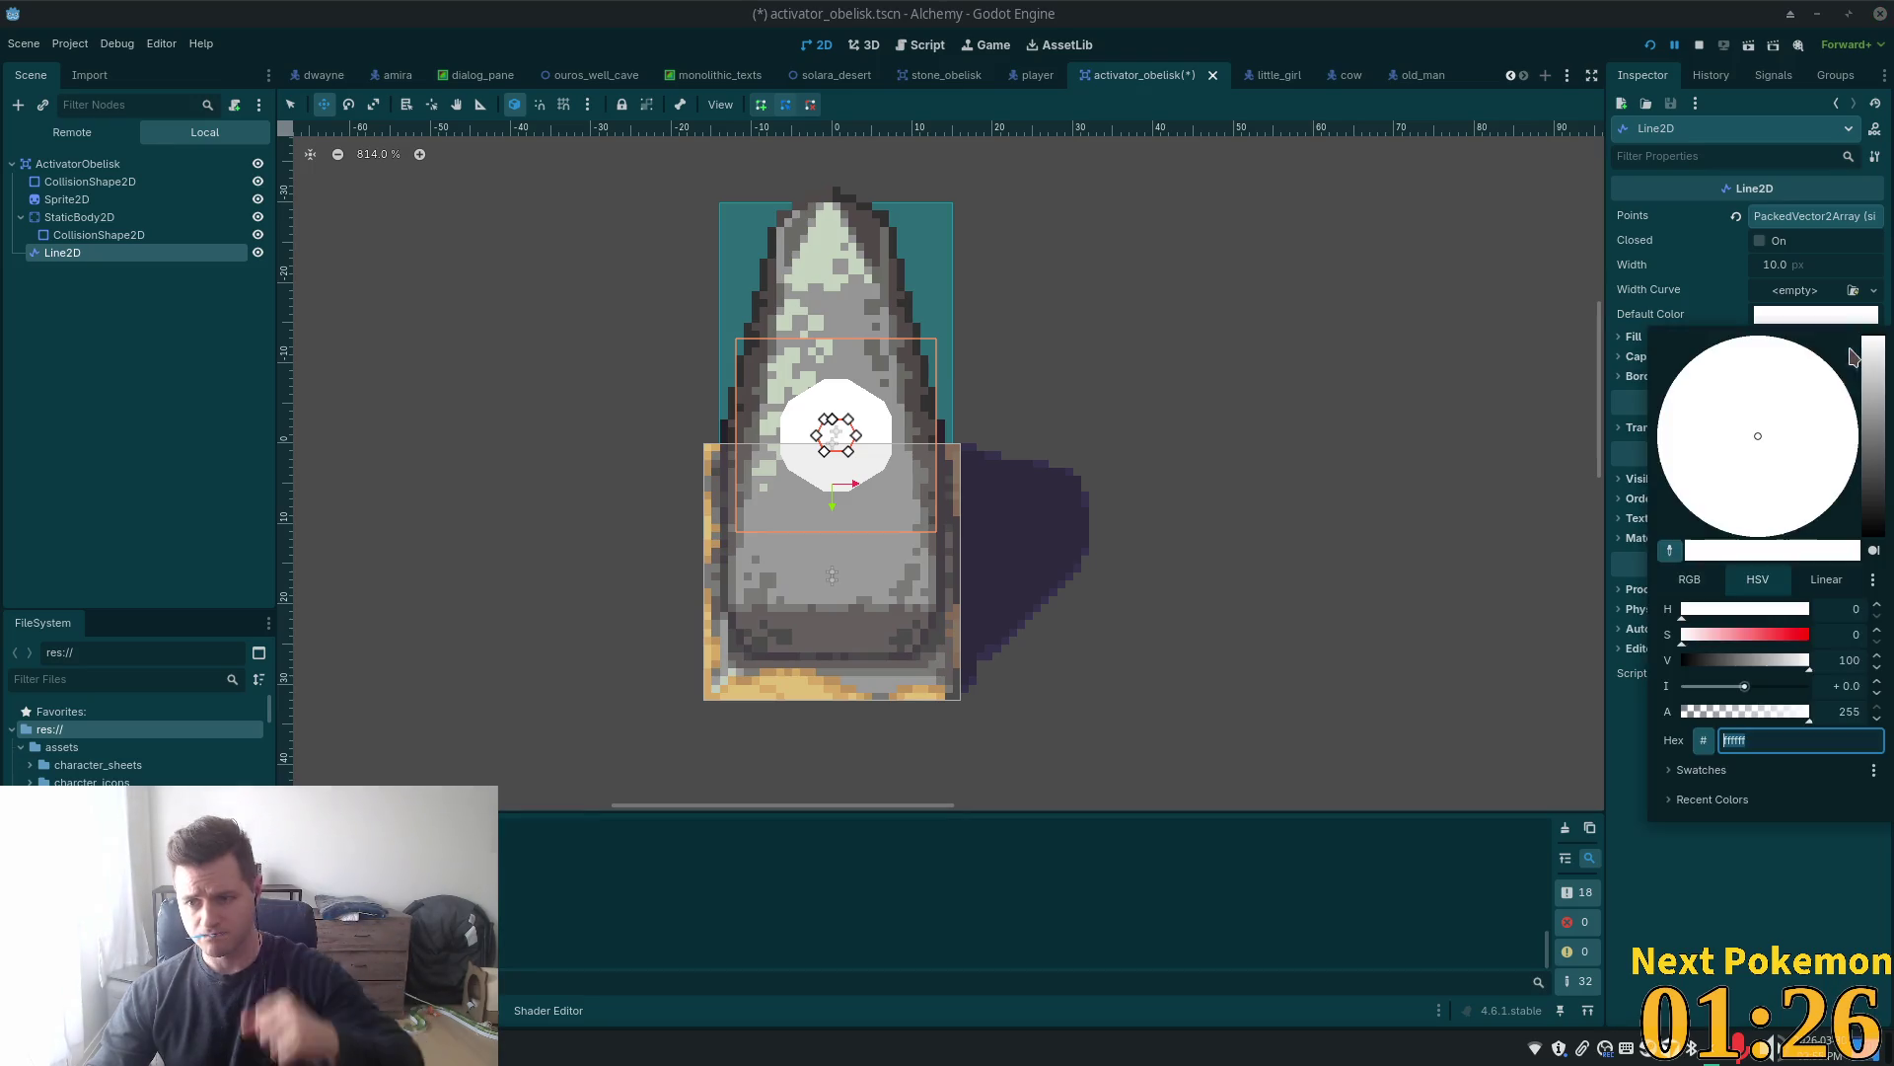
pyautogui.moveTo(1872, 341); pyautogui.dragTo(1855, 582)
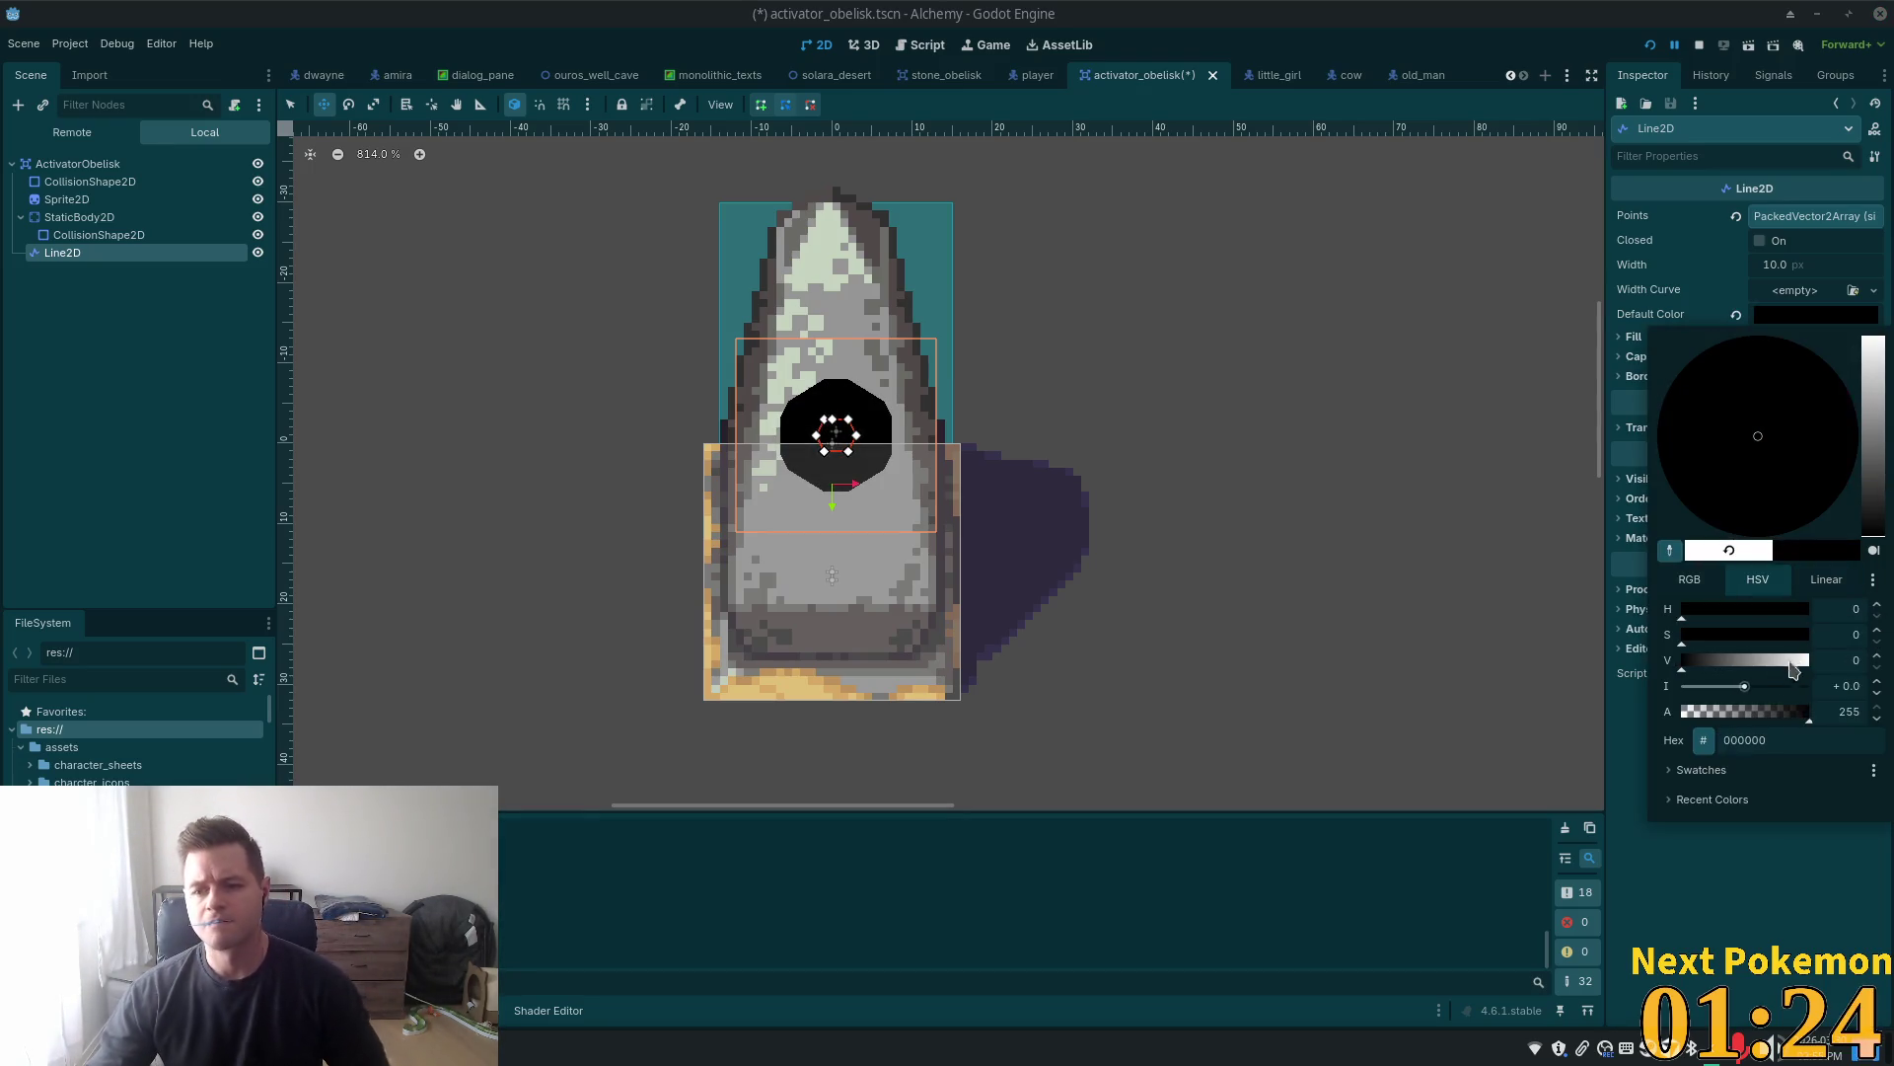
pyautogui.click(1748, 712)
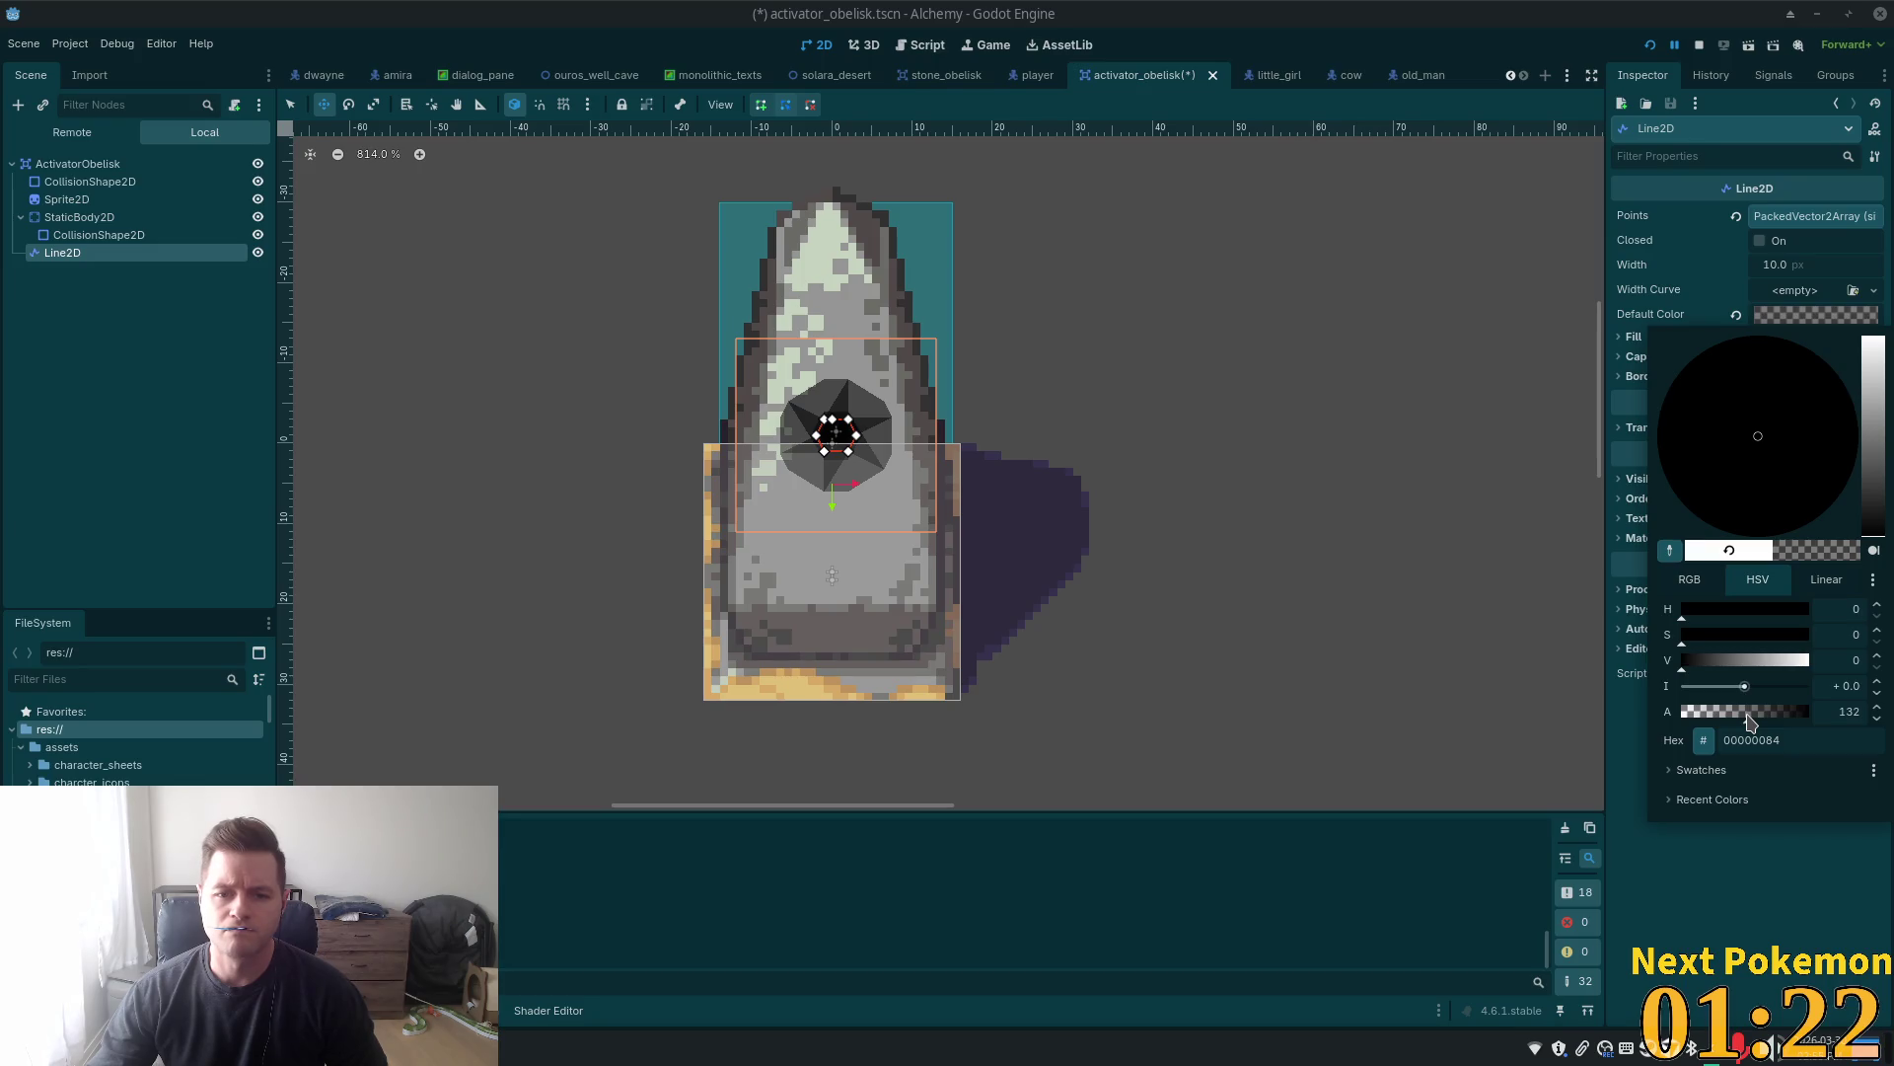
pyautogui.moveTo(1748, 713)
pyautogui.mouseDown()
pyautogui.moveTo(1690, 712)
pyautogui.moveTo(1810, 715)
pyautogui.mouseUp()
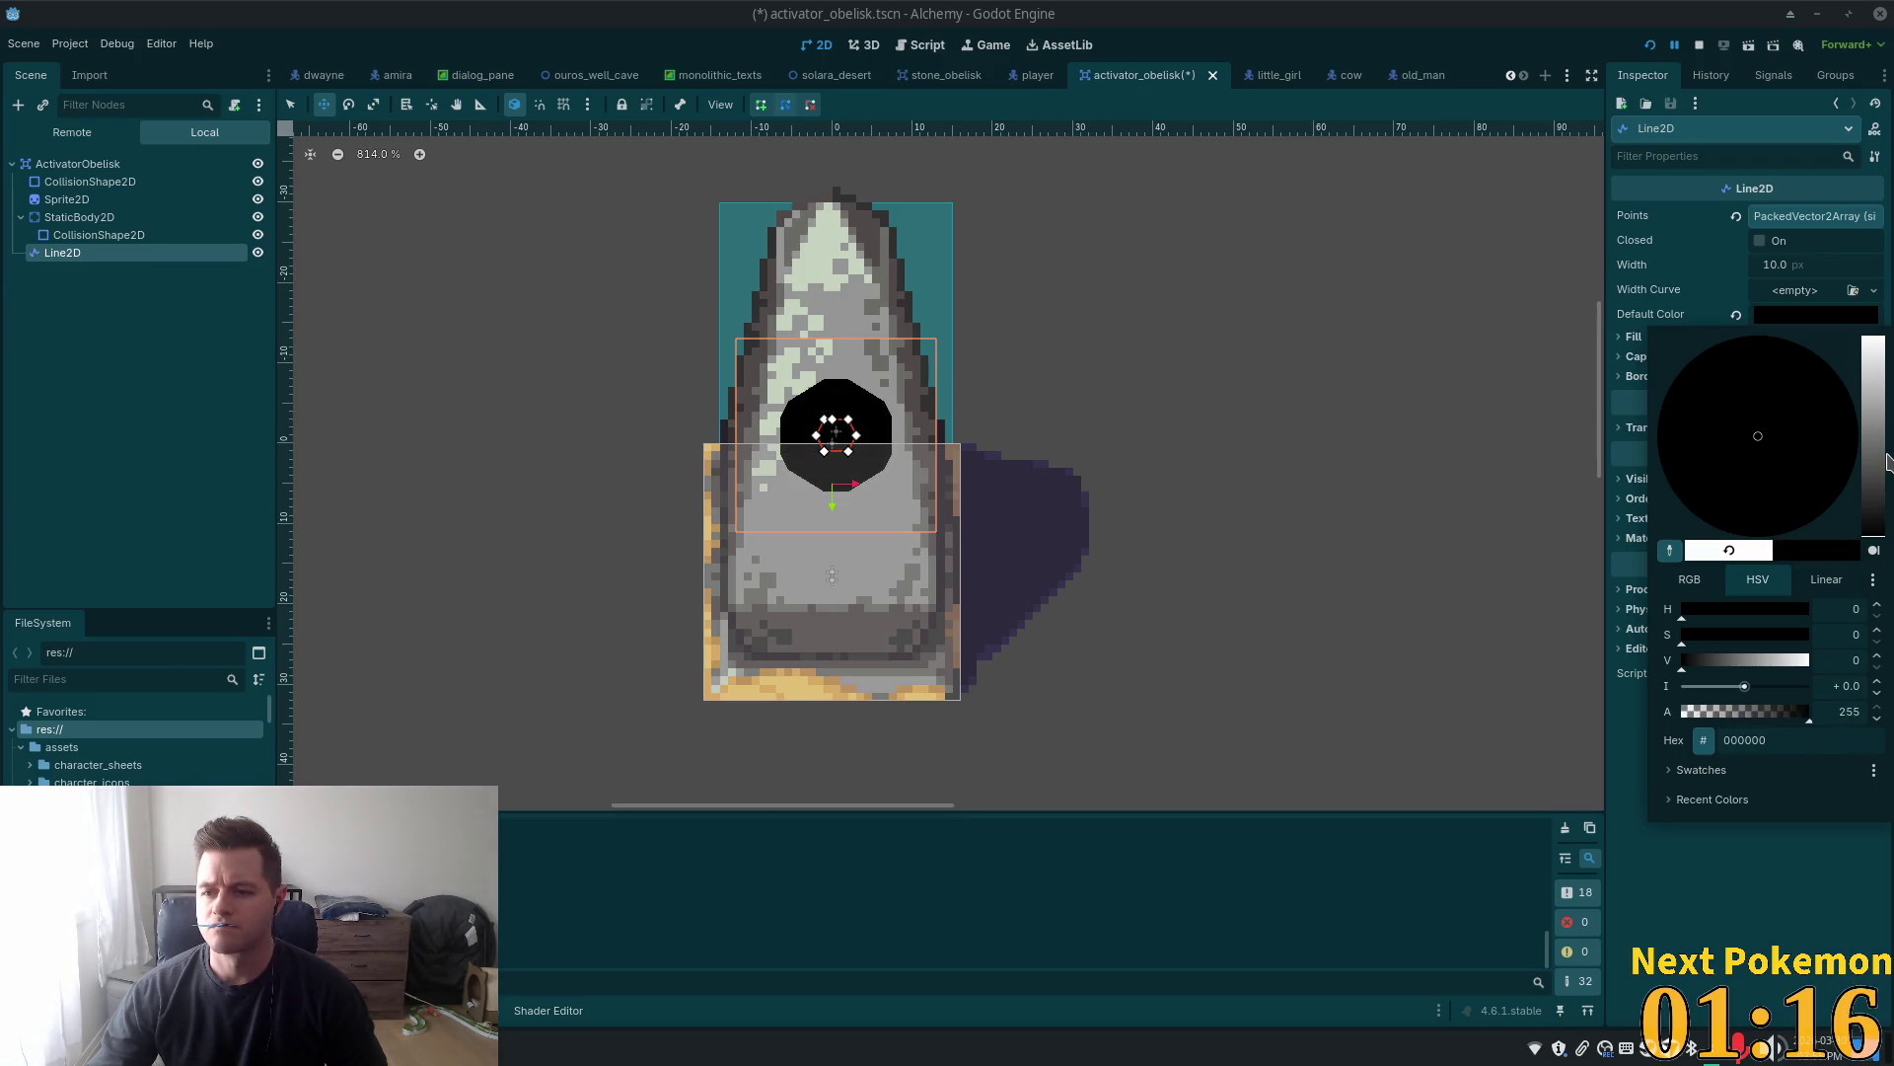
pyautogui.moveTo(1880, 466); pyautogui.dragTo(1874, 337)
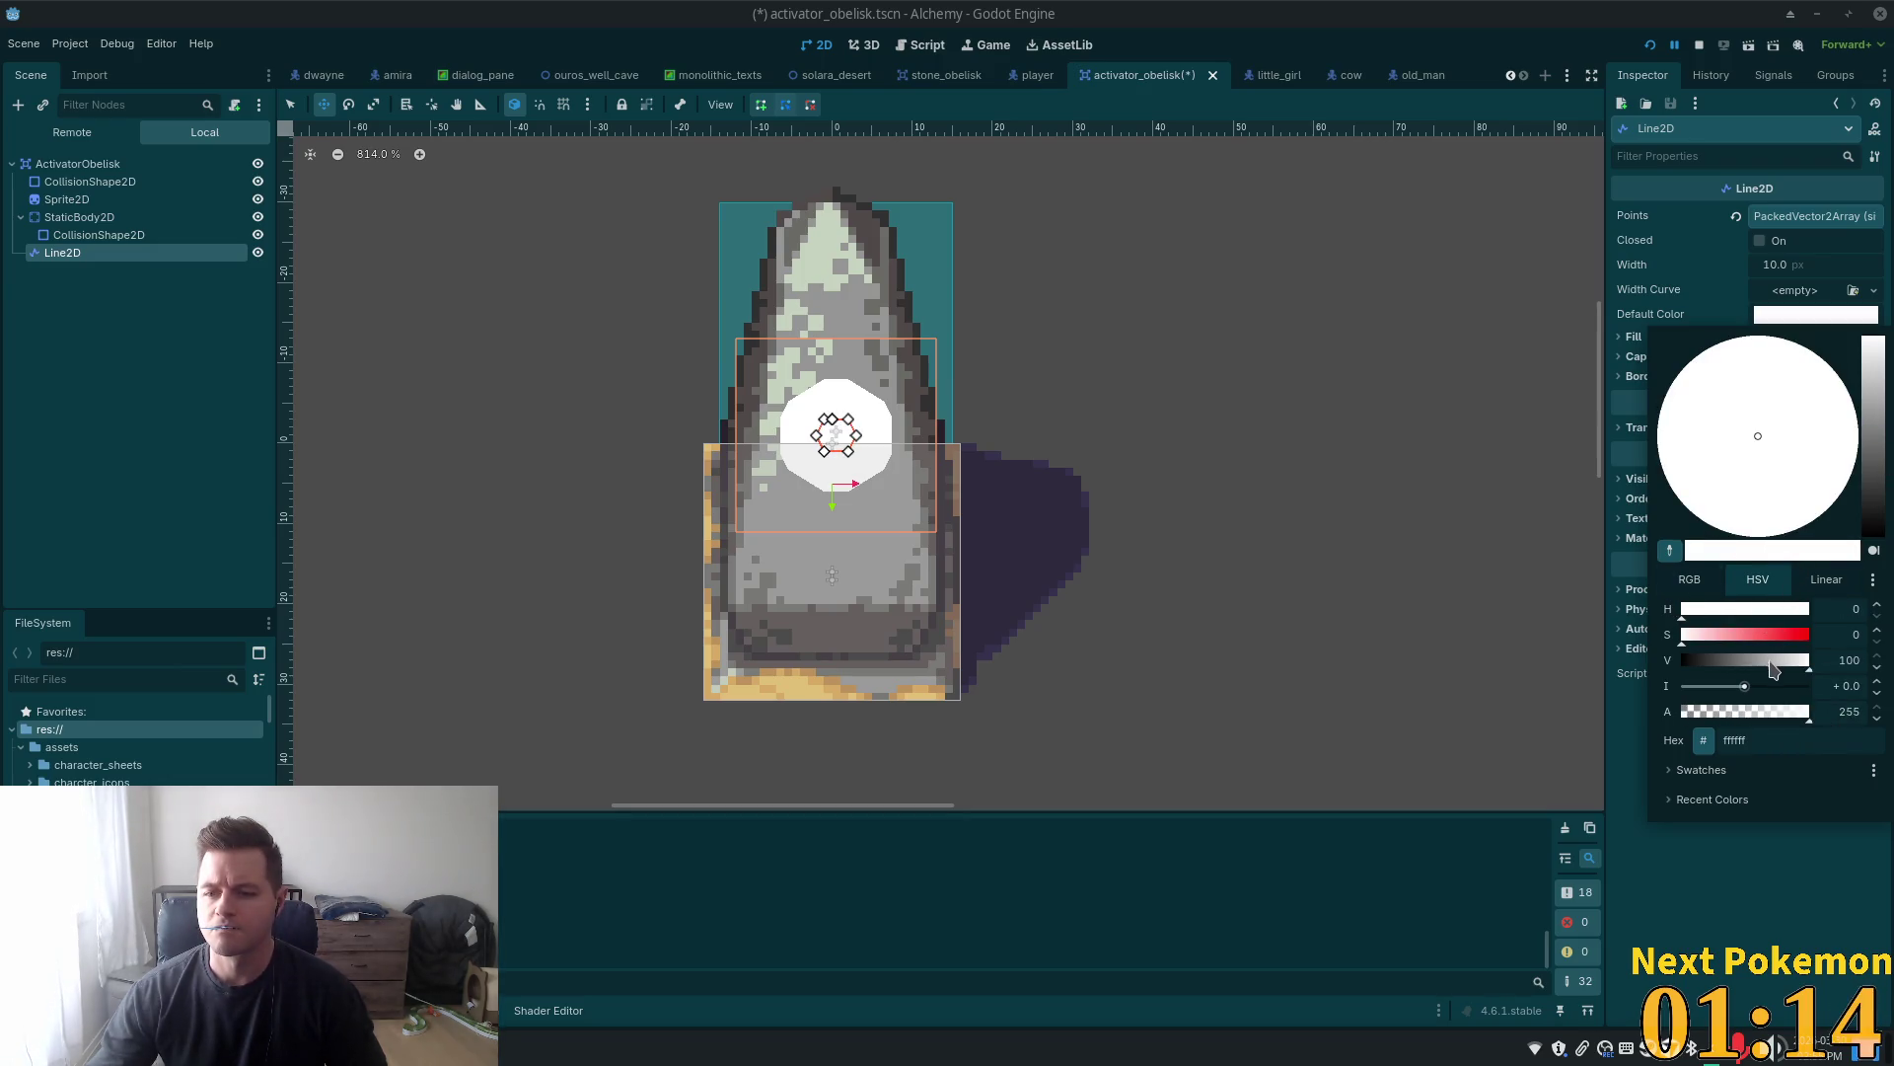
pyautogui.moveTo(1766, 711)
pyautogui.mouseDown()
pyautogui.moveTo(1707, 713)
pyautogui.moveTo(1855, 713)
pyautogui.mouseUp()
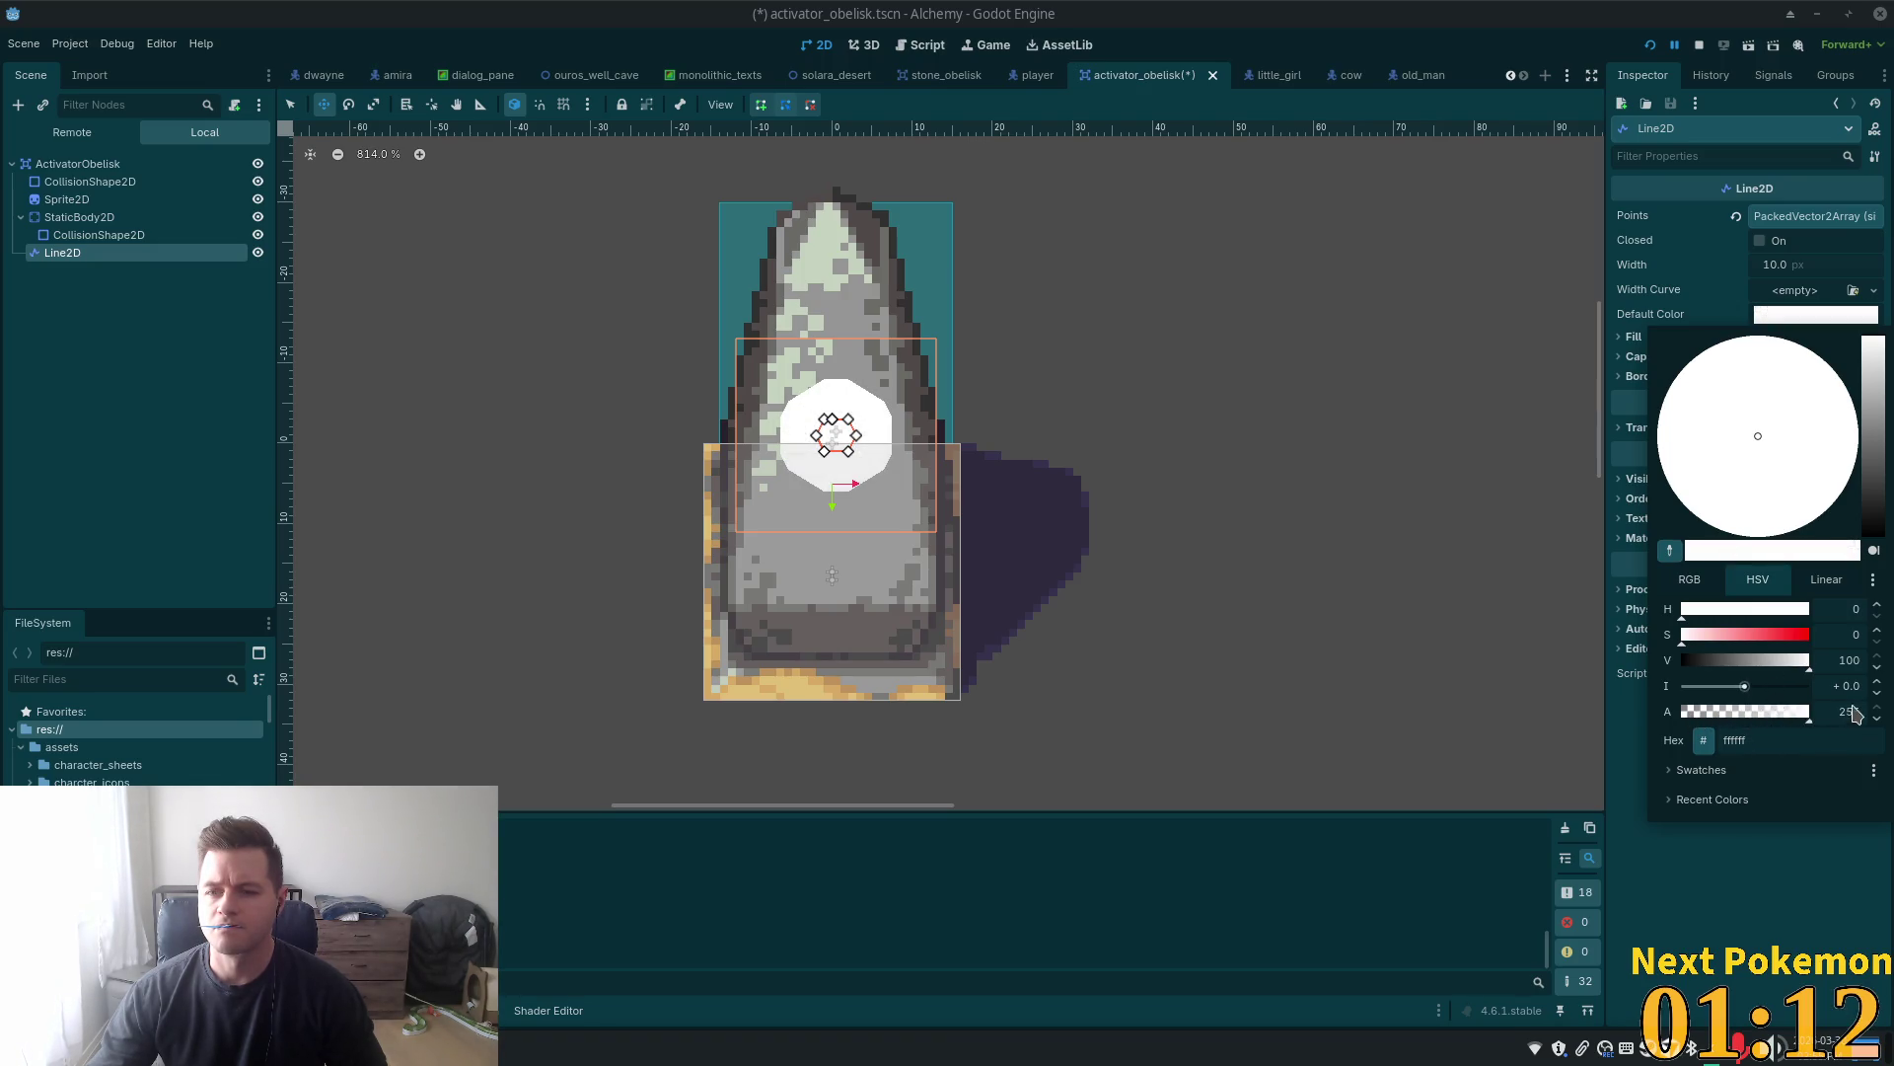
pyautogui.moveTo(1886, 434); pyautogui.dragTo(1873, 468)
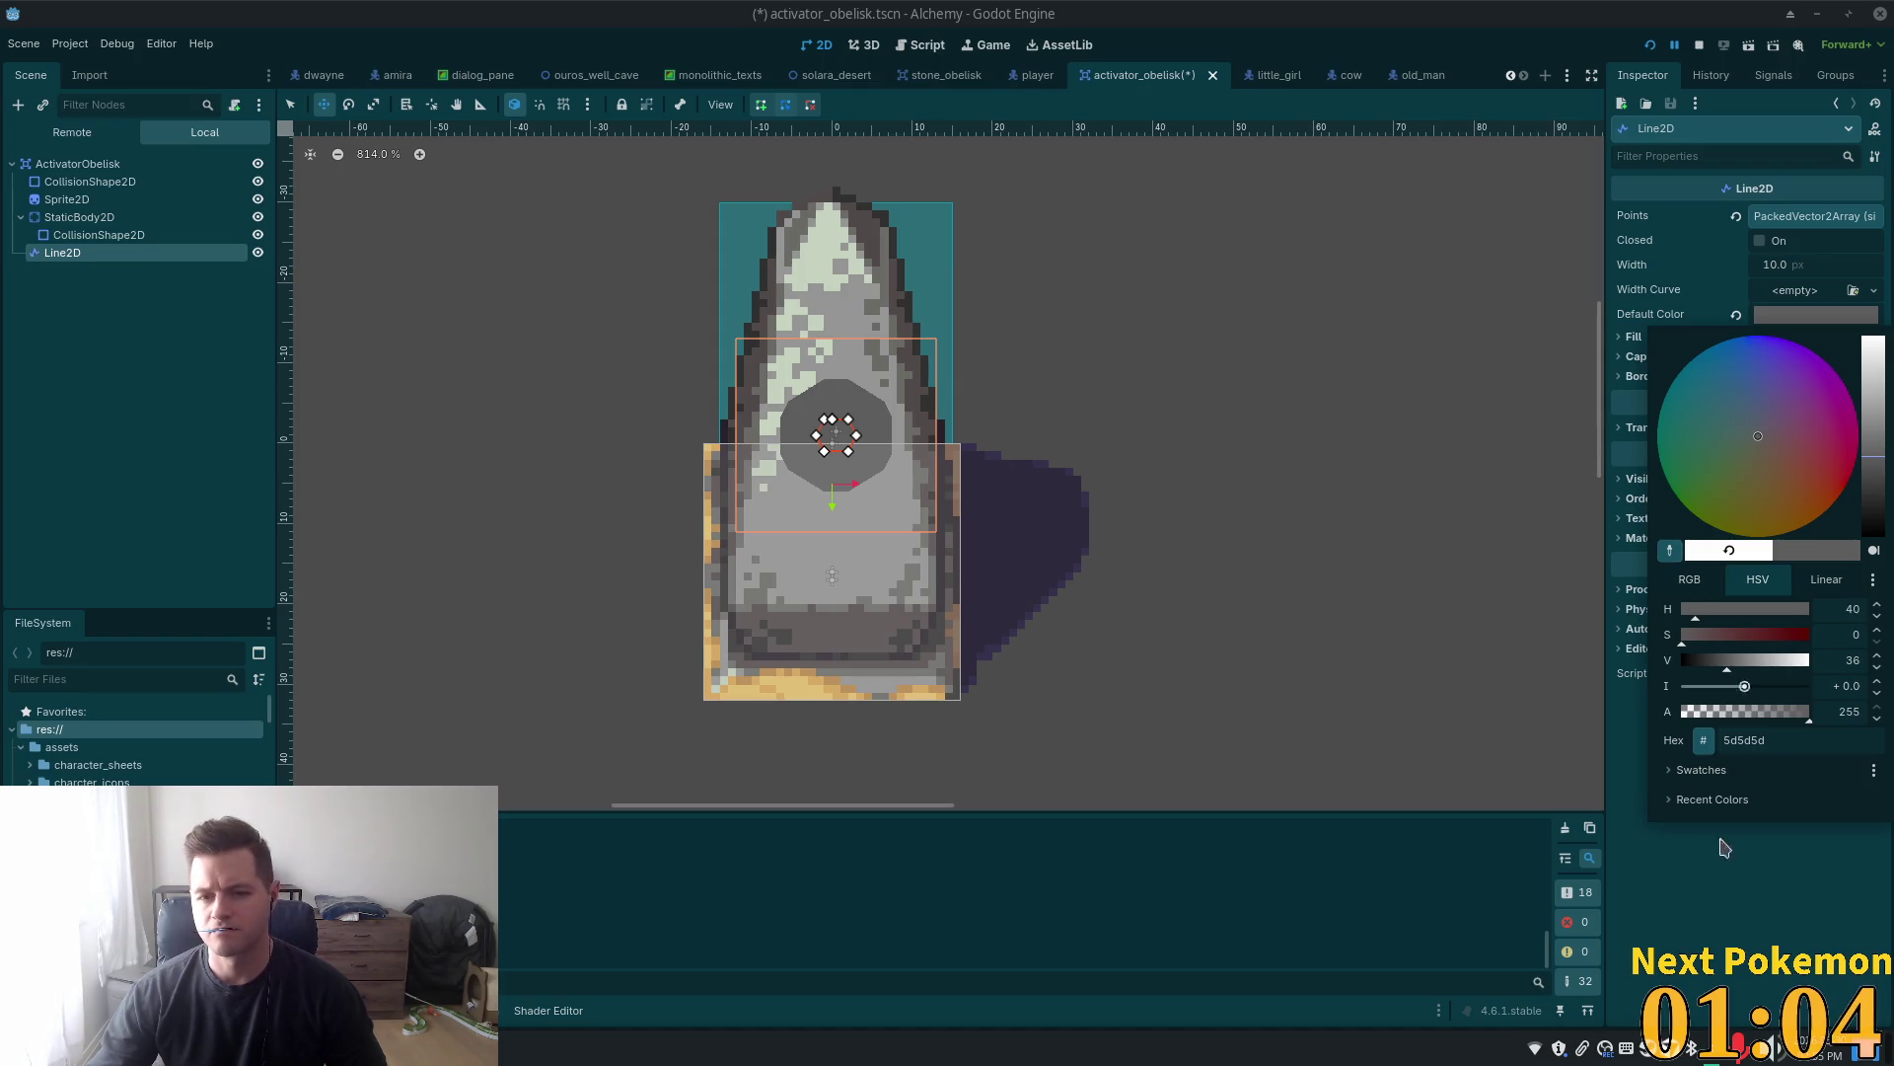
pyautogui.click(1766, 941)
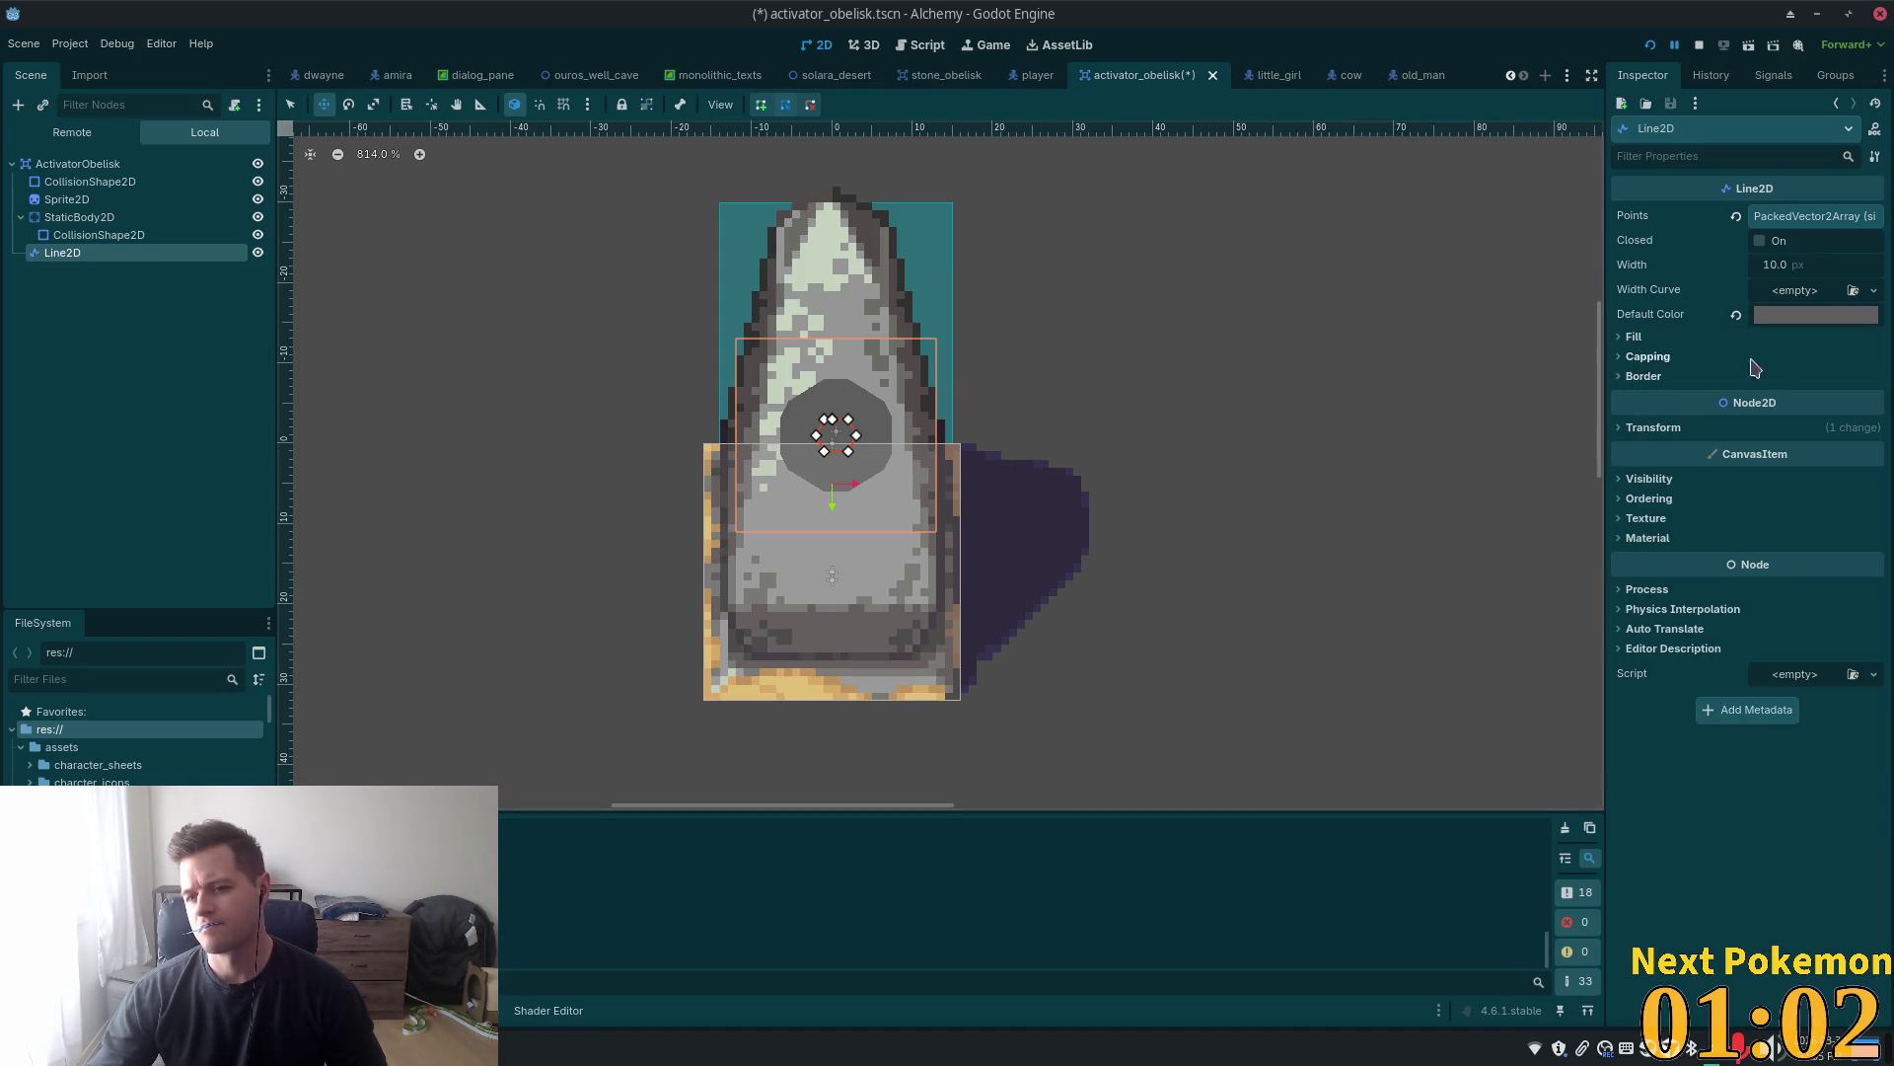
pyautogui.click(1657, 428)
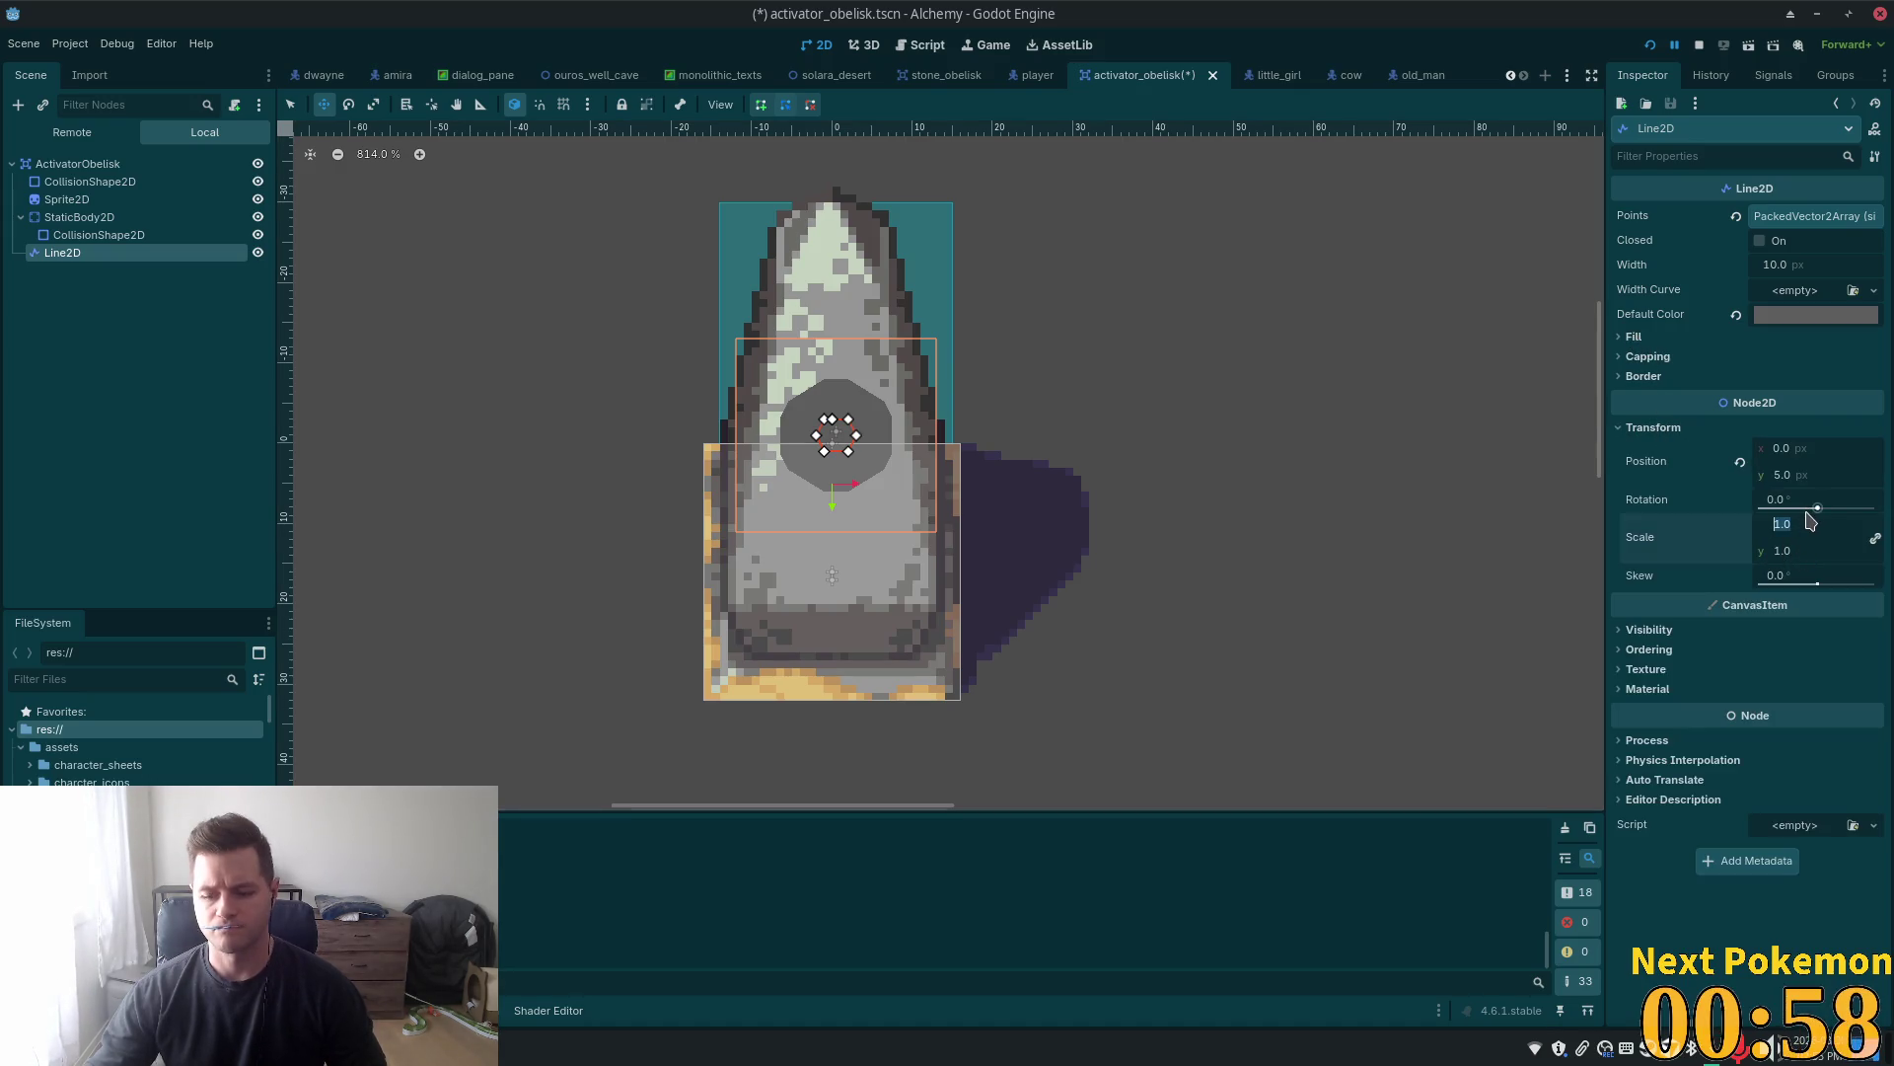
# Set the Line2D's Scale to 0.5 on both axes and nudge its position to y 3
pyautogui.click(1806, 551)
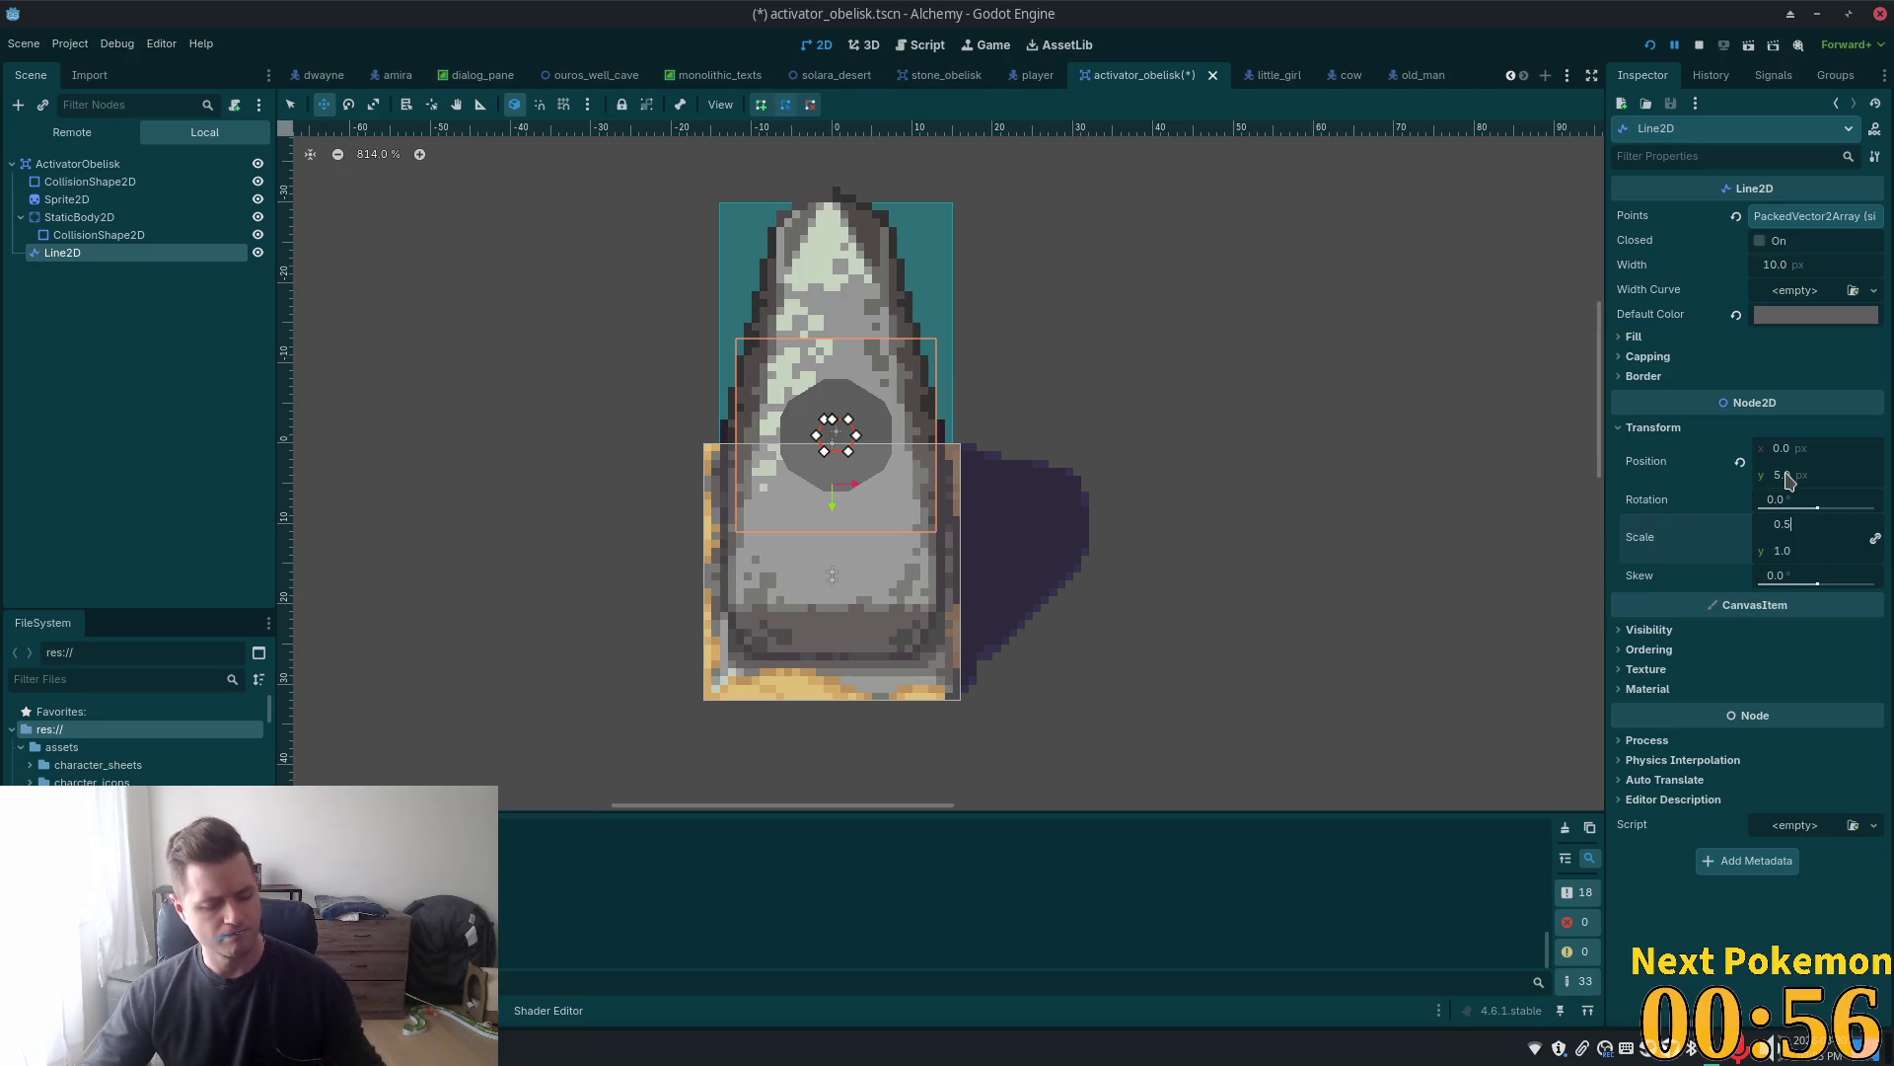
pyautogui.write('0.5')
pyautogui.press('Return')
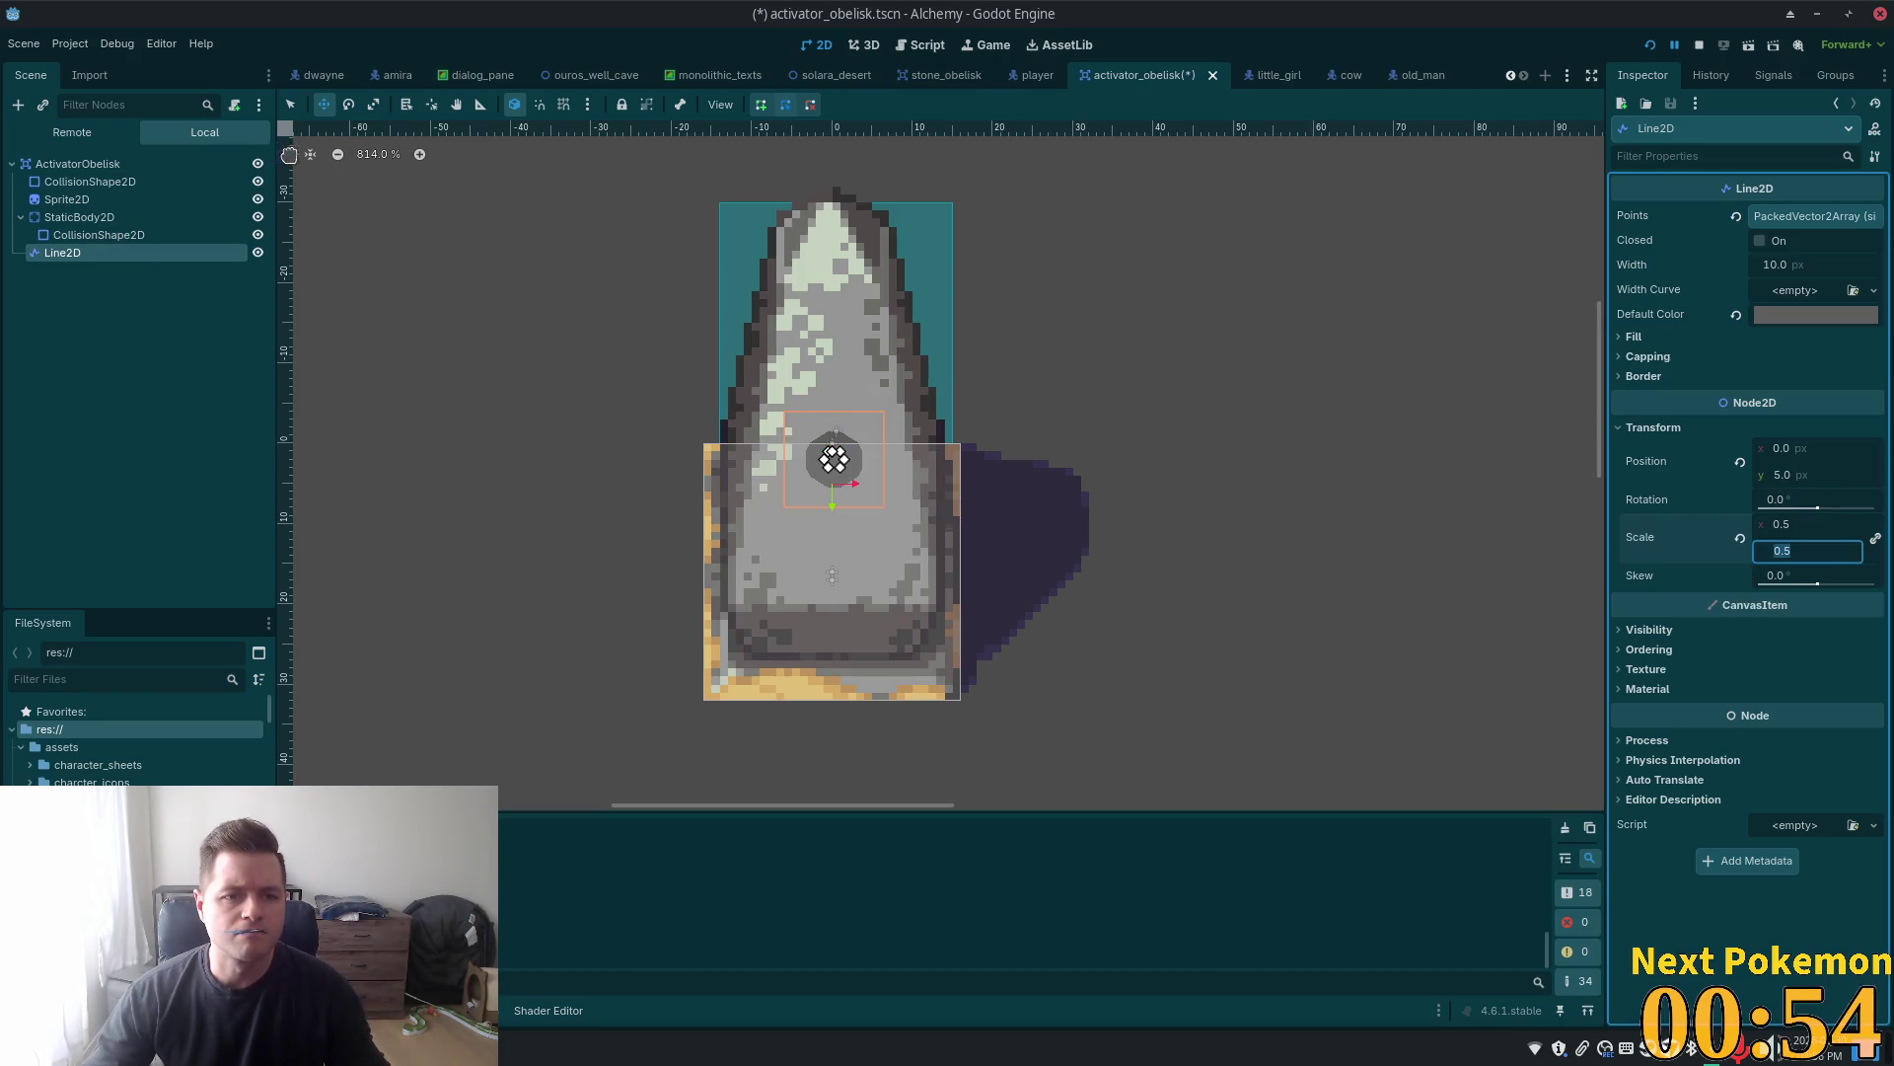
pyautogui.middleClick(577, 310)
pyautogui.press('Up')
pyautogui.press('Up')
pyautogui.press('Up')
pyautogui.press('Right')
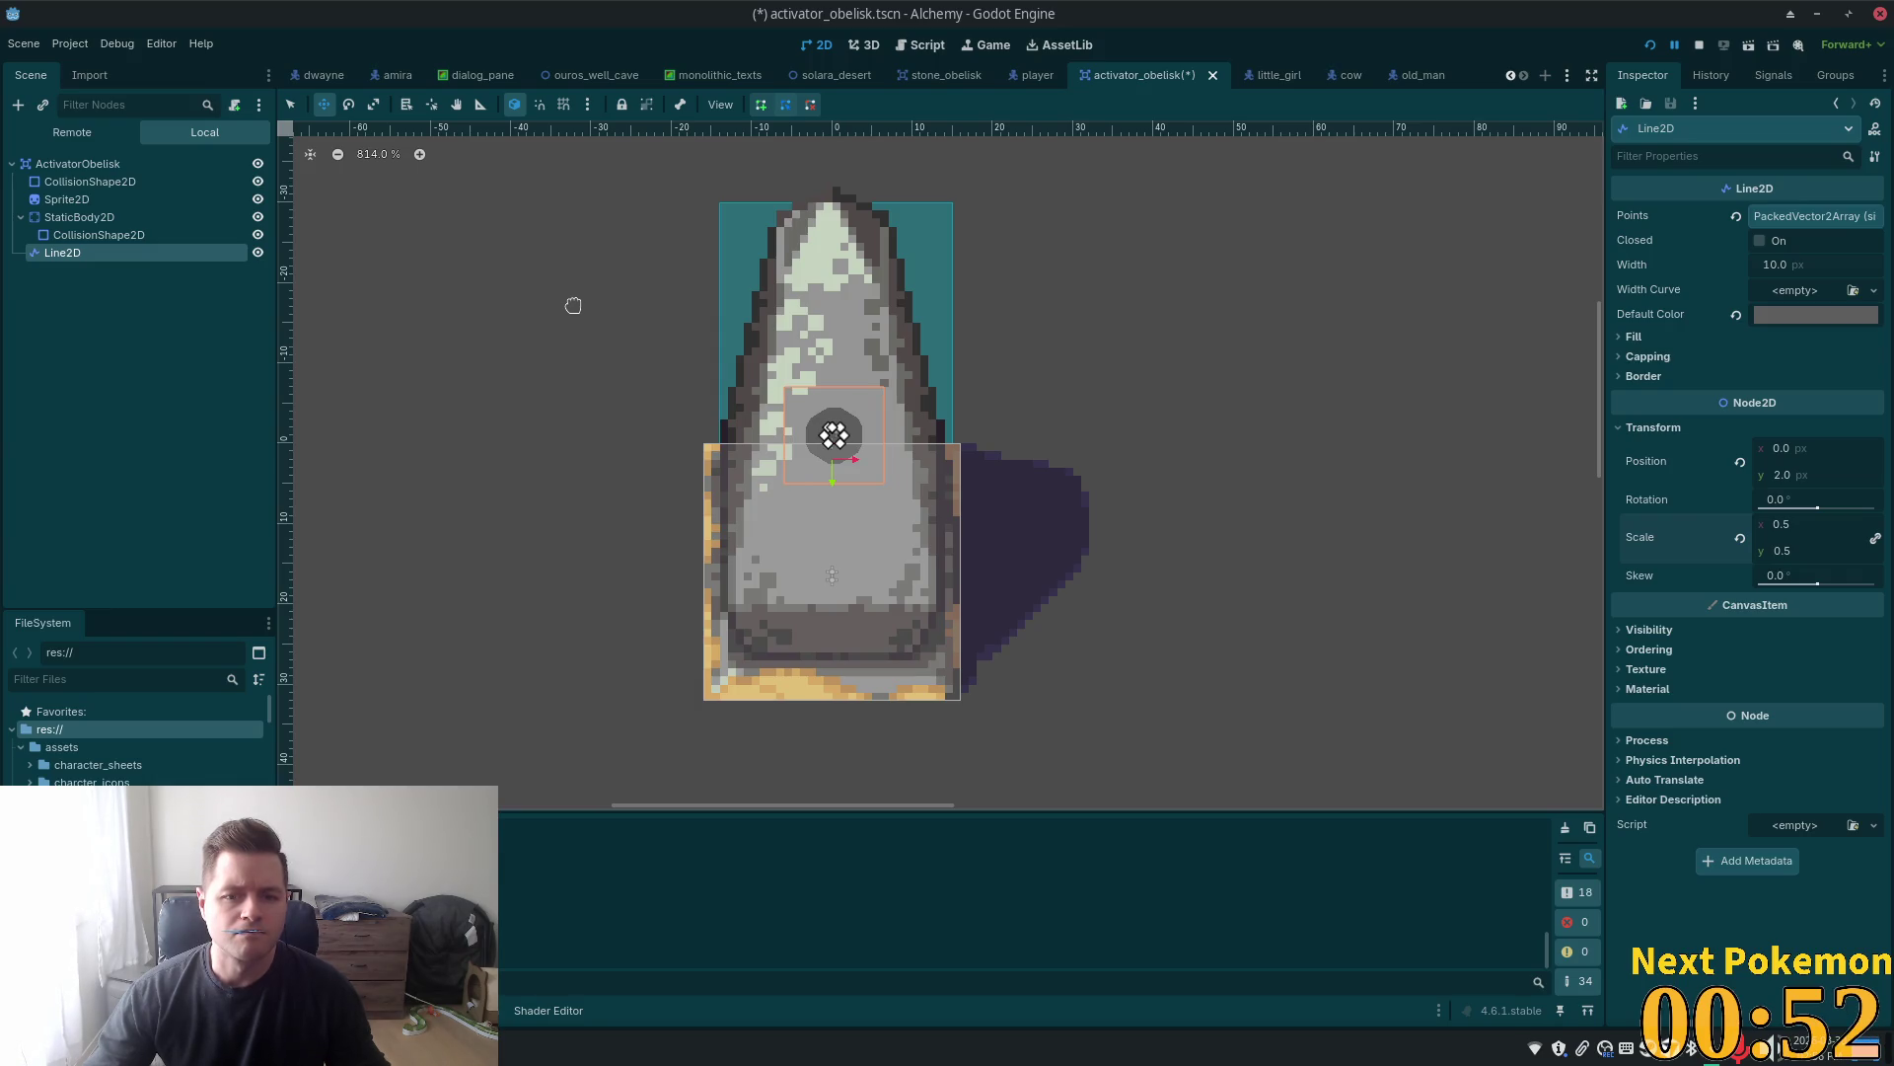
pyautogui.press('Down')
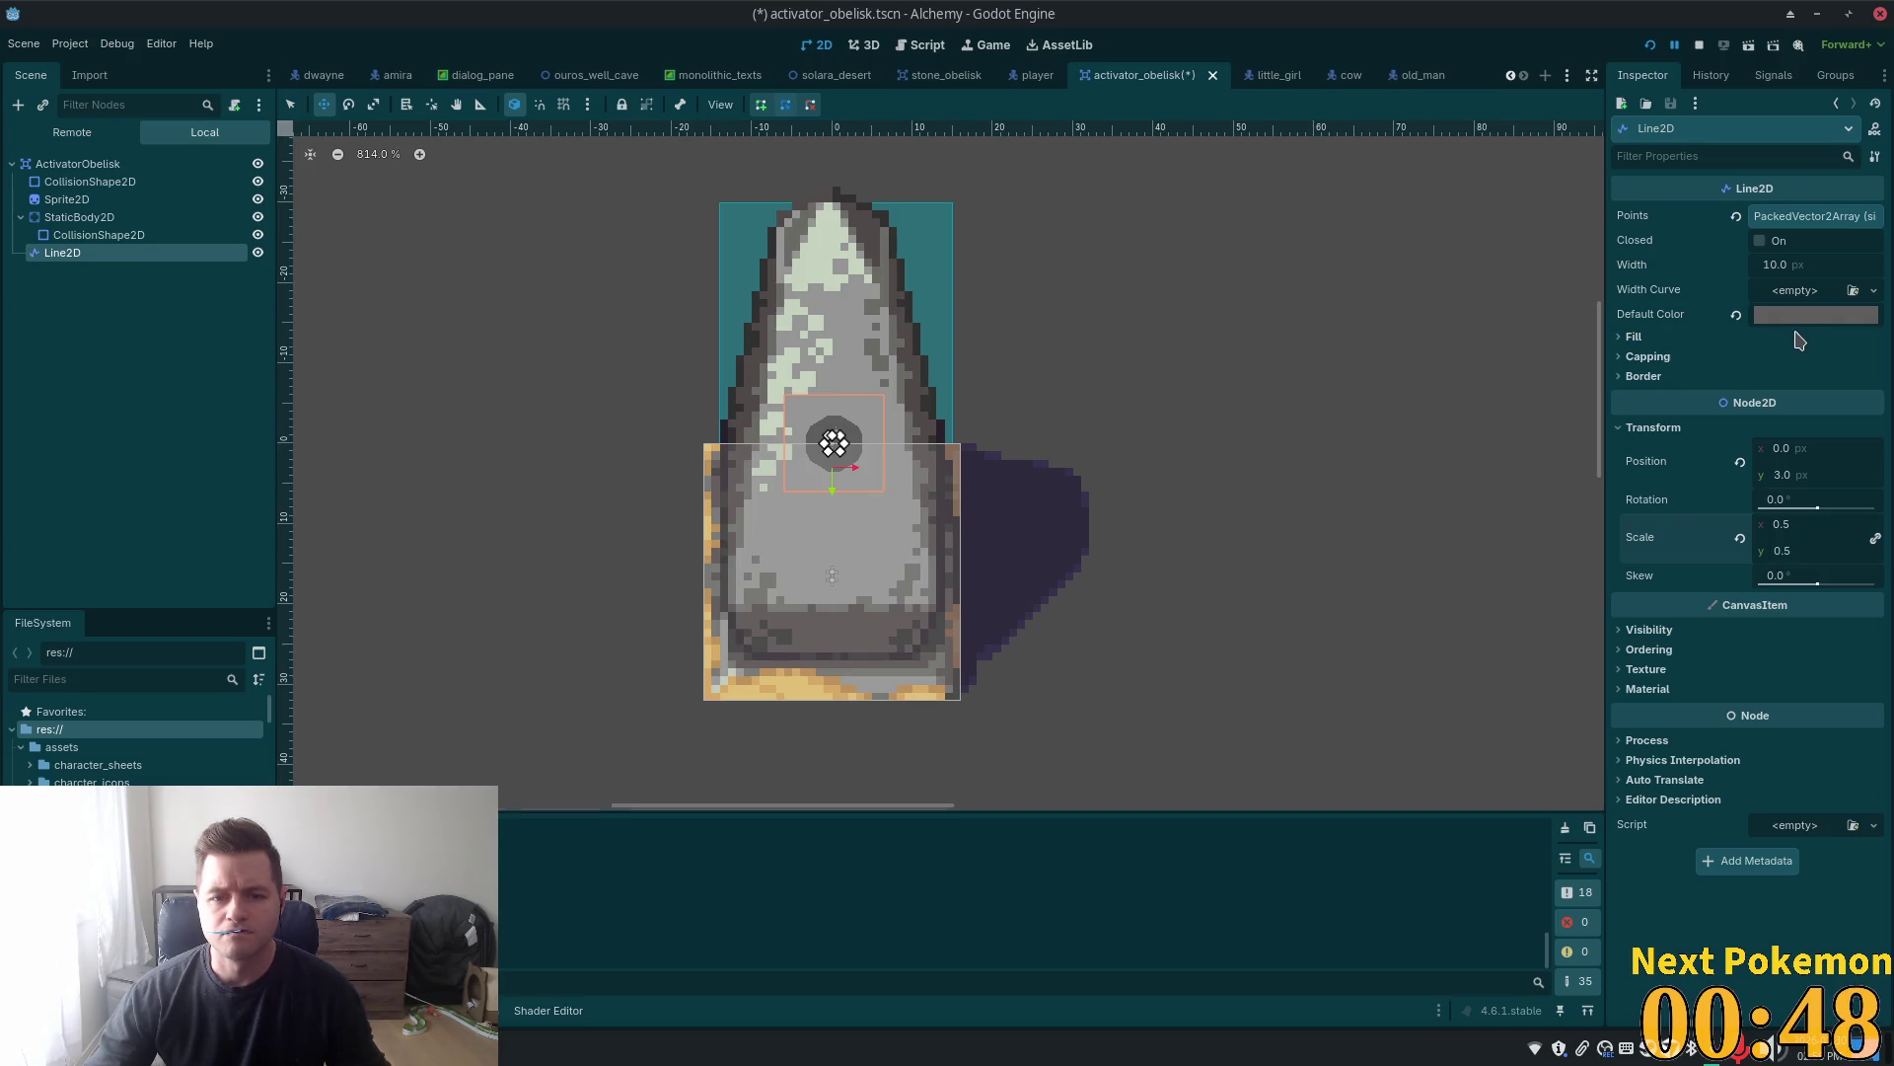
# Darken the marker's Default Color slightly to grey #4e4e4e
pyautogui.click(1802, 315)
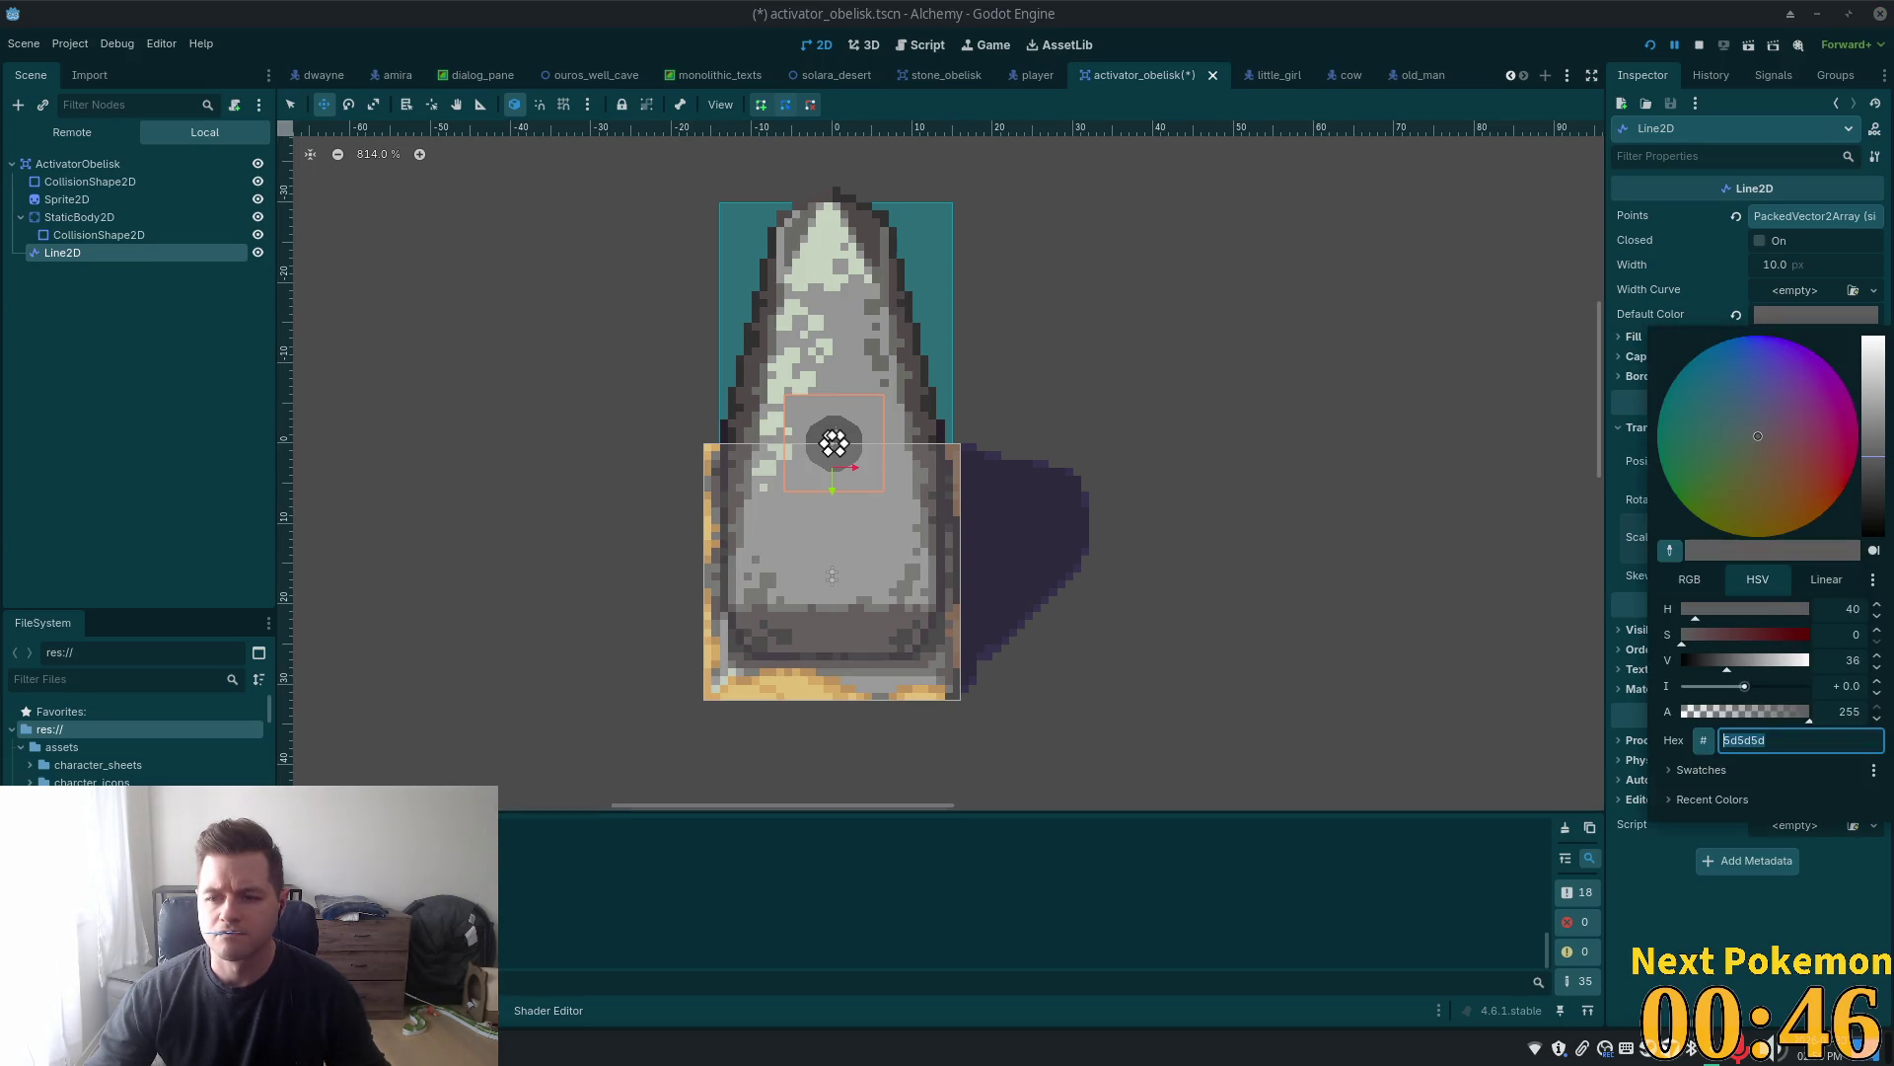
pyautogui.click(1881, 470)
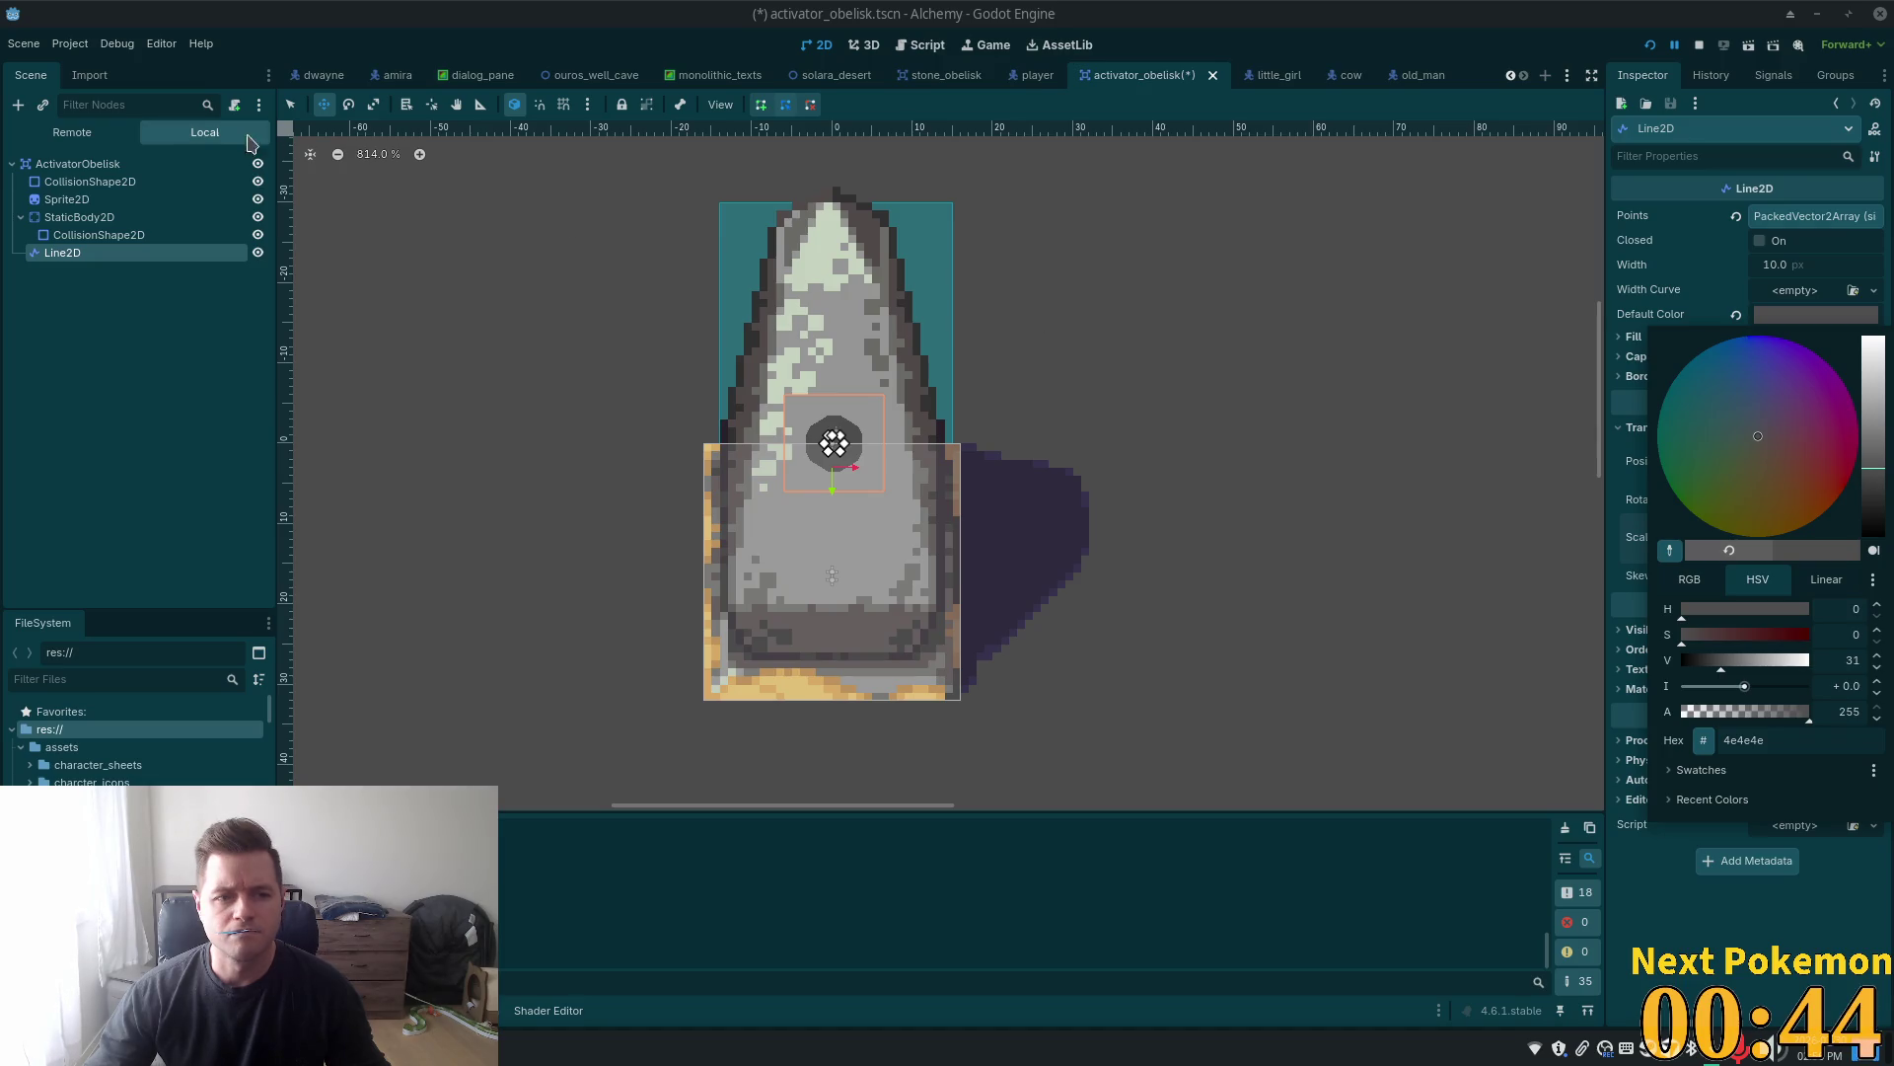
pyautogui.click(135, 166)
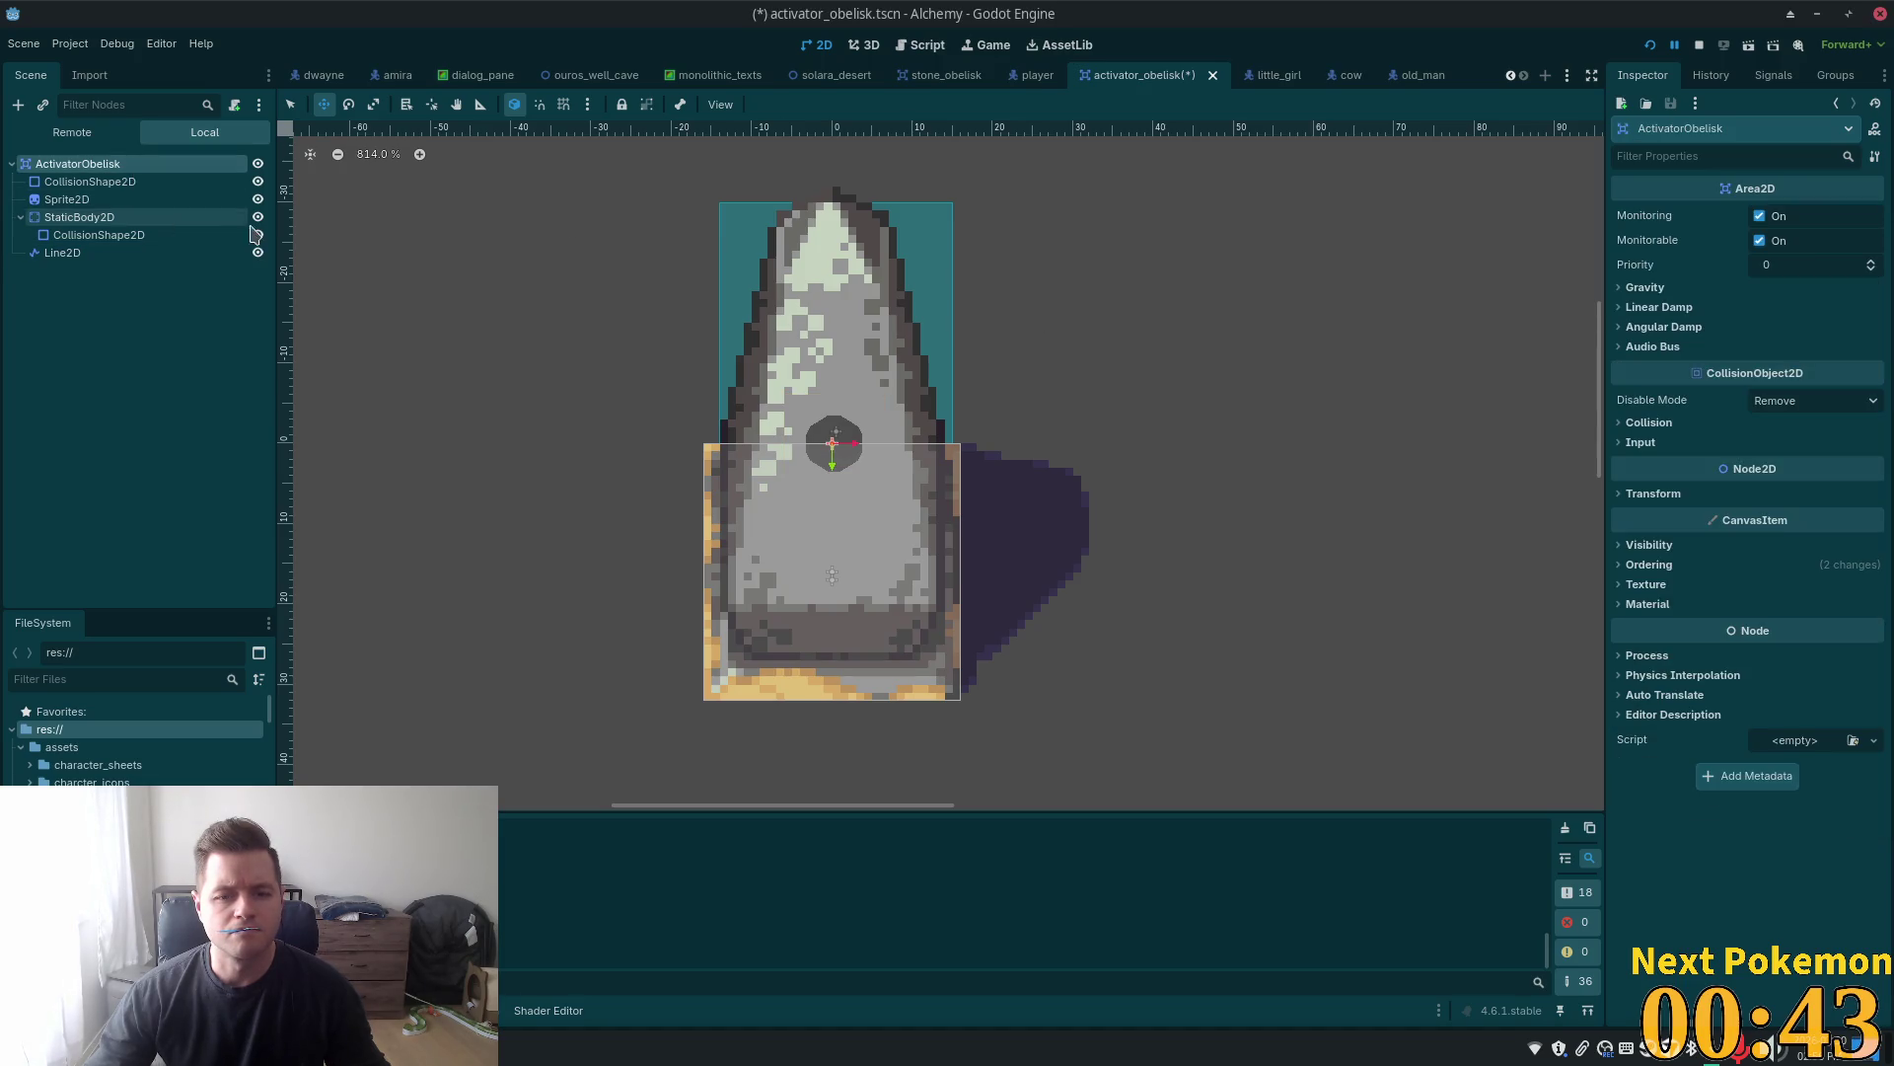
# Hide the StaticBody2D and CollisionShape2D overlays, then save and run the game with F5
pyautogui.click(117, 202)
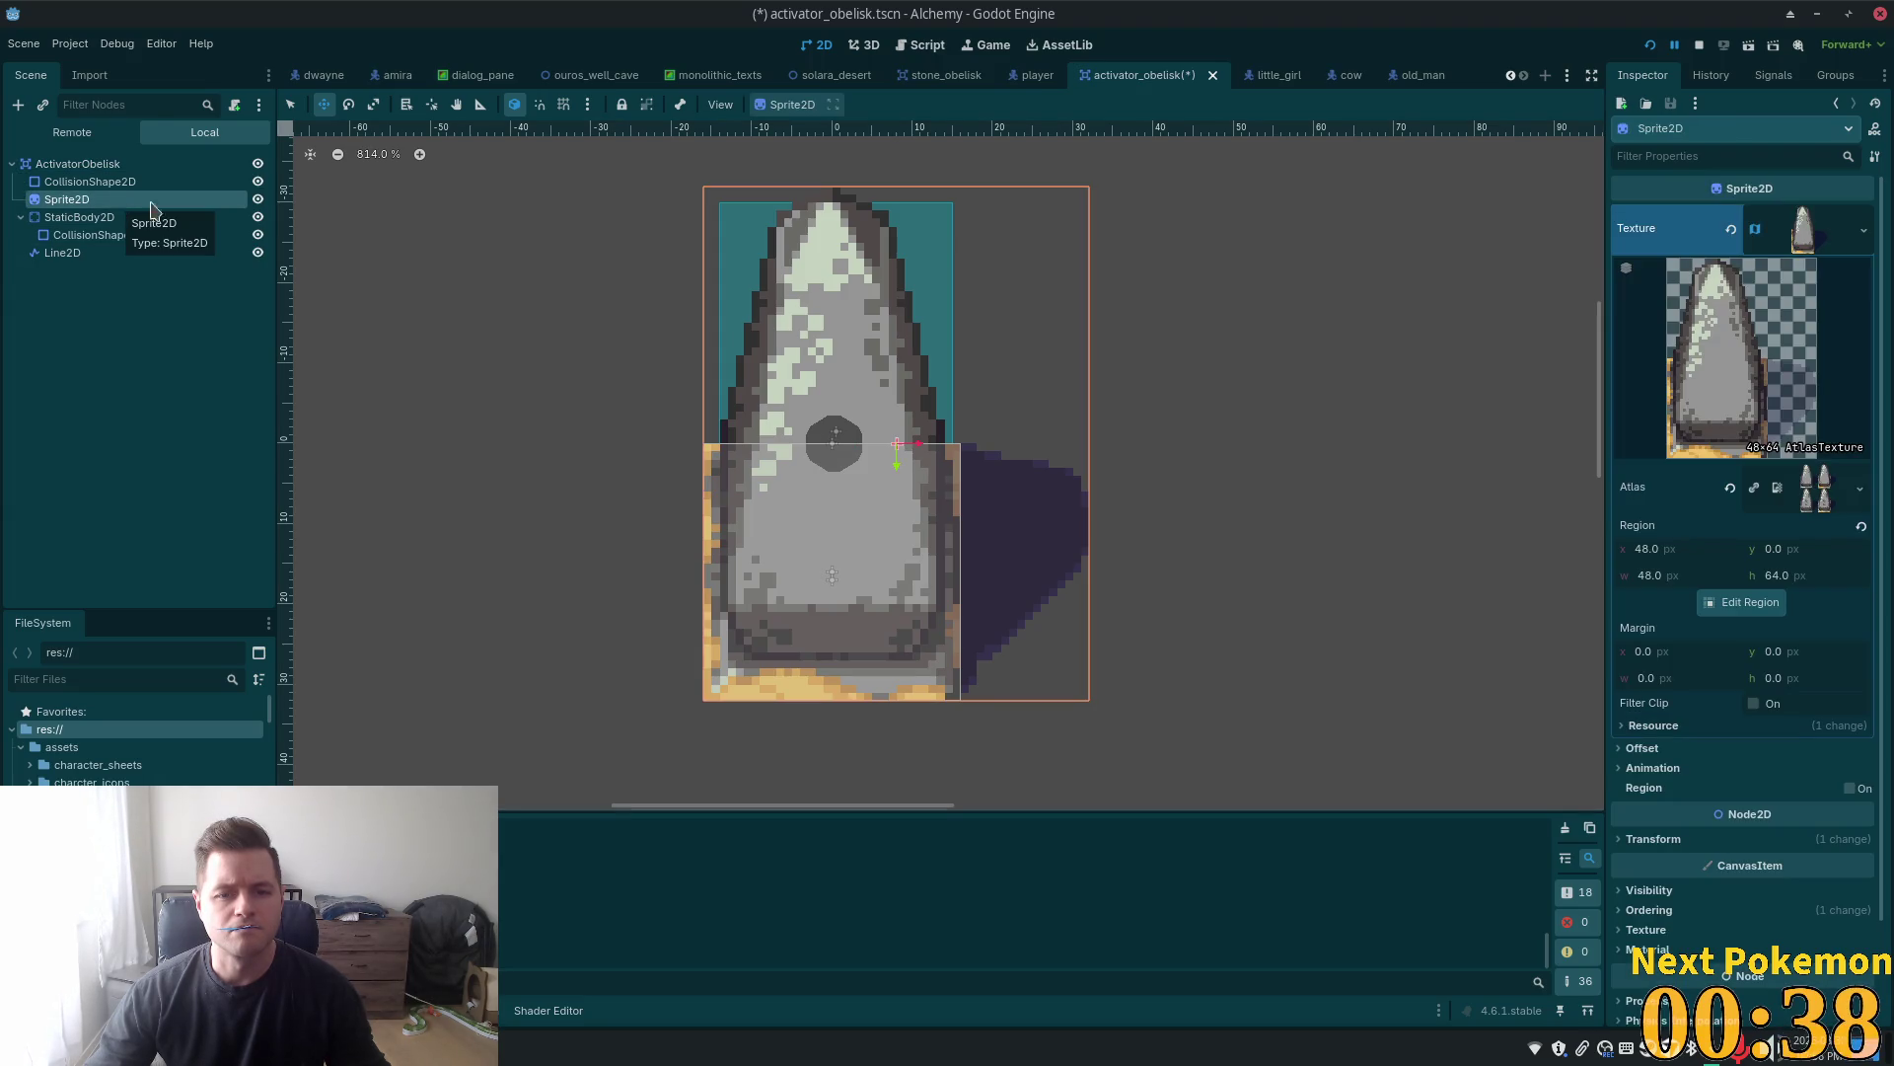
pyautogui.click(258, 201)
pyautogui.click(258, 181)
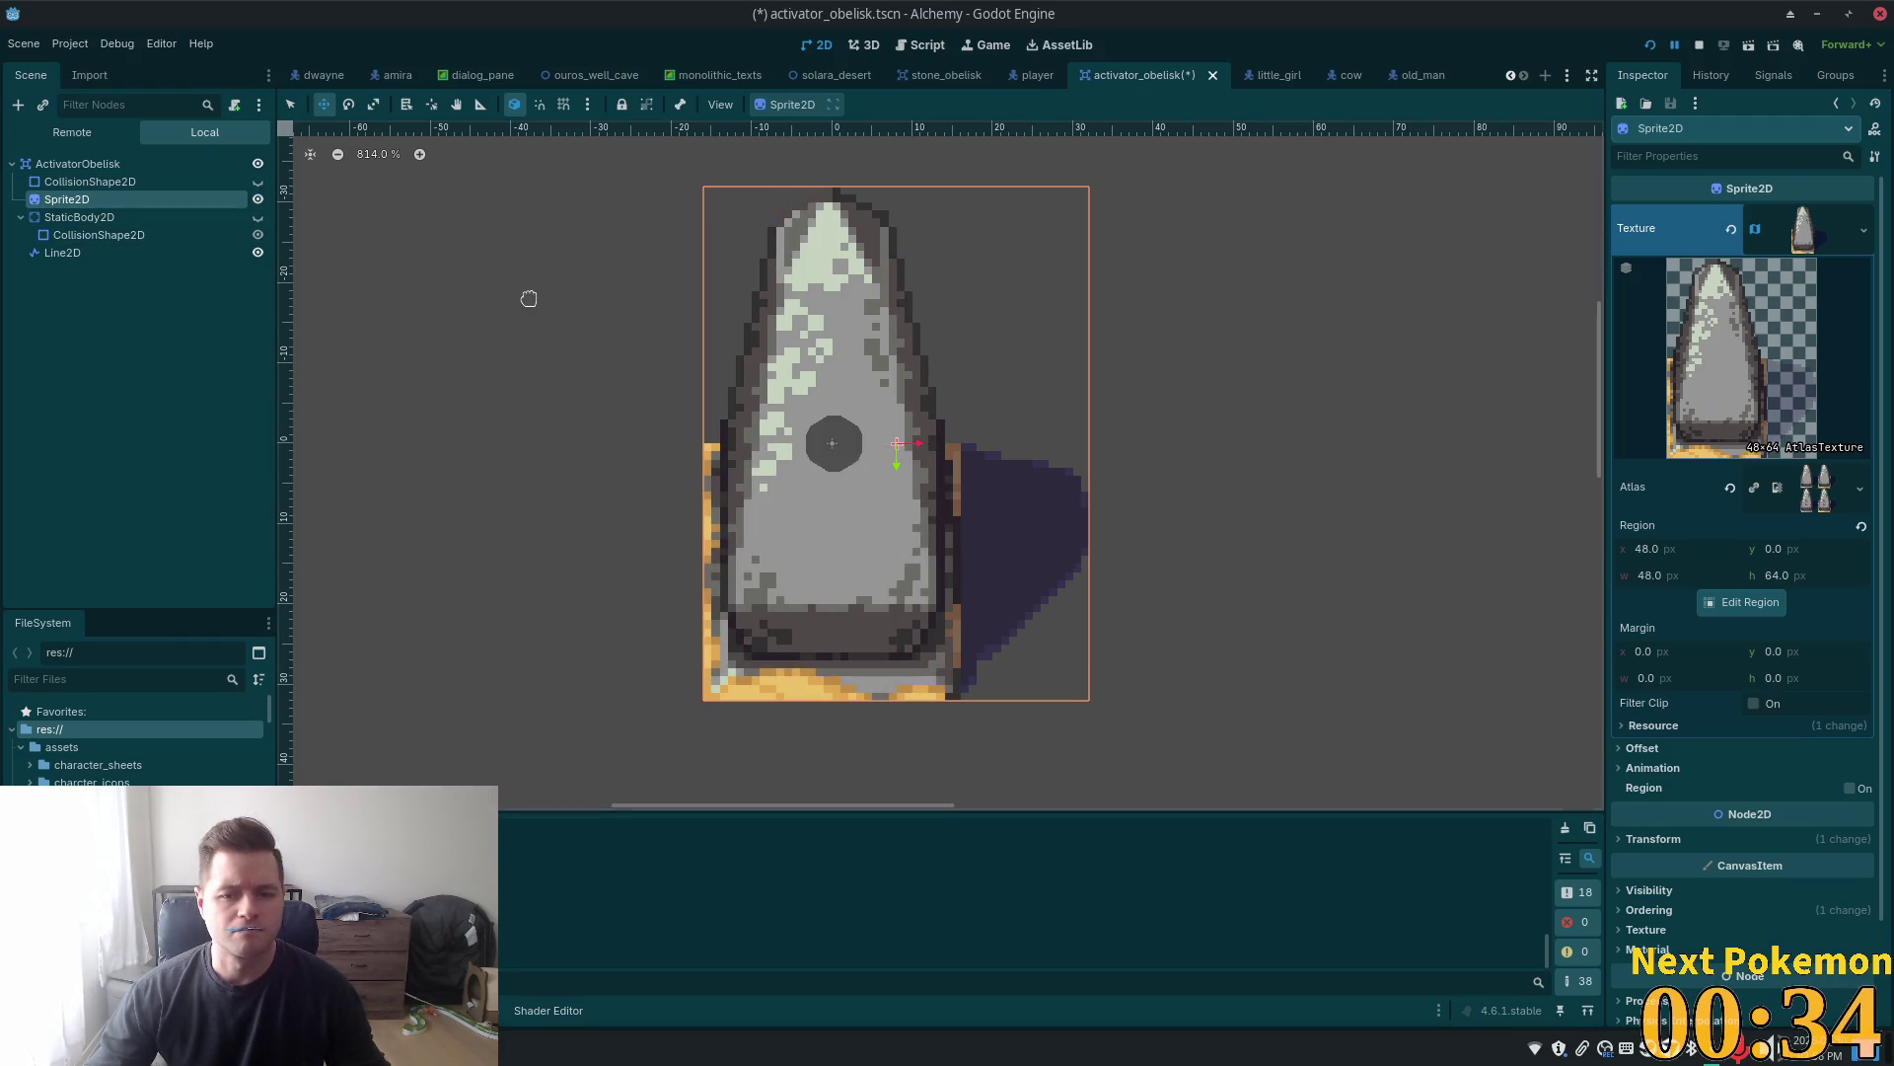
pyautogui.press('F5')
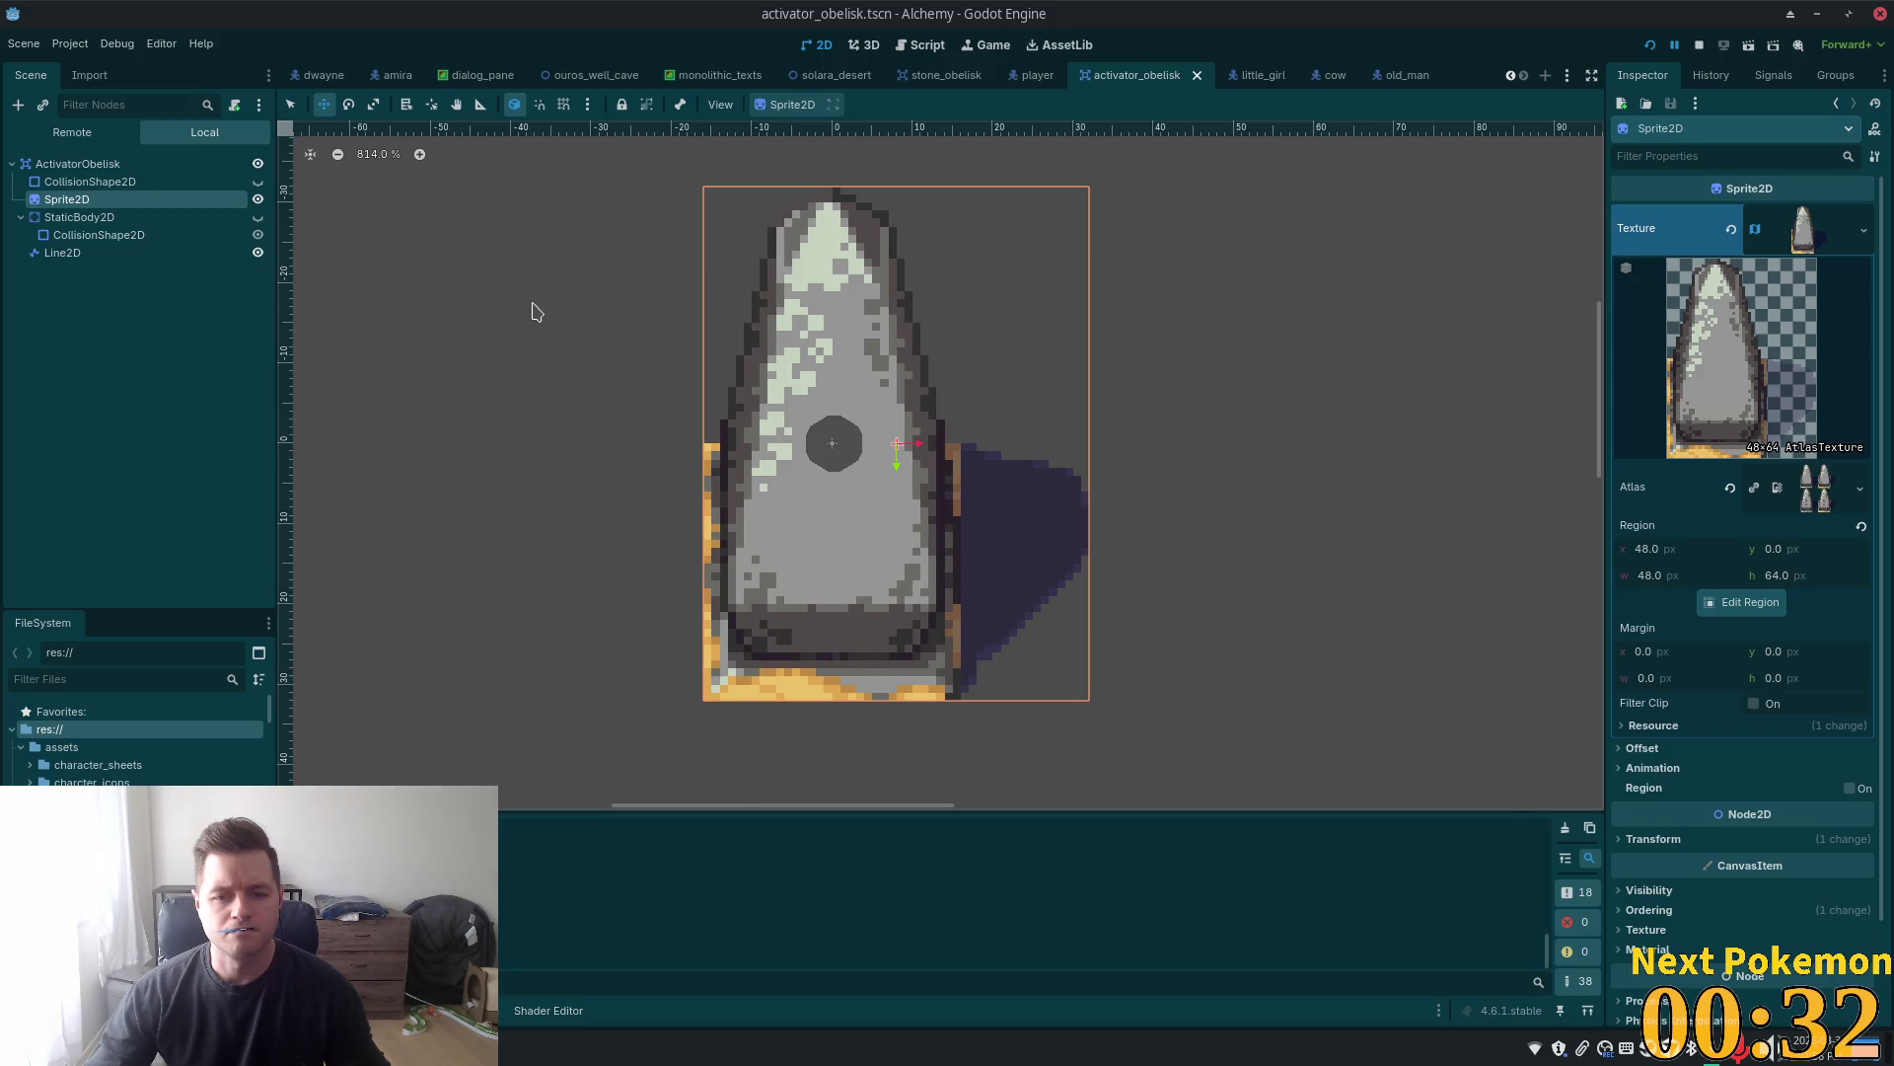